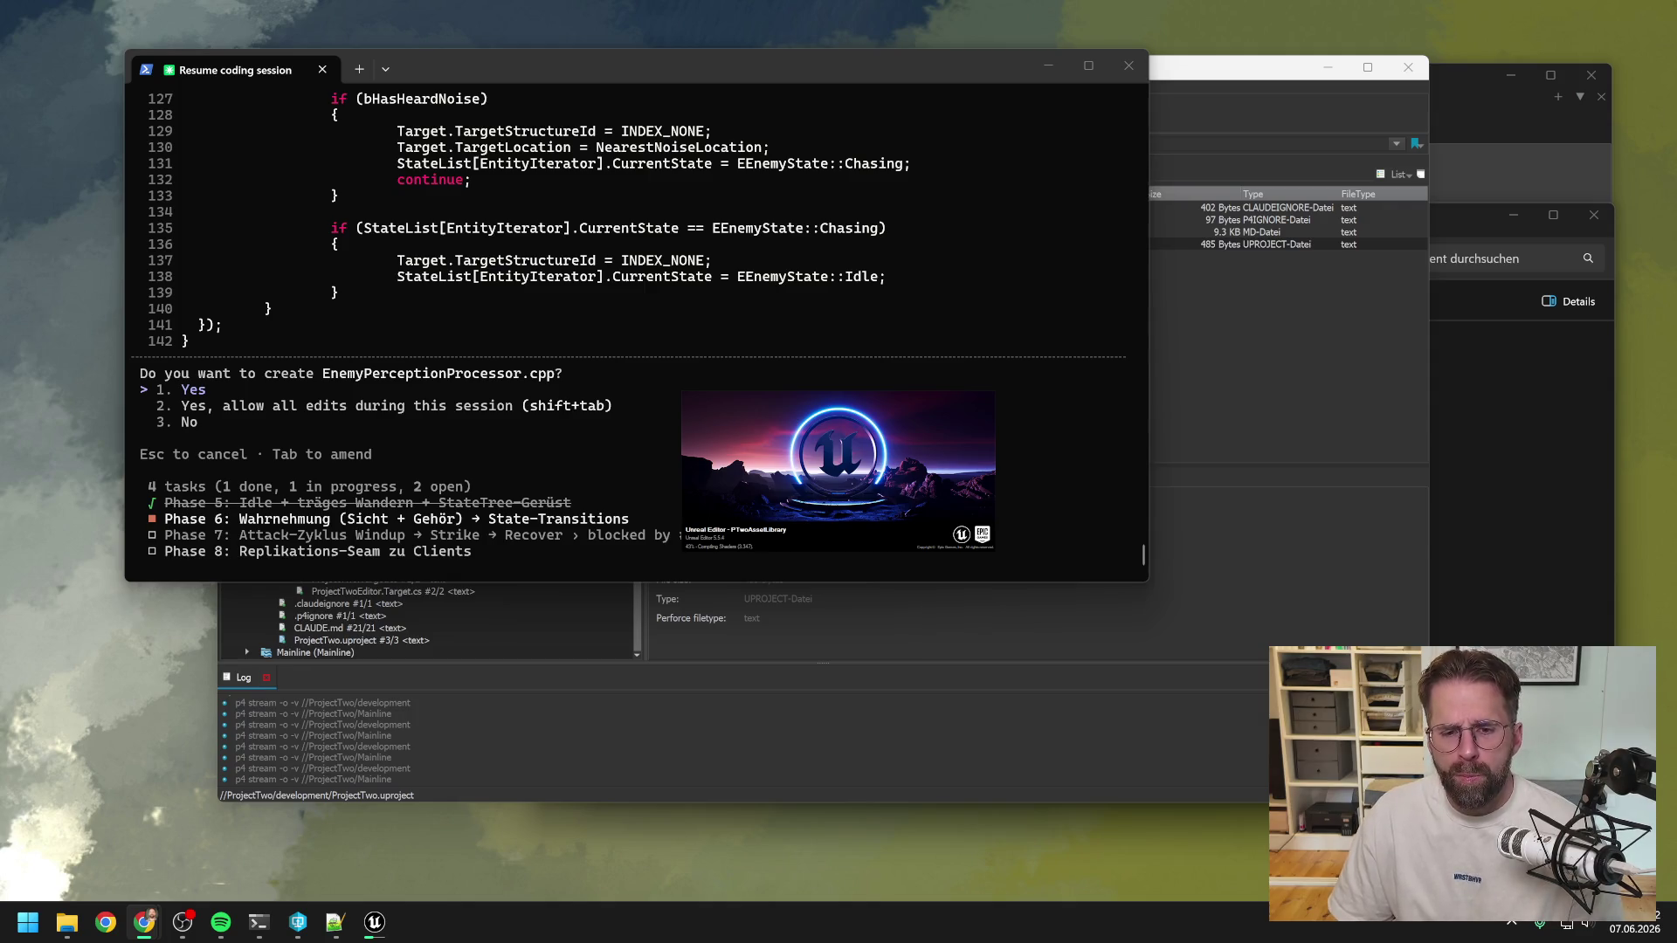
Approve creating the 142-line EnemyPerceptionProcessor.cpp and scroll back through the written code.
{"action": "left_click", "coordinate": [379, 386]}
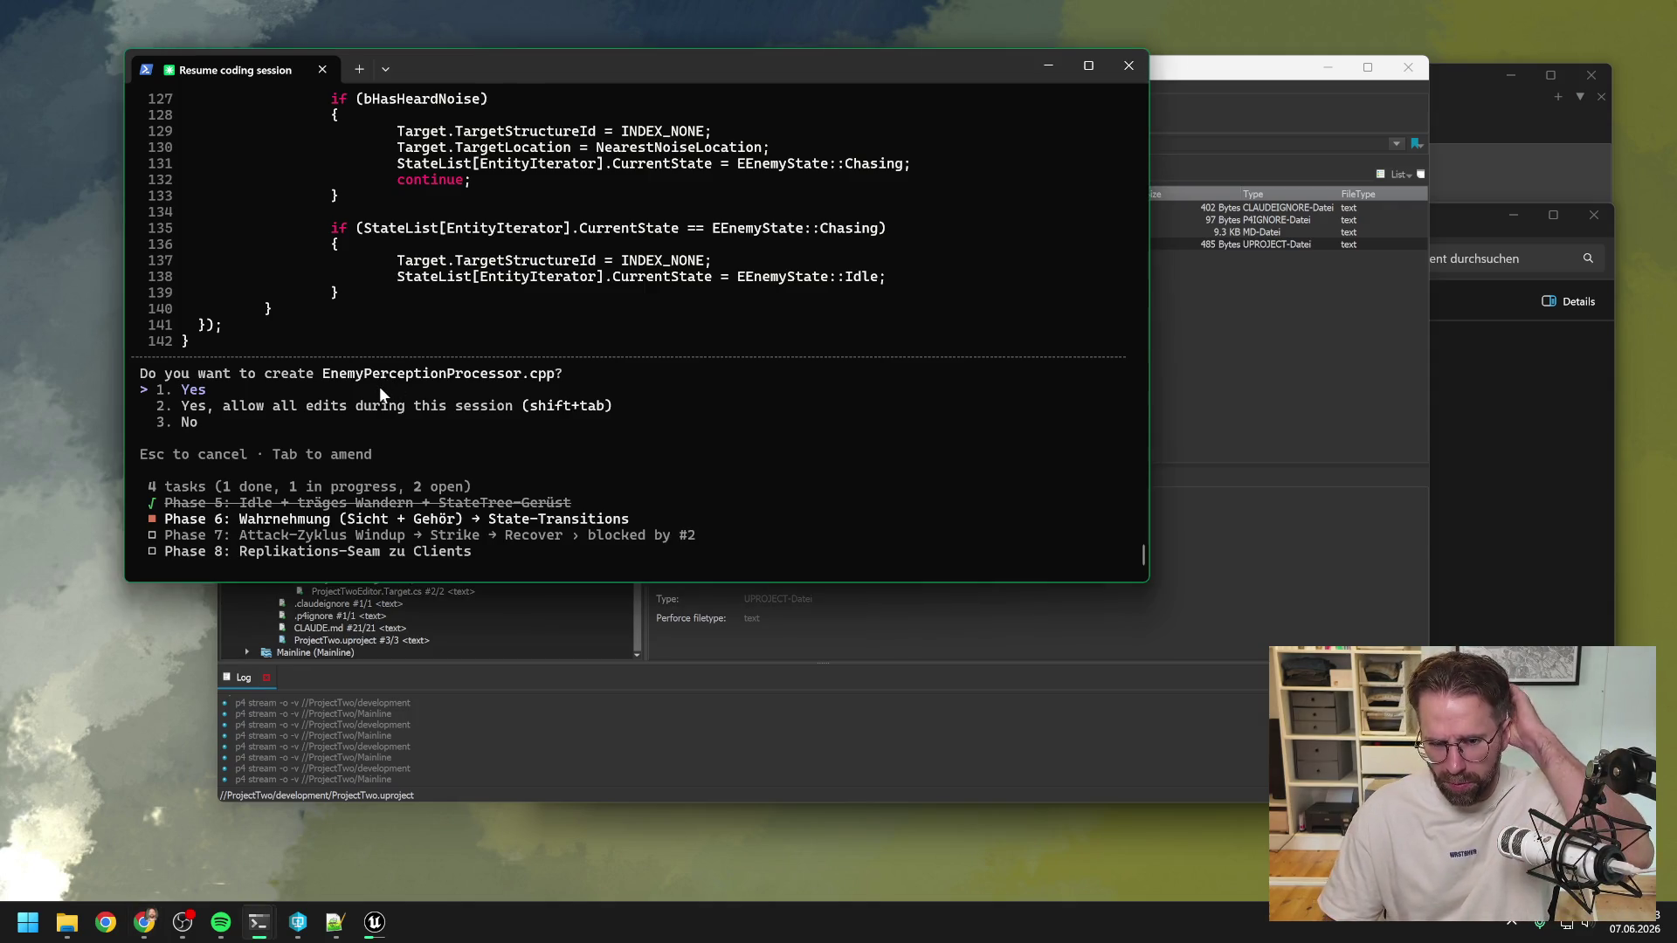
{"action": "key", "text": "Return"}
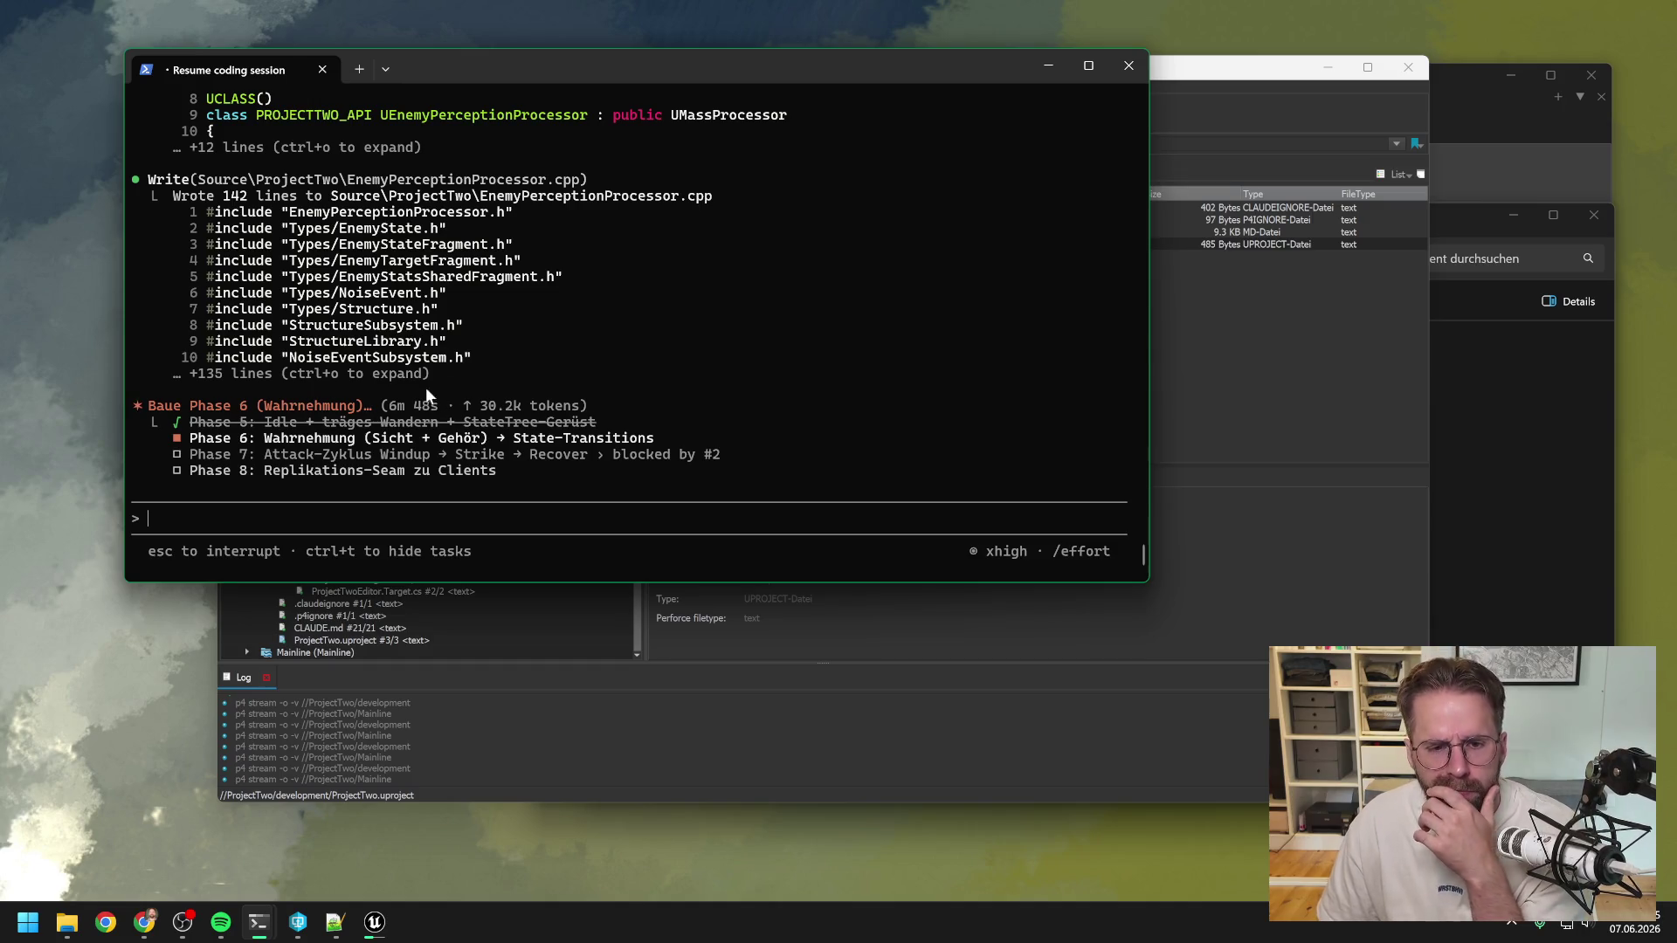
{"action": "scroll", "coordinate": [519, 359], "scroll_direction": "up", "scroll_amount": 3}
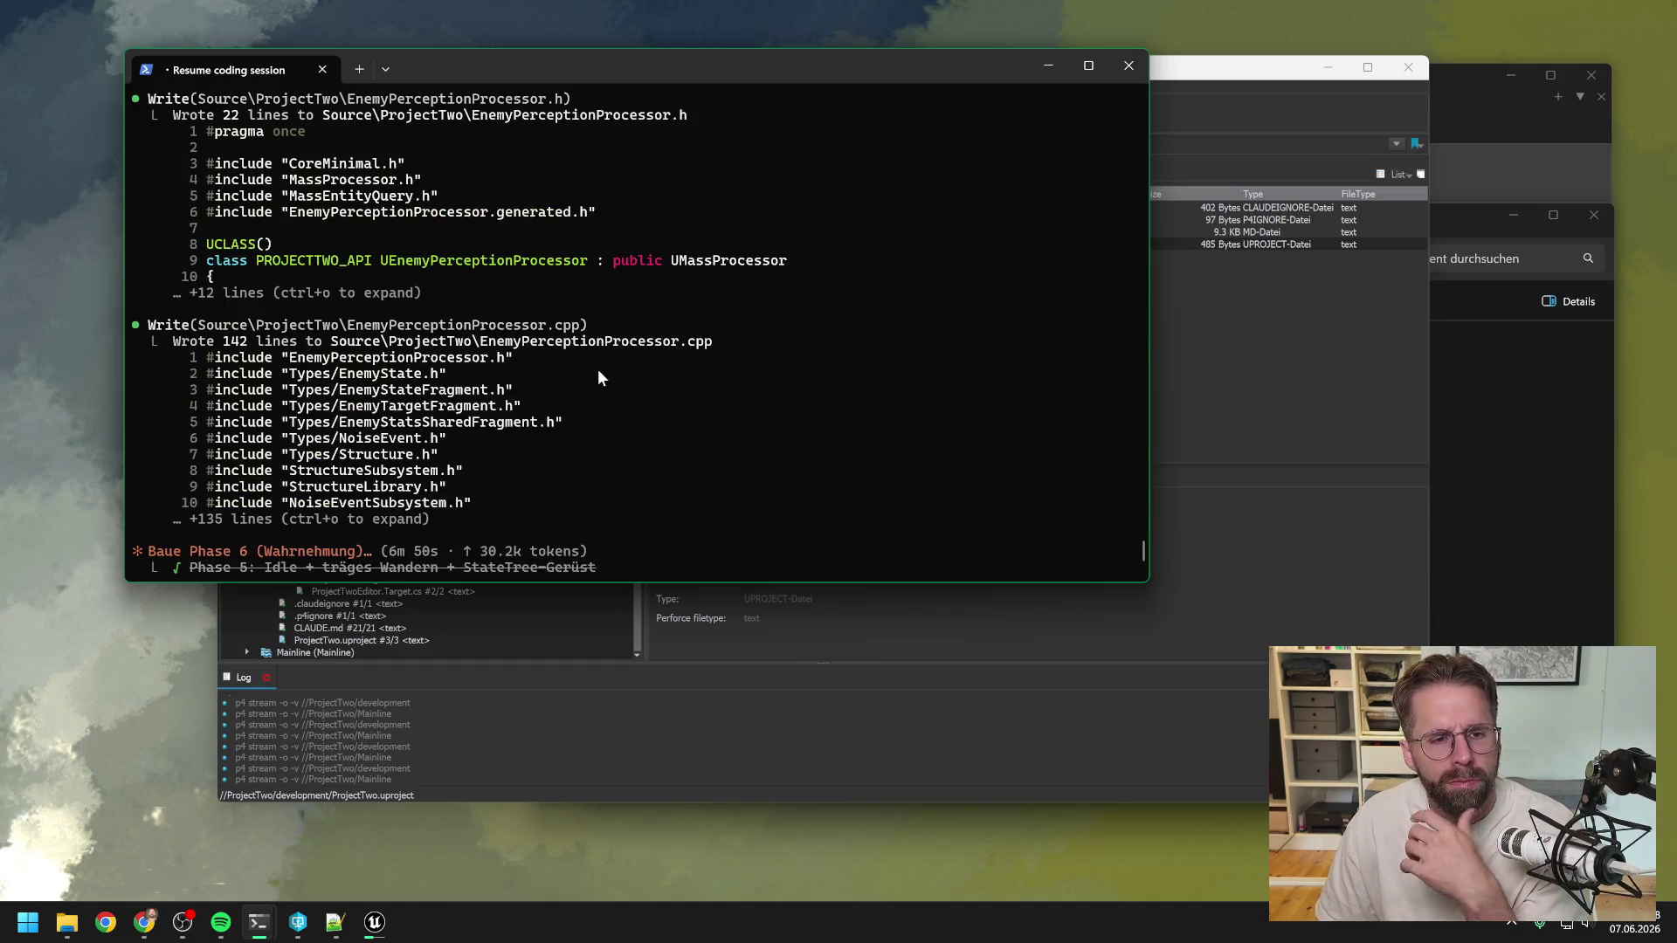
{"action": "scroll", "coordinate": [596, 371], "scroll_direction": "up", "scroll_amount": 10}
{"action": "scroll", "coordinate": [590, 381], "scroll_direction": "up", "scroll_amount": 7}
{"action": "scroll", "coordinate": [587, 388], "scroll_direction": "up", "scroll_amount": 10}
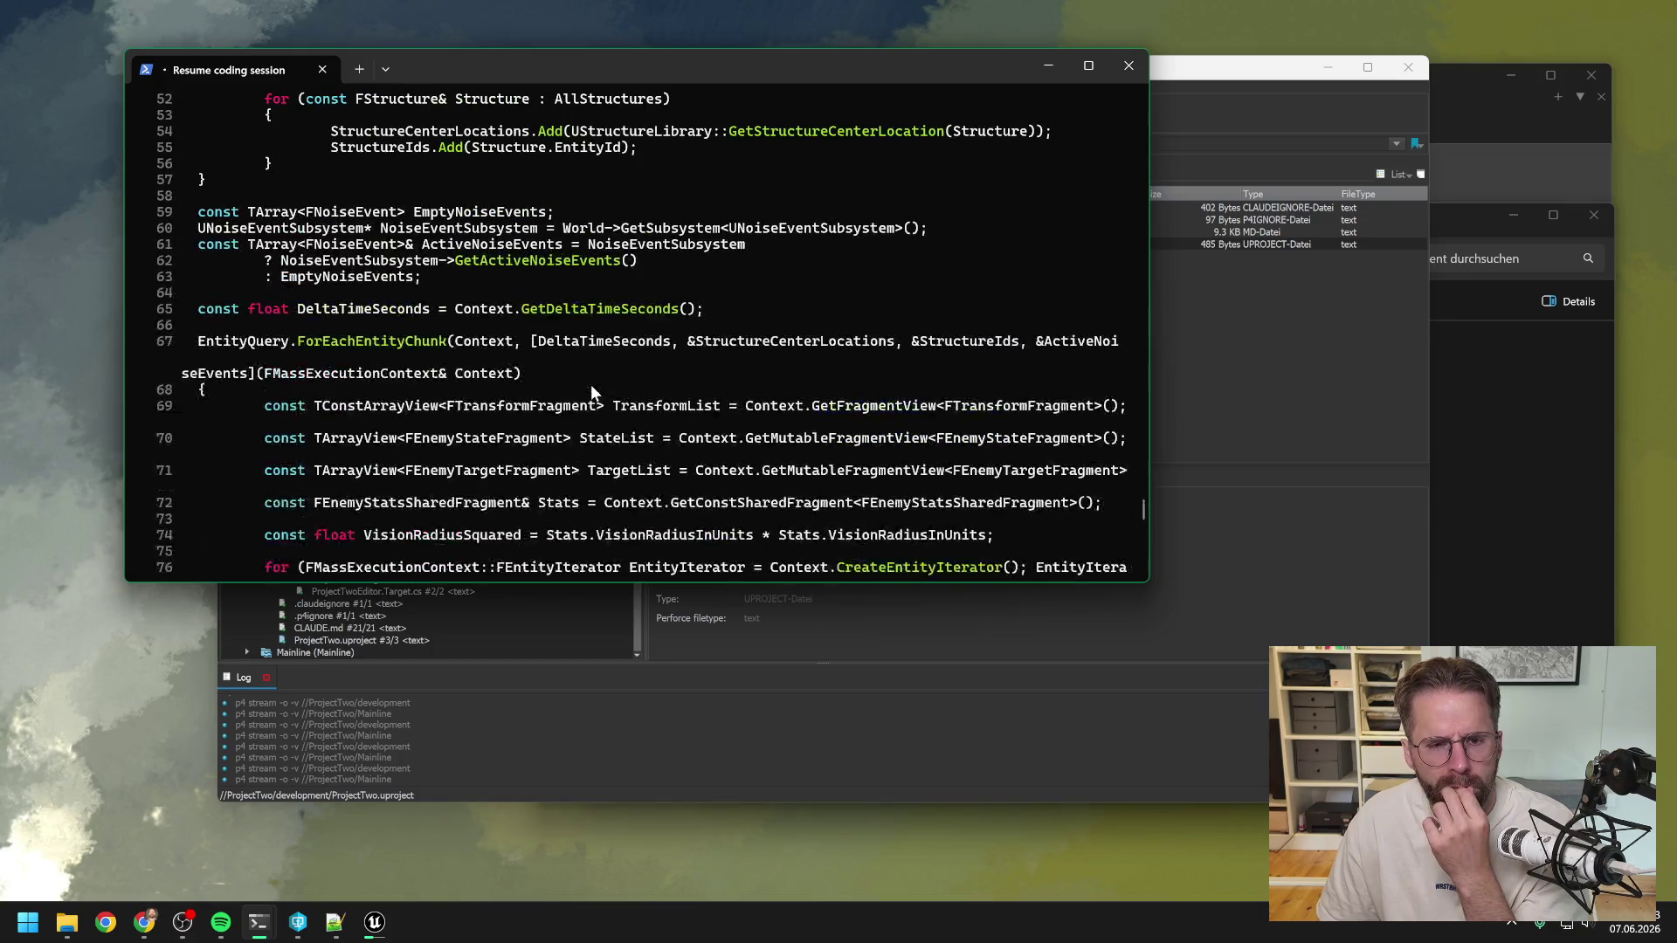
{"action": "scroll", "coordinate": [592, 377], "scroll_direction": "down", "scroll_amount": 20}
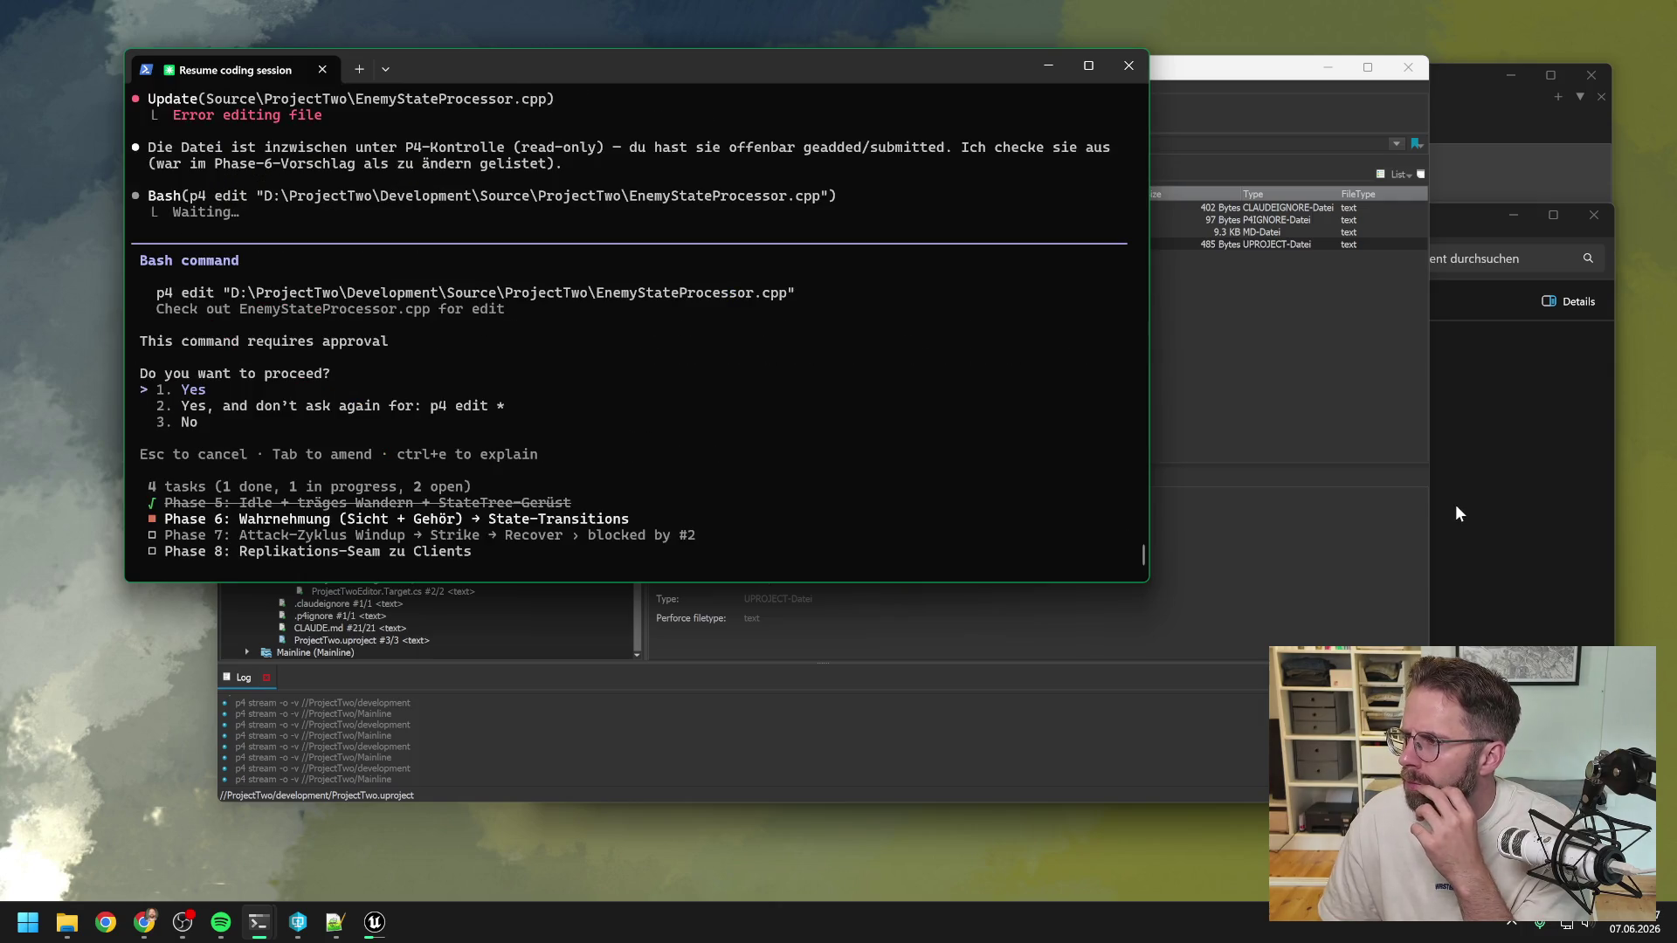
Allow the p4 edit checkout of EnemyStateProcessor.cpp.
{"action": "left_click", "coordinate": [374, 922]}
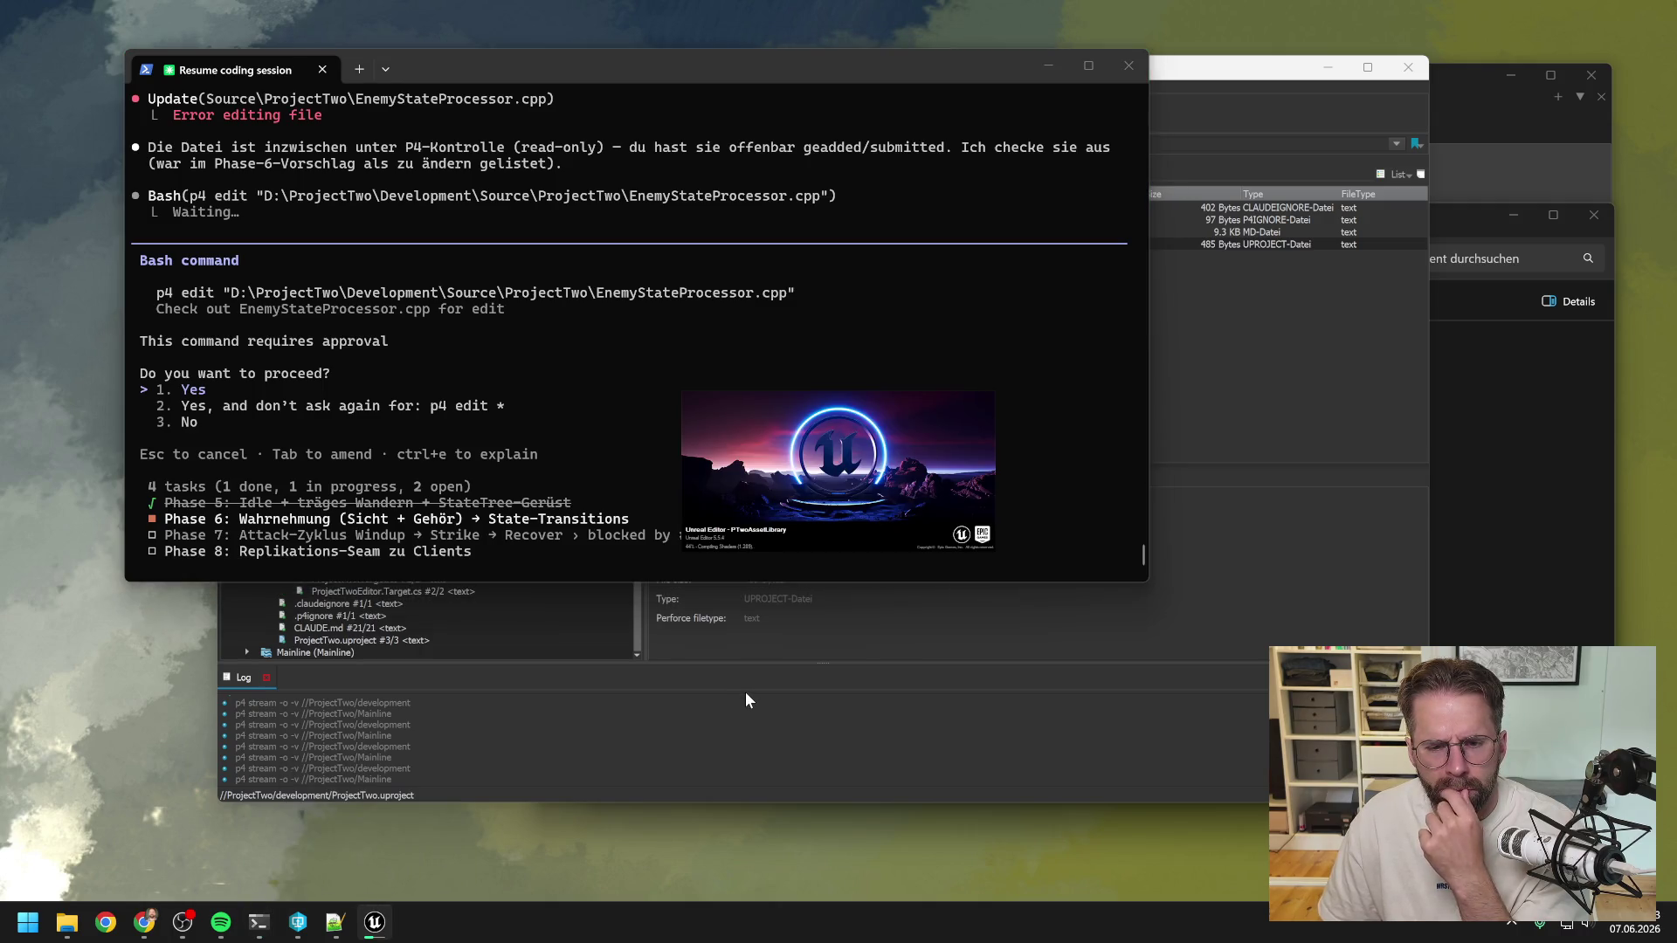
{"action": "left_click", "coordinate": [249, 383]}
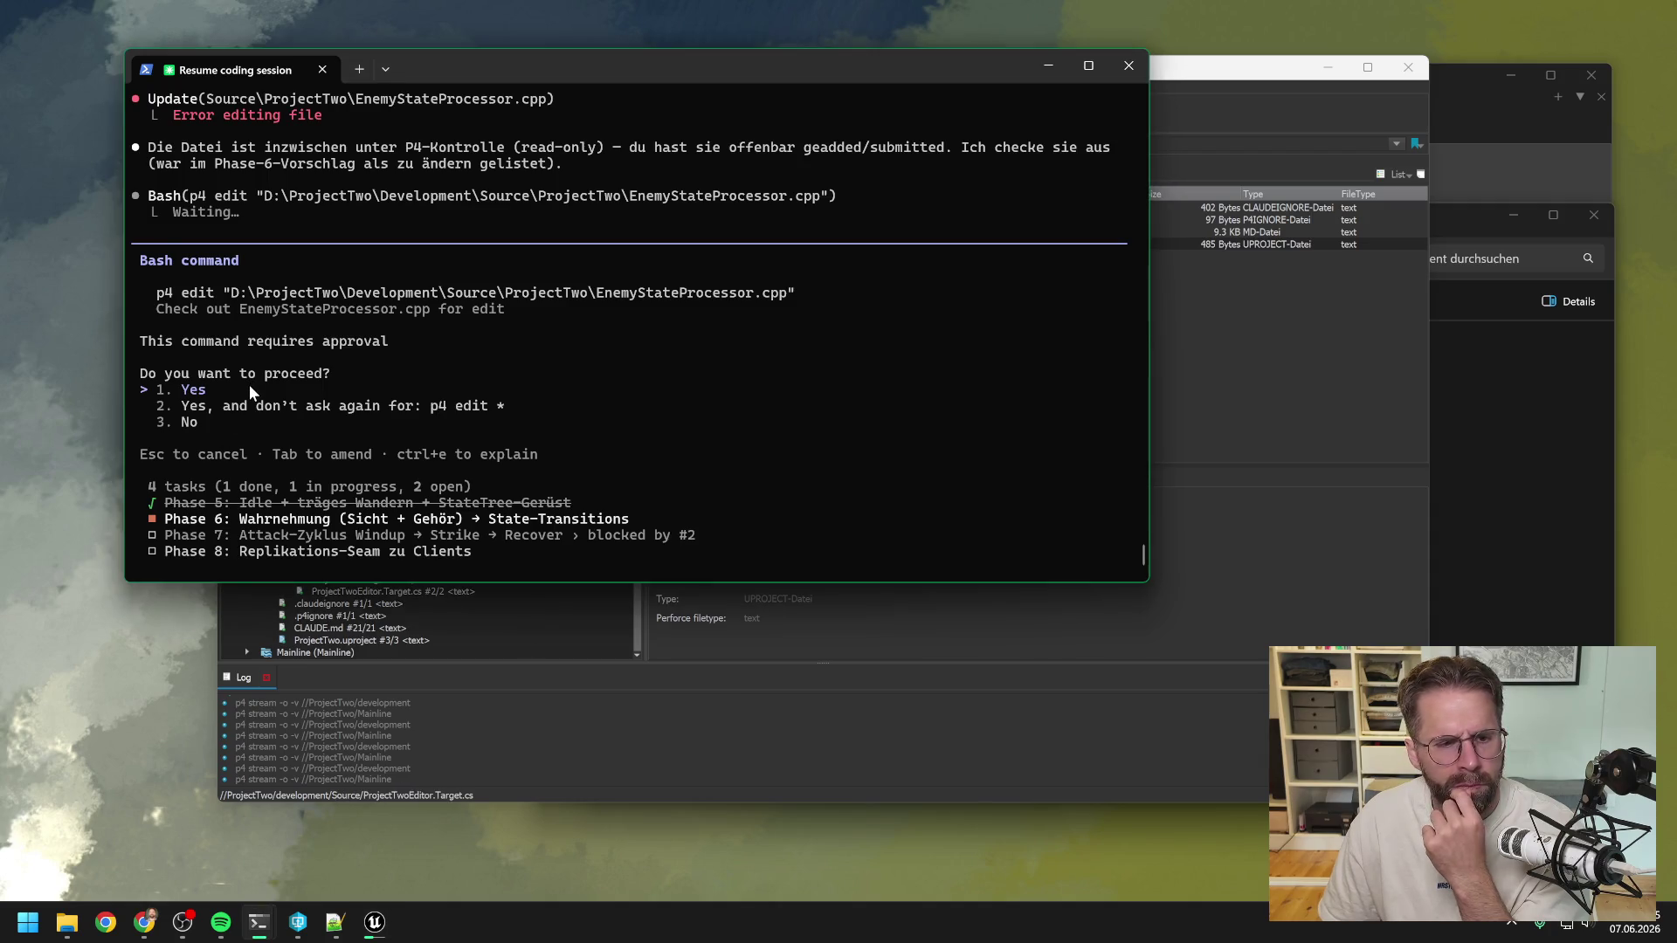
{"action": "key", "text": "Return"}
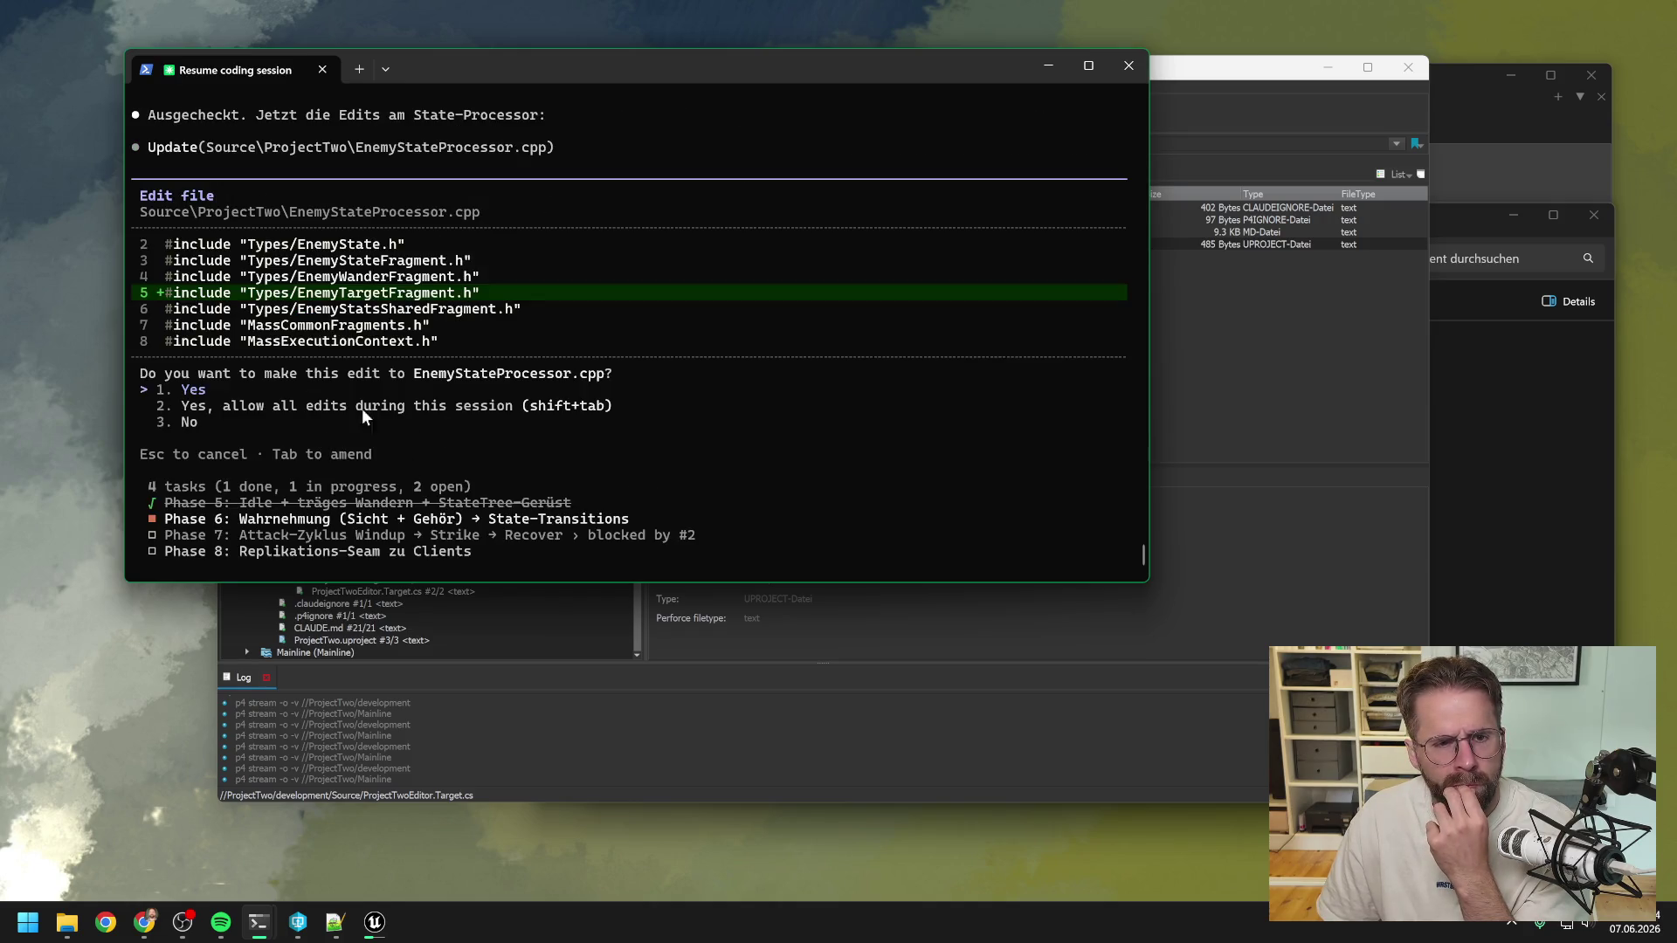
Approve the EnemyTargetFragment include, review the next diff, and approve the StepChaseTarget function.
{"action": "key", "text": "Return"}
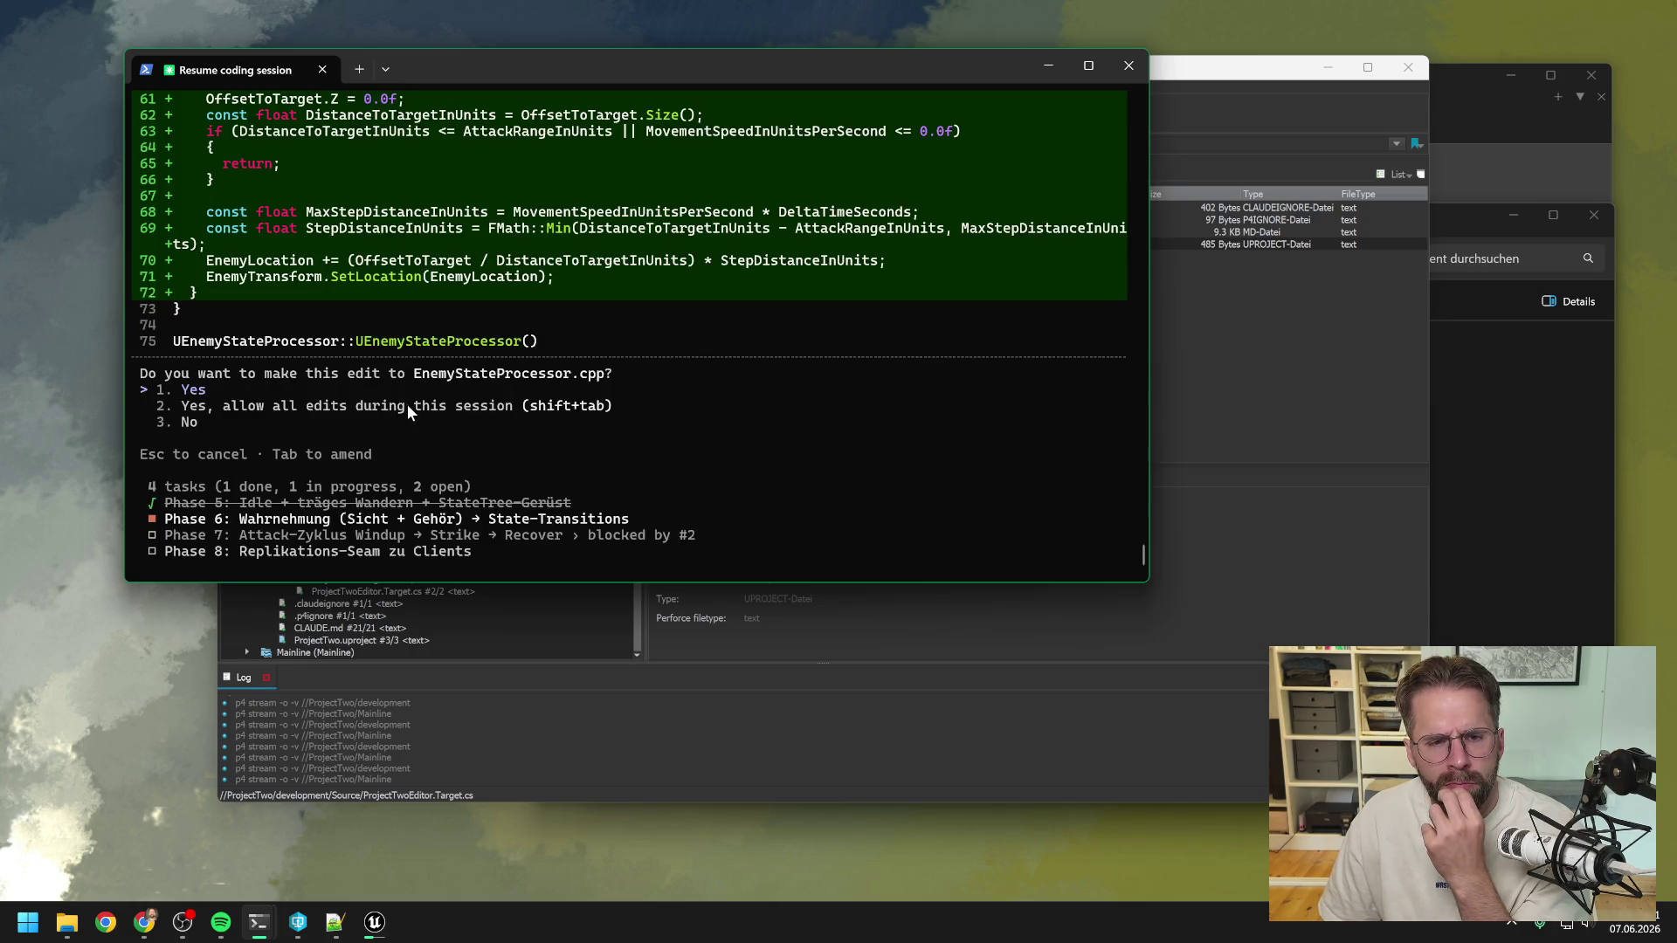
{"action": "scroll", "coordinate": [594, 442], "scroll_direction": "up", "scroll_amount": 9}
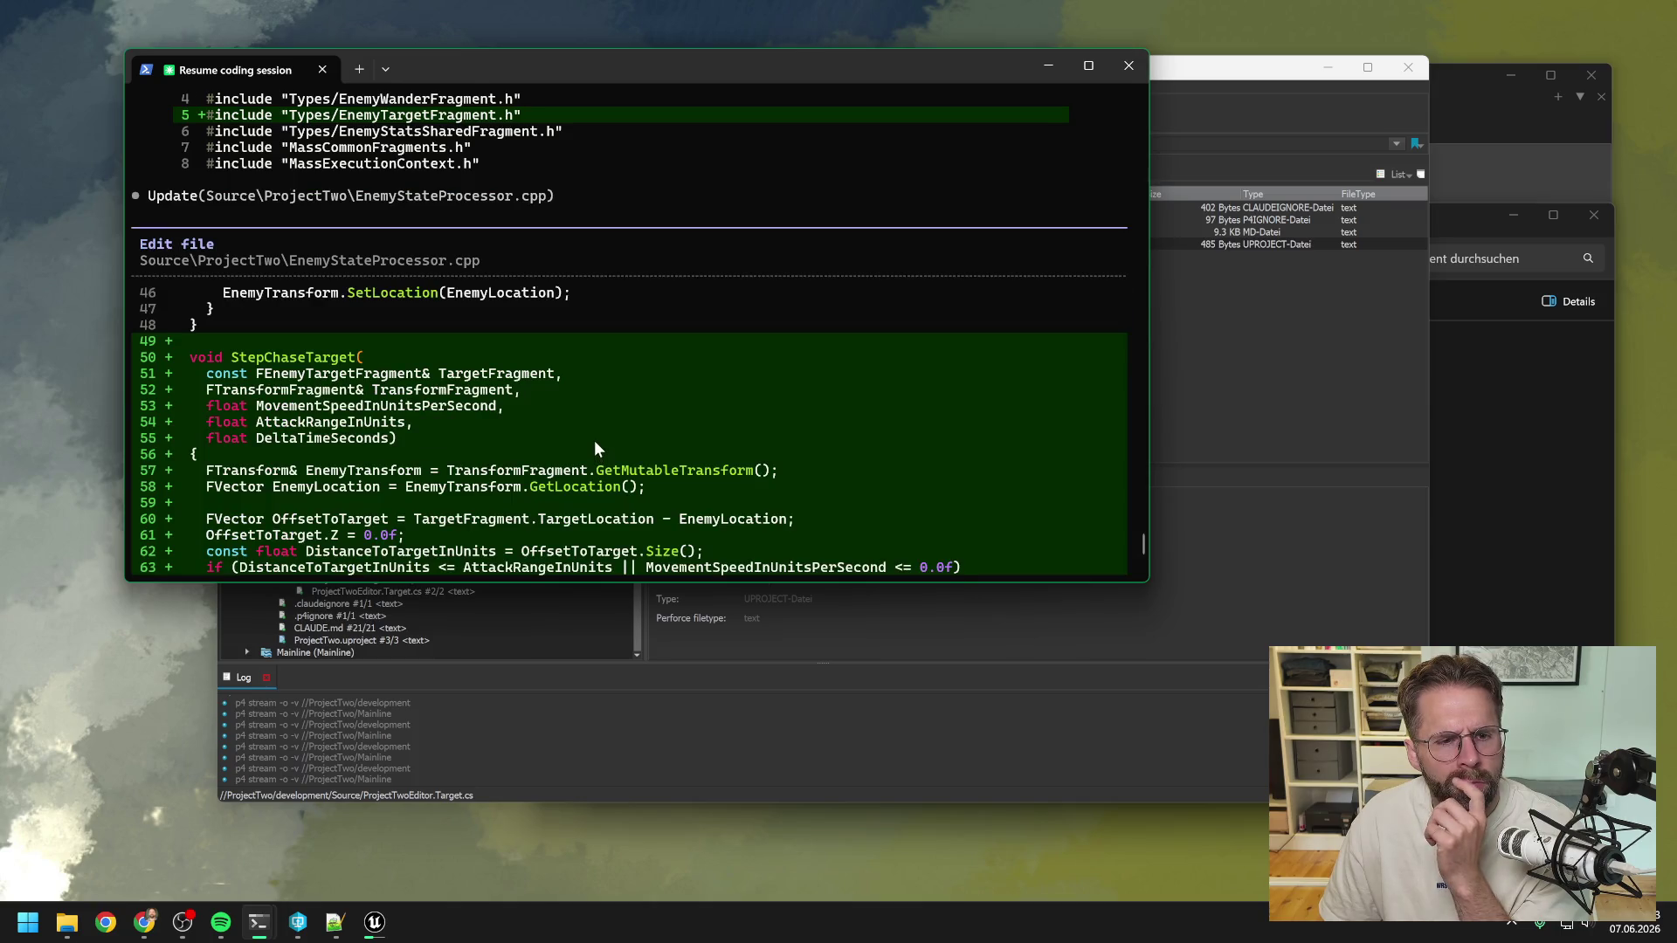
{"action": "scroll", "coordinate": [593, 442], "scroll_direction": "down", "scroll_amount": 3}
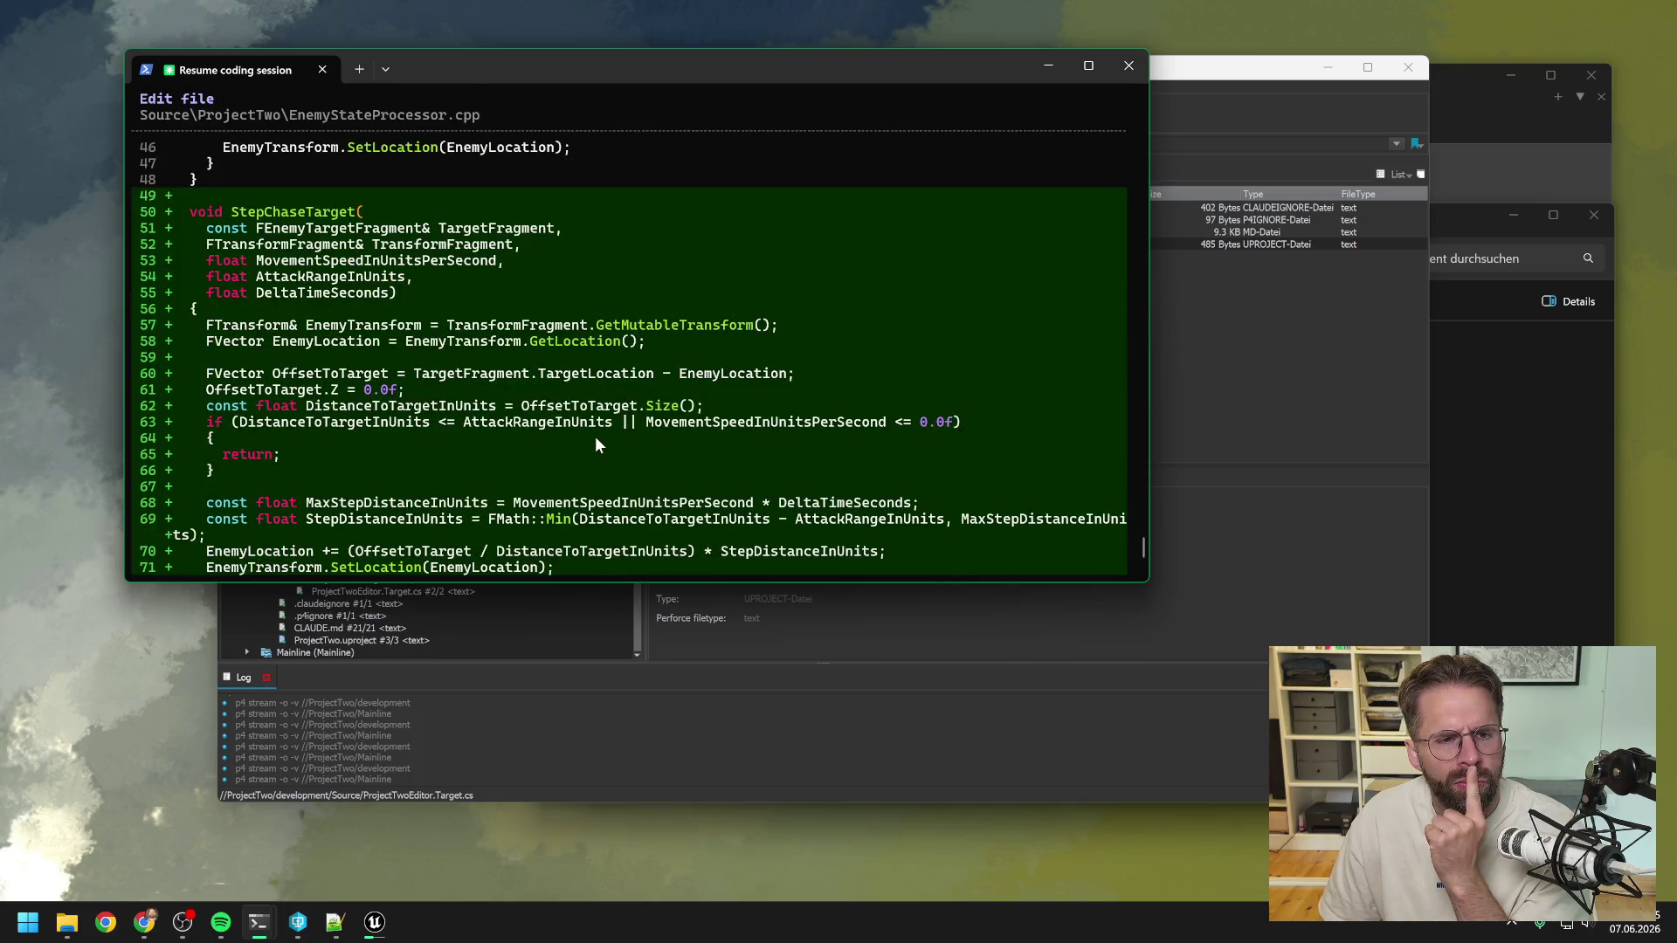
{"action": "scroll", "coordinate": [595, 438], "scroll_direction": "up", "scroll_amount": 6}
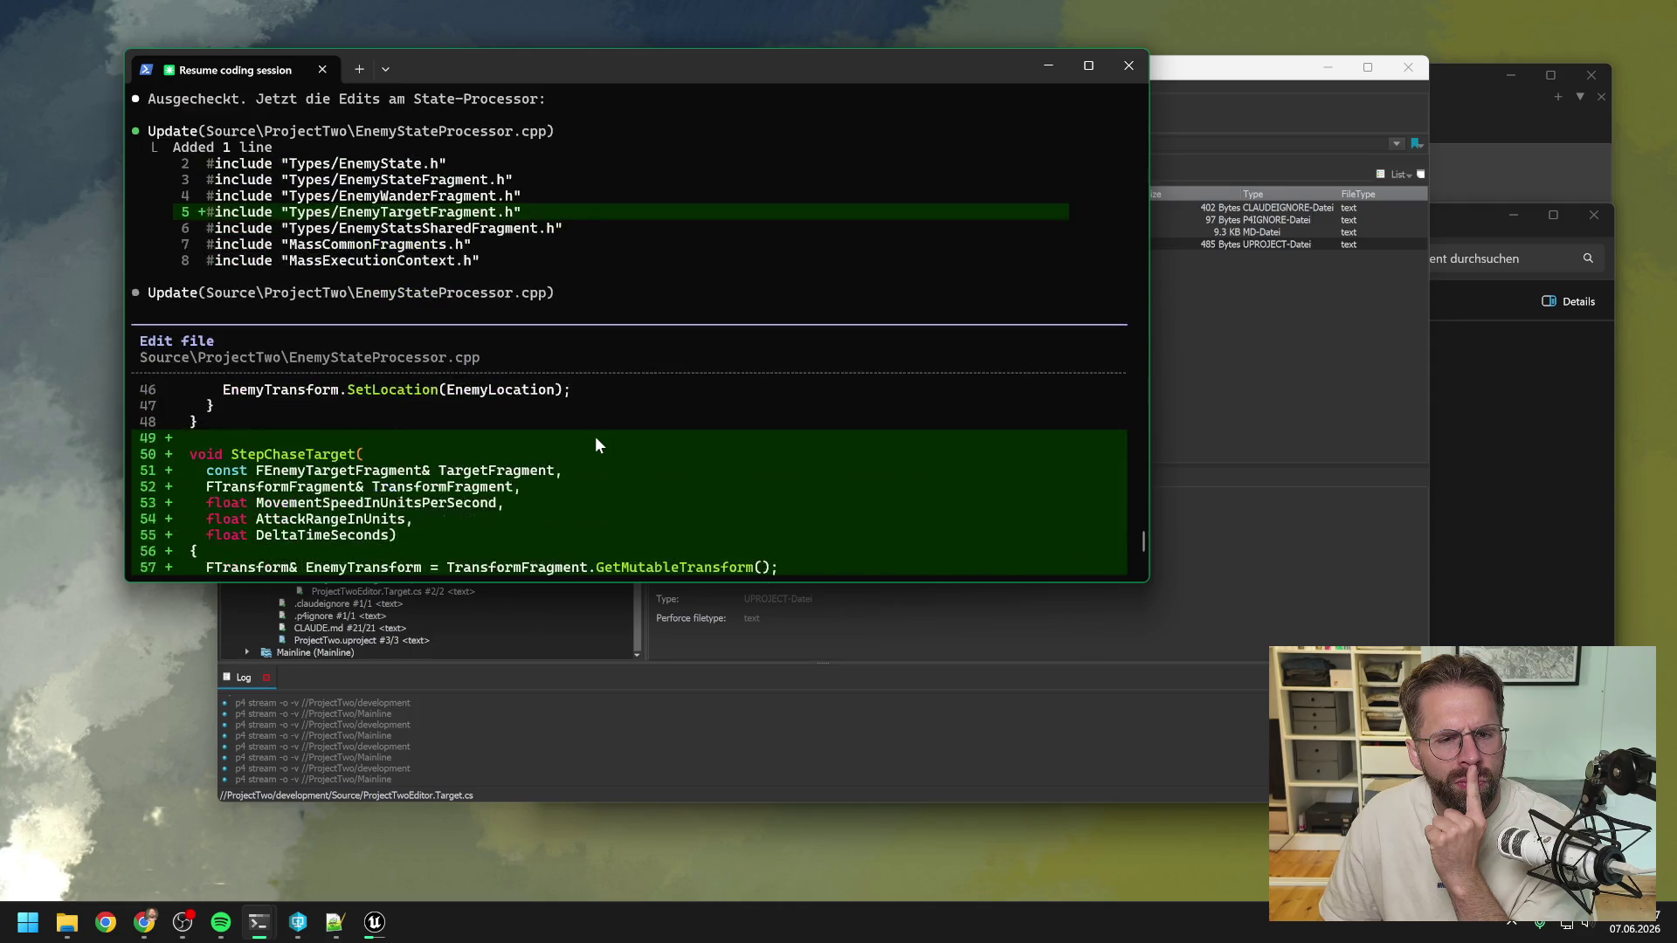
{"action": "scroll", "coordinate": [595, 438], "scroll_direction": "down", "scroll_amount": 5}
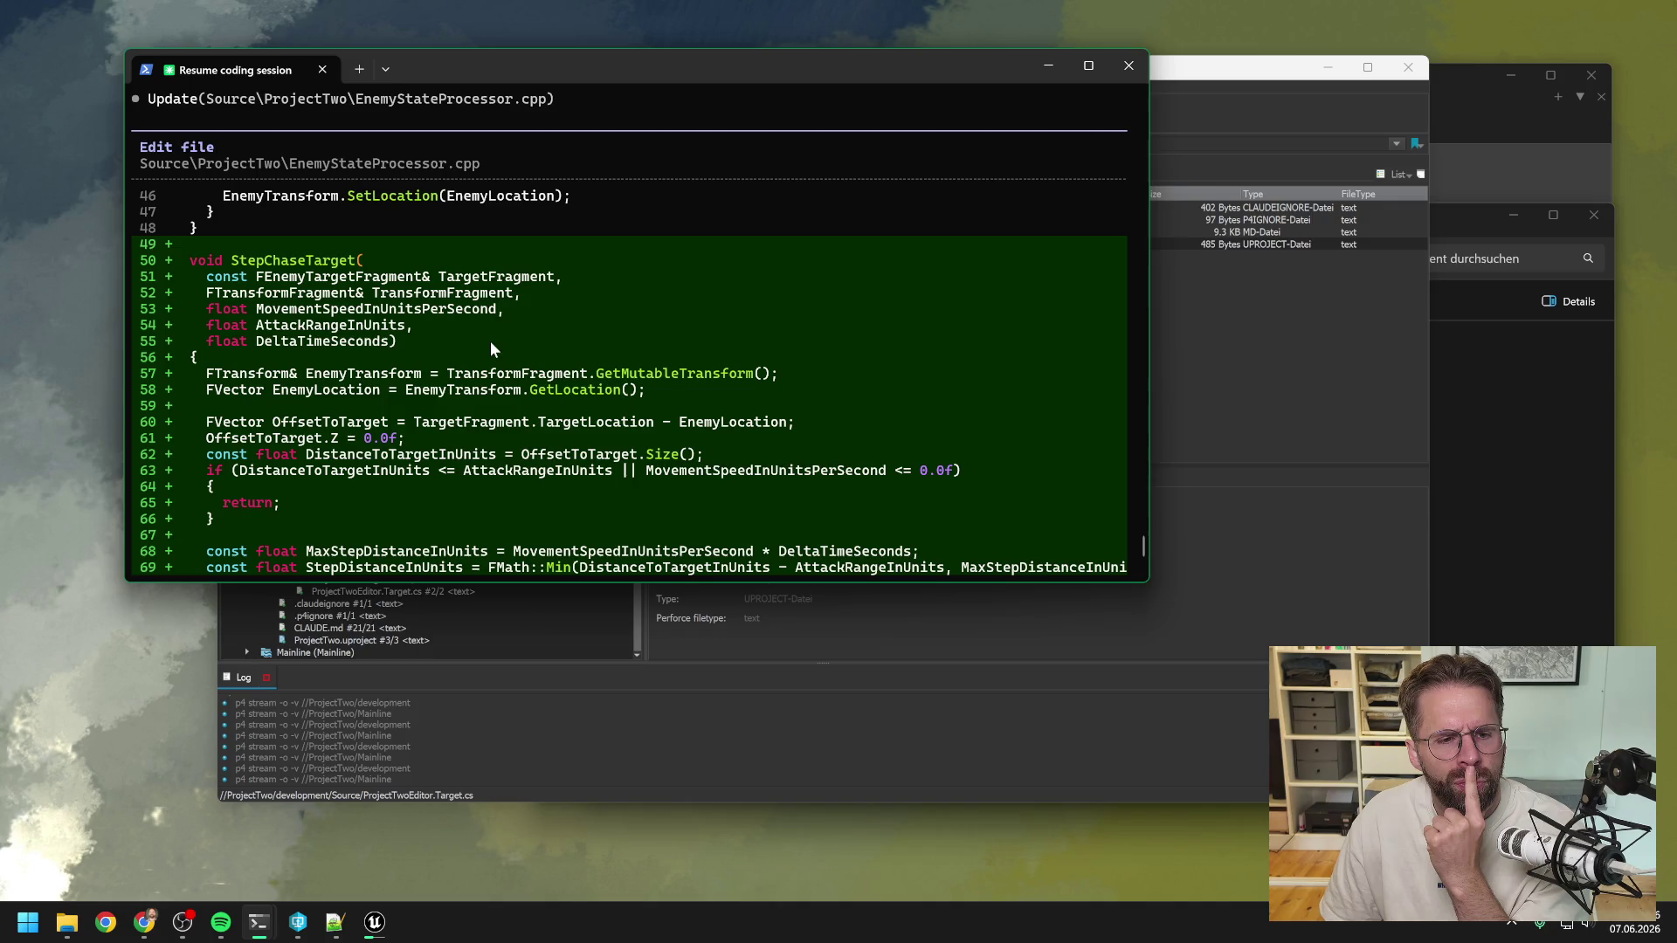
{"action": "scroll", "coordinate": [534, 304], "scroll_direction": "down", "scroll_amount": 2}
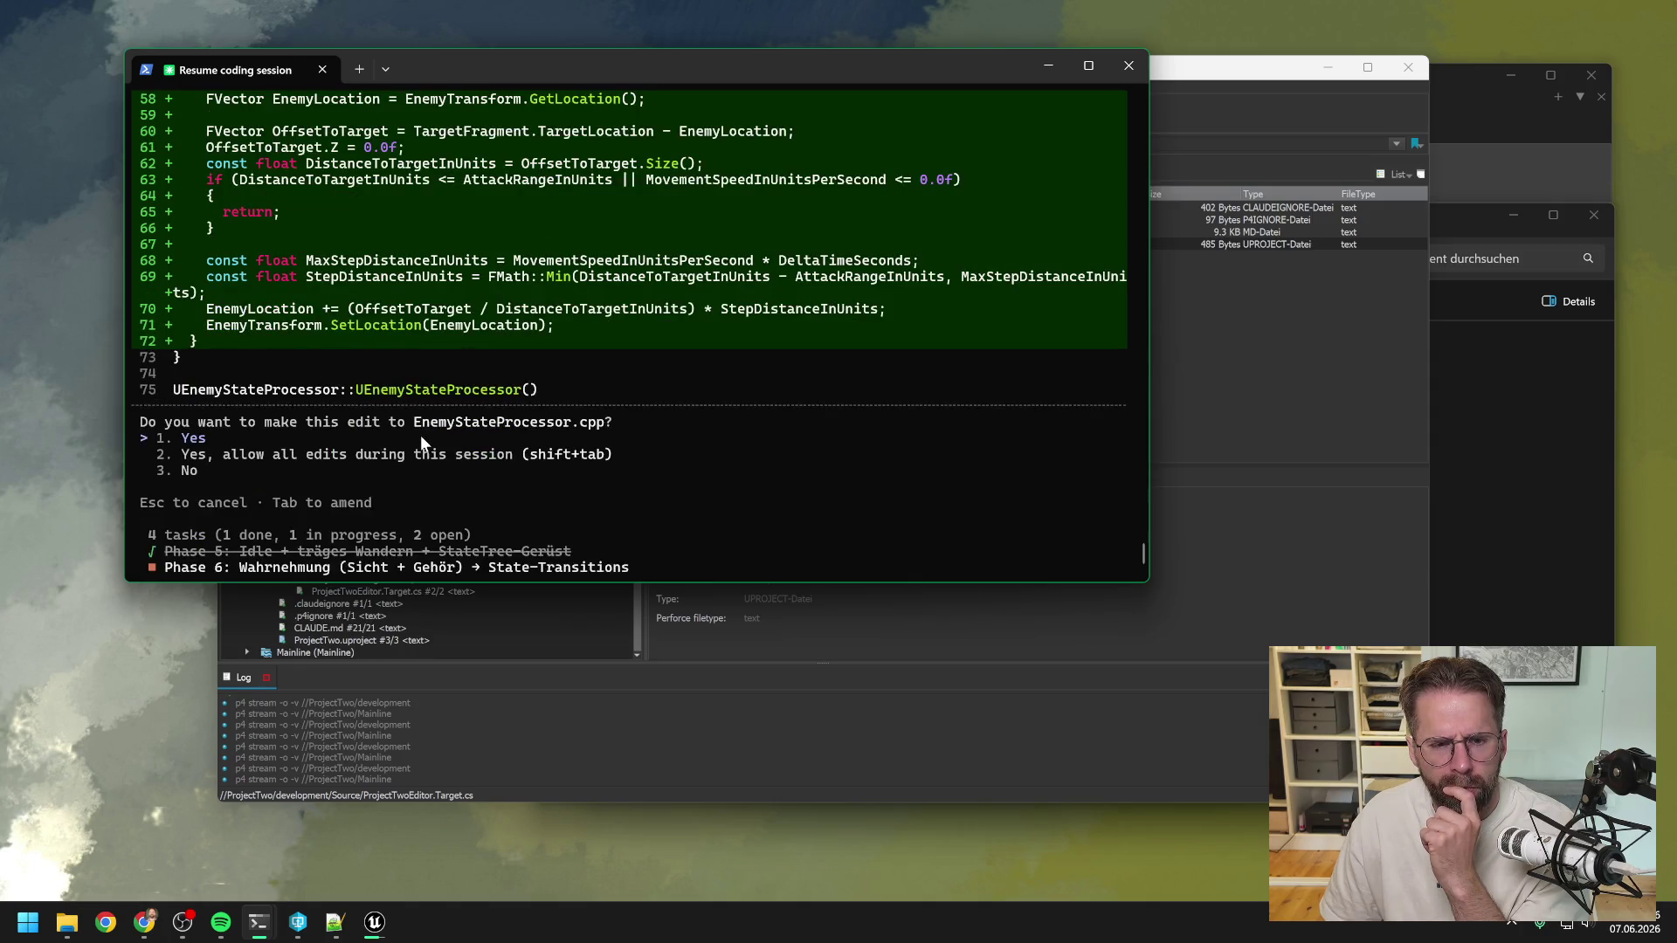
{"action": "key", "text": "Return"}
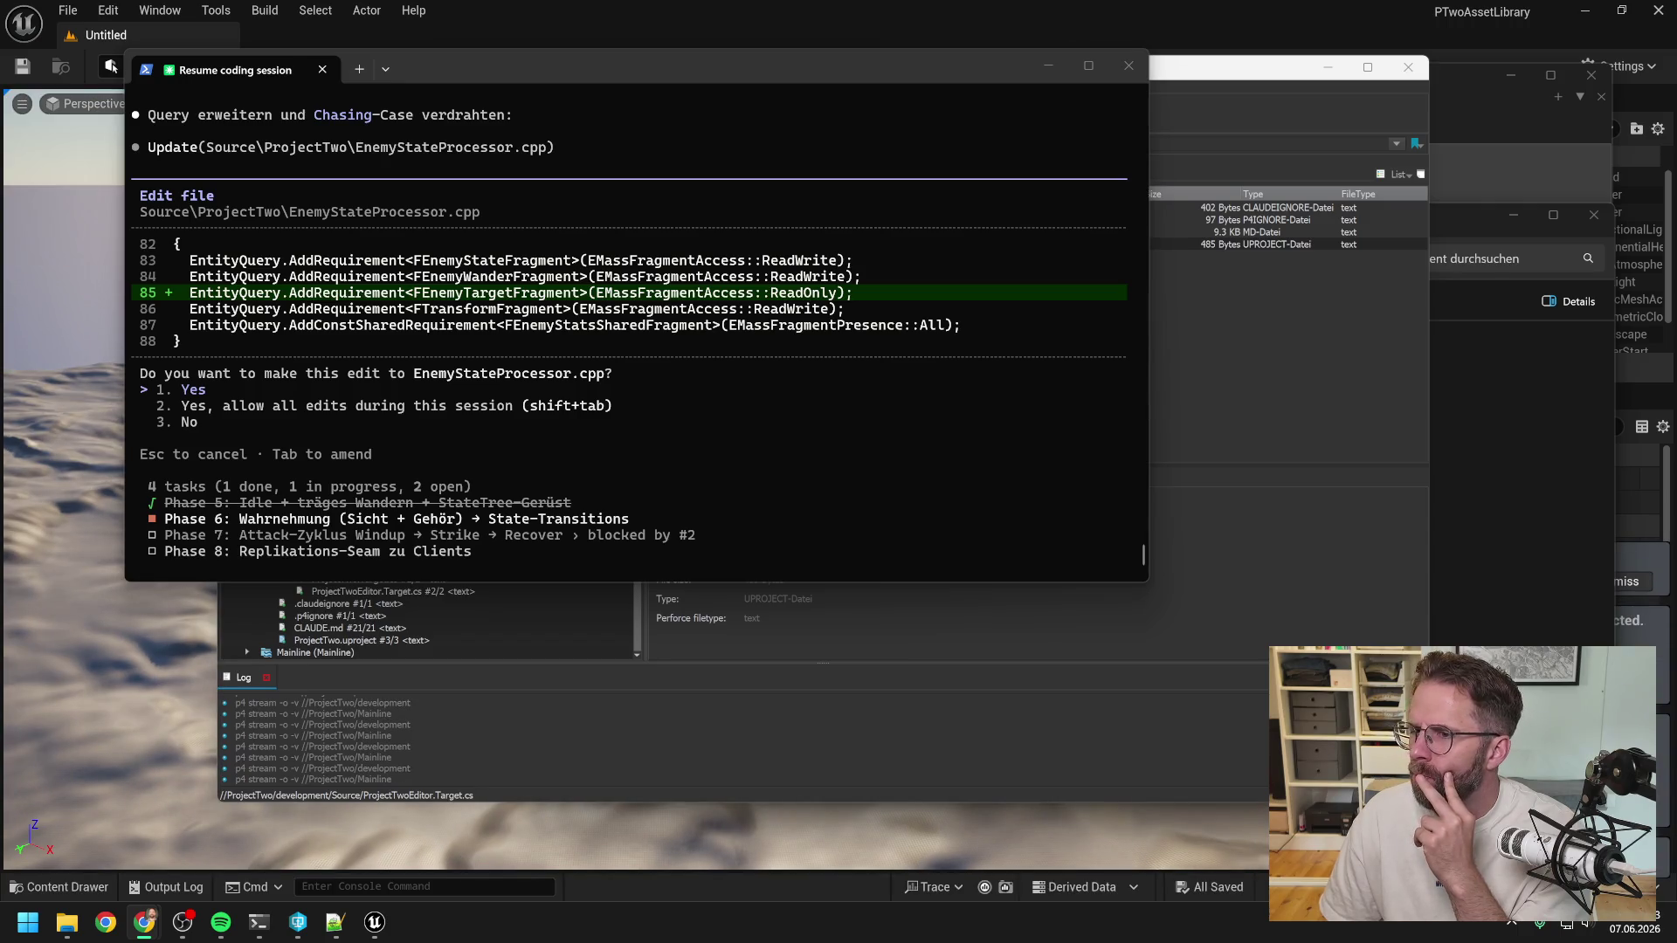
Bring the loaded Unreal Editor Untitled level to the front.
{"action": "left_click", "coordinate": [1354, 2]}
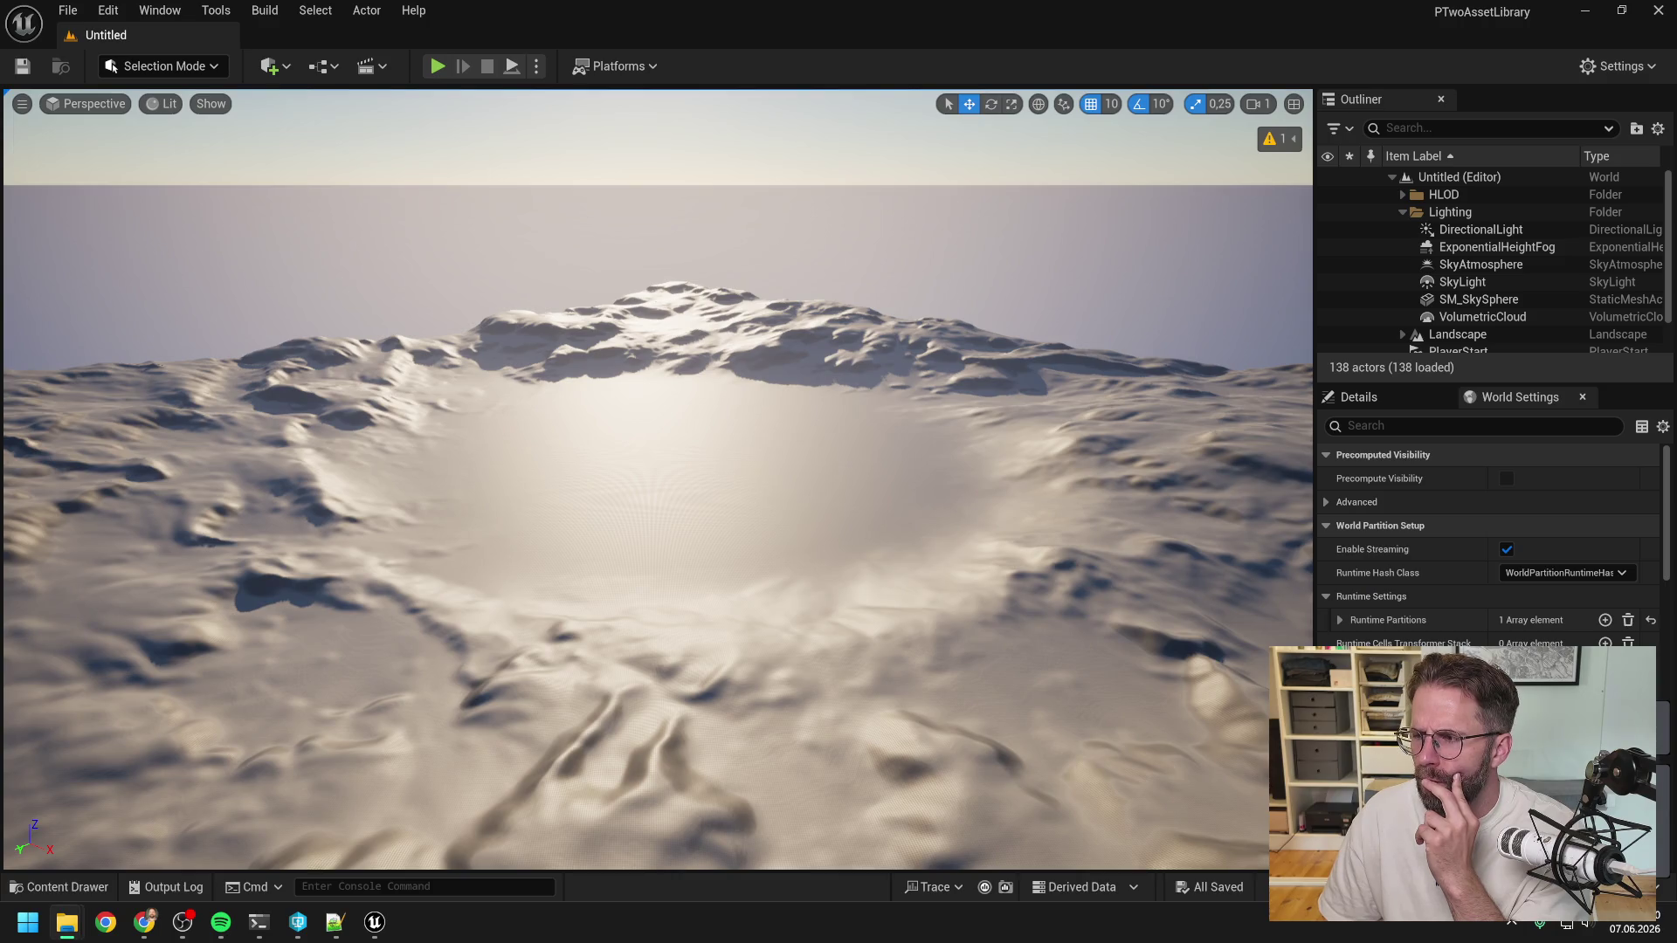
Open PTwoAssetLibrary.uproject in Notepad++, set as the always-used app, to check its plugins.
{"action": "left_click", "coordinate": [67, 923]}
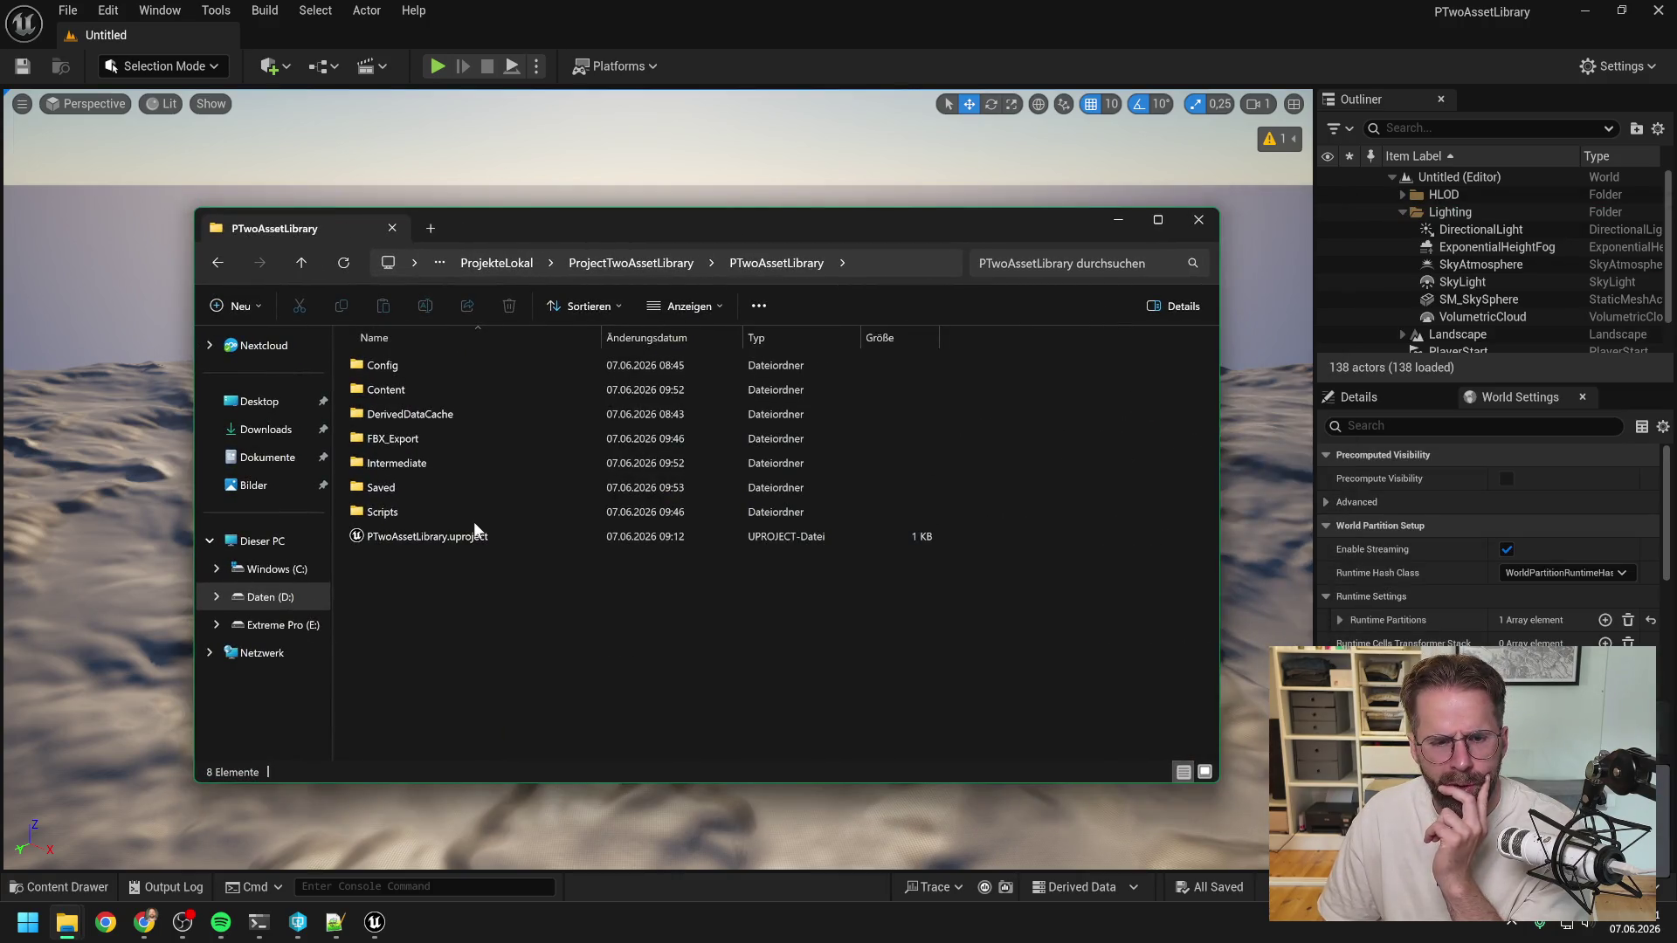
{"action": "left_click", "coordinate": [421, 538]}
{"action": "right_click", "coordinate": [421, 538]}
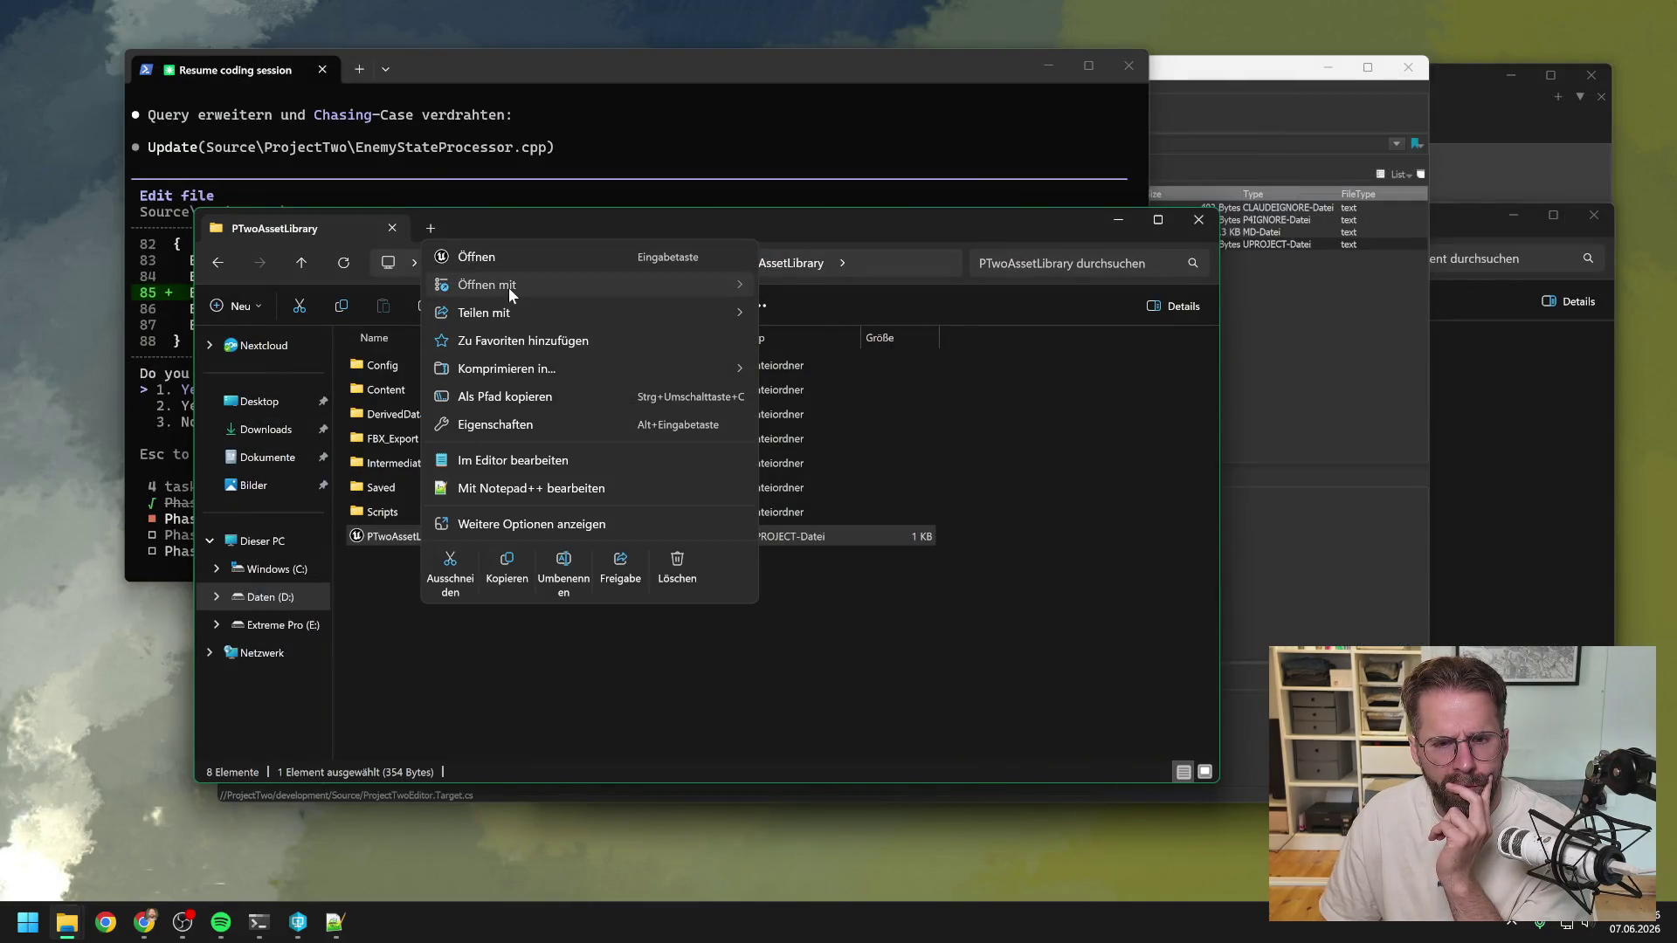
{"action": "mouse_move", "coordinate": [509, 287]}
{"action": "left_click", "coordinate": [835, 372]}
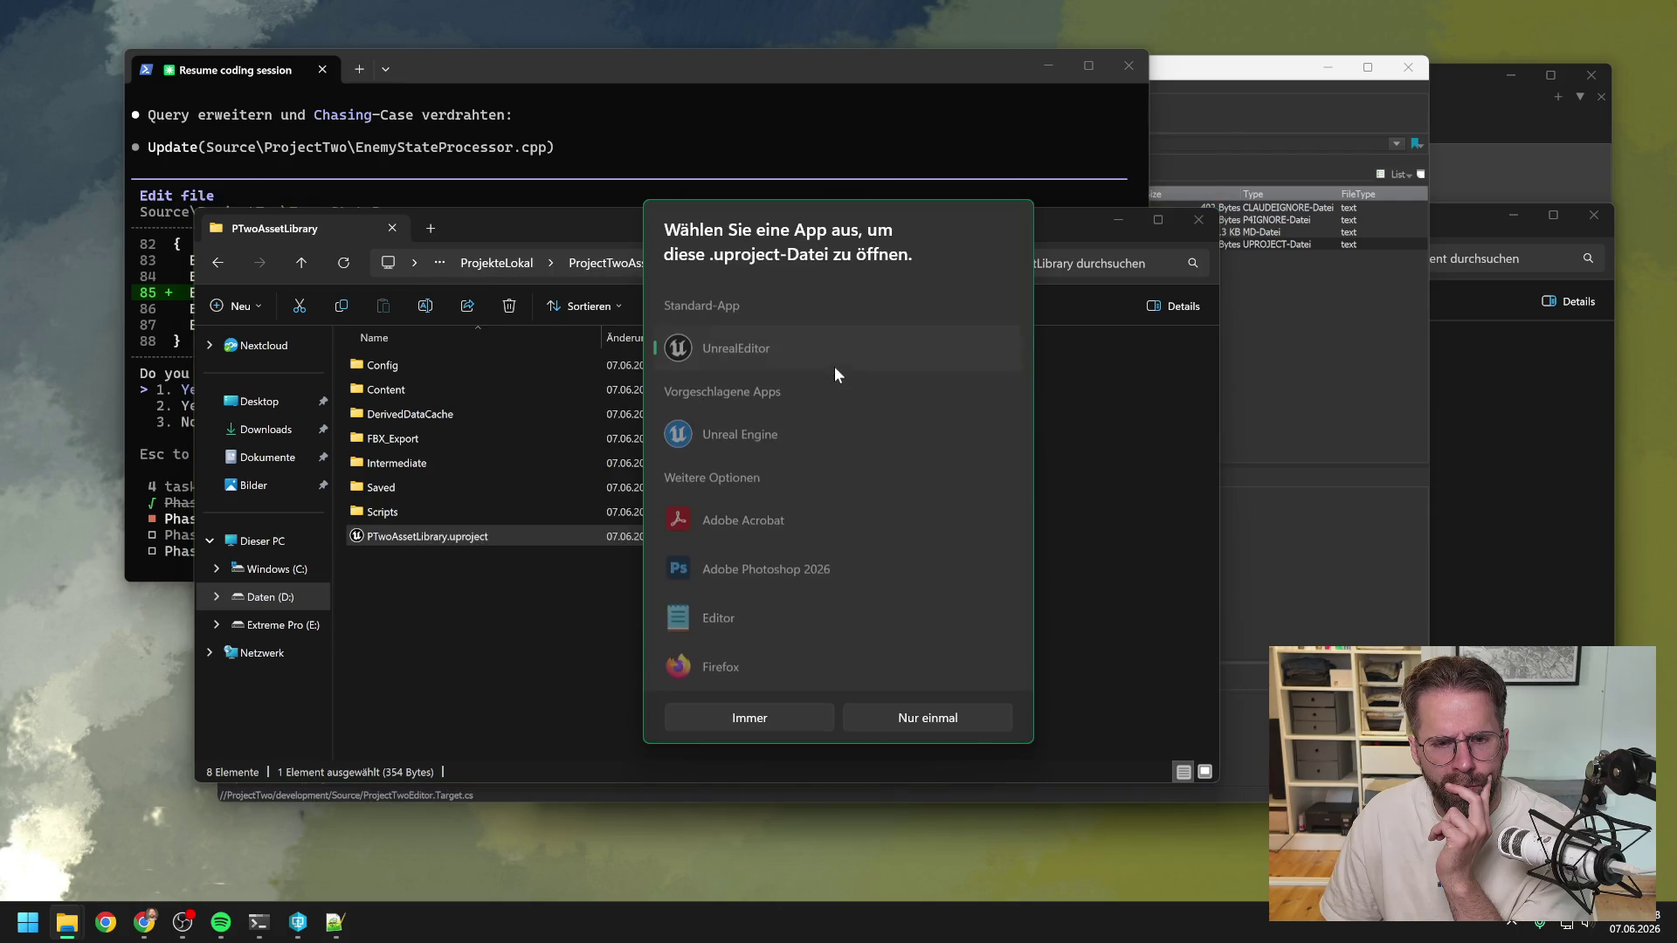
{"action": "scroll", "coordinate": [804, 417], "scroll_direction": "down", "scroll_amount": 2}
{"action": "scroll", "coordinate": [805, 418], "scroll_direction": "down", "scroll_amount": 3}
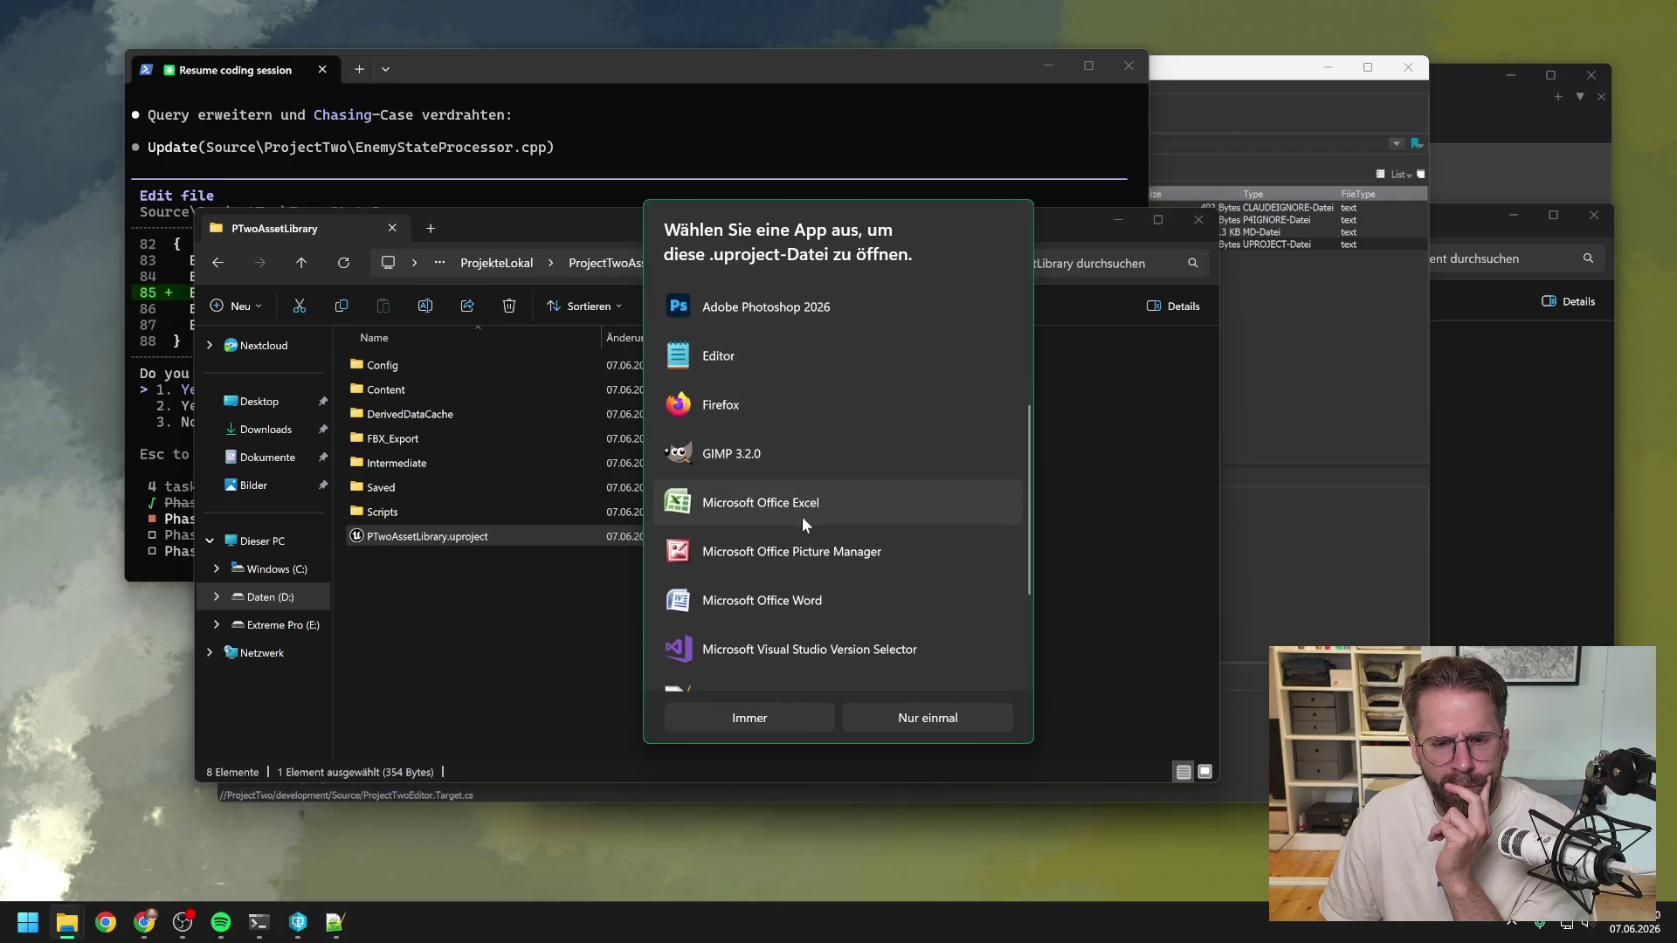
{"action": "left_click", "coordinate": [804, 517]}
{"action": "left_click", "coordinate": [765, 709]}
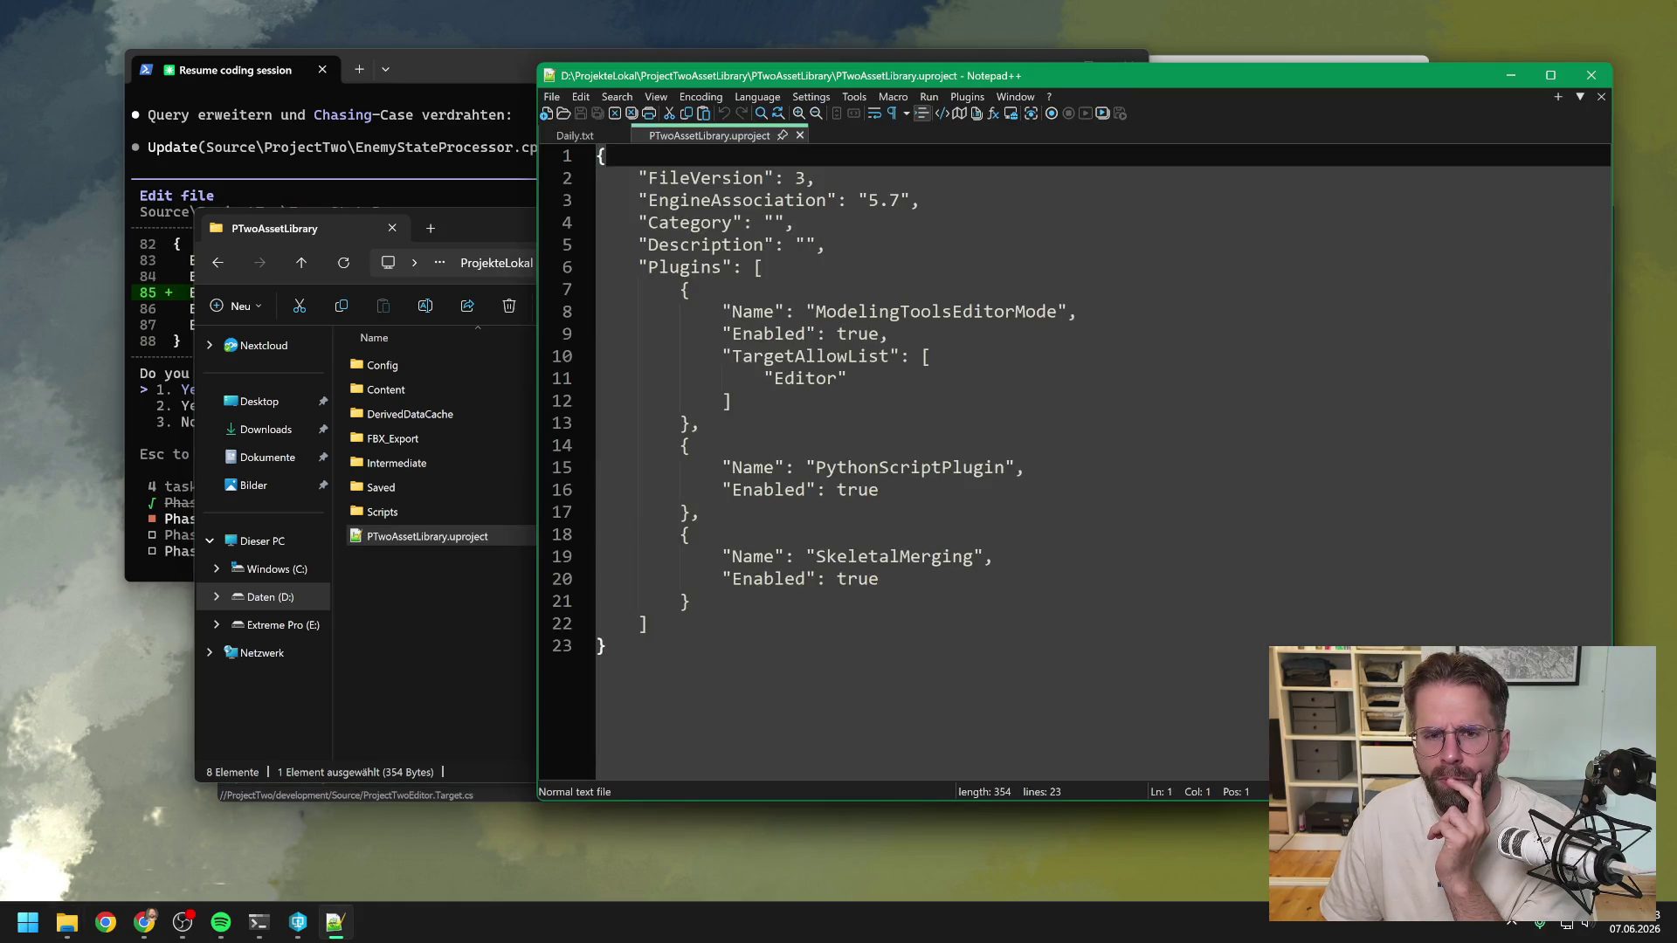
Close Notepad++ and launch PTwoAssetLibrary.uproject in Unreal Engine.
{"action": "left_click", "coordinate": [1591, 75]}
{"action": "right_click", "coordinate": [502, 533]}
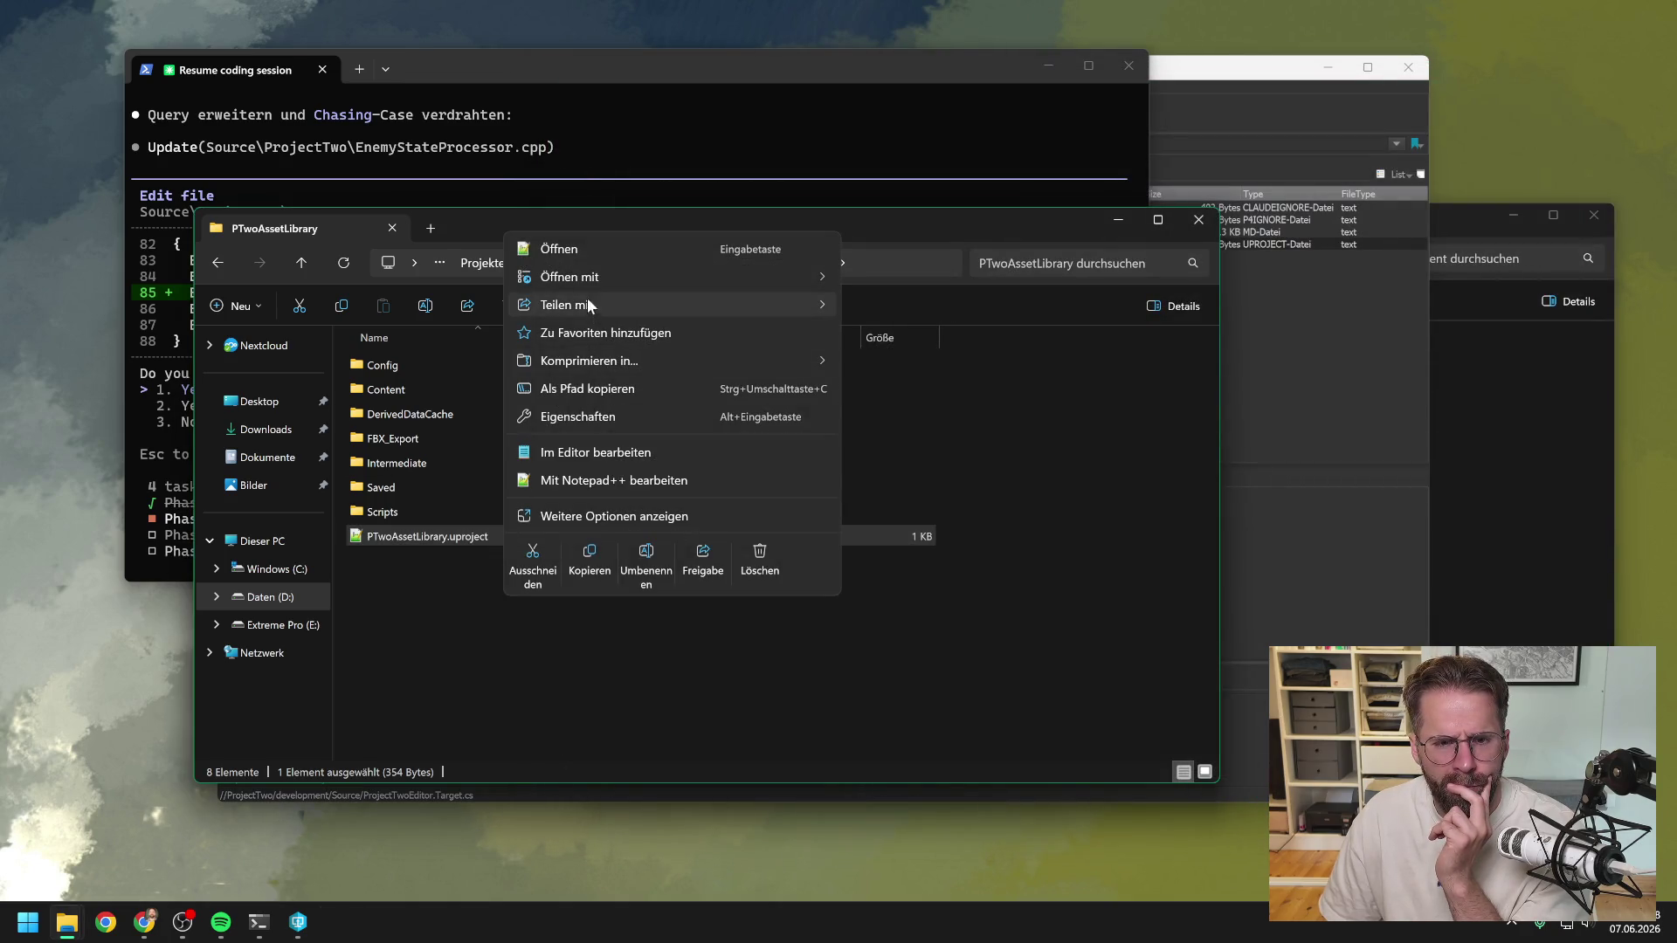
{"action": "mouse_move", "coordinate": [577, 277]}
{"action": "left_click", "coordinate": [909, 307]}
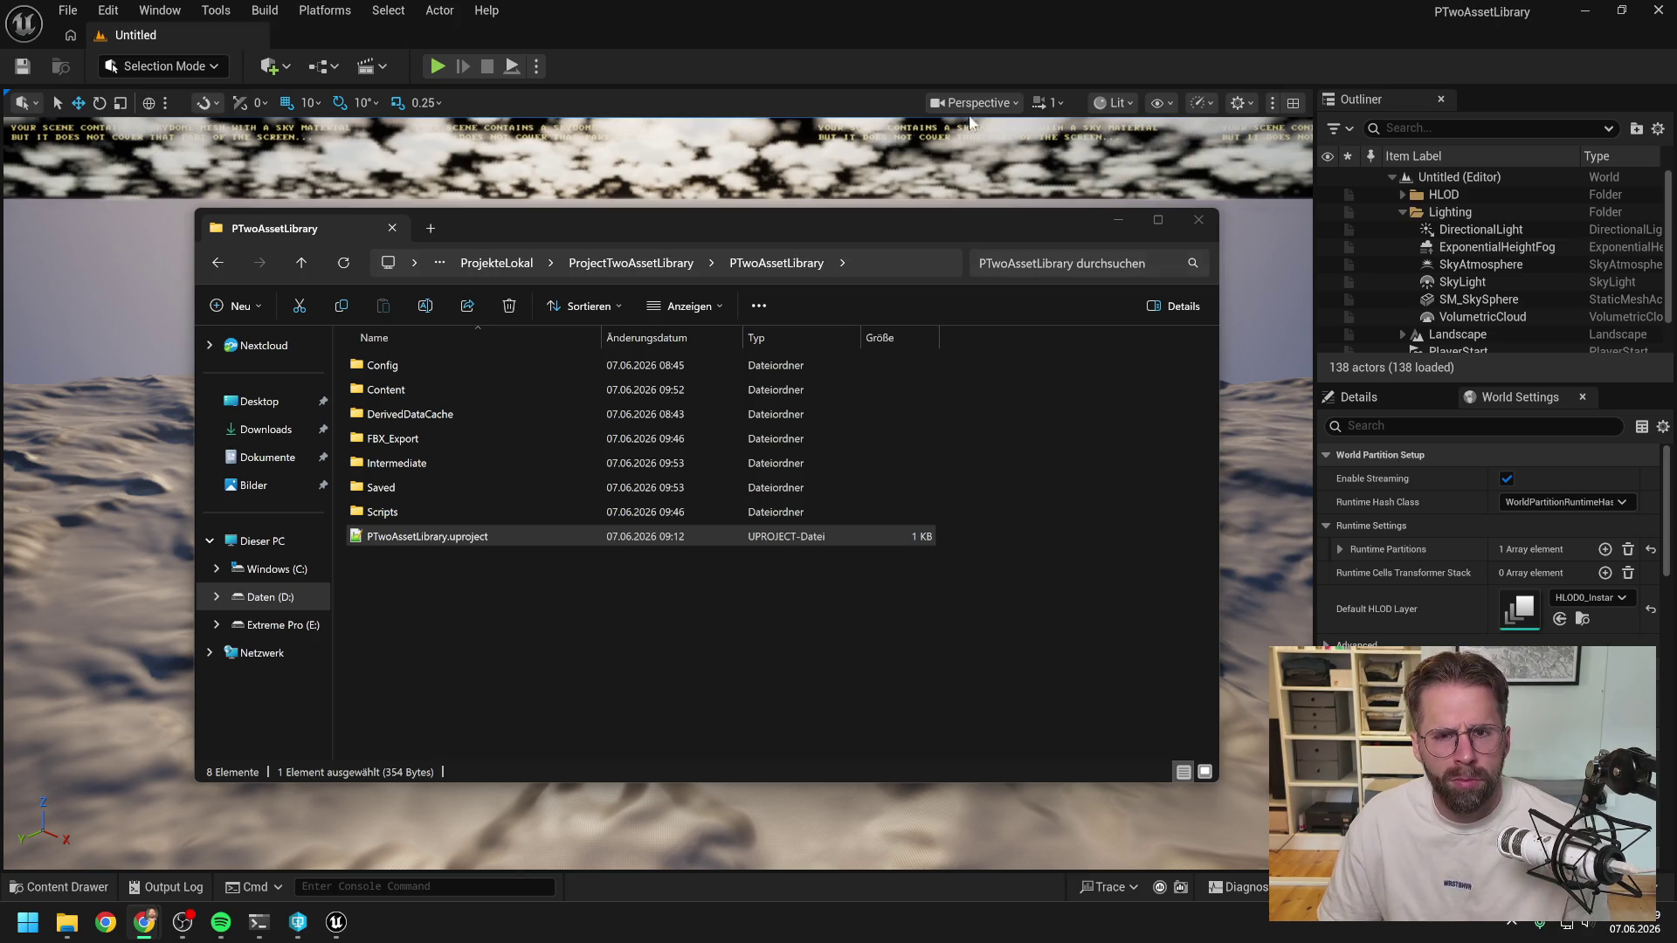
Open the Content Drawer and select ZOMBIE_head in Customization_Stylized_Zombie > Meshes.
{"action": "left_click", "coordinate": [953, 66]}
{"action": "left_click", "coordinate": [259, 922]}
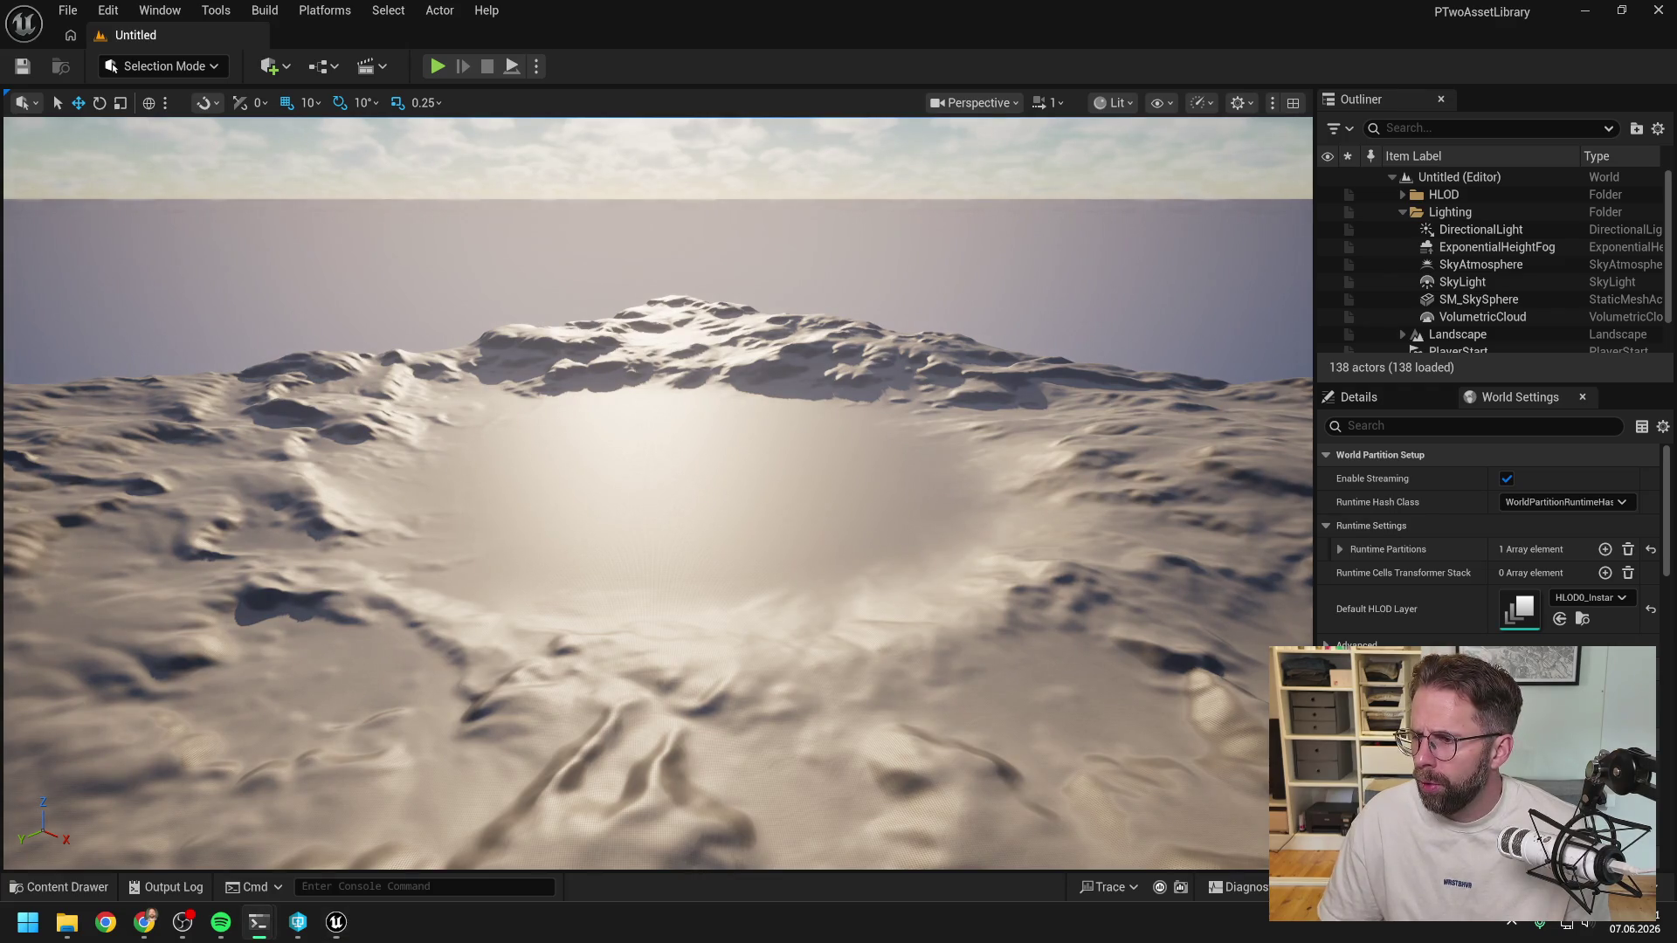
{"action": "left_click", "coordinate": [772, 75]}
{"action": "key", "text": "ctrl+space"}
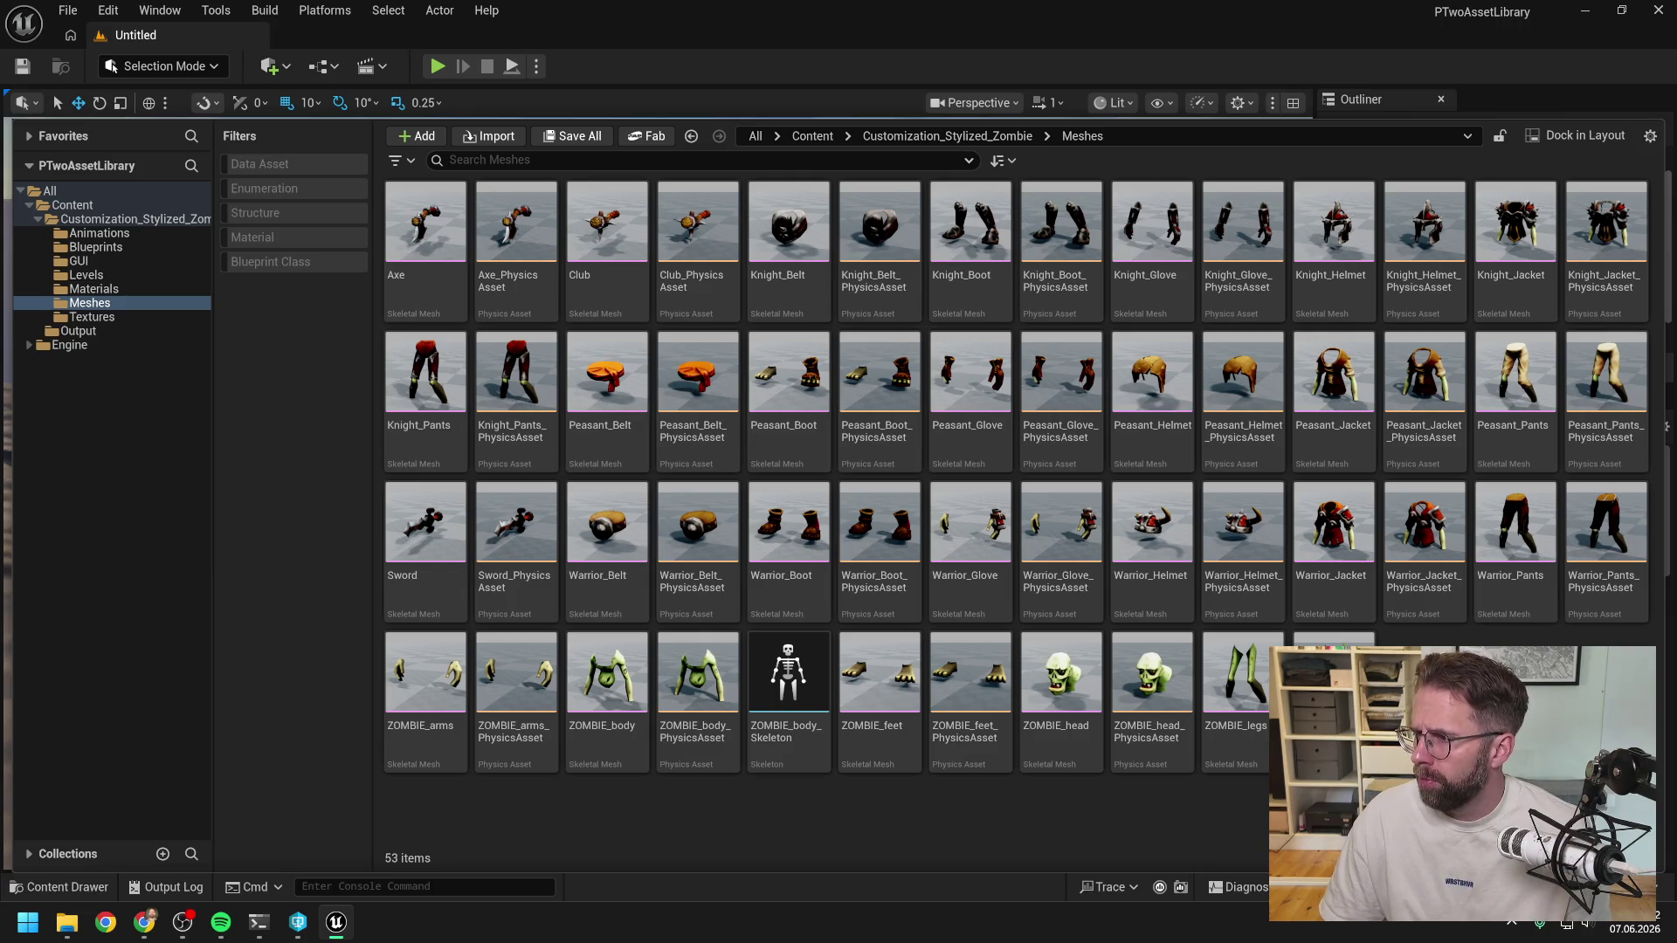
{"action": "left_click", "coordinate": [1053, 651]}
Open ZOMBIE_head, inspect its L_Collarbone_J bone, and switch to the skeleton editing tools.
{"action": "double_click", "coordinate": [1053, 651]}
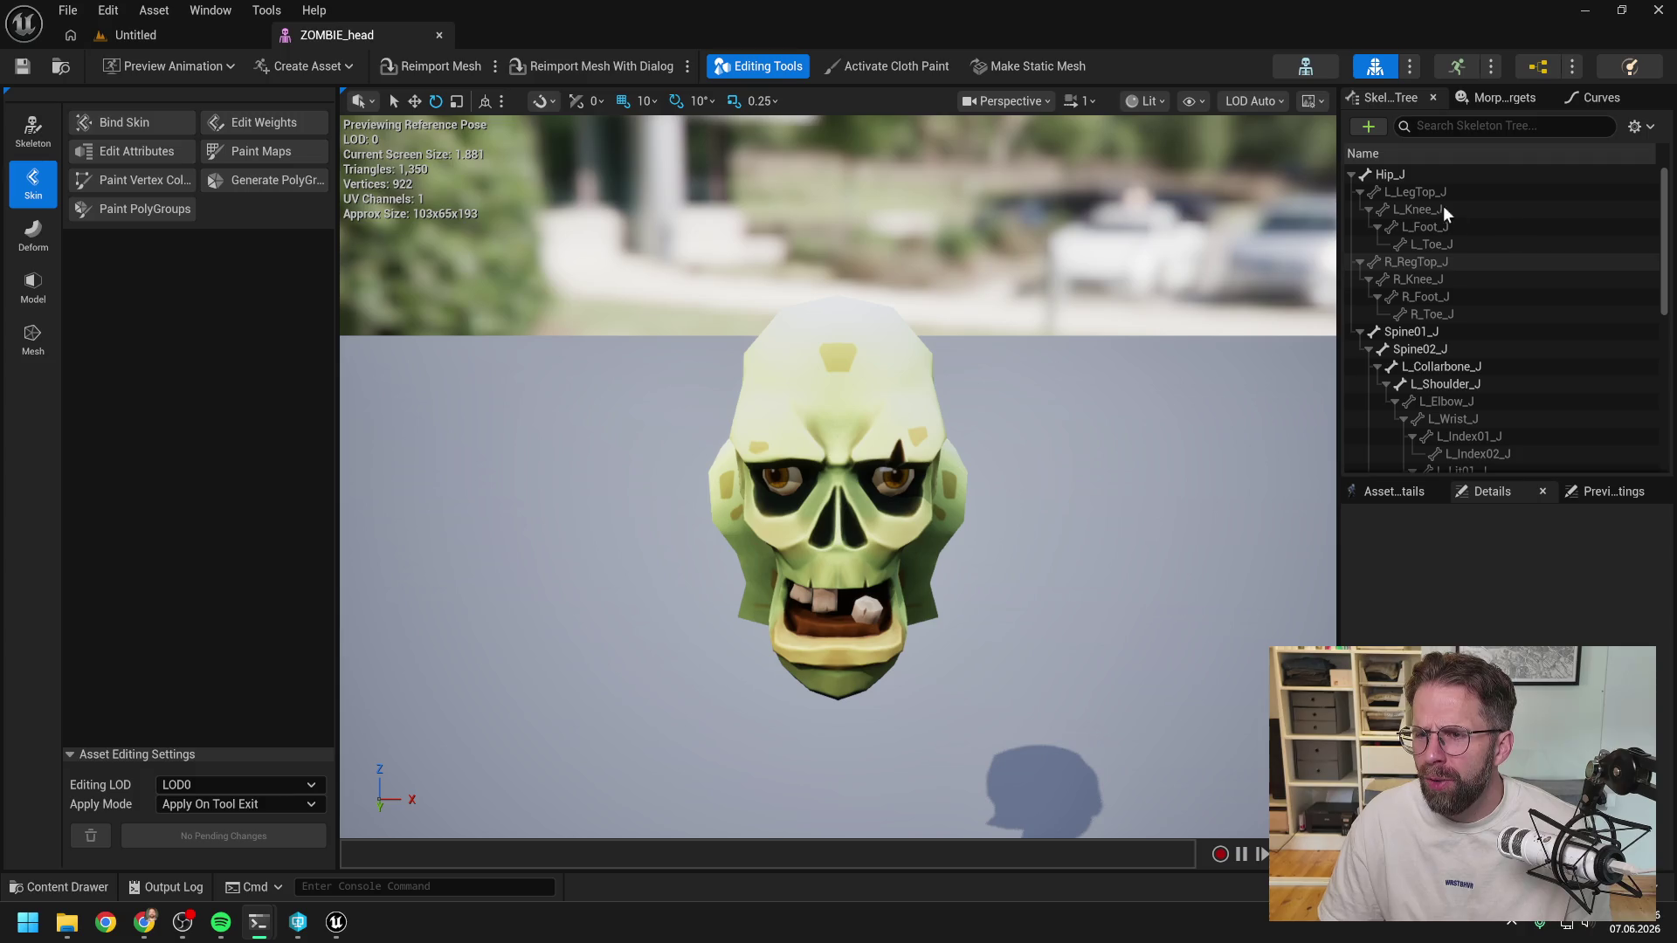
{"action": "left_click", "coordinate": [1443, 369]}
{"action": "right_click", "coordinate": [1443, 367]}
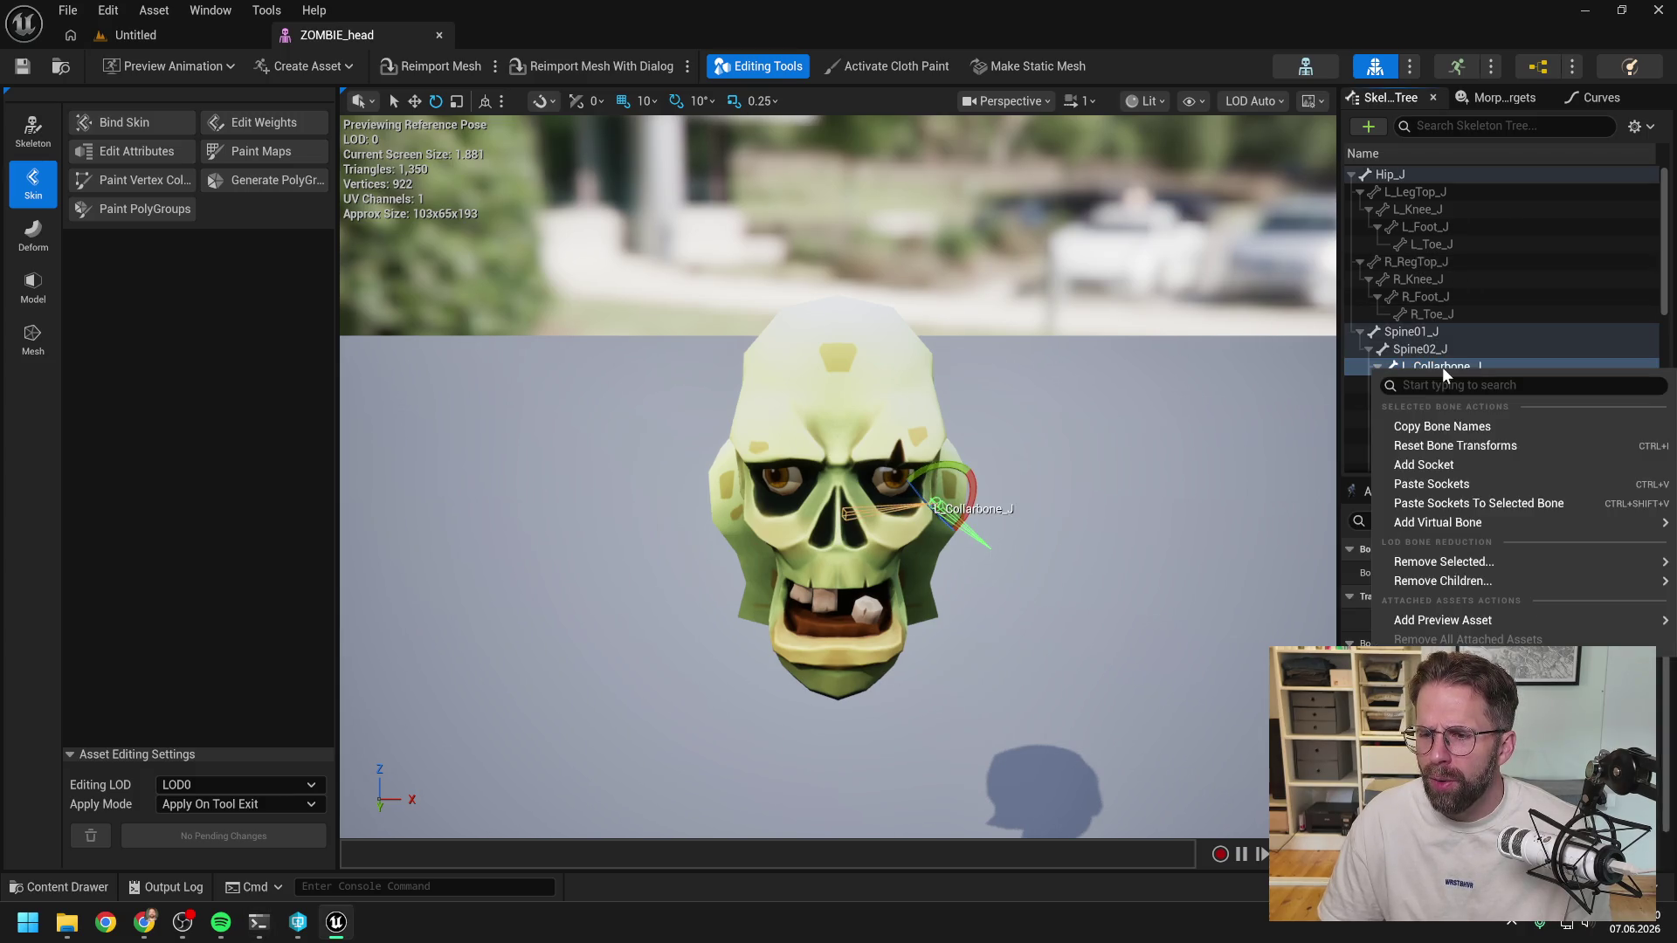
{"action": "left_click", "coordinate": [1442, 365]}
{"action": "left_click", "coordinate": [133, 332]}
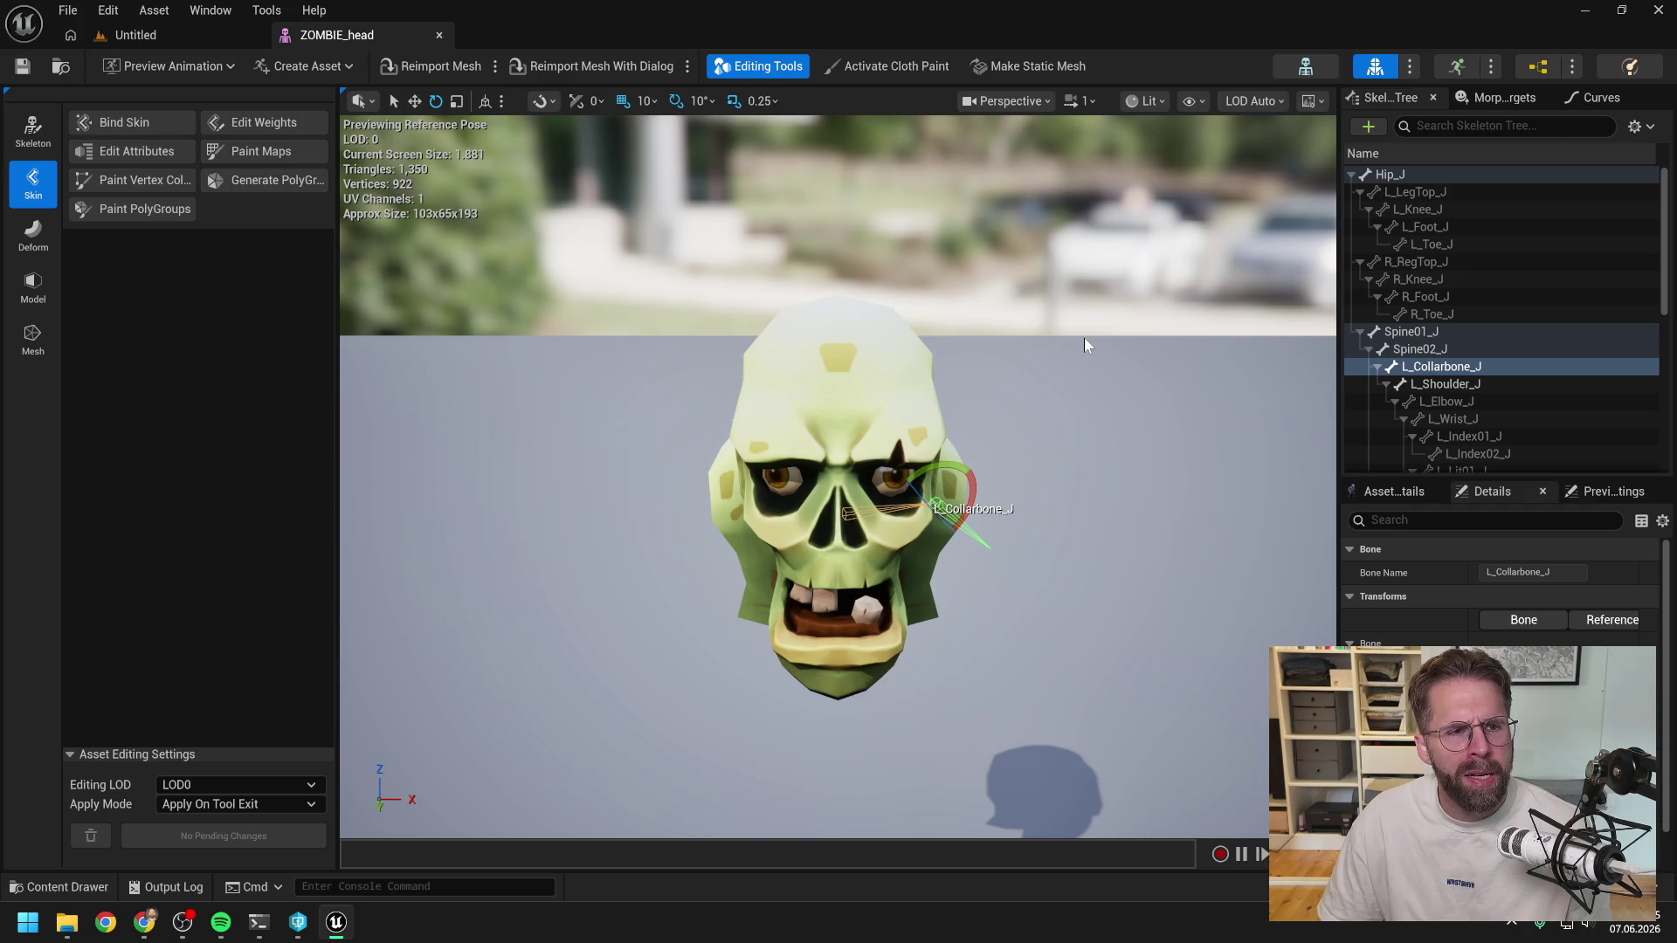
{"action": "left_click", "coordinate": [32, 130]}
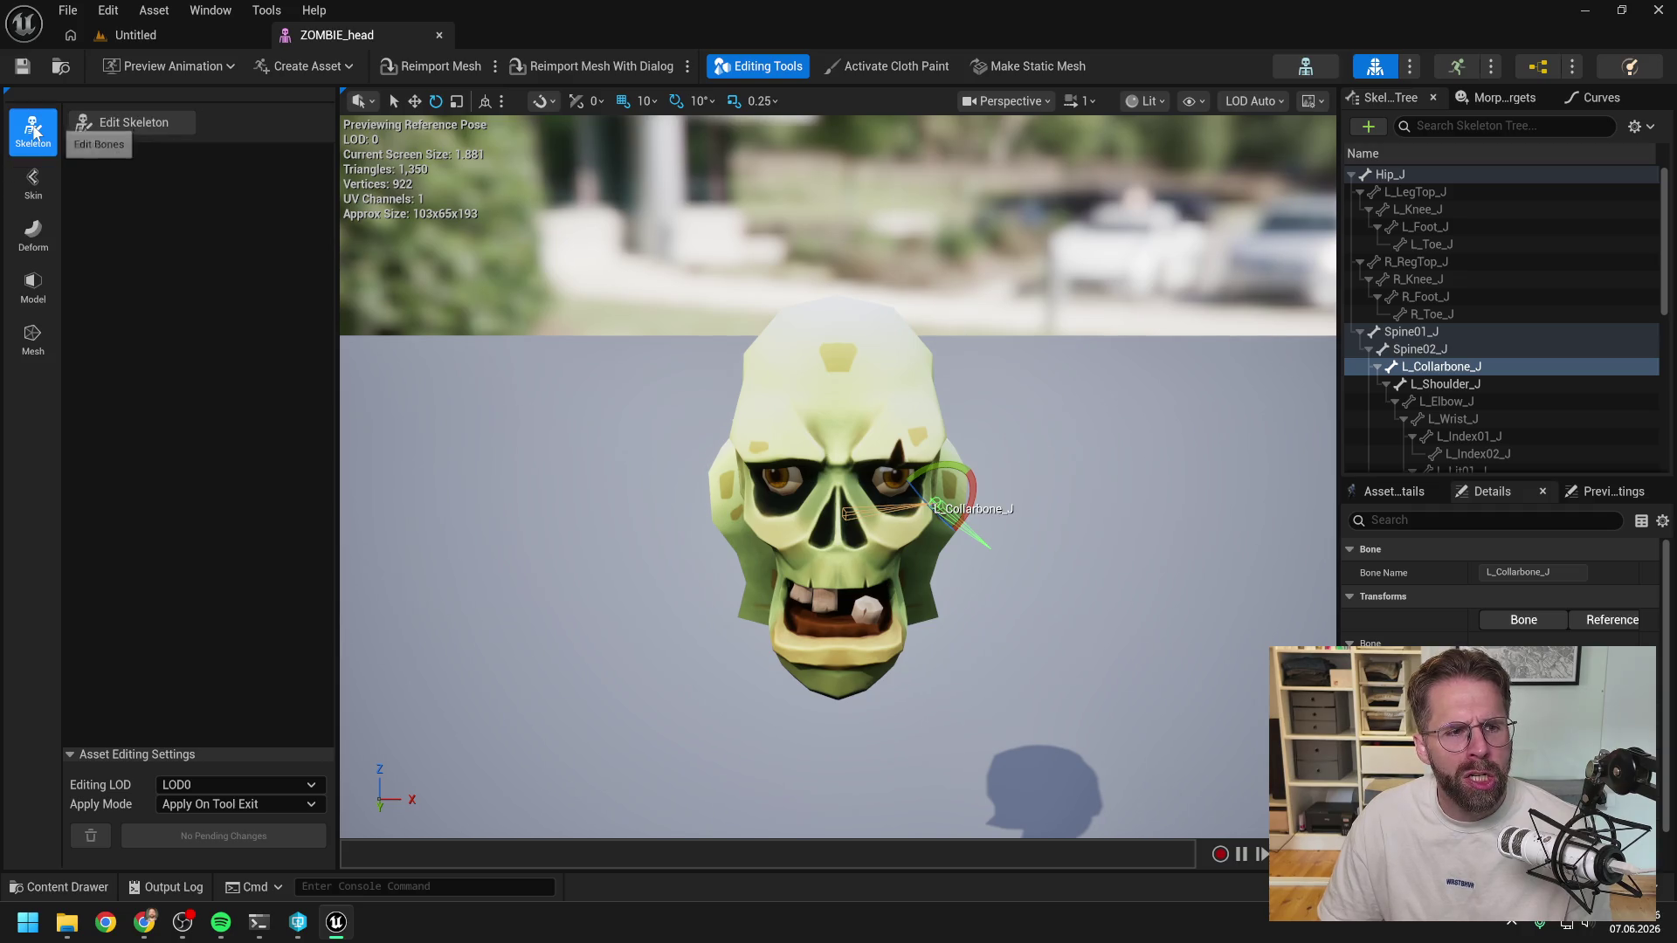
Start Edit Attributes on ZOMBIE_head in Model mode, briefly expanding the Asset Editing Settings.
{"action": "left_click", "coordinate": [34, 185]}
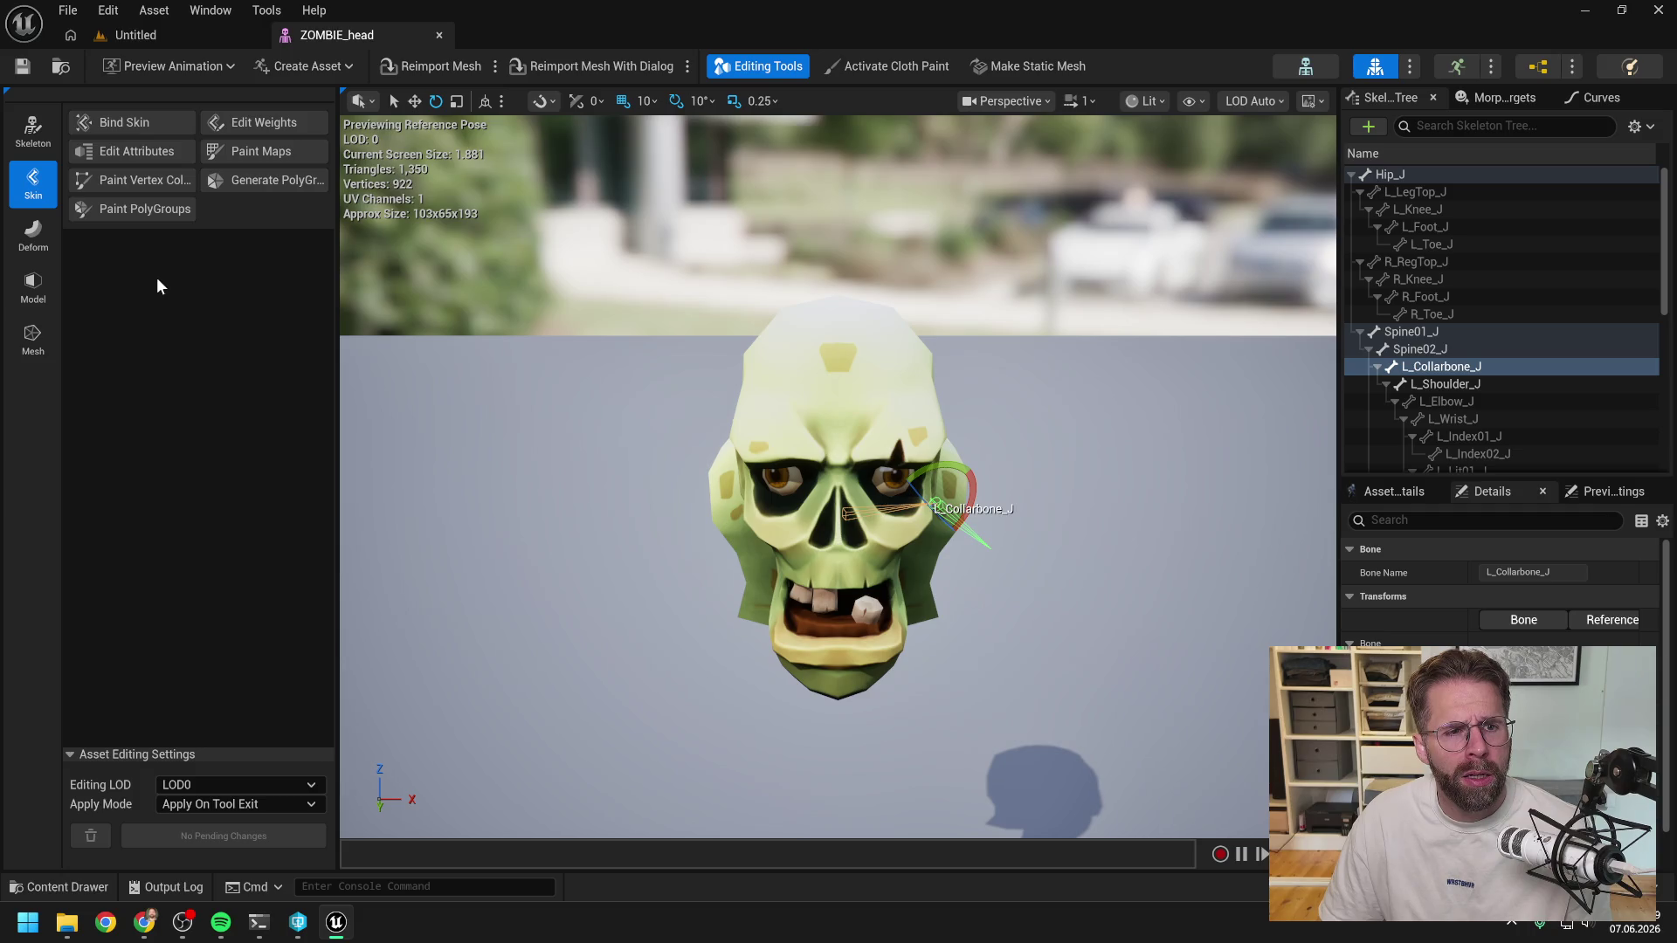
{"action": "left_click", "coordinate": [125, 157]}
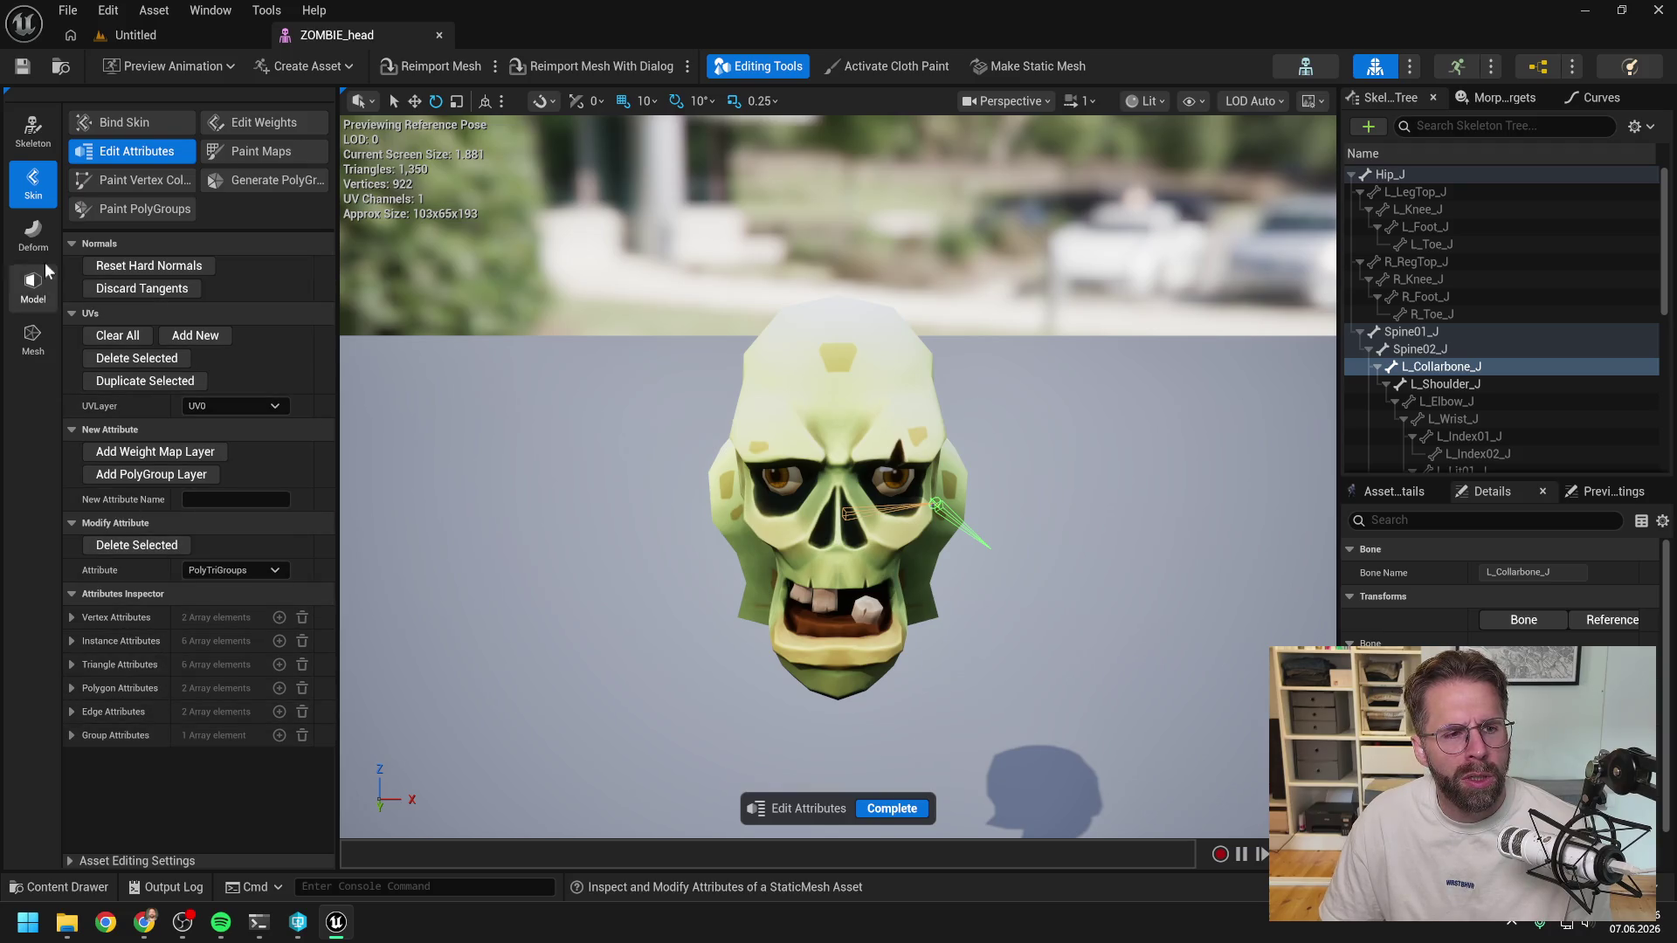
{"action": "left_click", "coordinate": [34, 300]}
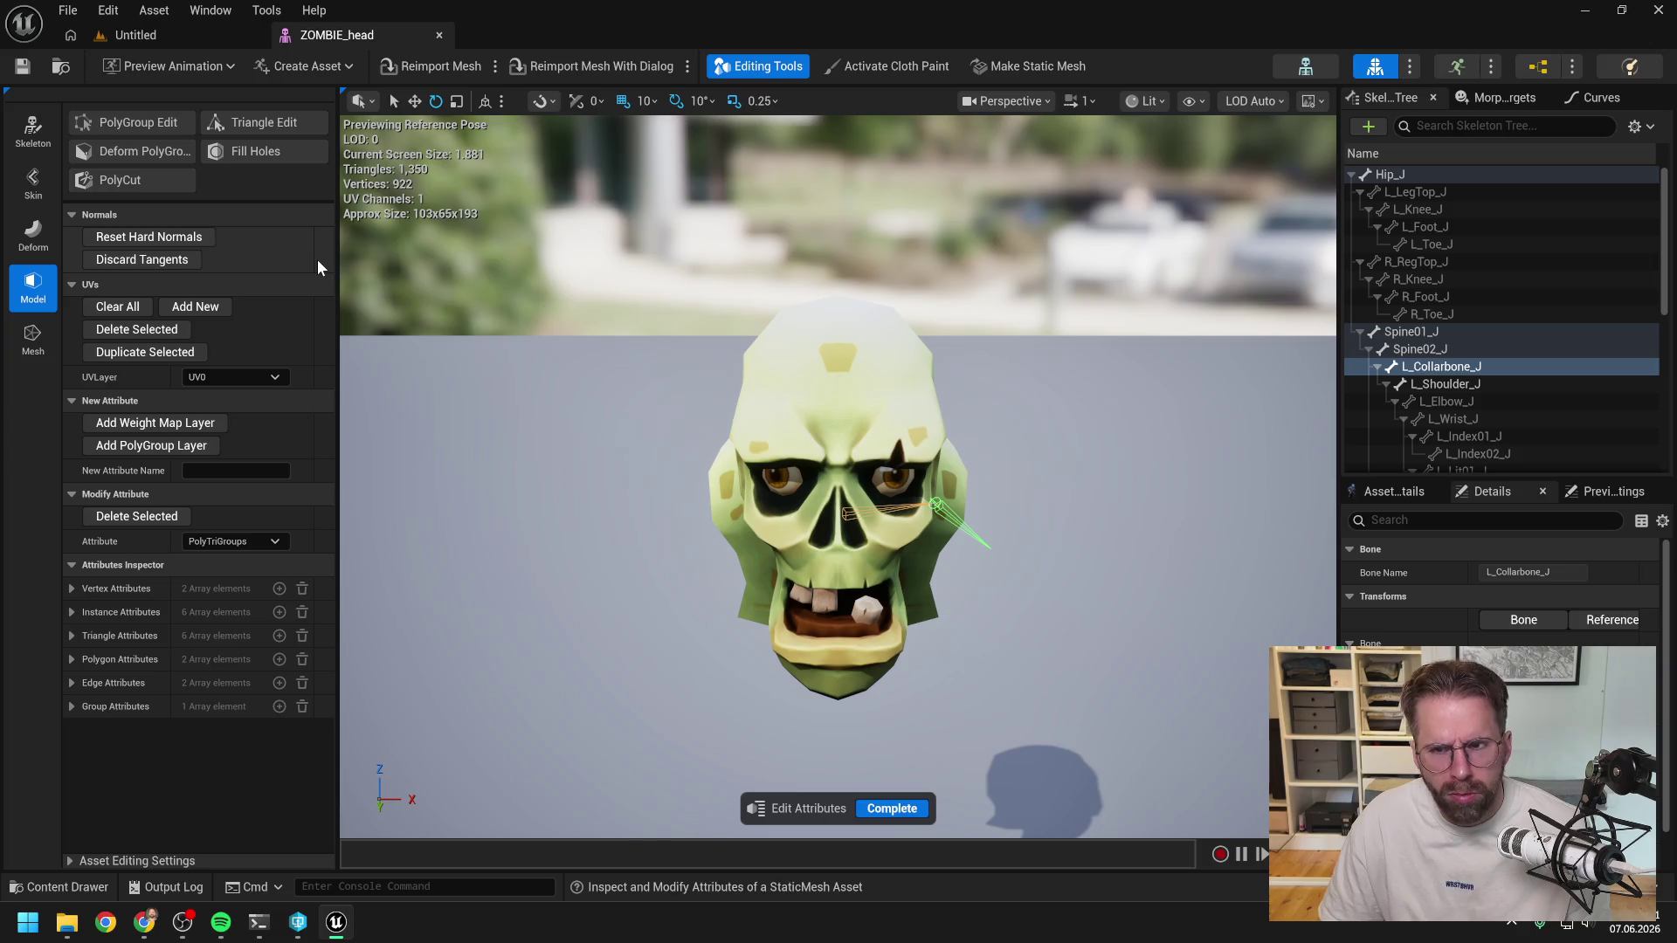
{"action": "left_click", "coordinate": [172, 863]}
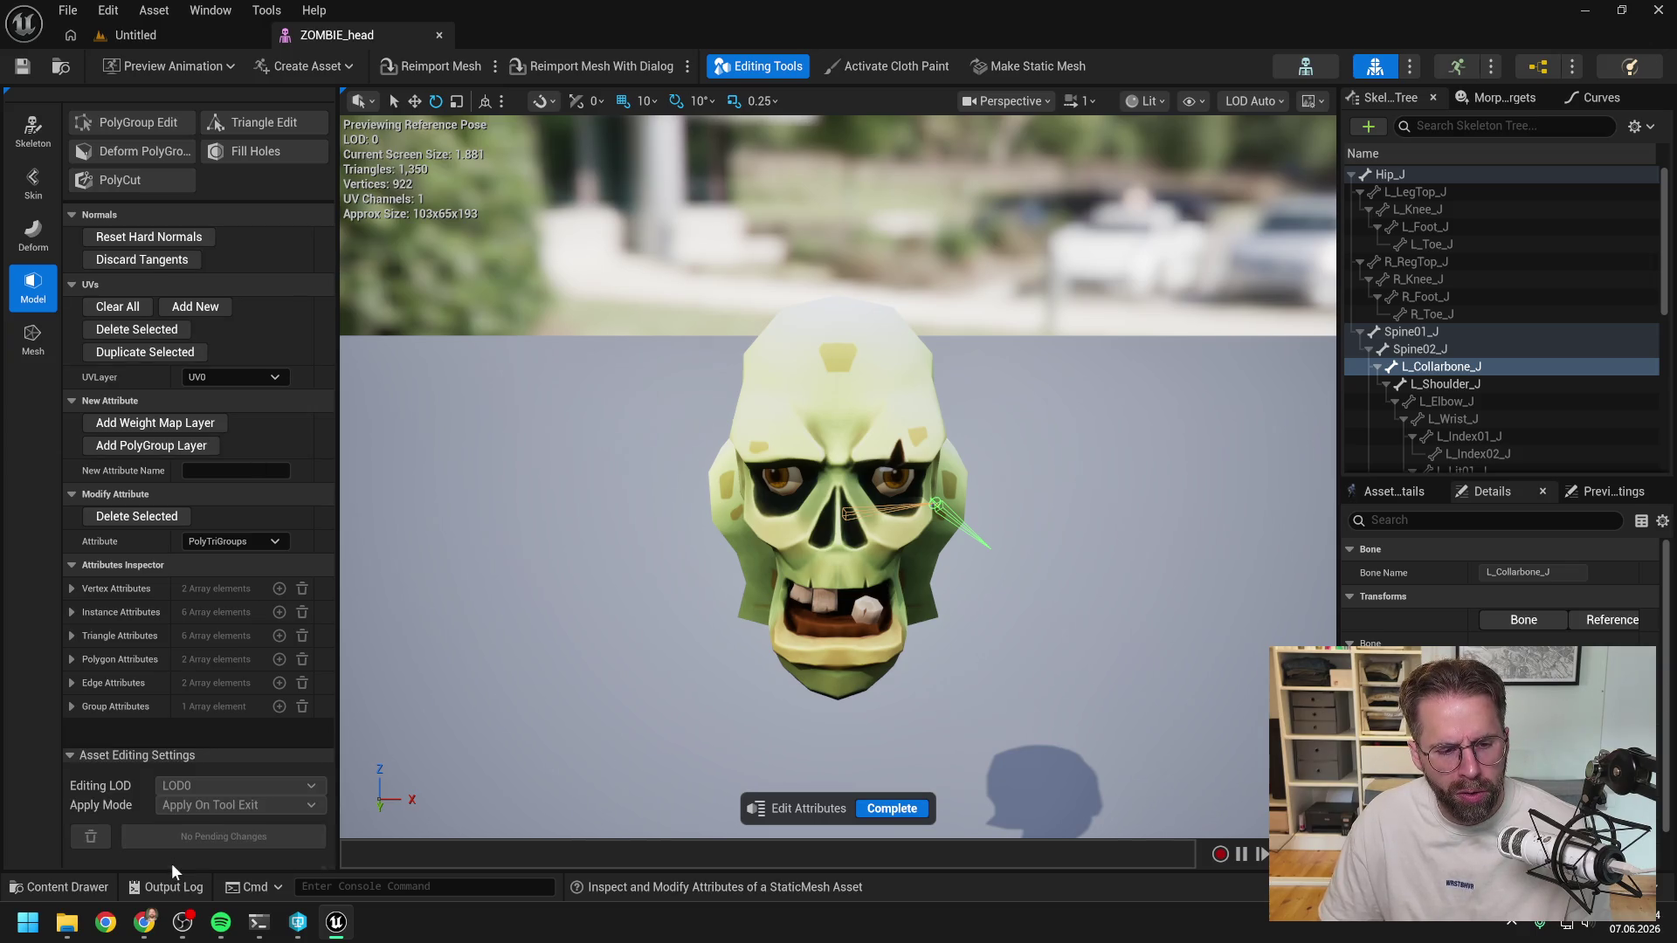
{"action": "left_click", "coordinate": [140, 756]}
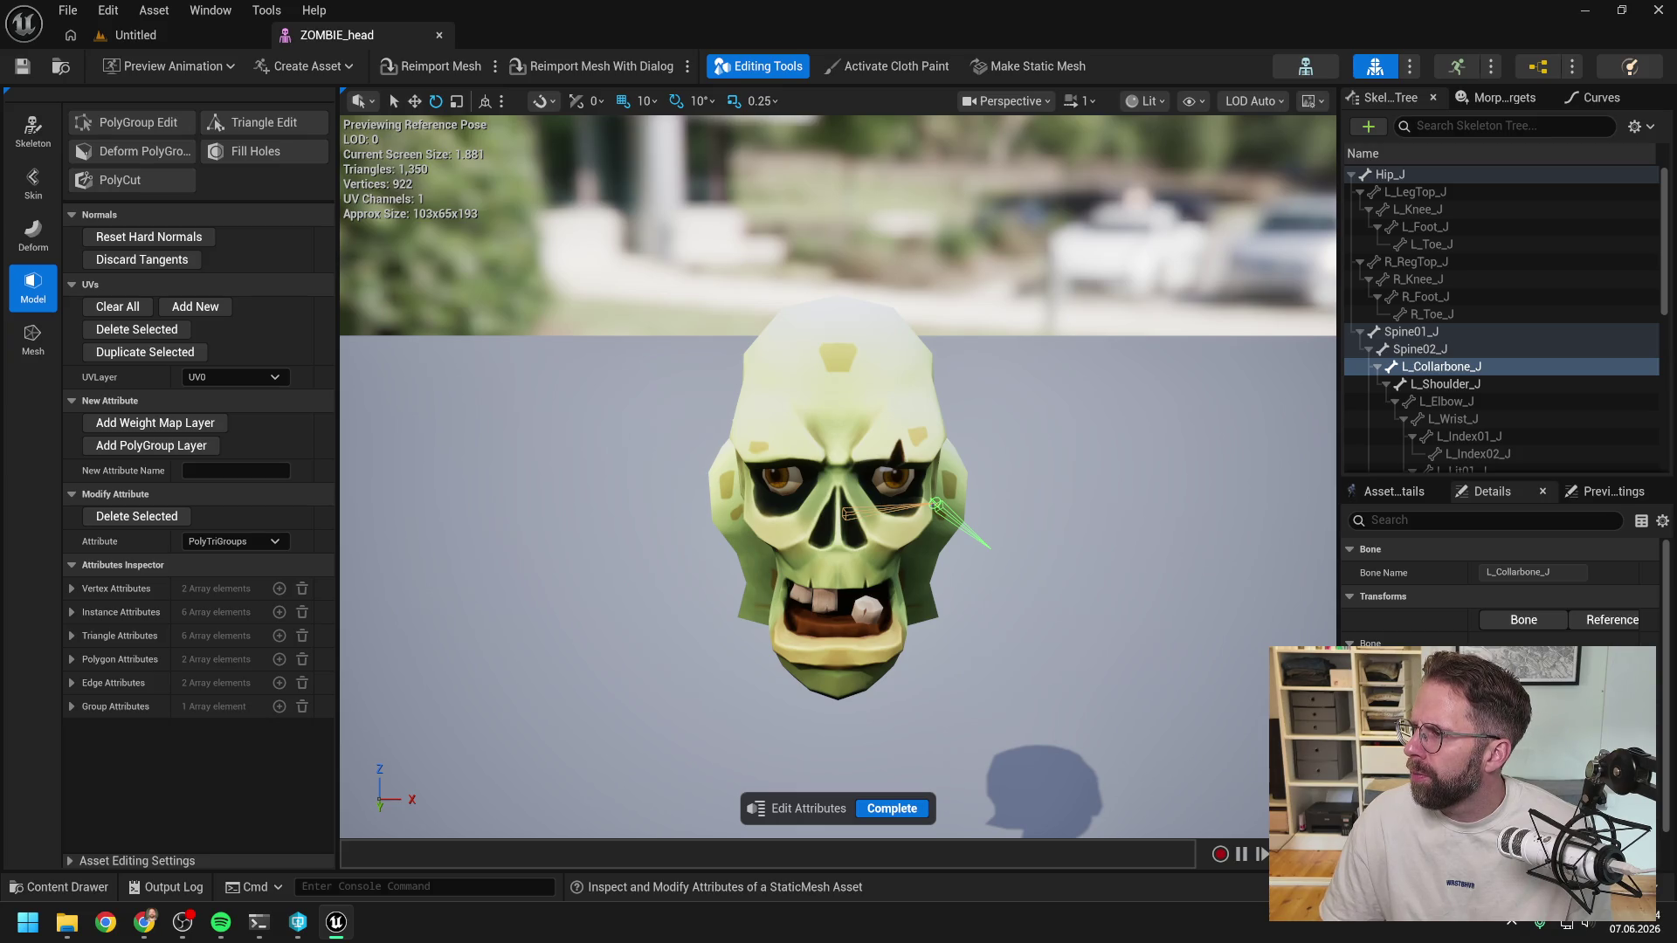
{"action": "key", "text": "alt+Tab"}
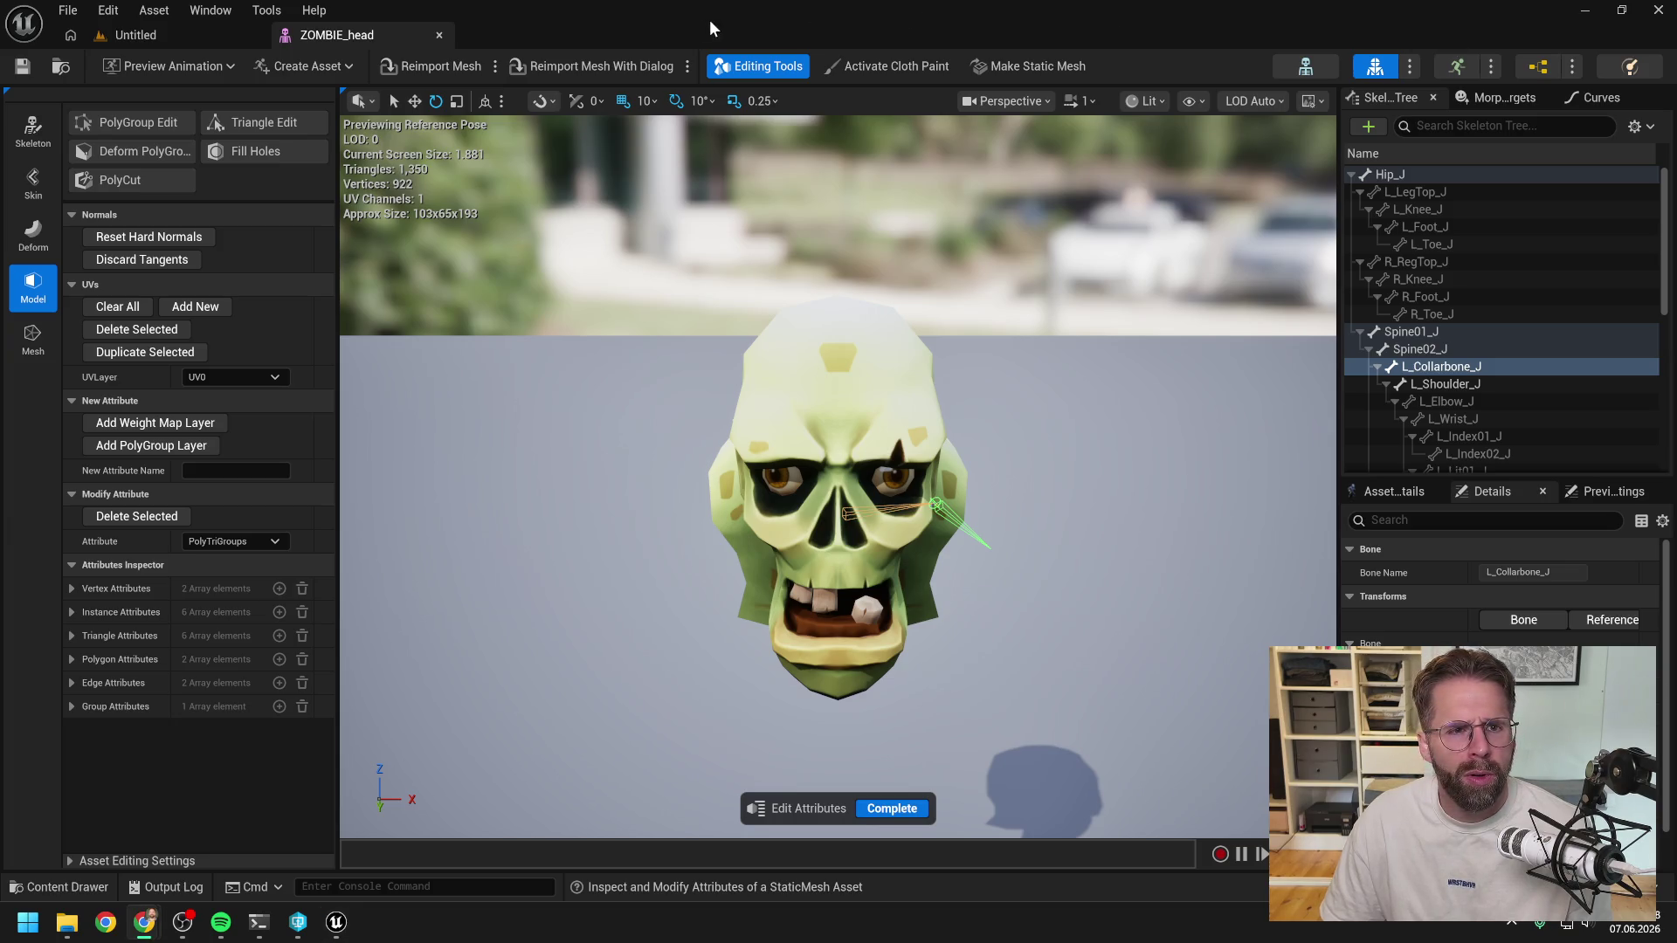
{"action": "left_click", "coordinate": [647, 9]}
Close the Content Drawer, return to Skin mode, and deselect the L_Collarbone_J bone.
{"action": "key", "text": "ctrl+space"}
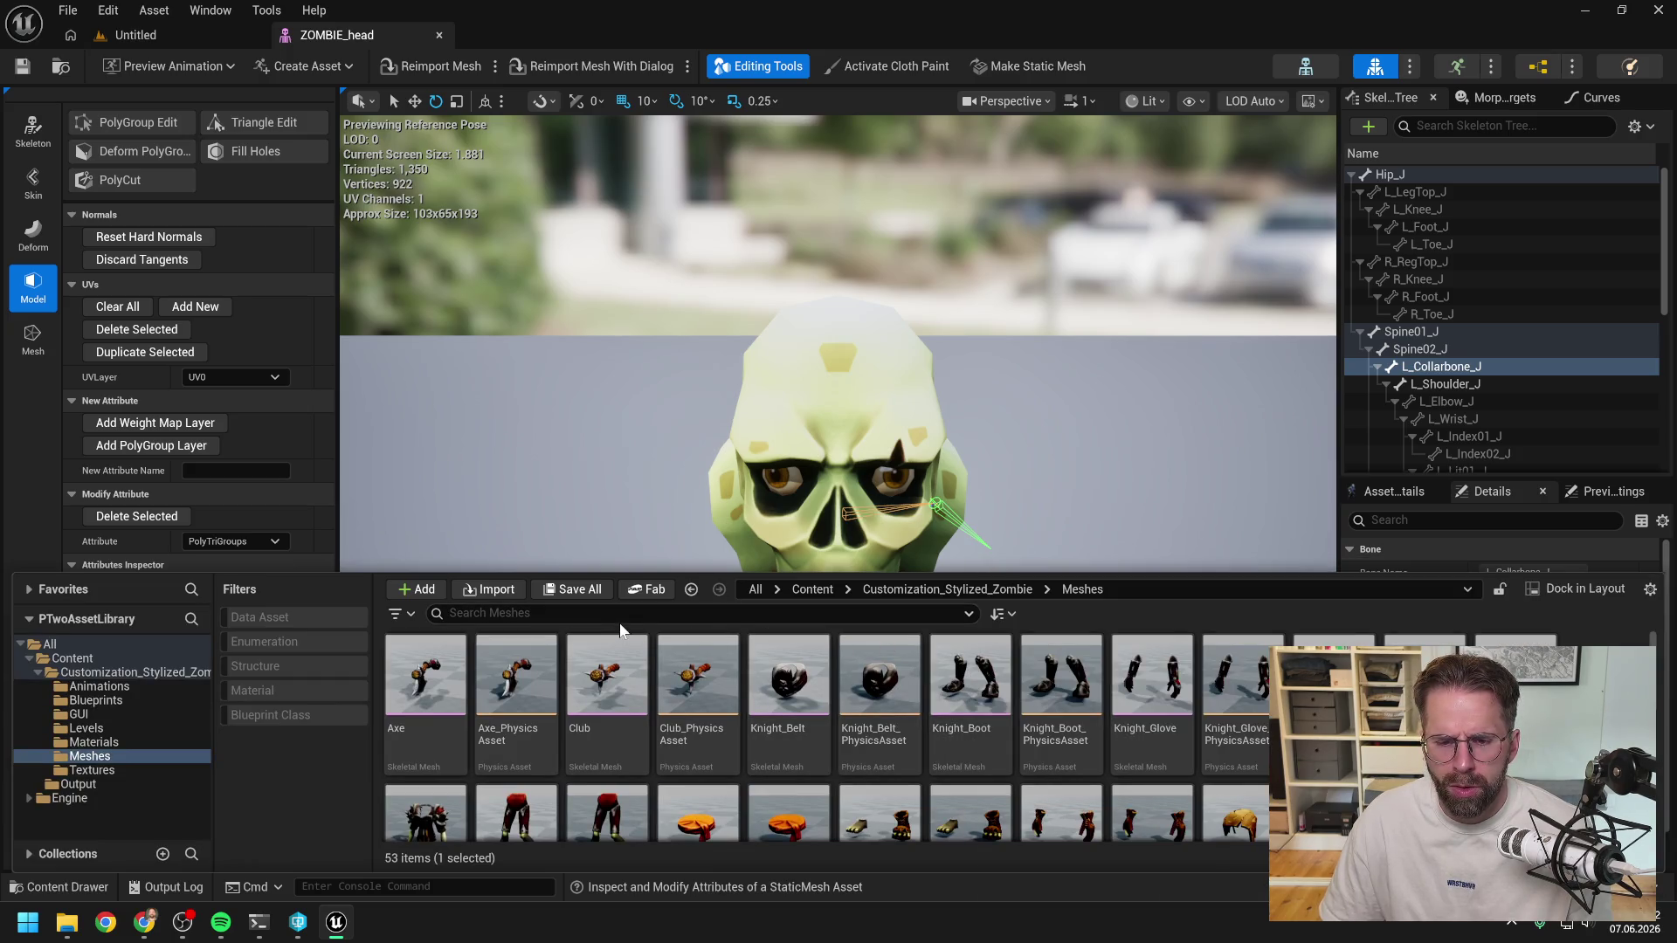
{"action": "left_click", "coordinate": [144, 921]}
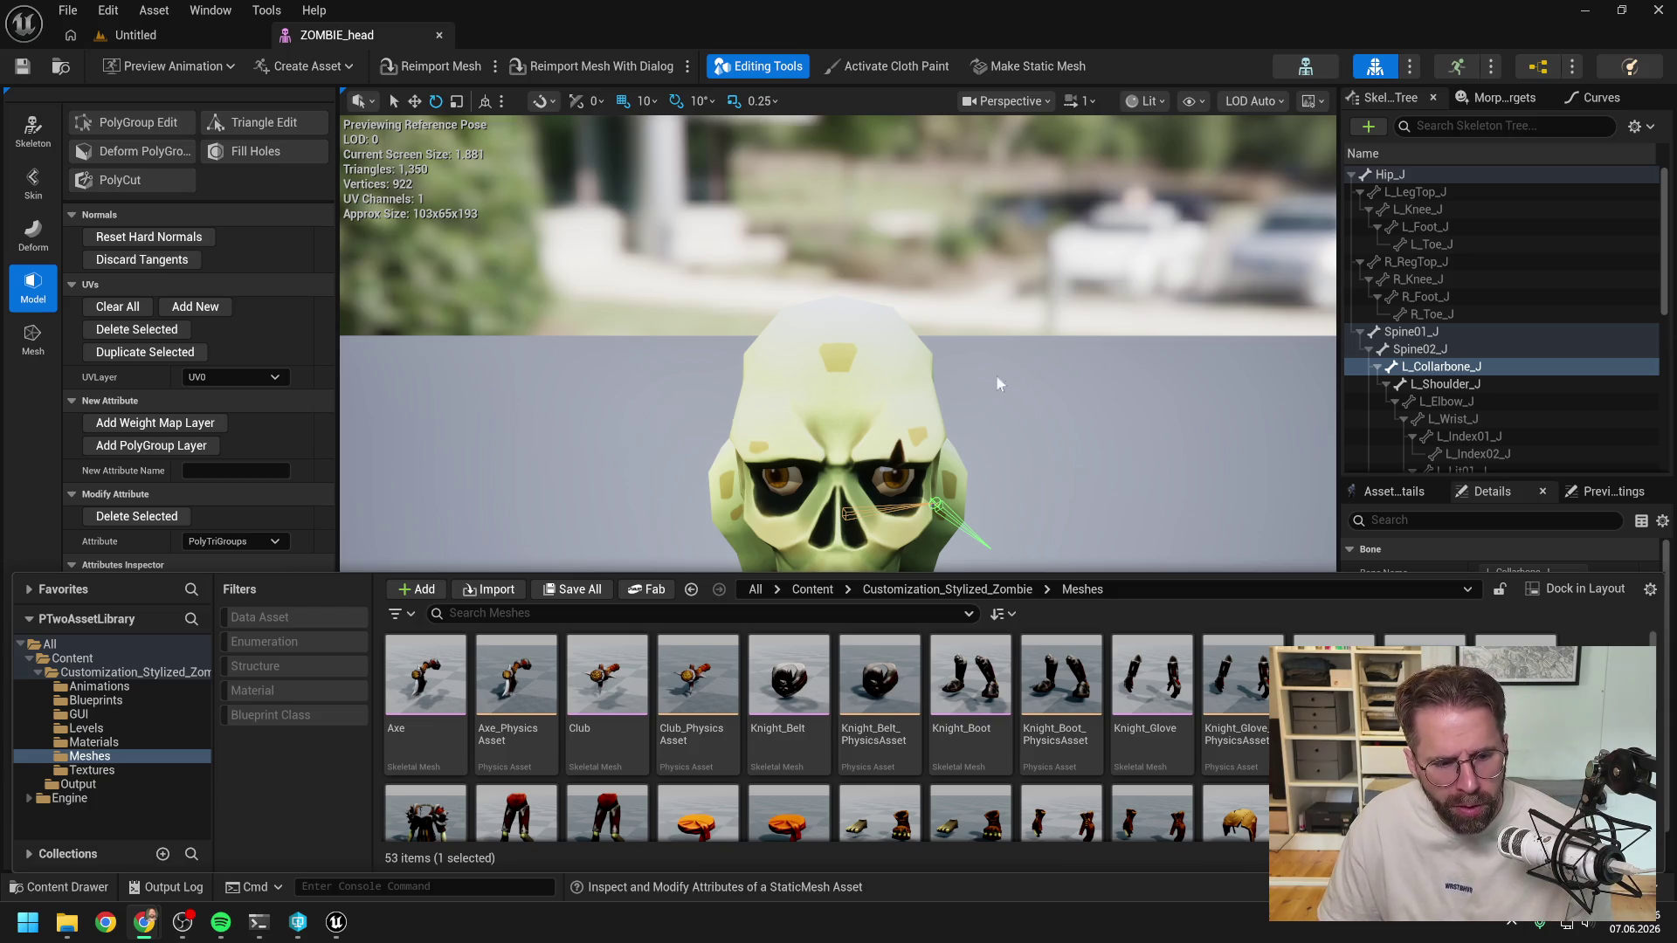
{"action": "left_click", "coordinate": [24, 418]}
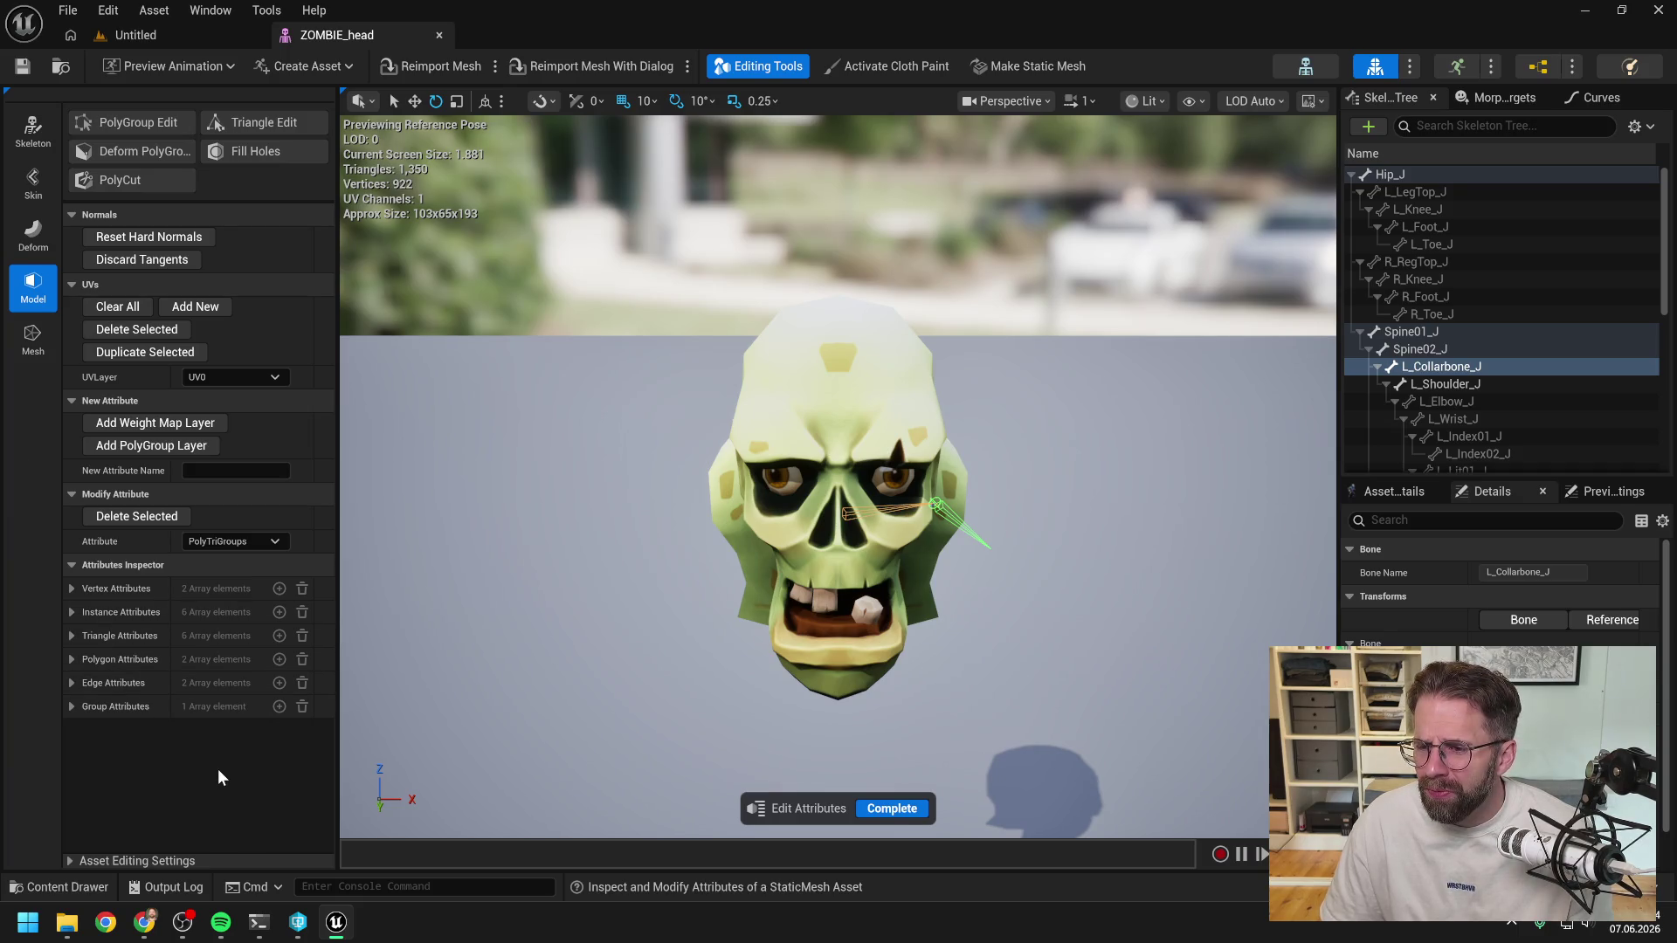
{"action": "left_click", "coordinate": [33, 184]}
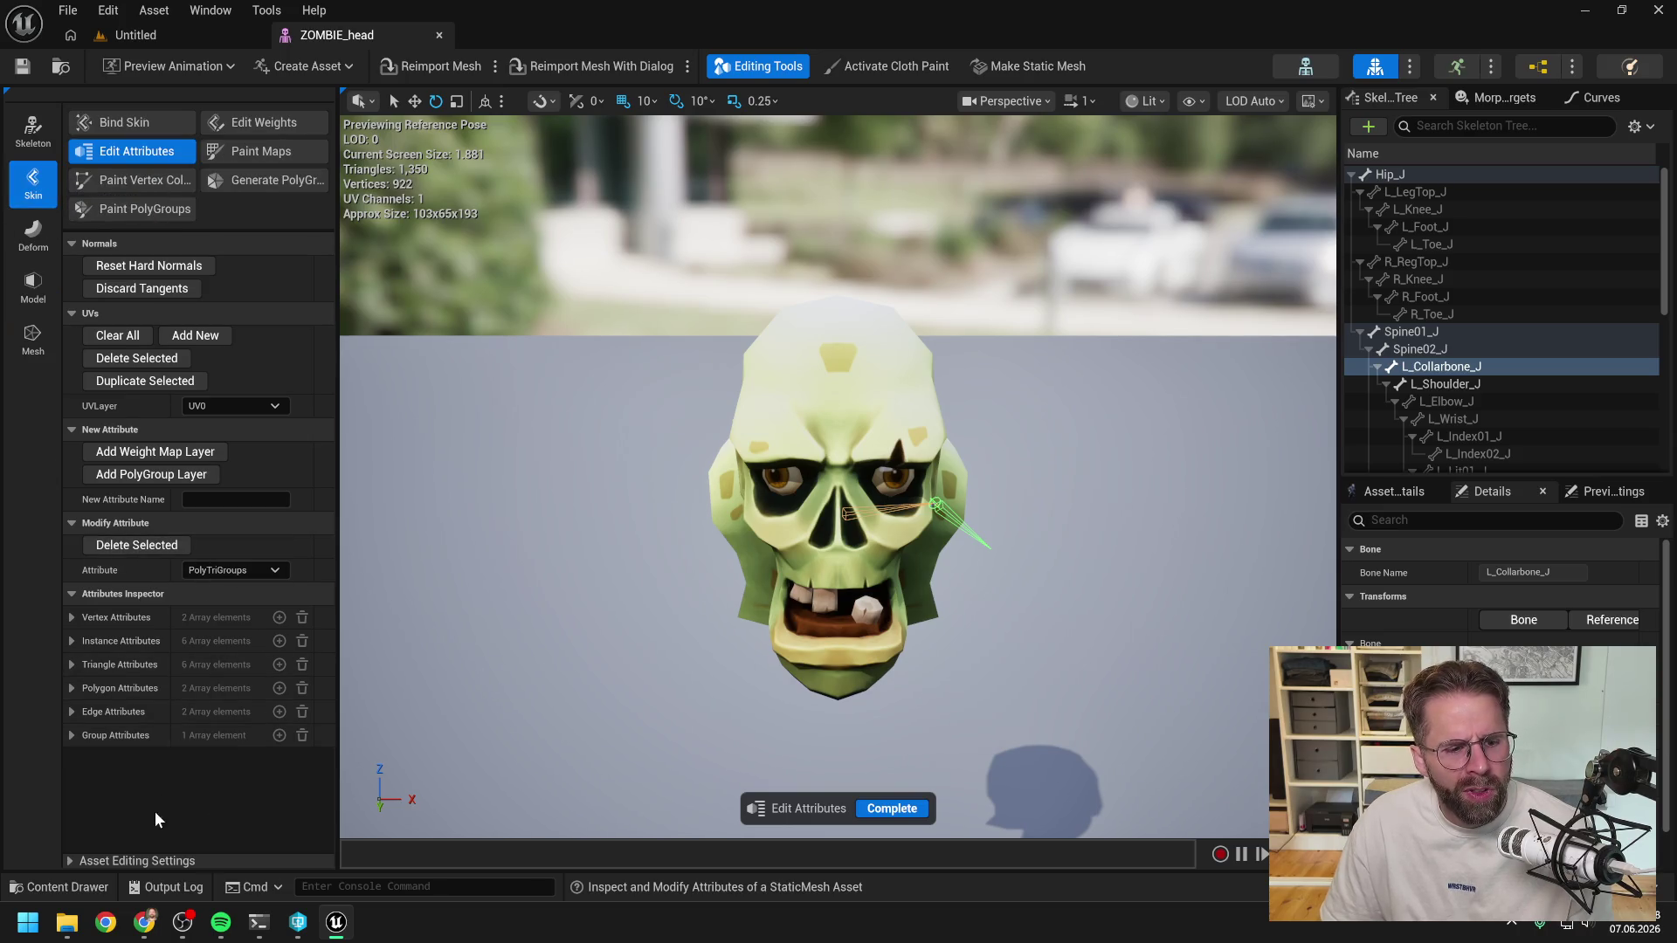
{"action": "left_click", "coordinate": [159, 861]}
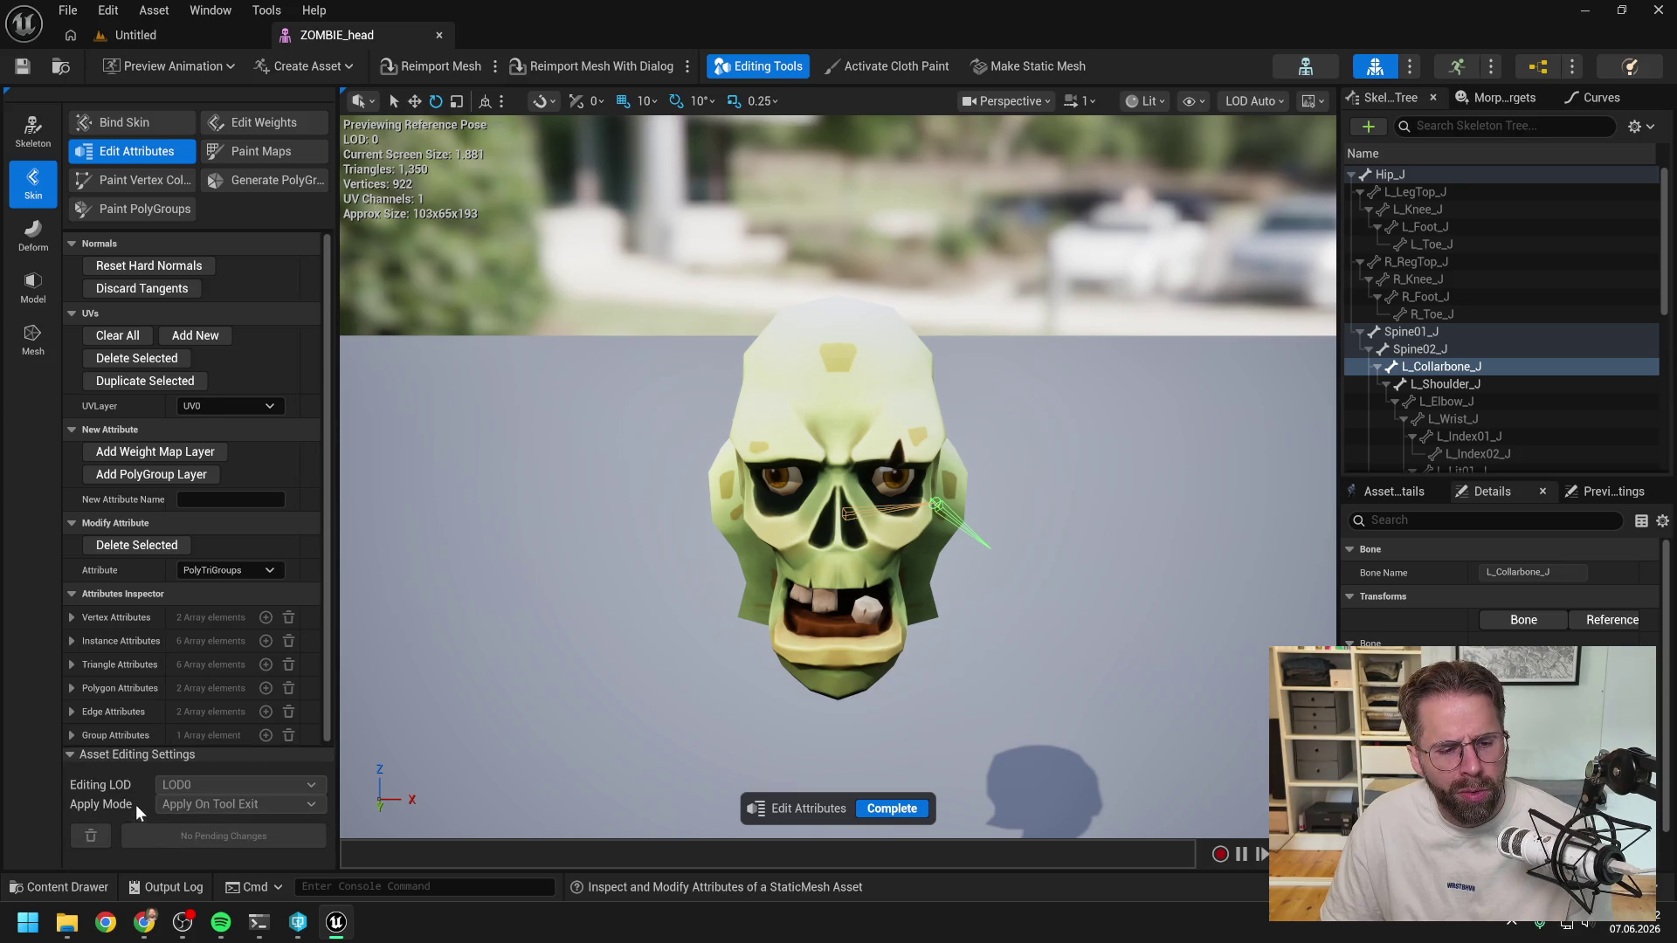
{"action": "left_click", "coordinate": [138, 753]}
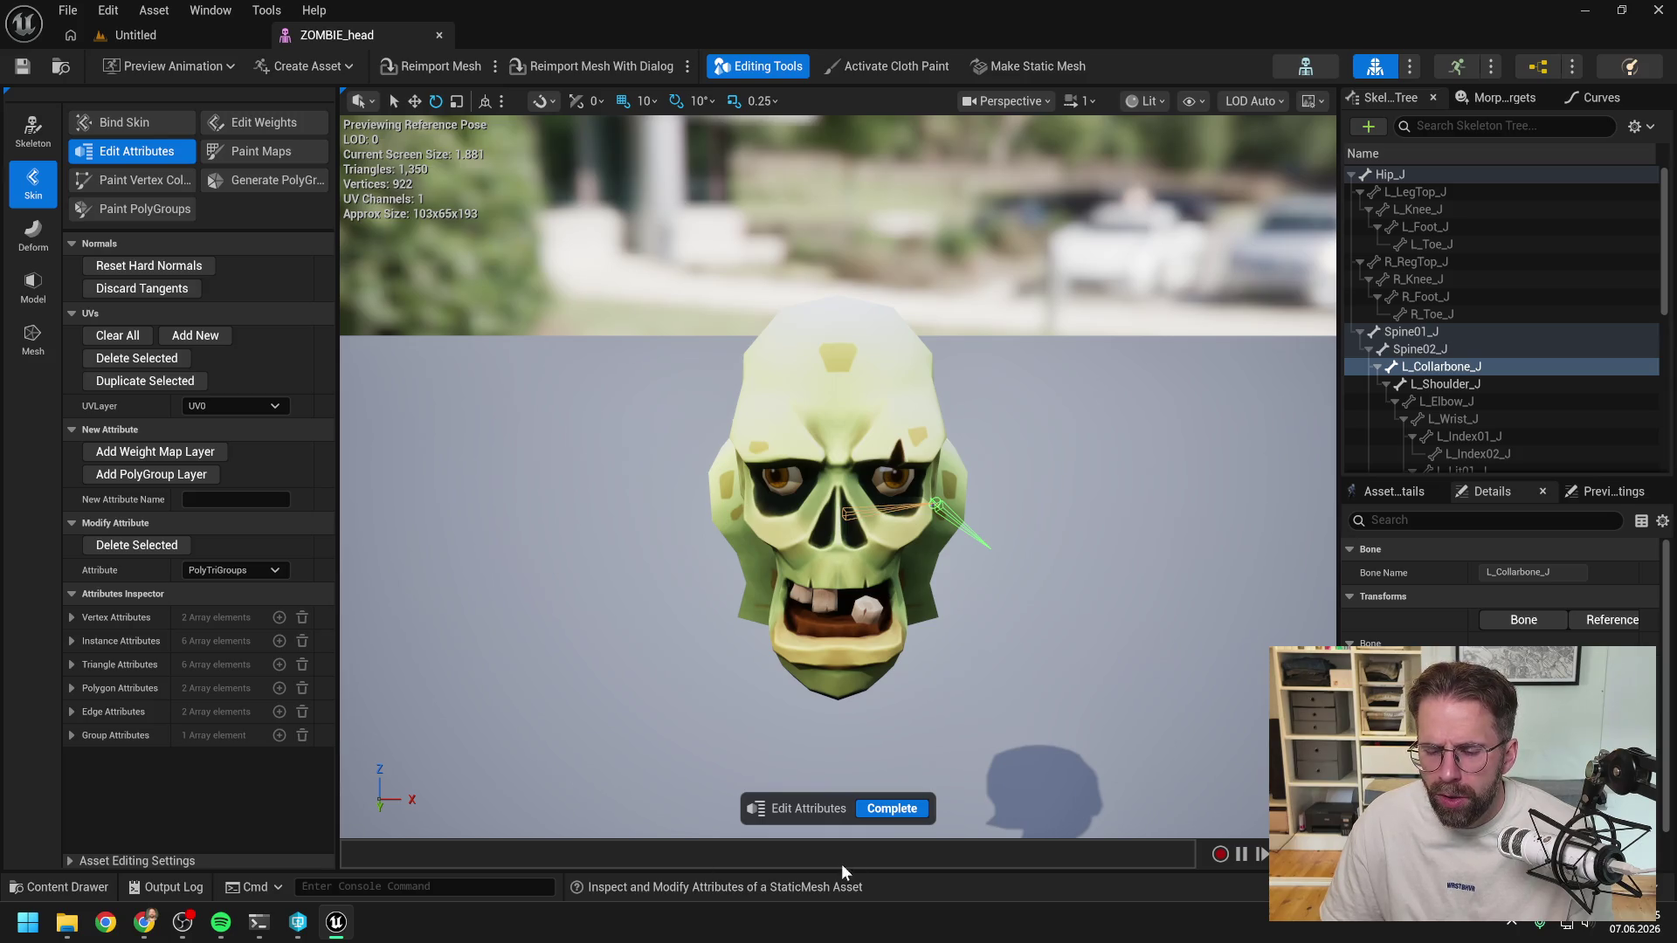
{"action": "left_click", "coordinate": [816, 812]}
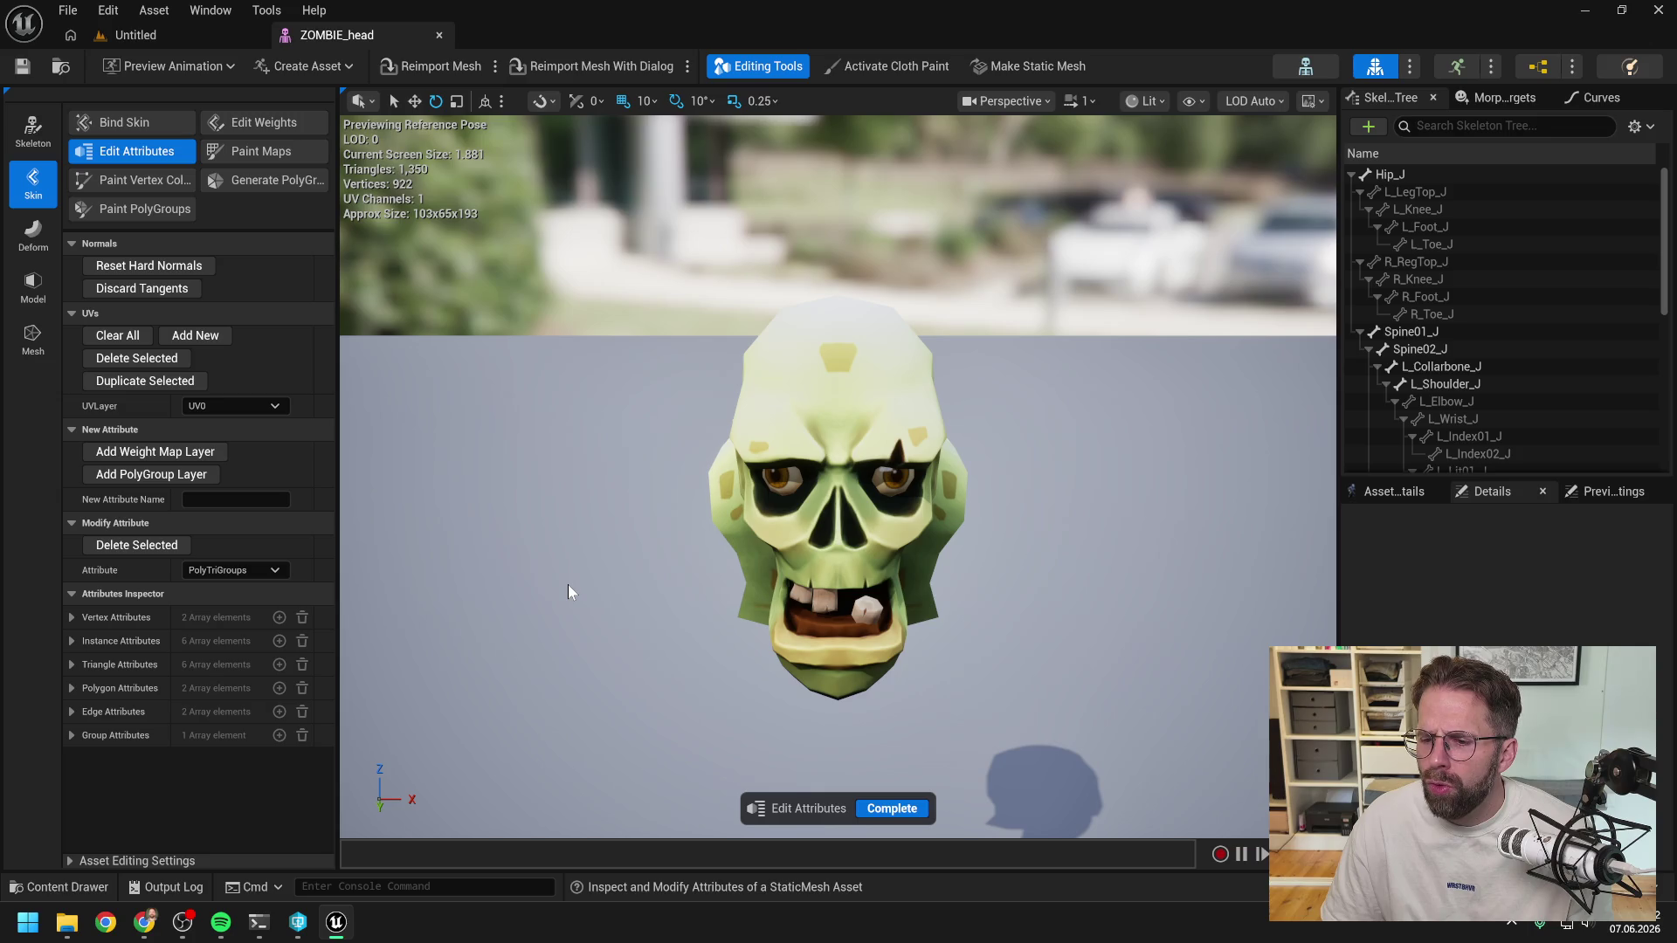
Close the ZOMBIE_head editor and select the asset after ZOMBIE_feet_PhysicsAsset.
{"action": "key", "text": "ctrl+space"}
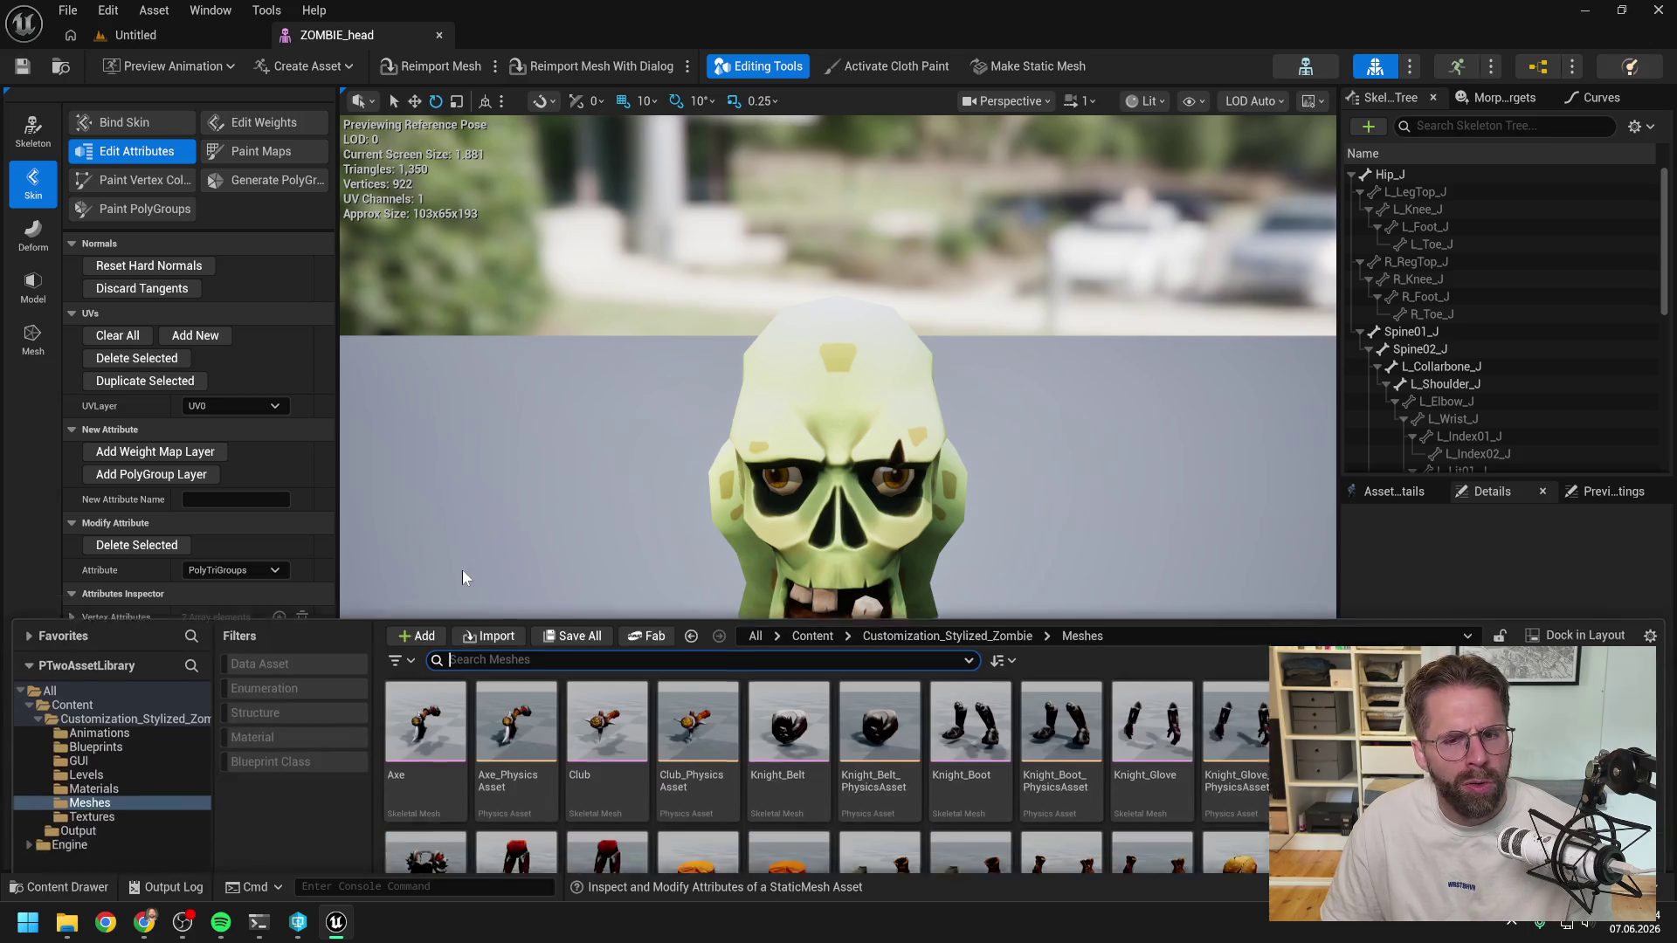
{"action": "left_click", "coordinate": [439, 35]}
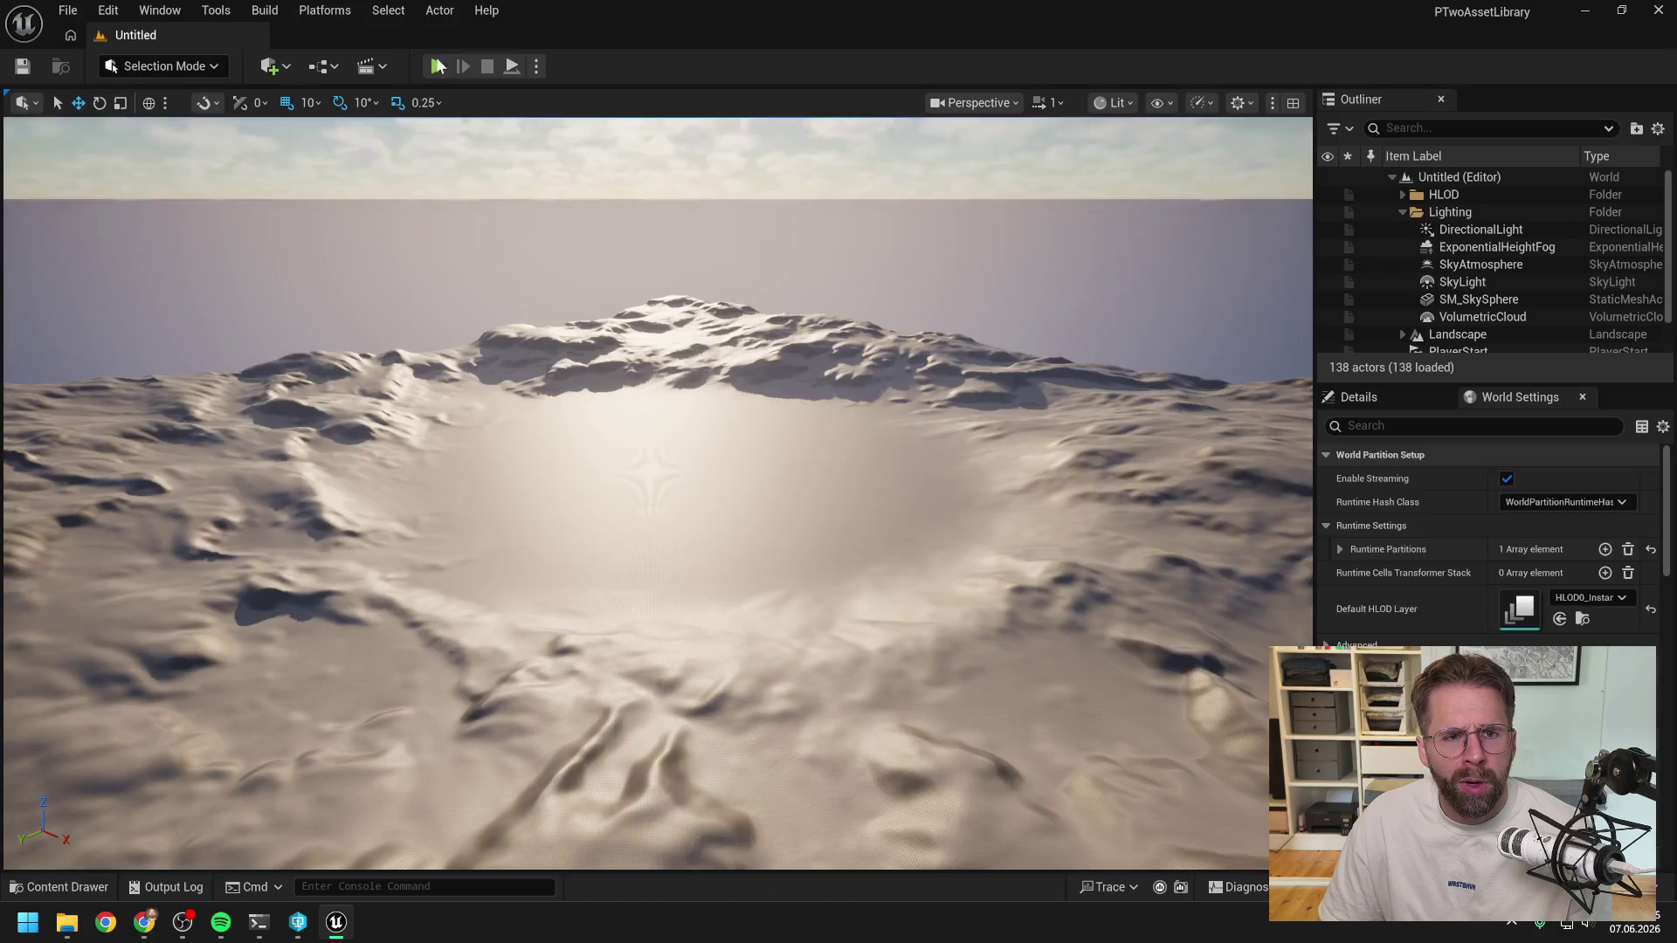
{"action": "key", "text": "ctrl+space"}
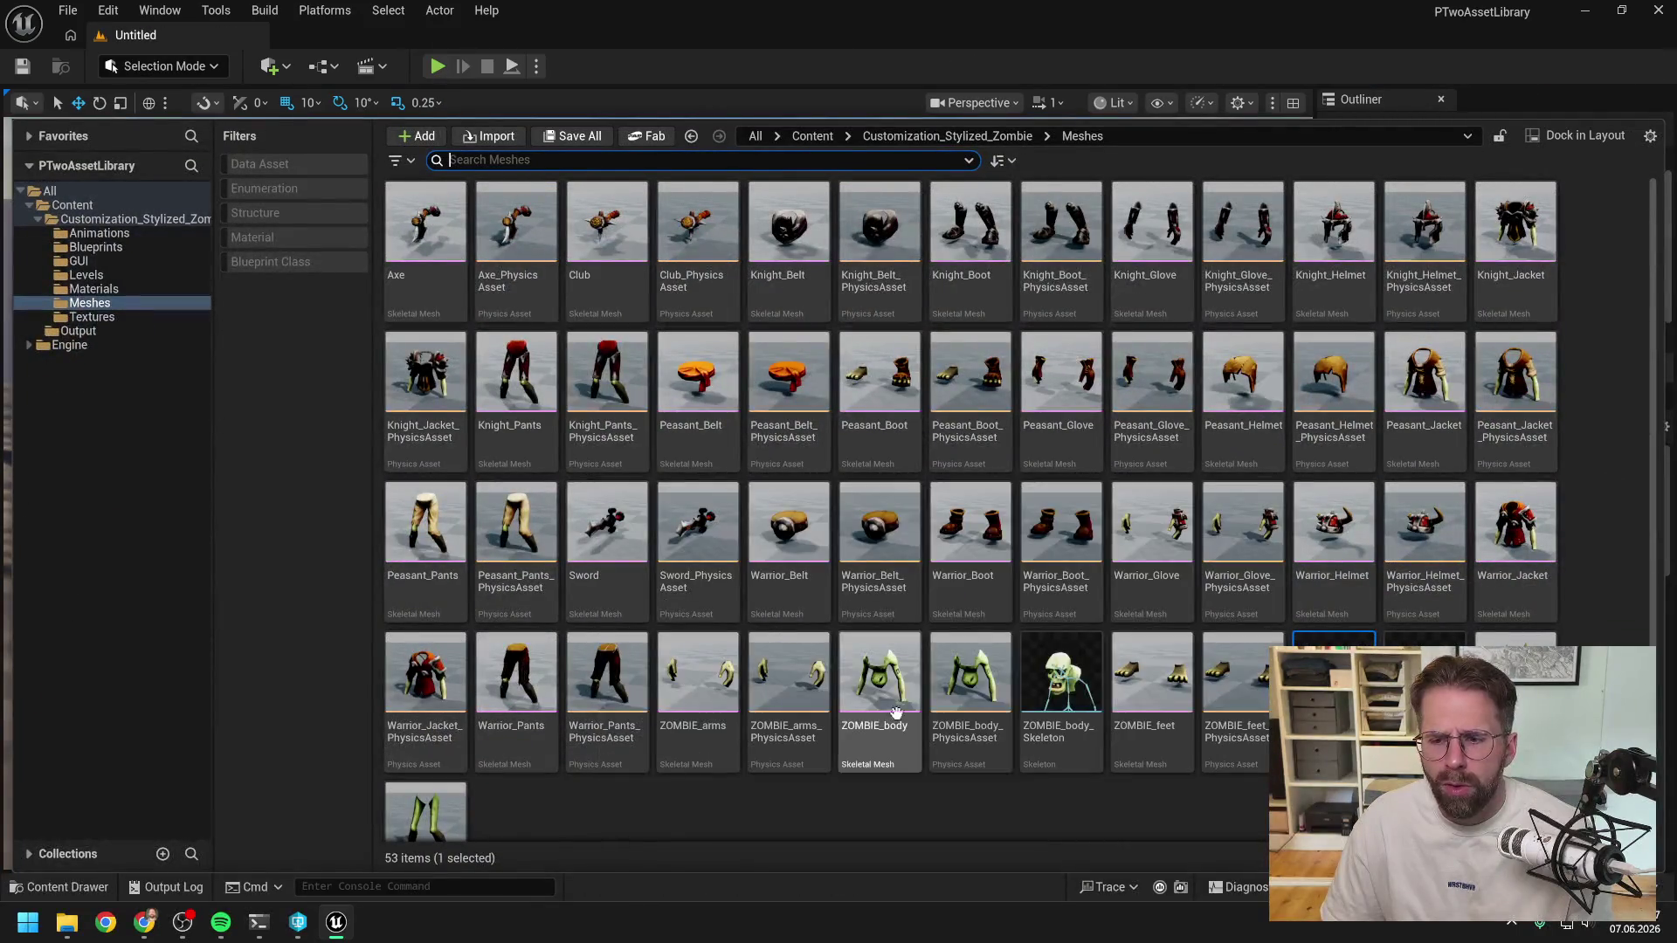
{"action": "left_click", "coordinate": [1236, 819]}
{"action": "left_click", "coordinate": [1334, 690]}
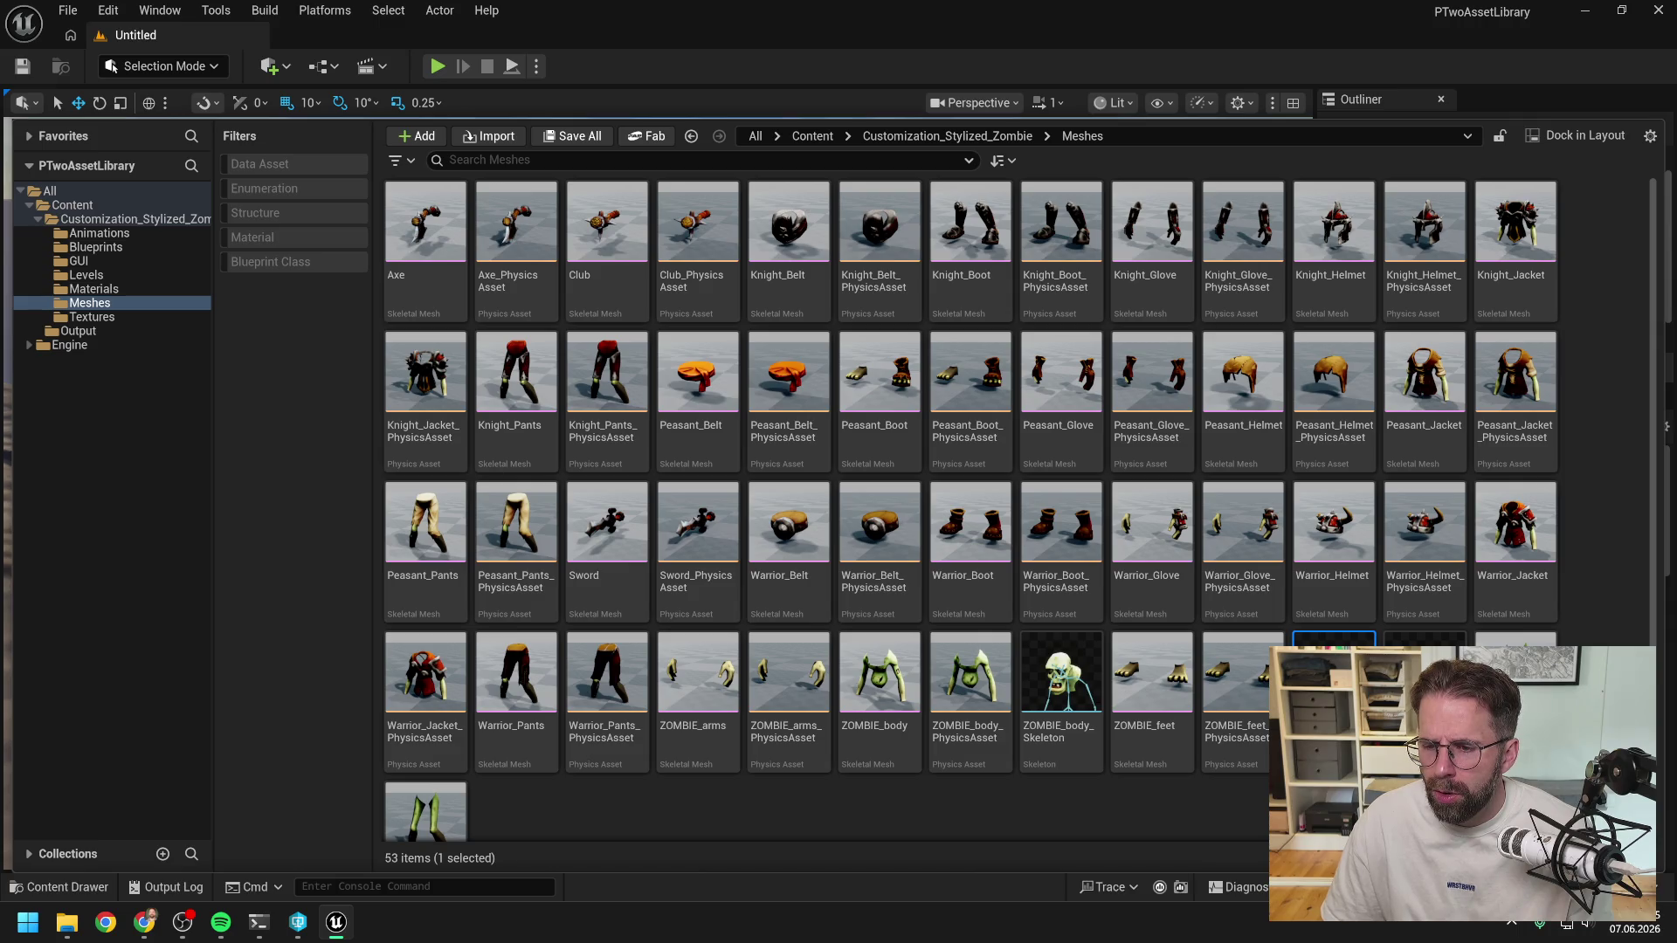
{"action": "left_click", "coordinate": [1029, 819]}
{"action": "left_click", "coordinate": [1333, 690]}
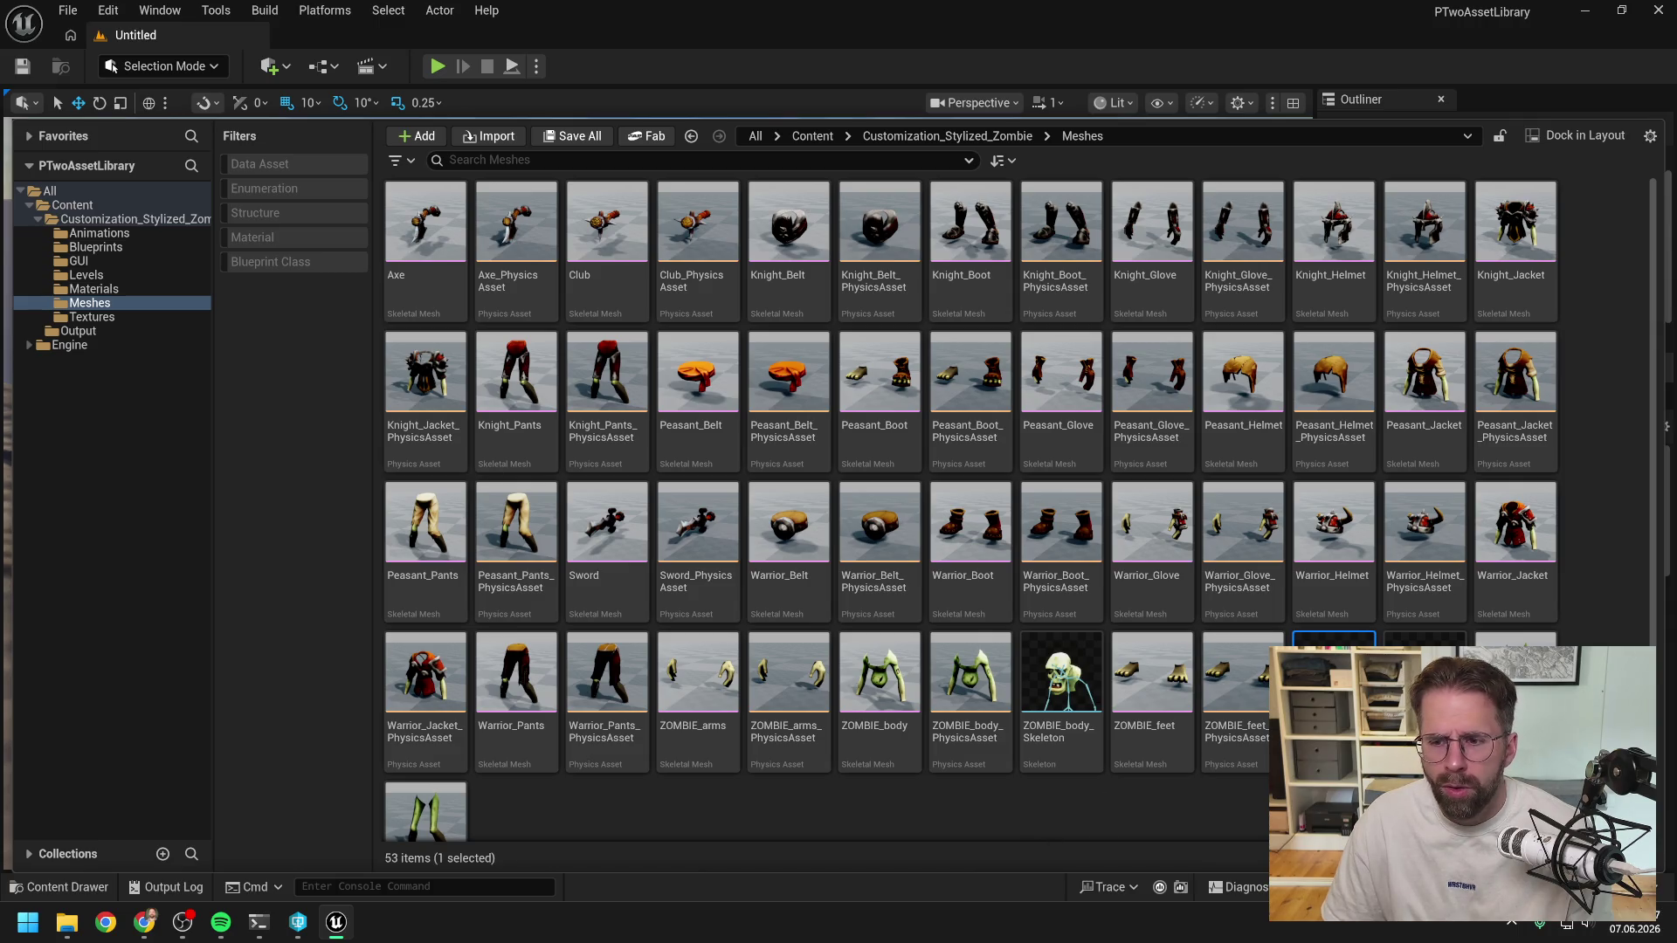
{"action": "key", "text": "Escape"}
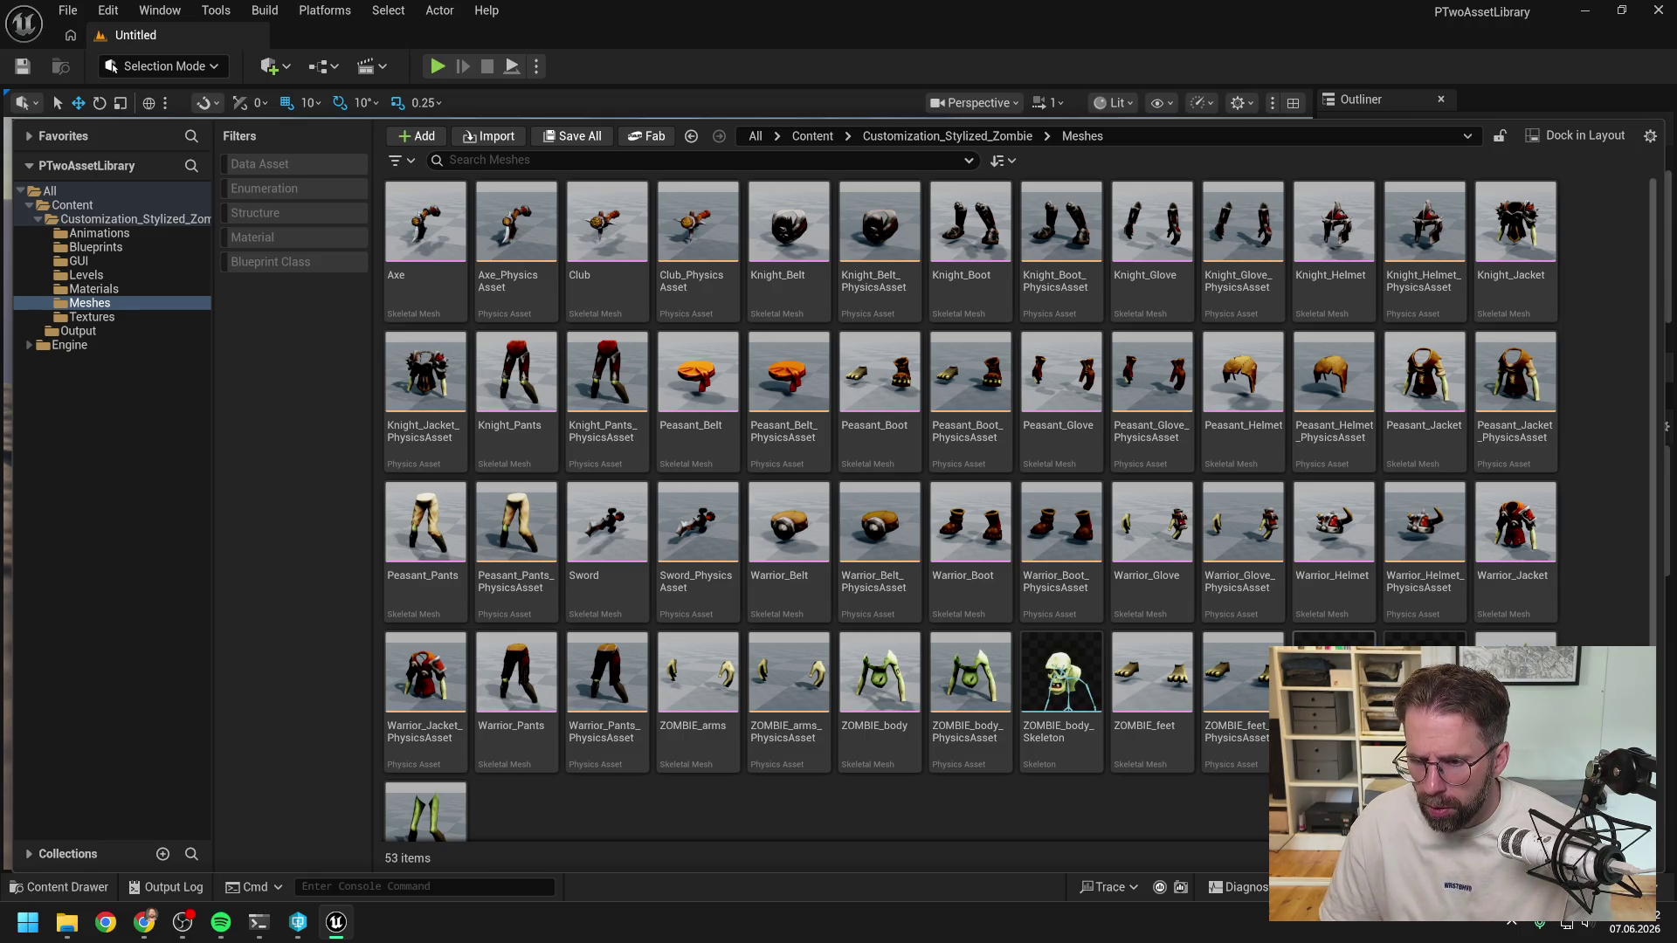
Check the zombie feet asset's actions, peek at Materials, and reopen ZOMBIE_head from Meshes.
{"action": "right_click", "coordinate": [1334, 690]}
{"action": "key", "text": "Escape"}
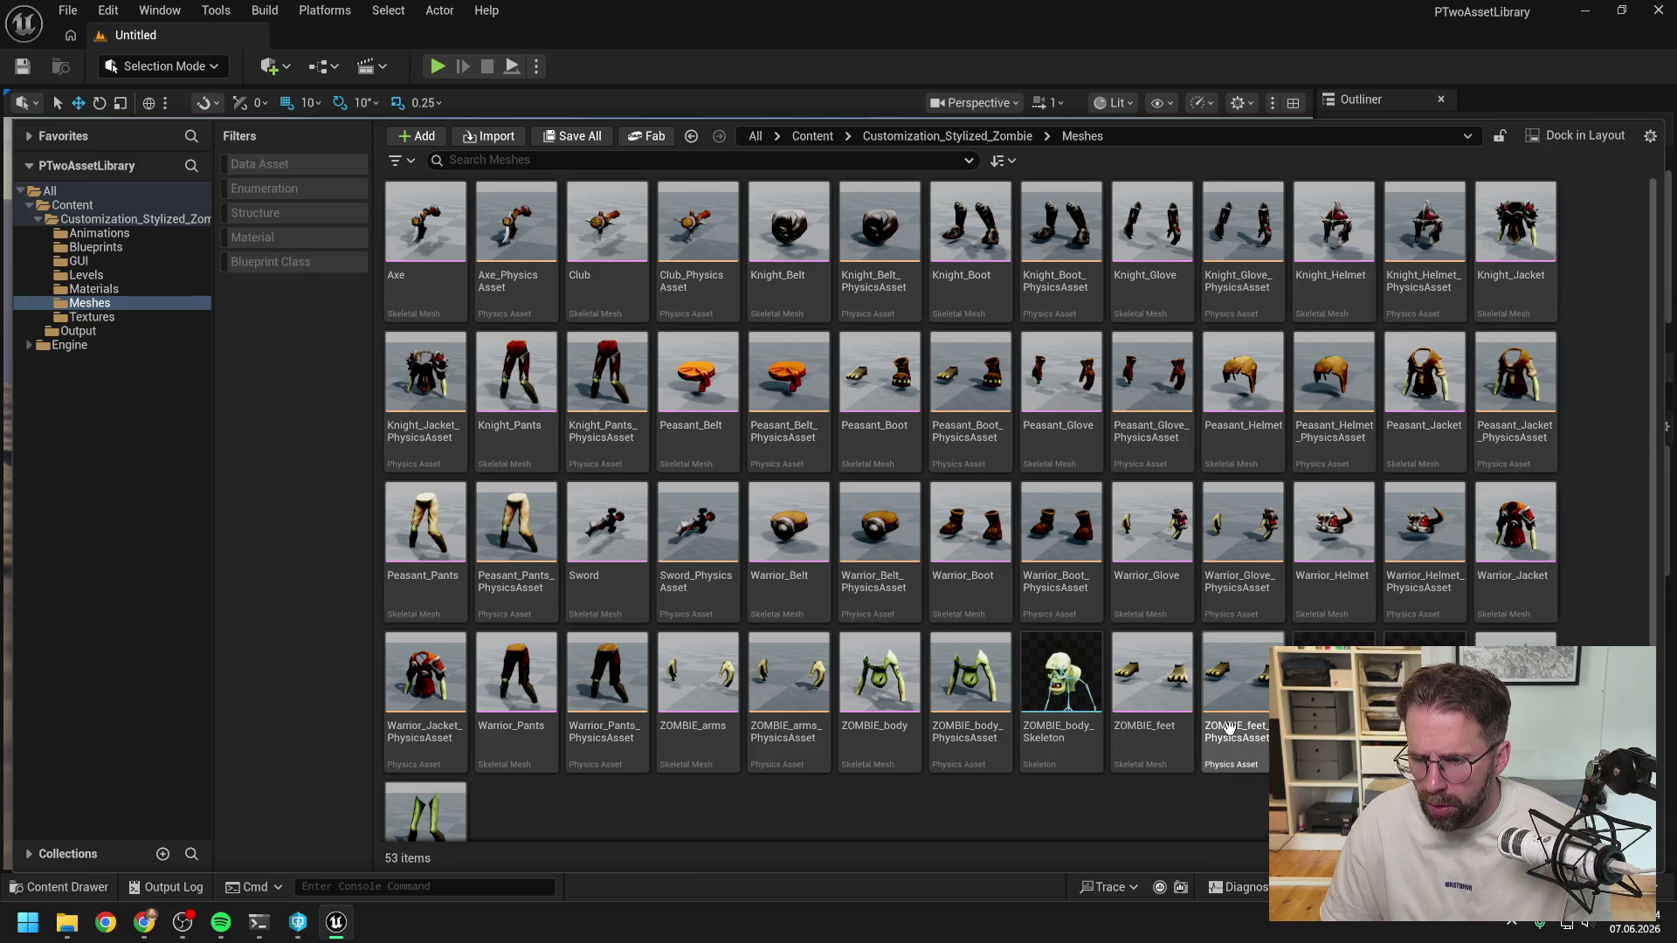
{"action": "mouse_move", "coordinate": [1229, 727]}
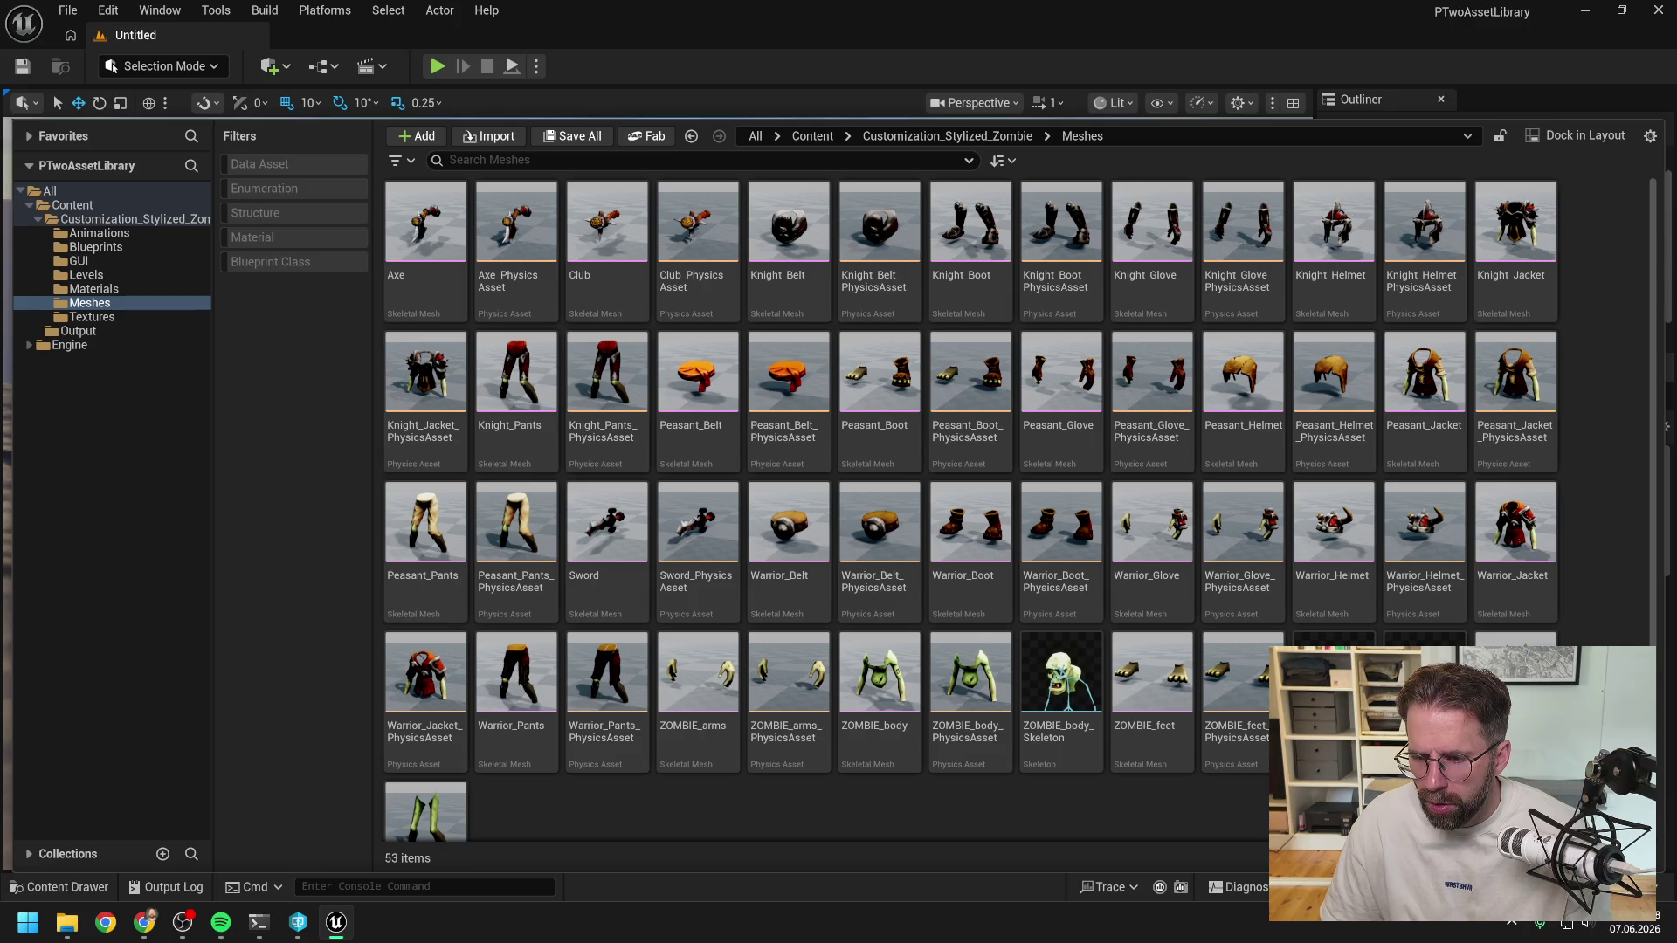
{"action": "left_click", "coordinate": [98, 290]}
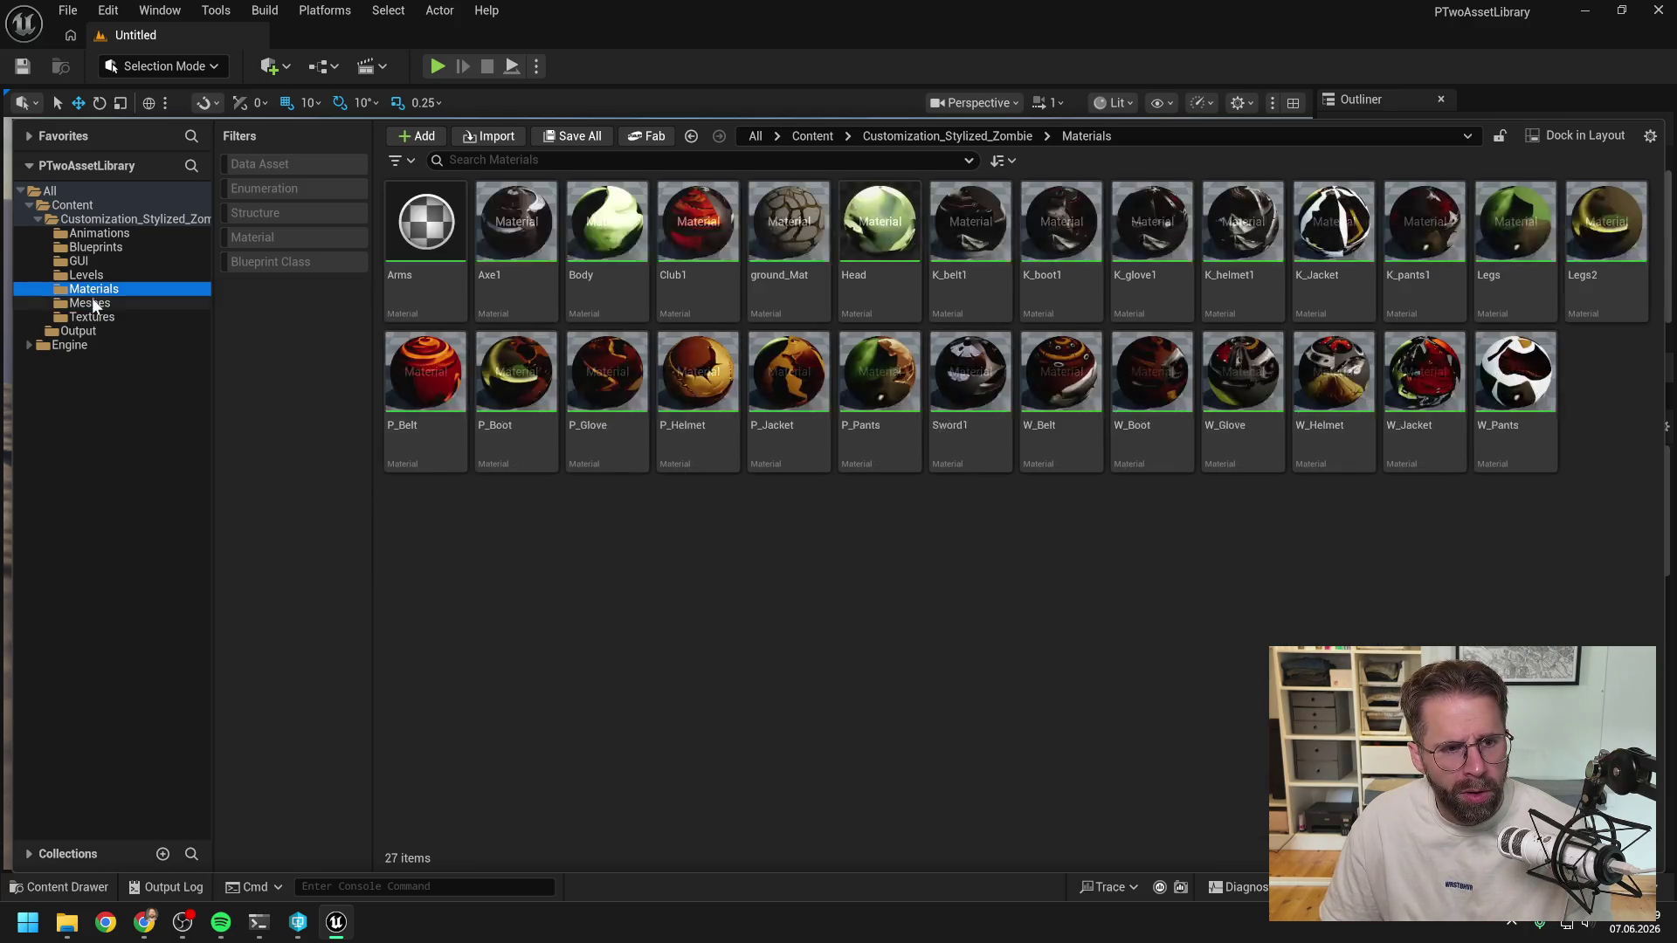
{"action": "left_click", "coordinate": [90, 303]}
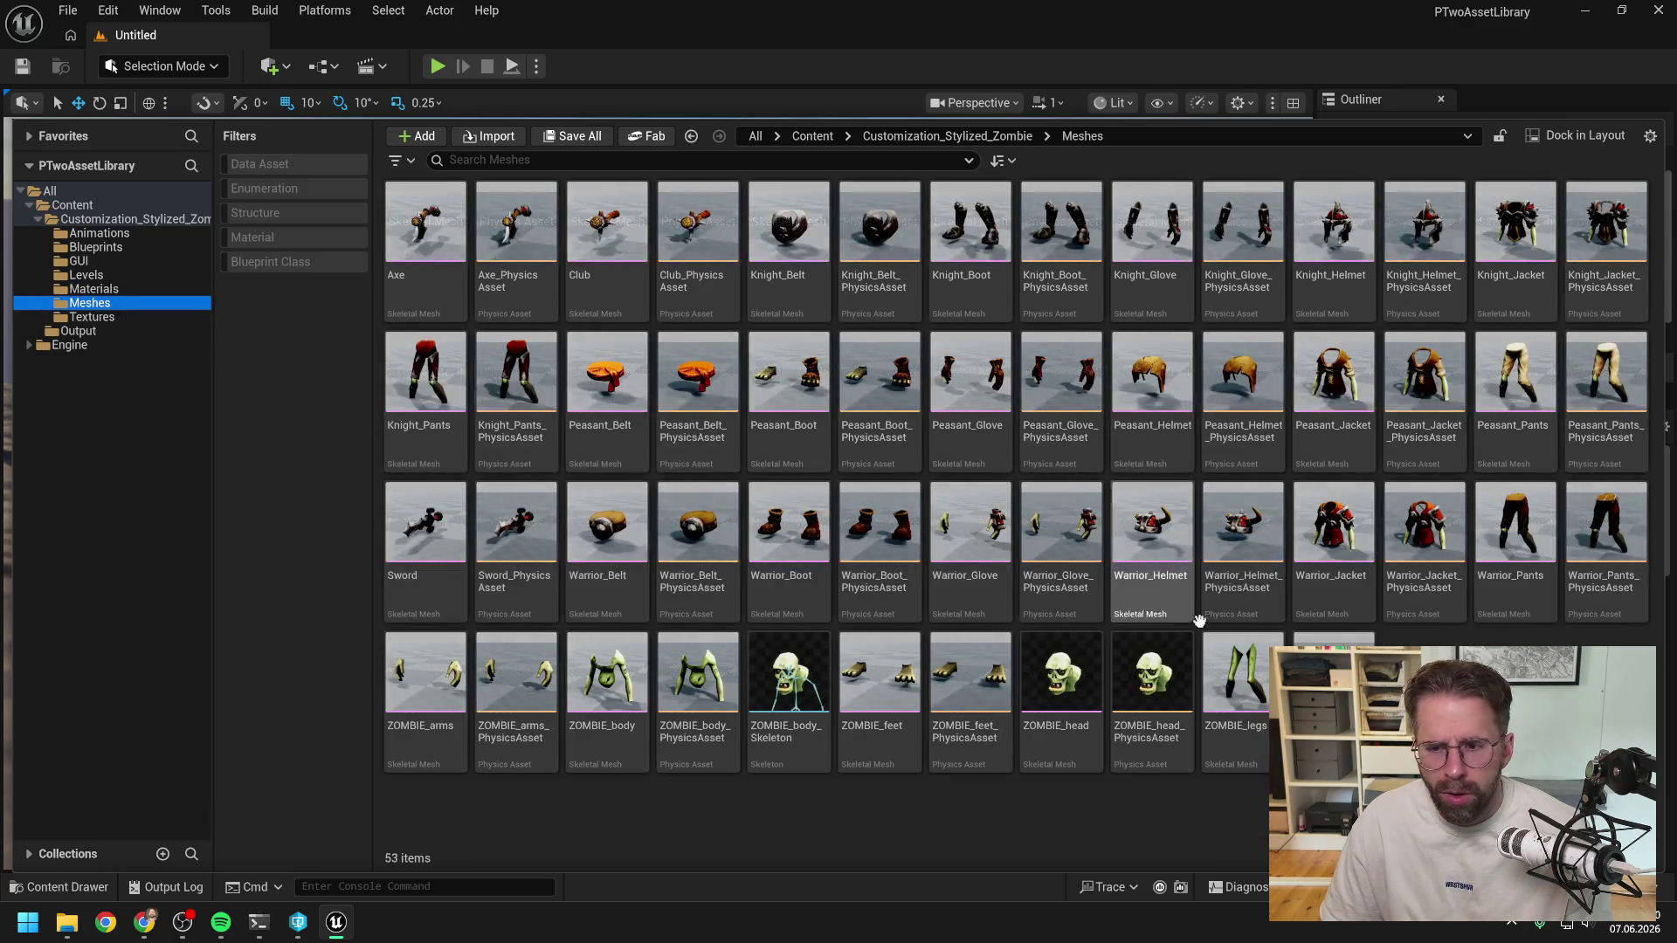
{"action": "double_click", "coordinate": [1062, 679]}
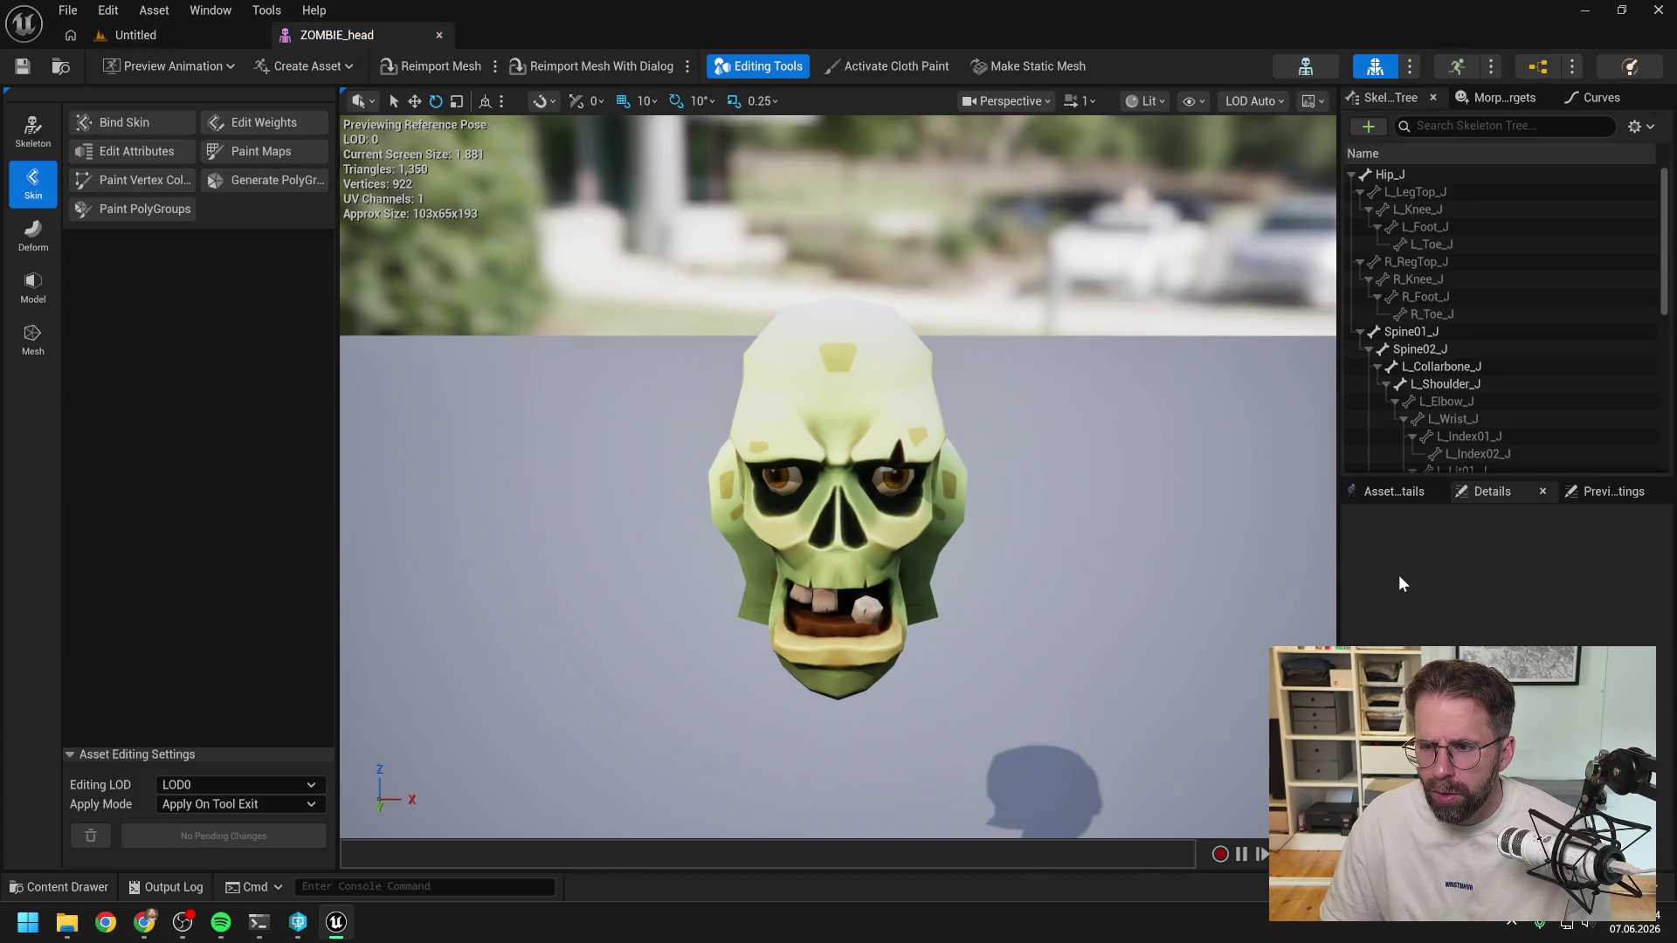
Check ZOMBIE_head's Element 0 Head material slot in Asset Details without changing it.
{"action": "left_click", "coordinate": [1394, 494]}
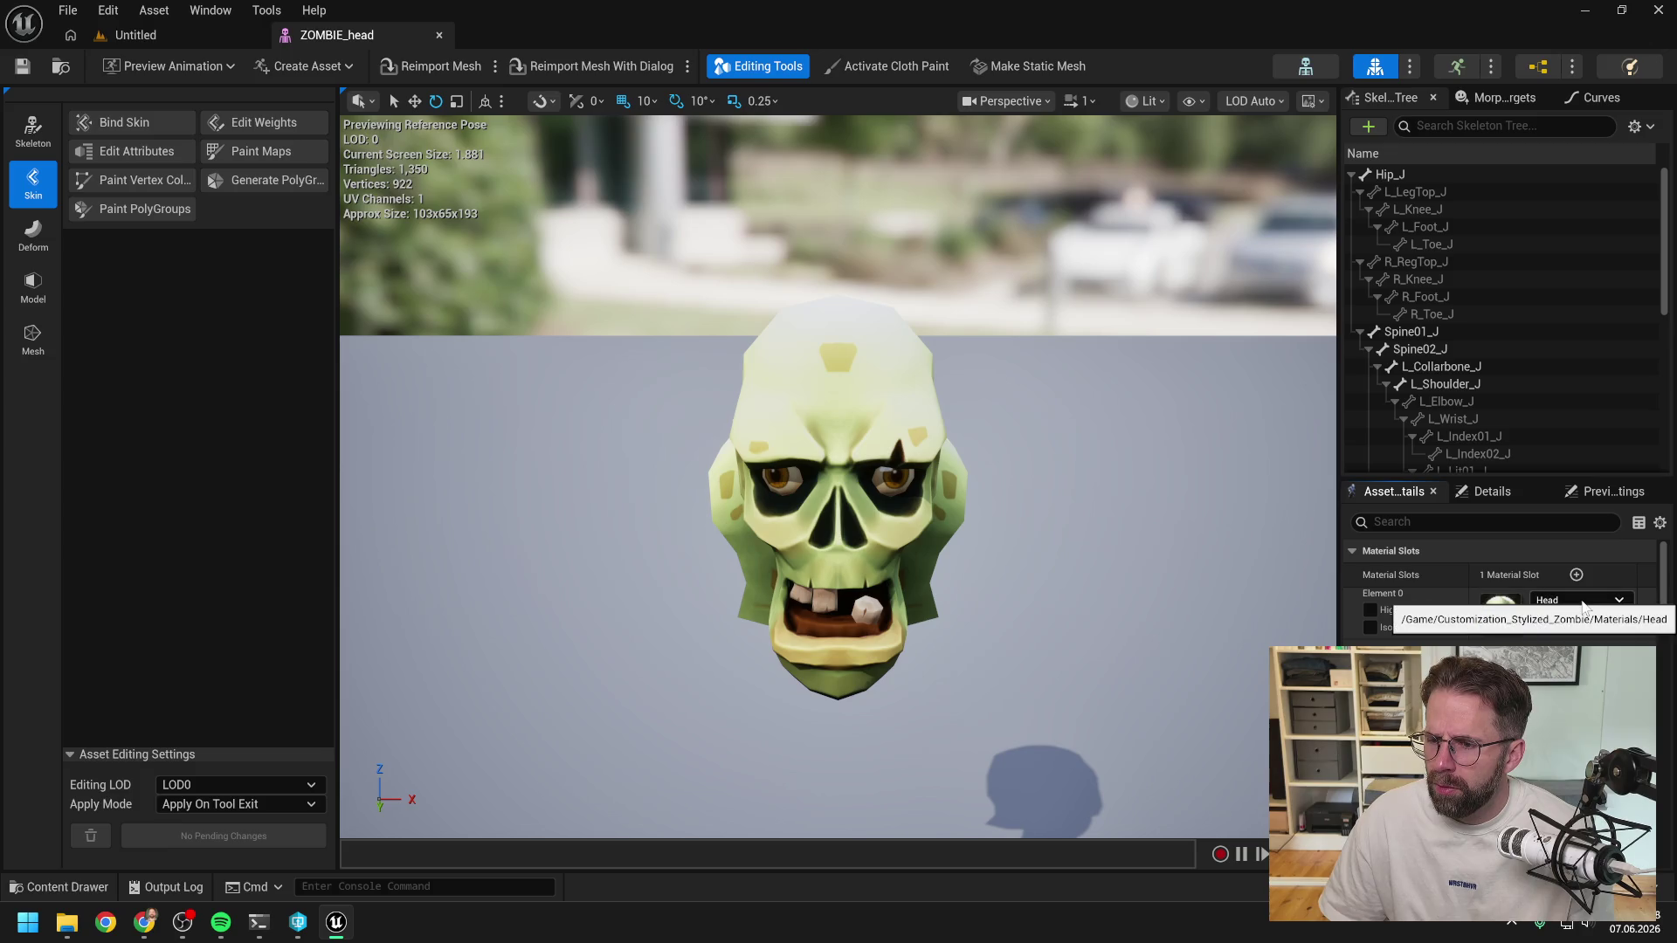
{"action": "left_click", "coordinate": [1583, 603]}
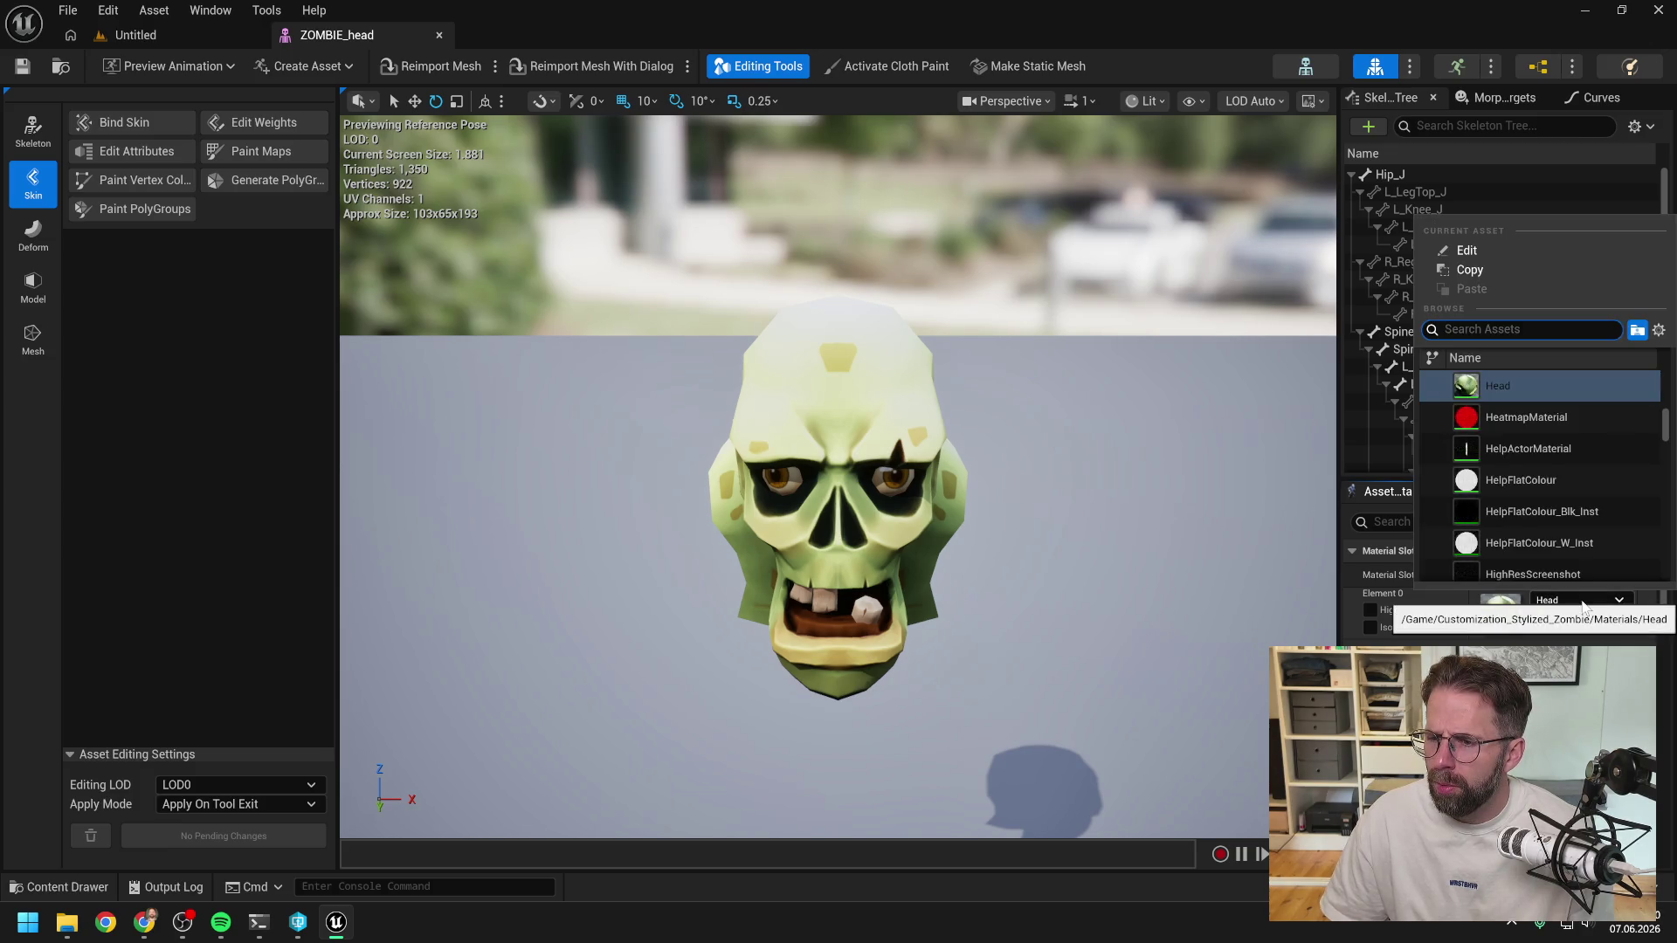
{"action": "left_click", "coordinate": [1584, 603]}
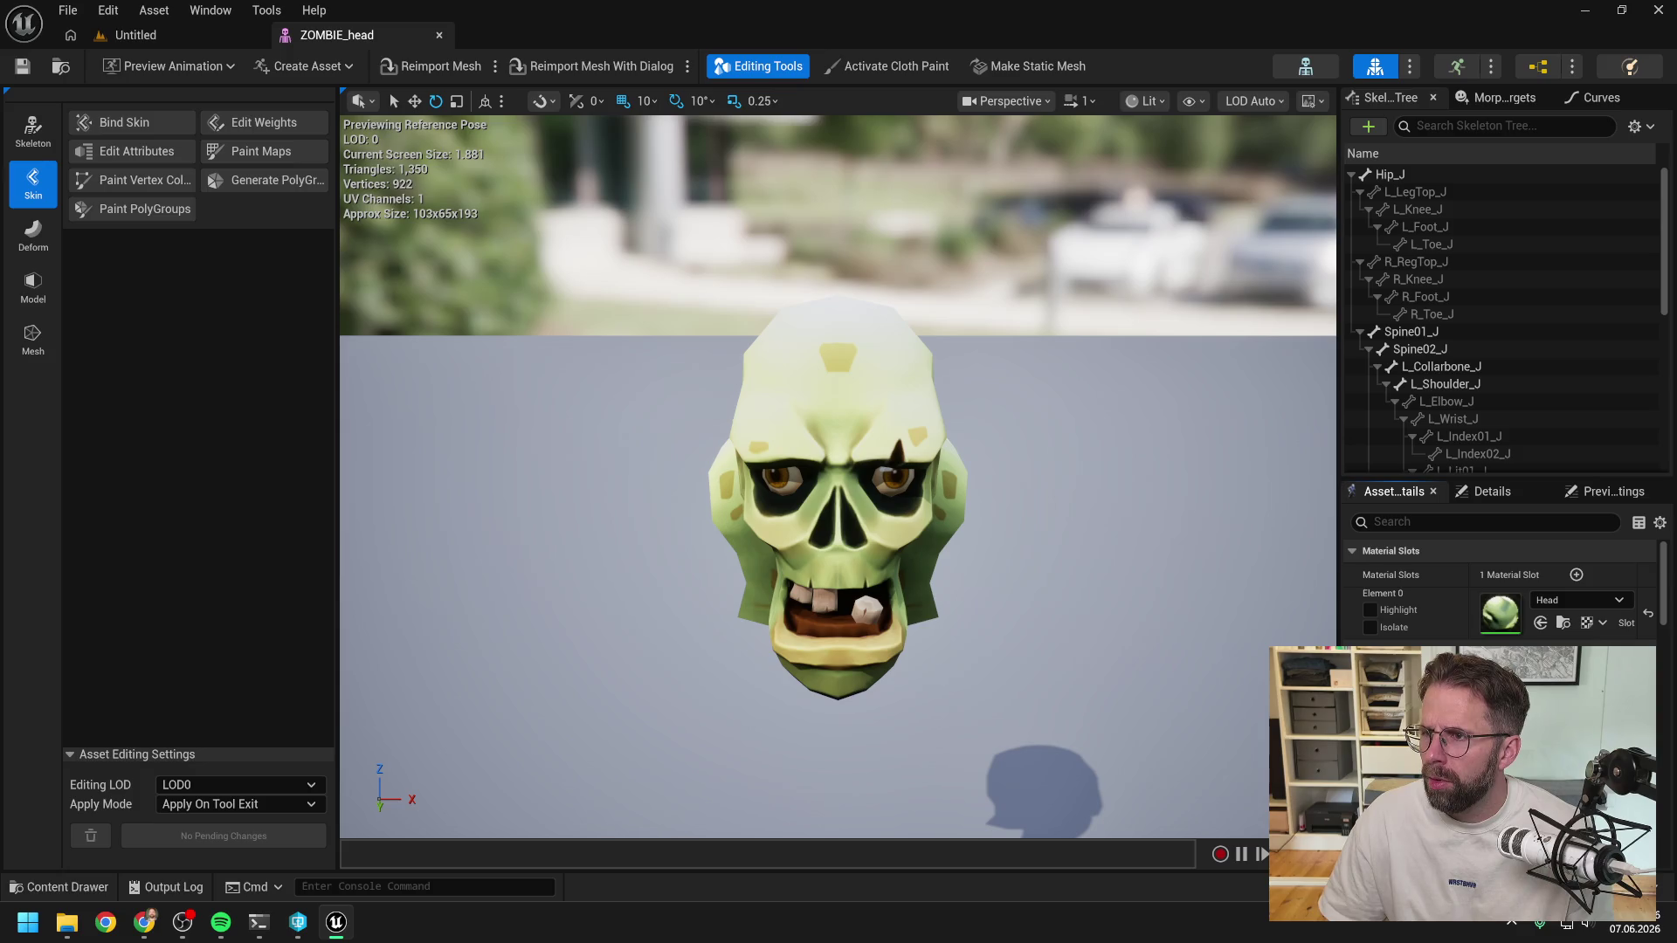
{"action": "key", "text": "ctrl+End"}
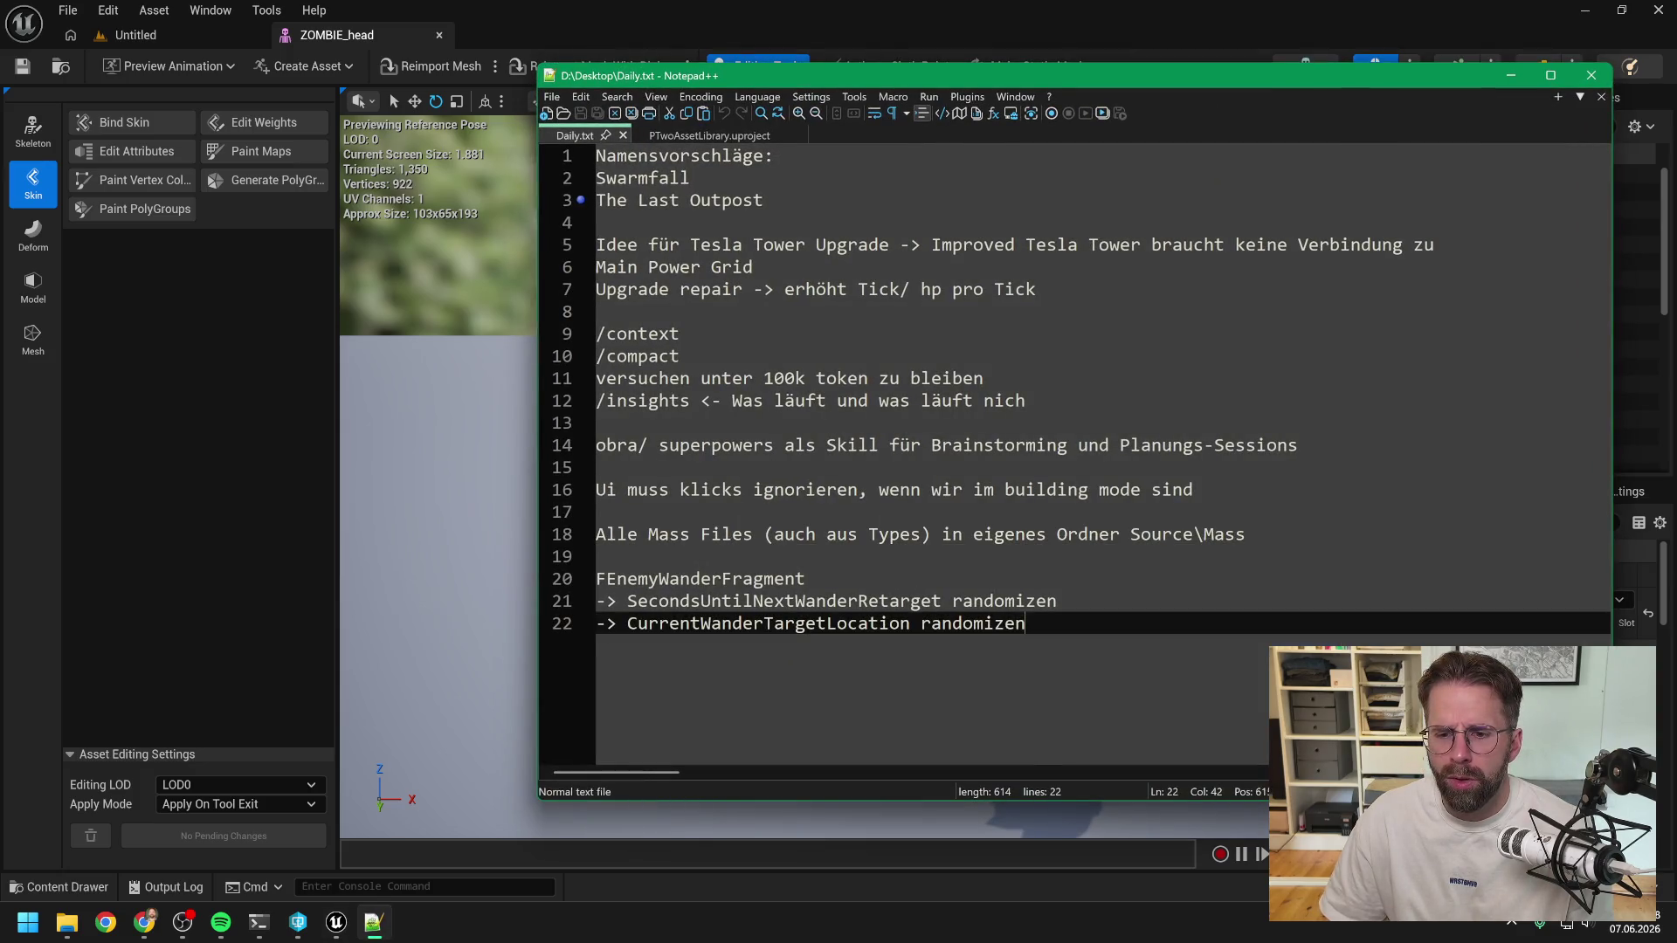
Leave the Daily.txt notes and close the ZOMBIE_head mesh editor tab.
{"action": "key", "text": "alt+Tab"}
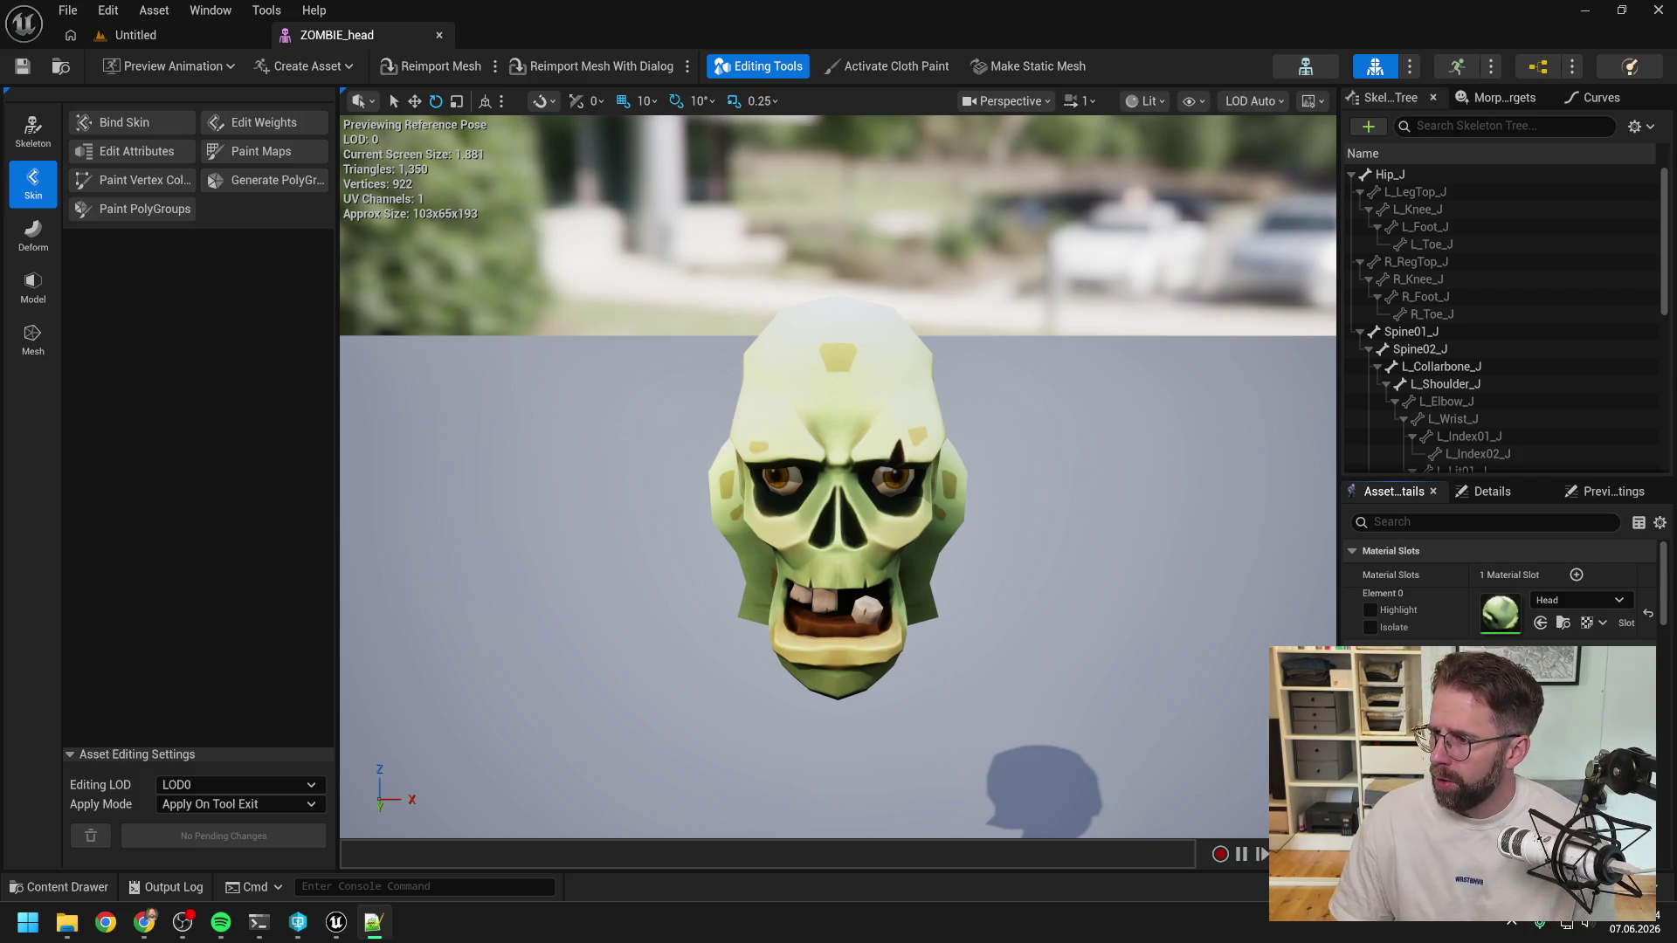
{"action": "left_click", "coordinate": [440, 35]}
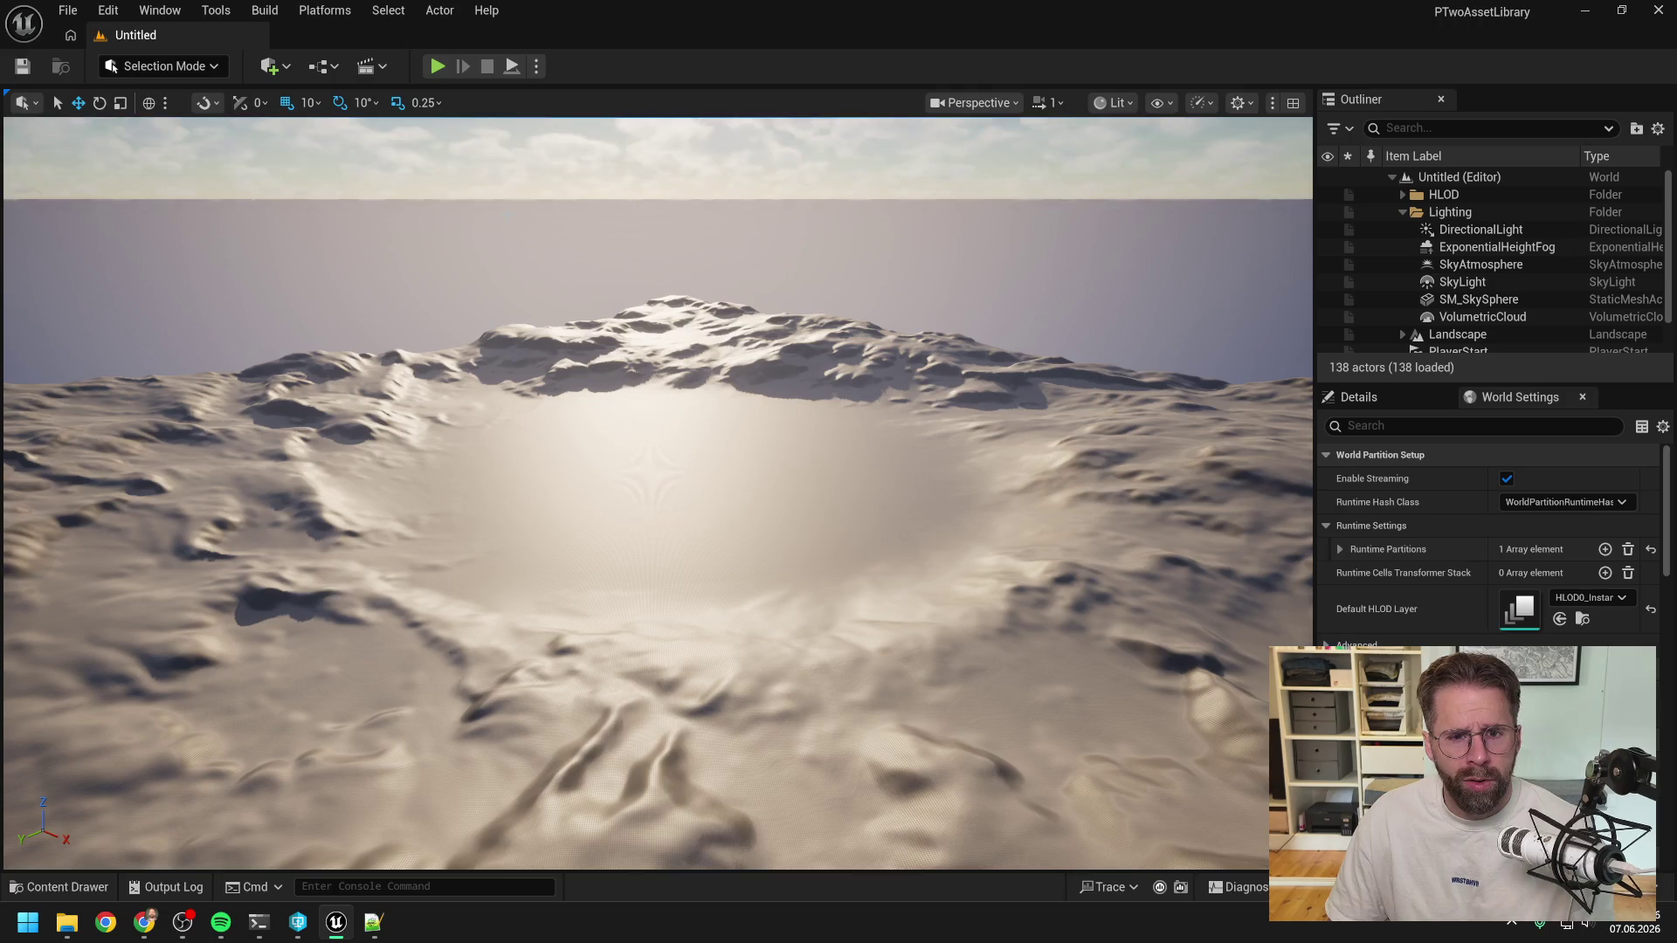
Switch the Content Browser from the zombie Materials folder to Customization_Stylized_Zombie/Meshes.
{"action": "key", "text": "ctrl+space"}
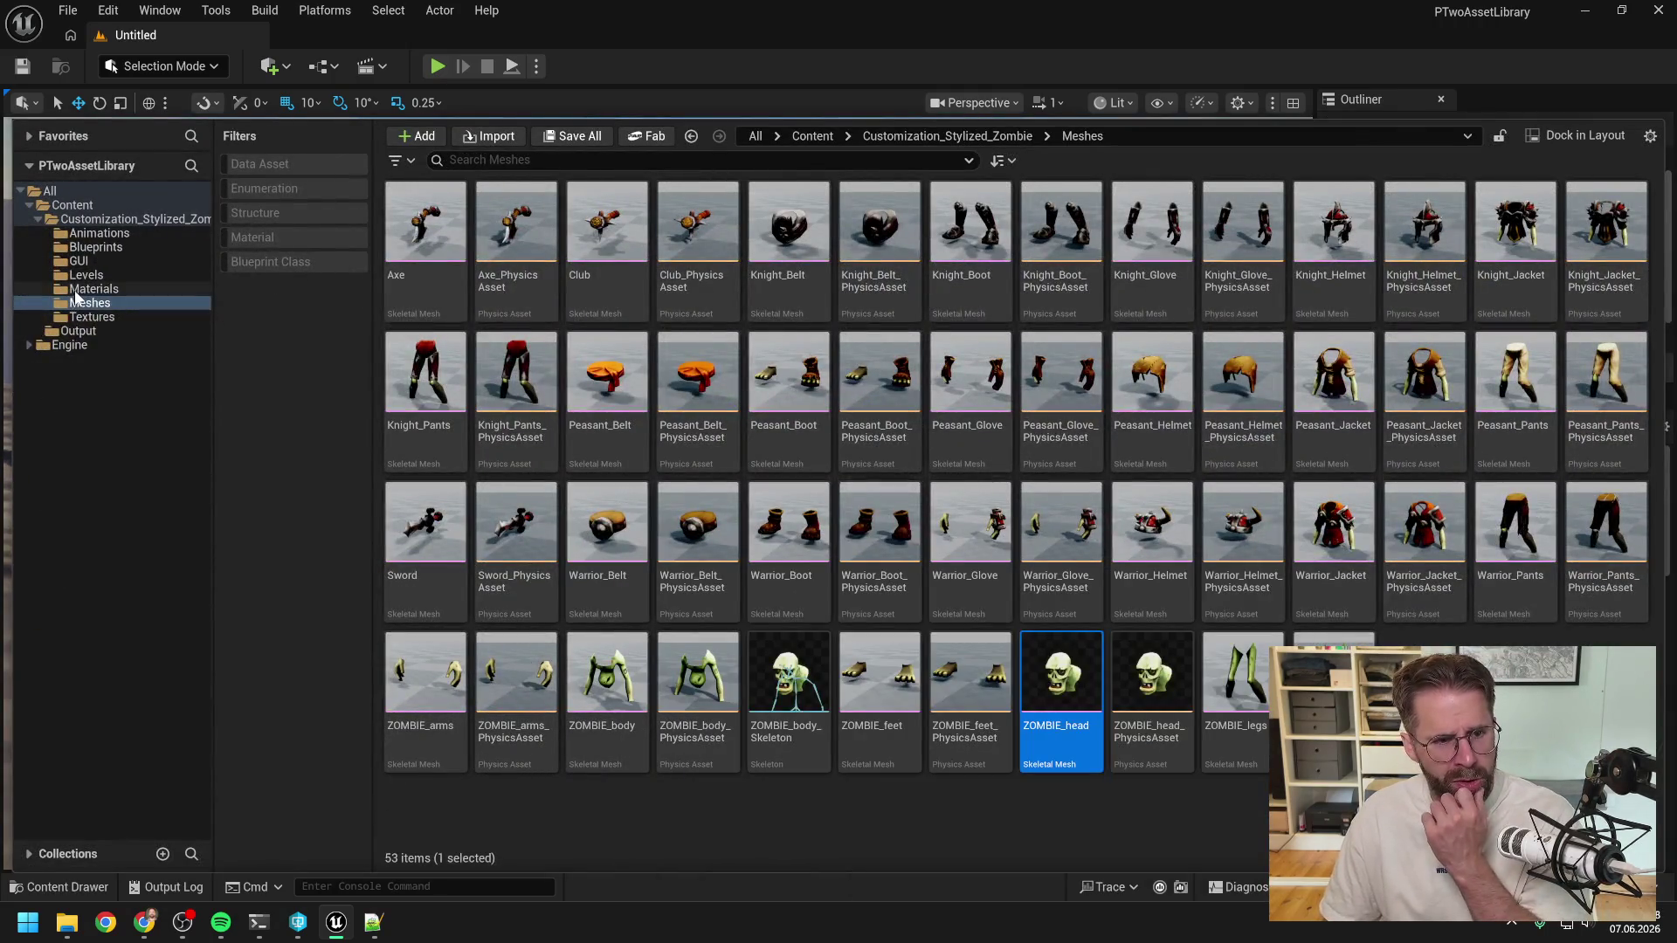
{"action": "left_click", "coordinate": [83, 289]}
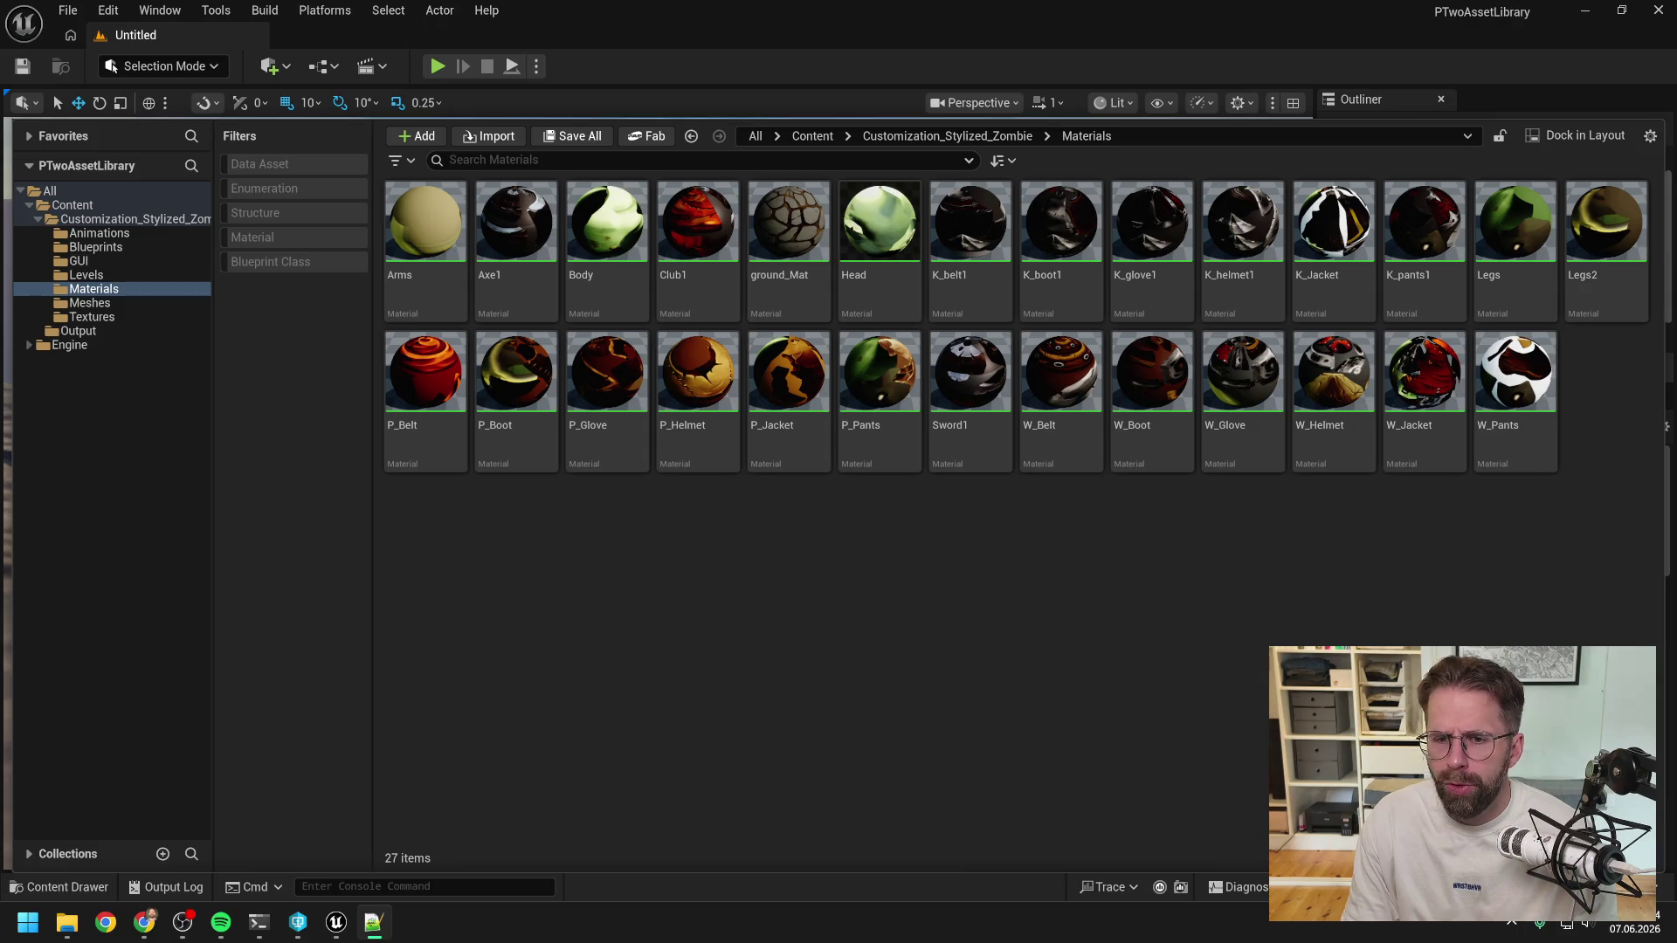
{"action": "left_click", "coordinate": [747, 630]}
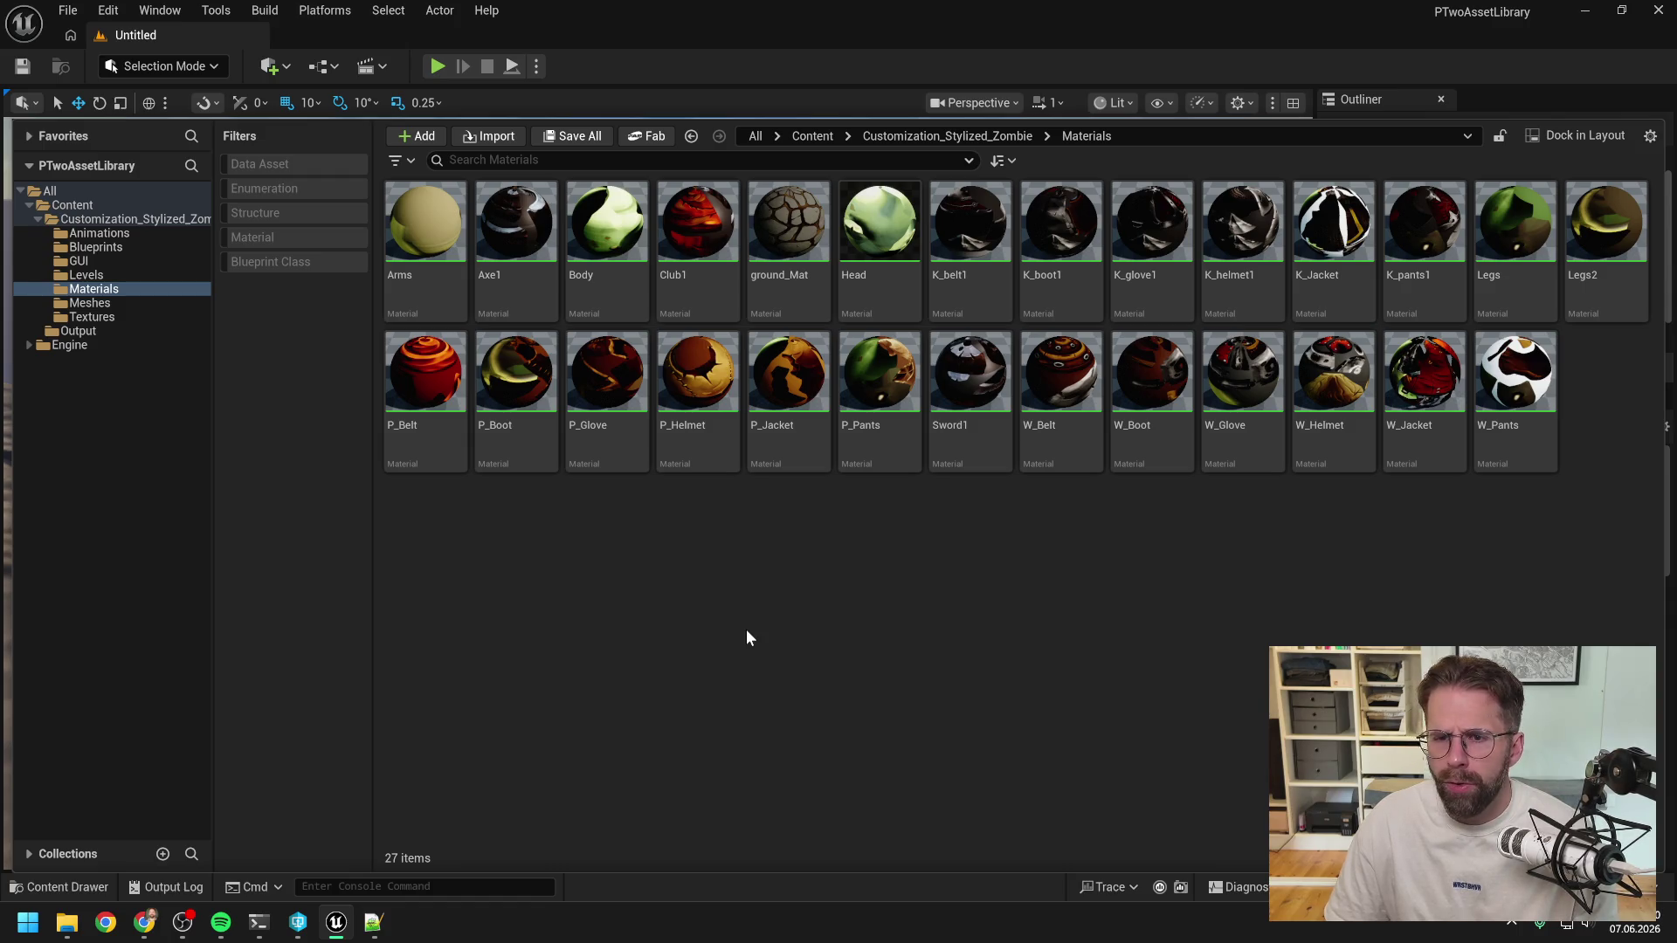
{"action": "left_click", "coordinate": [87, 303]}
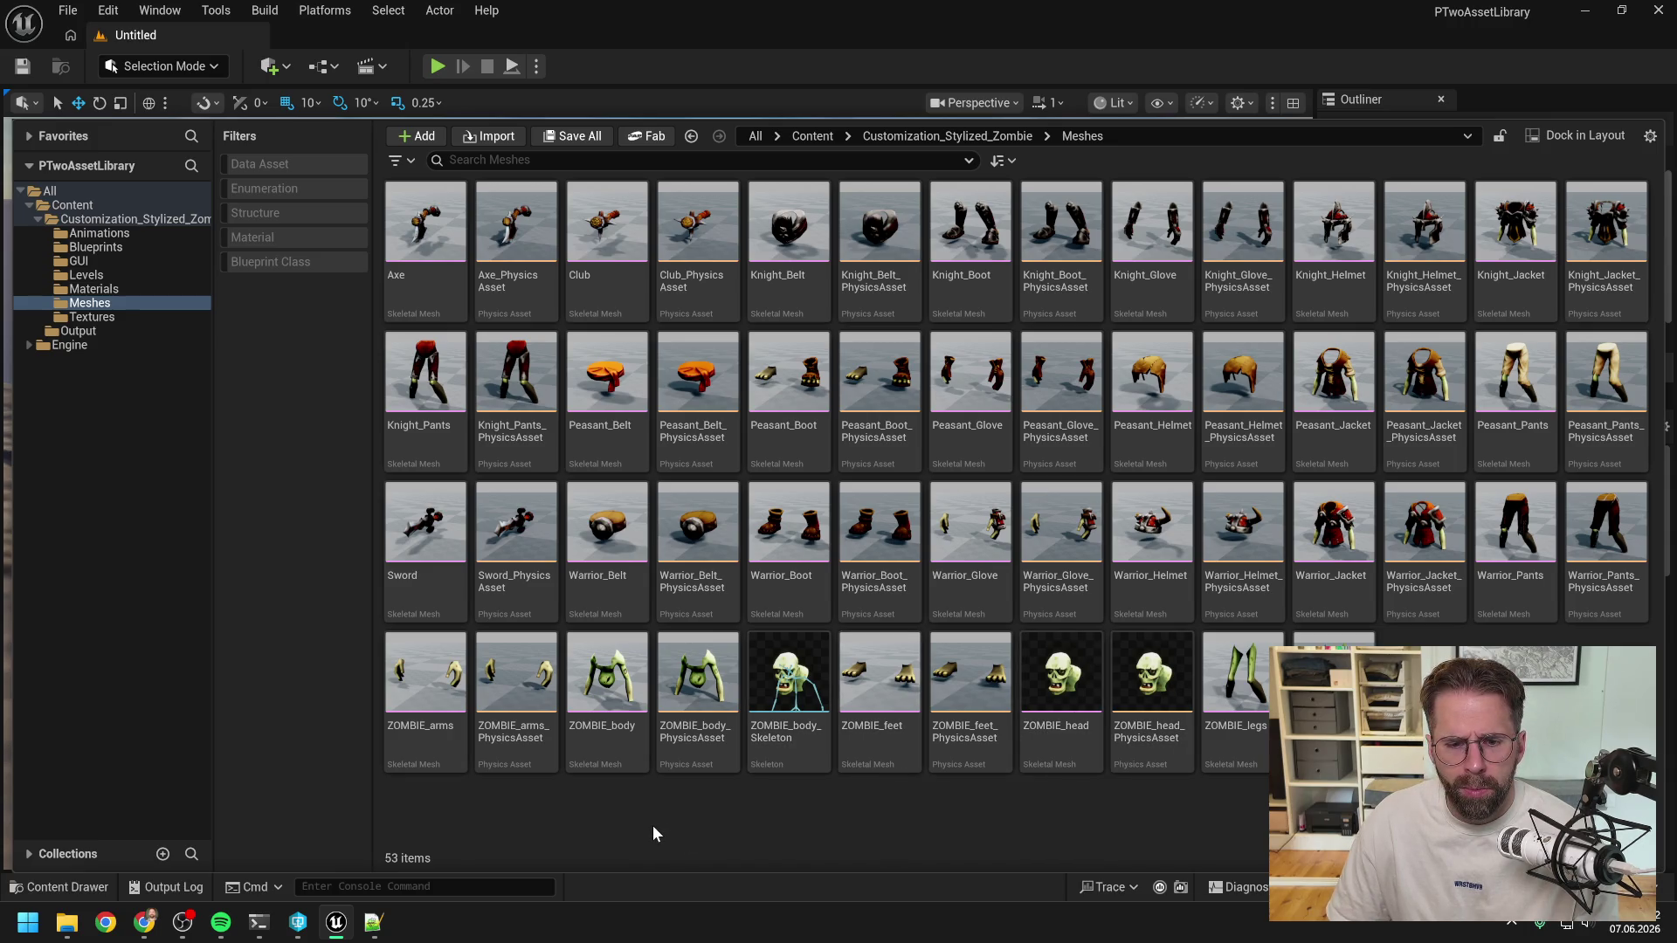
{"action": "mouse_move", "coordinate": [431, 704]}
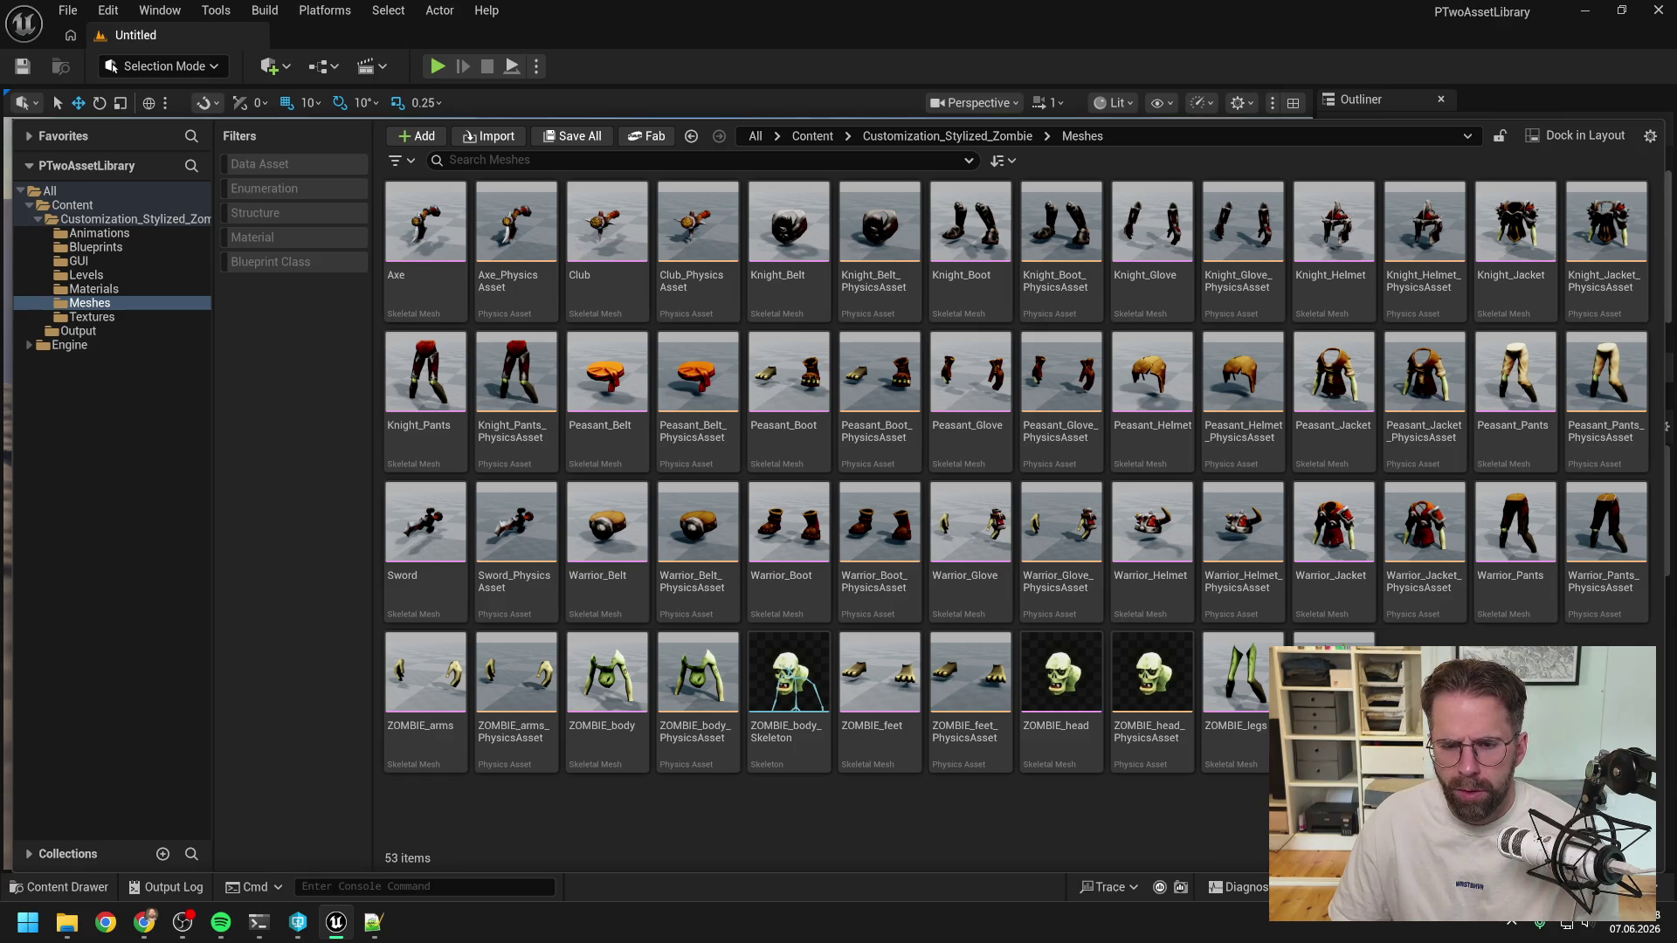
Multi-select ZOMBIE_body, arms, head, feet and legs and bring up their asset actions menu.
{"action": "left_click", "coordinate": [607, 685]}
{"action": "left_click", "coordinate": [419, 691], "text": "ctrl"}
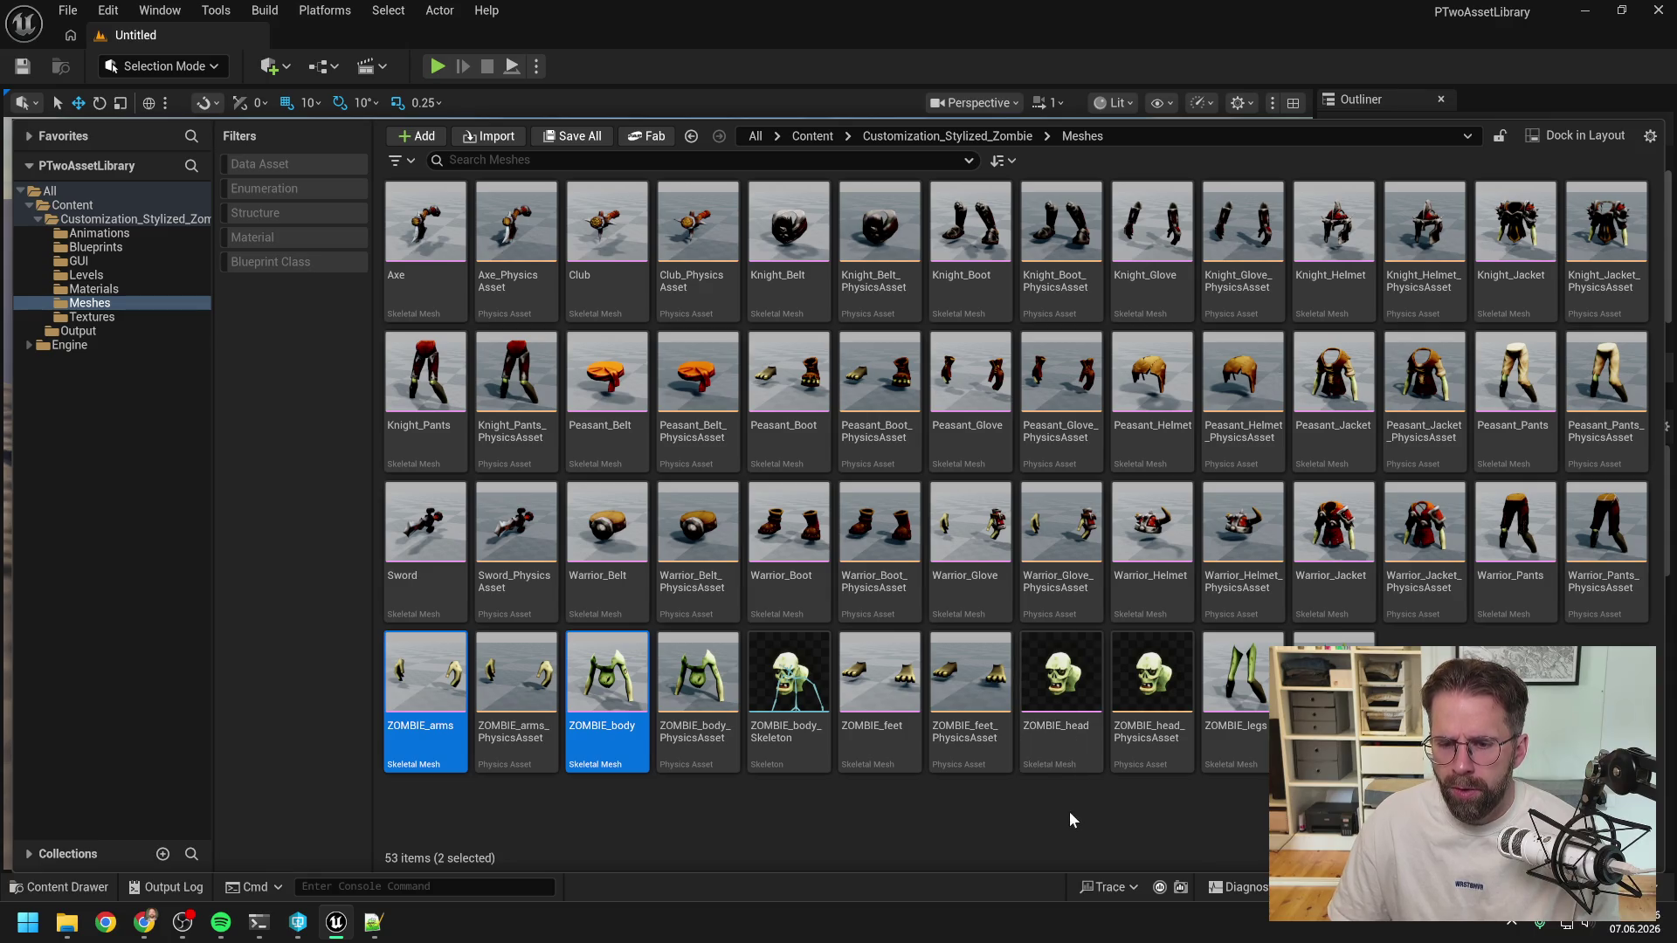
{"action": "left_click", "coordinate": [1068, 690], "text": "ctrl"}
{"action": "left_click", "coordinate": [874, 687], "text": "ctrl"}
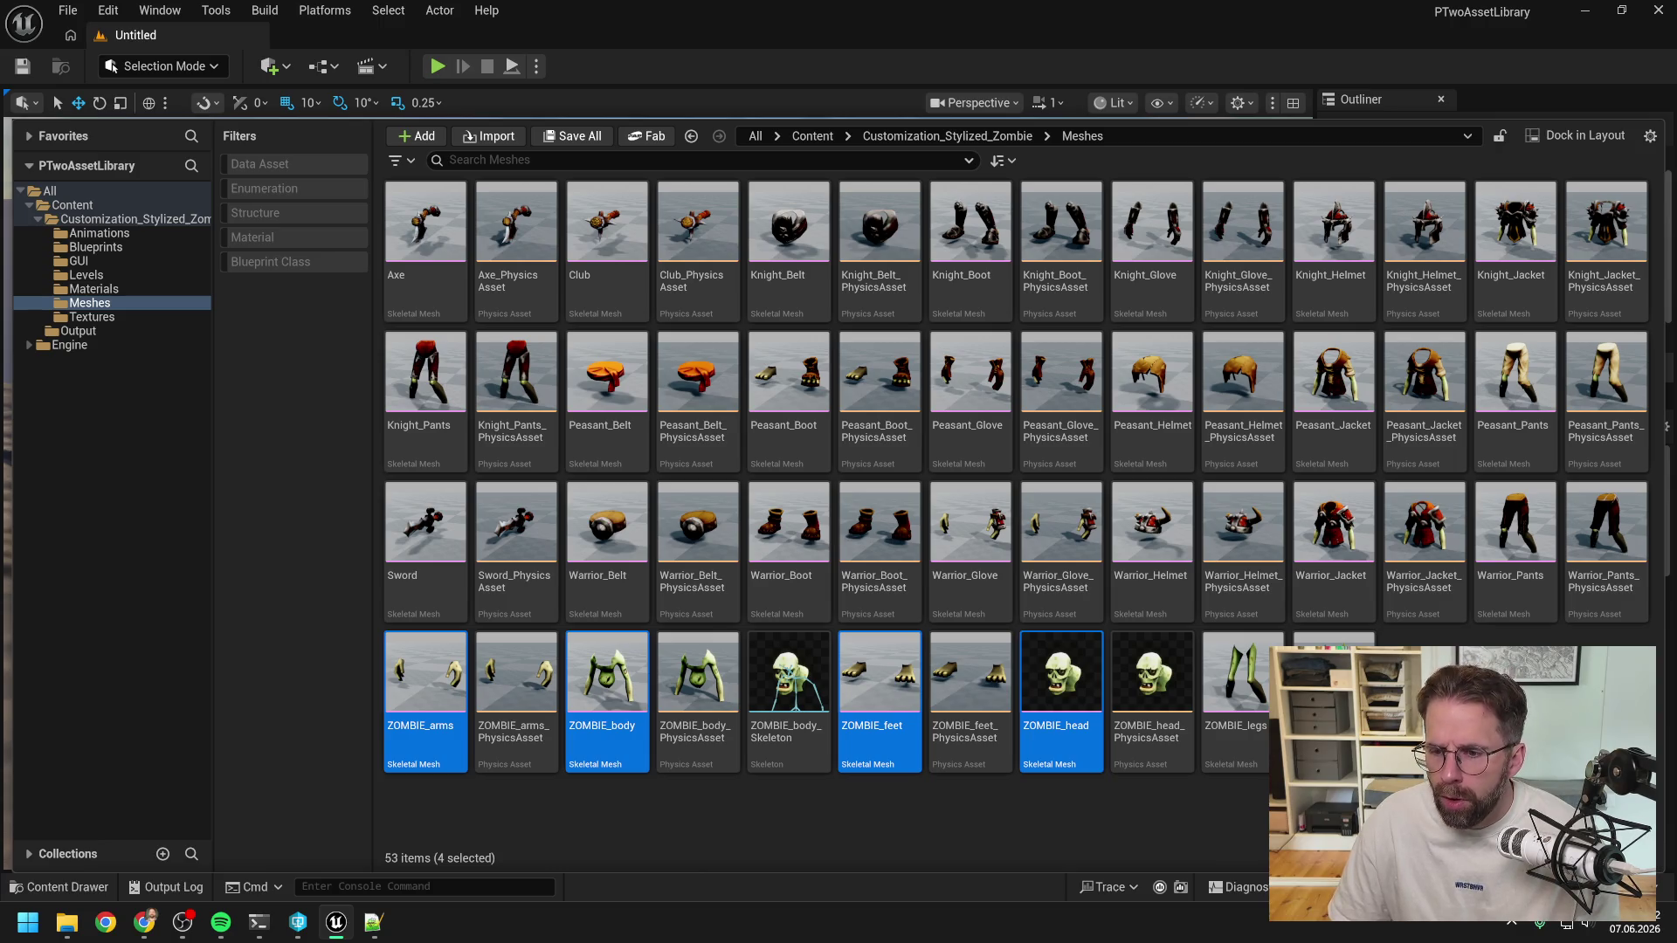
{"action": "left_click", "coordinate": [1262, 679], "text": "ctrl"}
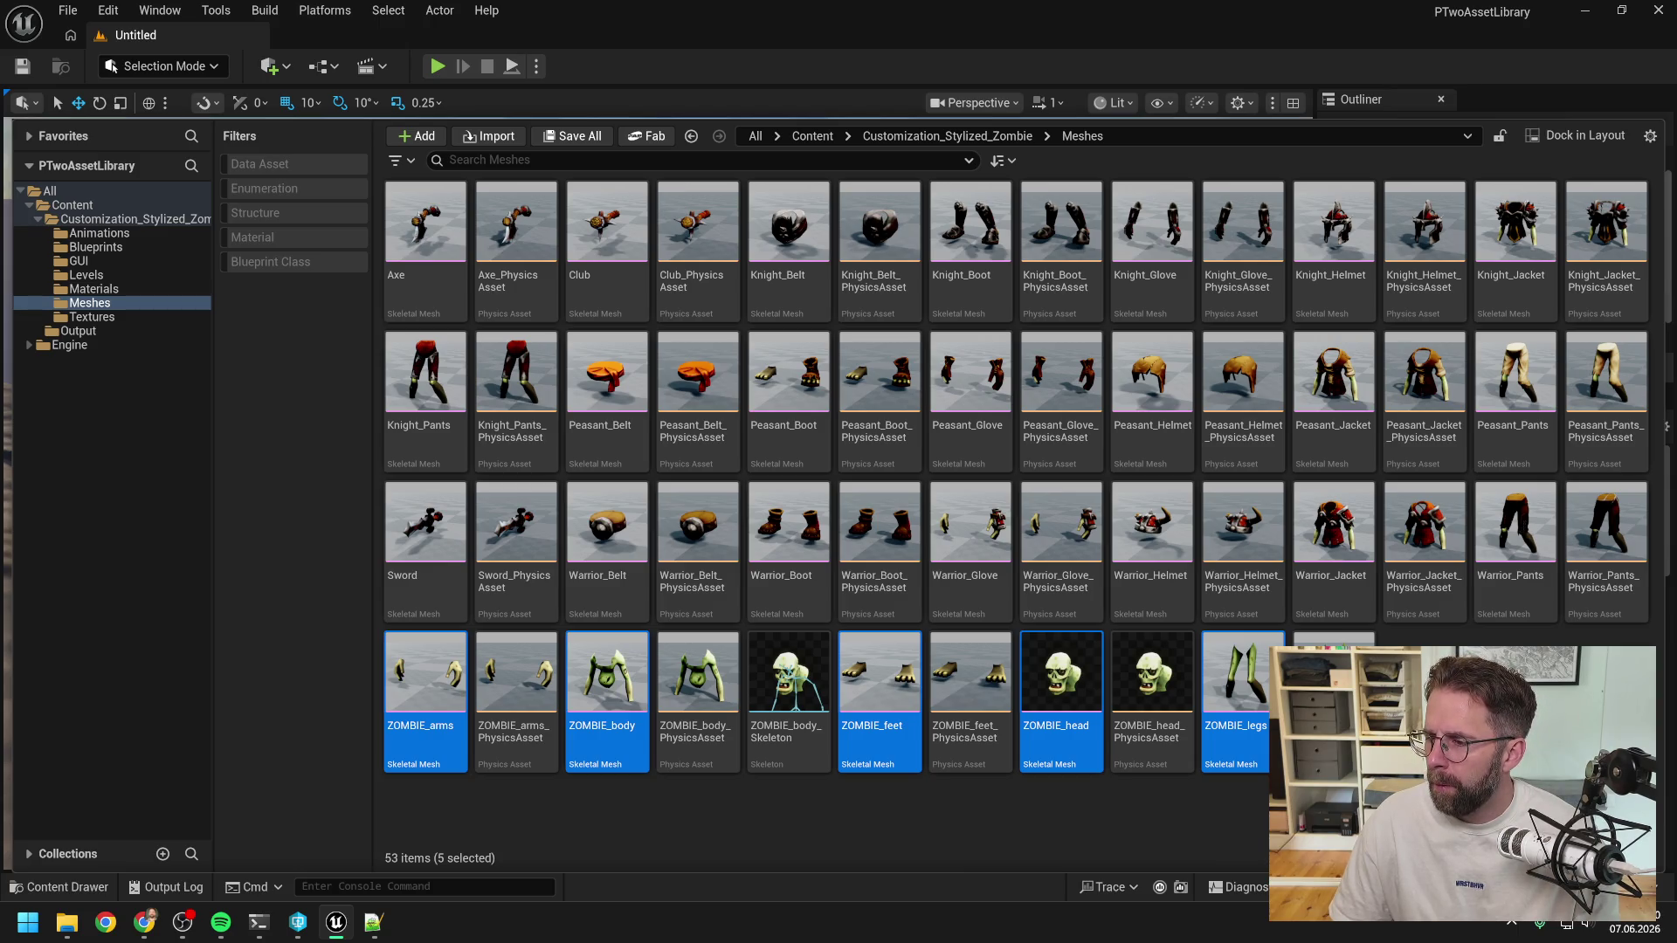
{"action": "key", "text": "alt+Tab"}
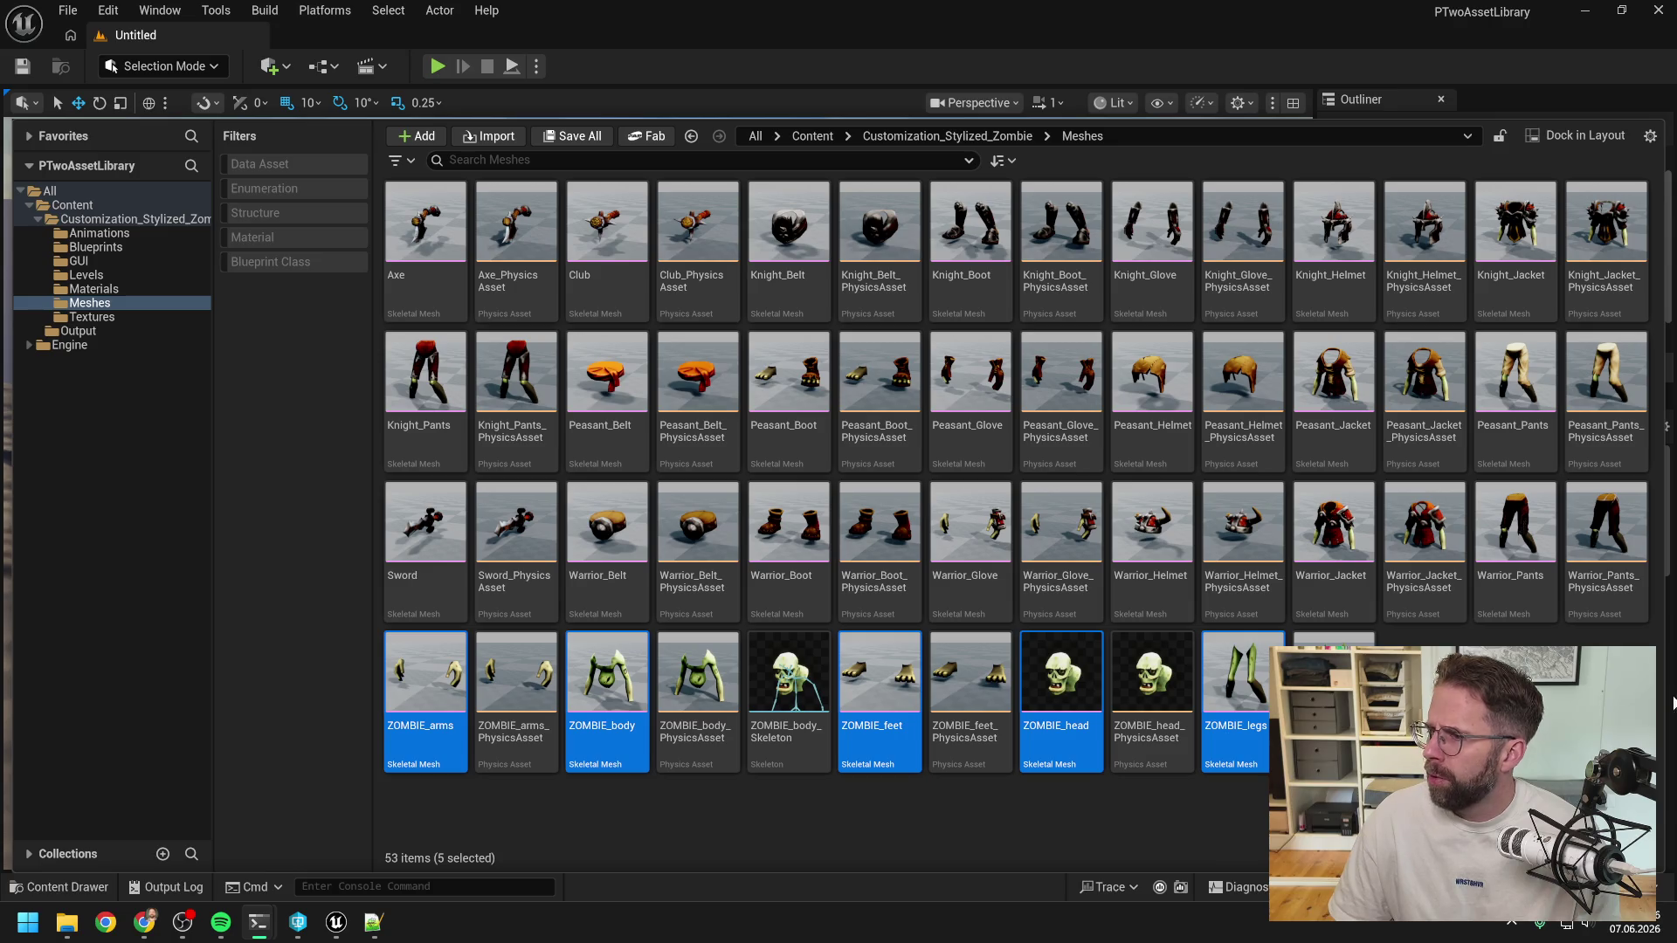
{"action": "right_click", "coordinate": [1256, 690]}
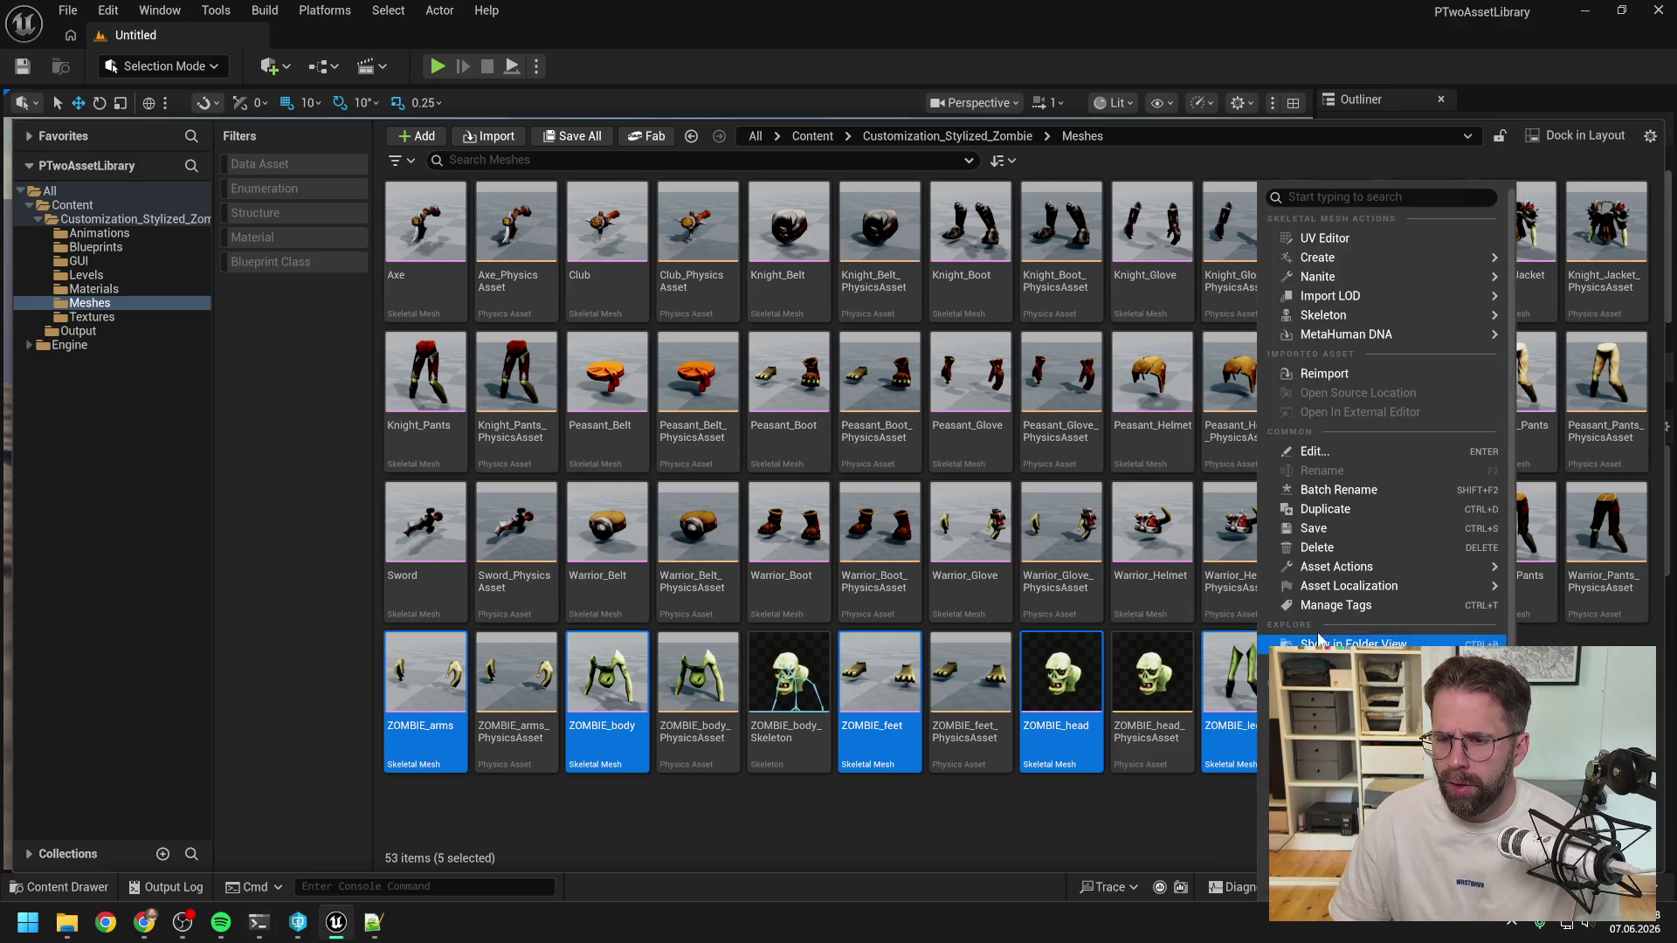
Bulk export the five zombie meshes with the empty FBX_Export folder as destination.
{"action": "mouse_move", "coordinate": [1355, 567]}
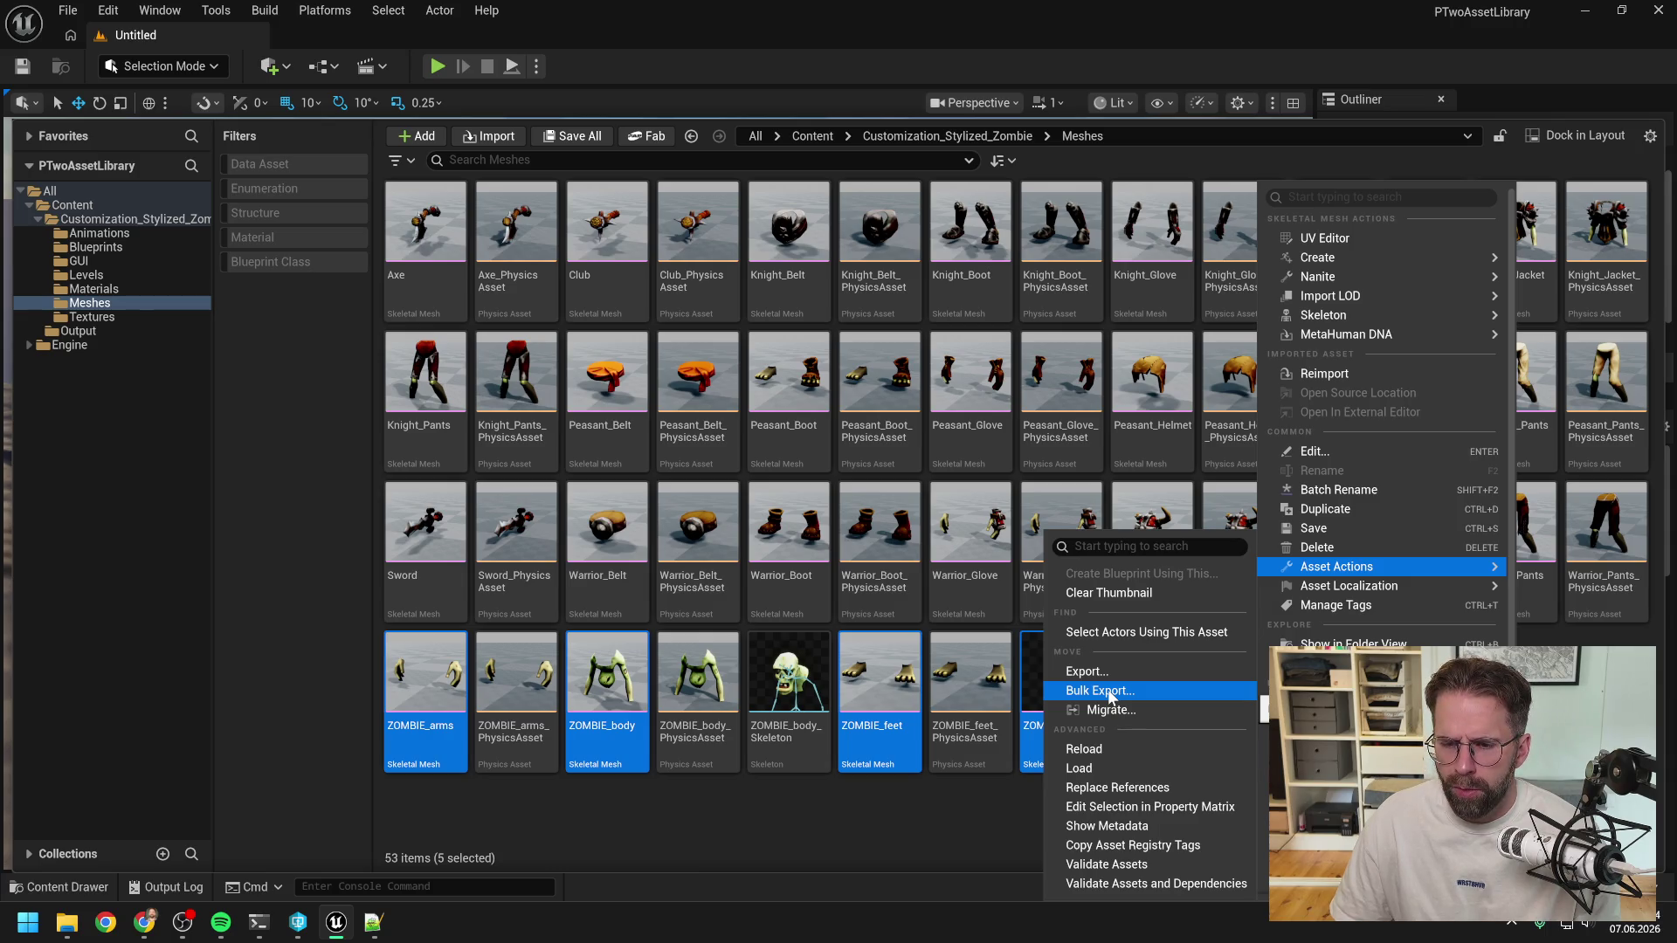
{"action": "left_click", "coordinate": [1100, 691]}
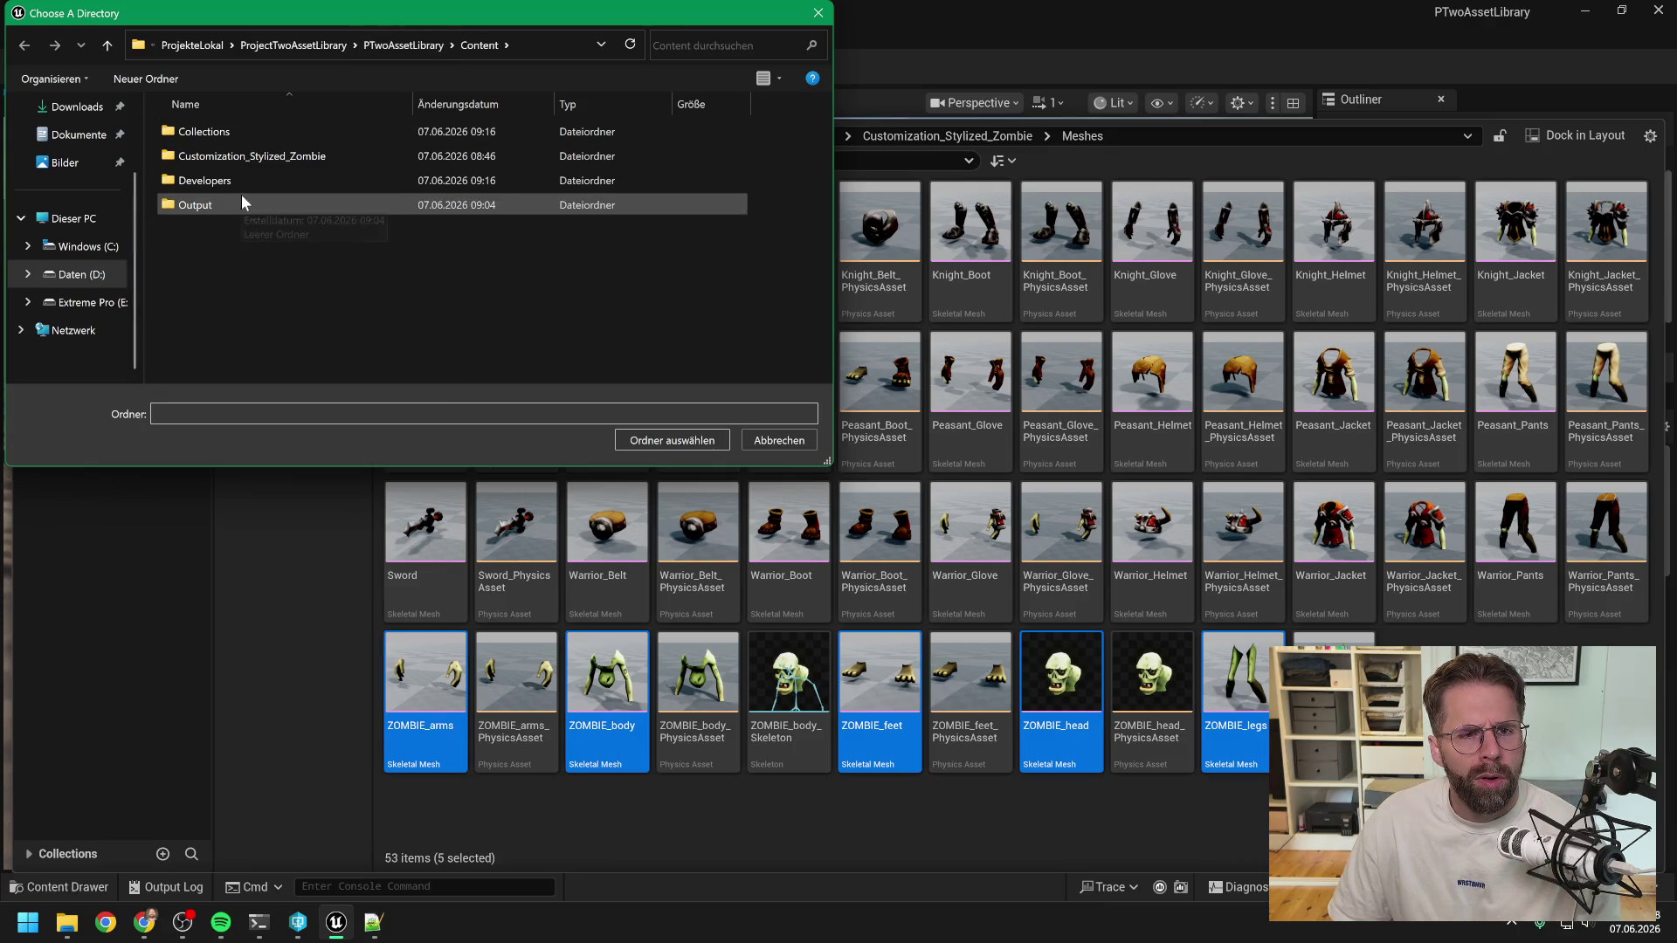
{"action": "left_click", "coordinate": [415, 44]}
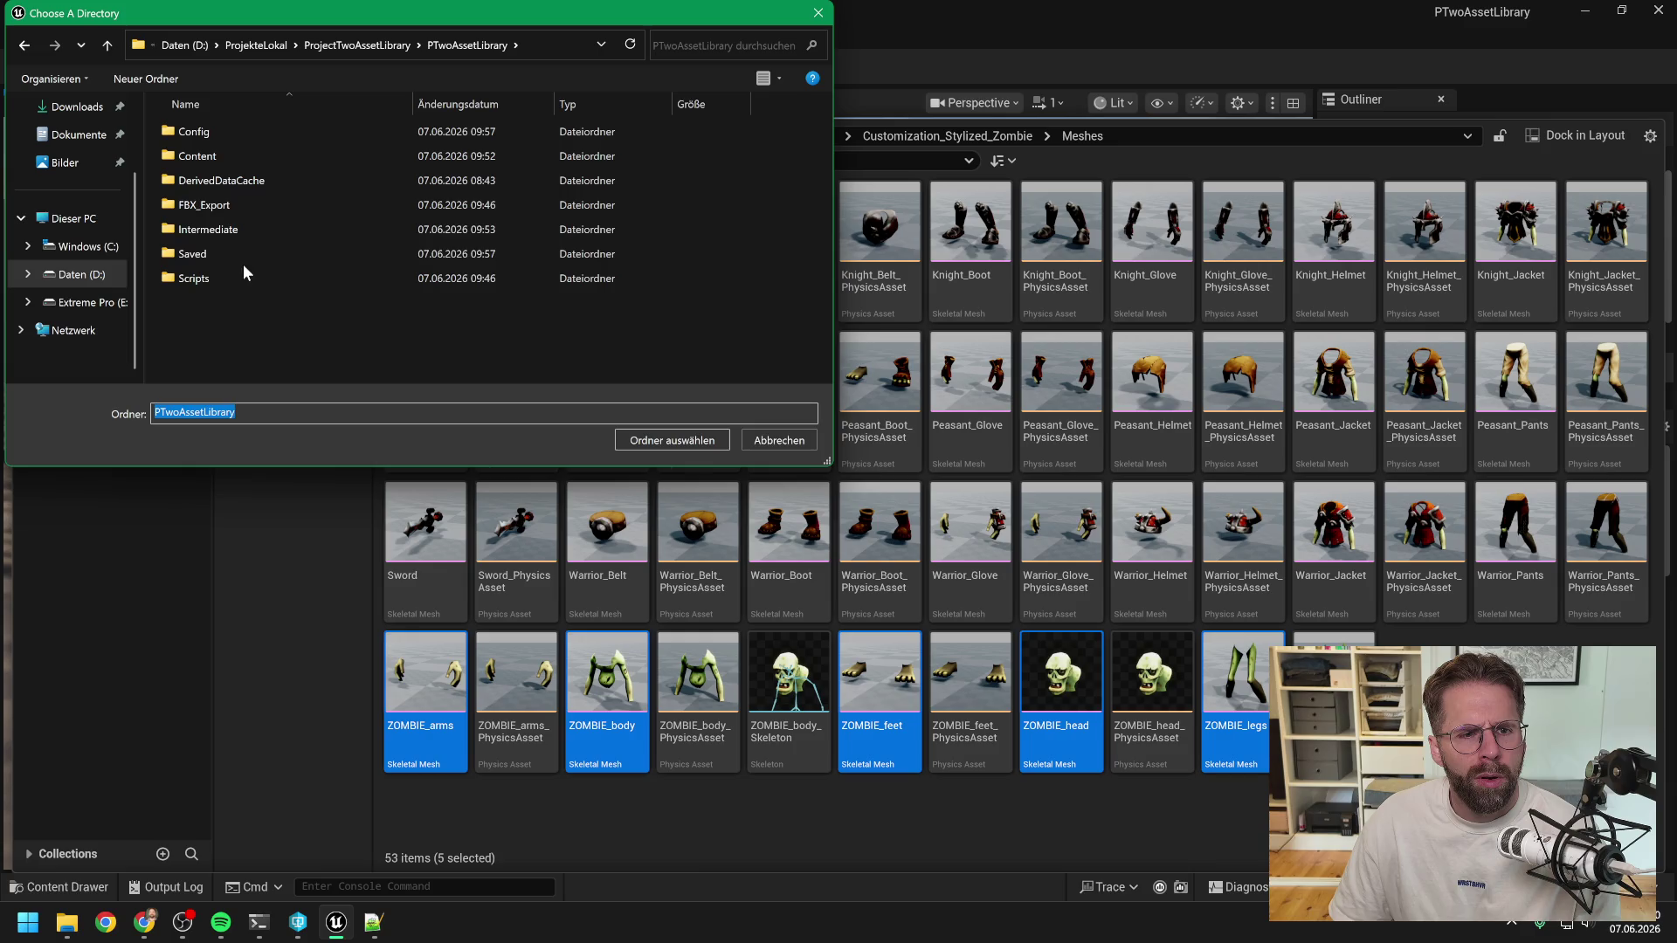
{"action": "double_click", "coordinate": [231, 194]}
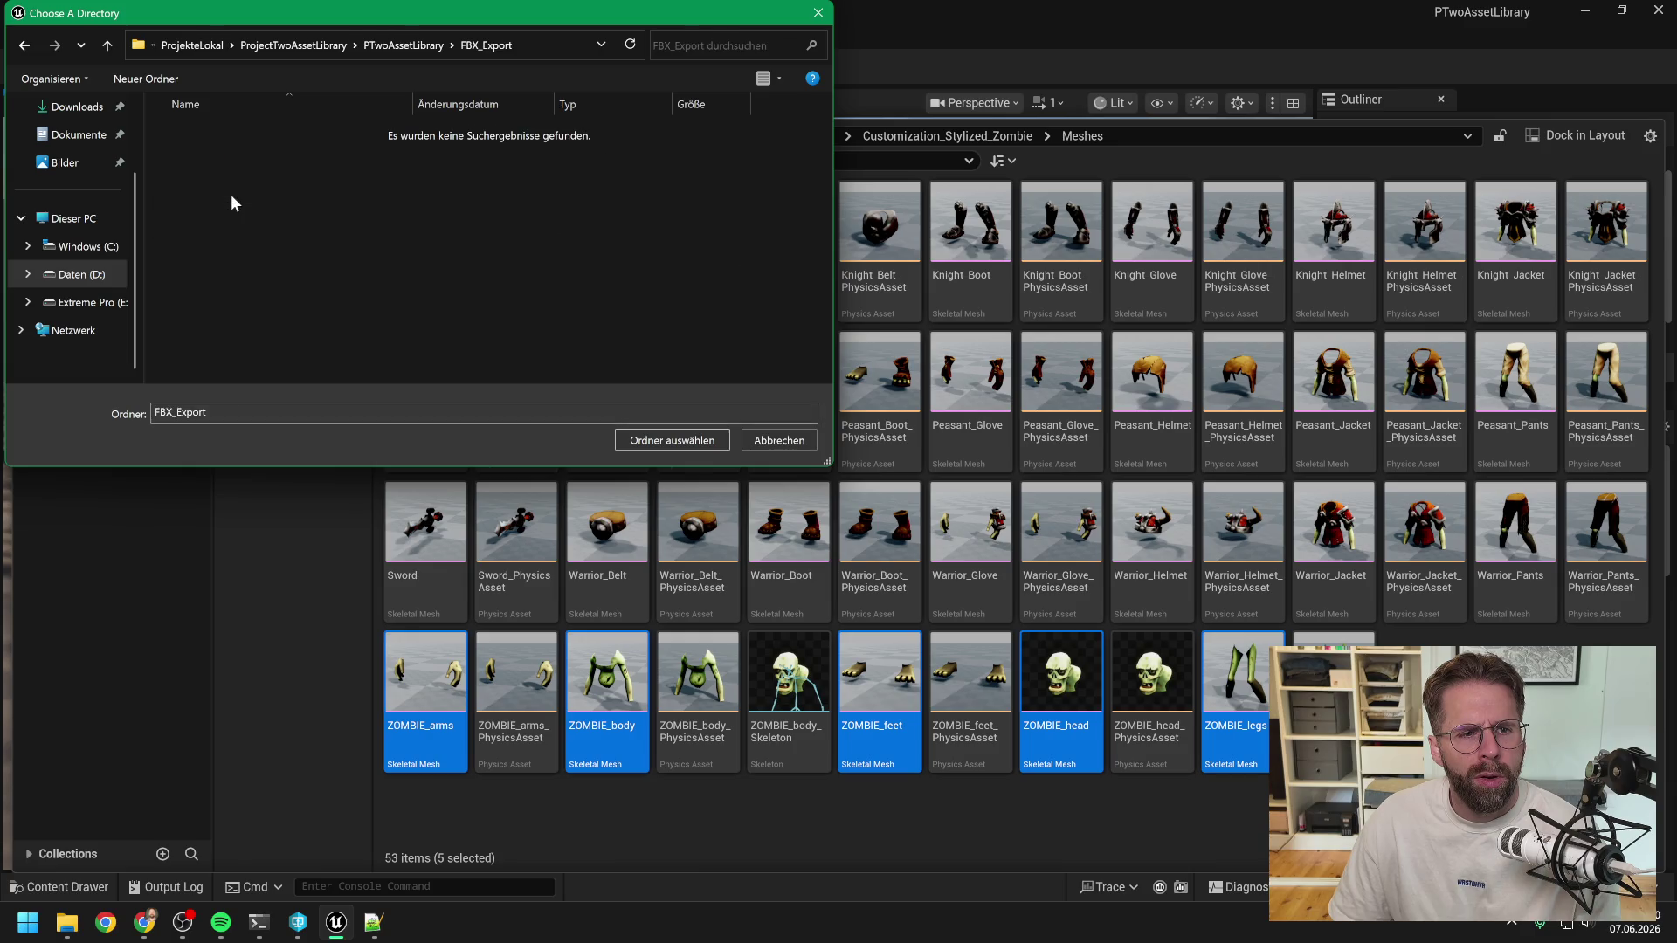
{"action": "left_click", "coordinate": [674, 435]}
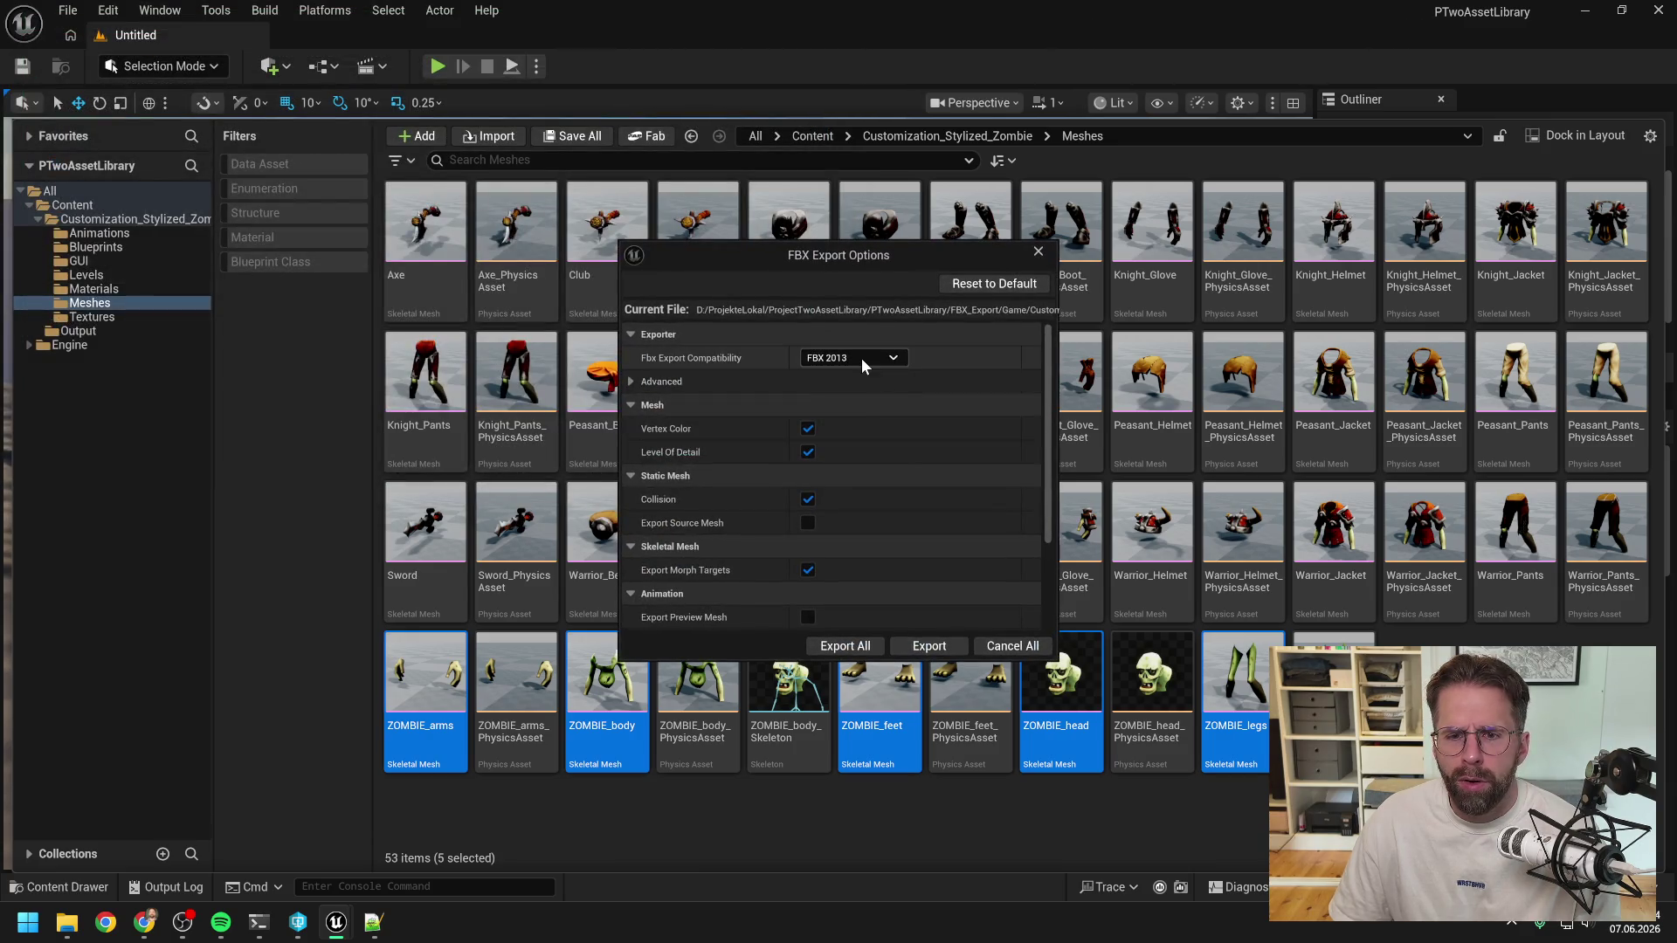
Review the FBX compatibility version list, leaving it at FBX 2013.
{"action": "left_click", "coordinate": [861, 358]}
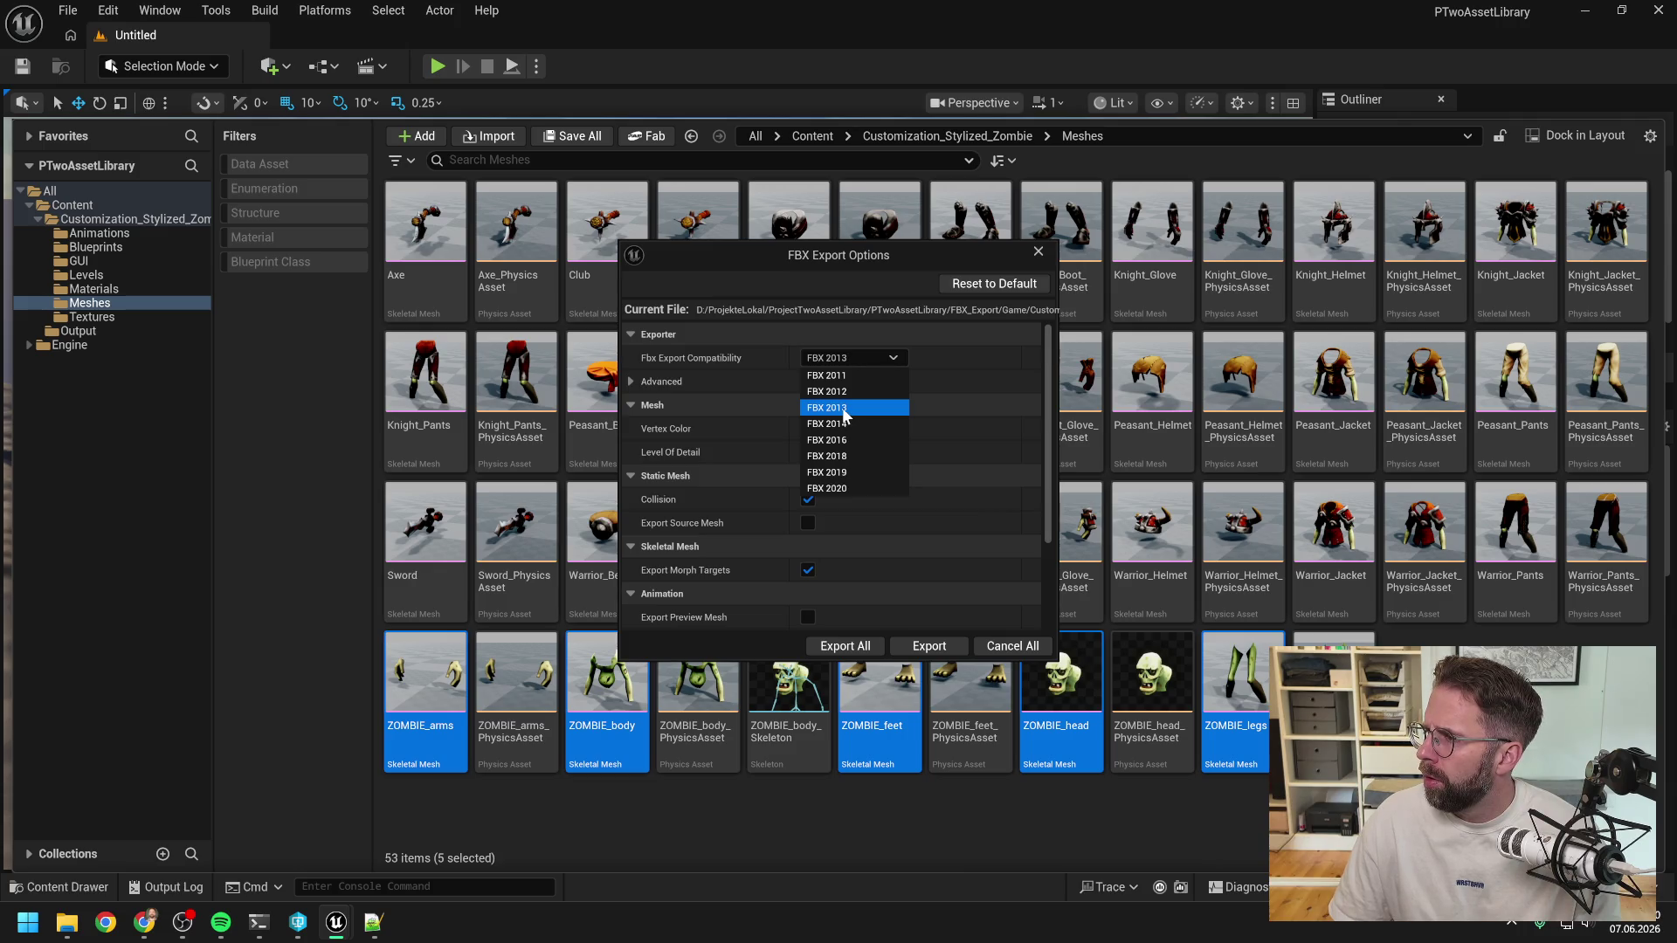
{"action": "left_click", "coordinate": [896, 341]}
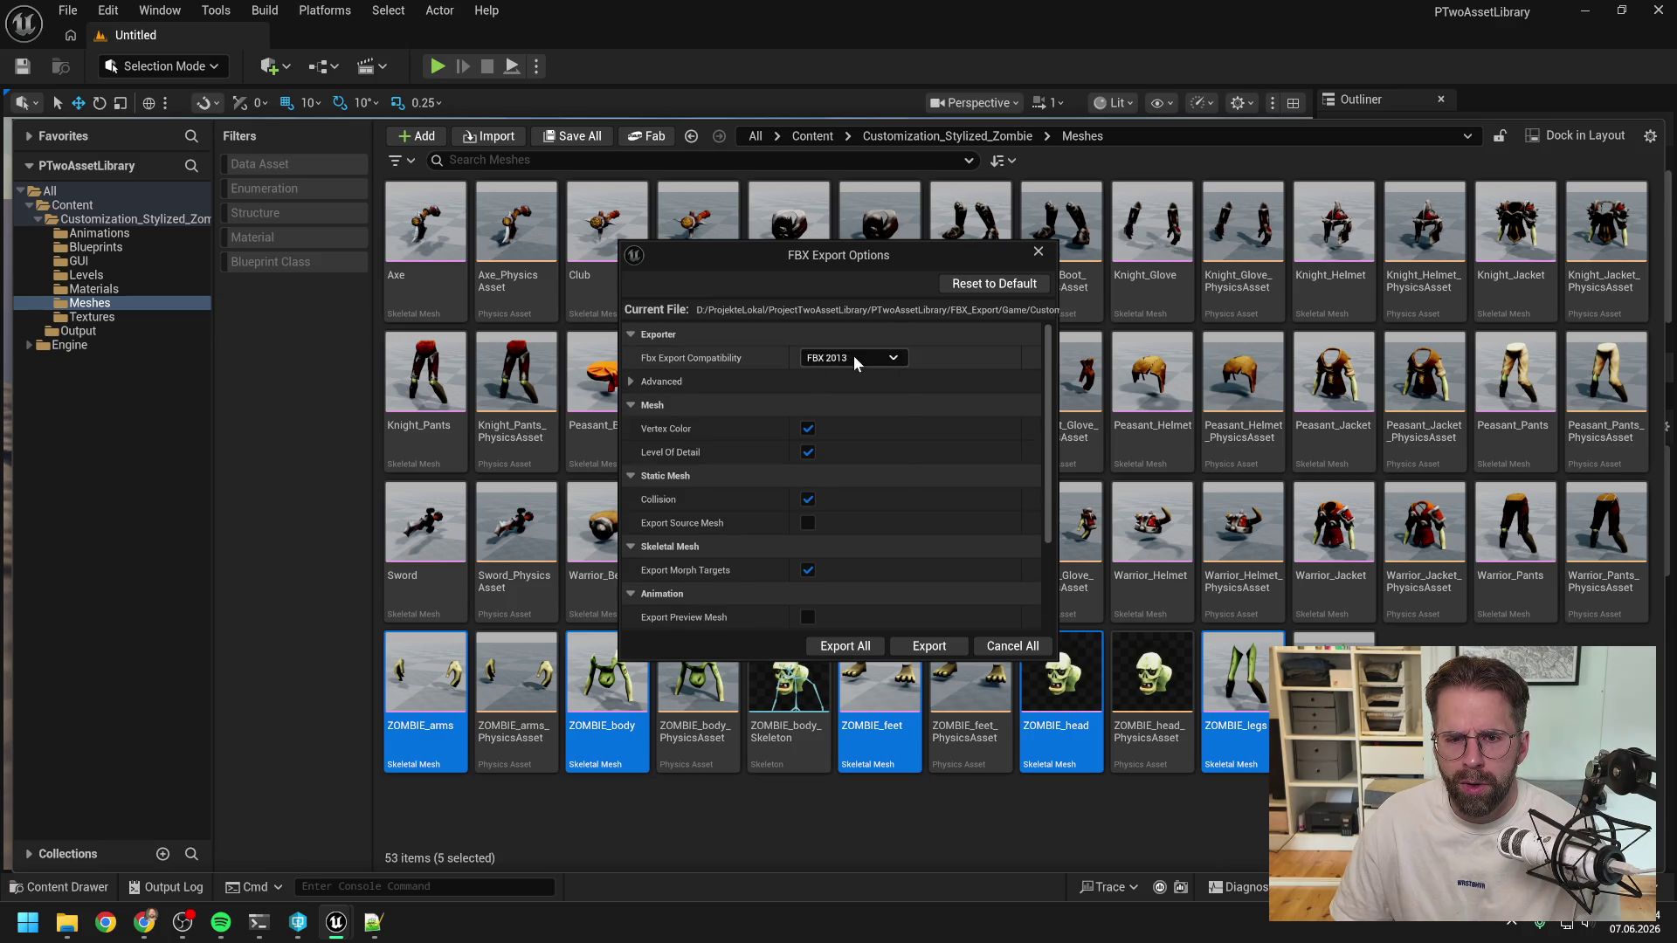
{"action": "left_click", "coordinate": [851, 358]}
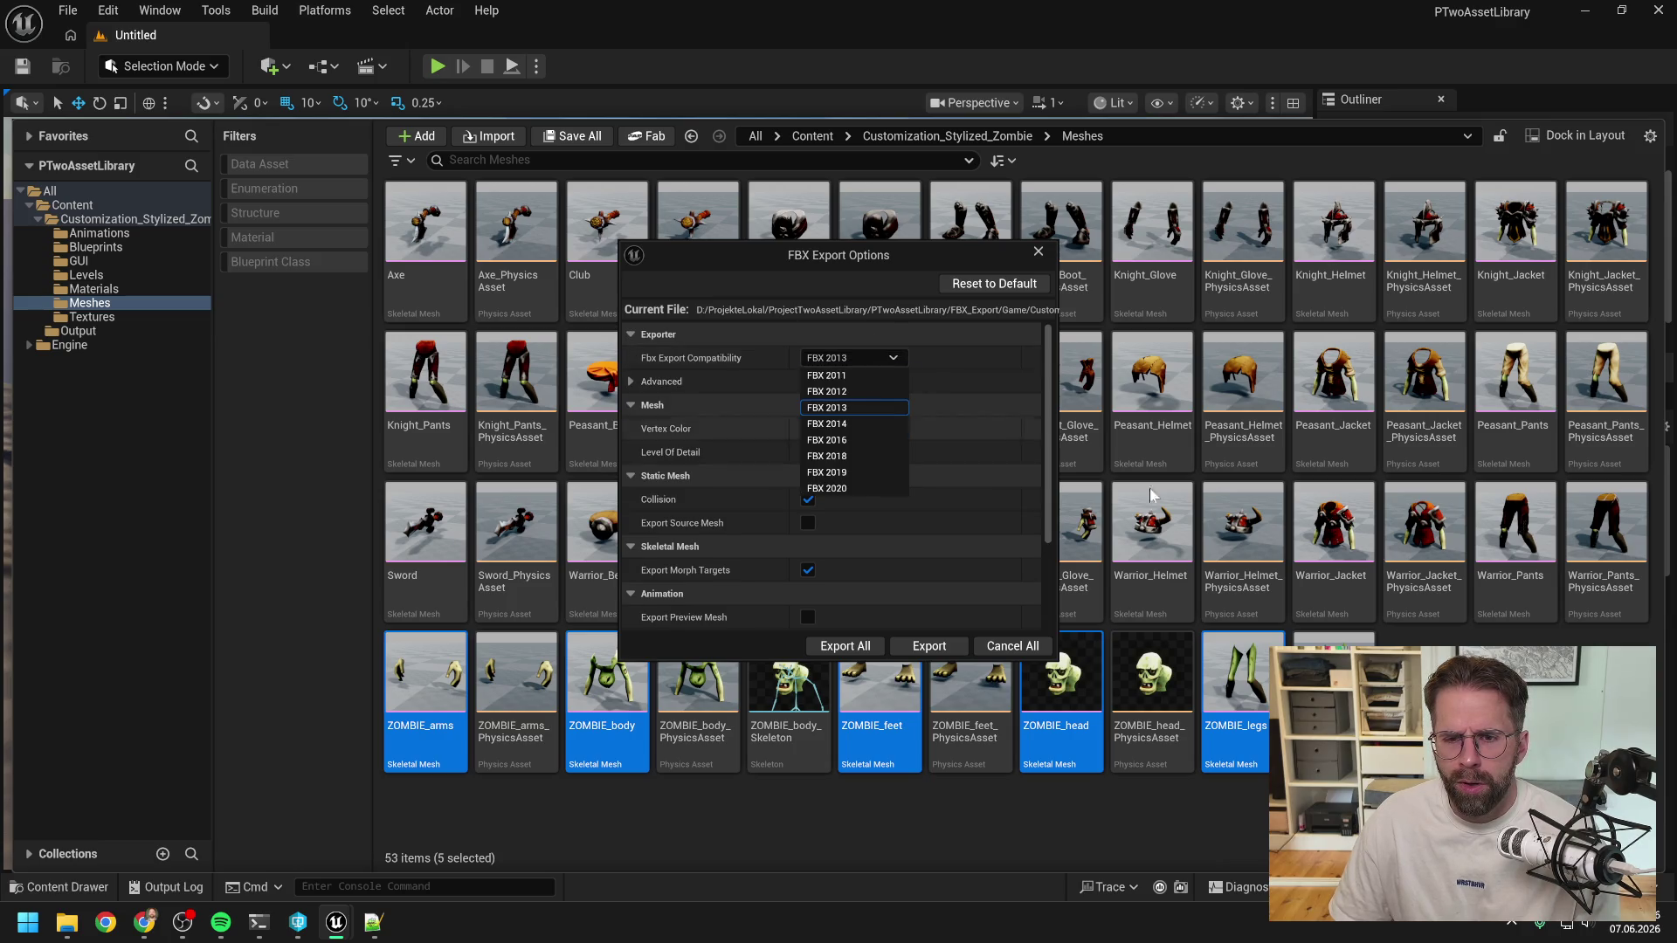
{"action": "left_click", "coordinate": [806, 510]}
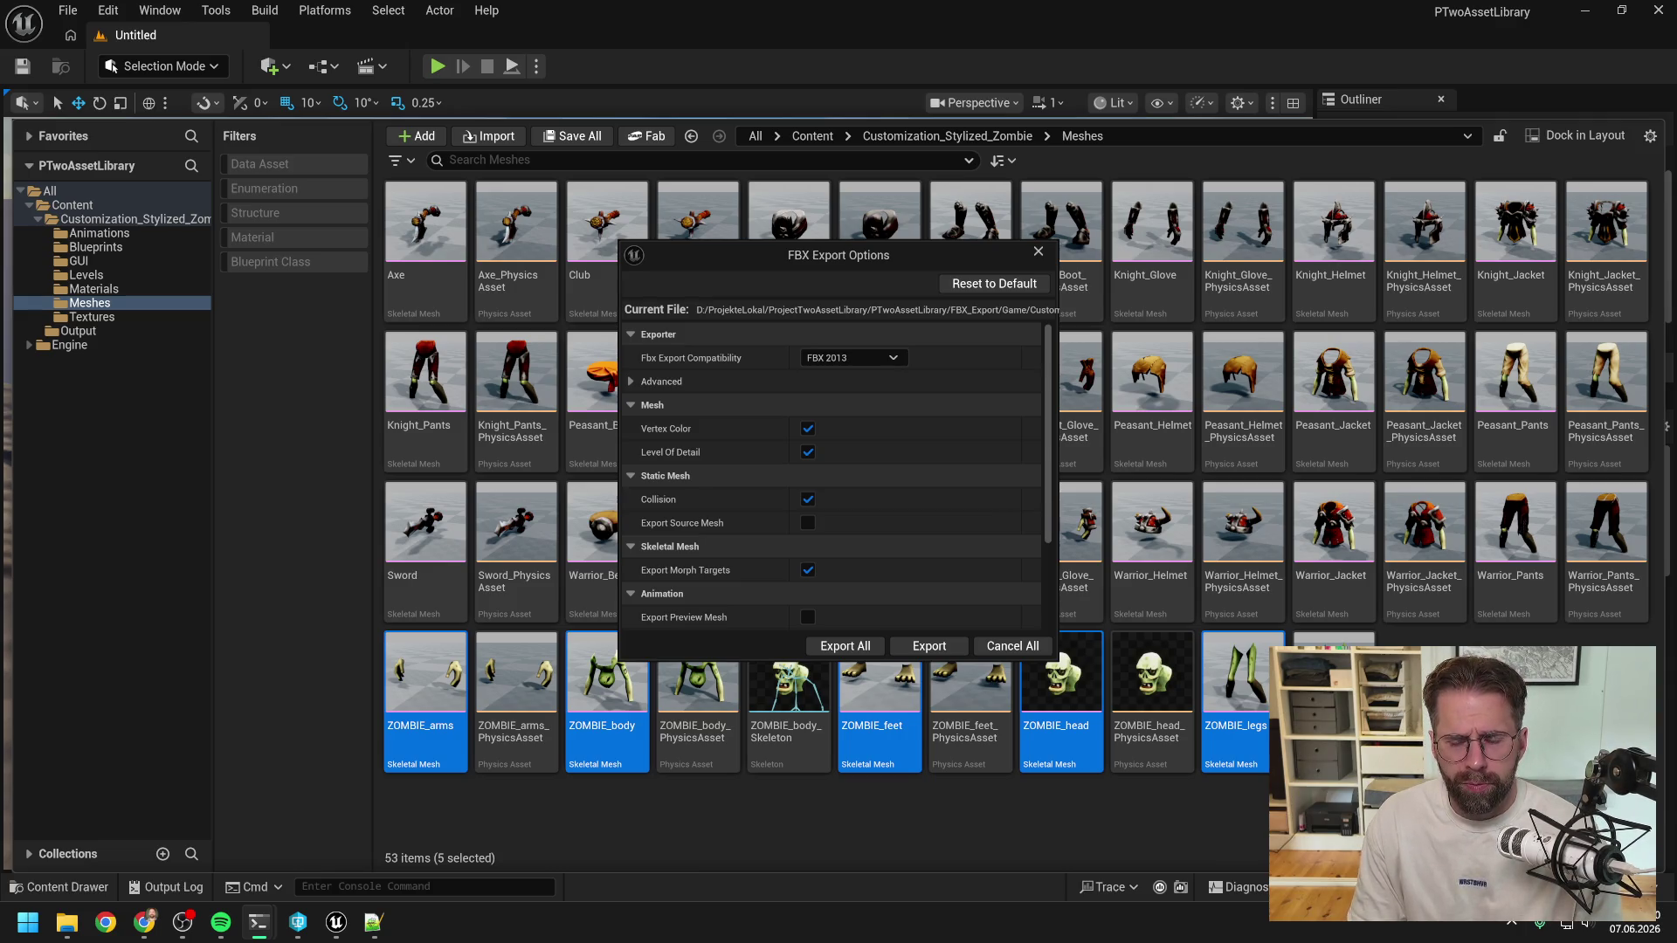
Enlarge the FBX Export Options dialog so settings down to material baking show.
{"action": "scroll", "coordinate": [1052, 496], "scroll_direction": "down", "scroll_amount": 1}
{"action": "scroll", "coordinate": [1053, 506], "scroll_direction": "down", "scroll_amount": 3}
{"action": "left_click_drag", "start_coordinate": [1056, 660], "coordinate": [1184, 741]}
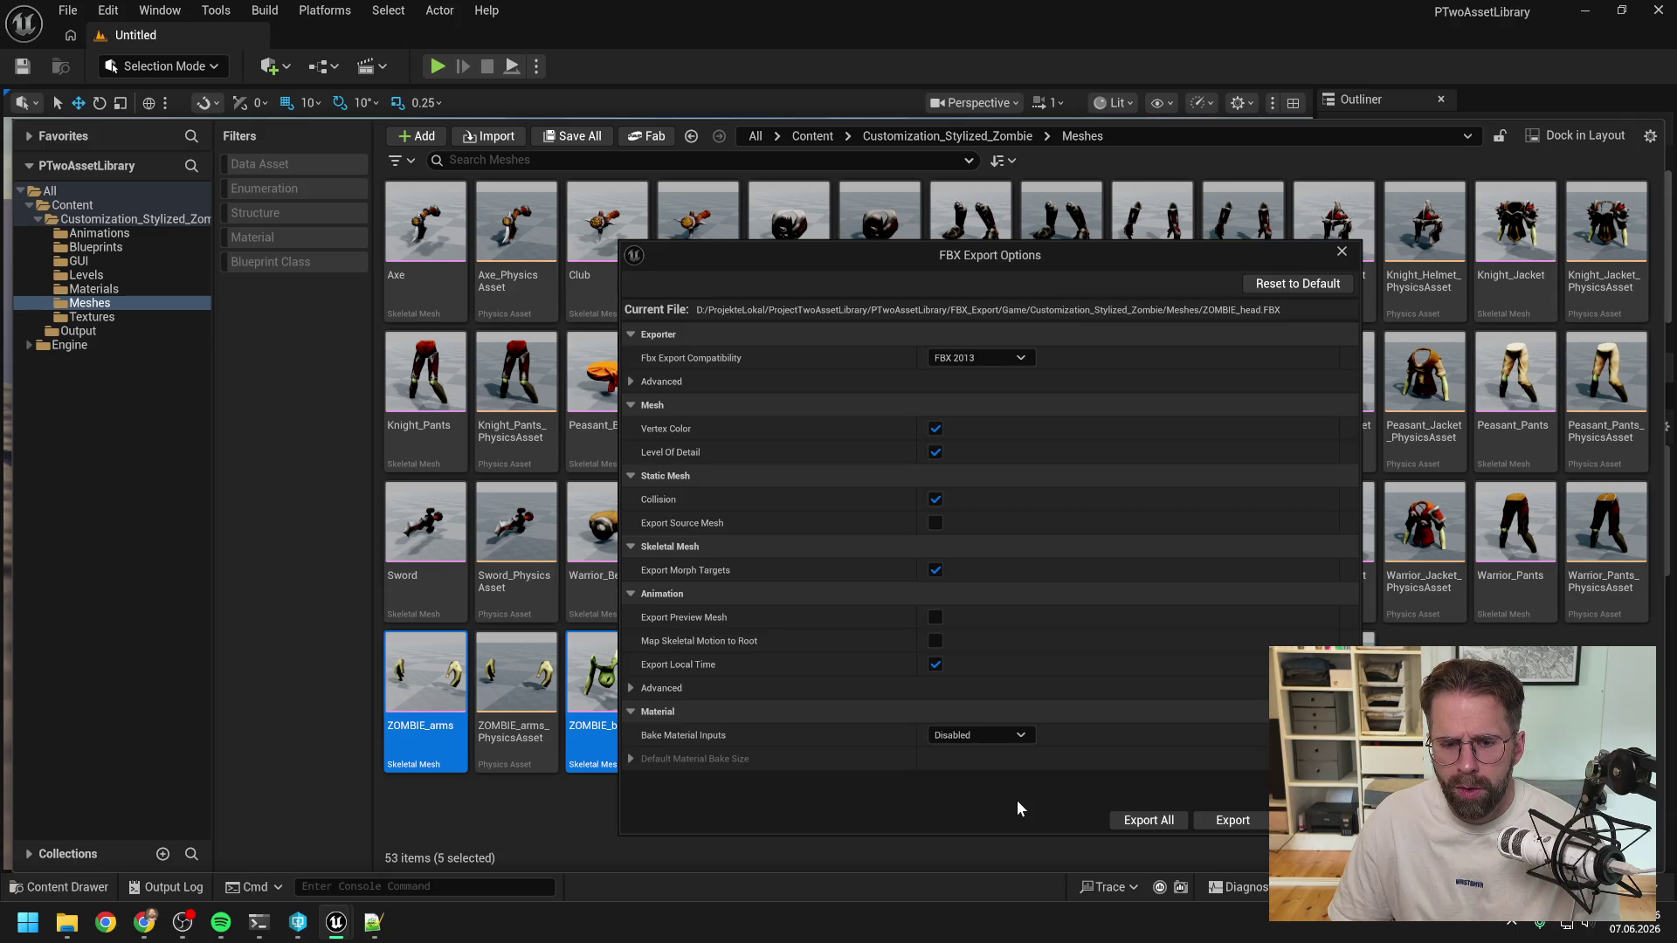
{"action": "key", "text": "alt+Tab"}
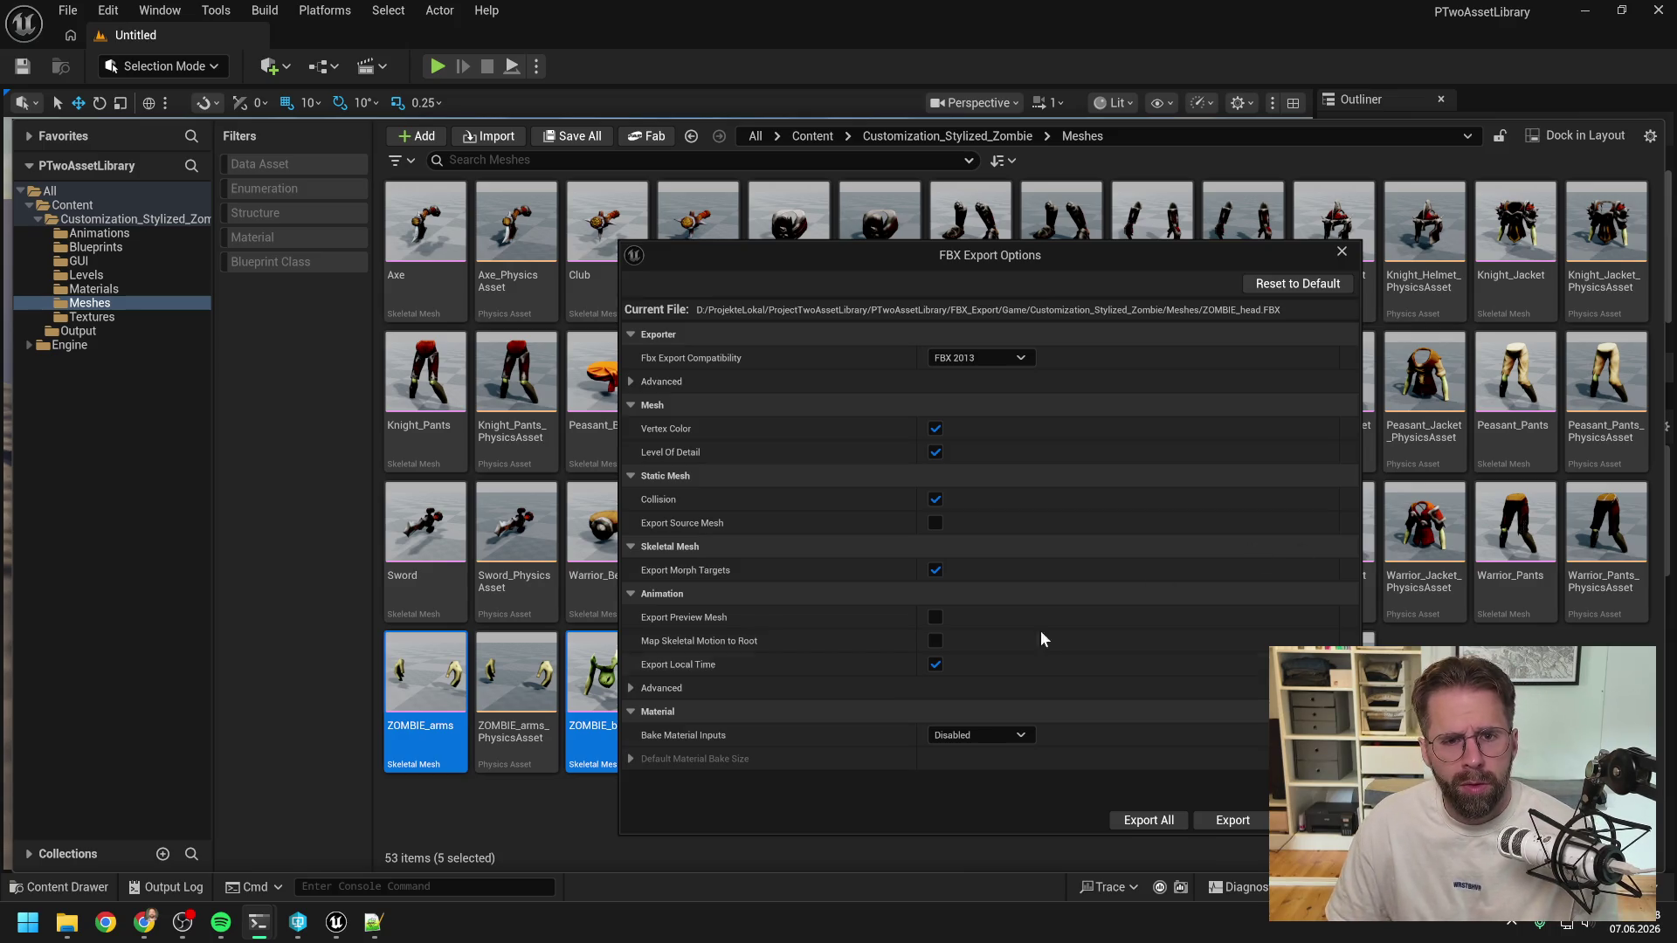
Approve Claude Code's five edits to EnemyStateProcessor.cpp and EnemyArchetypeTrait.cpp, including the target fragment.
{"action": "mouse_move", "coordinate": [256, 912]}
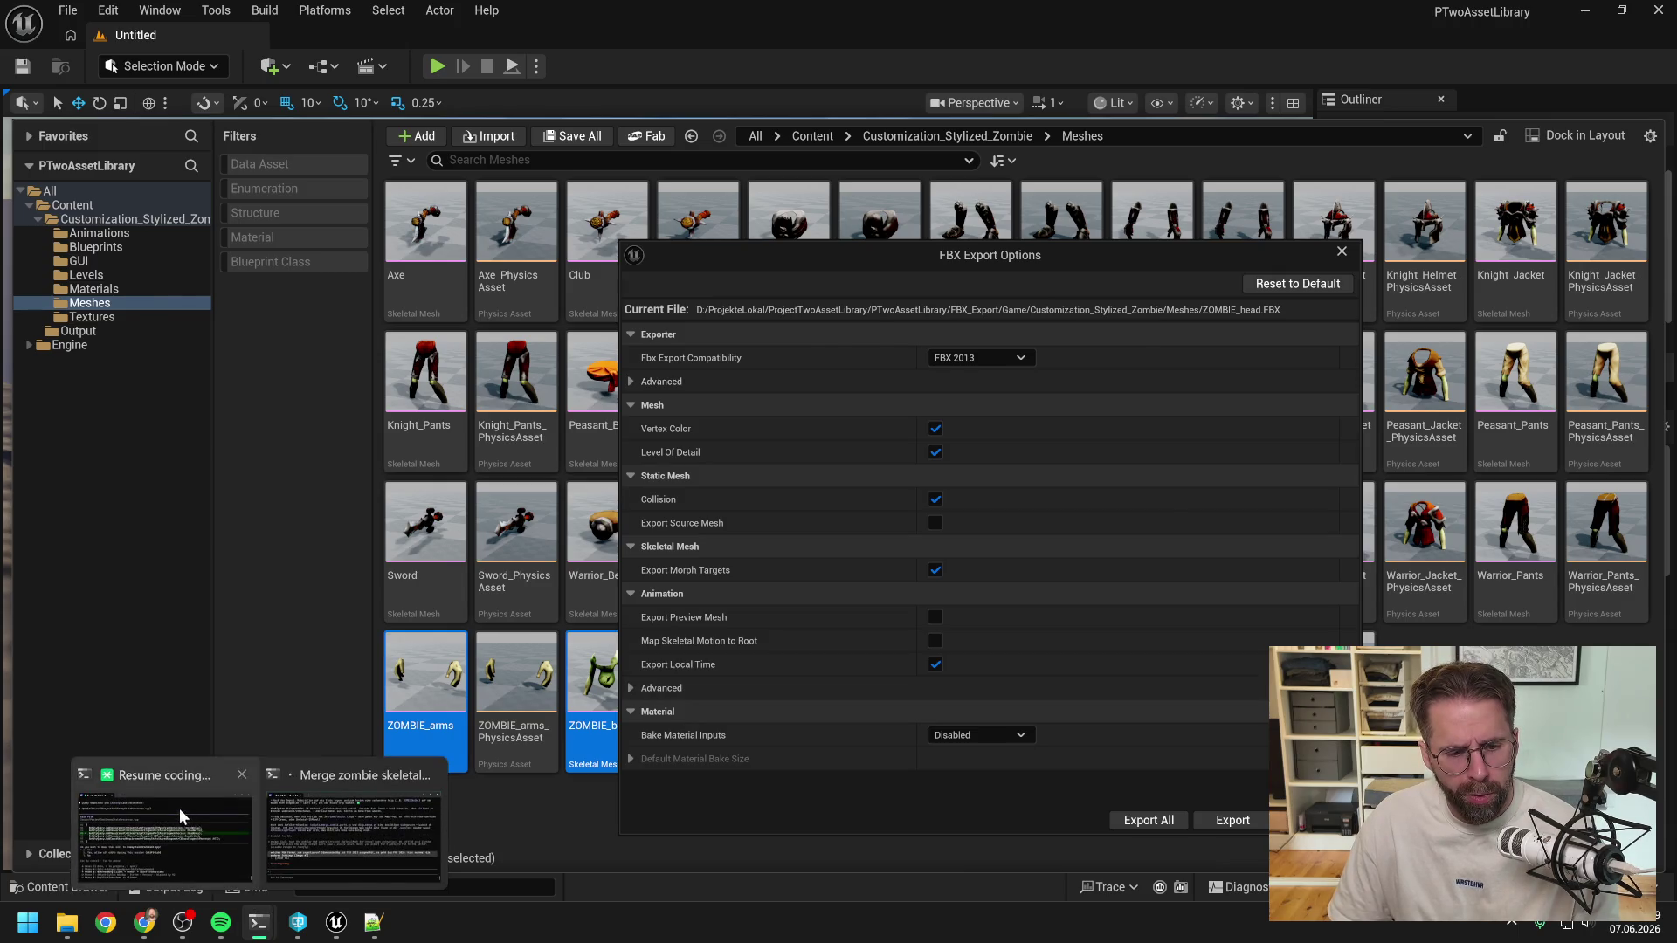
{"action": "left_click", "coordinate": [185, 820]}
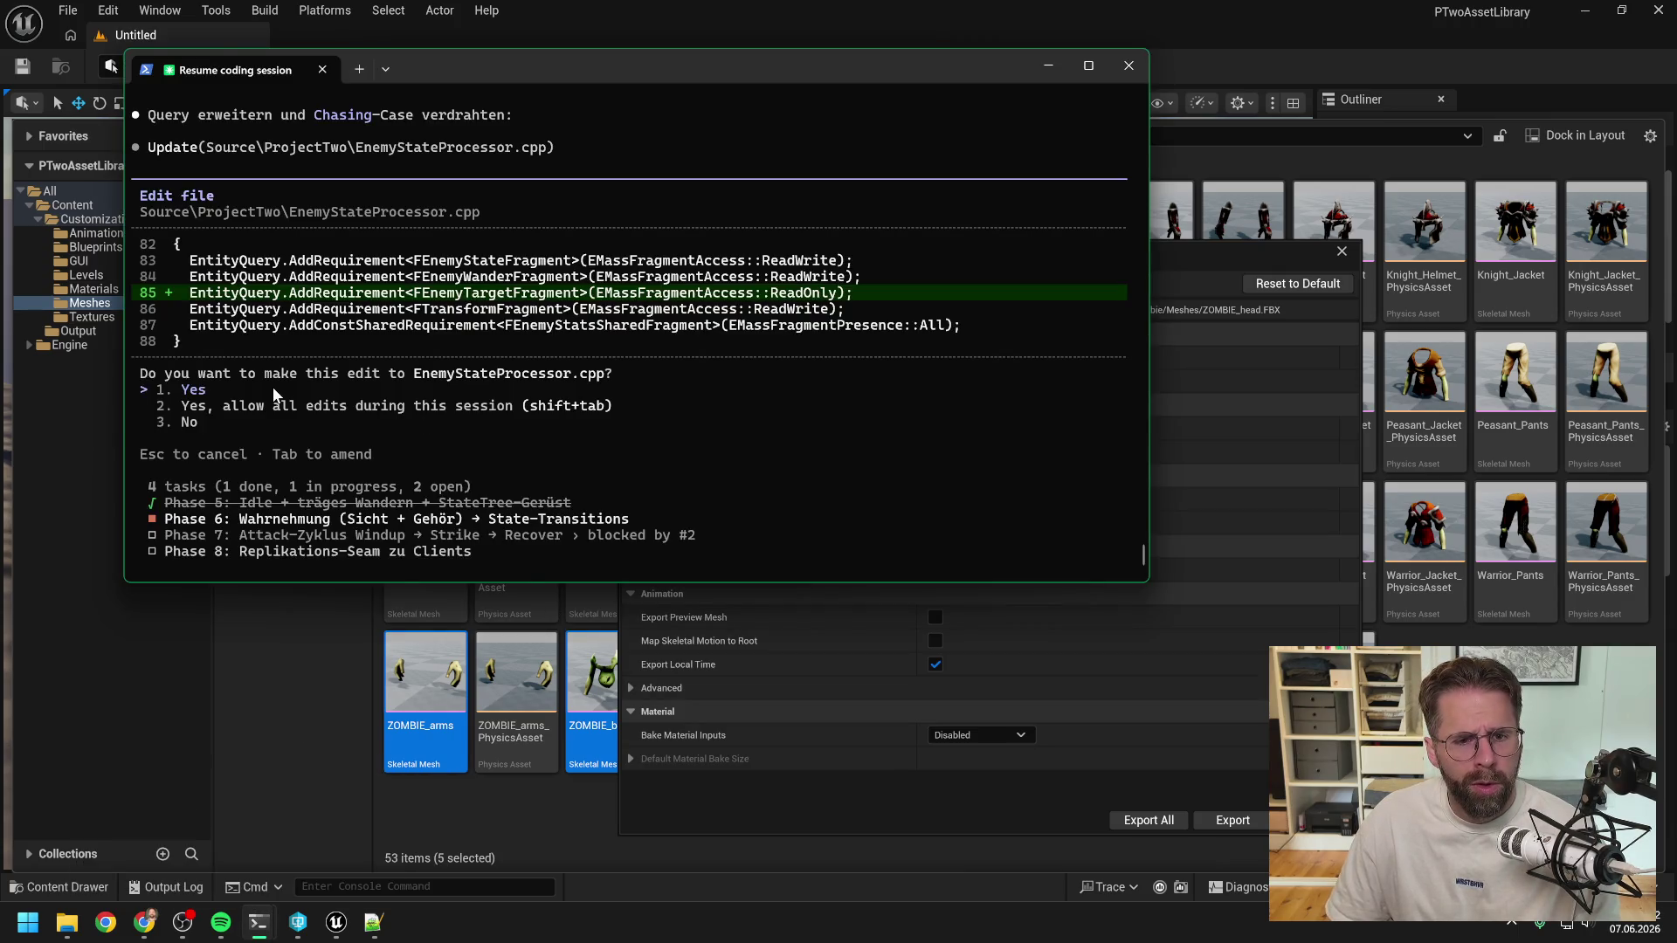
{"action": "key", "text": "Return"}
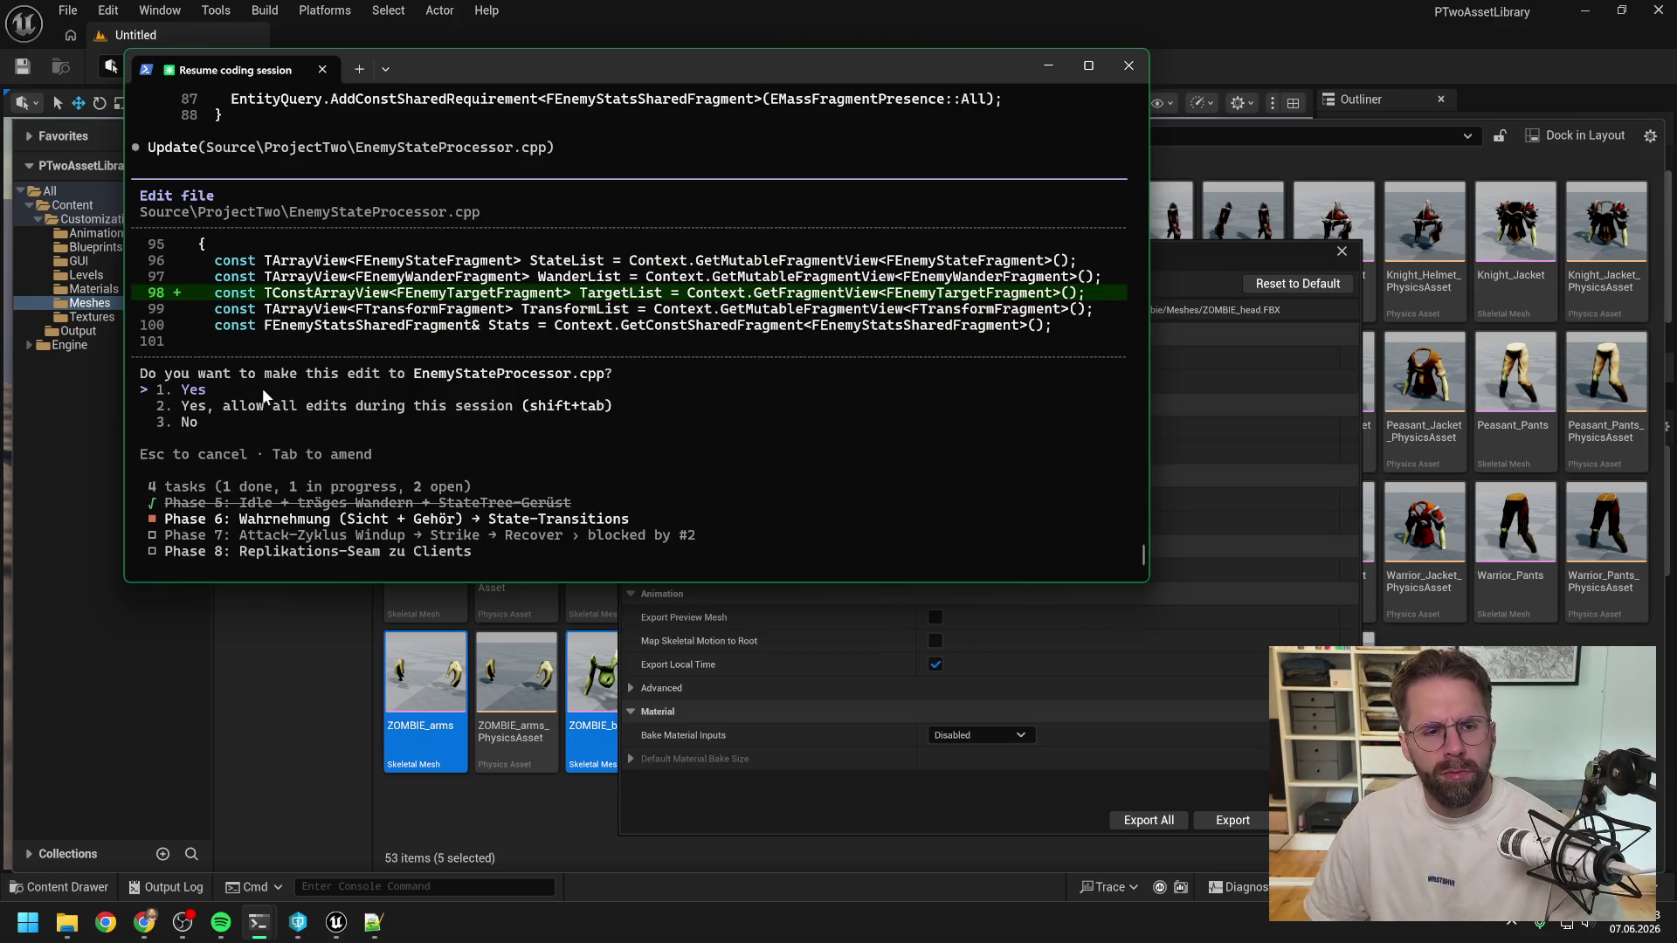
{"action": "key", "text": "Return"}
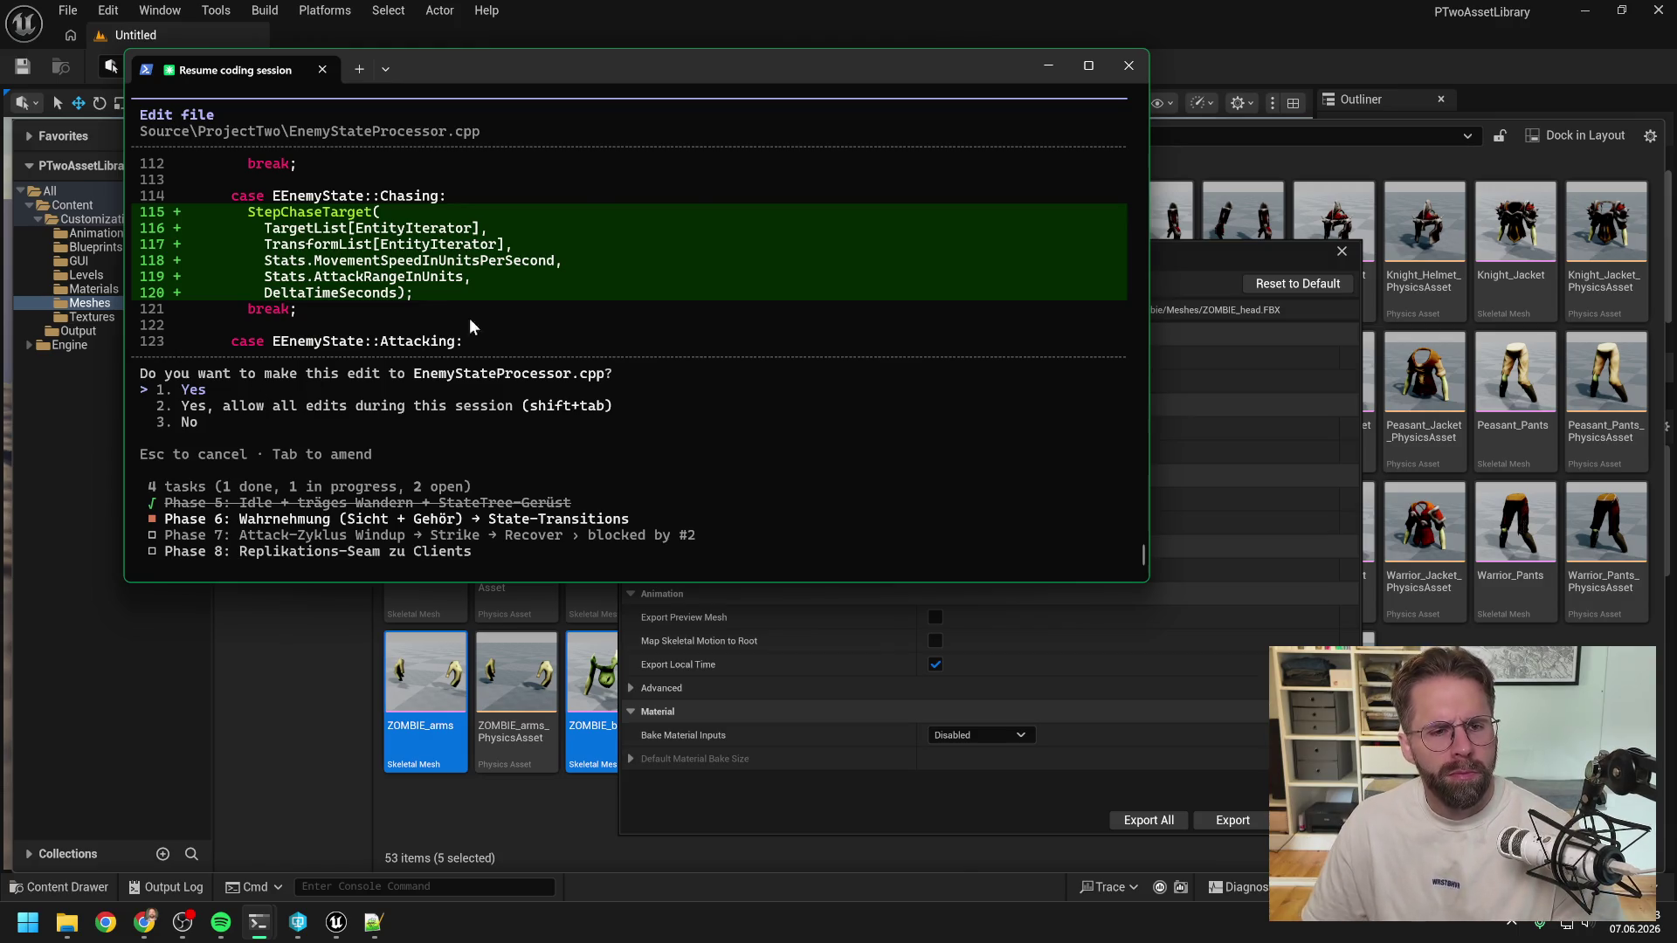
{"action": "scroll", "coordinate": [472, 336], "scroll_direction": "up", "scroll_amount": 4}
{"action": "scroll", "coordinate": [507, 361], "scroll_direction": "down", "scroll_amount": 4}
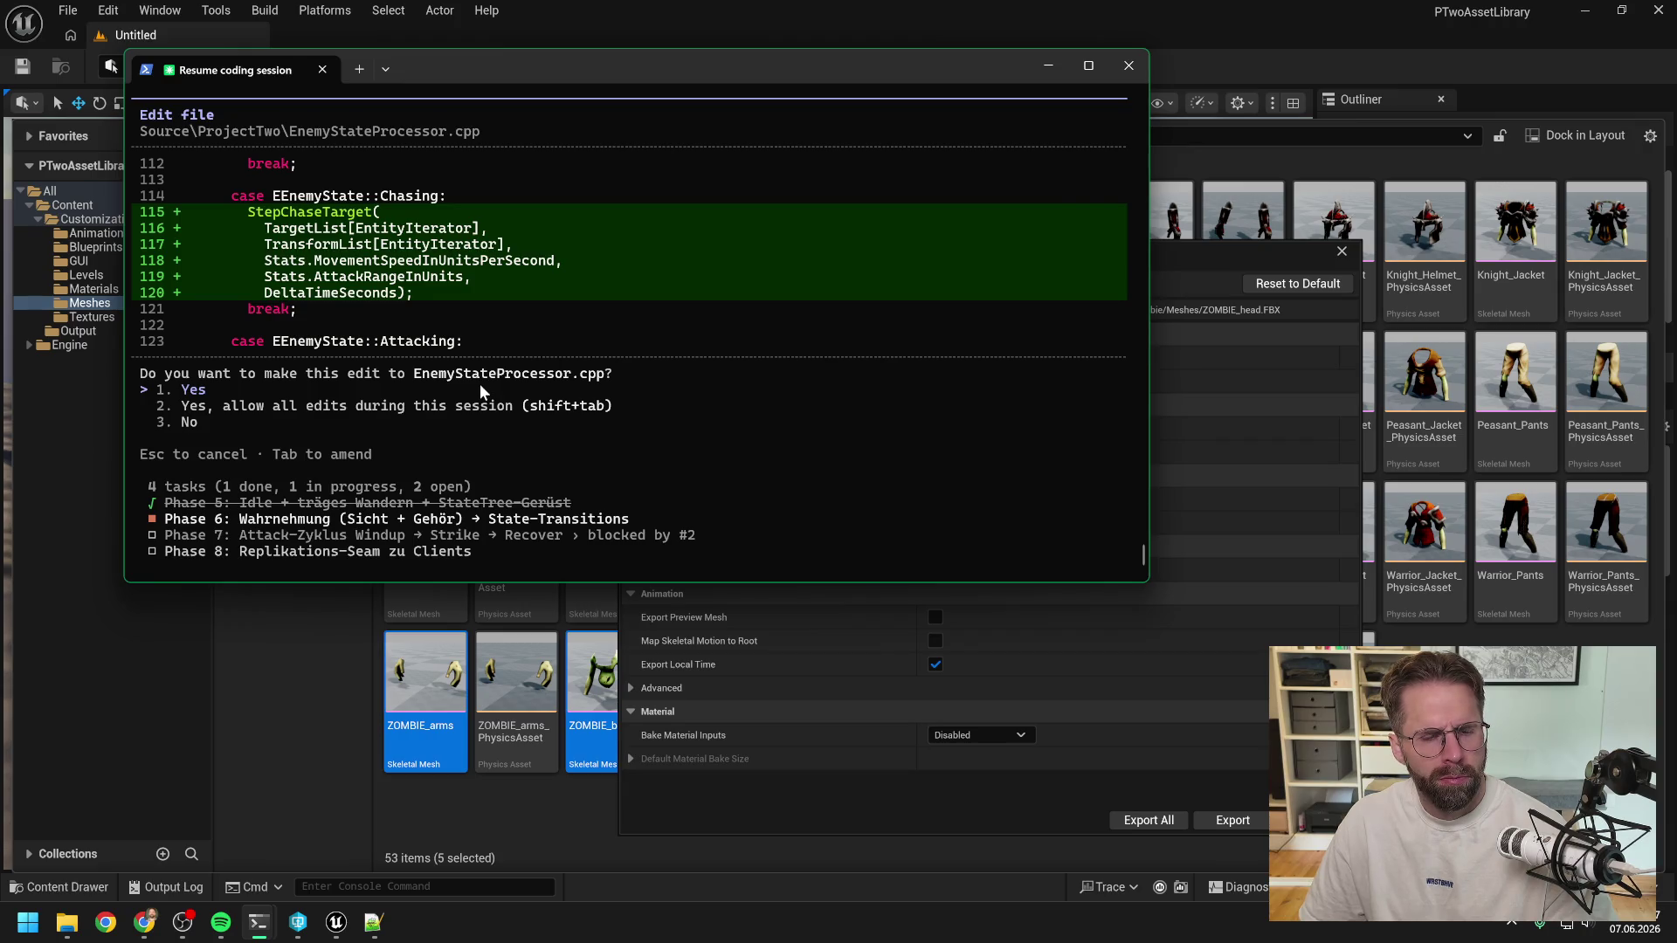
{"action": "key", "text": "Return"}
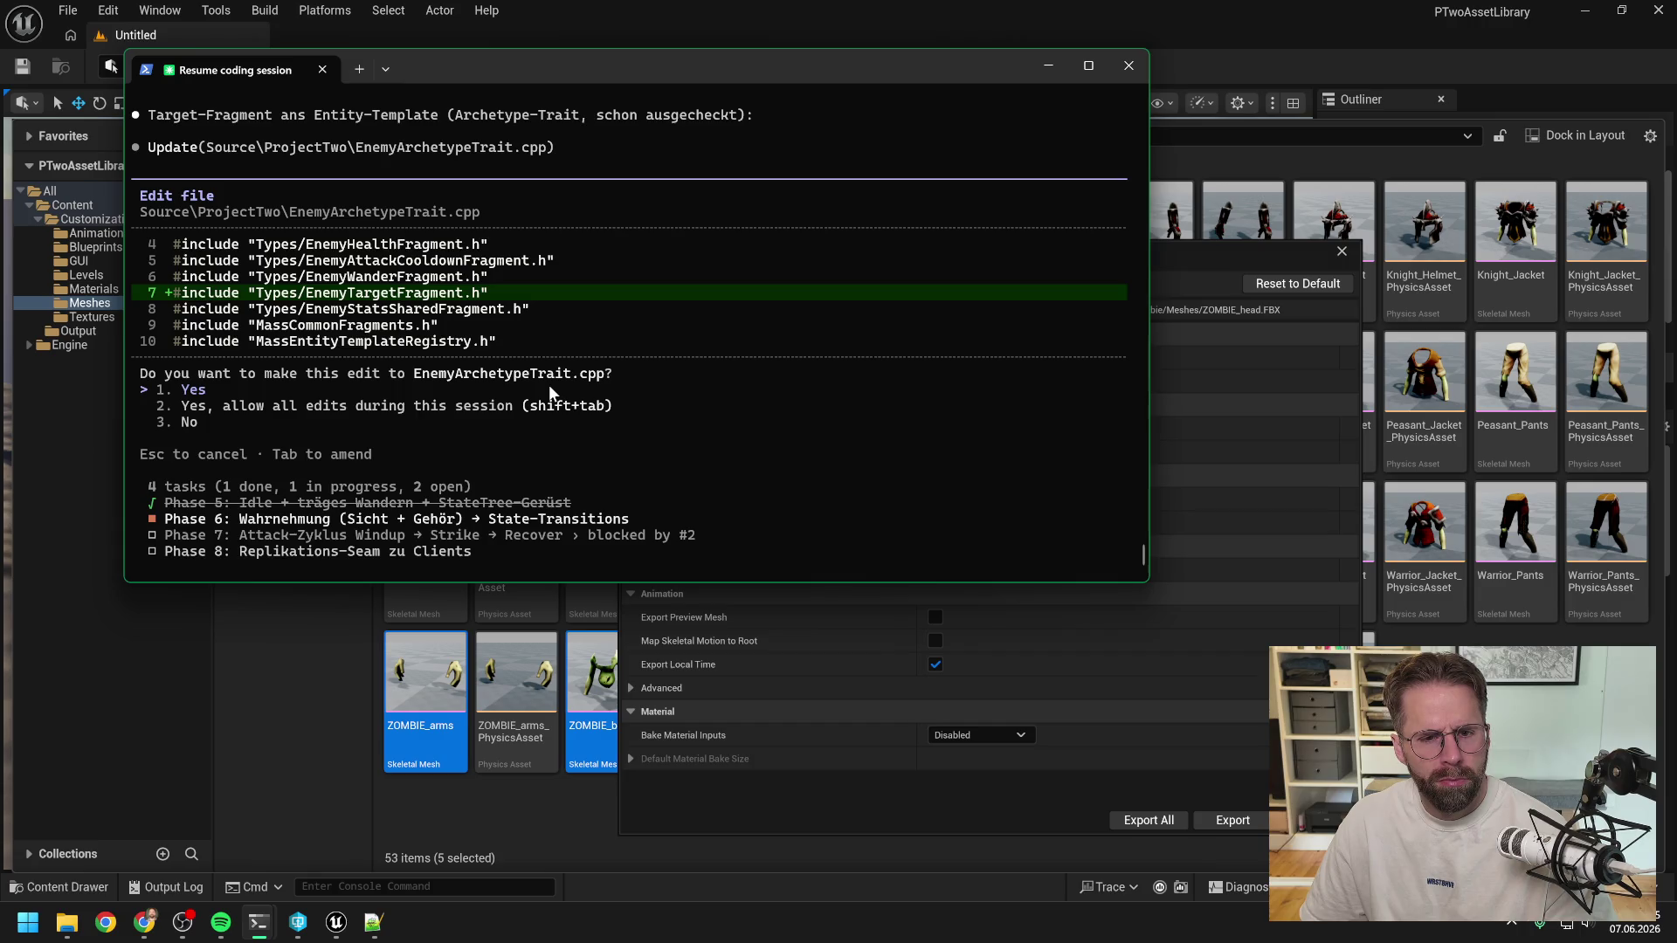
{"action": "key", "text": "Return"}
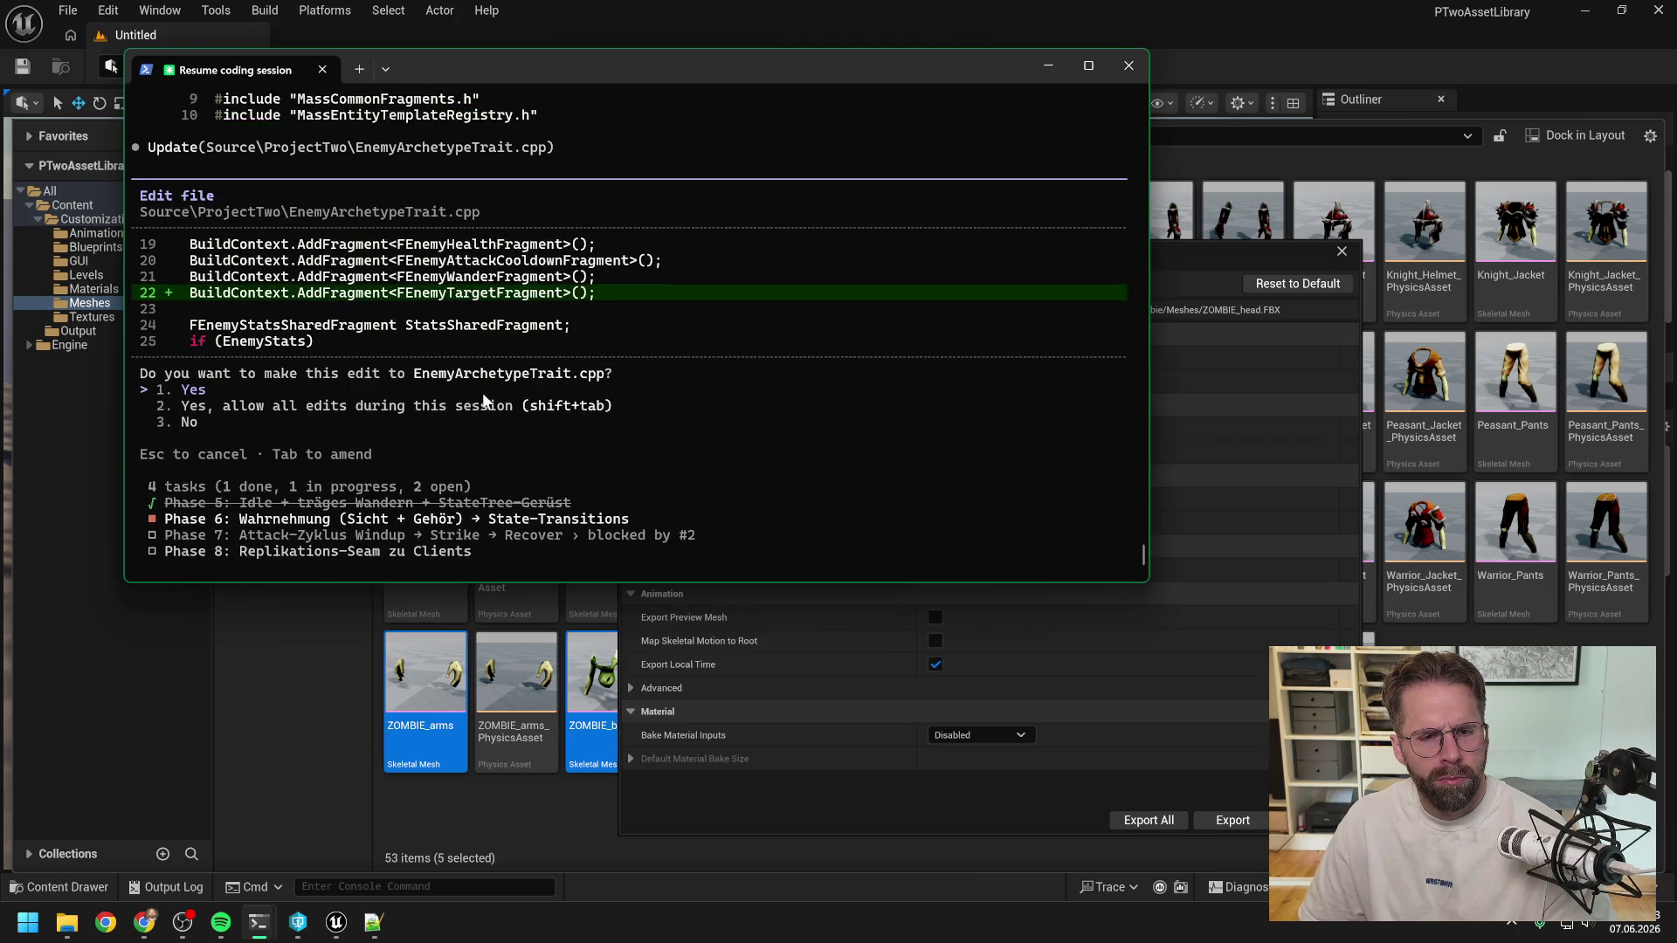
{"action": "key", "text": "Return"}
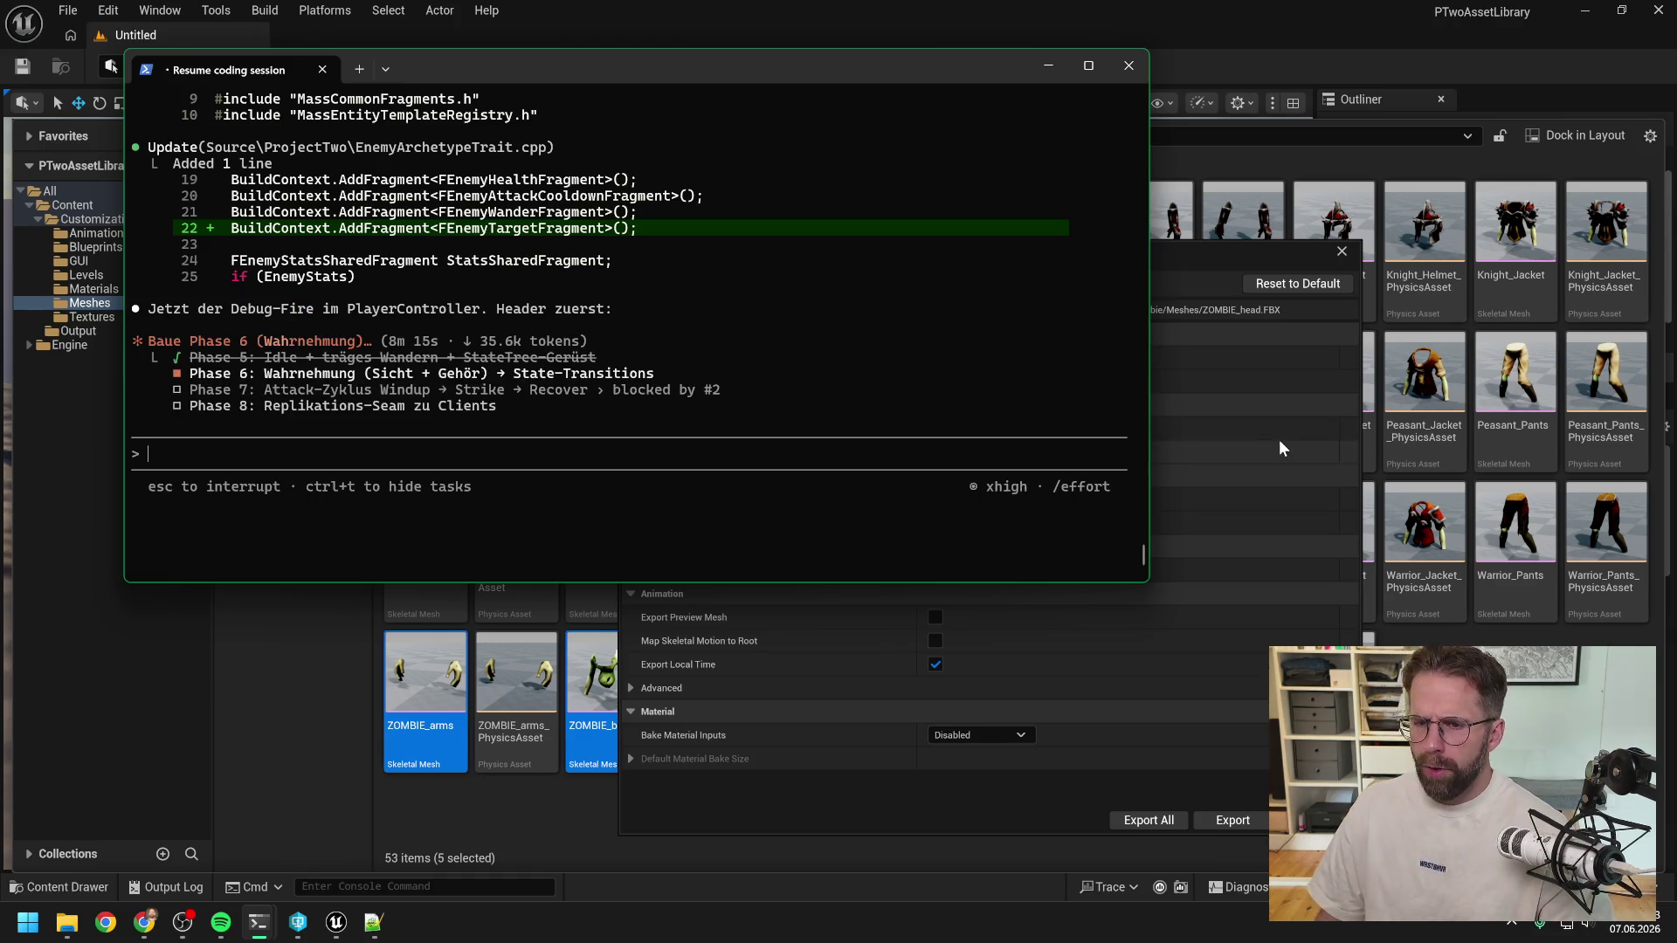
{"action": "left_click", "coordinate": [1179, 262]}
Export all five zombie meshes with FBX 2020 compatibility and Level Of Detail unchecked.
{"action": "left_click", "coordinate": [952, 358]}
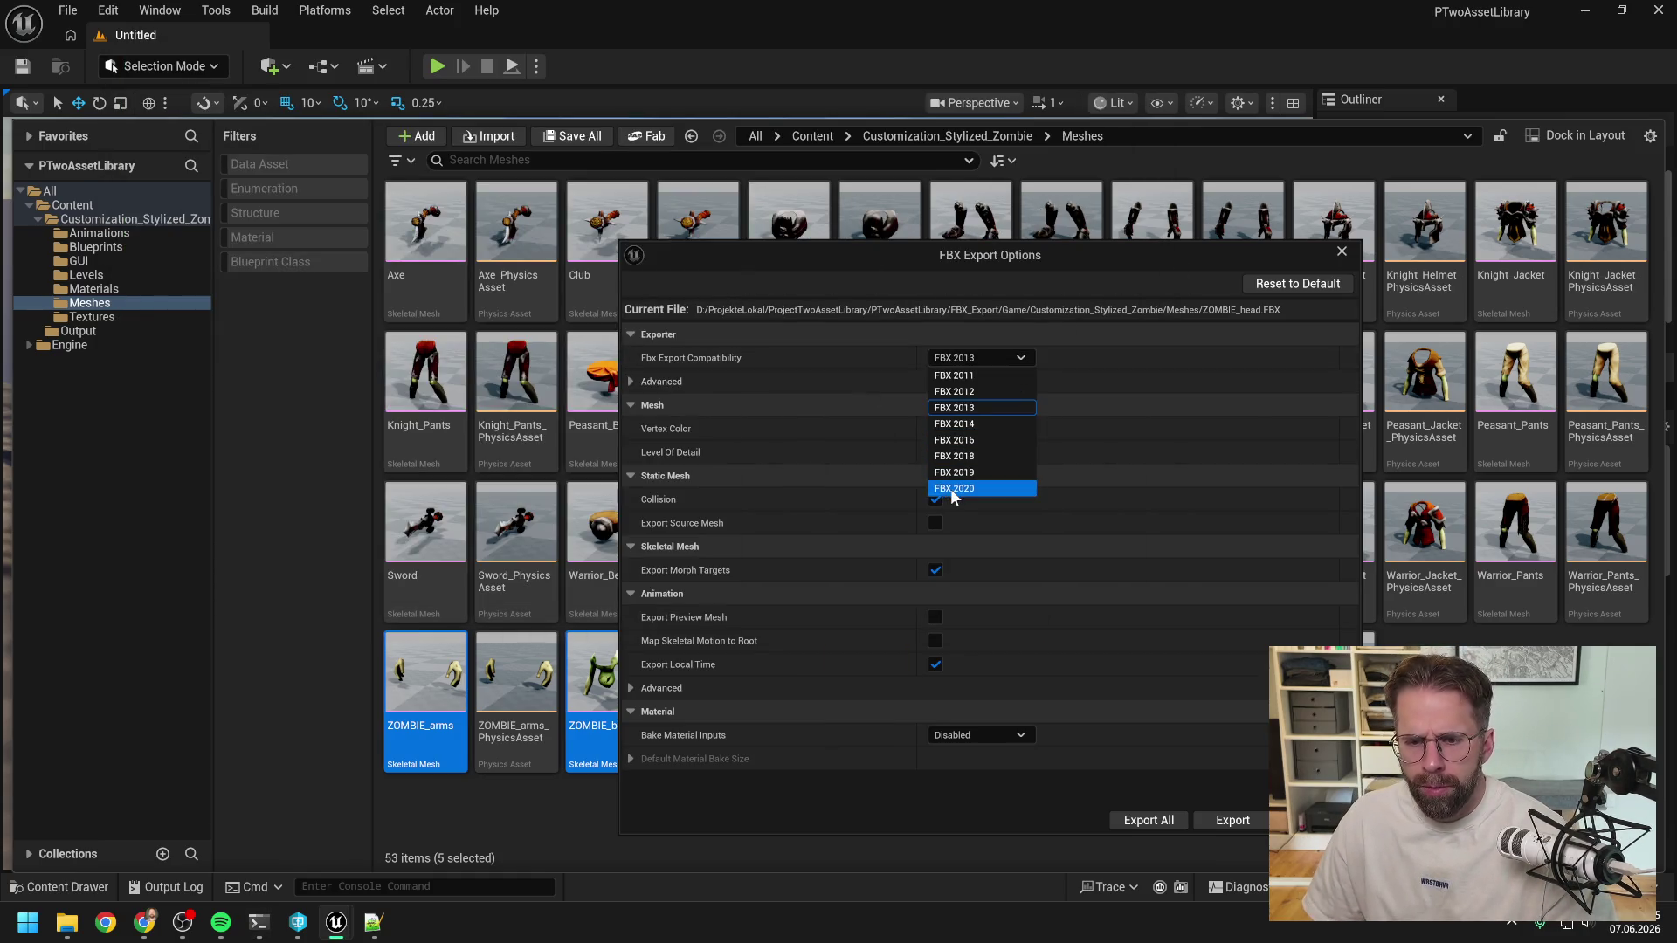
{"action": "left_click", "coordinate": [952, 488]}
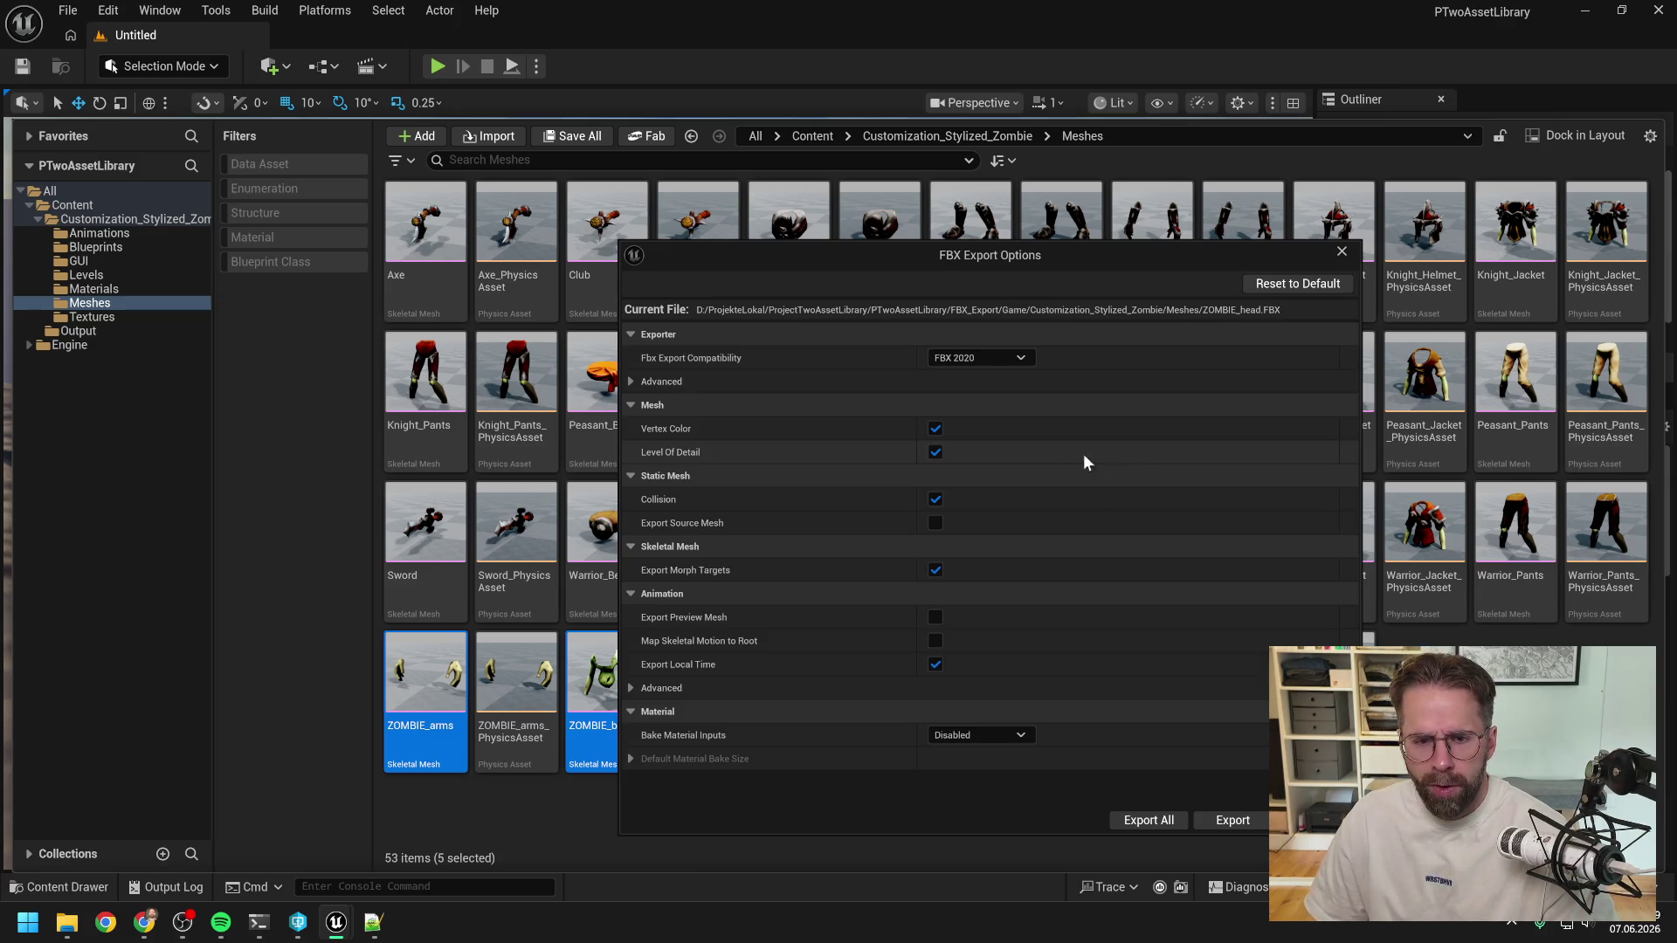
{"action": "left_click", "coordinate": [934, 454]}
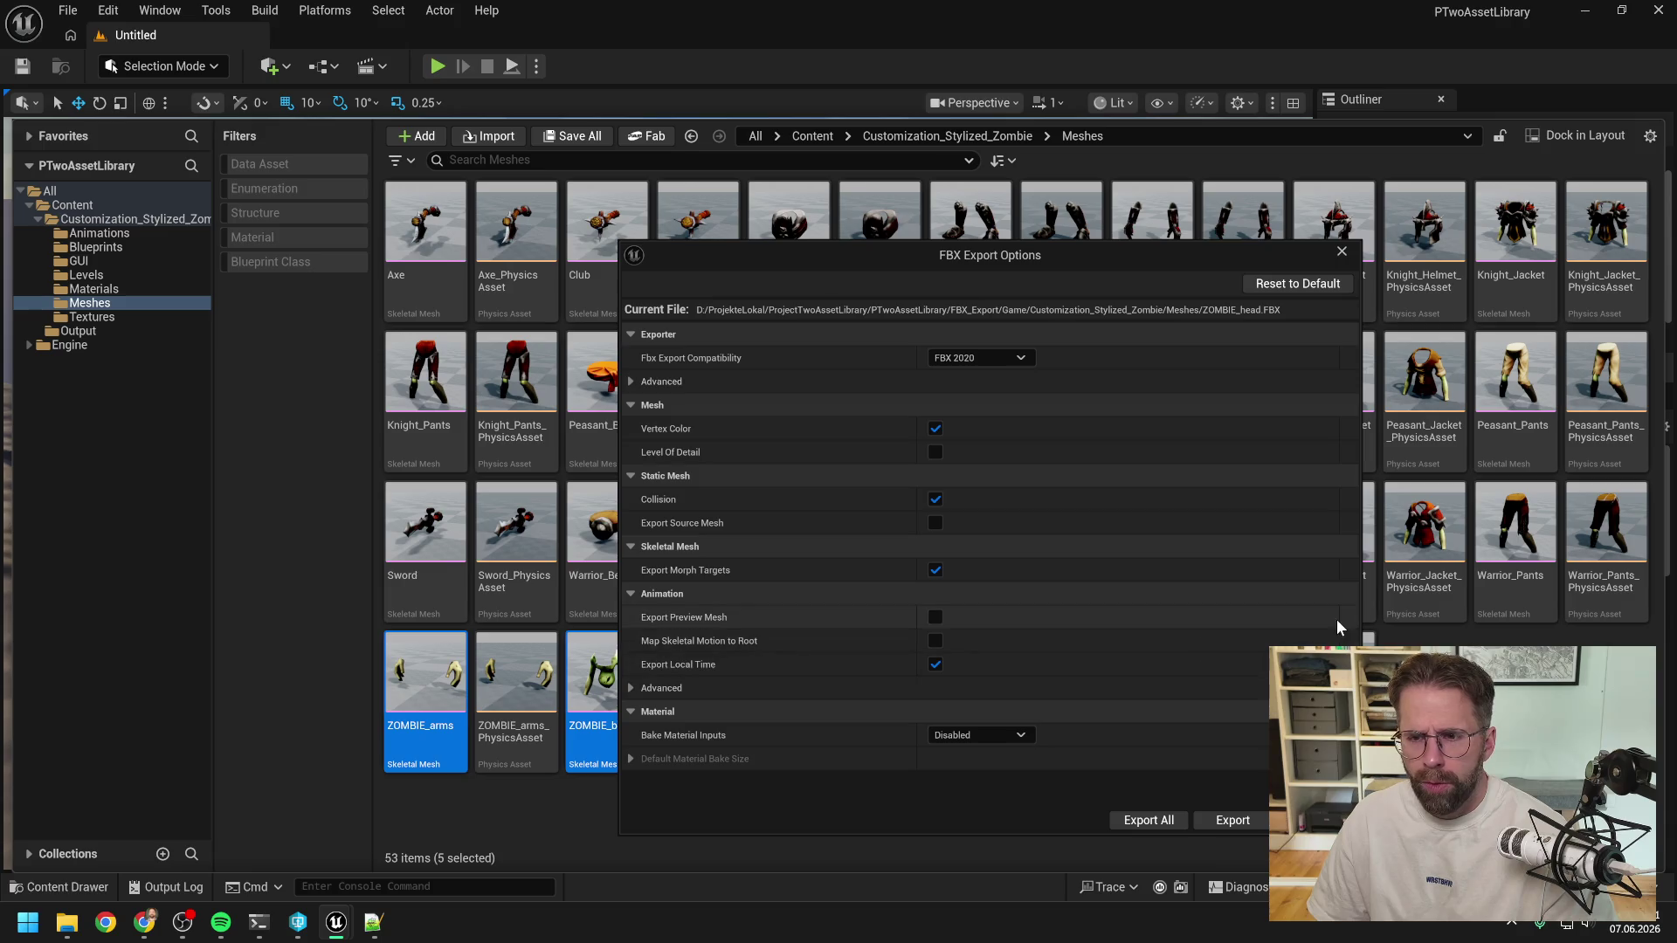
{"action": "left_click", "coordinate": [1163, 821]}
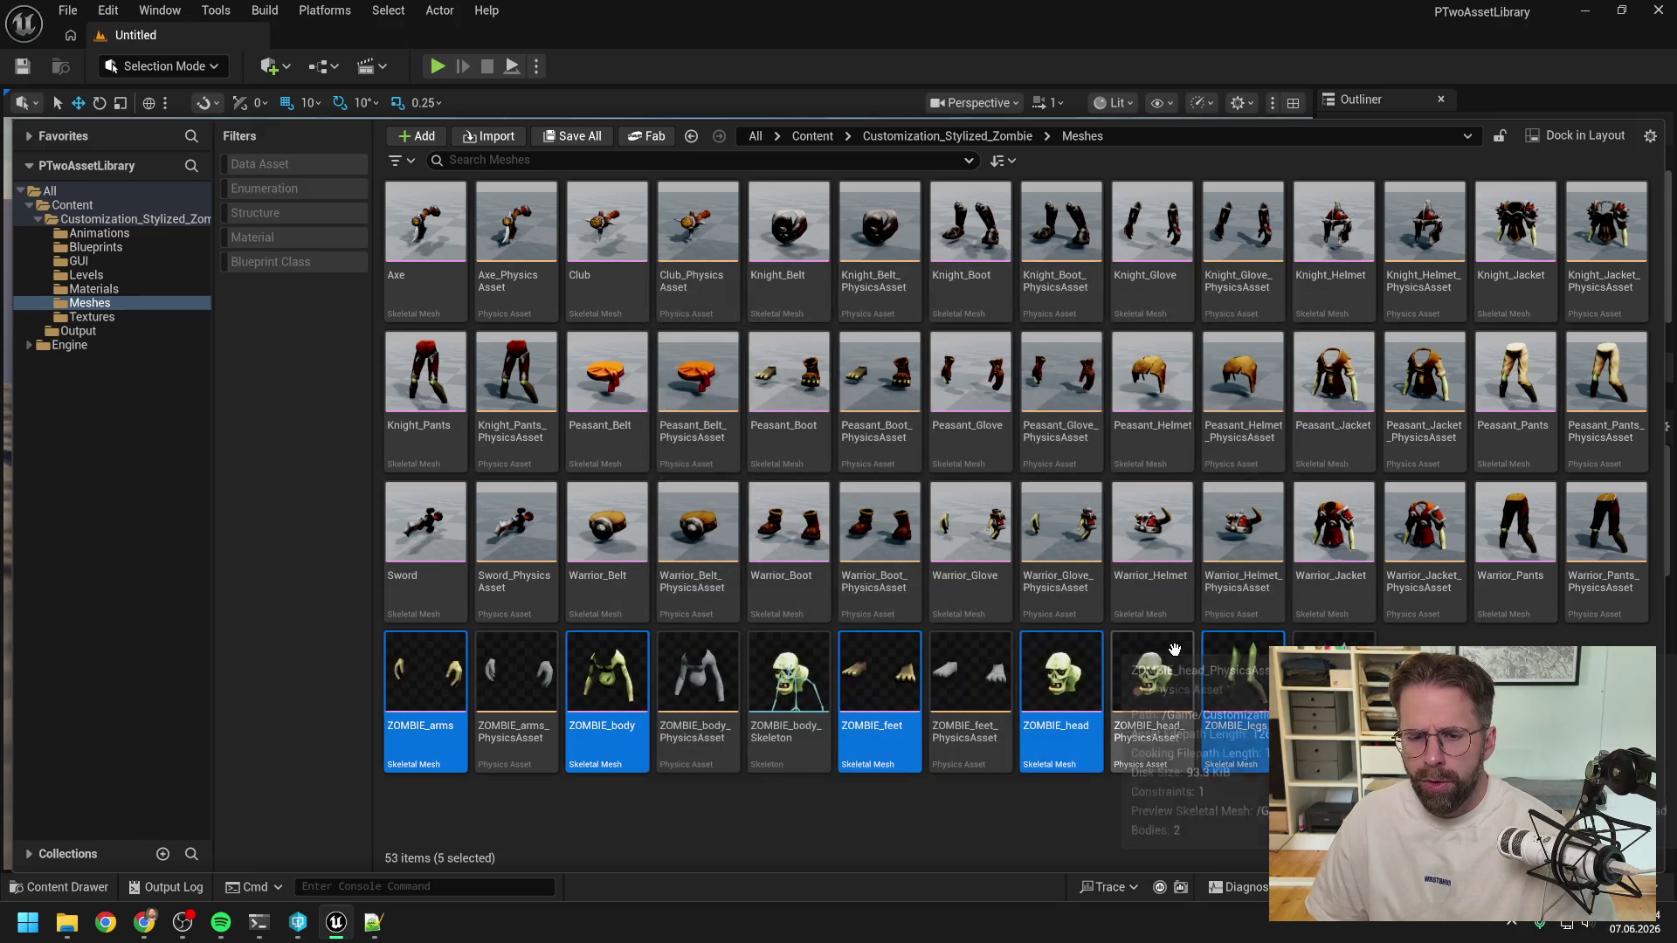
Delete the three Python scripts from the project's Scripts folder.
{"action": "mouse_move", "coordinate": [67, 922]}
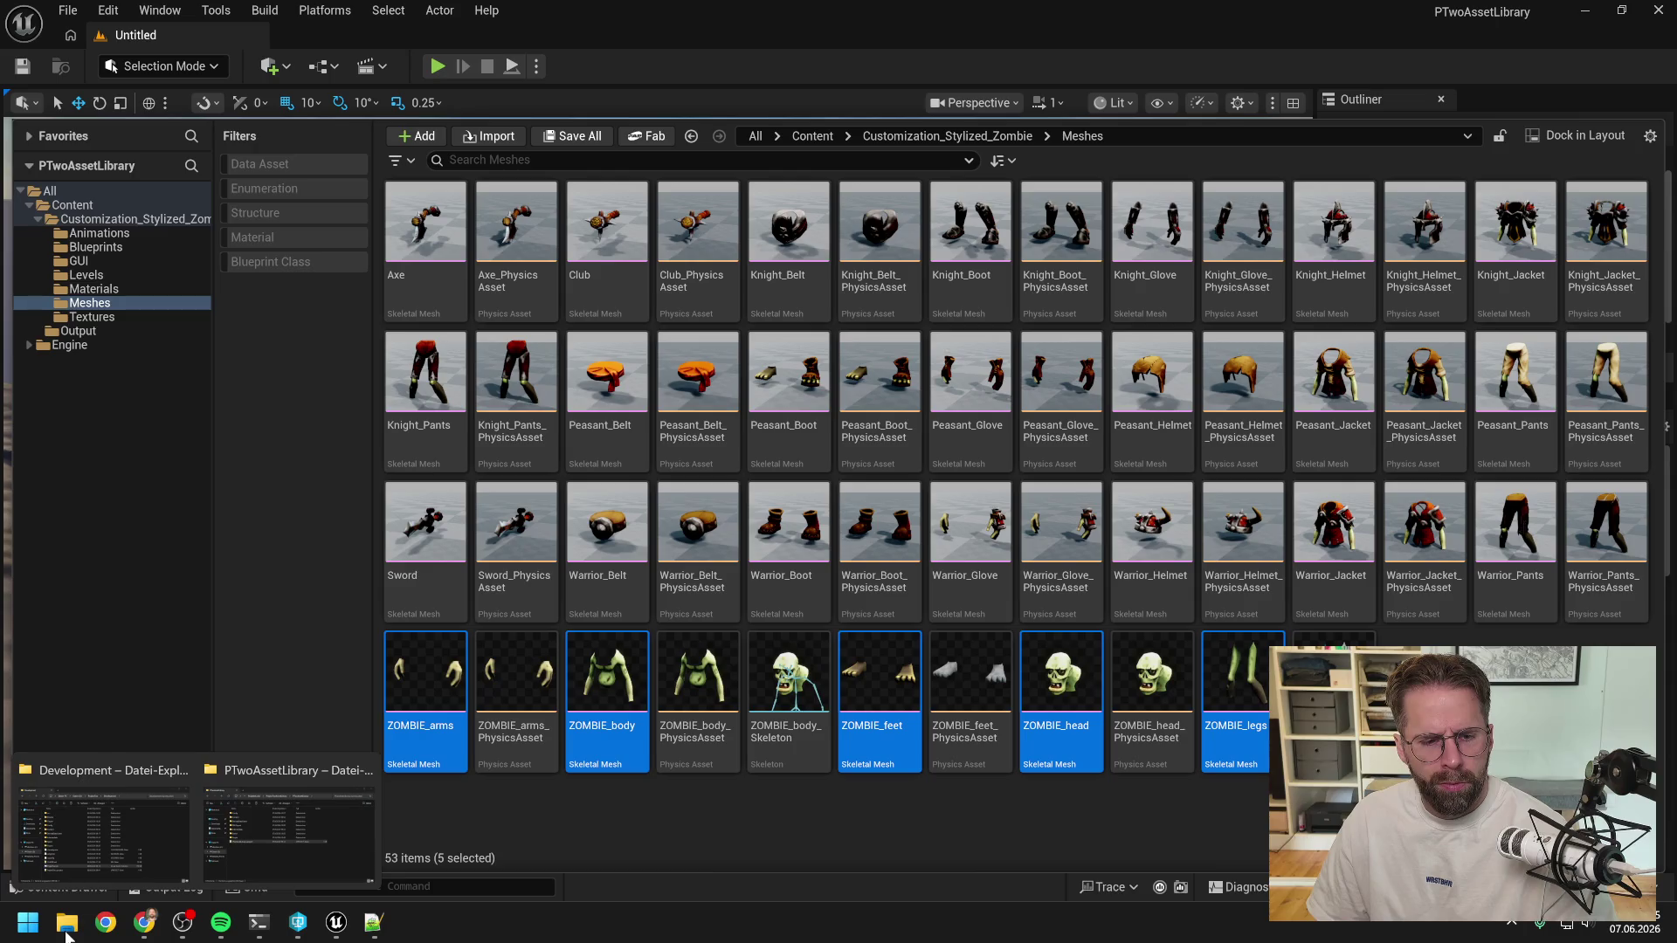
{"action": "left_click", "coordinate": [239, 837]}
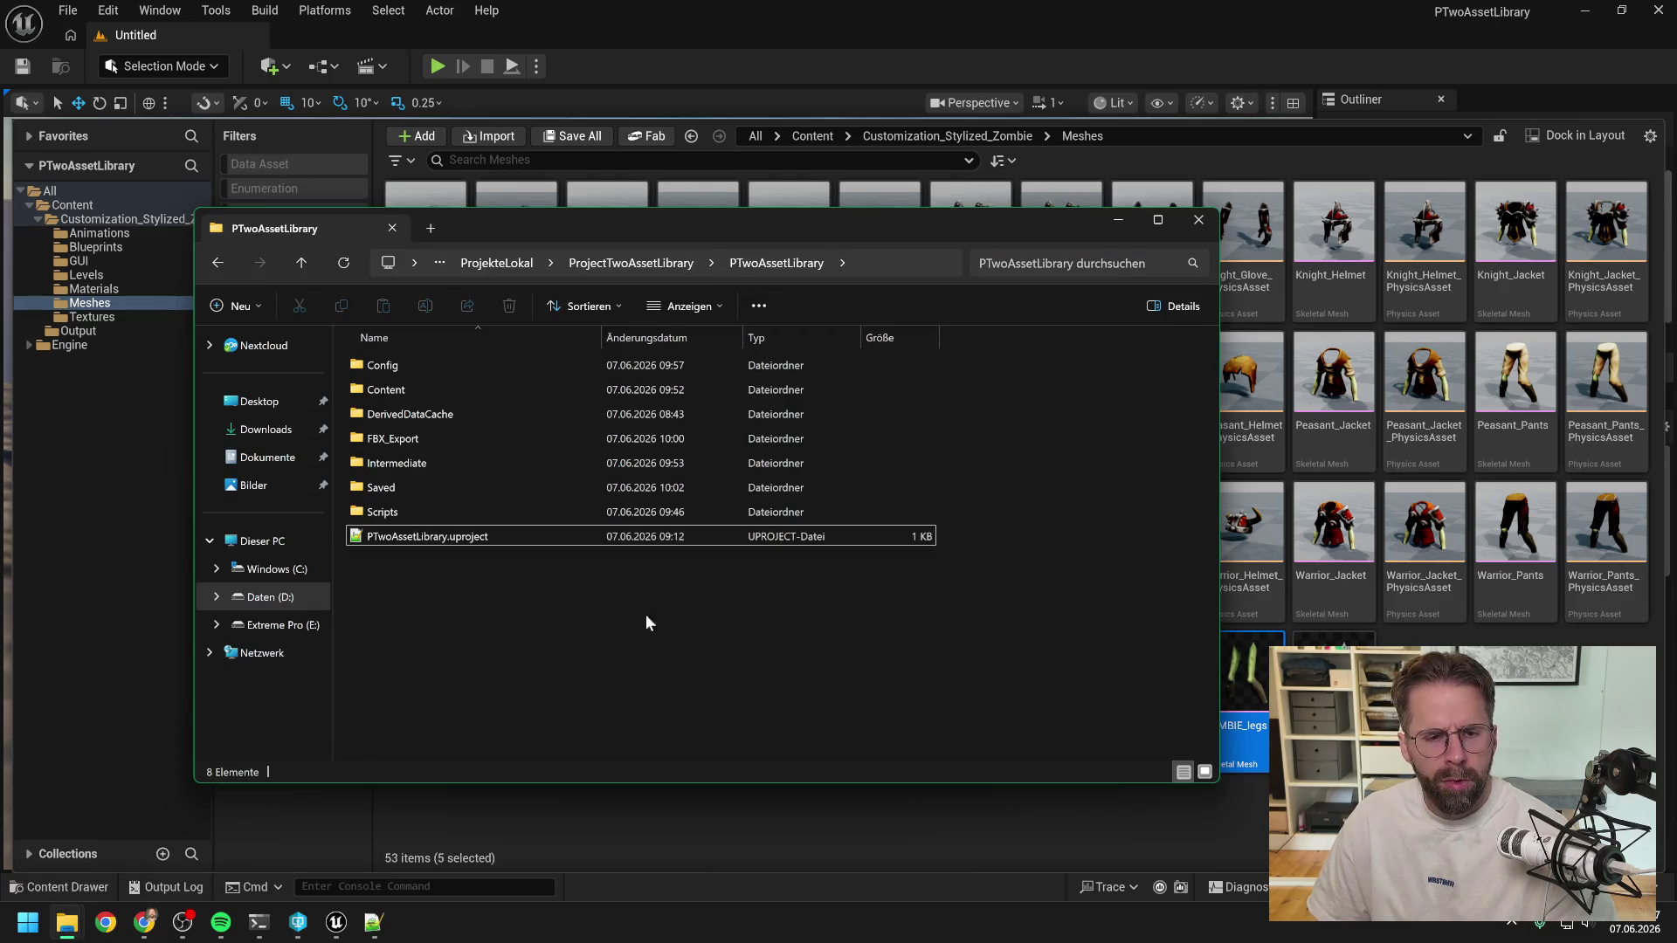
{"action": "double_click", "coordinate": [457, 505]}
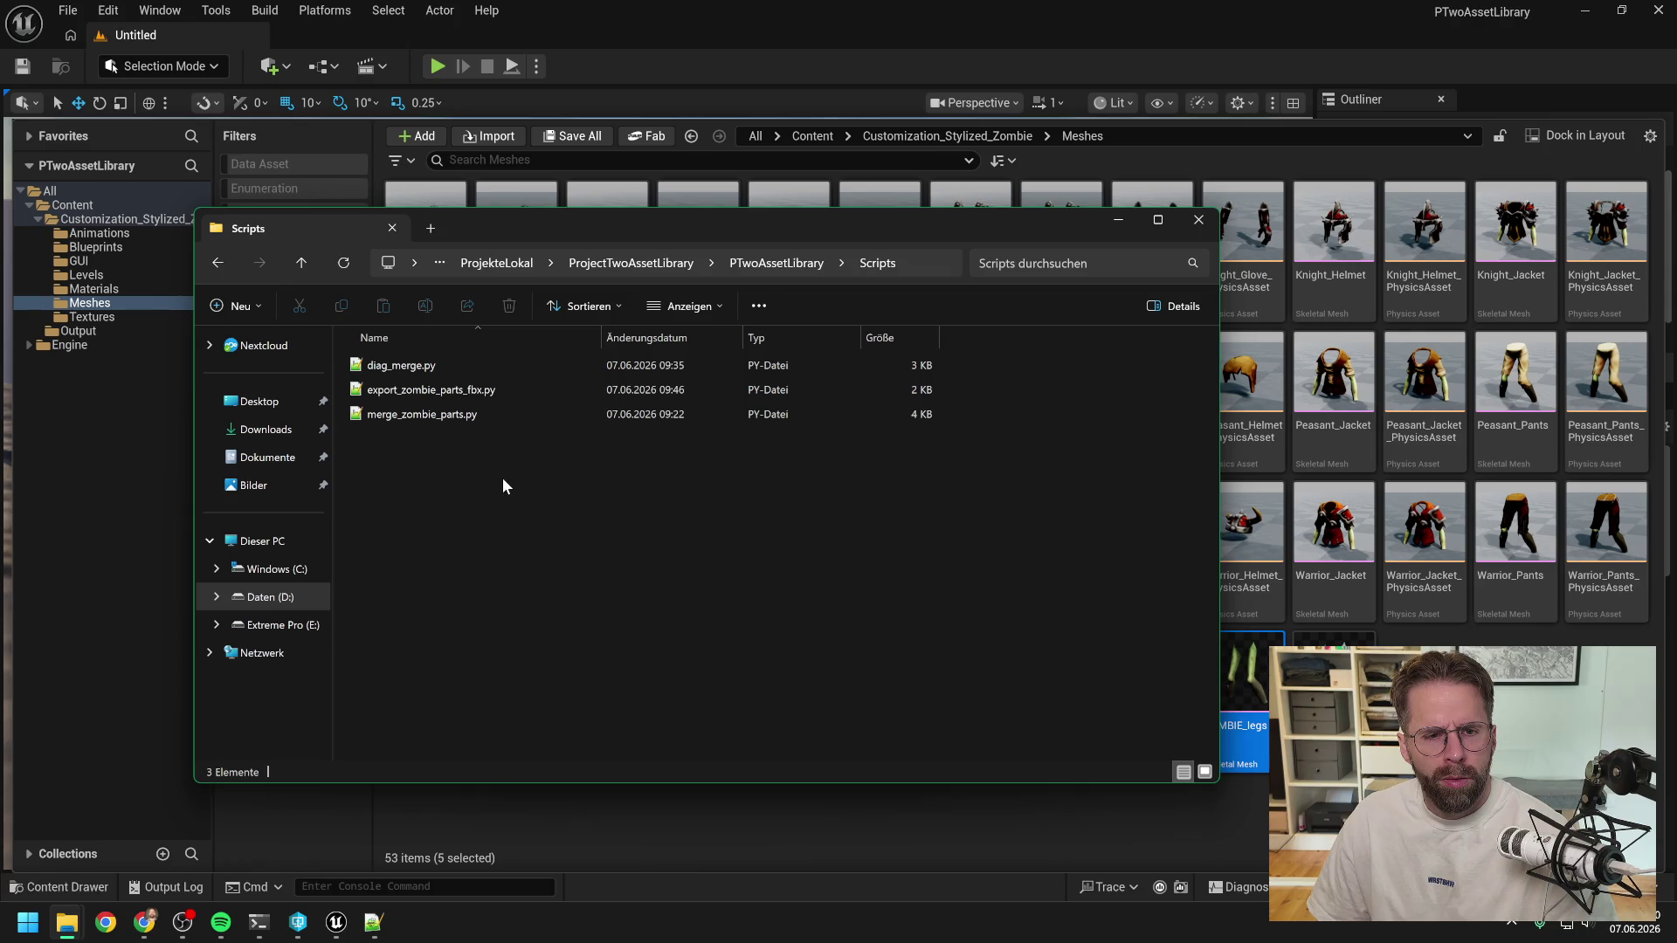
{"action": "left_click_drag", "start_coordinate": [428, 419], "coordinate": [522, 374]}
{"action": "key", "text": "Delete"}
{"action": "key", "text": "alt+Up"}
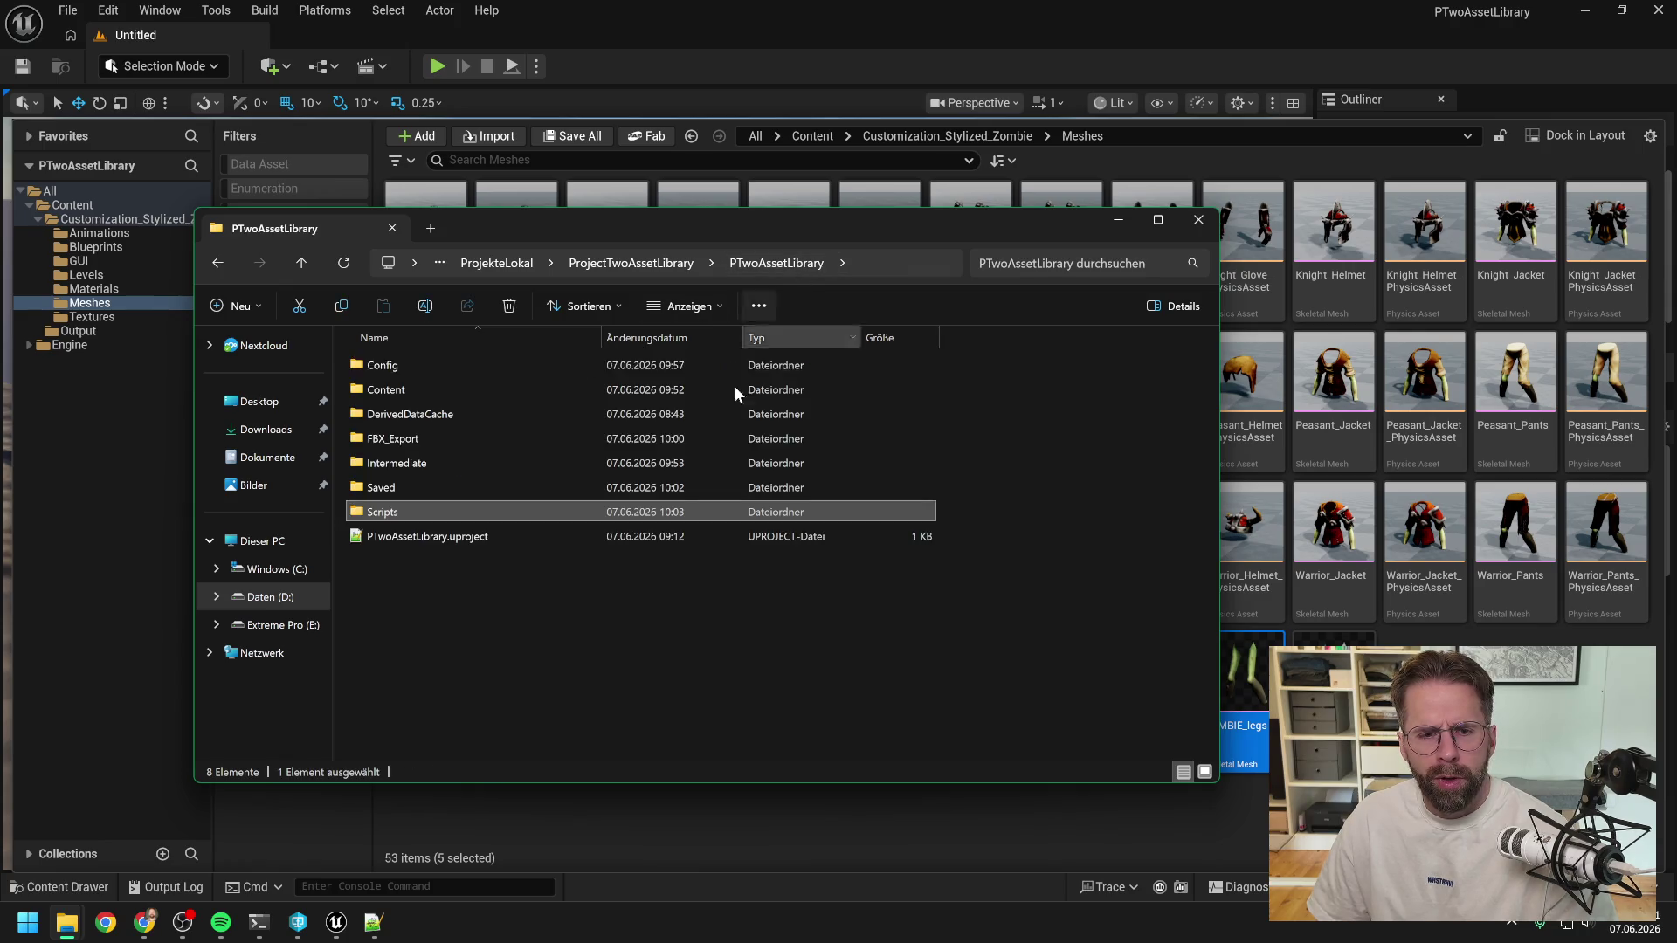
Move the five ZOMBIE FBX files from Game\...\Meshes into FBX_Export and delete the Game folder.
{"action": "double_click", "coordinate": [485, 435]}
{"action": "double_click", "coordinate": [454, 372]}
{"action": "double_click", "coordinate": [453, 368]}
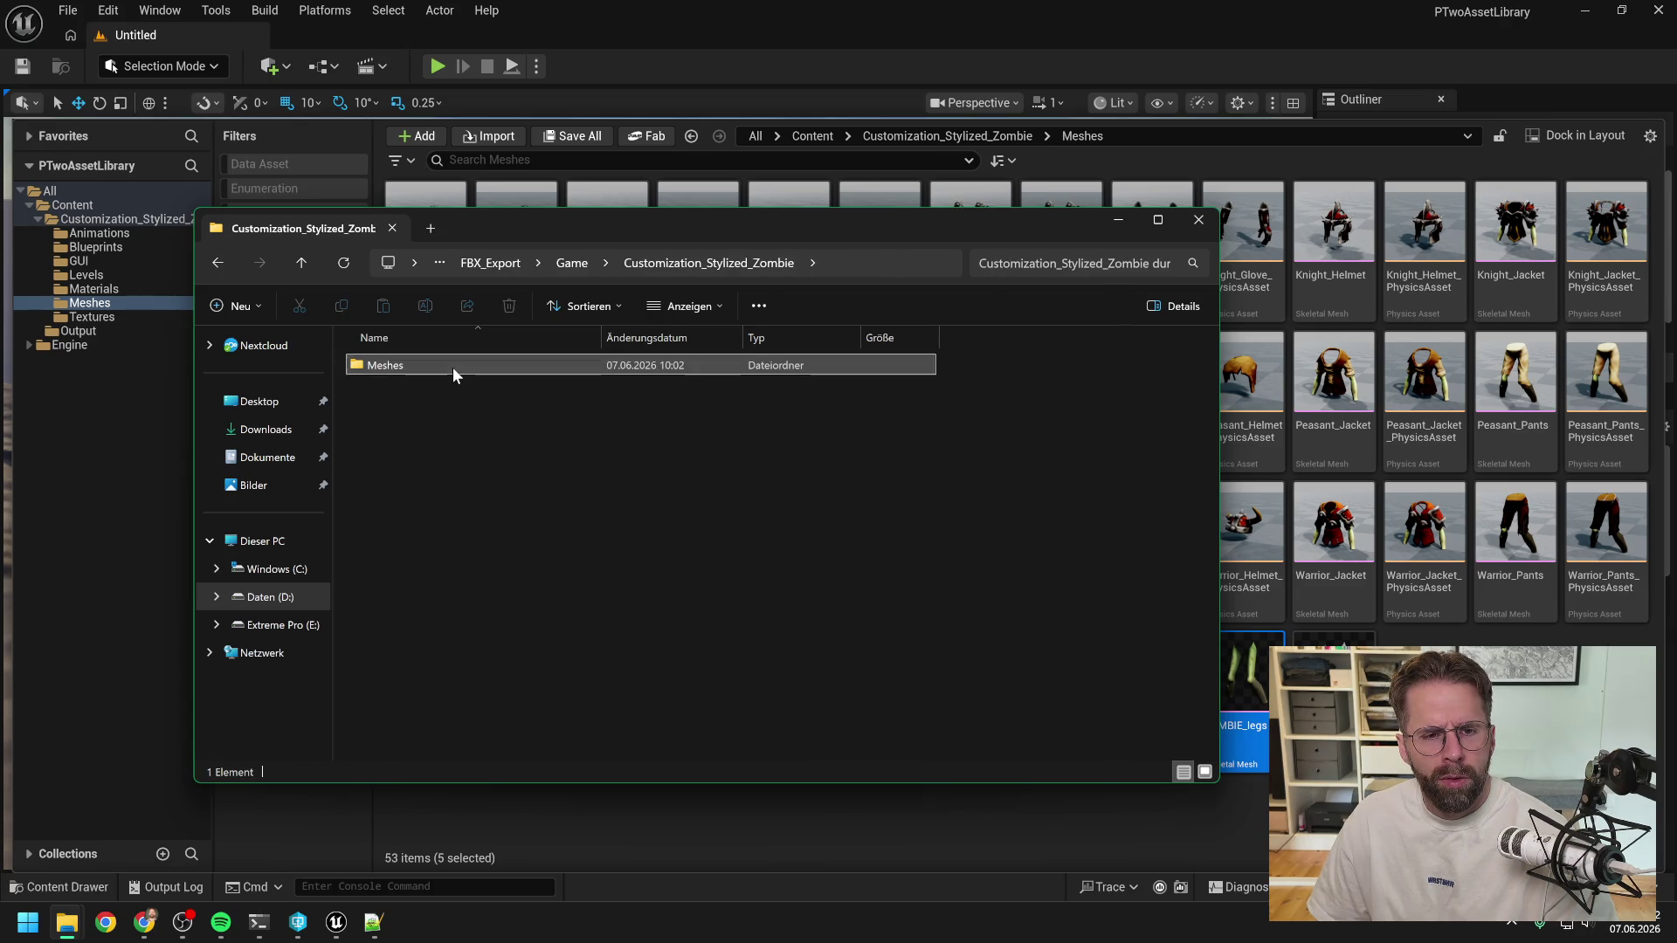
{"action": "double_click", "coordinate": [452, 366]}
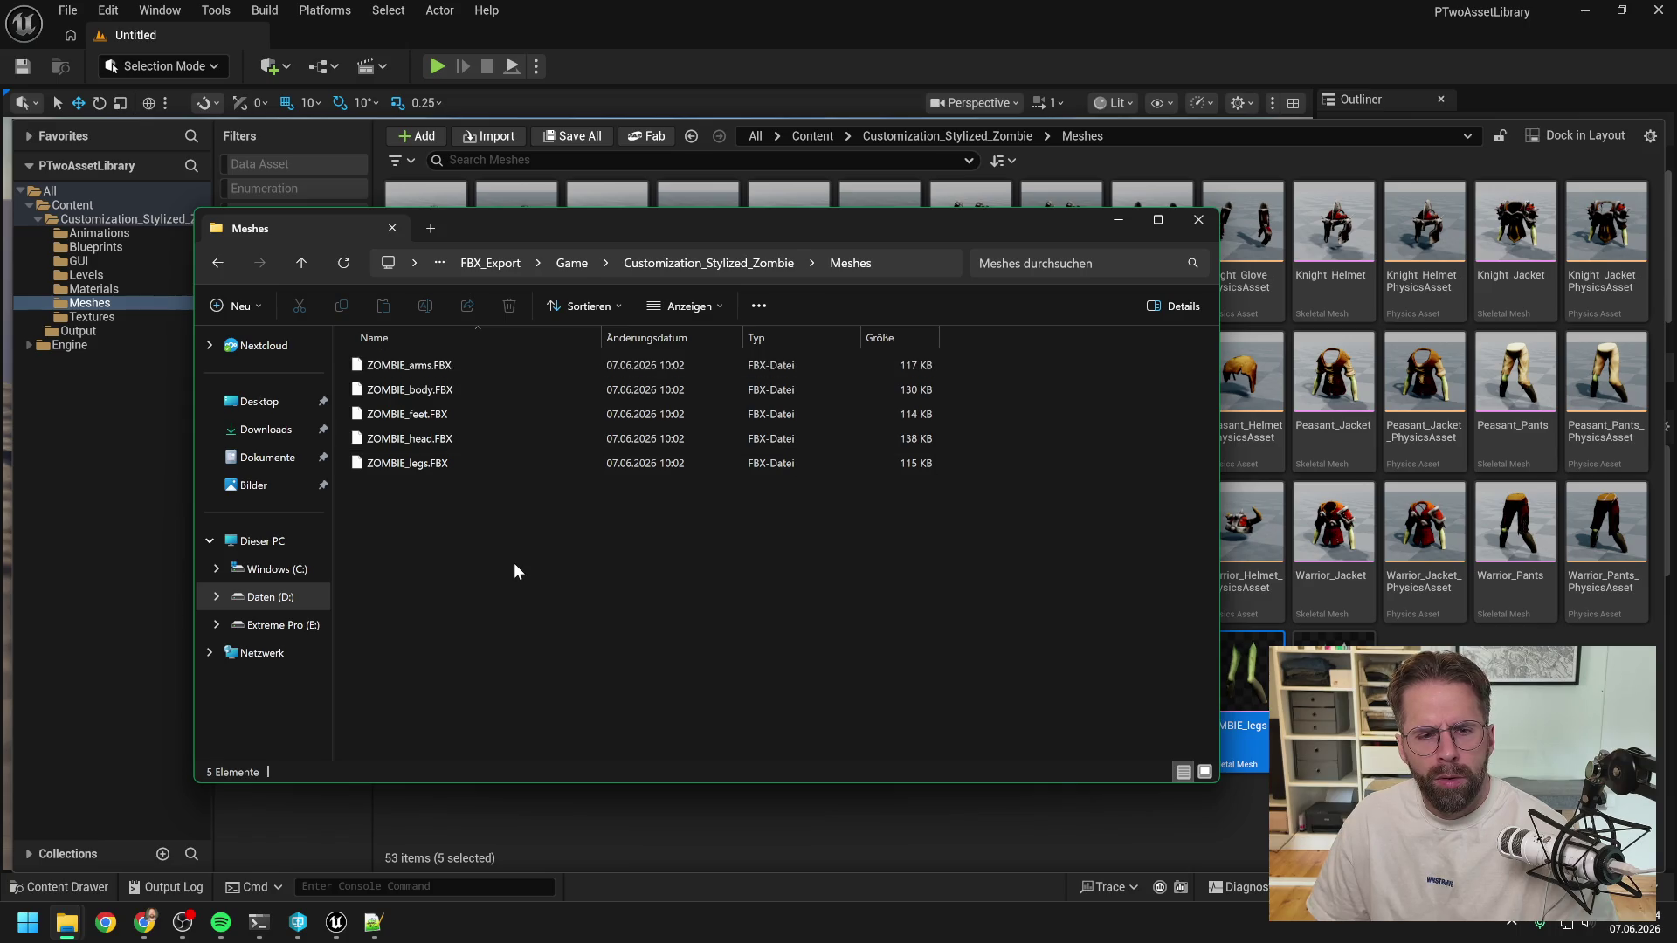
{"action": "left_click_drag", "start_coordinate": [466, 534], "coordinate": [407, 363]}
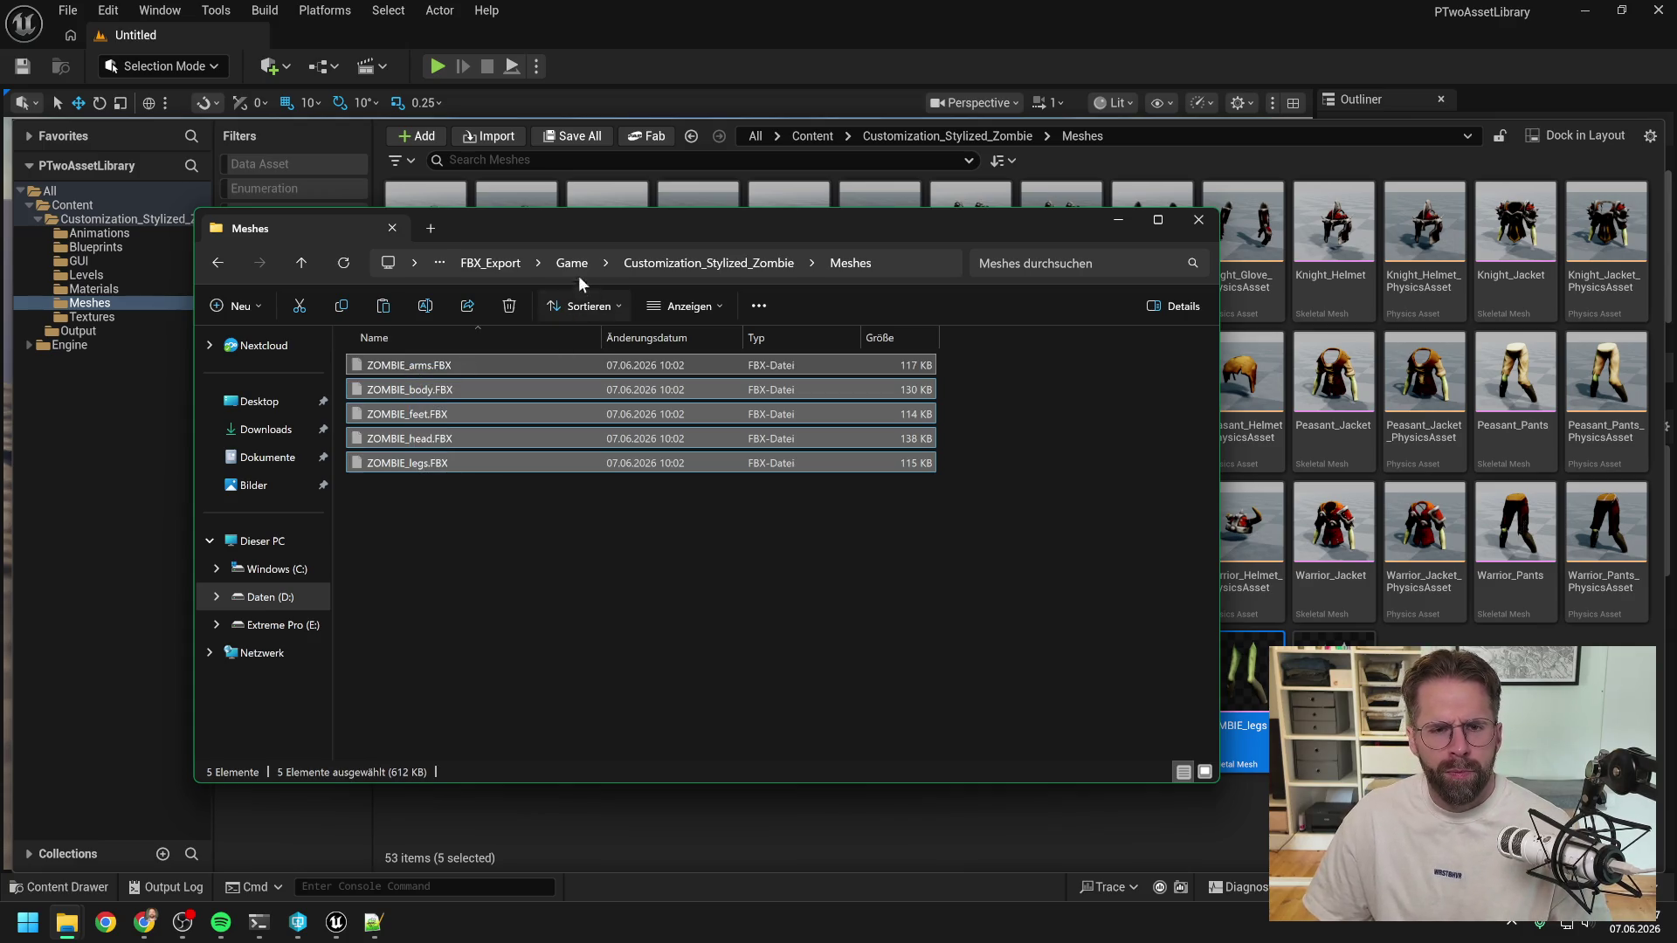
{"action": "left_click", "coordinate": [490, 263]}
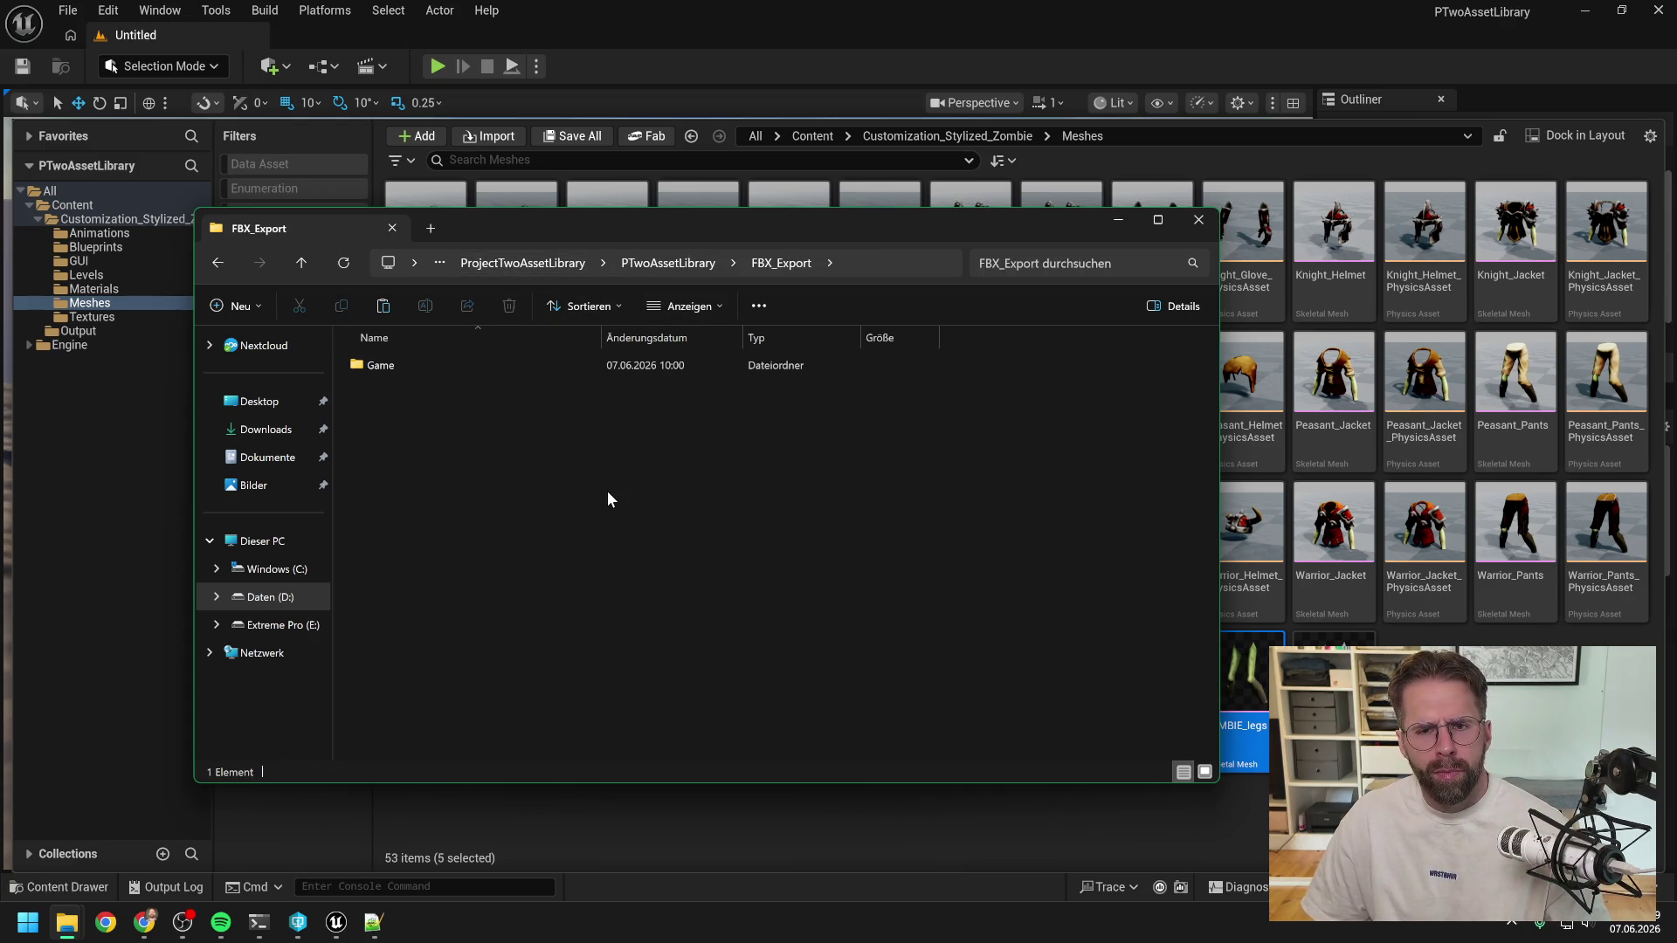
{"action": "key", "text": "ctrl+v"}
{"action": "left_click", "coordinate": [435, 363]}
{"action": "key", "text": "Delete"}
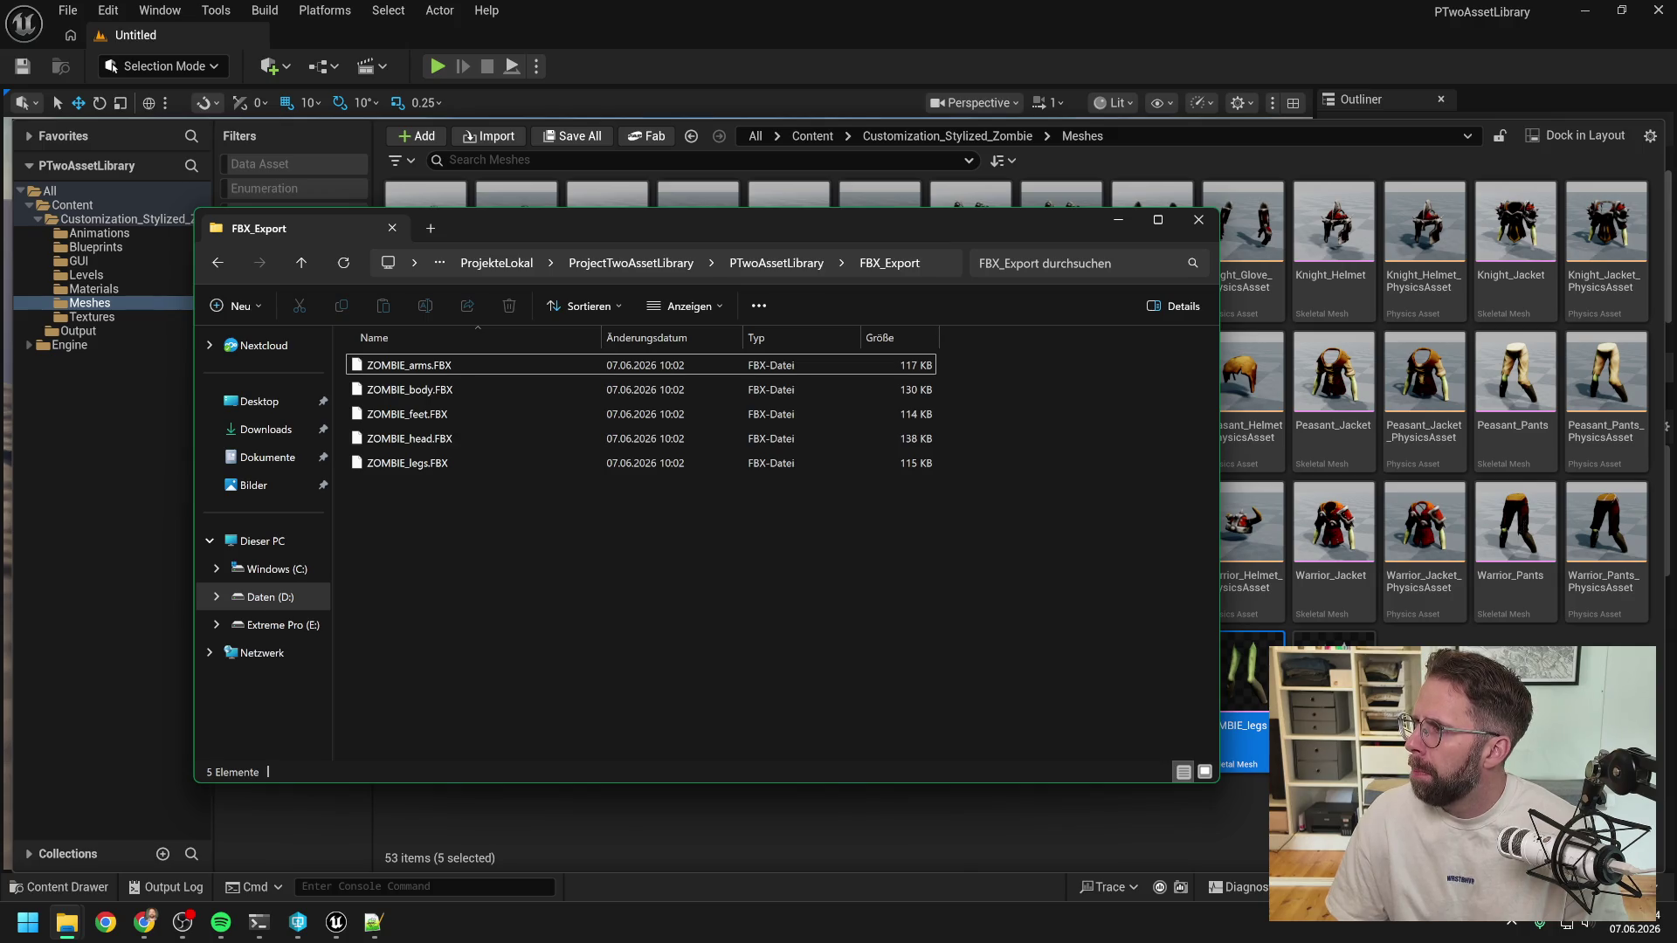
{"action": "key", "text": "alt+Tab"}
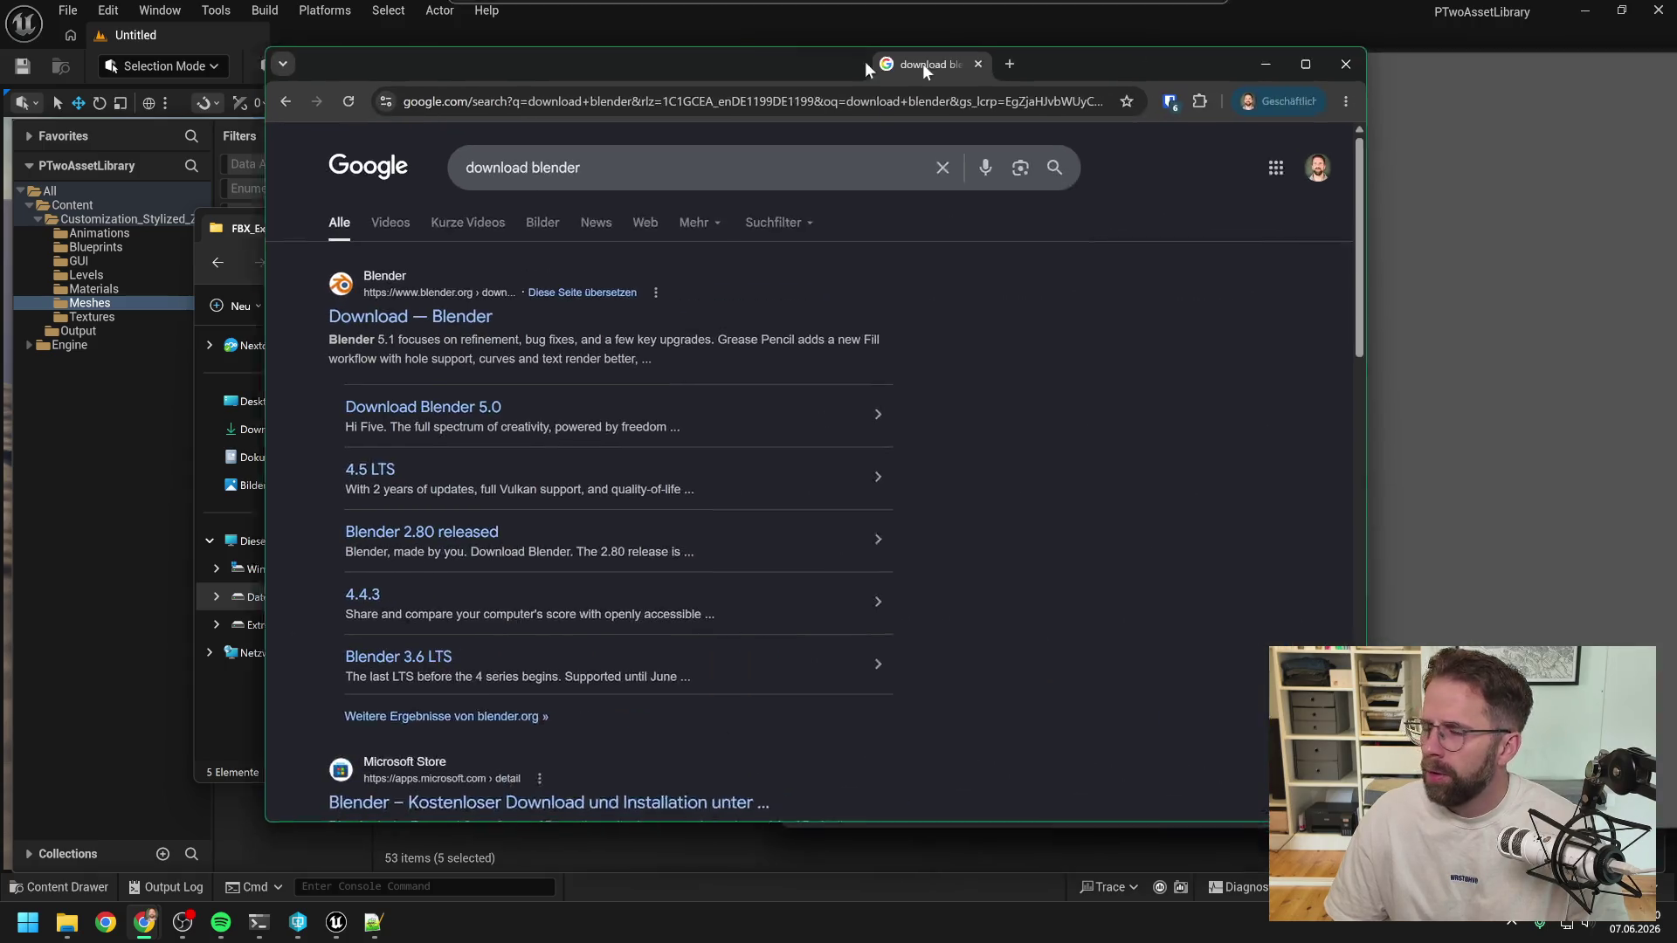
{"action": "mouse_move", "coordinate": [863, 61]}
{"action": "left_mouse_down"}
{"action": "mouse_move", "coordinate": [807, 49]}
{"action": "mouse_move", "coordinate": [883, 56]}
{"action": "left_mouse_up"}
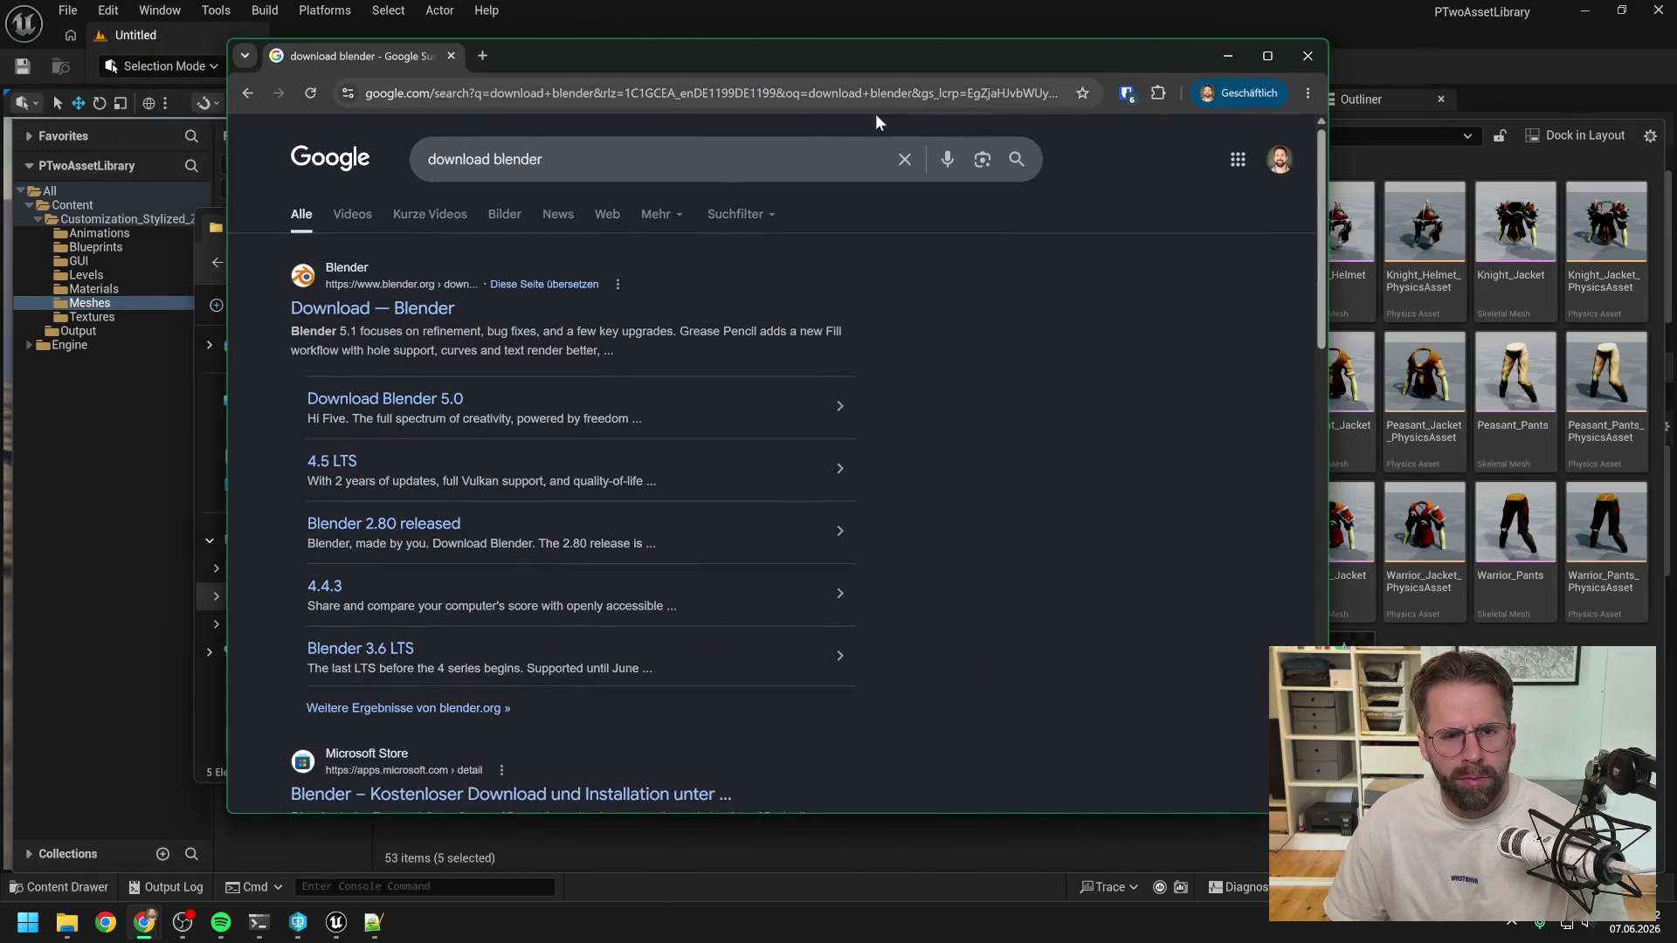
Download blender-5.1.2-windows-x64.msi from blender.org and launch the installer.
{"action": "left_click", "coordinate": [441, 306]}
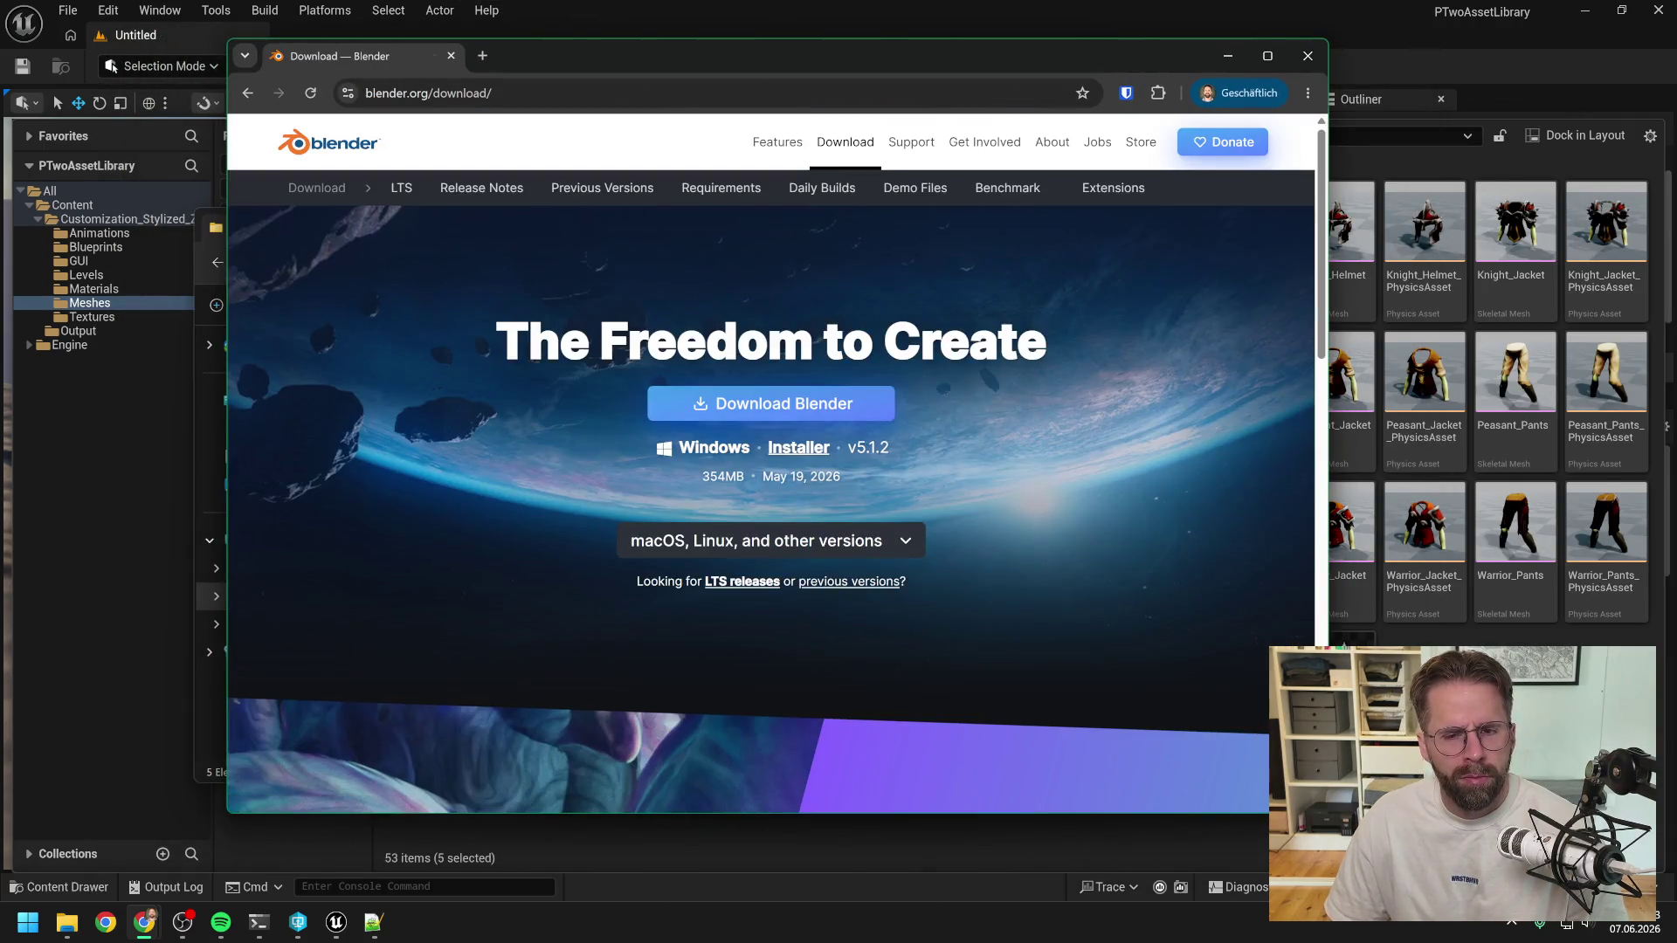
{"action": "left_click", "coordinate": [828, 407]}
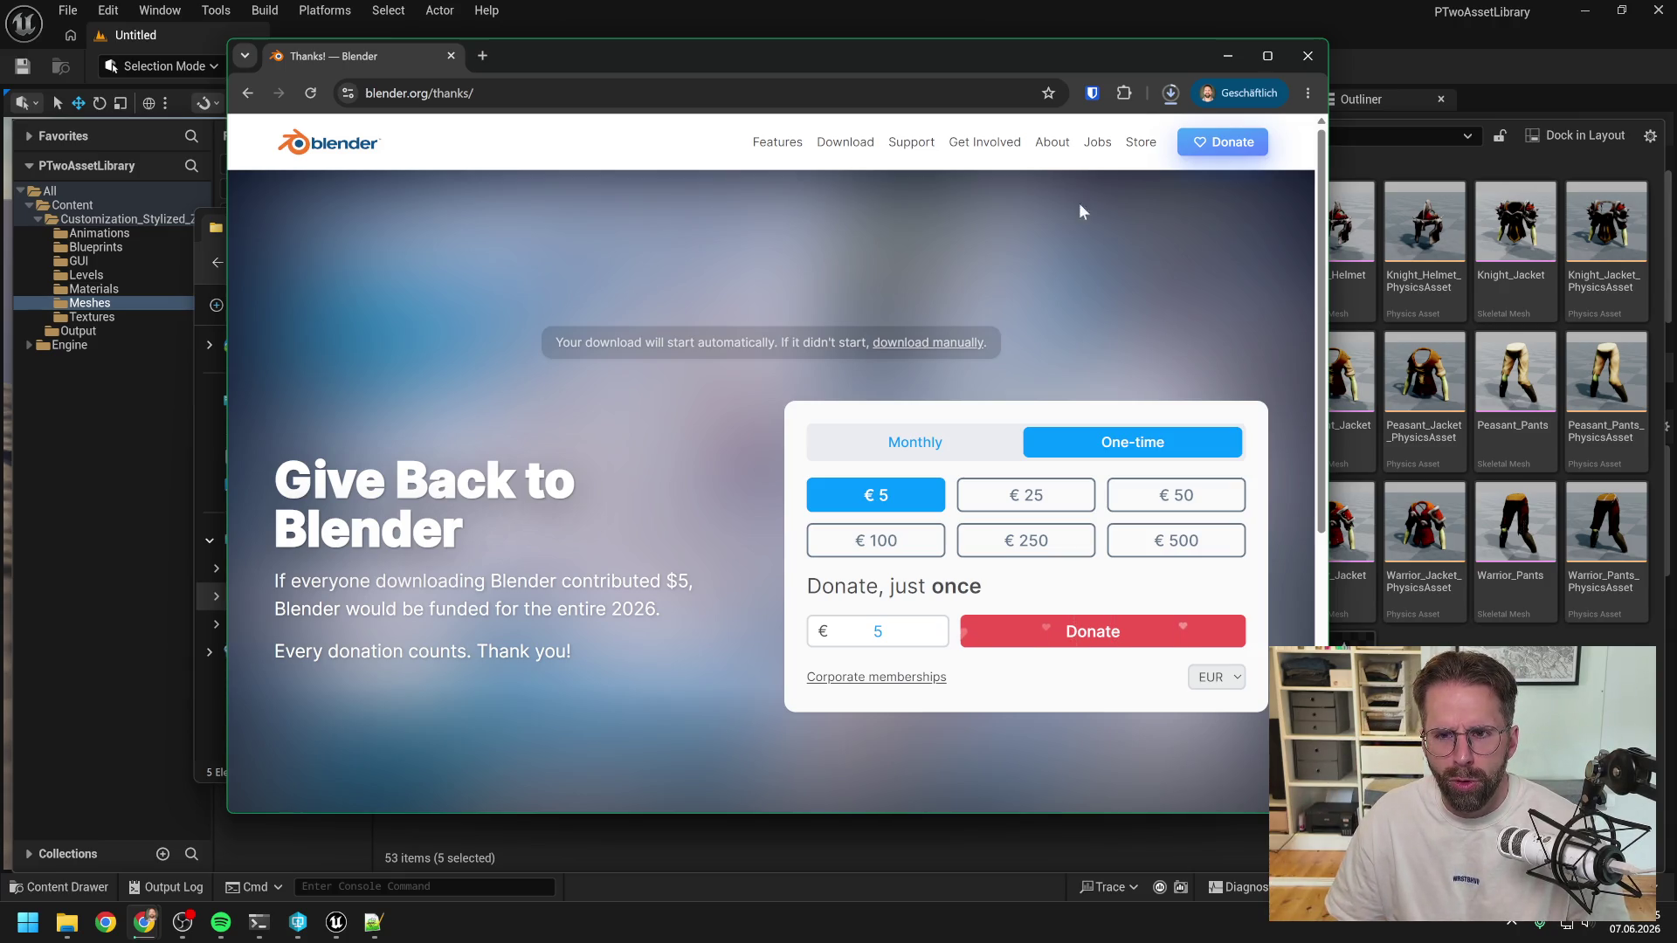
{"action": "left_click", "coordinate": [1171, 94]}
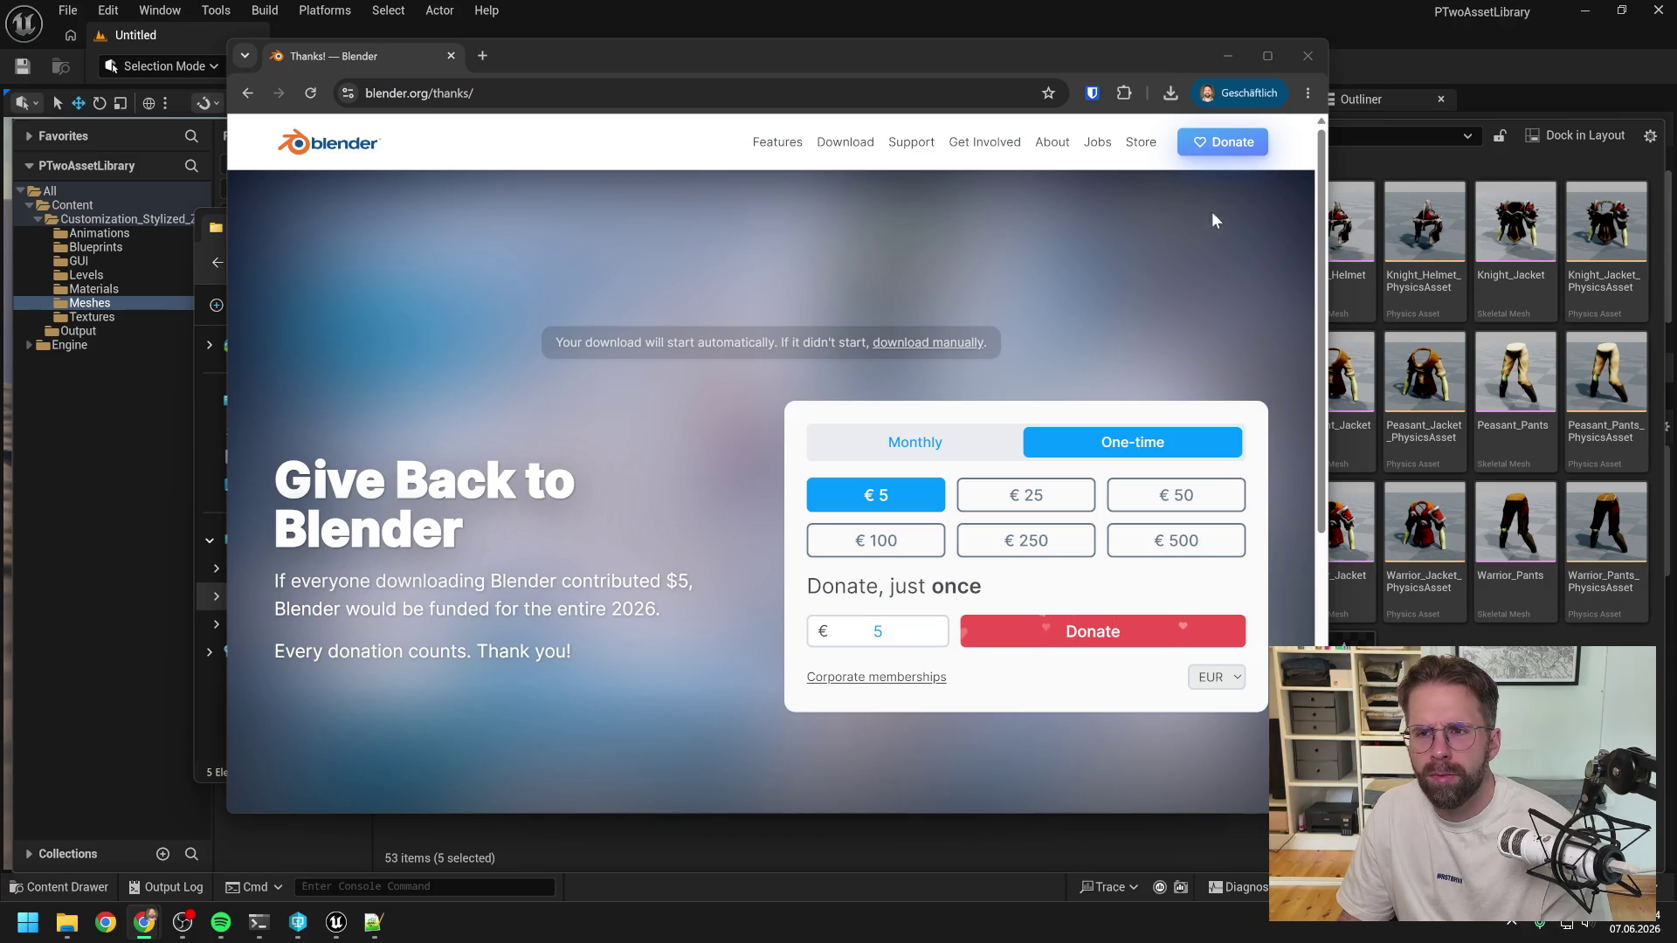
{"action": "left_click", "coordinate": [1170, 93]}
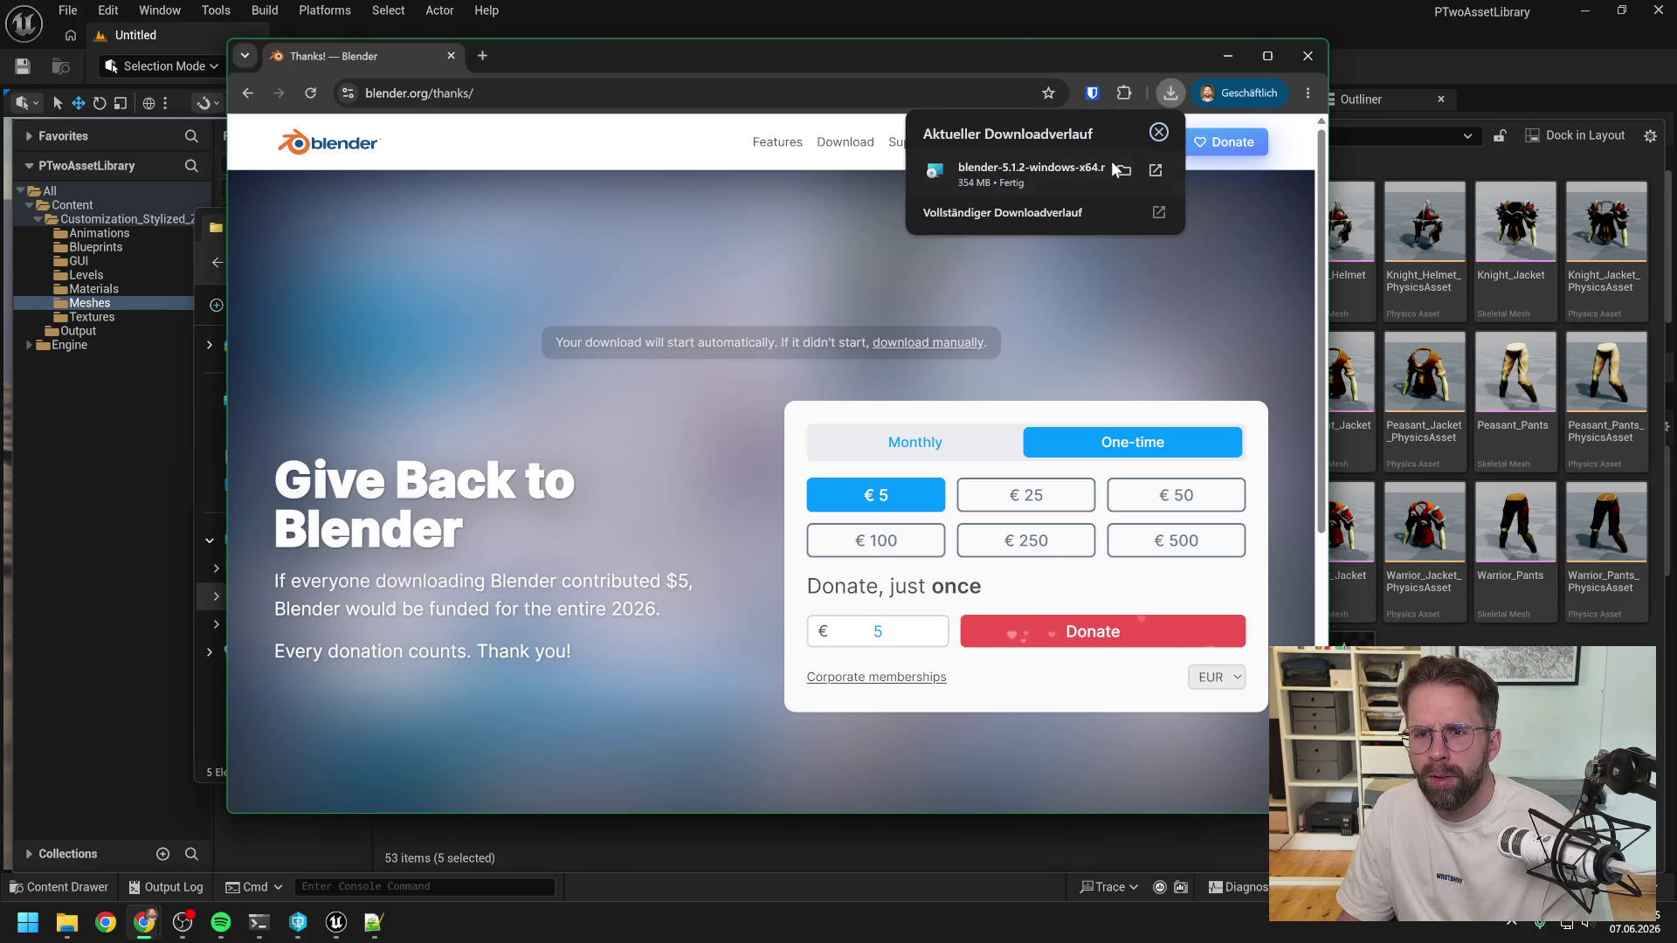
{"action": "left_click", "coordinate": [1056, 170]}
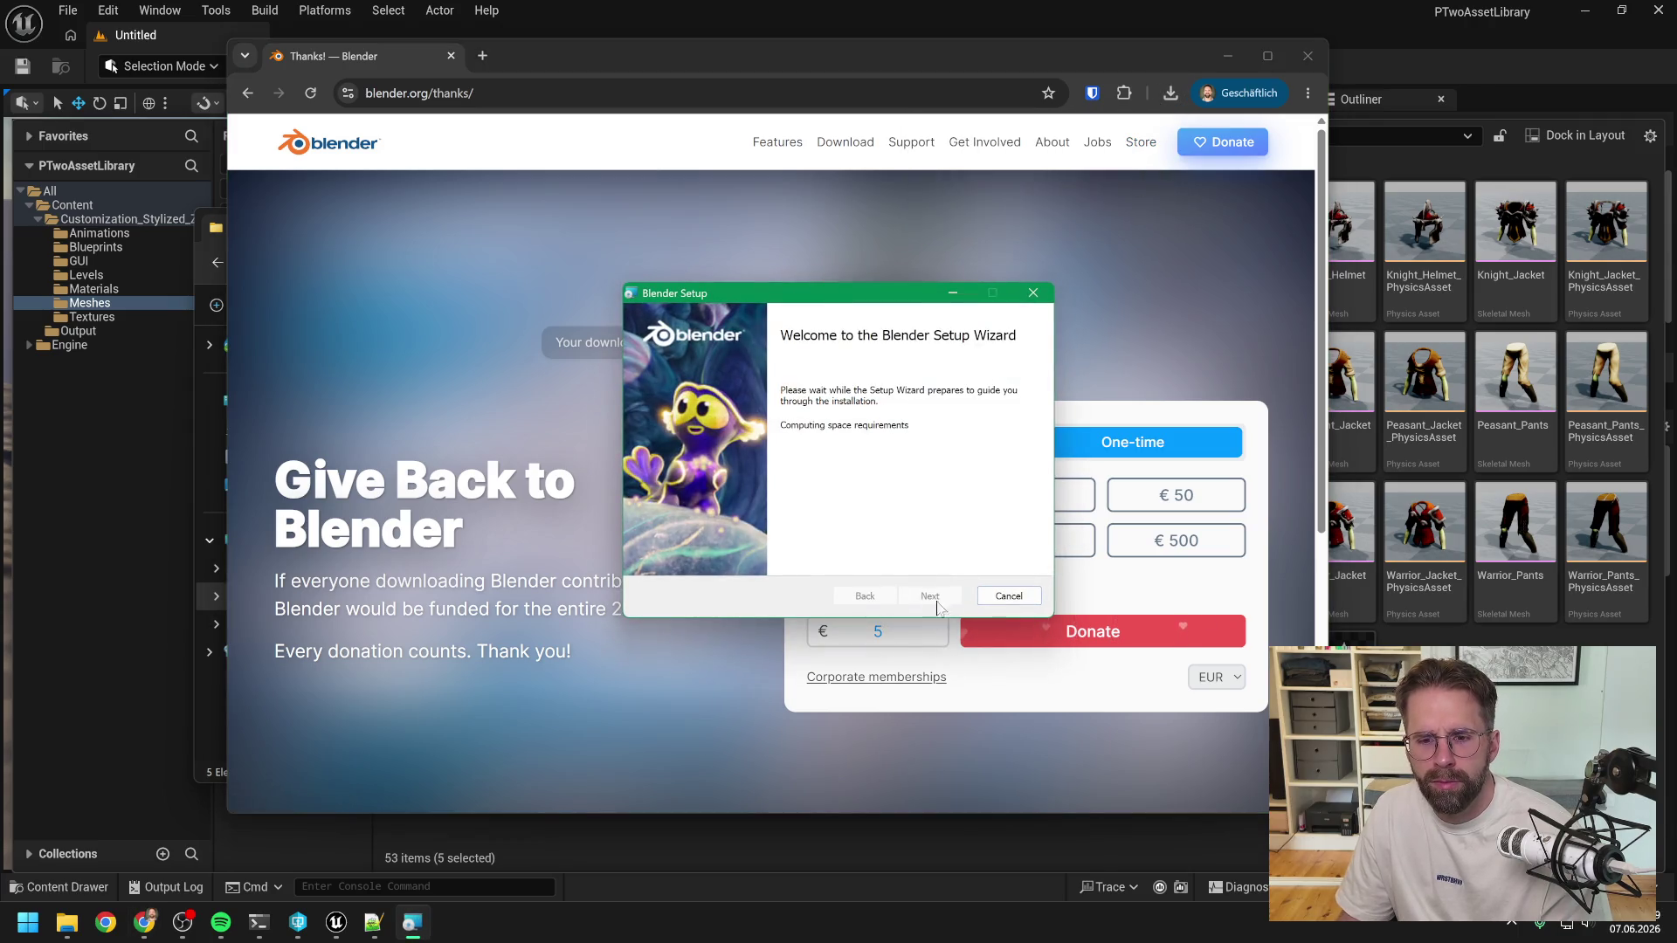
Set the install location to D:\Apps, then cancel and close the first setup attempt.
{"action": "left_click", "coordinate": [930, 598]}
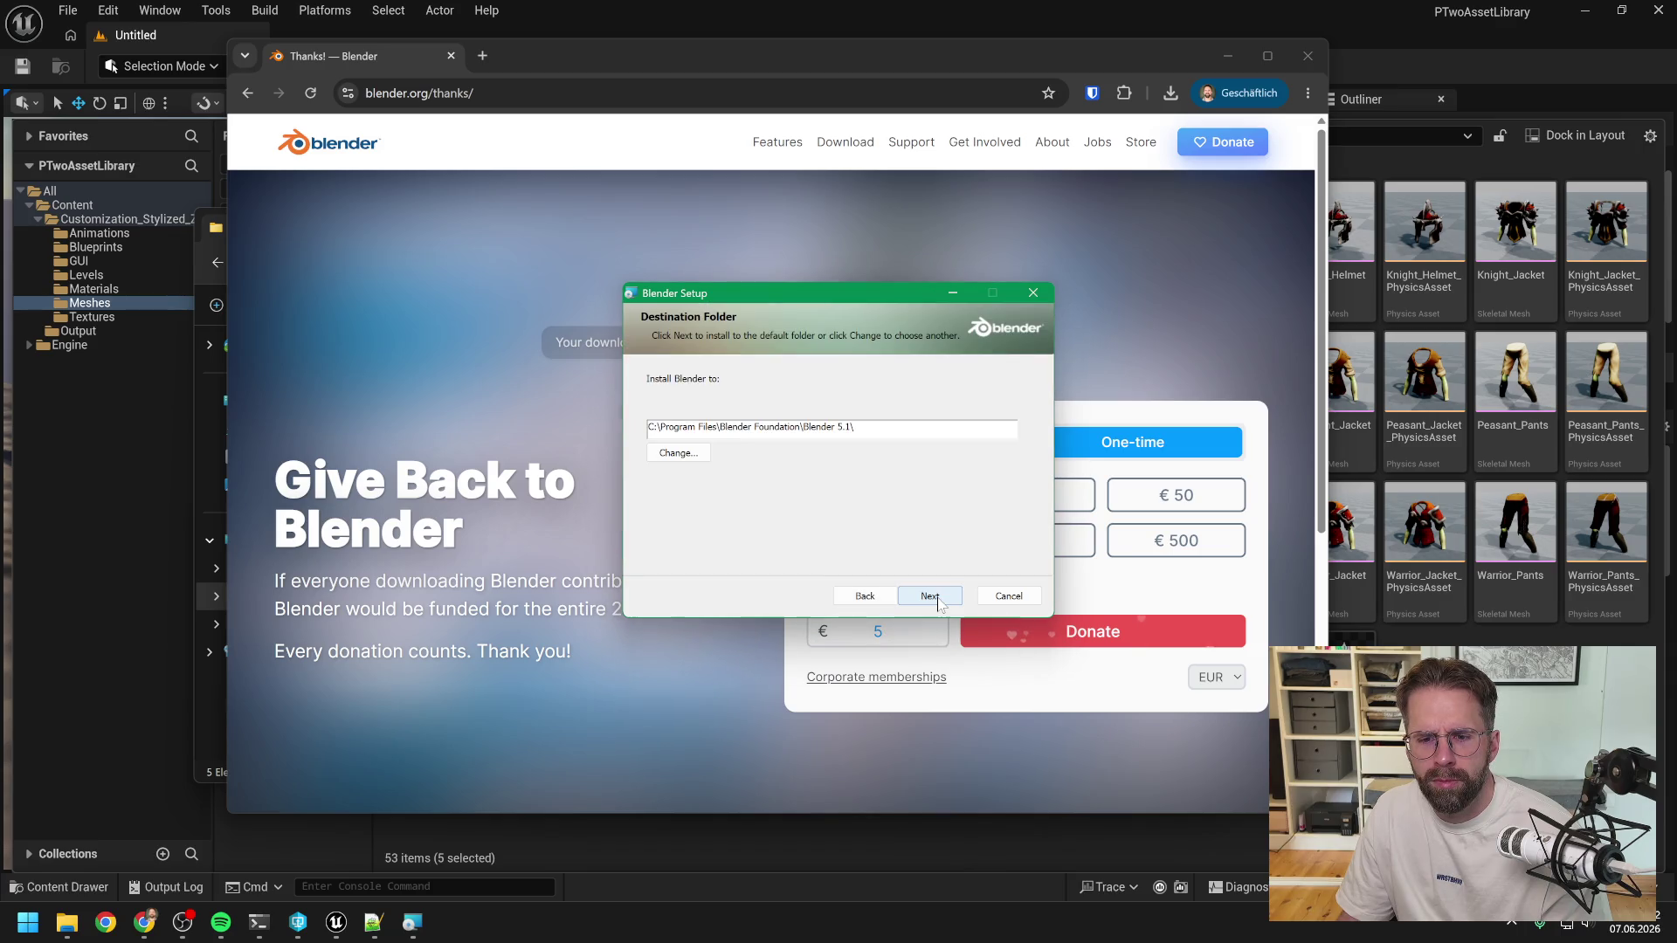
{"action": "left_click", "coordinate": [671, 456]}
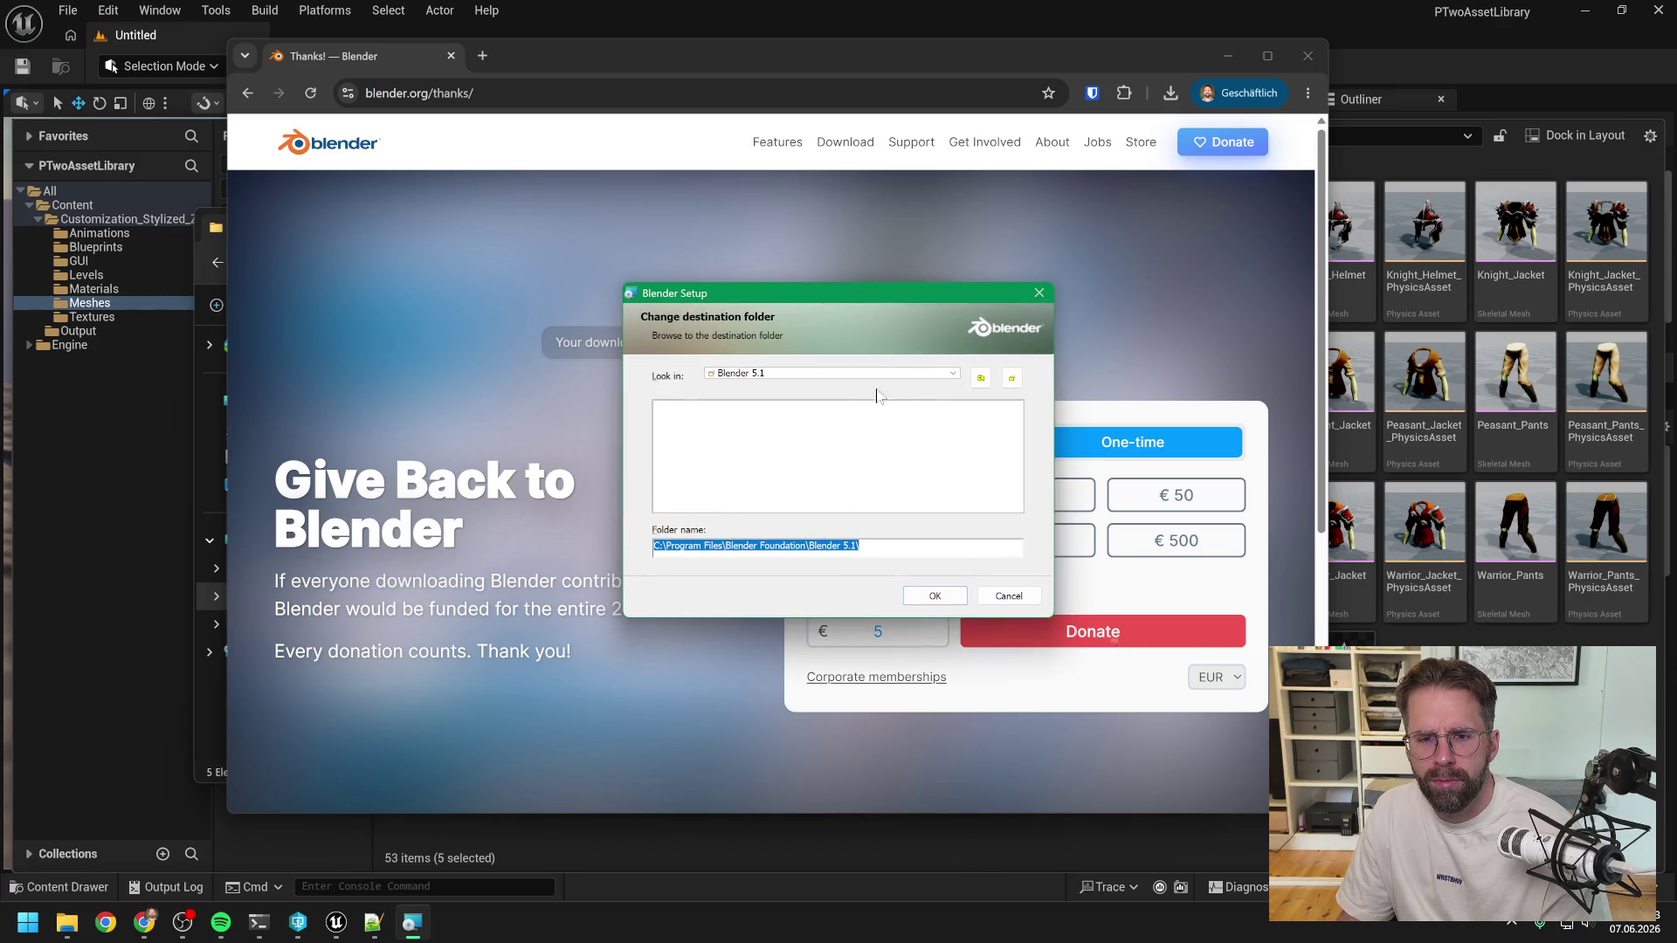
{"action": "left_click", "coordinate": [952, 373]}
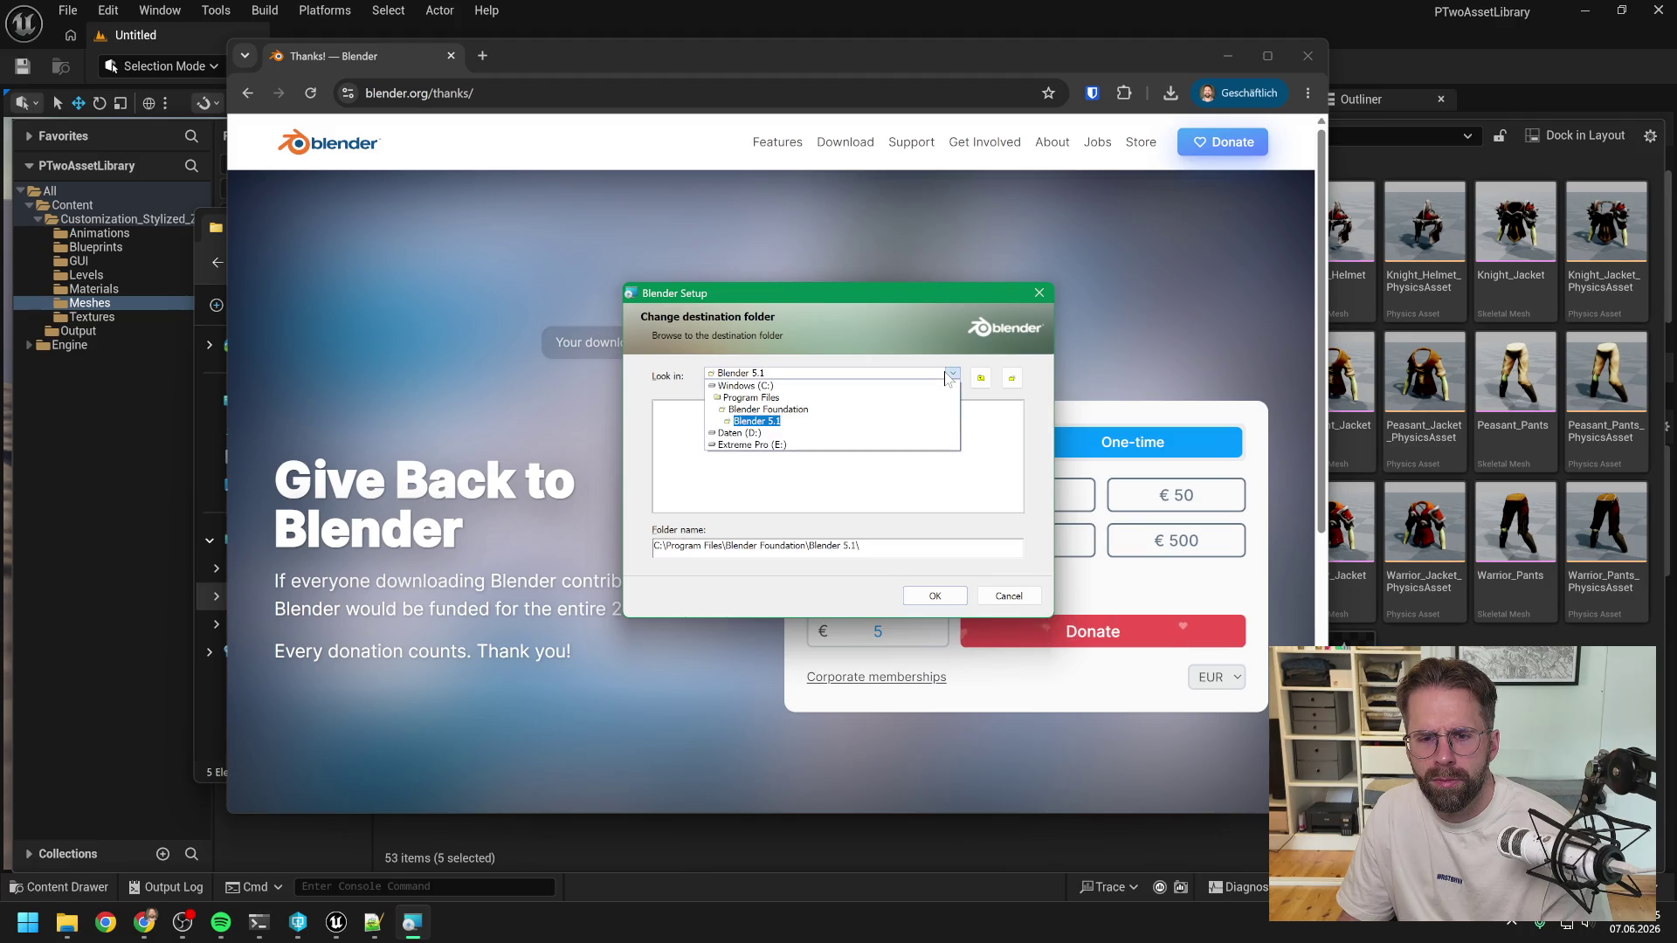
{"action": "left_click", "coordinate": [725, 437]}
{"action": "left_click", "coordinate": [671, 419]}
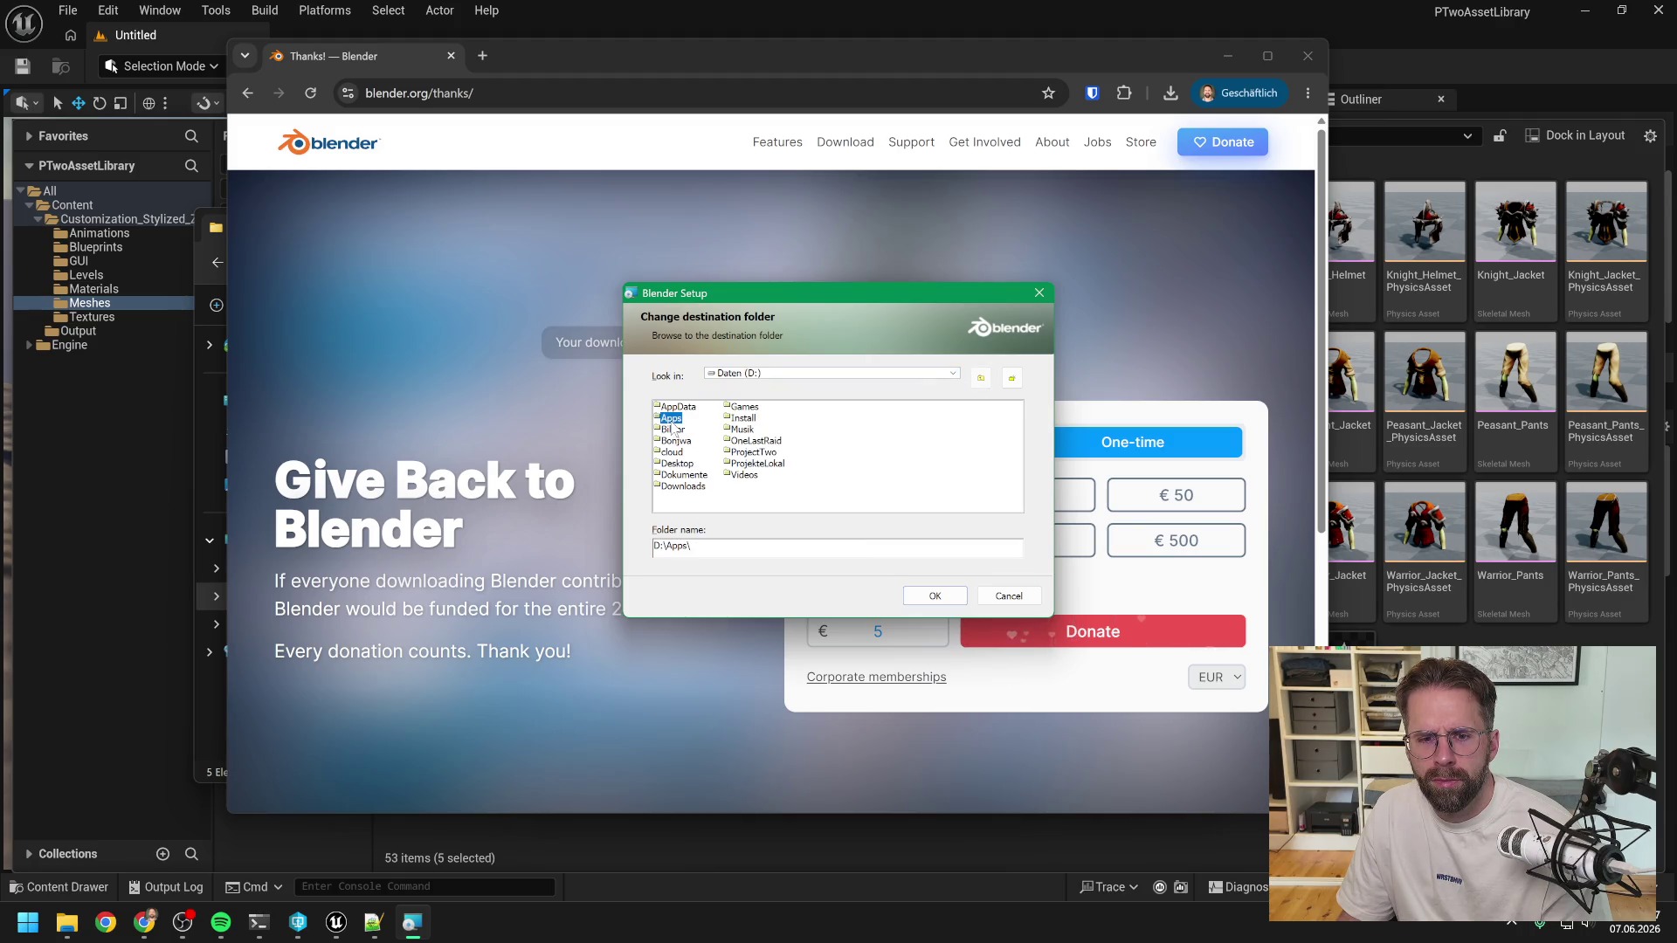
{"action": "left_click", "coordinate": [928, 596]}
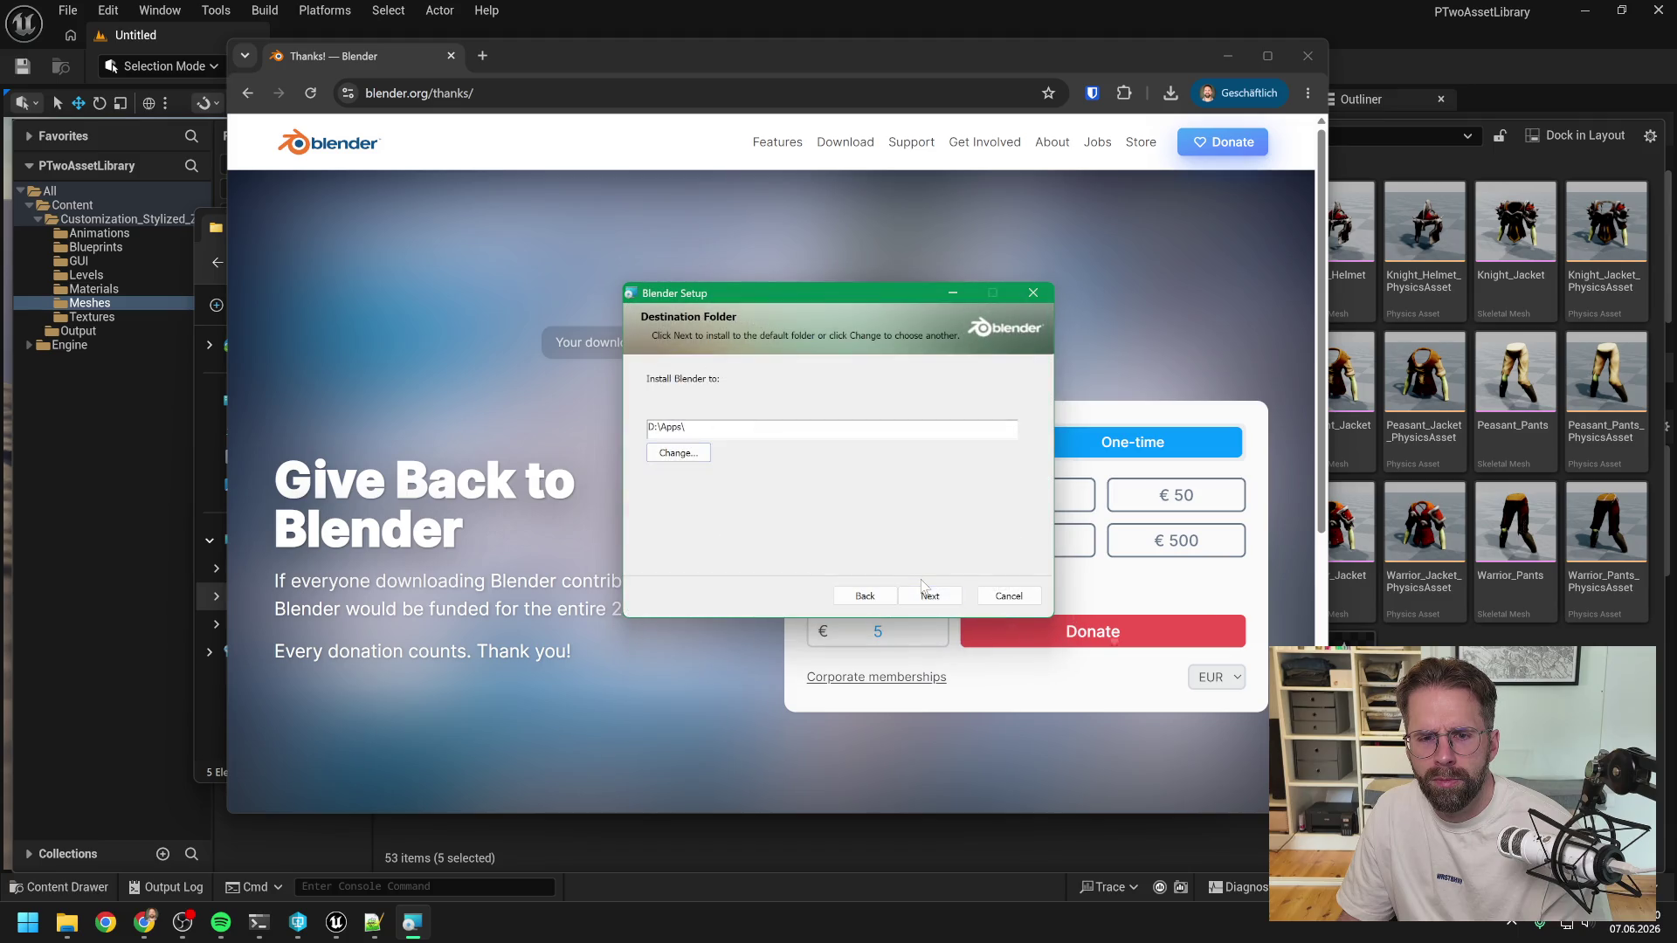
{"action": "left_click", "coordinate": [873, 597]}
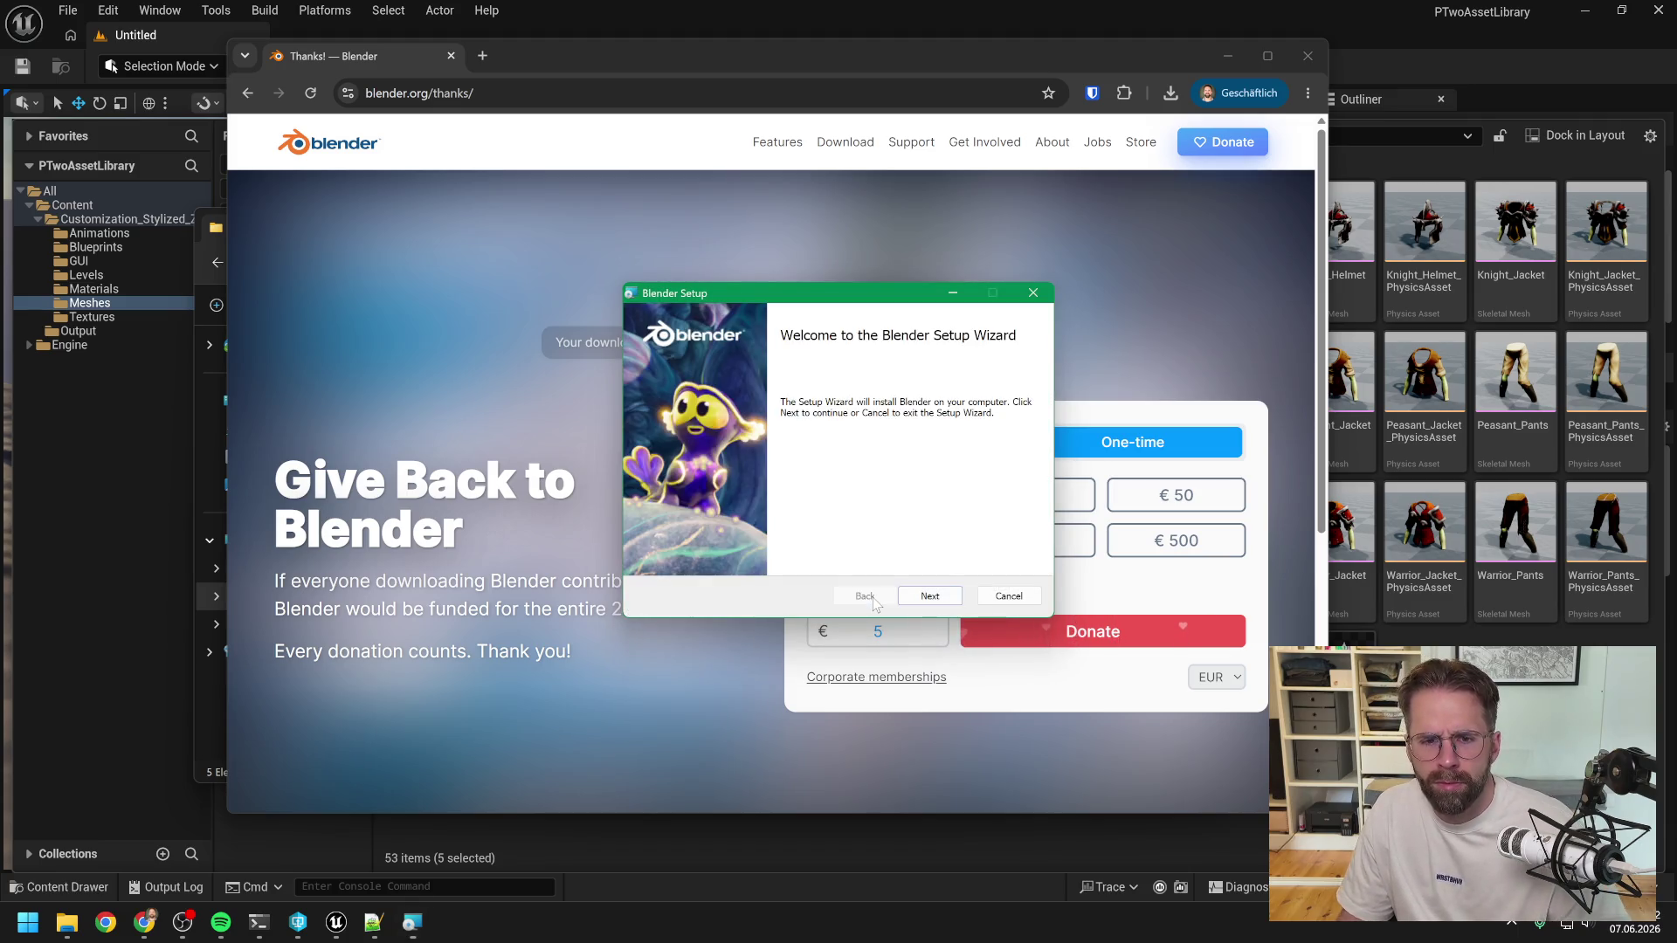
{"action": "left_click", "coordinate": [934, 598]}
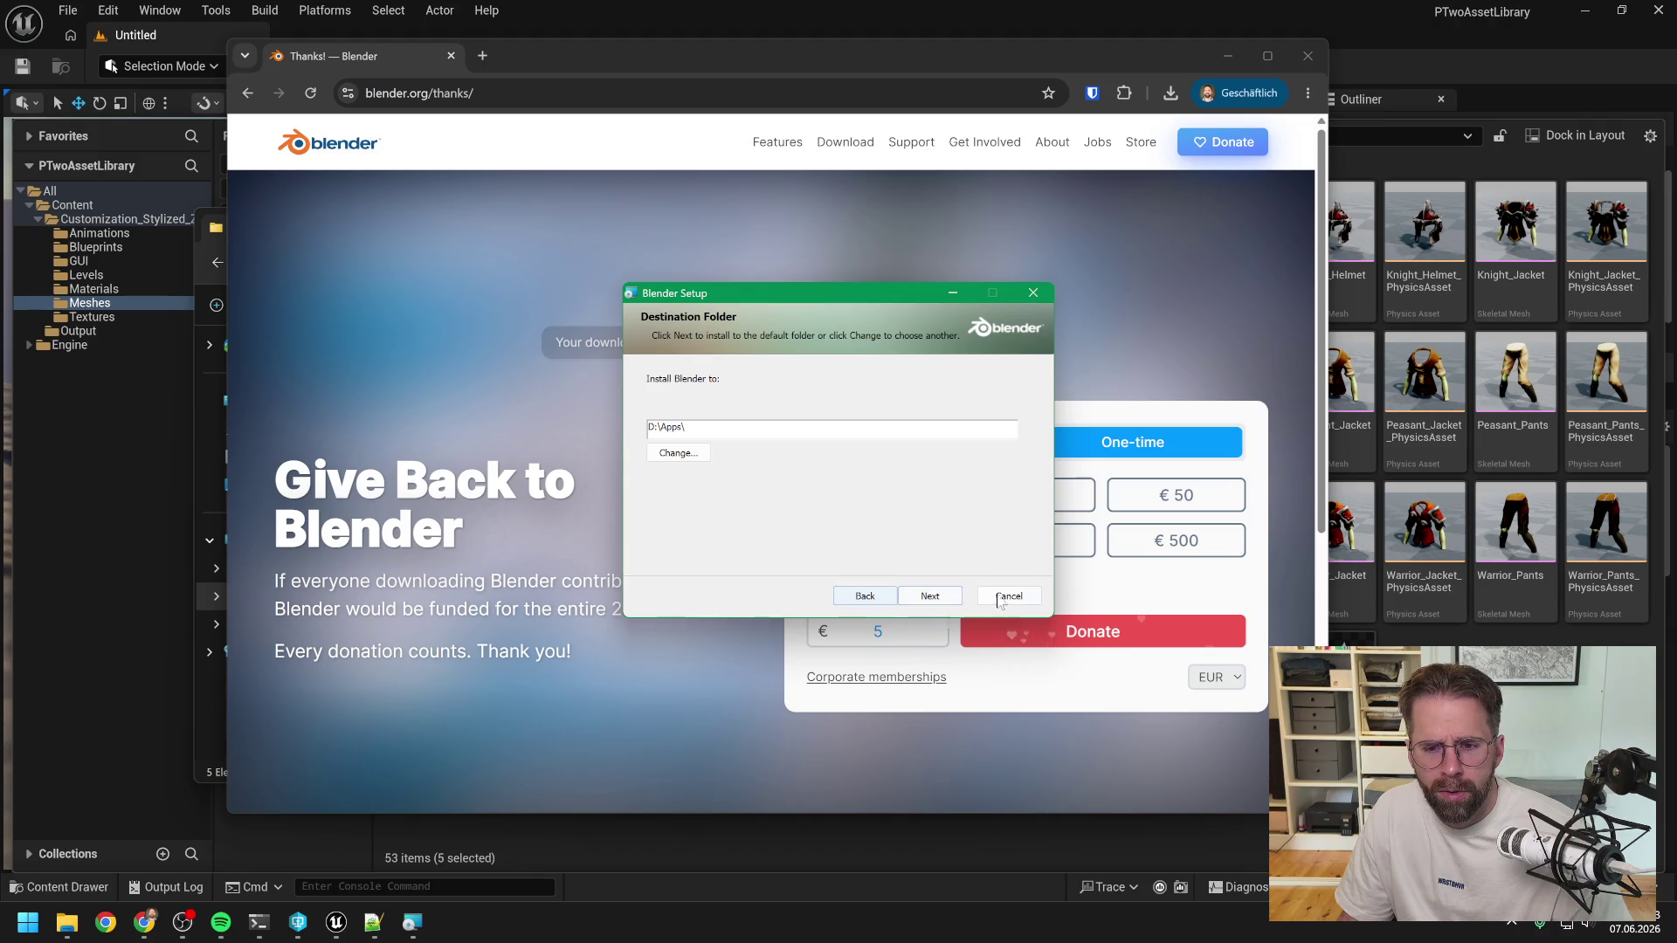
{"action": "left_click", "coordinate": [1009, 595]}
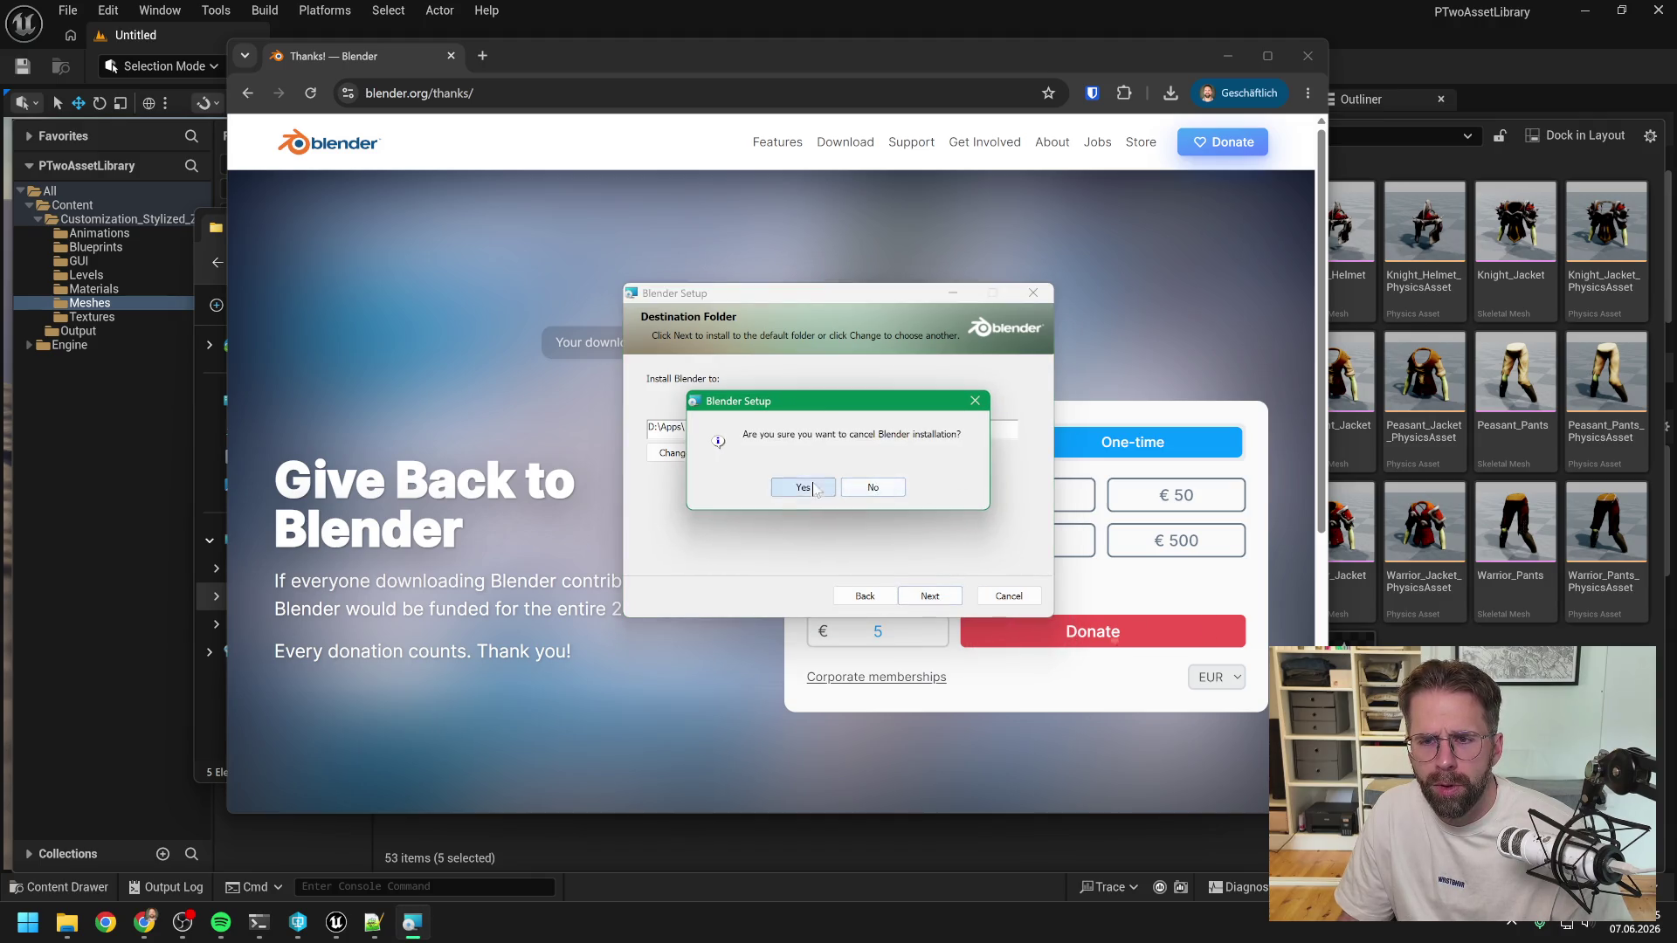
{"action": "left_click", "coordinate": [803, 487]}
{"action": "left_click", "coordinate": [930, 596]}
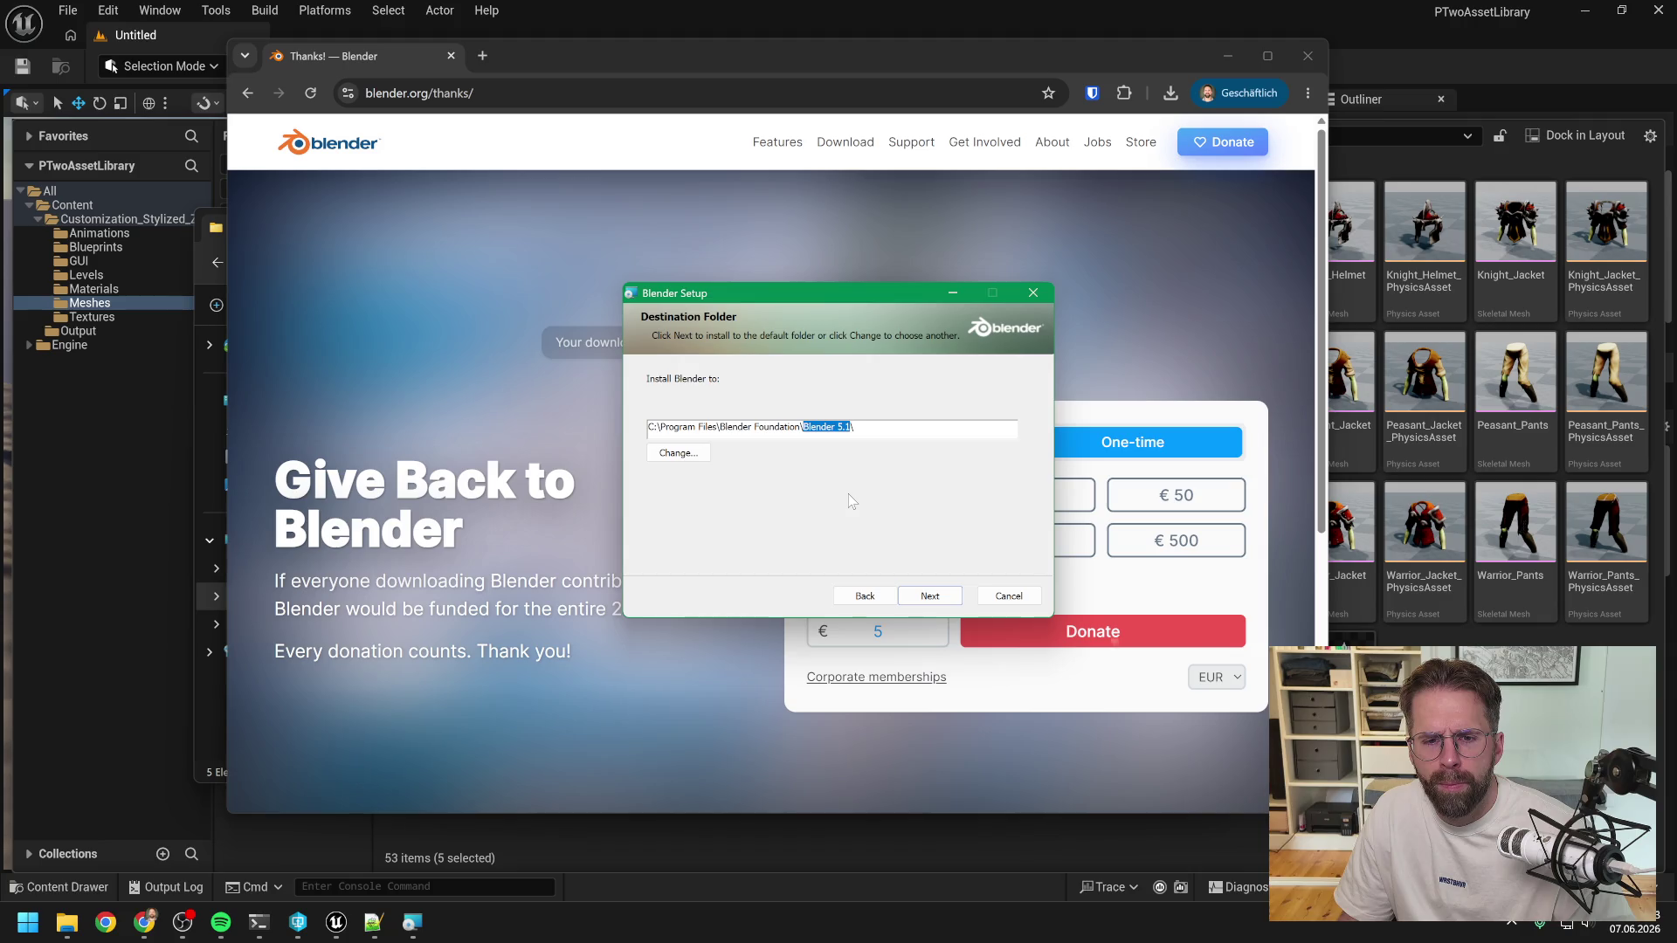
Set the install folder to D:\Apps\Blender\Blender 5.1.
{"action": "left_click", "coordinate": [666, 453]}
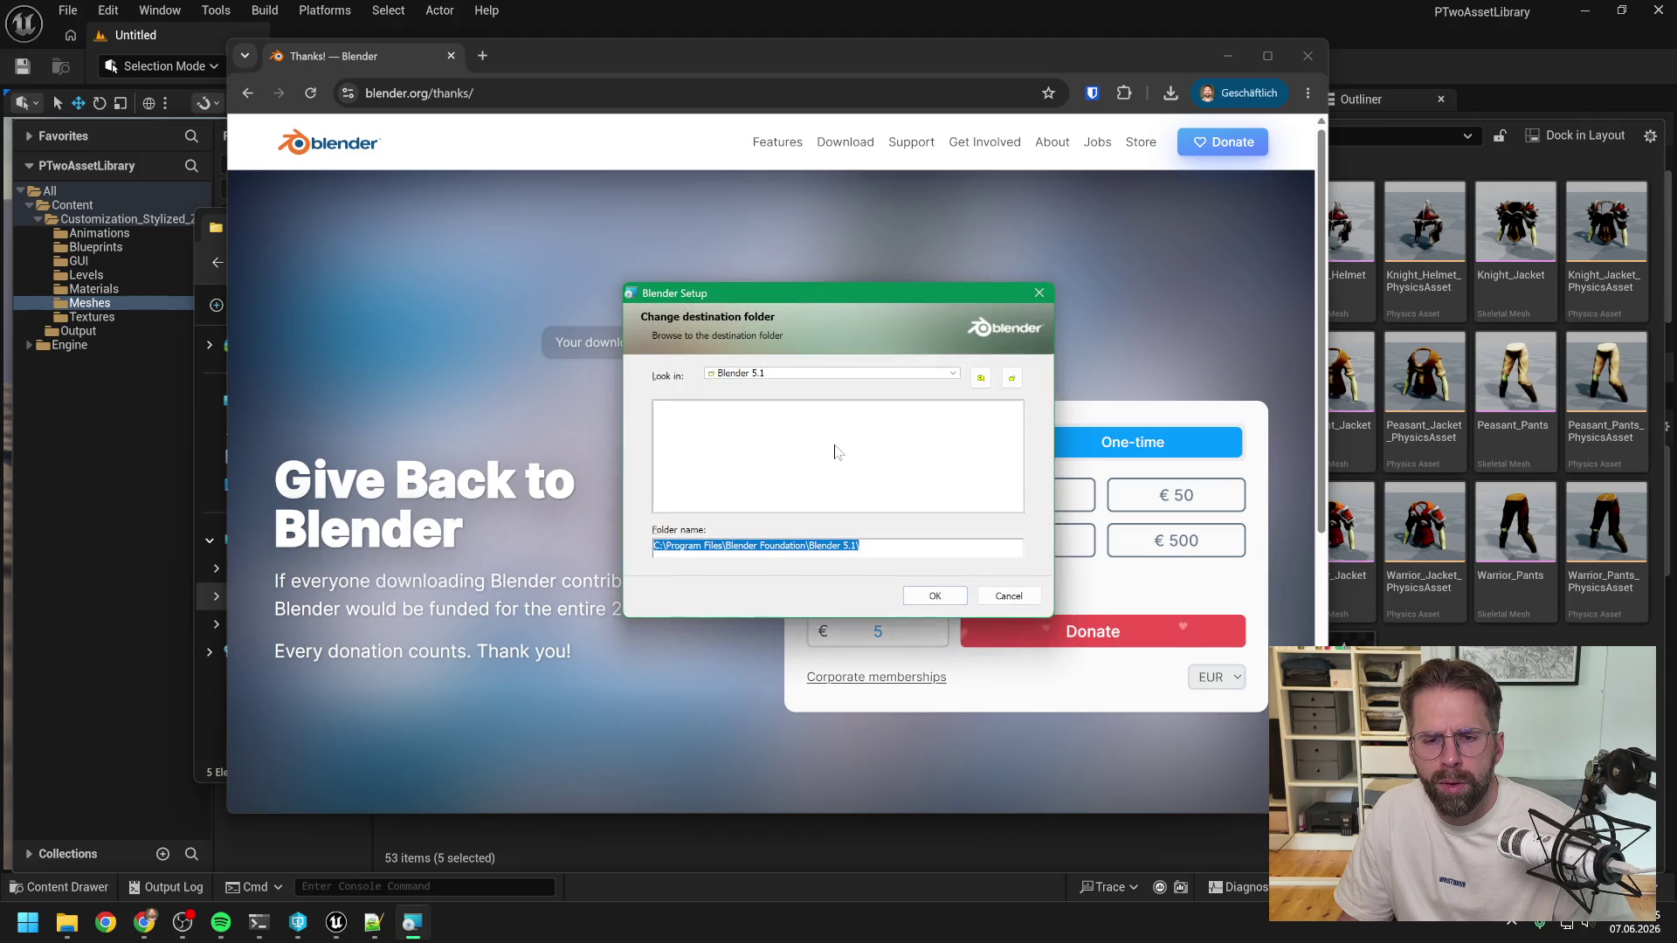
{"action": "left_click", "coordinate": [866, 376]}
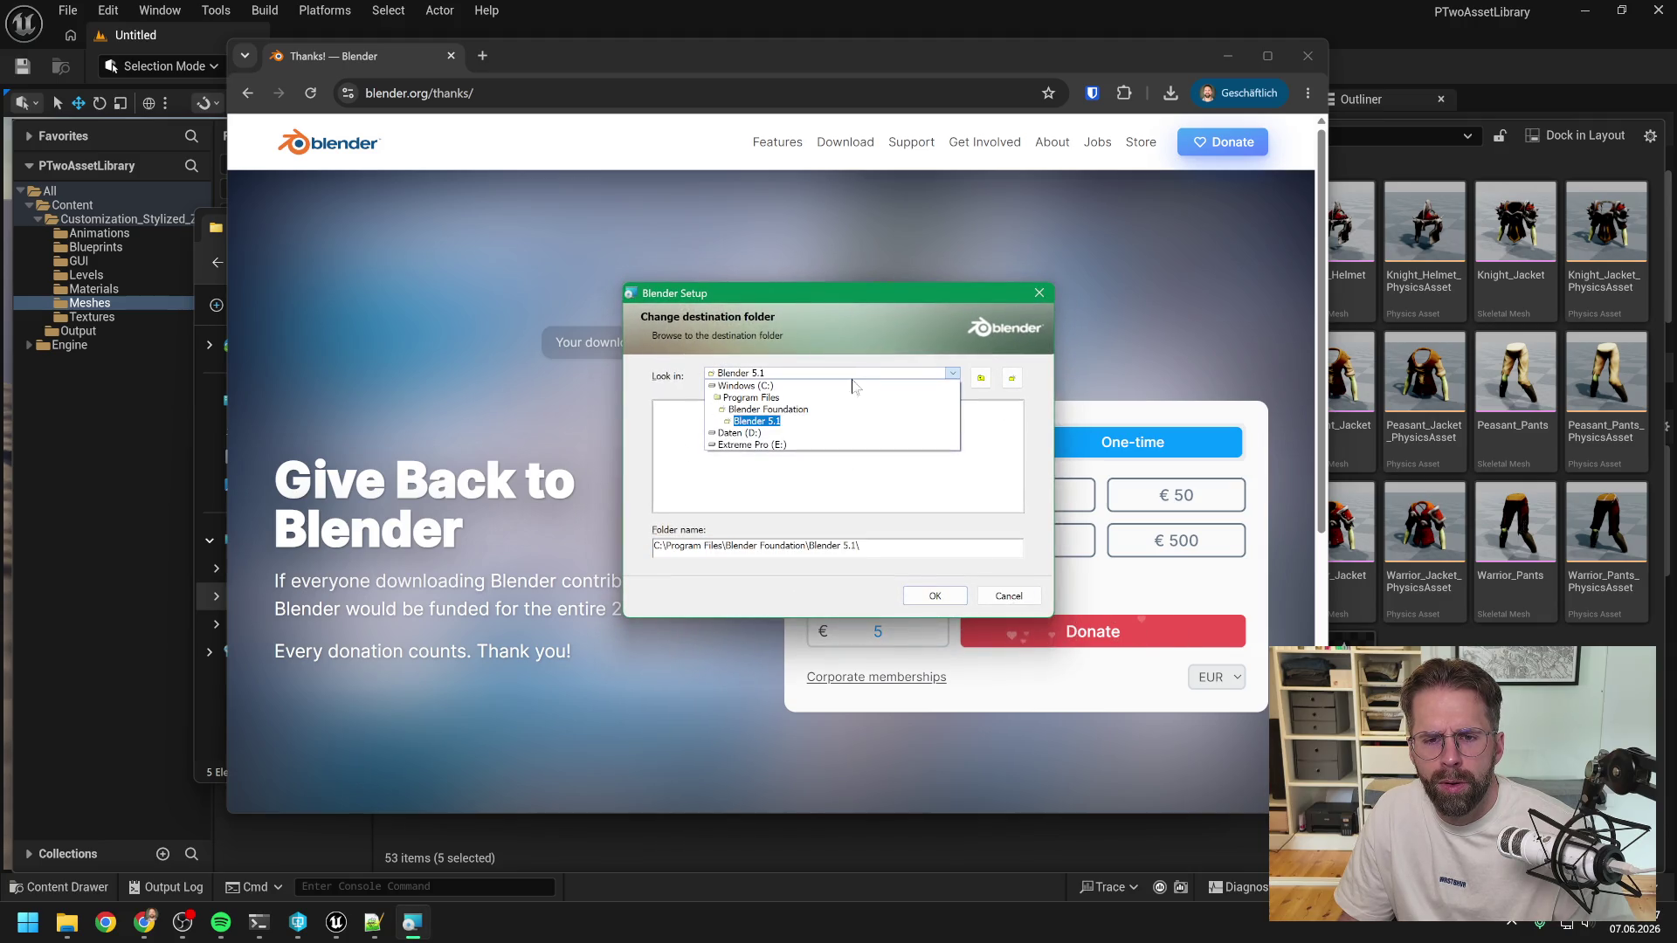
{"action": "left_click", "coordinate": [749, 428]}
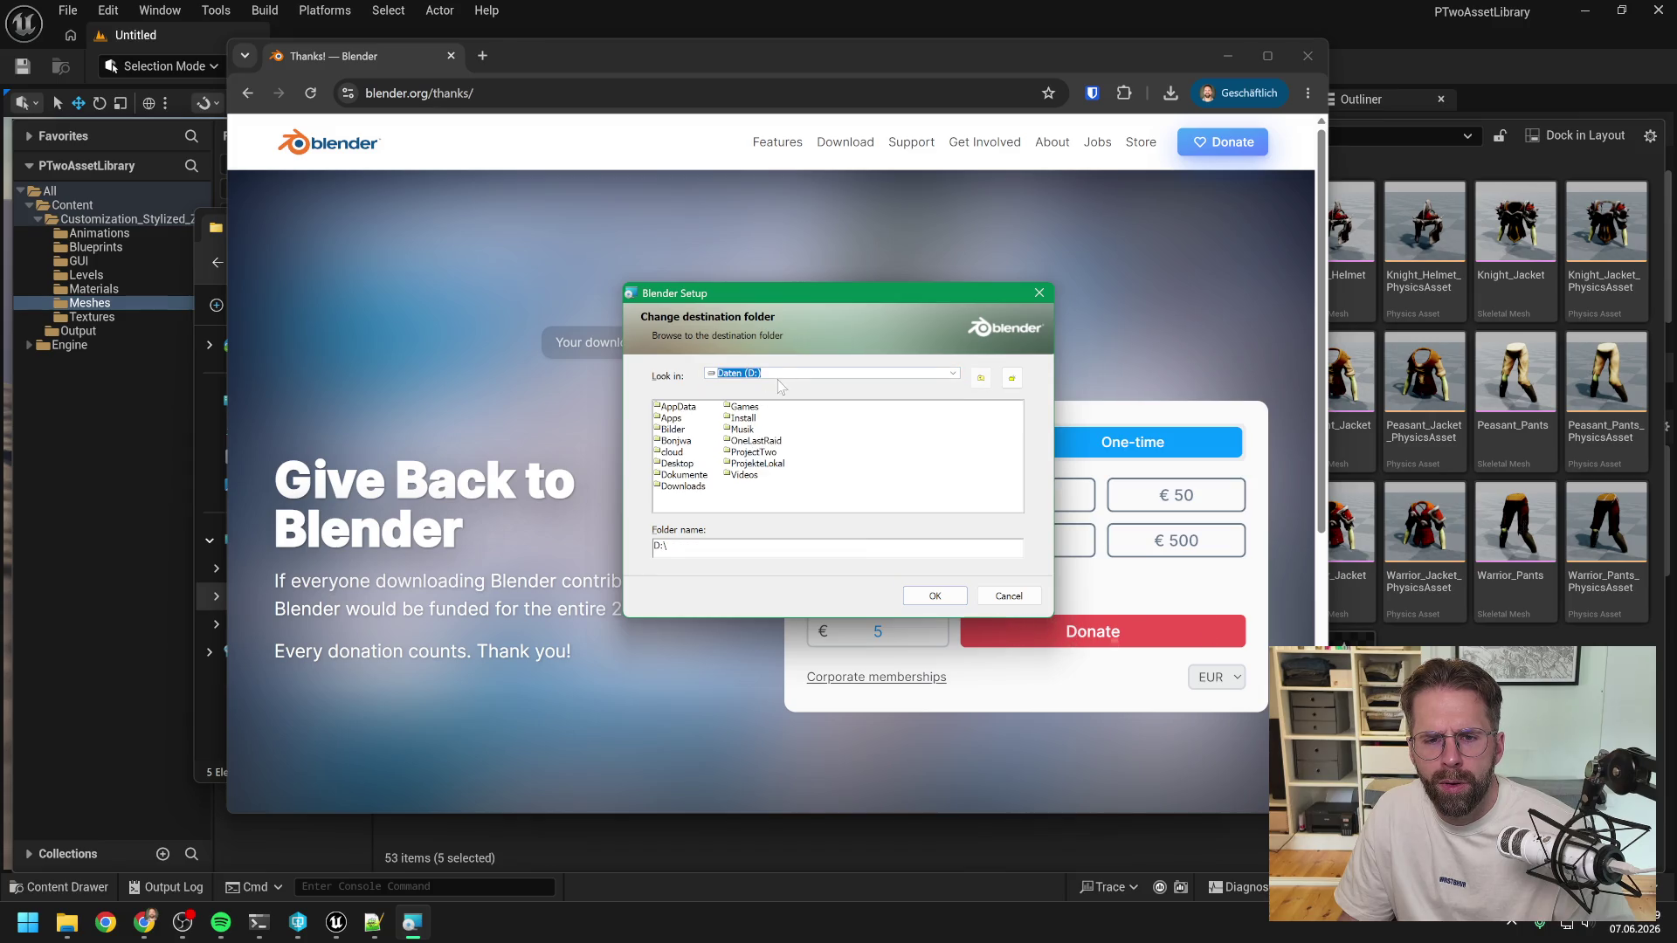
{"action": "left_click", "coordinate": [671, 418]}
{"action": "left_click", "coordinate": [786, 546]}
{"action": "type", "text": "Blender 5.1"}
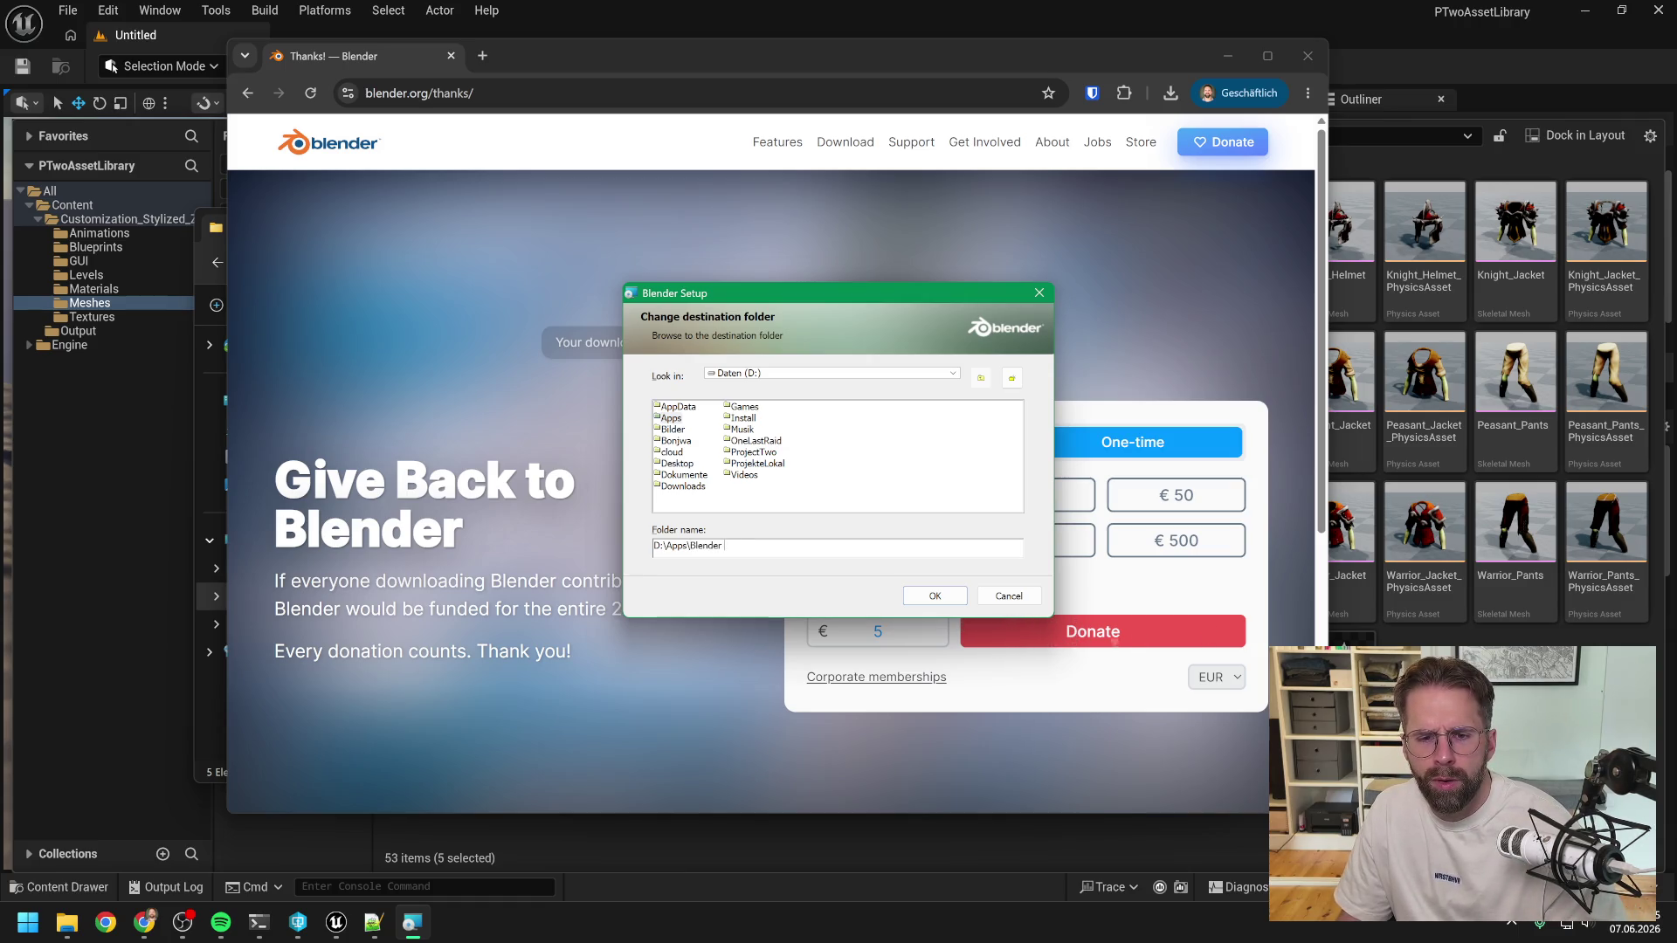
{"action": "key", "text": "BackSpace"}
{"action": "type", "text": "\\"}
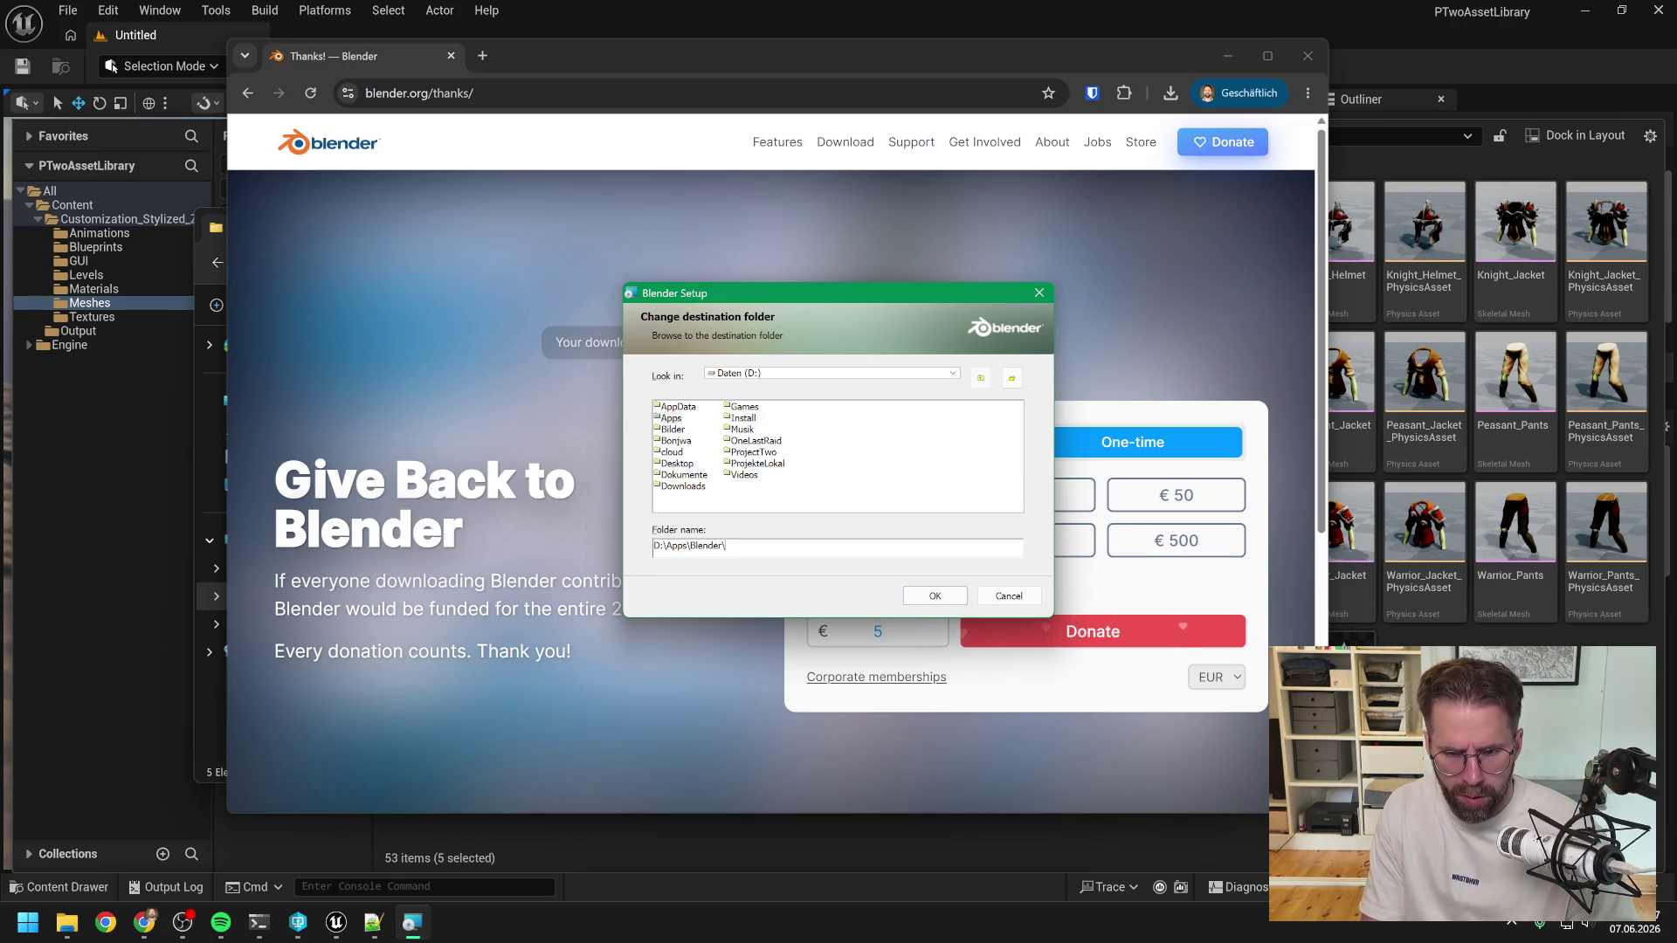
{"action": "type", "text": "Bl"}
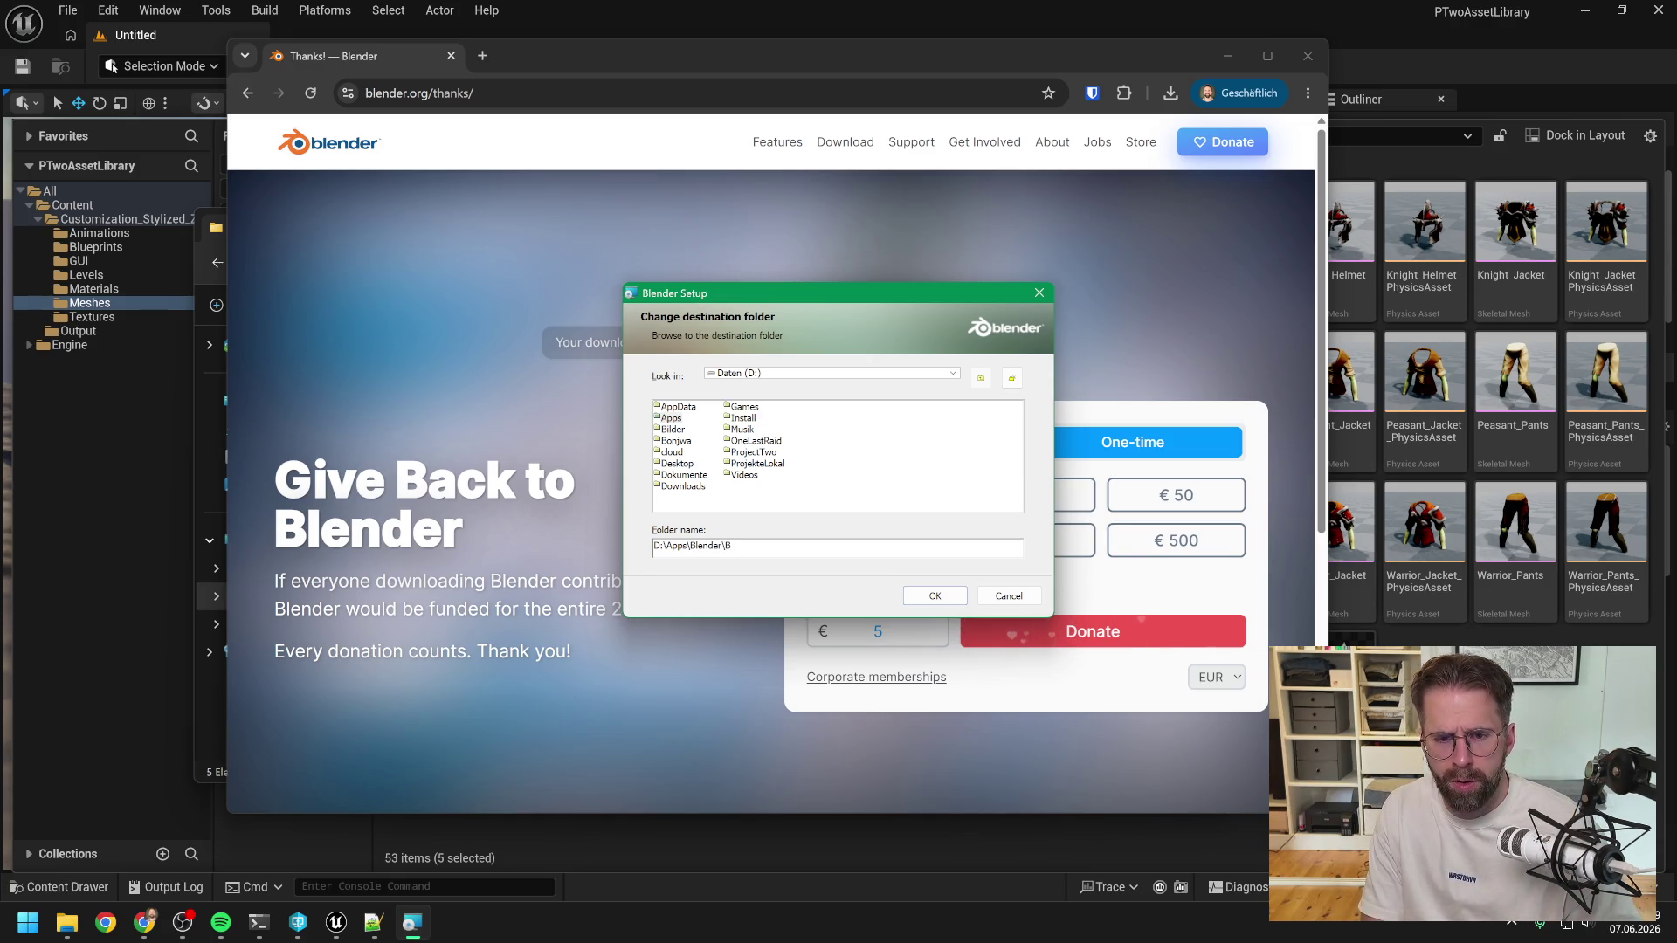
{"action": "type", "text": "ender"}
{"action": "key", "text": "BackSpace"}
{"action": "key", "text": "BackSpace"}
{"action": "key", "text": "BackSpace"}
{"action": "type", "text": "Blender 5.1"}
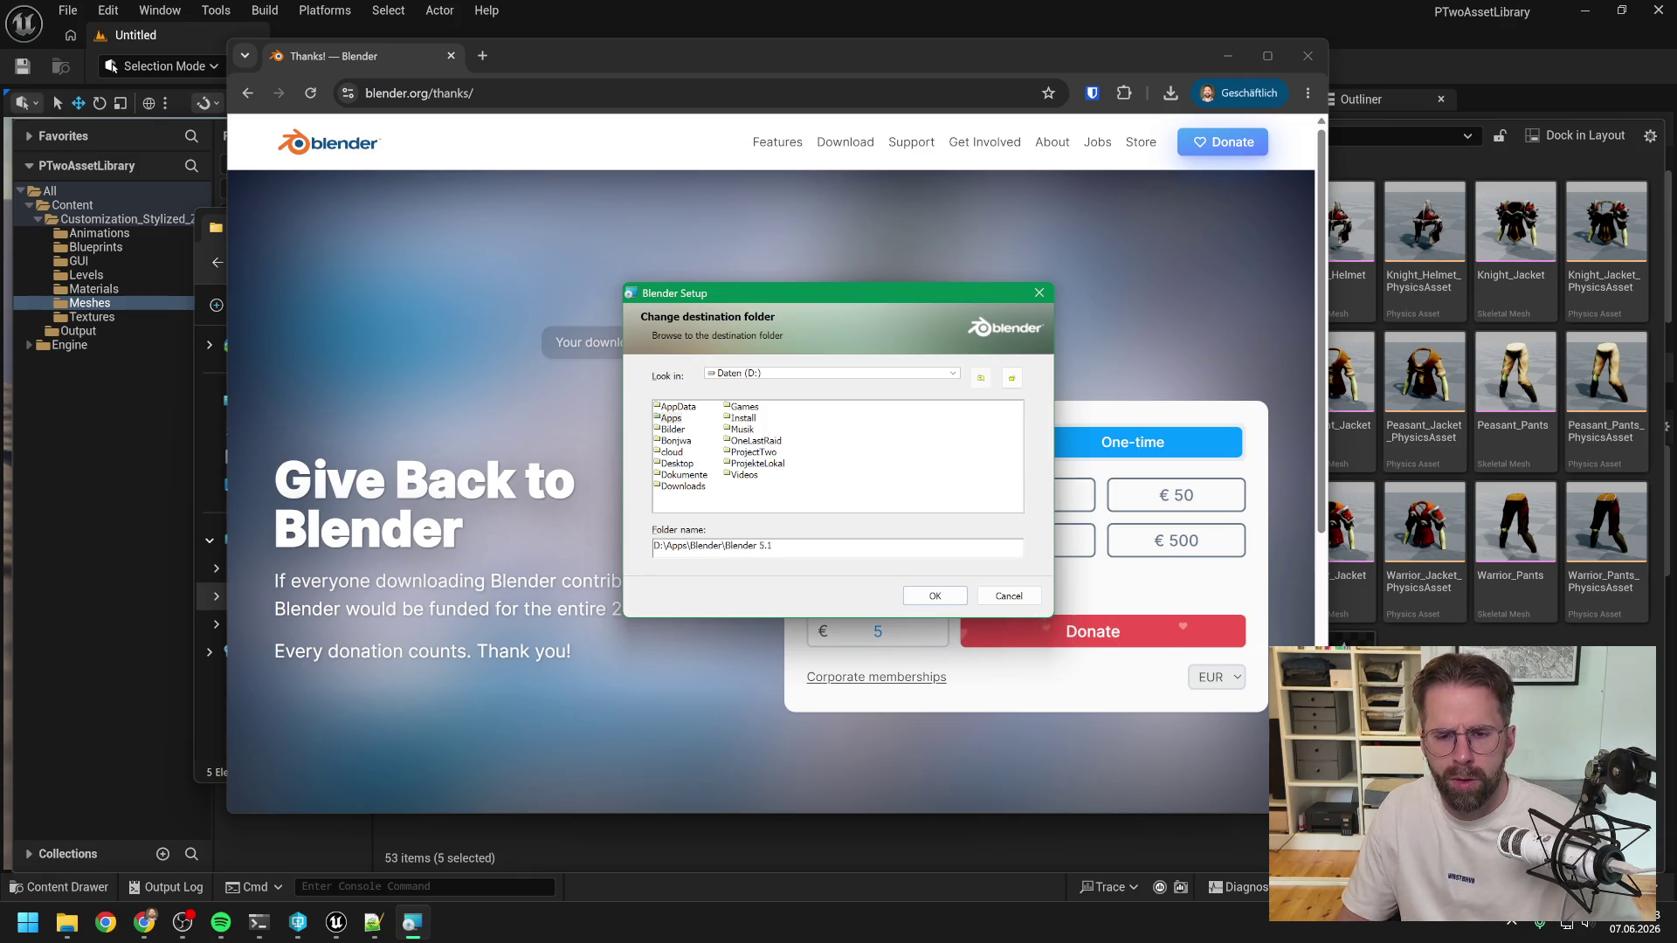
{"action": "left_click", "coordinate": [939, 601]}
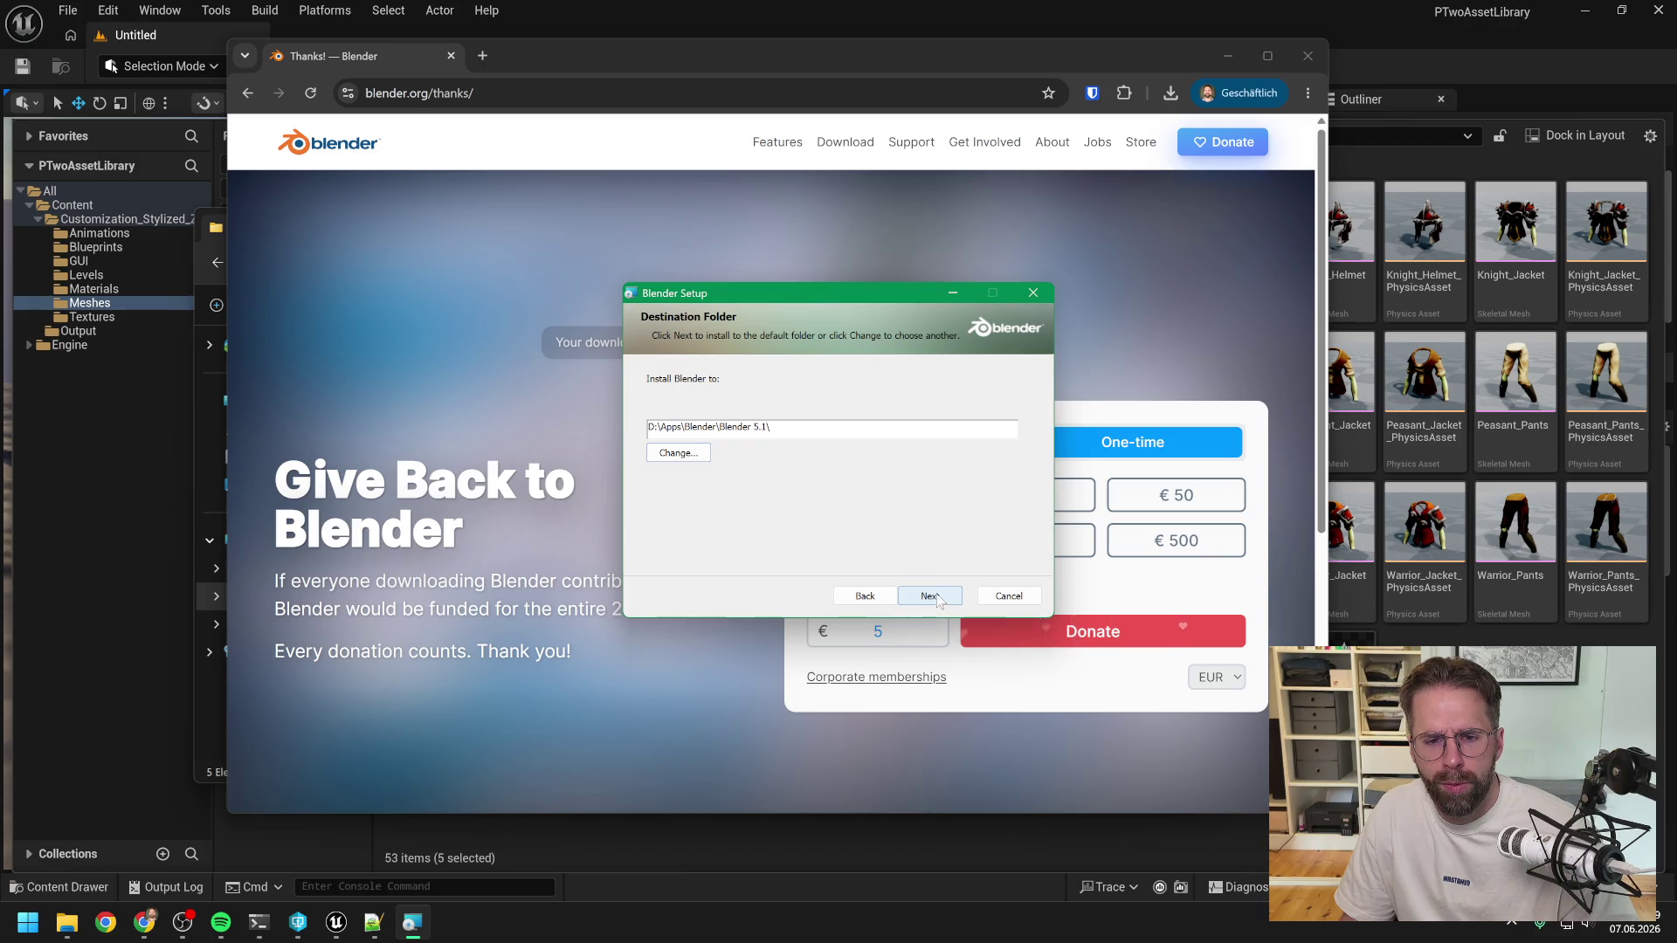
Install Blender and close the finished setup wizard.
{"action": "left_click", "coordinate": [932, 597]}
{"action": "left_click", "coordinate": [940, 599]}
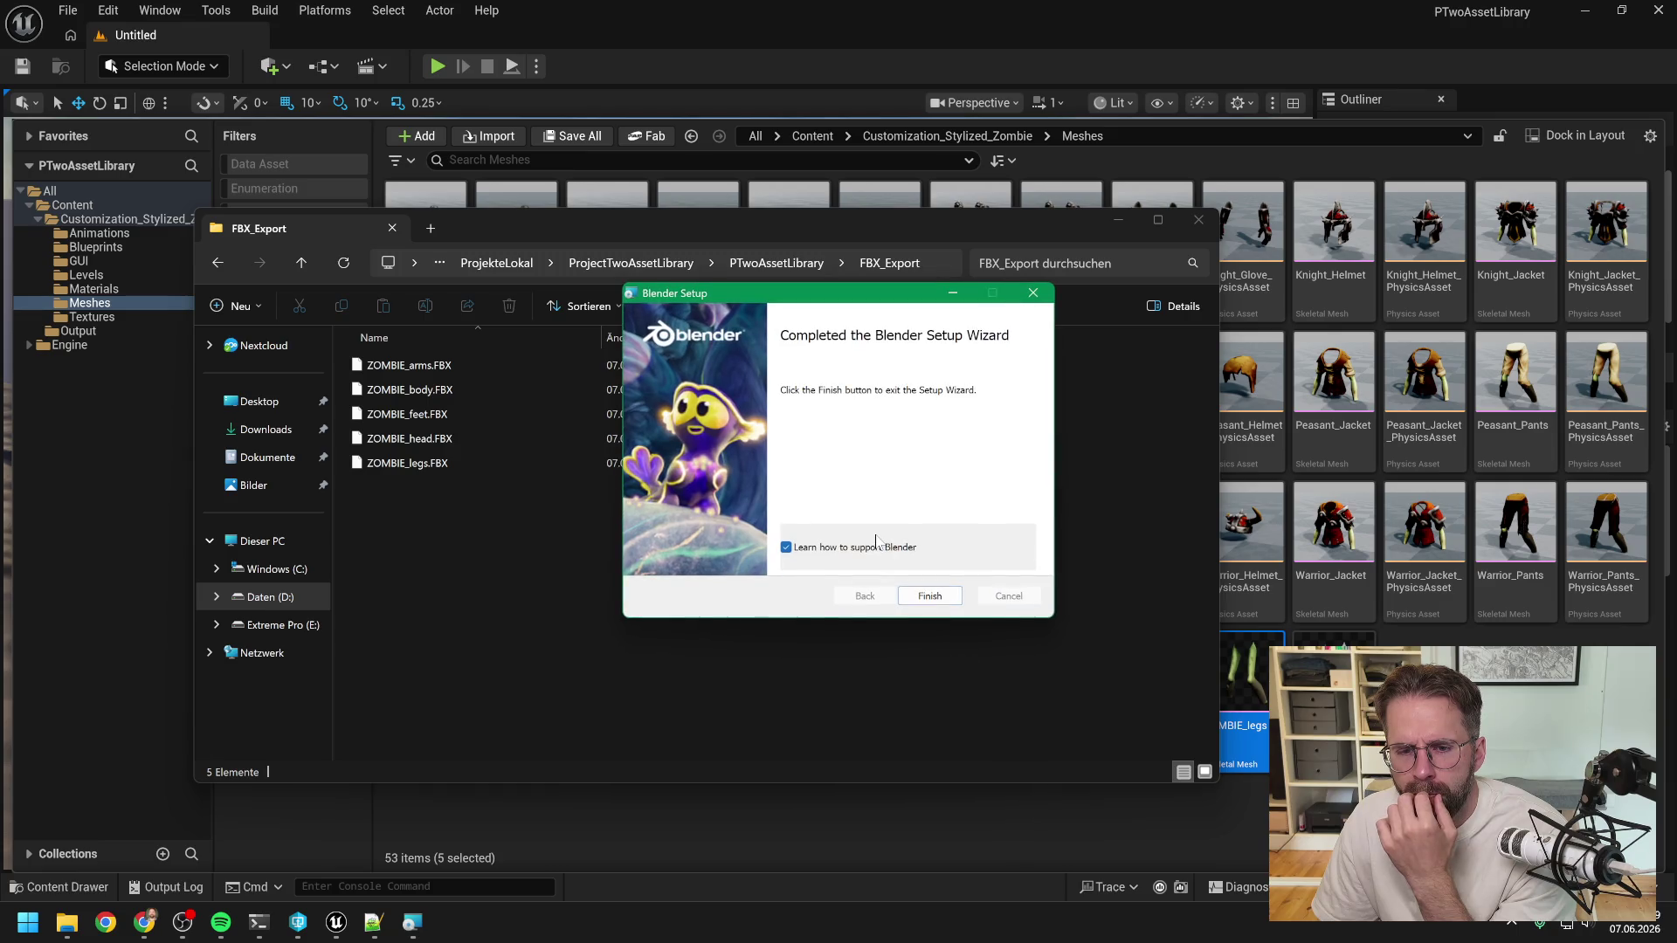
{"action": "left_click", "coordinate": [930, 596]}
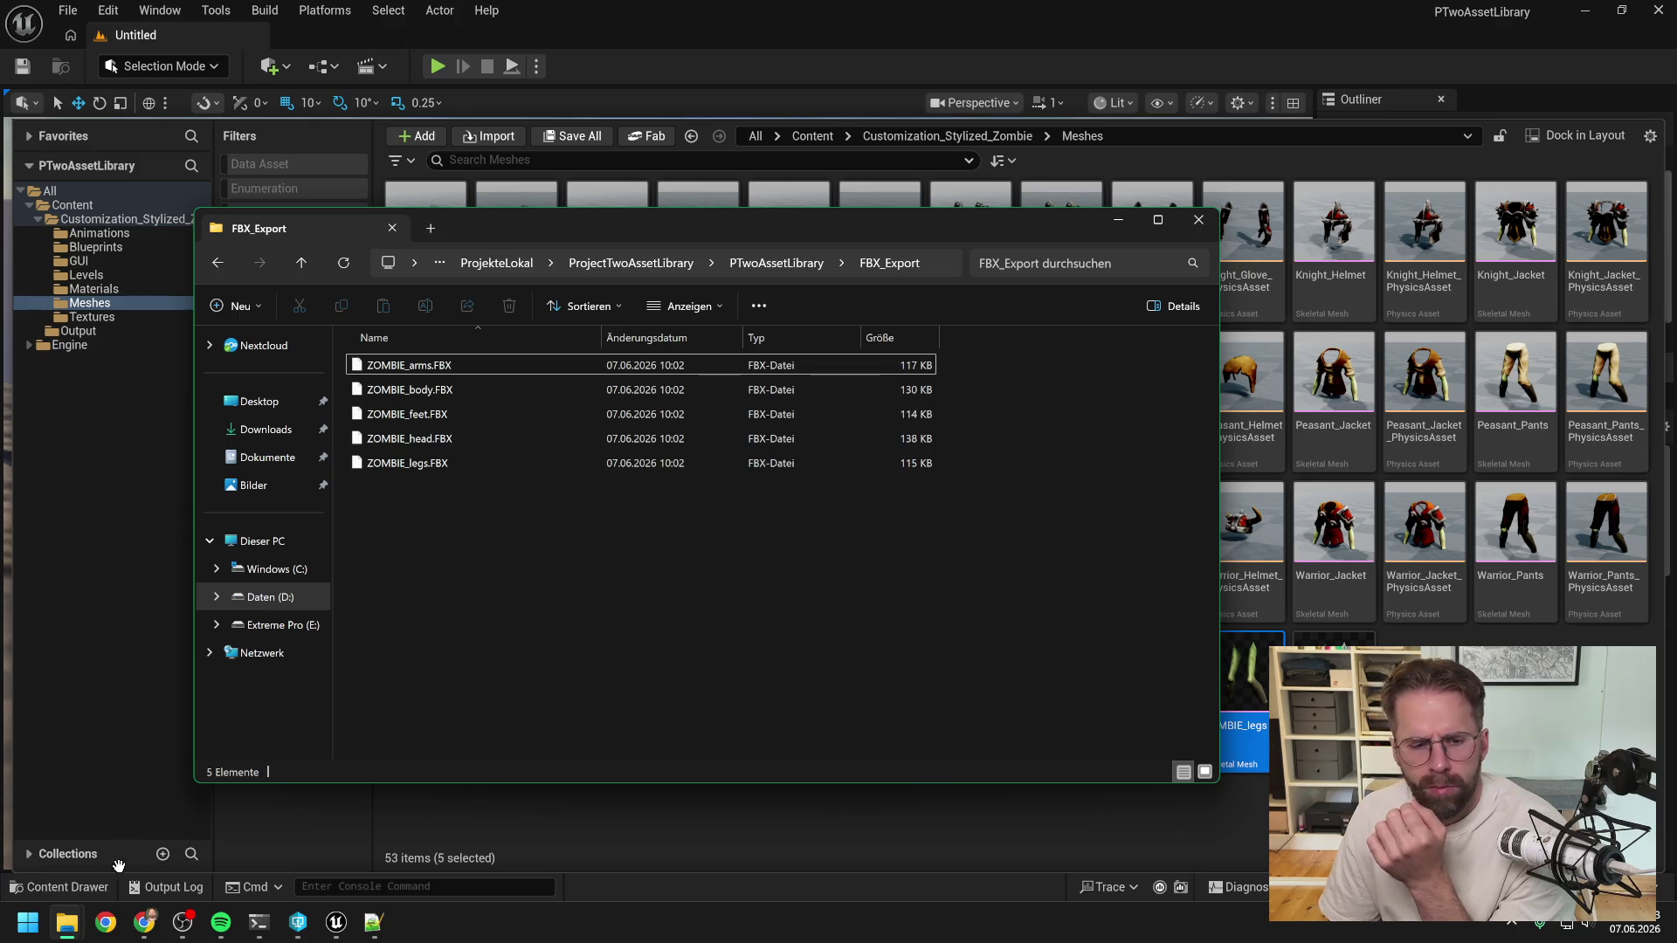
Launch Blender 5.1 via Start search 'blen', accept Quick Setup, and create a General file.
{"action": "left_click", "coordinate": [24, 933]}
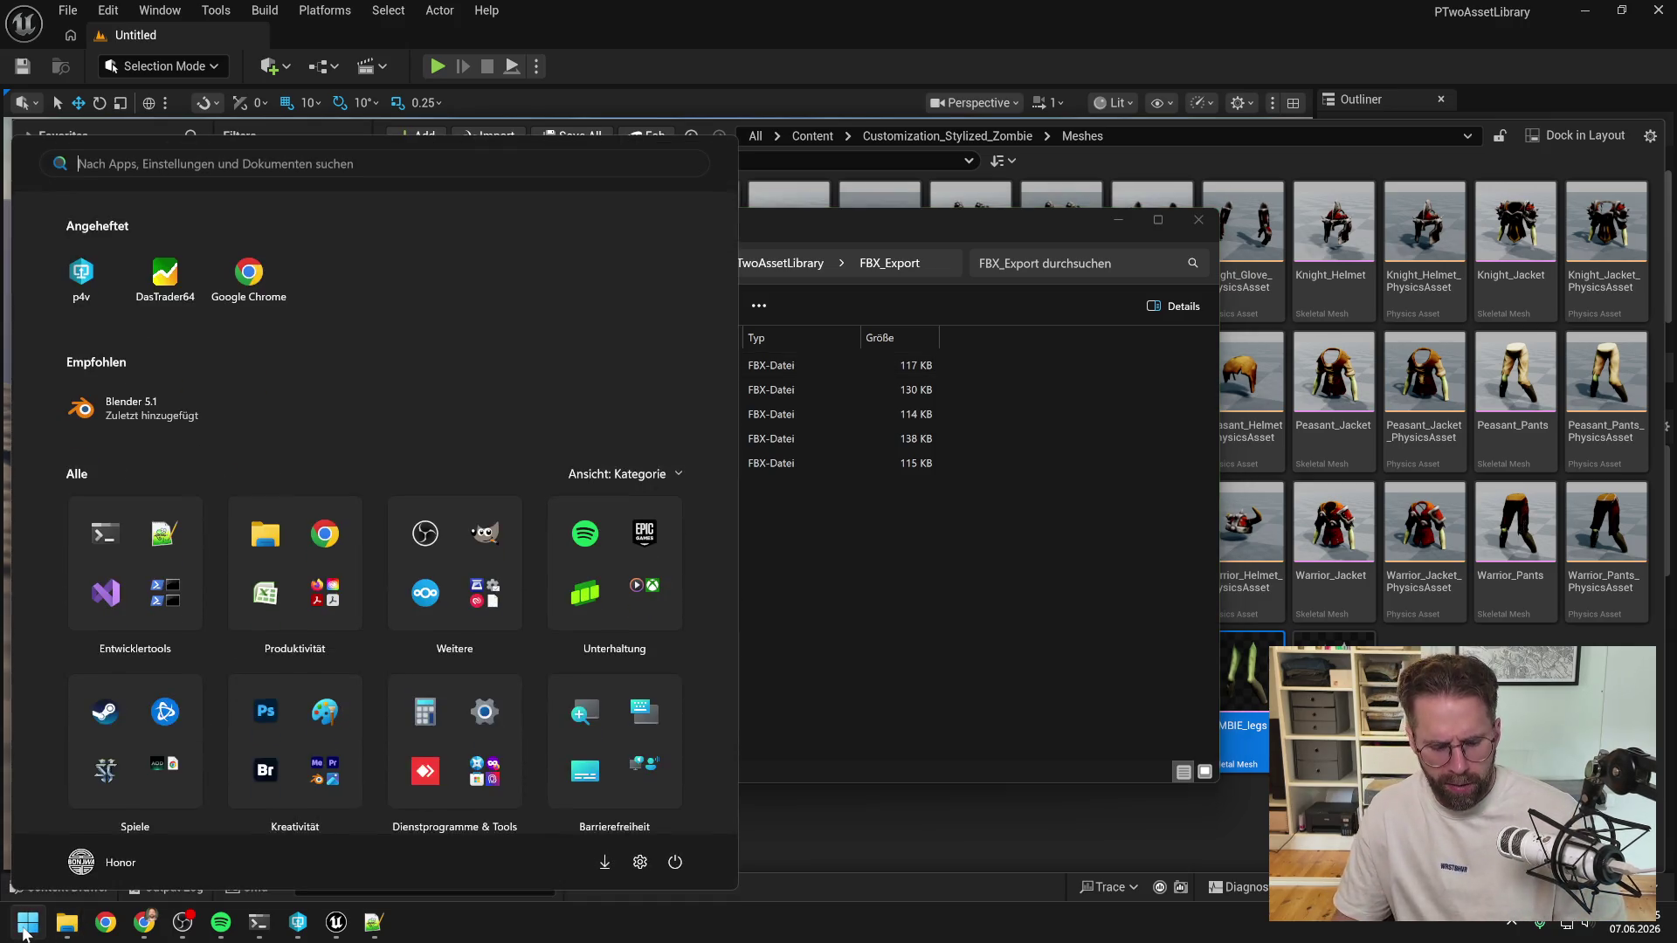
{"action": "type", "text": "blen"}
{"action": "key", "text": "Return"}
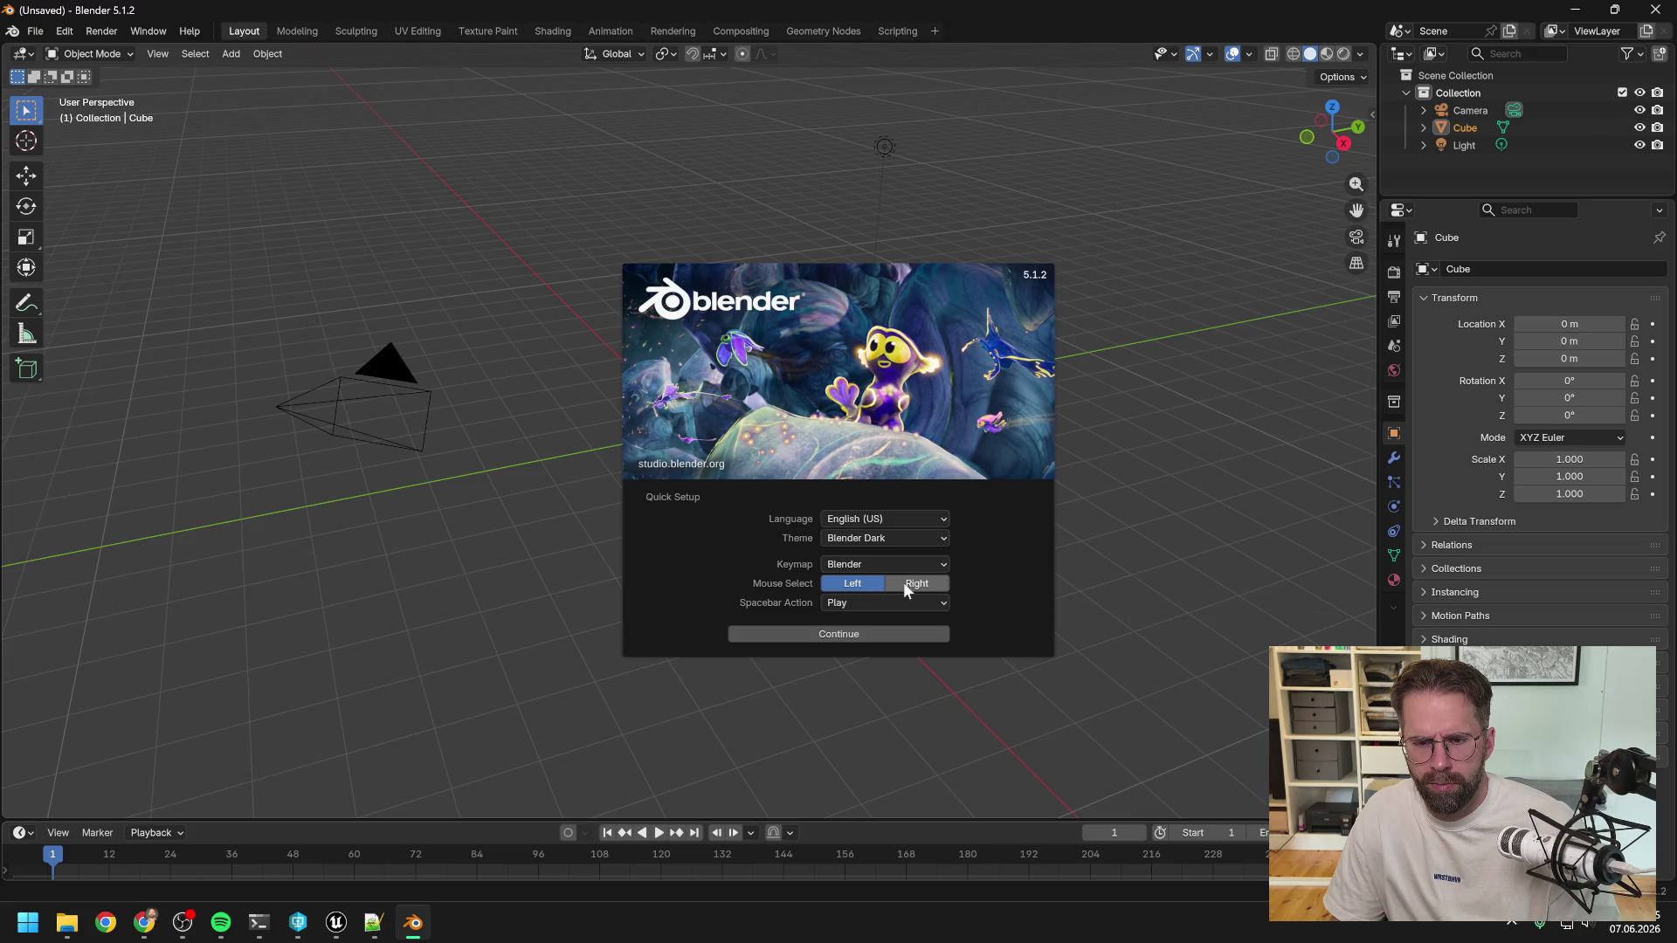
{"action": "left_click", "coordinate": [829, 635]}
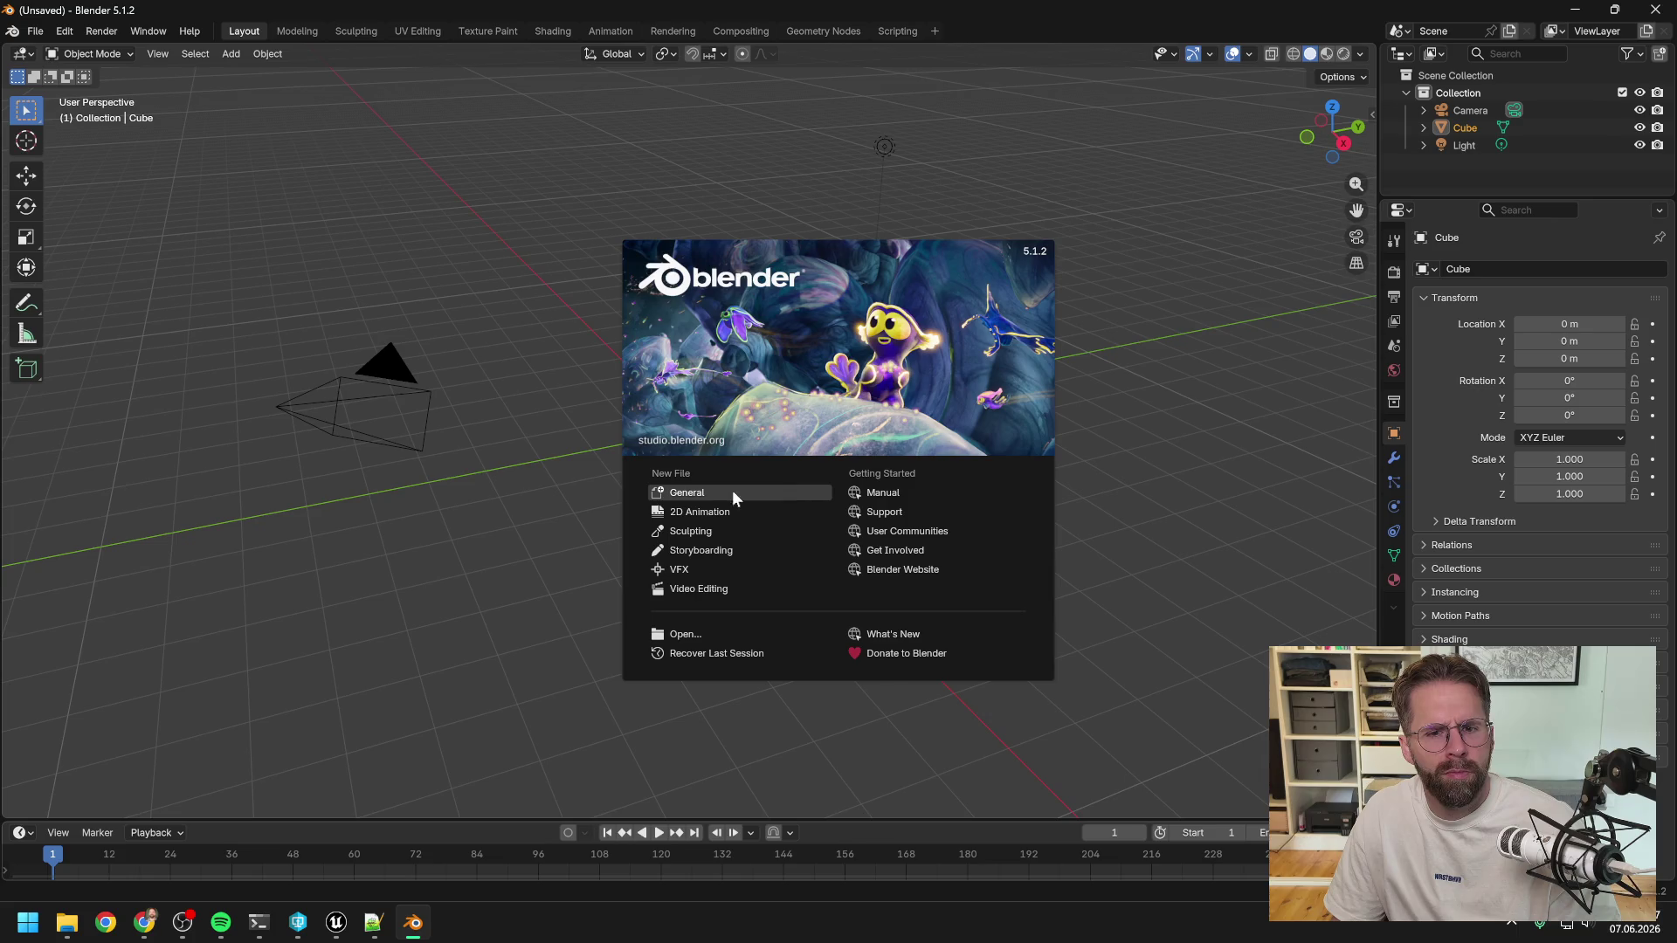
{"action": "left_click", "coordinate": [683, 492]}
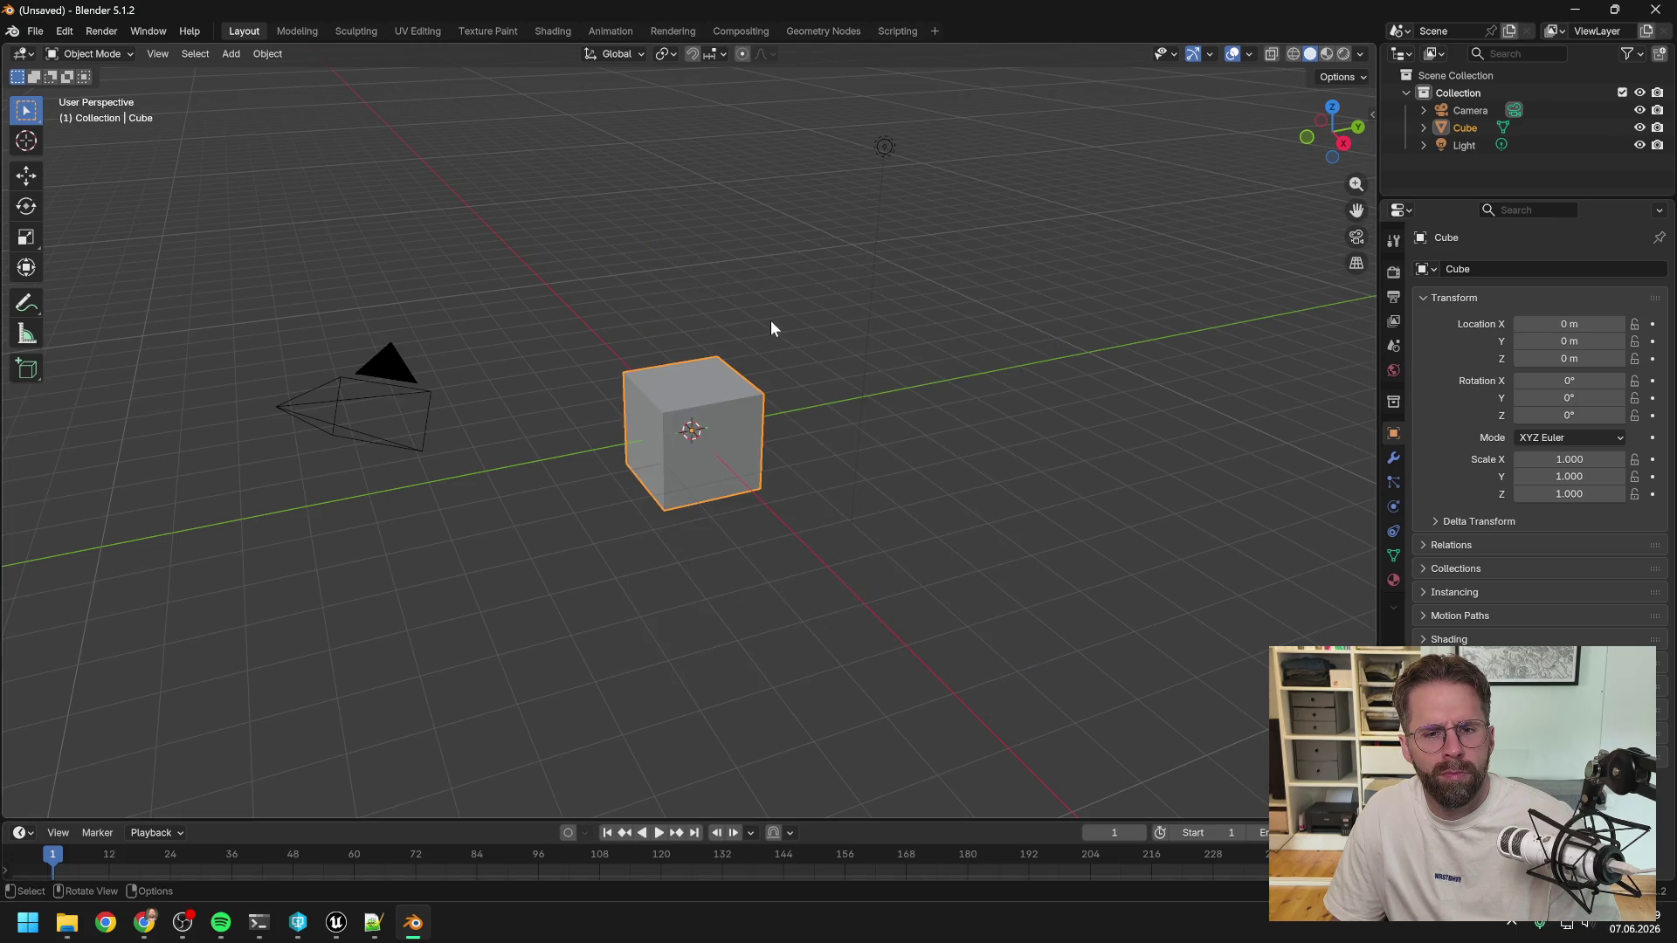
Deselect the default cube and orbit the view around it.
{"action": "left_click", "coordinate": [726, 331]}
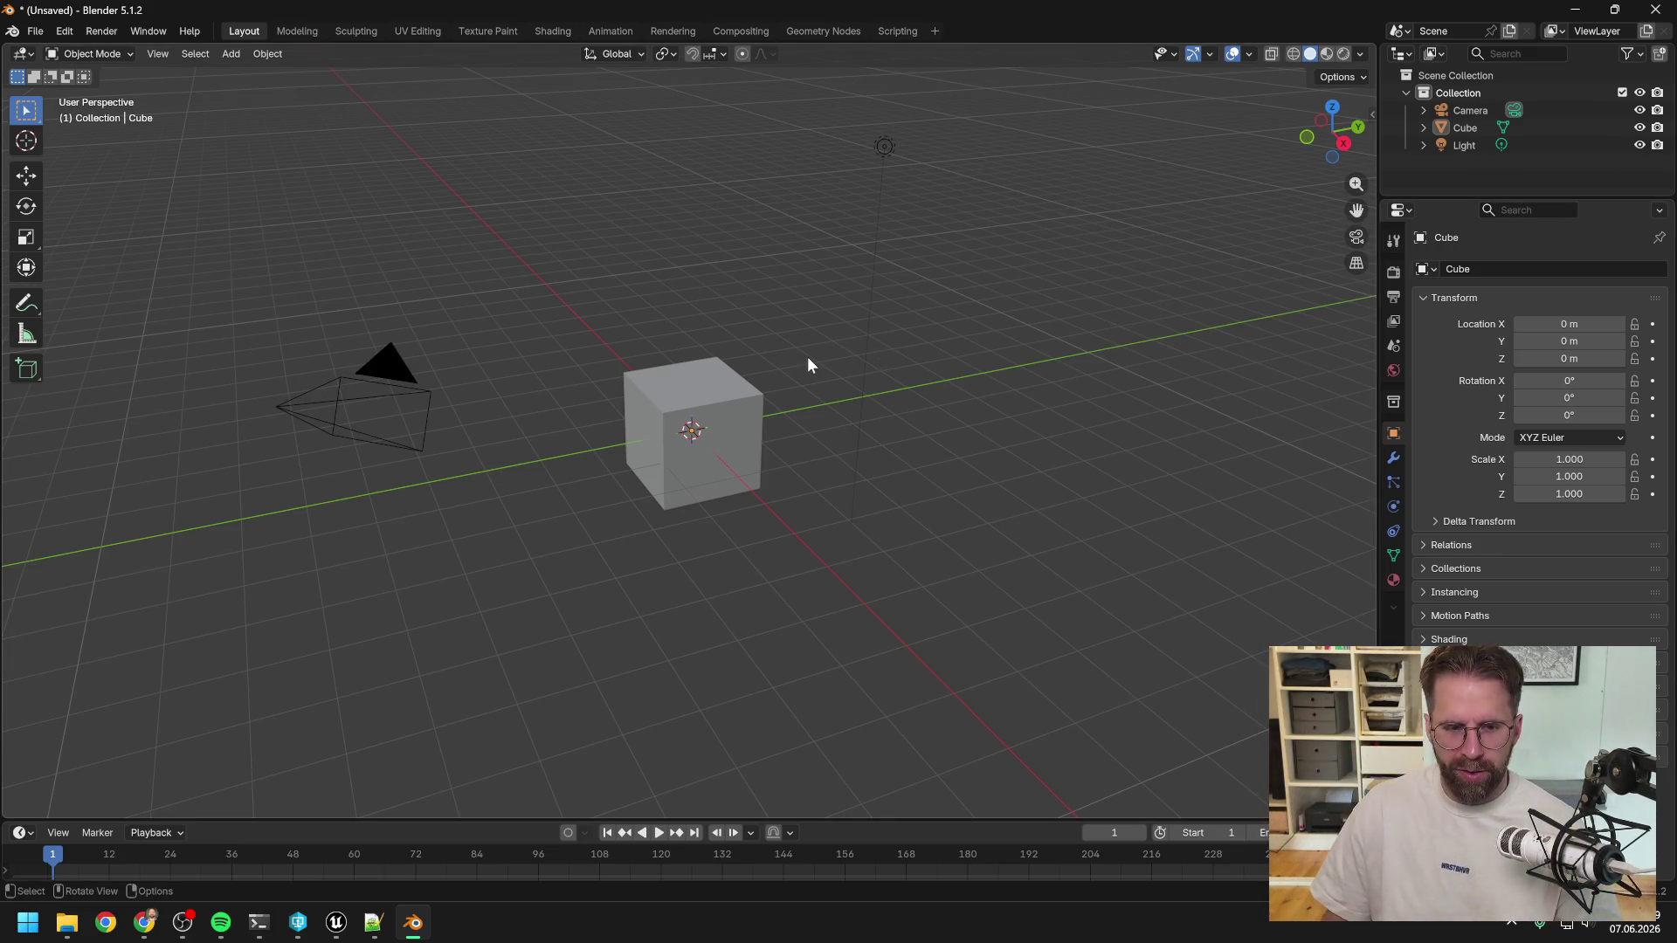
{"action": "mouse_move", "coordinate": [784, 382]}
{"action": "middle_mouse_down"}
{"action": "mouse_move", "coordinate": [891, 371]}
{"action": "mouse_move", "coordinate": [814, 383]}
{"action": "middle_mouse_up"}
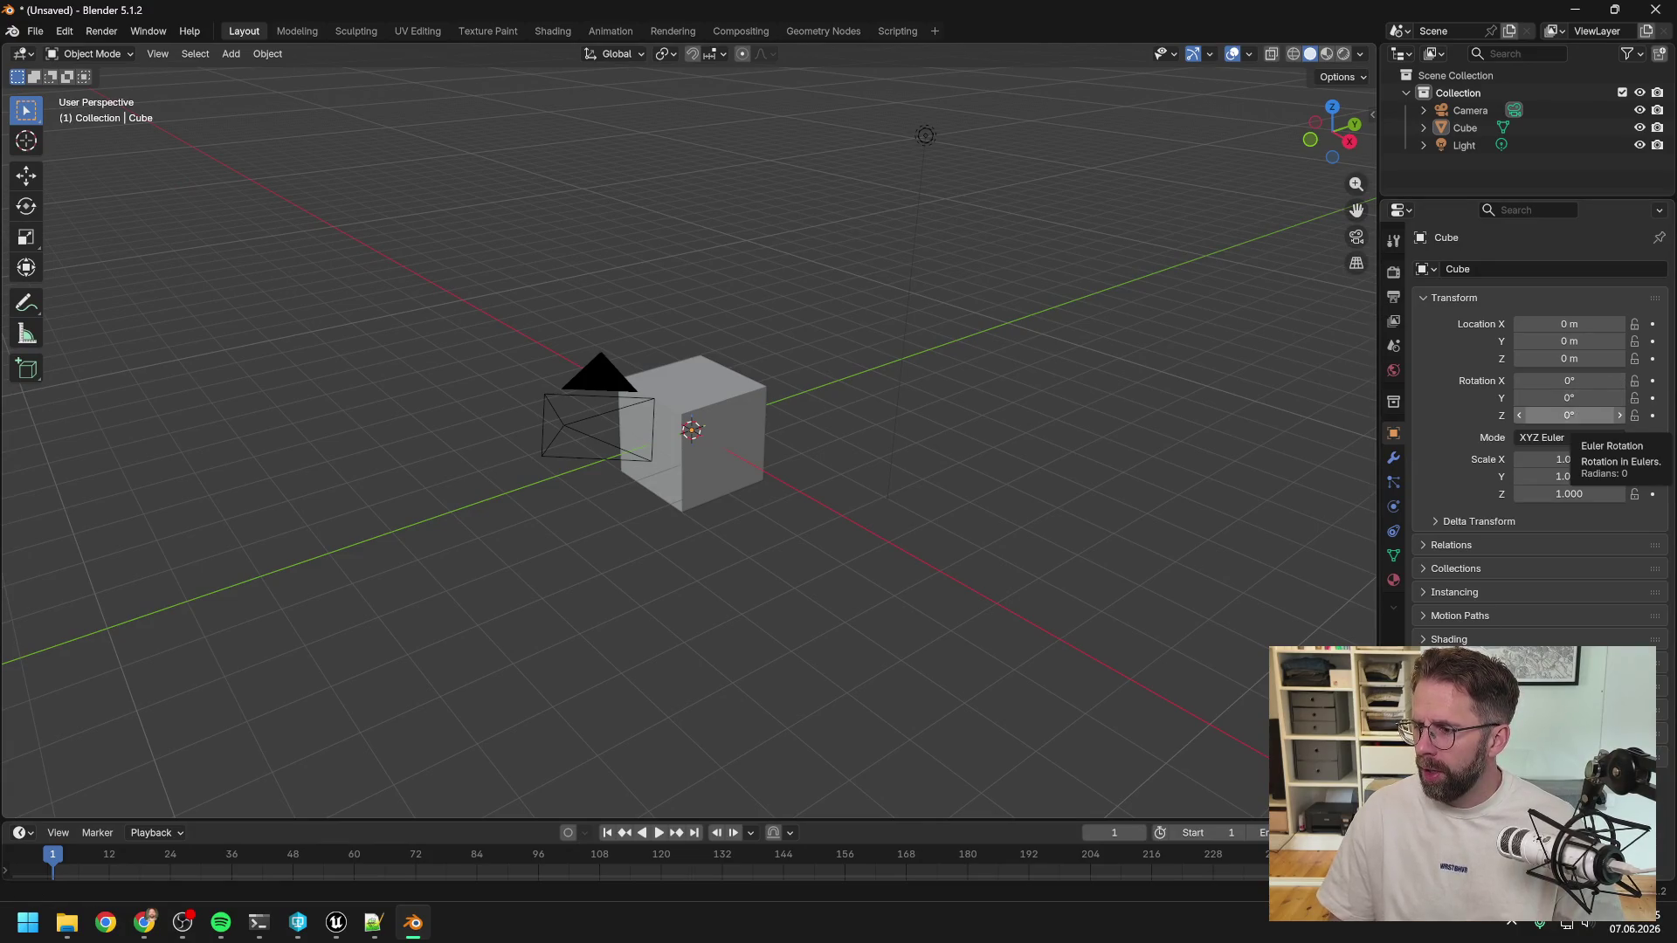
{"action": "key", "text": "alt+Tab"}
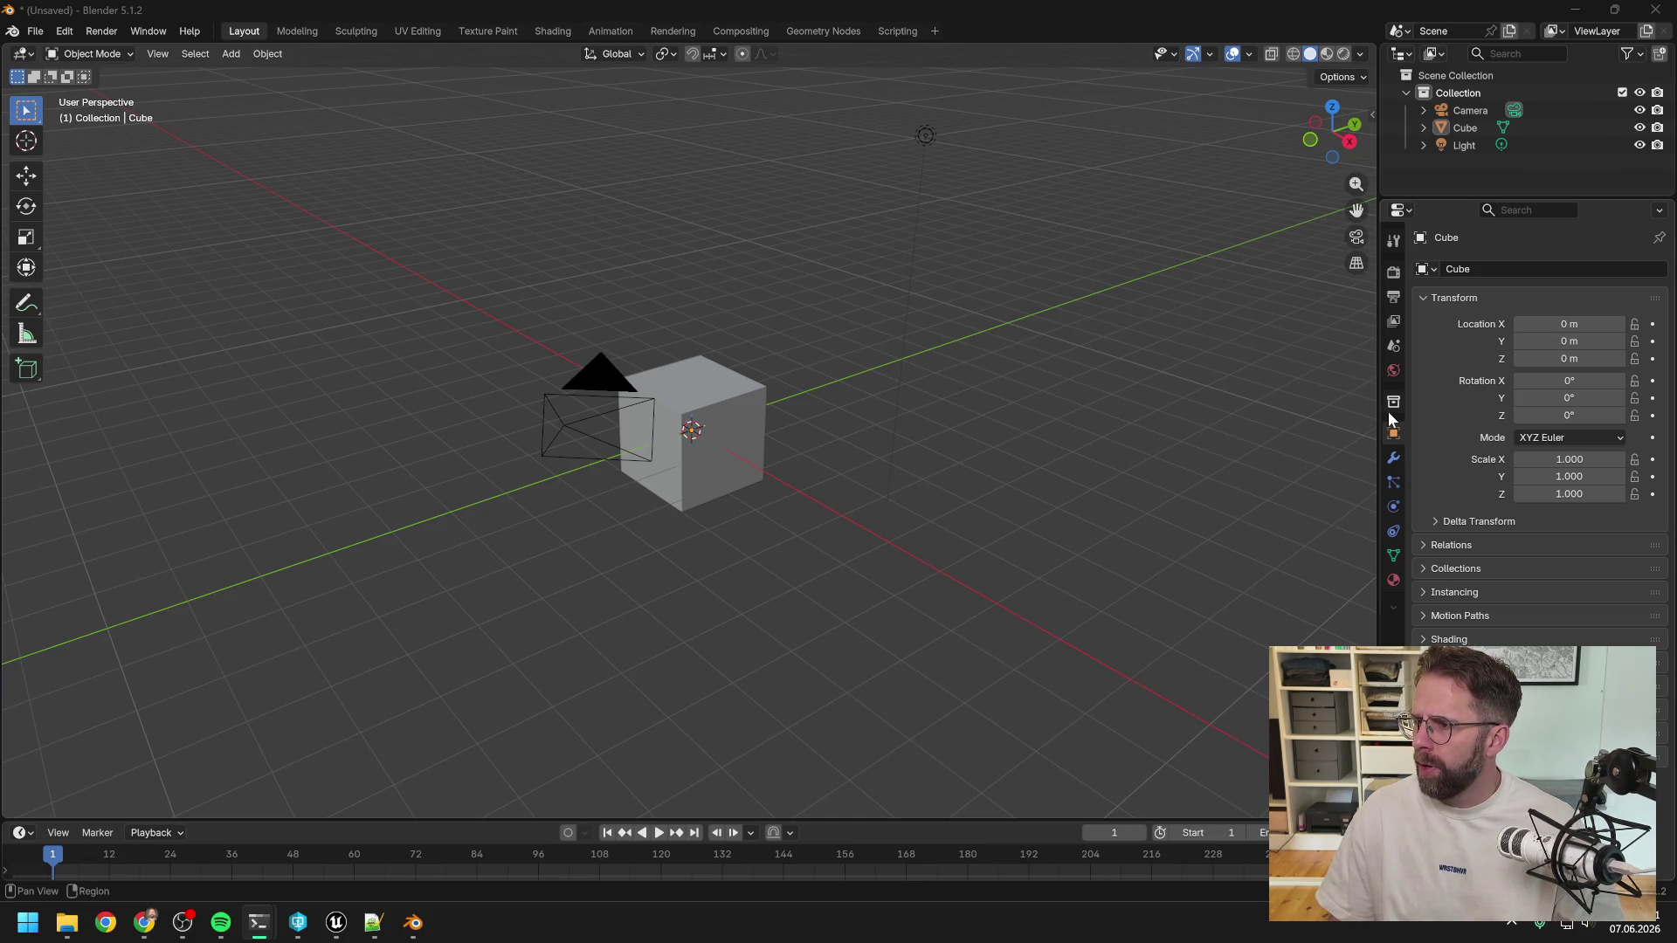
Open File > Import to show the list of import formats.
{"action": "left_click", "coordinate": [65, 32]}
{"action": "left_click", "coordinate": [62, 36]}
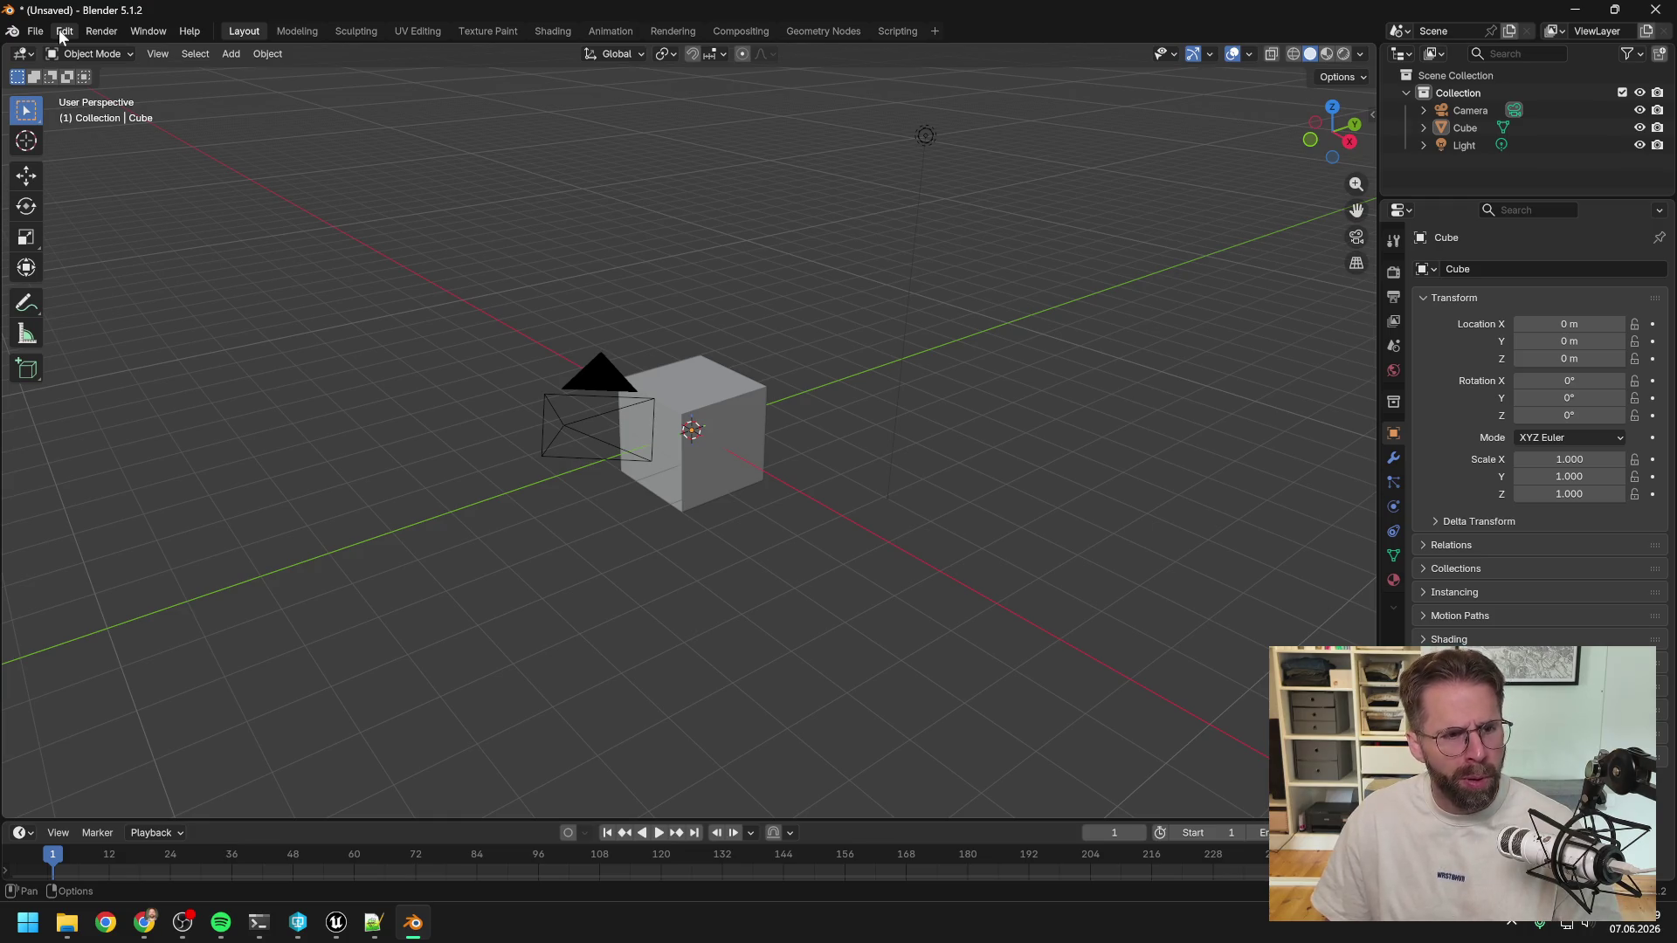
{"action": "left_click", "coordinate": [40, 31]}
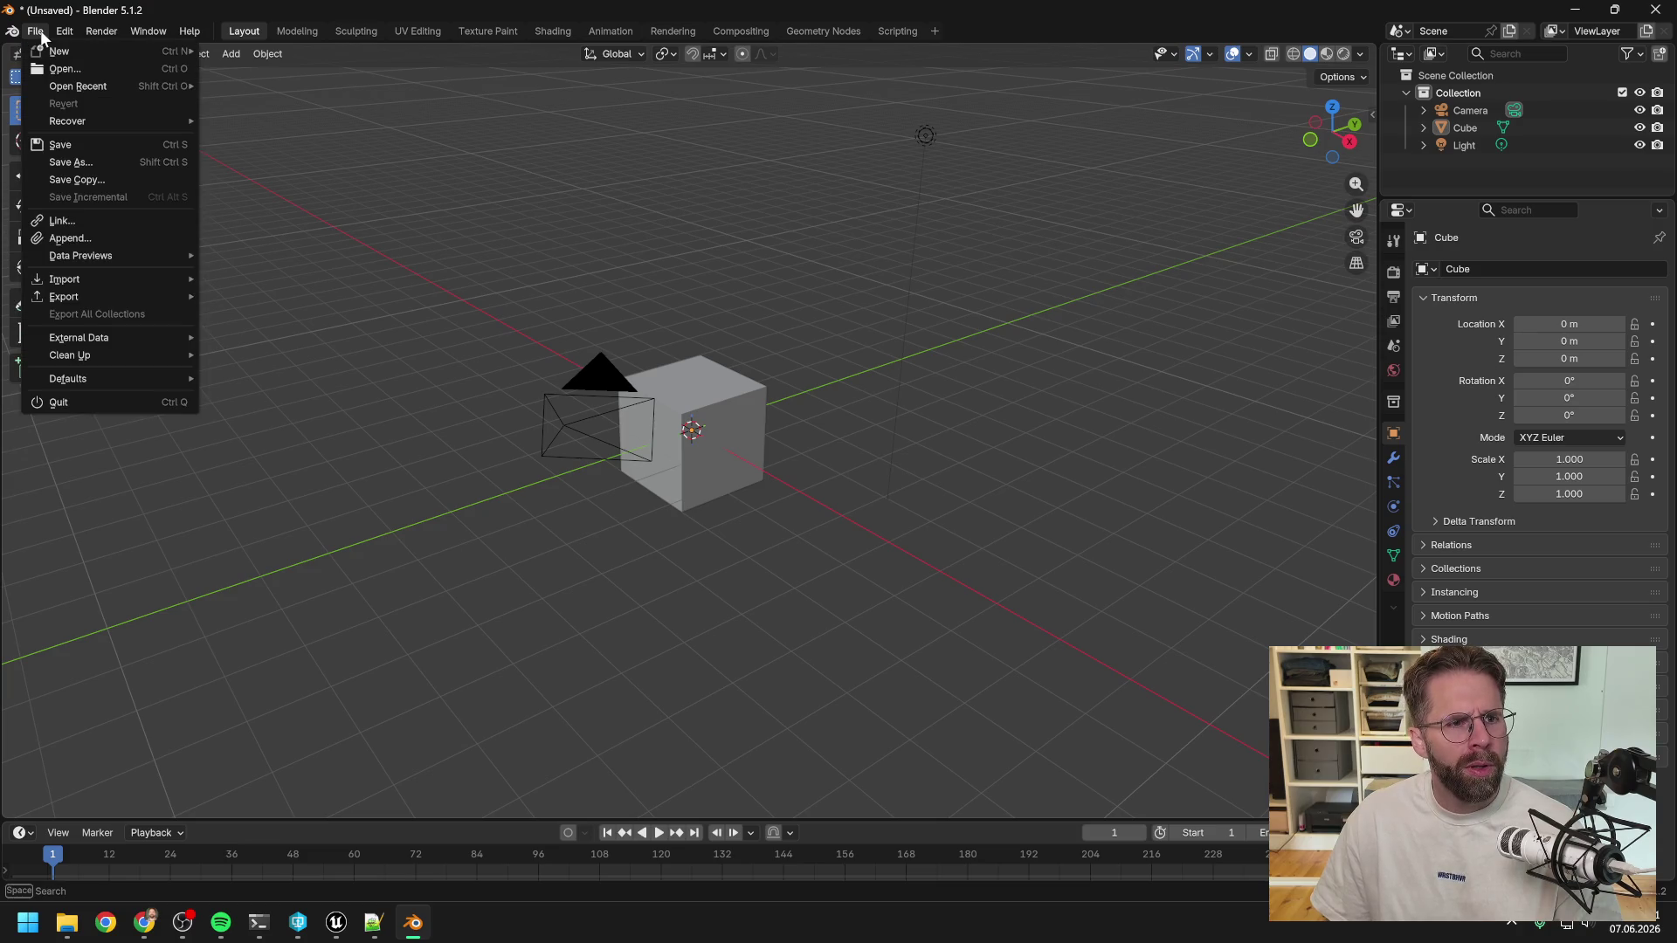
{"action": "mouse_move", "coordinate": [83, 271]}
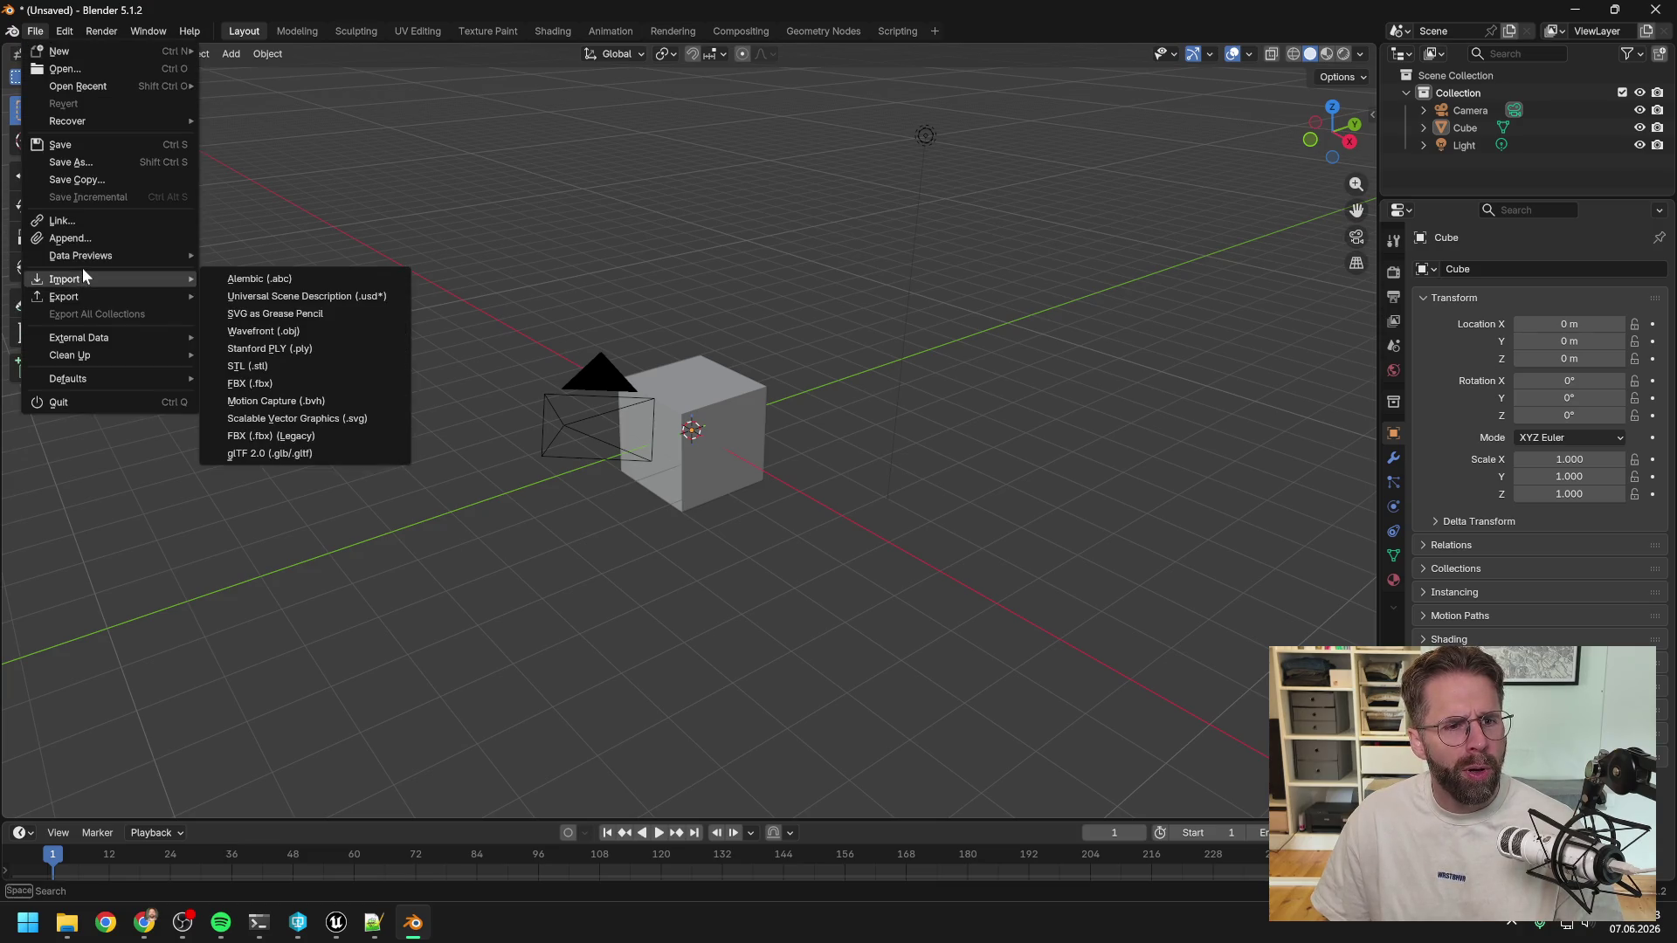
Choose FBX import and browse to D:\ProjekteLokal\ProjectTwoAssetLibrary\PTwoAssetLibrary\FBX_Export.
{"action": "left_click", "coordinate": [262, 384]}
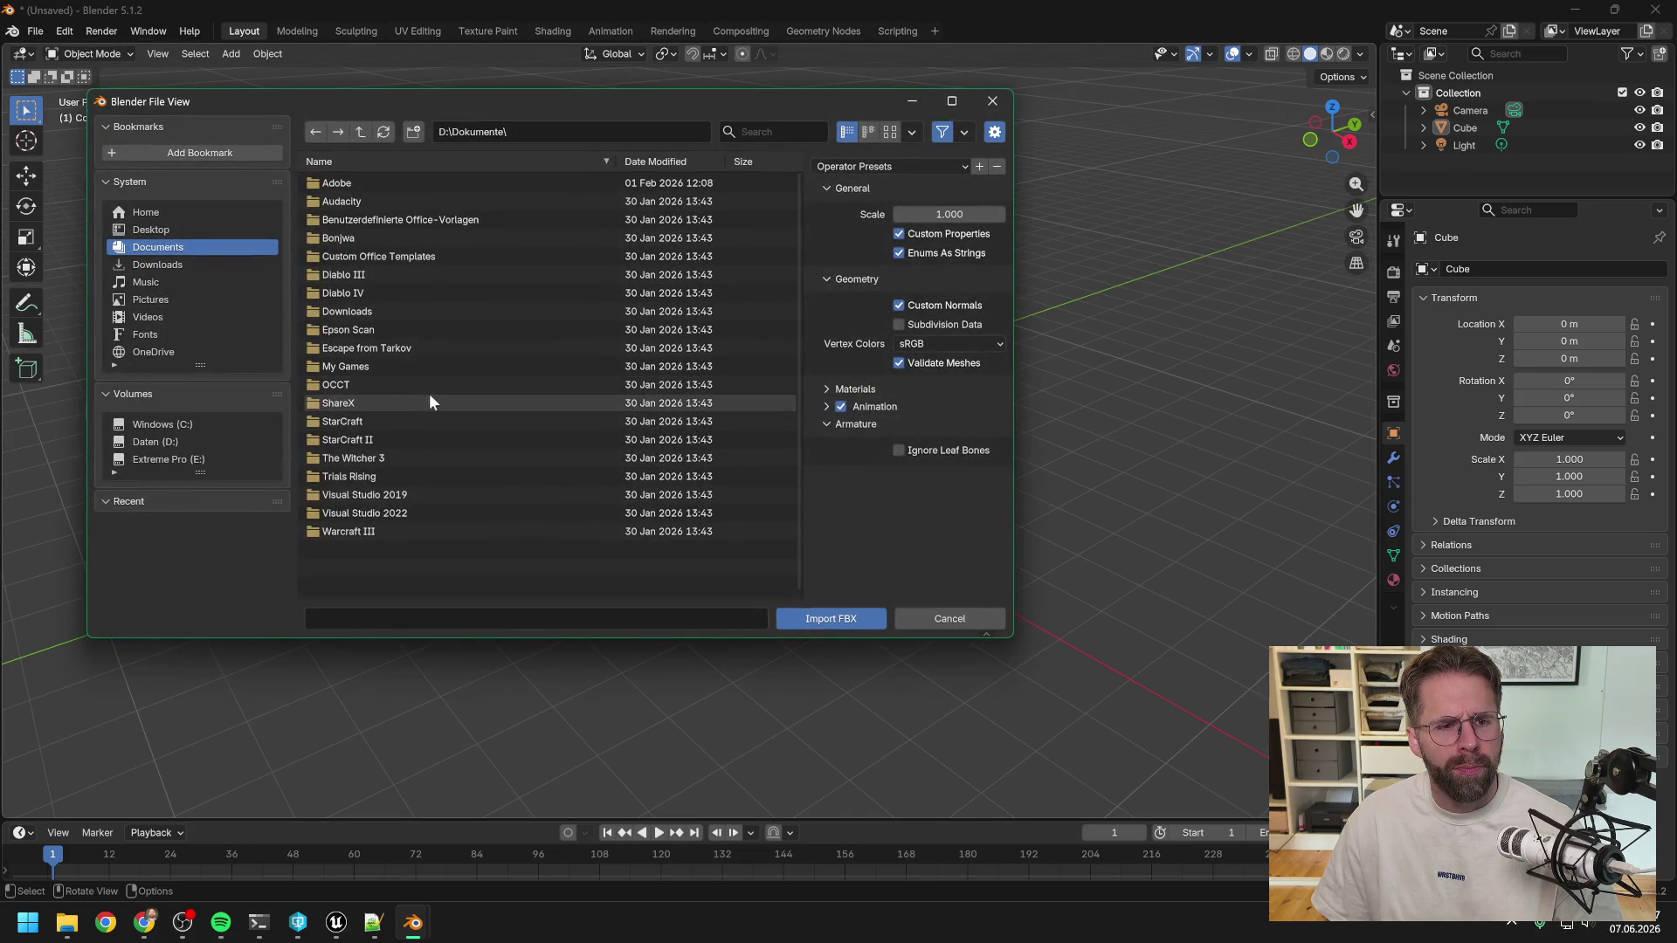
{"action": "left_click", "coordinate": [169, 441]}
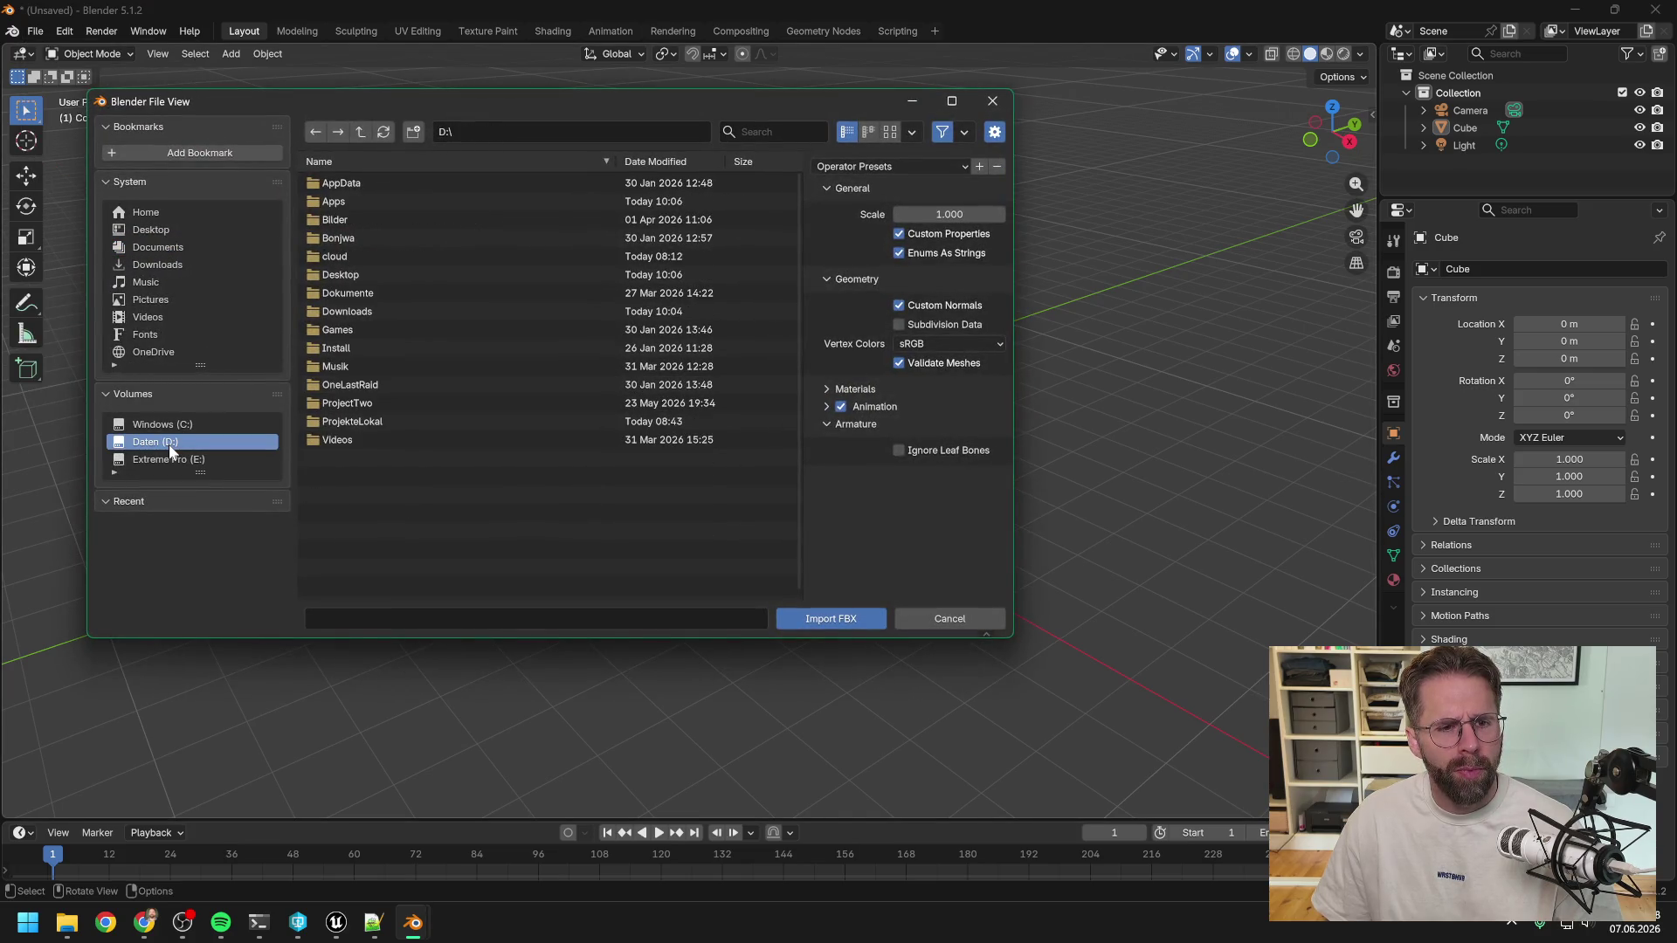
{"action": "double_click", "coordinate": [360, 423]}
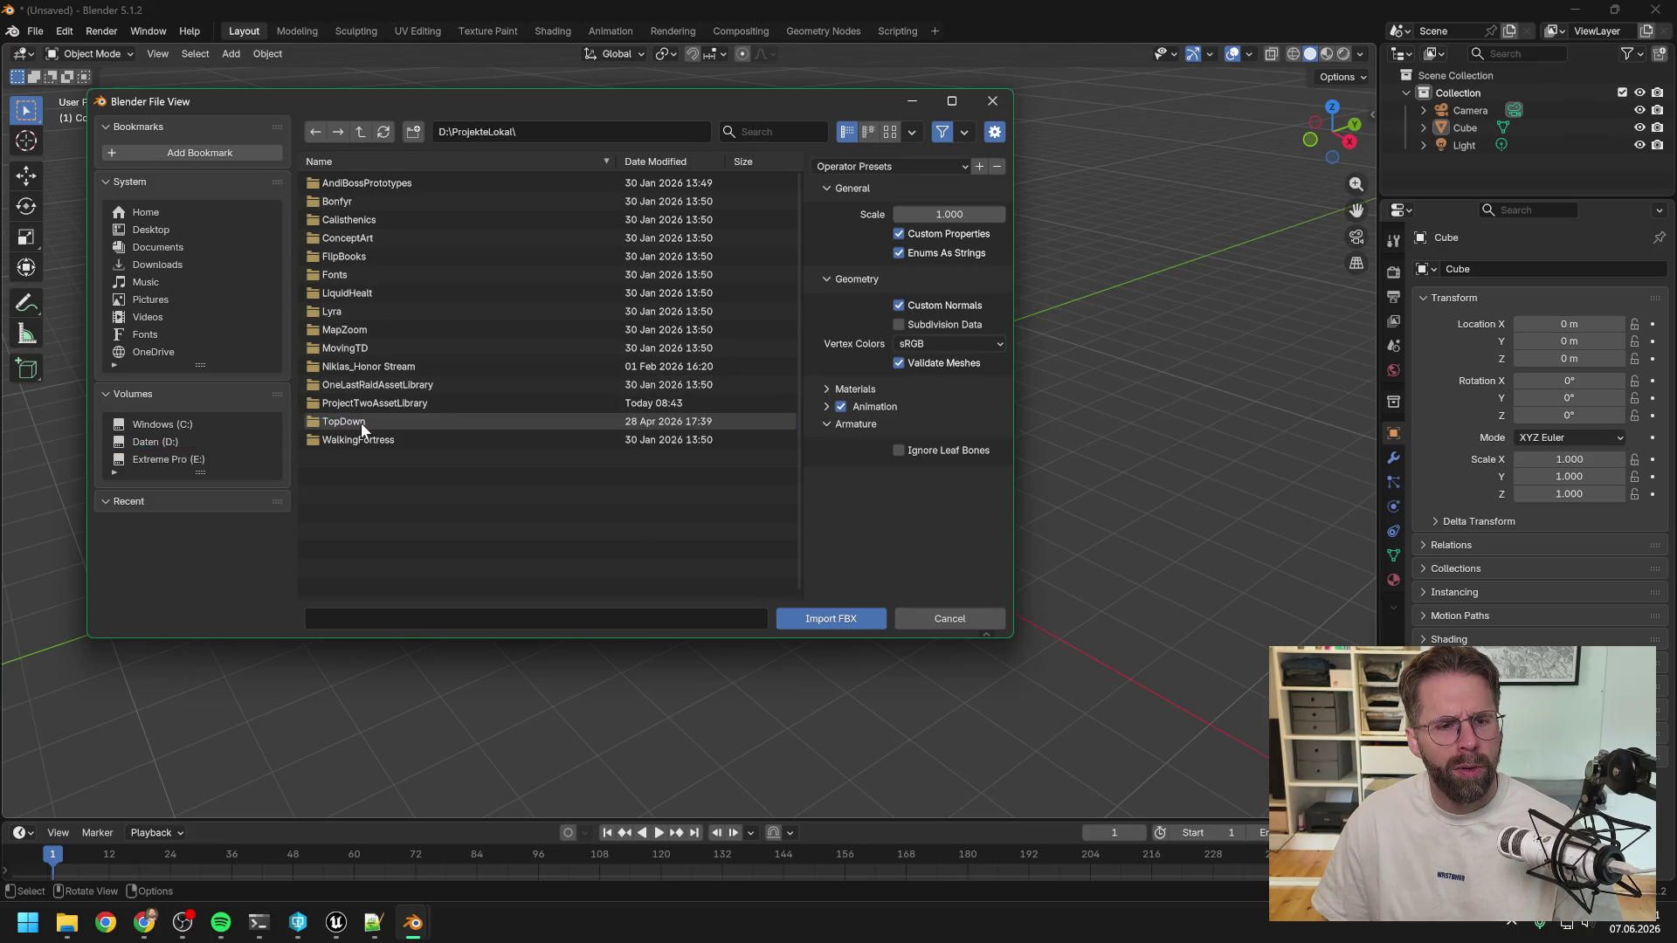
{"action": "double_click", "coordinate": [366, 400]}
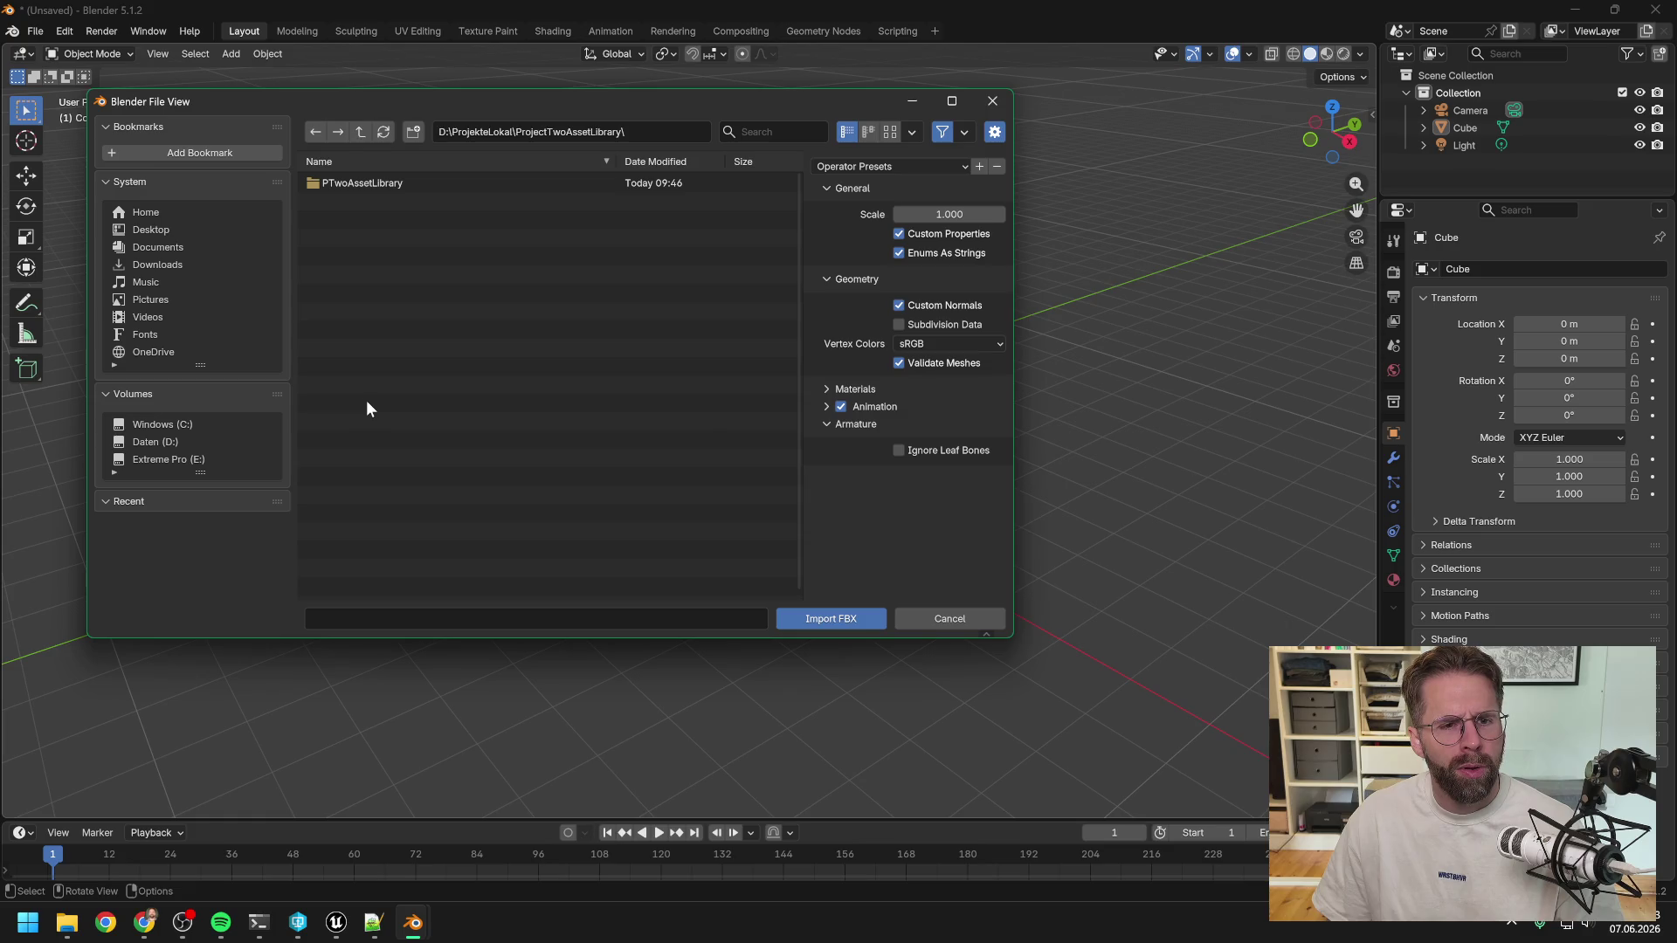
{"action": "double_click", "coordinate": [339, 185]}
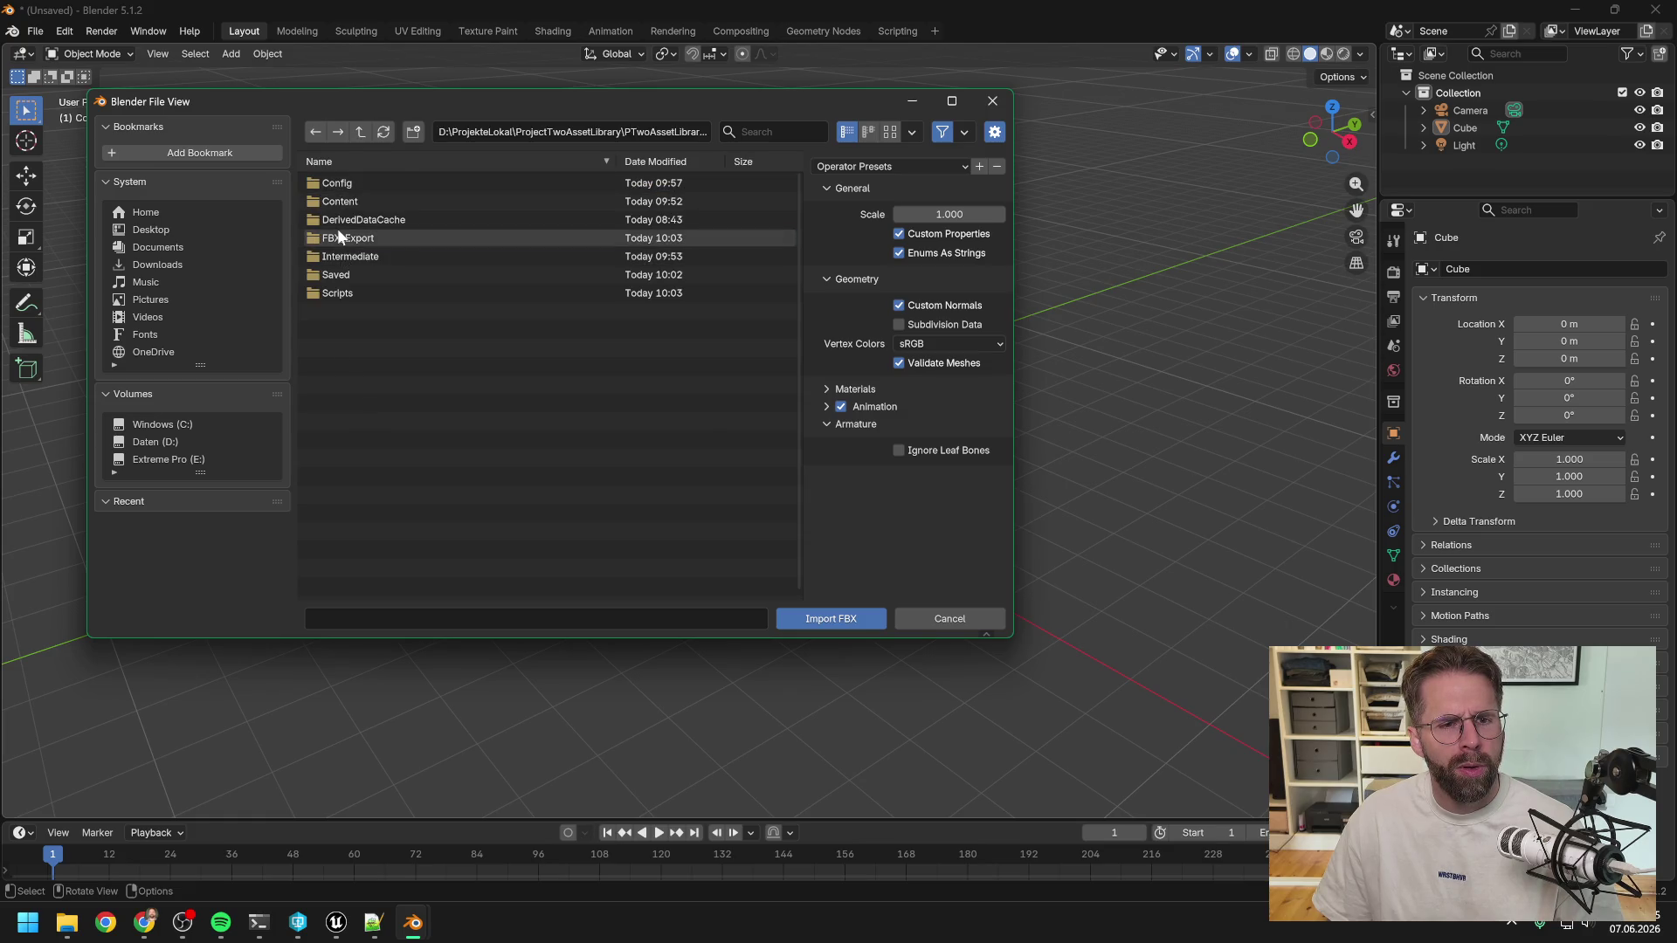
{"action": "double_click", "coordinate": [339, 236]}
Select the five files from ZOMBIE_arms.FBX through ZOMBIE_legs.FBX and import them.
{"action": "left_click", "coordinate": [351, 182]}
{"action": "left_click", "coordinate": [365, 250], "text": "shift"}
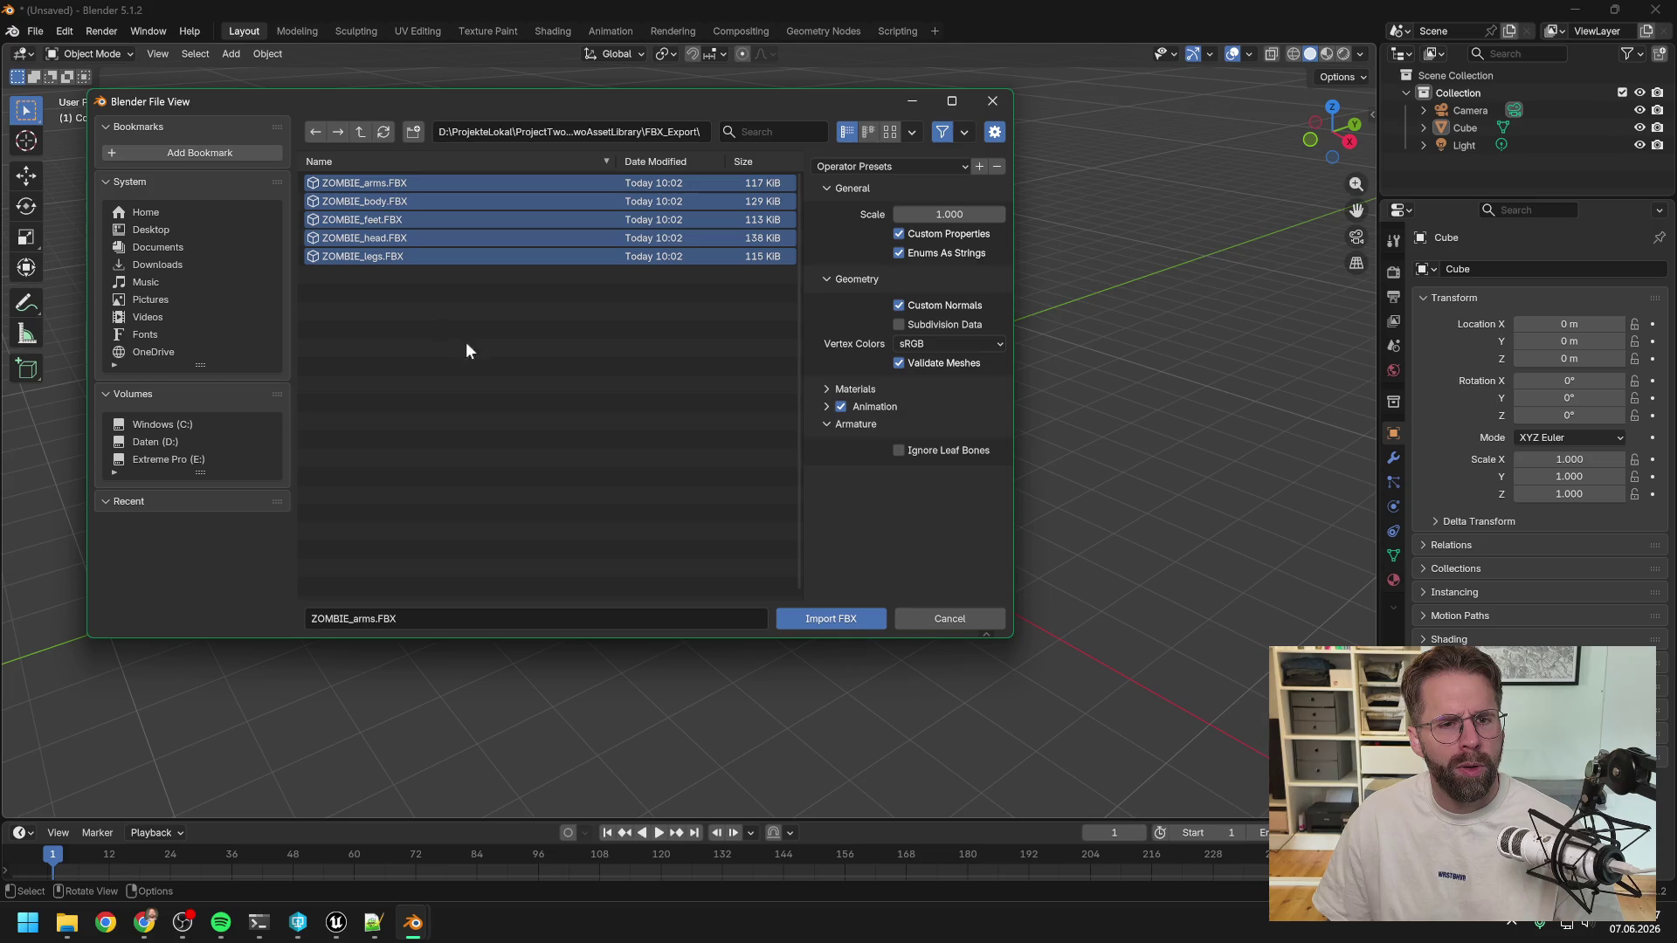
{"action": "left_click", "coordinate": [840, 620]}
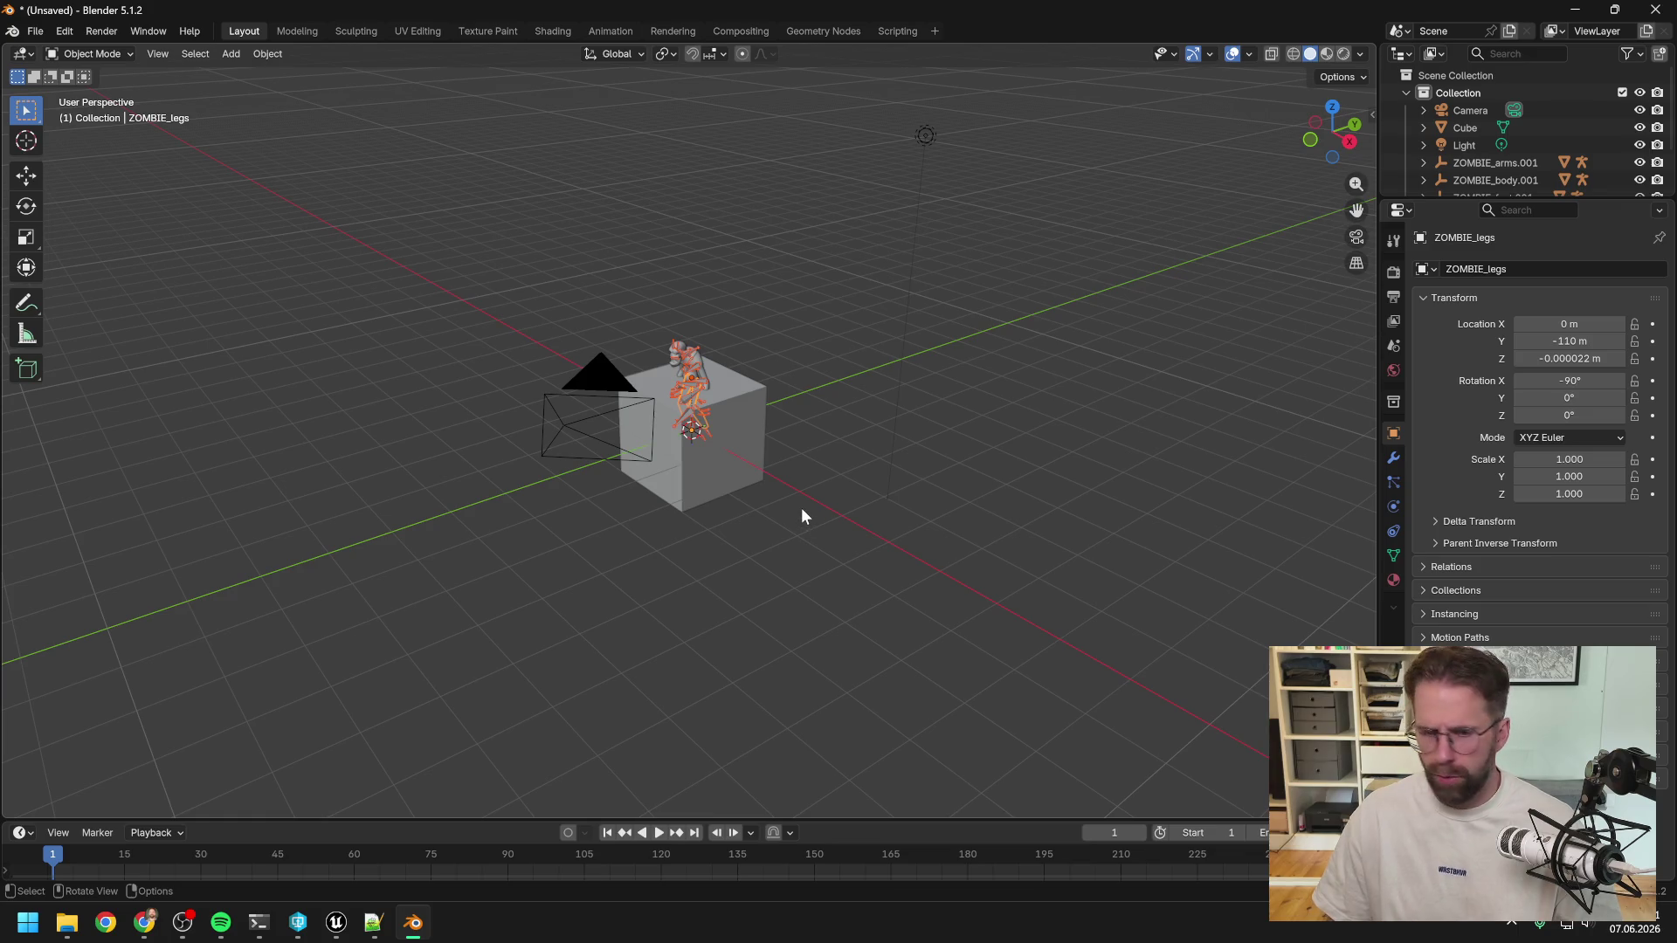
Try joining with Ctrl+J, then widen the side panels to enlarge the Outliner.
{"action": "key", "text": "ctrl+j"}
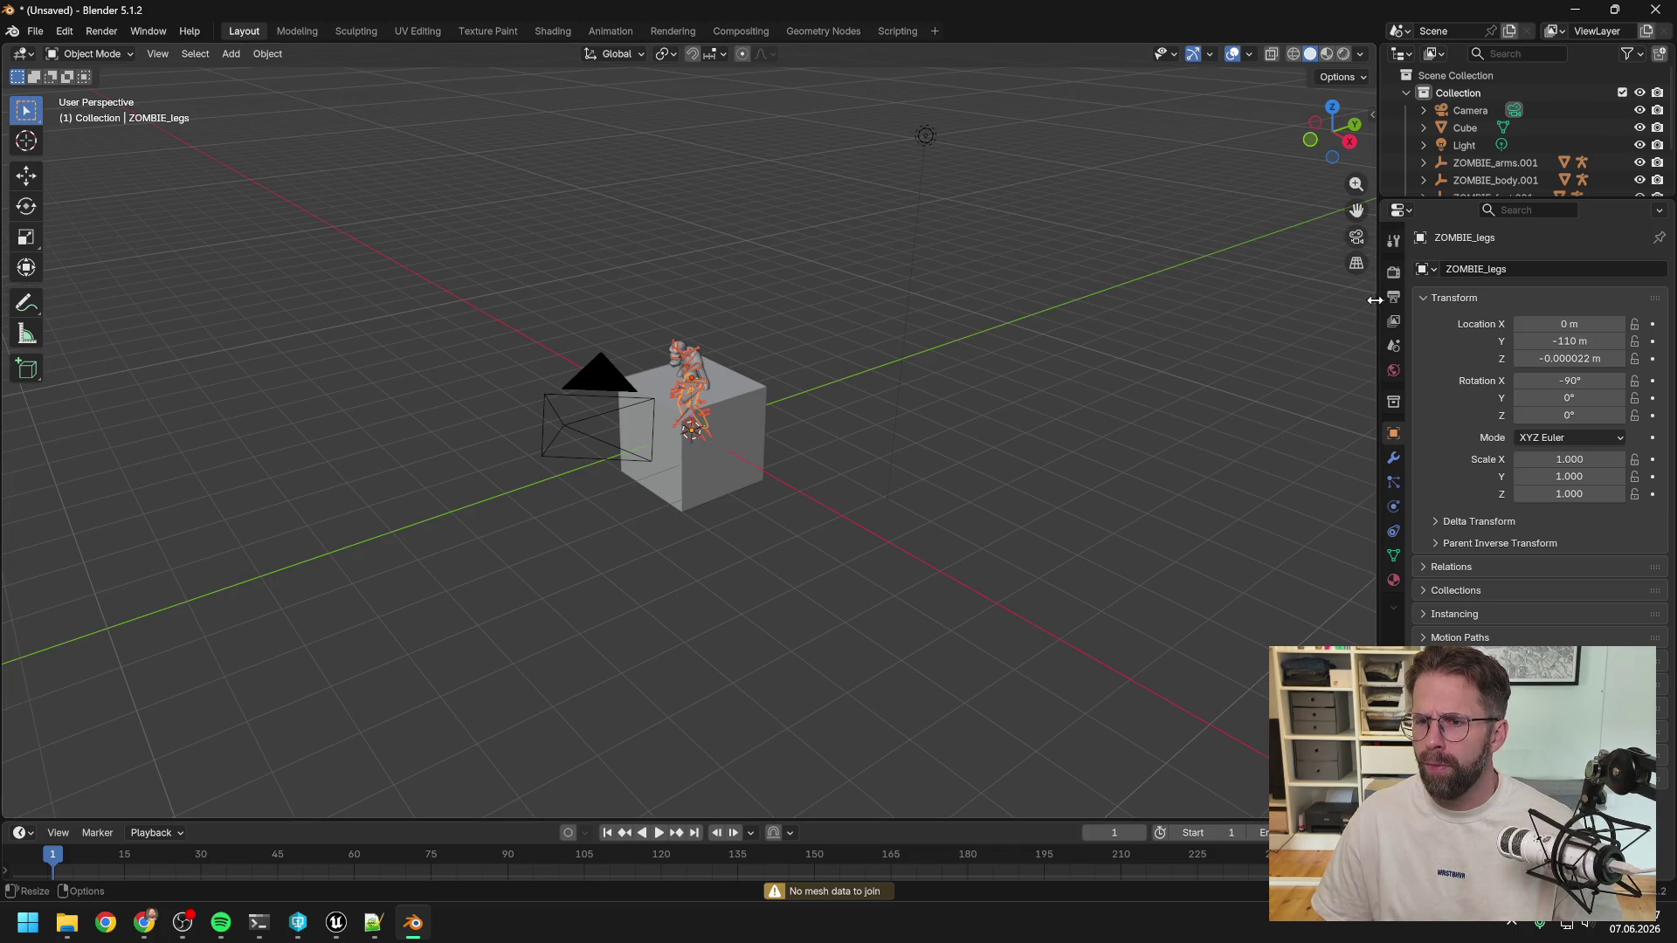
{"action": "left_click_drag", "start_coordinate": [1379, 299], "coordinate": [1209, 300]}
{"action": "left_click_drag", "start_coordinate": [1379, 199], "coordinate": [1359, 316]}
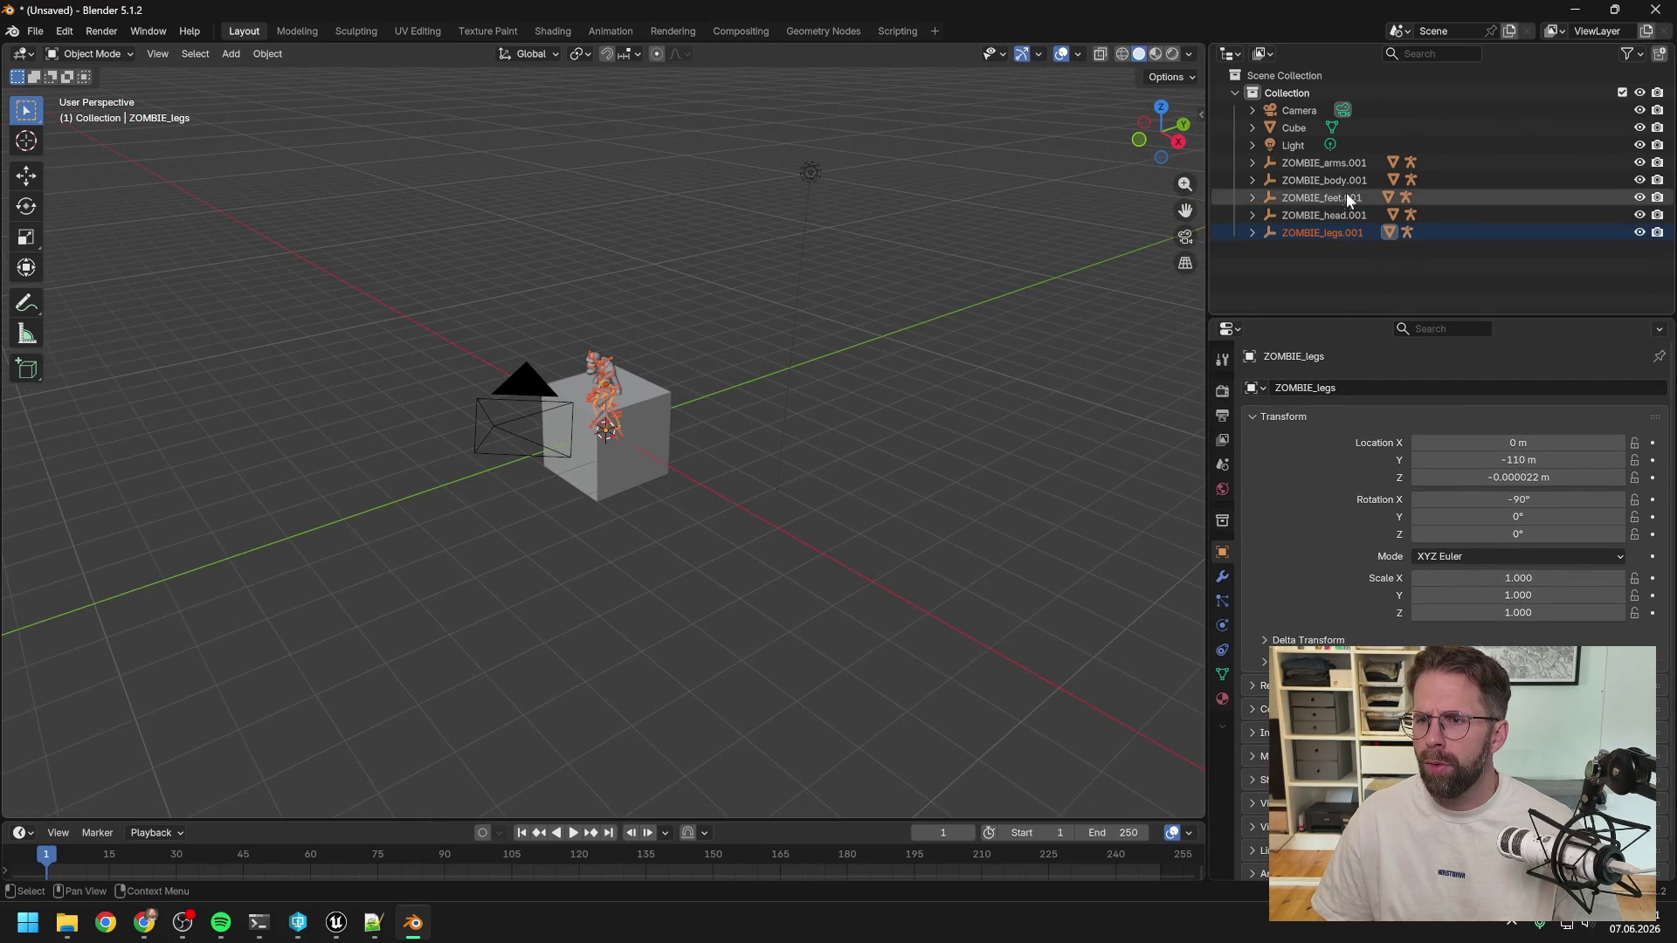
Select all five ZOMBIE objects in the Outliner, ending with ZOMBIE_legs.001, then open the Object menu.
{"action": "left_click", "coordinate": [1333, 162]}
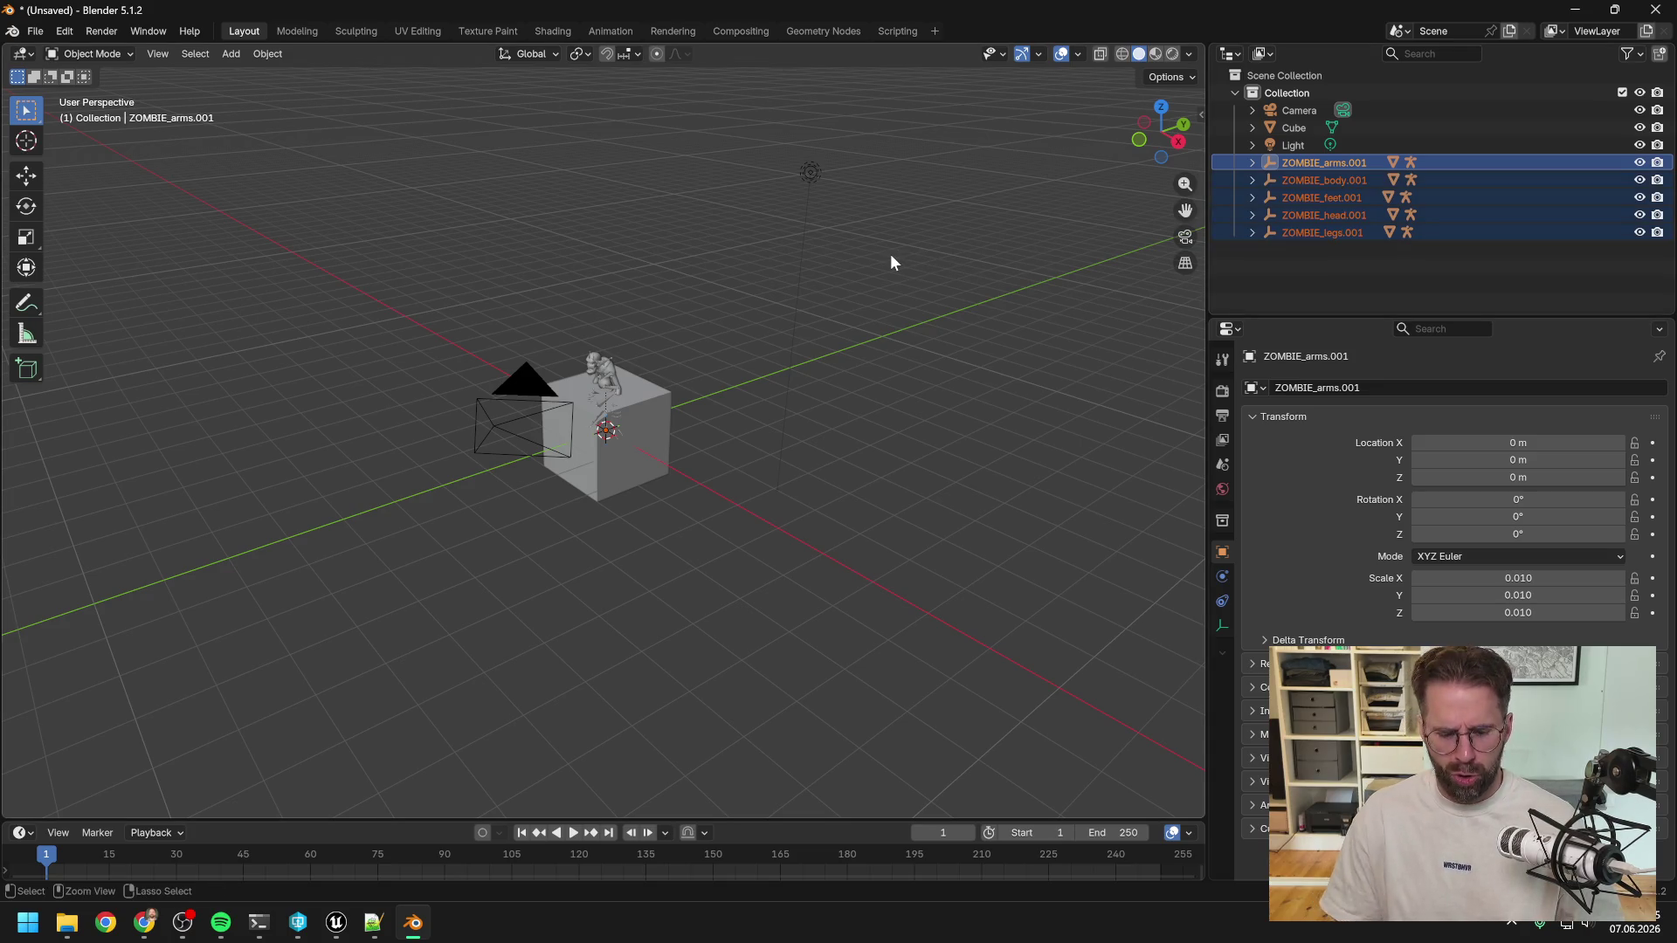
{"action": "left_click", "coordinate": [1321, 216]}
{"action": "left_click", "coordinate": [1319, 177]}
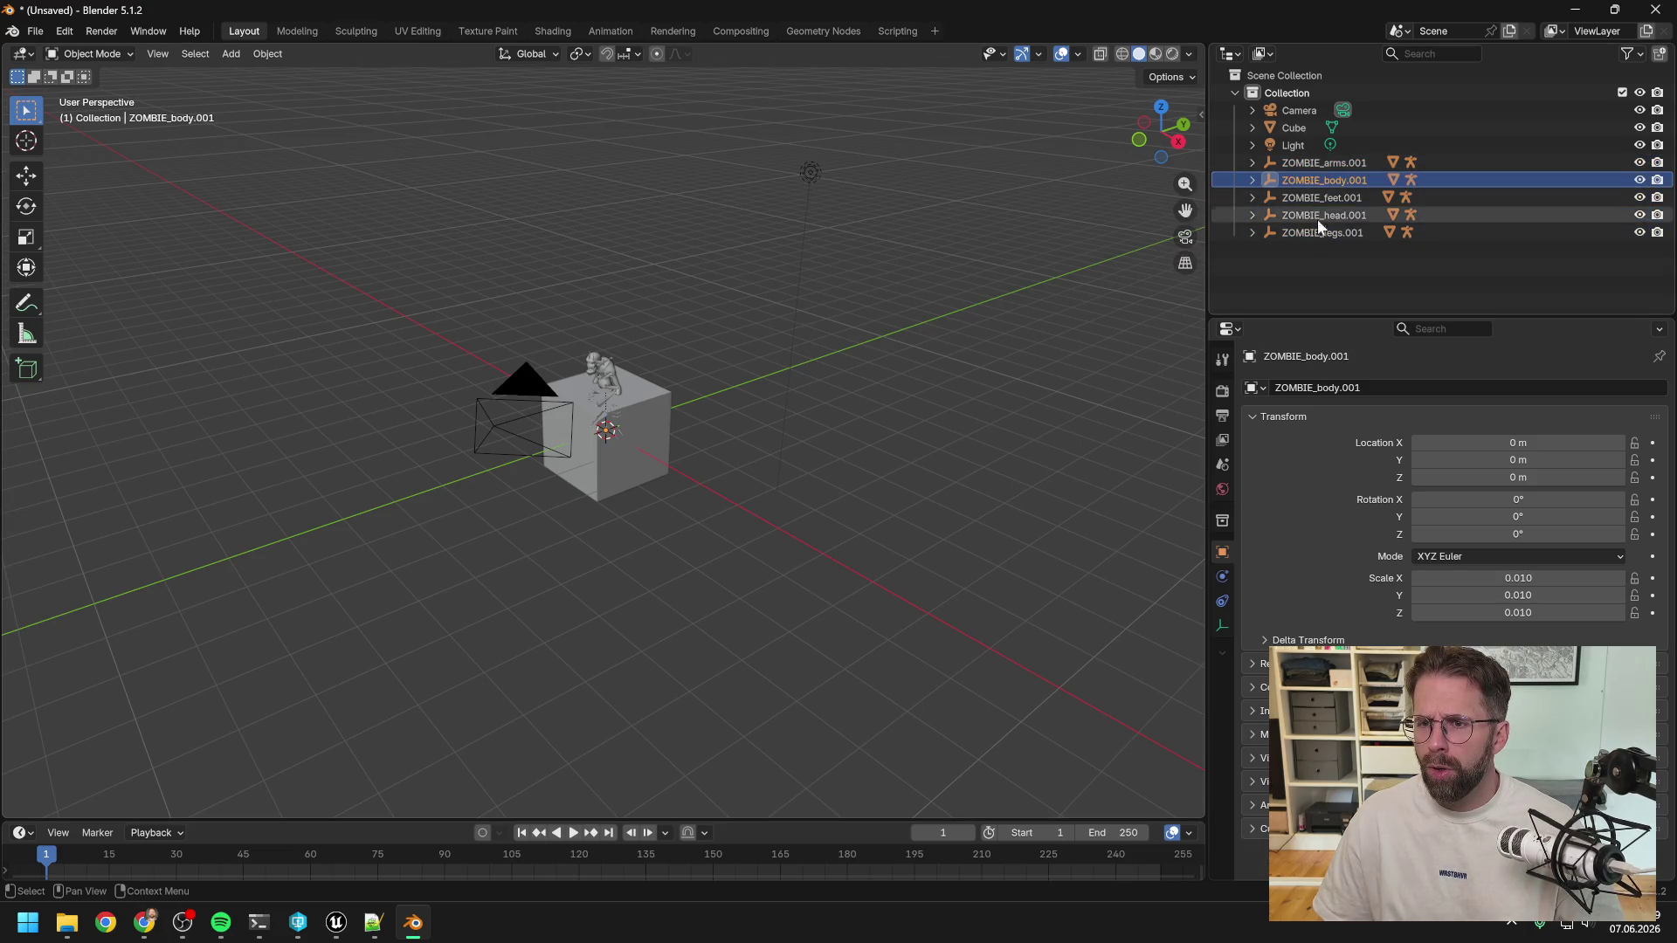
{"action": "left_click", "coordinate": [1329, 166]}
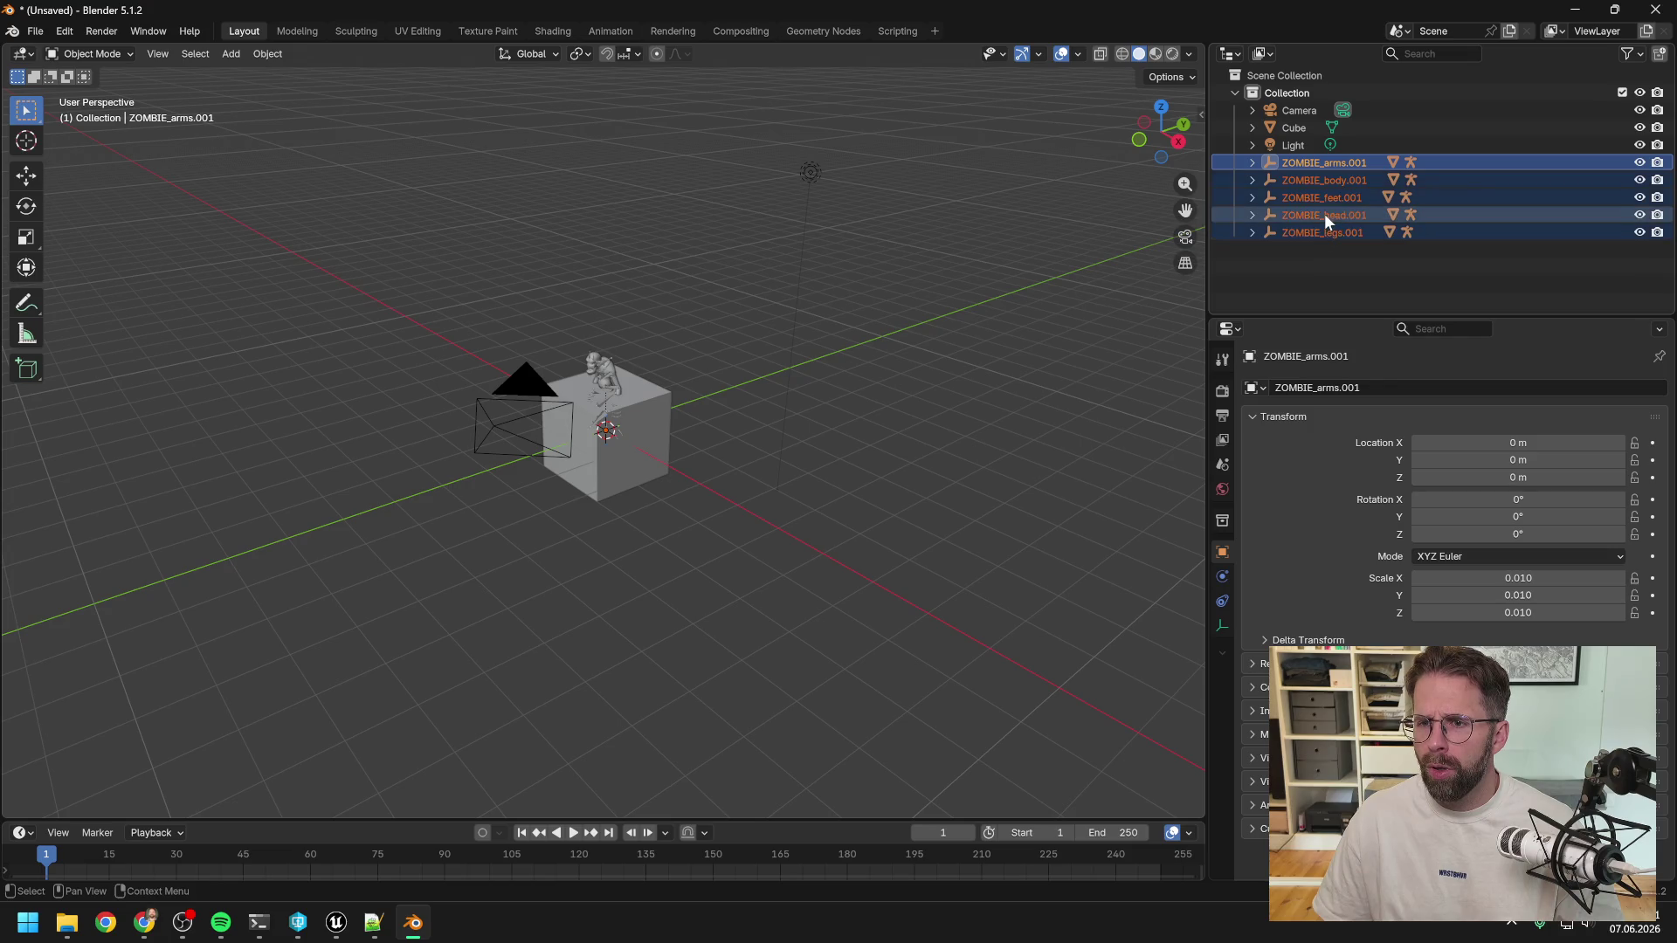
{"action": "left_click", "coordinate": [1324, 214]}
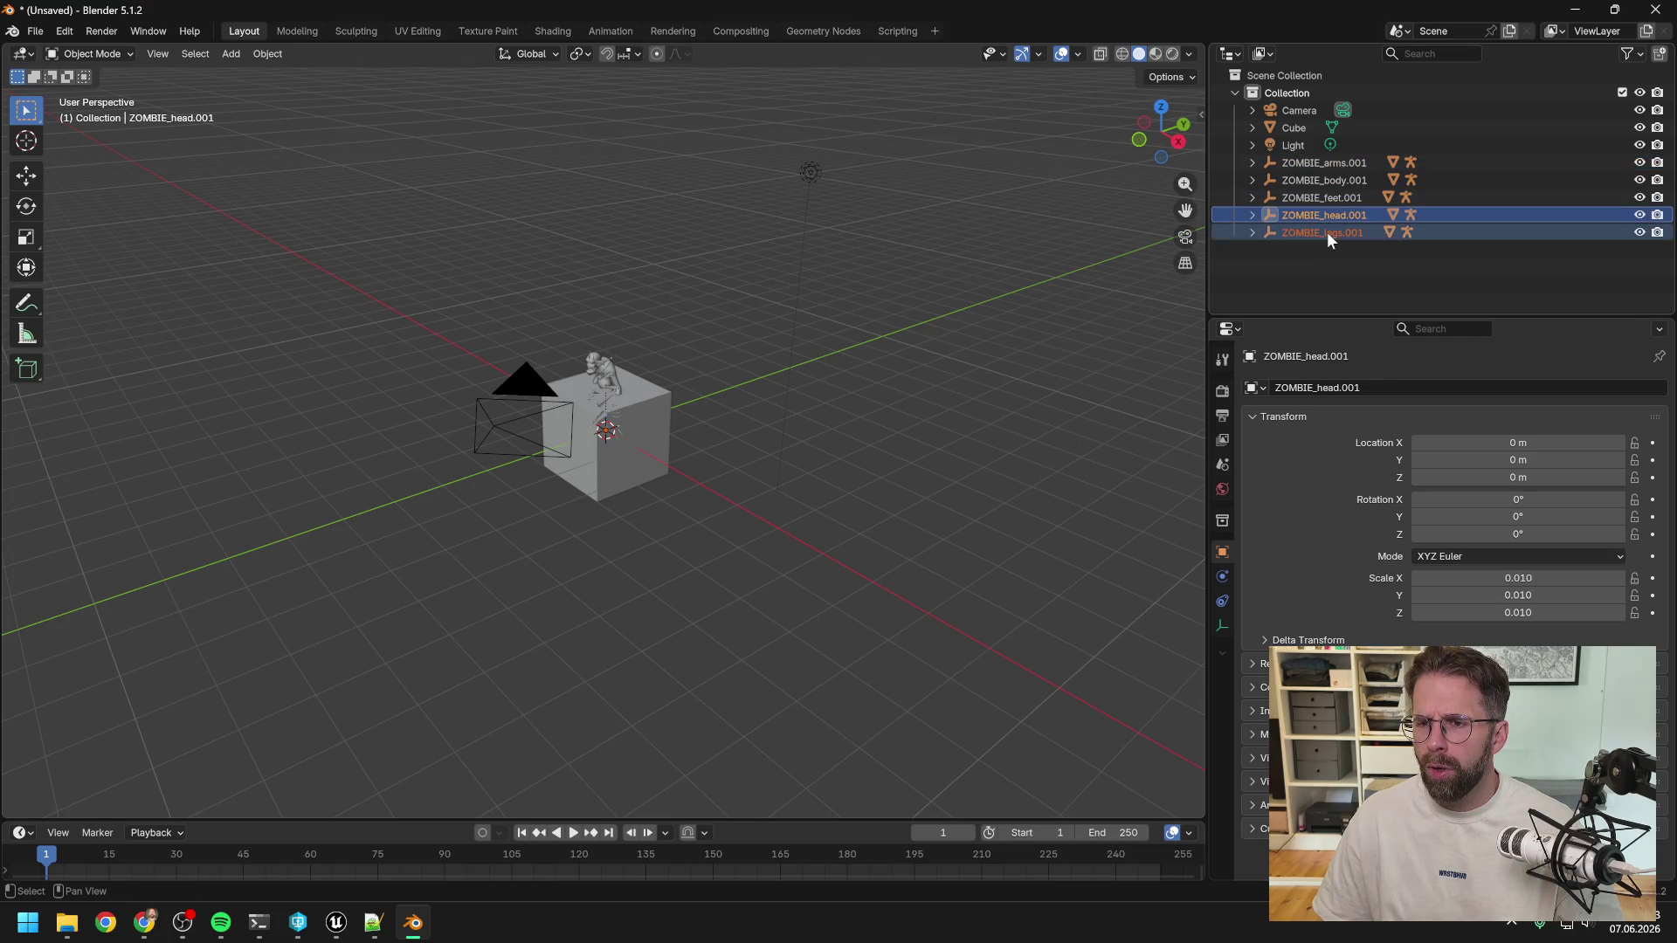
{"action": "left_click", "coordinate": [1324, 165], "text": "shift"}
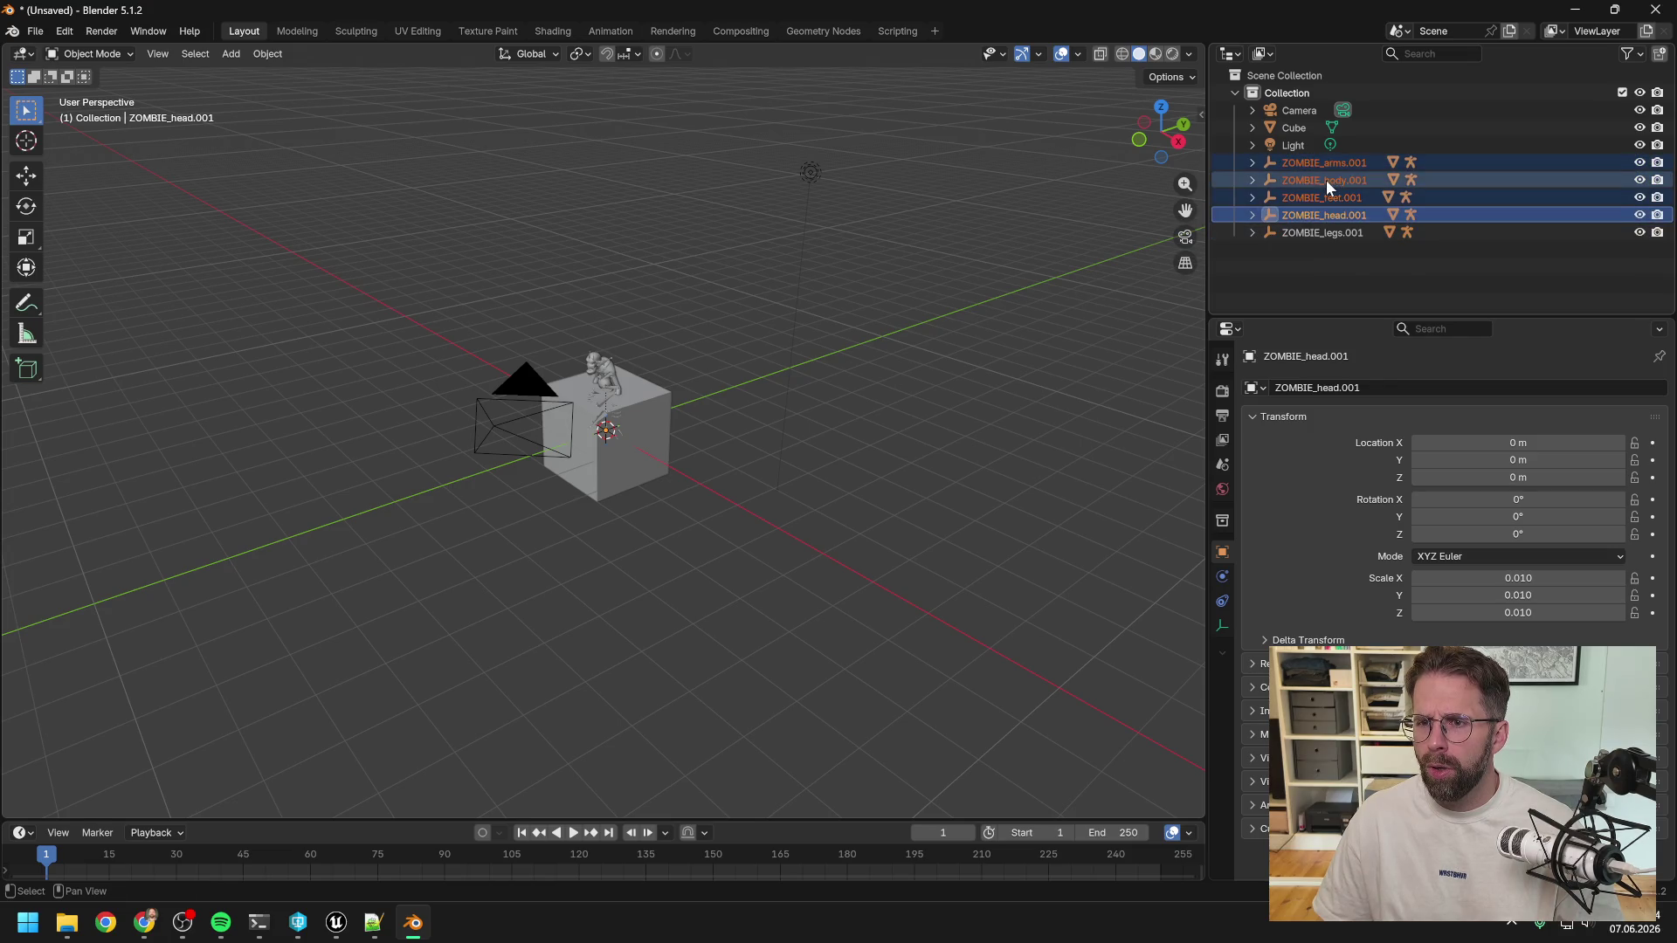
{"action": "left_click", "coordinate": [1333, 231], "text": "ctrl"}
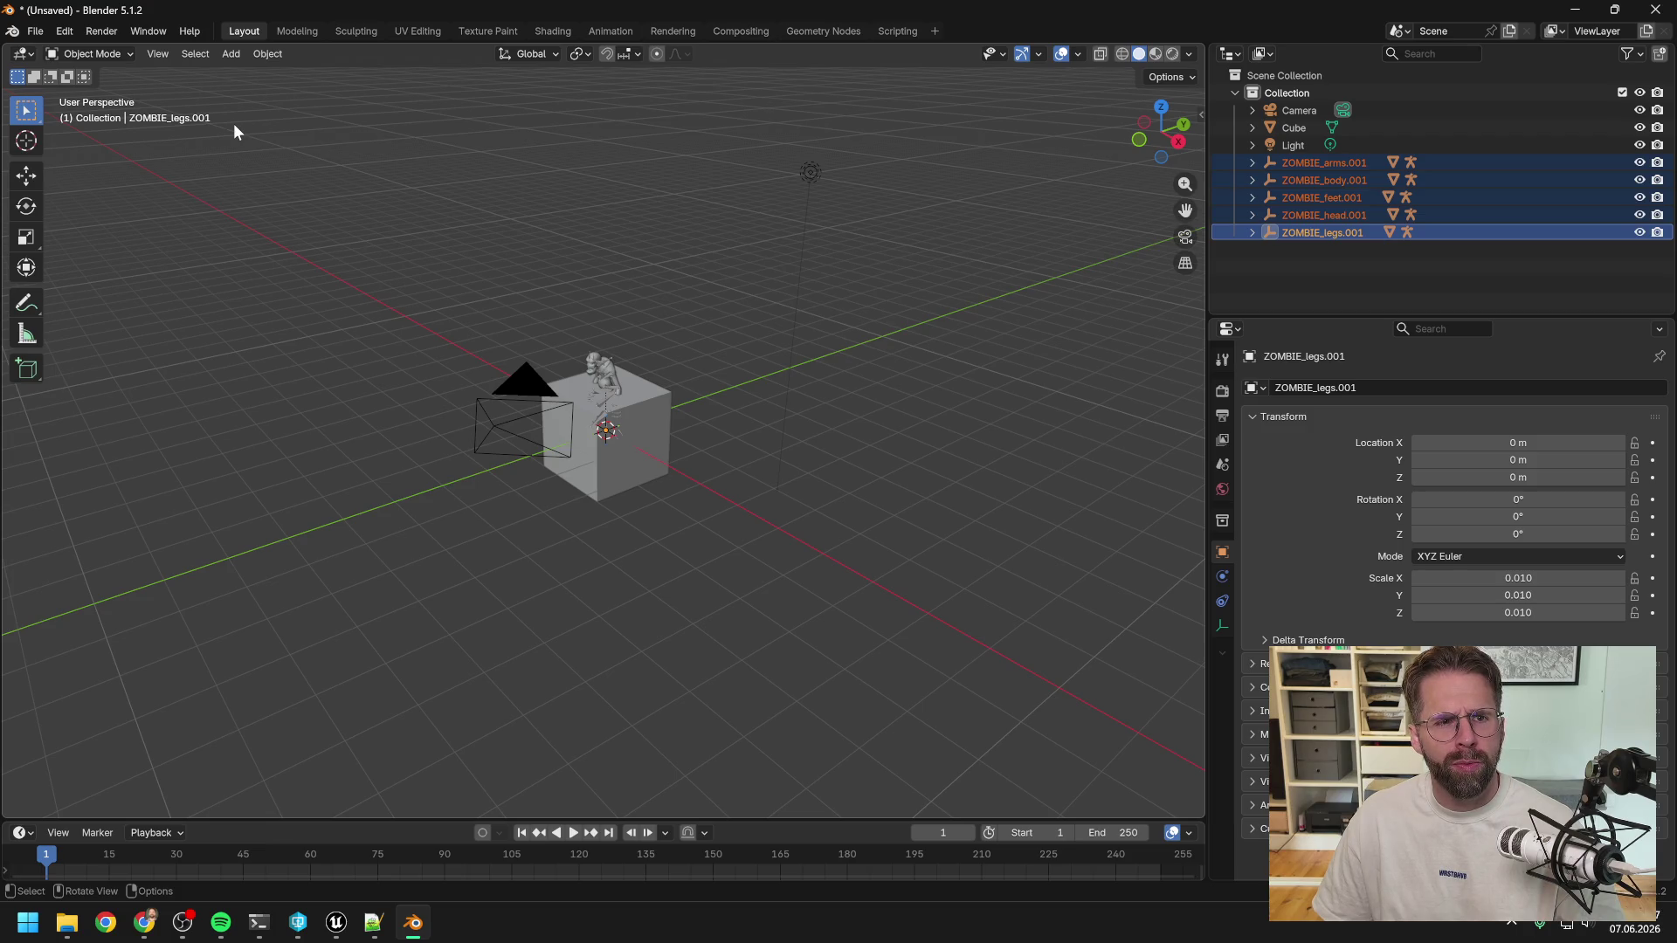
{"action": "left_click", "coordinate": [266, 54]}
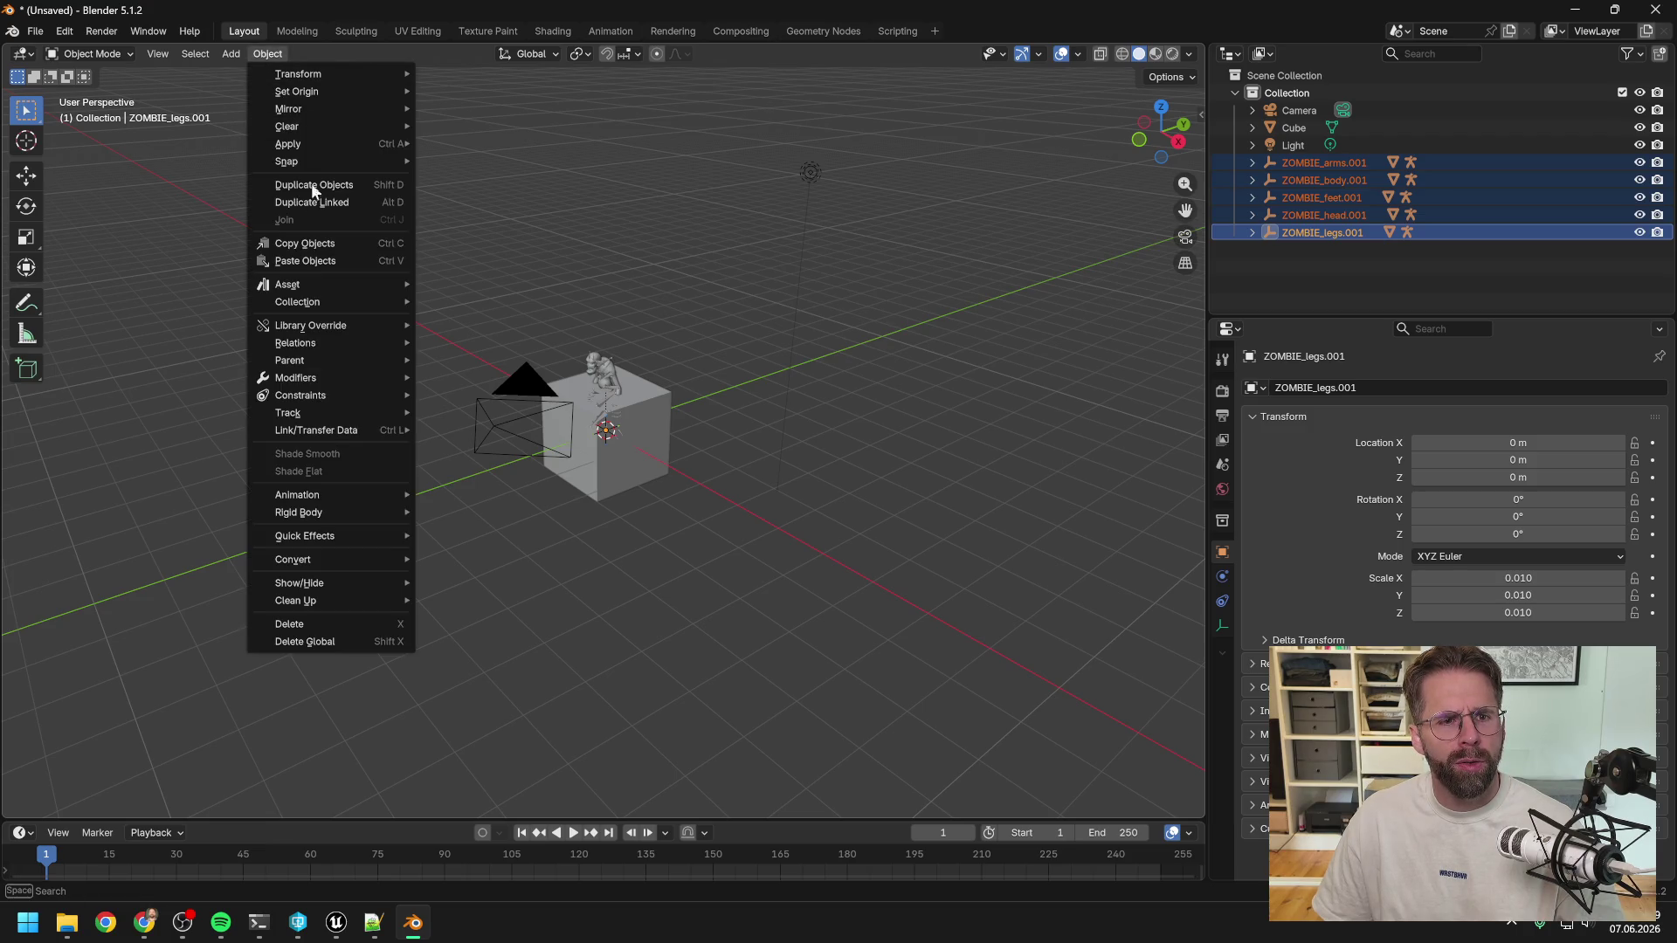
Undo the recent selection changes several times with Edit > Undo.
{"action": "mouse_move", "coordinate": [342, 349]}
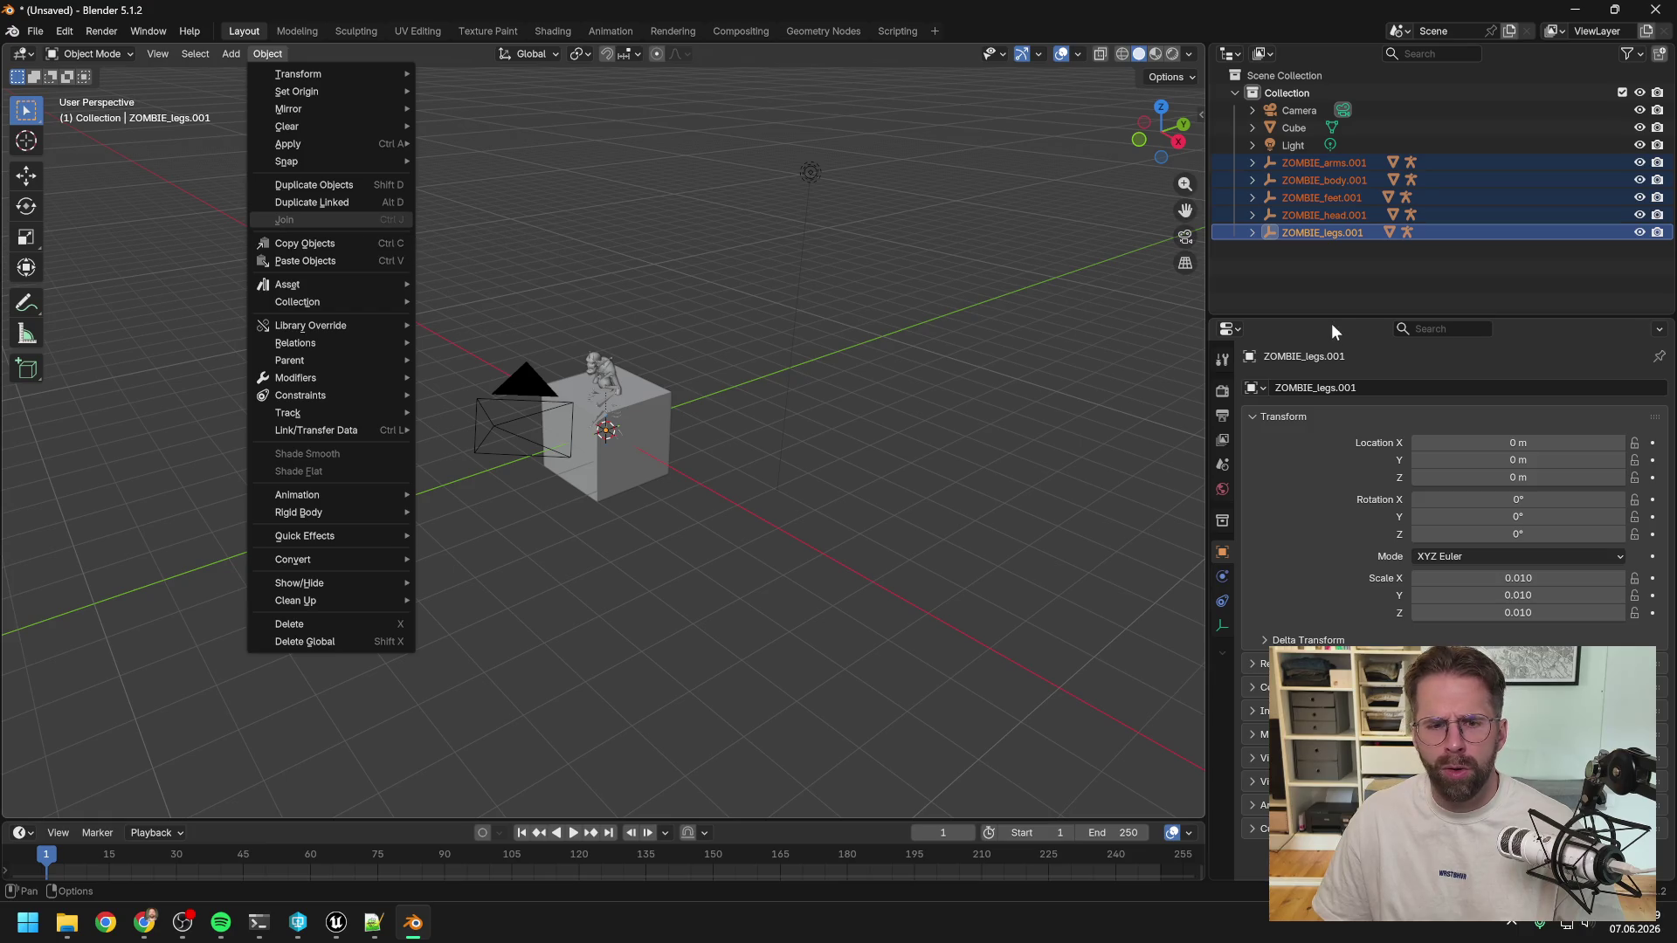
{"action": "left_click", "coordinate": [1330, 272]}
{"action": "left_click", "coordinate": [68, 33]}
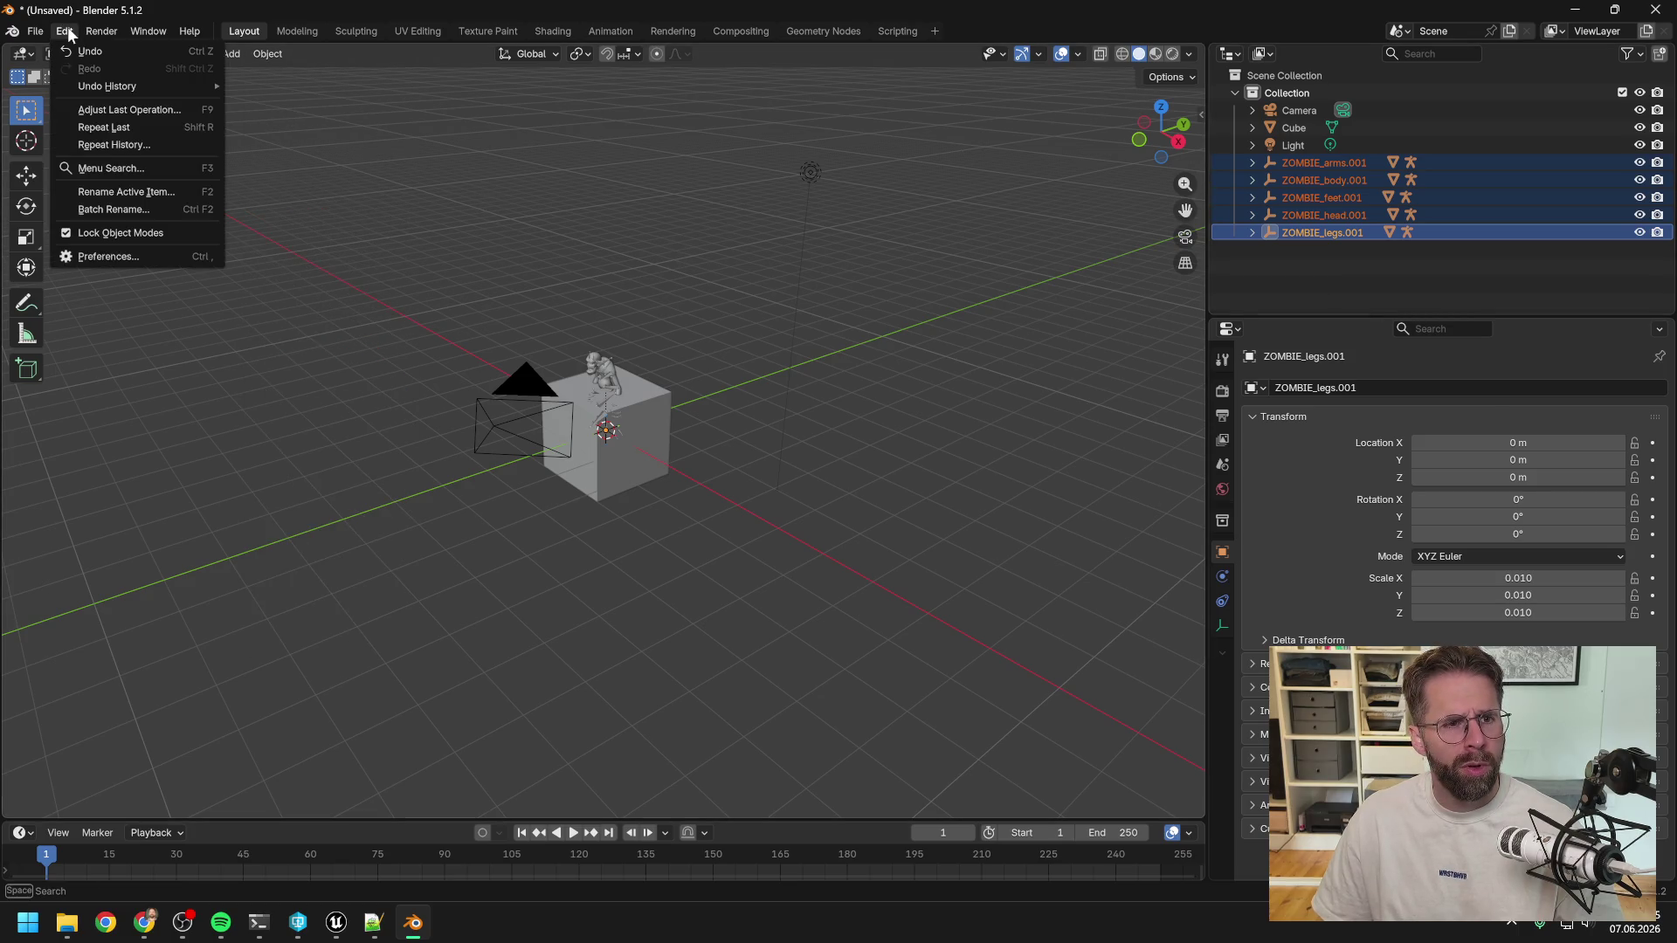
{"action": "left_click", "coordinate": [98, 52]}
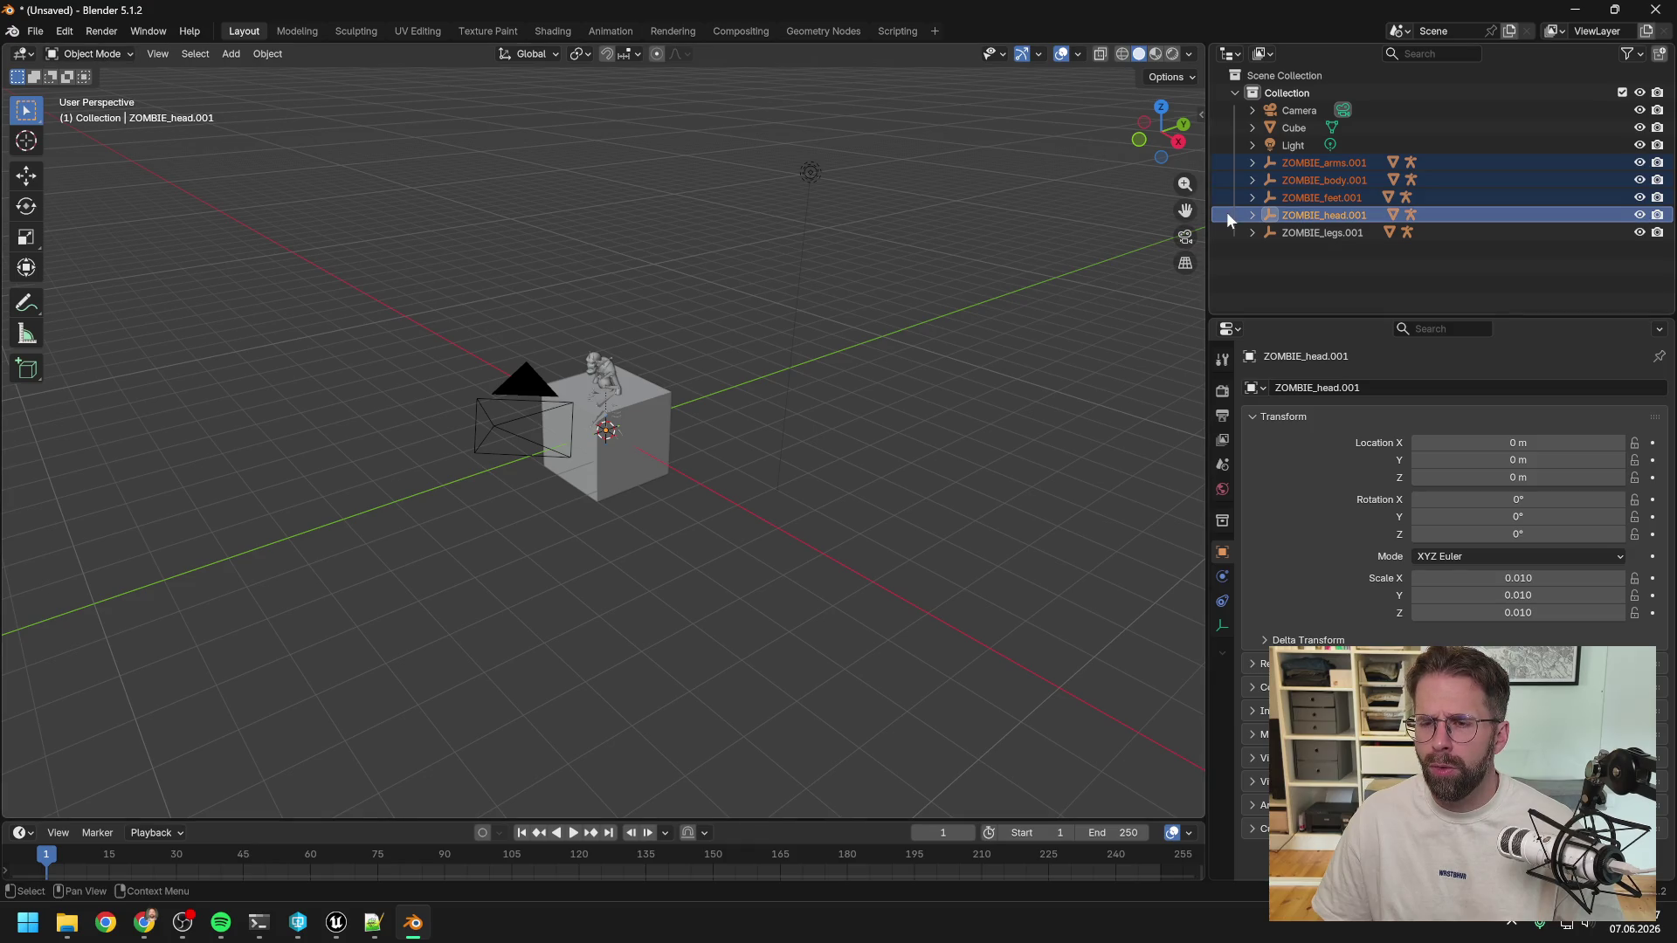
{"action": "left_click", "coordinate": [64, 32]}
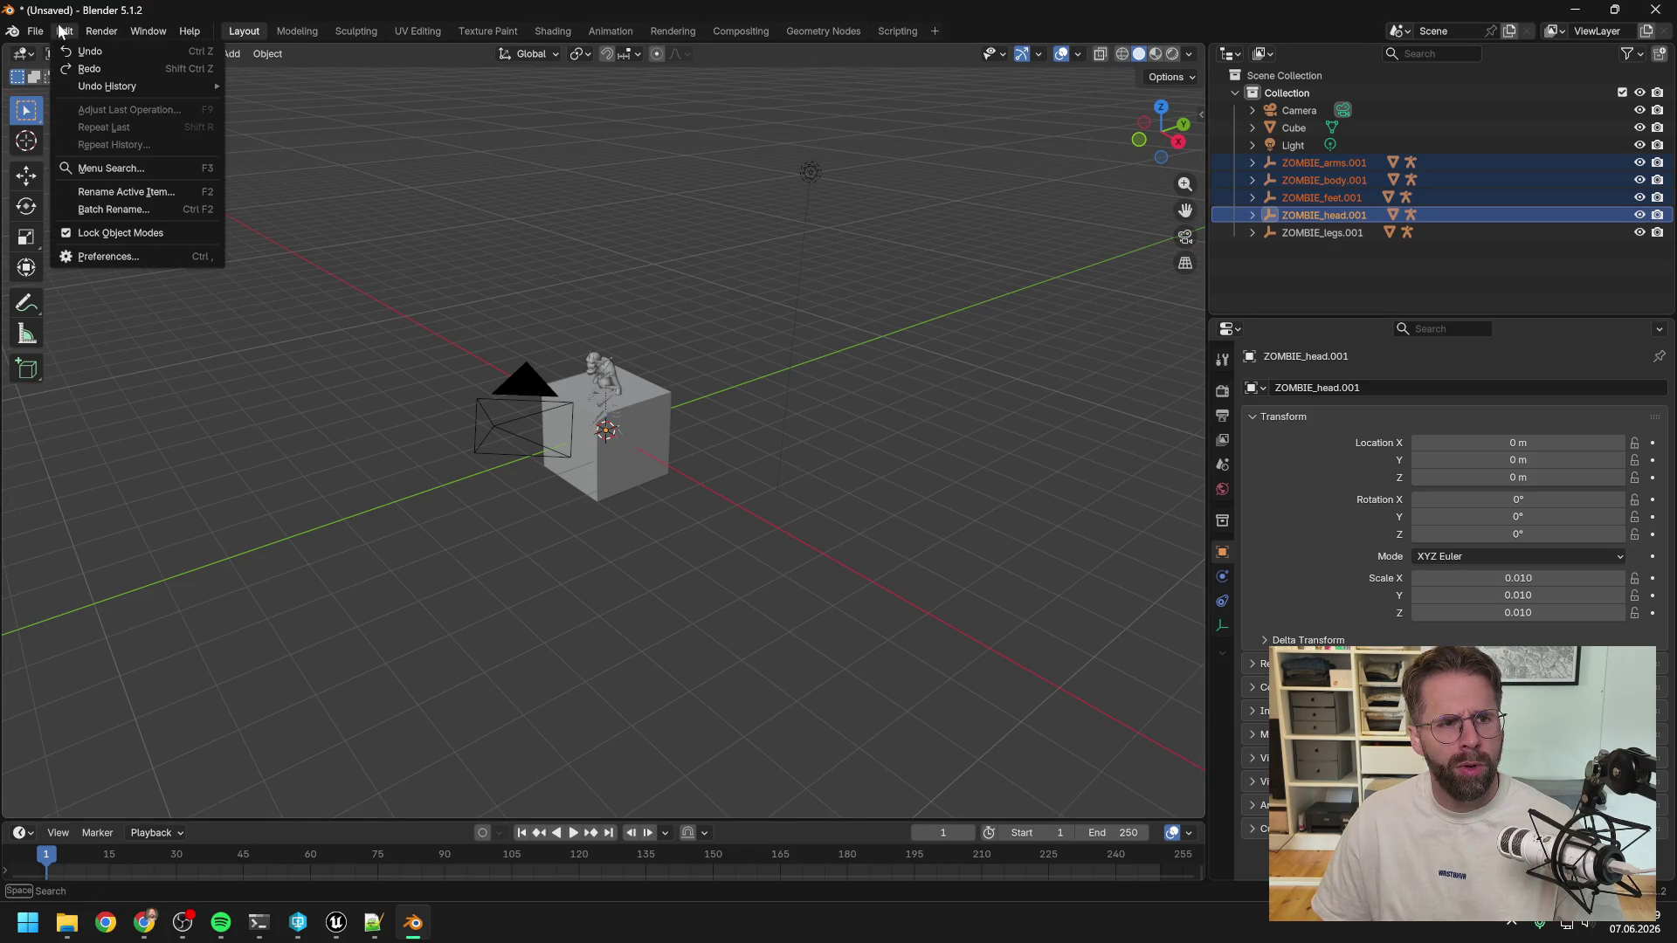
{"action": "left_click", "coordinate": [98, 54]}
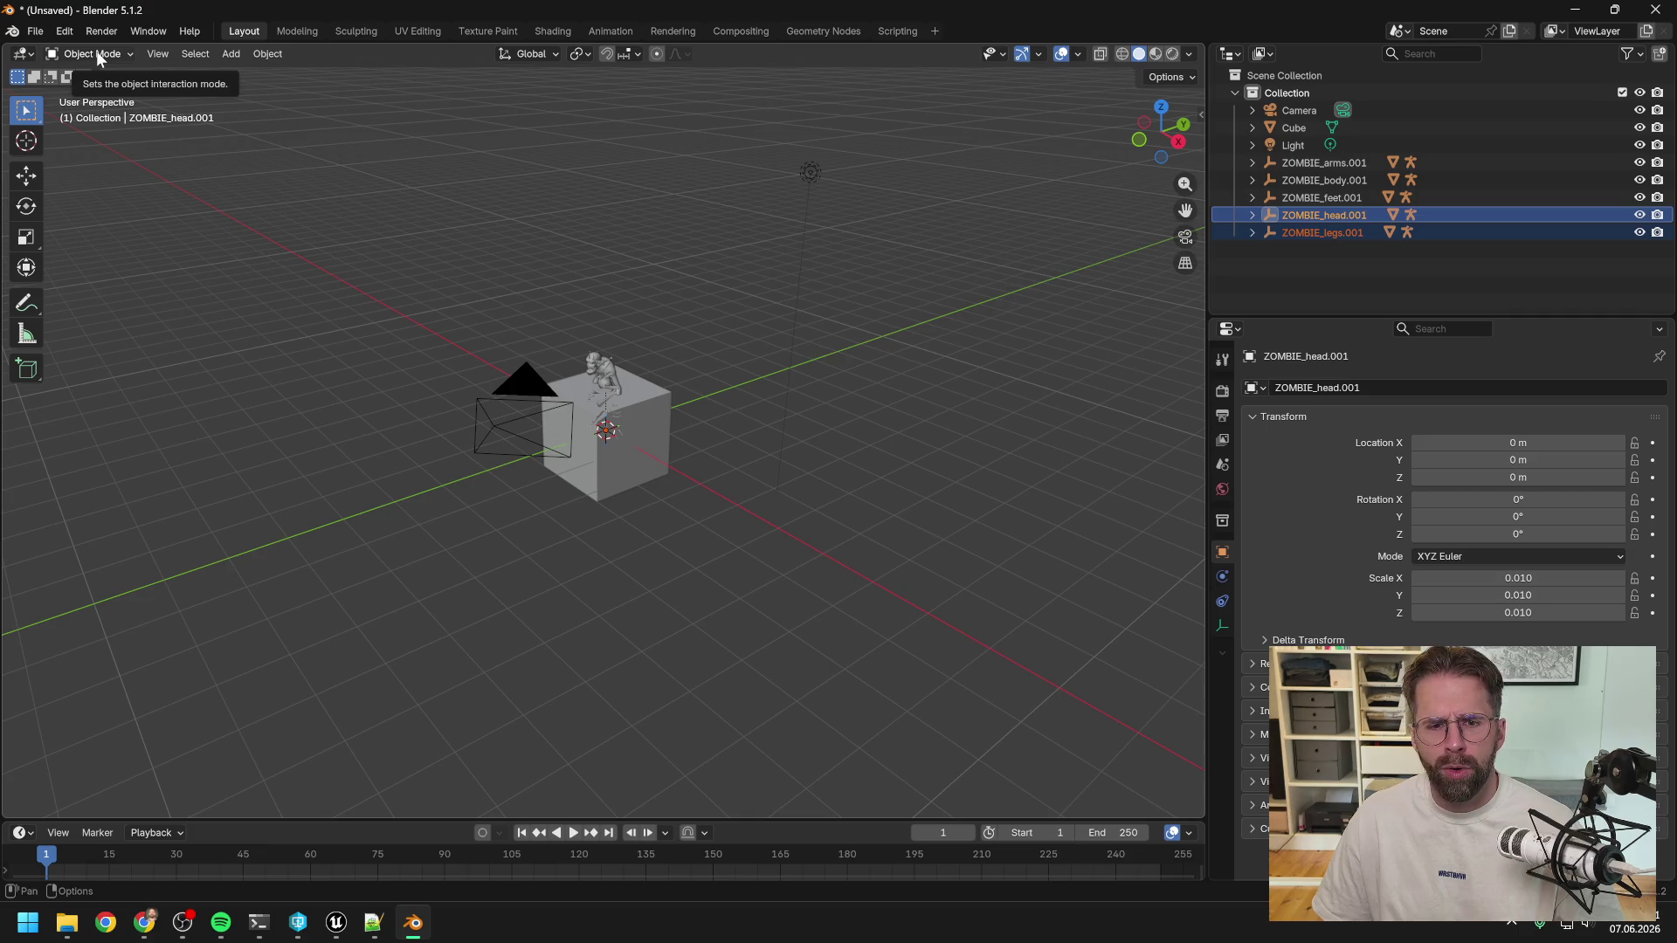
{"action": "left_click", "coordinate": [64, 31]}
{"action": "left_click", "coordinate": [78, 50]}
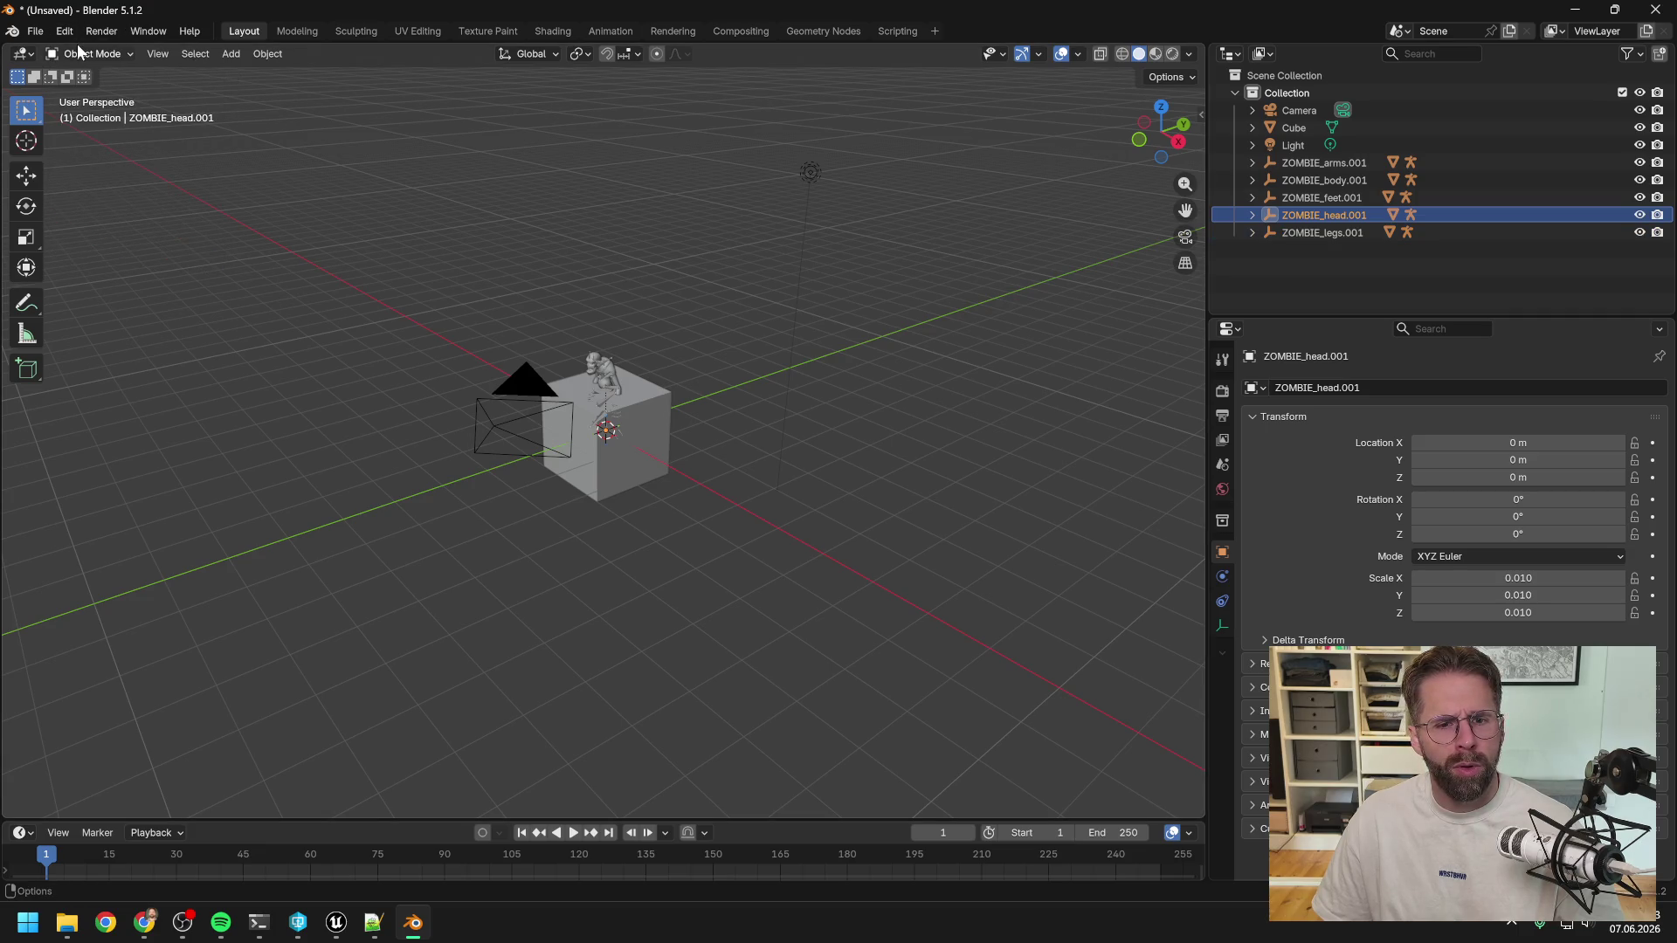
{"action": "left_click", "coordinate": [64, 32]}
{"action": "left_click", "coordinate": [78, 50]}
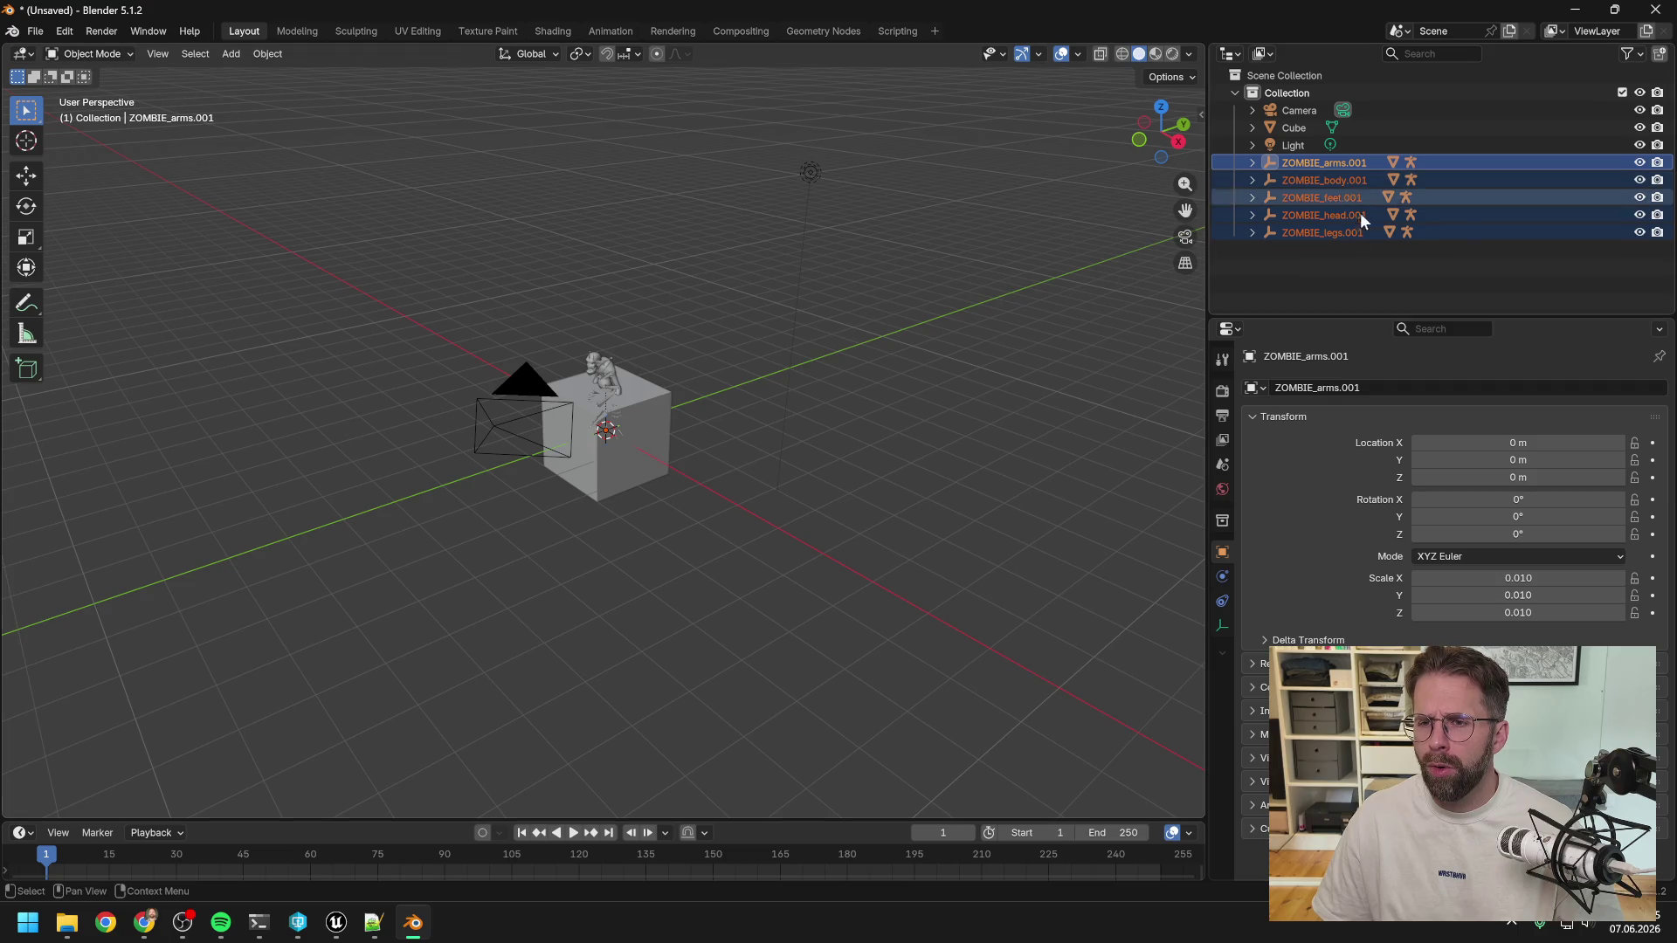
Select all five ZOMBIE parts with ZOMBIE_head.001 as the active object.
{"action": "left_click", "coordinate": [1322, 166]}
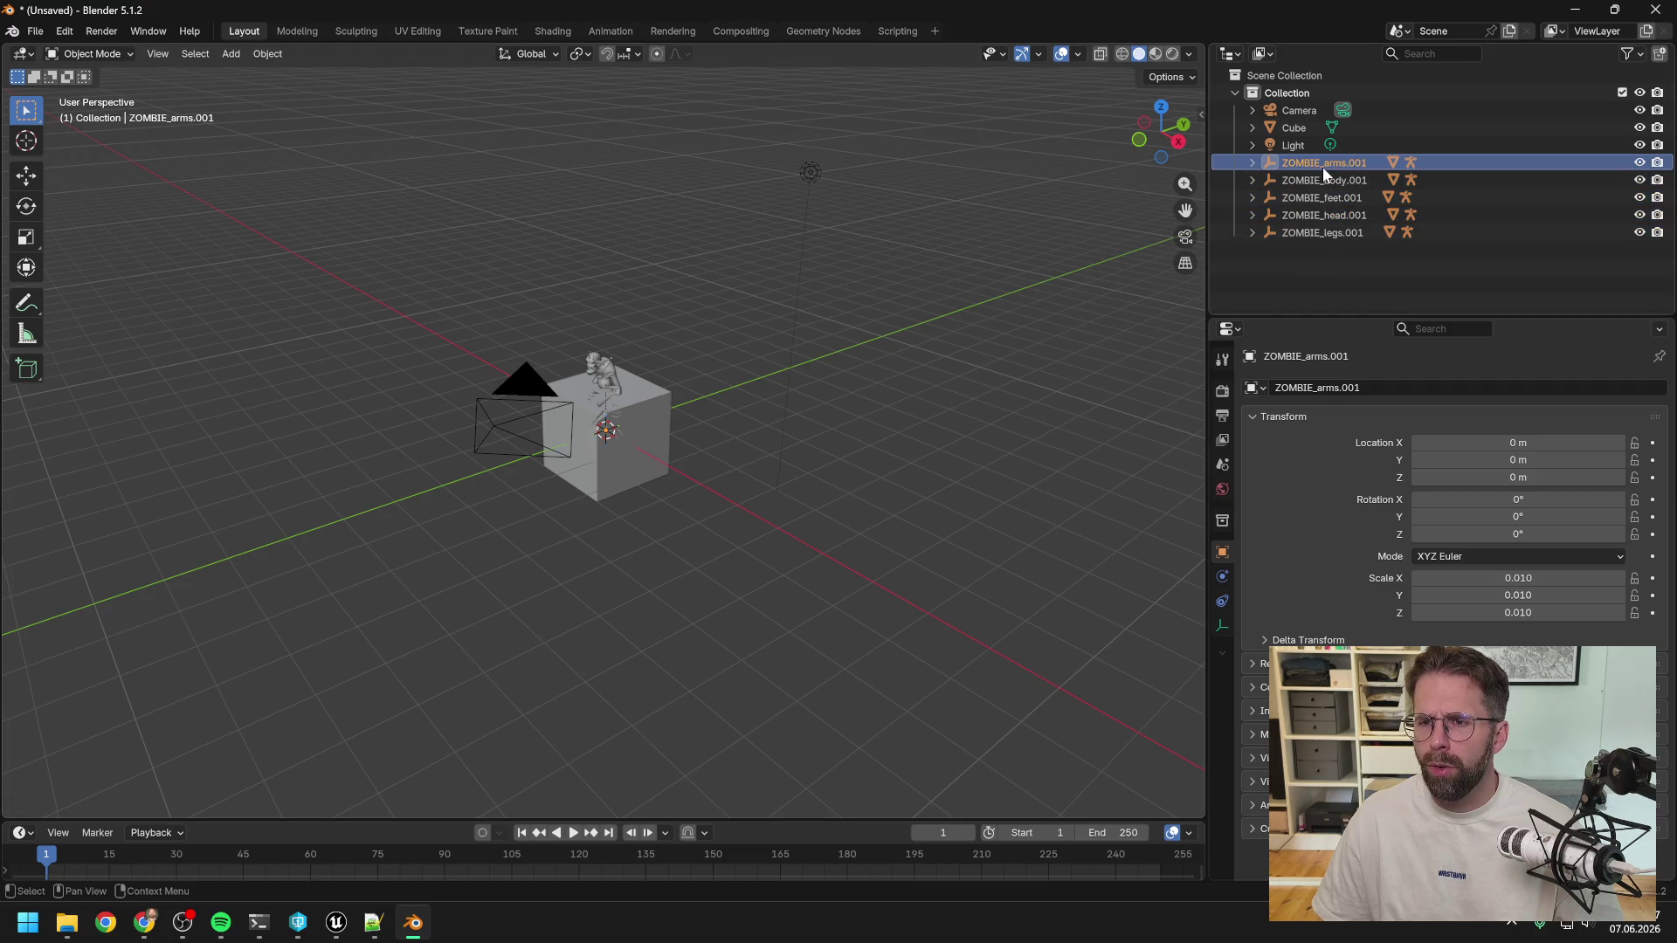
{"action": "left_click", "coordinate": [1326, 270]}
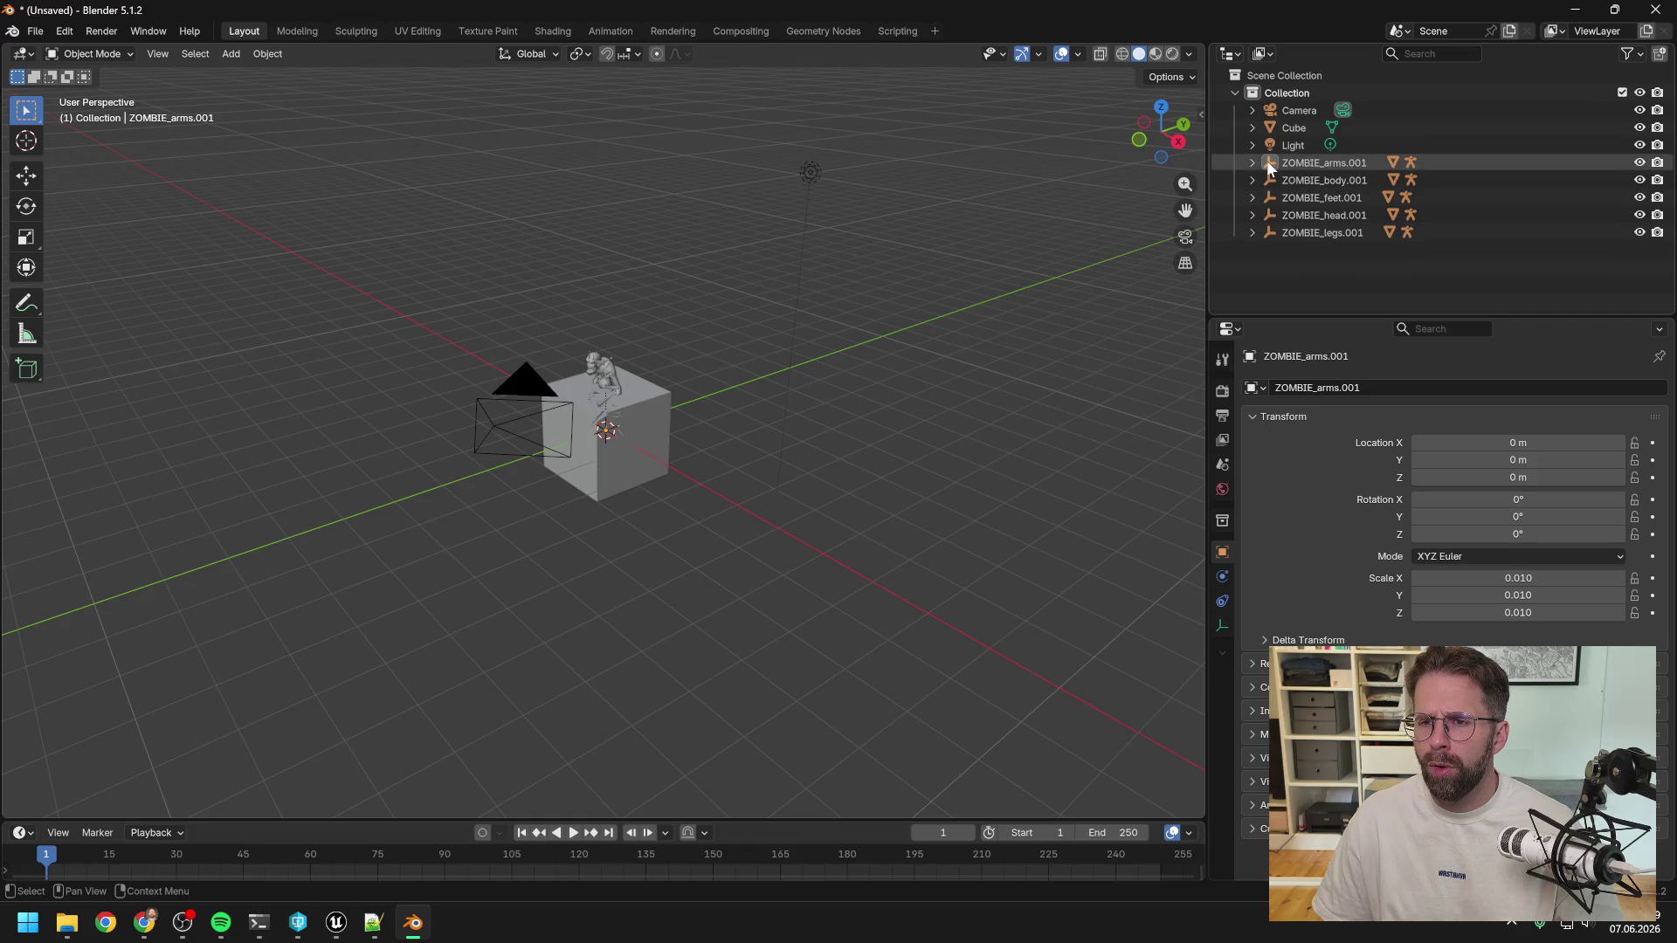
{"action": "left_click", "coordinate": [1266, 160]}
{"action": "left_click", "coordinate": [1339, 273]}
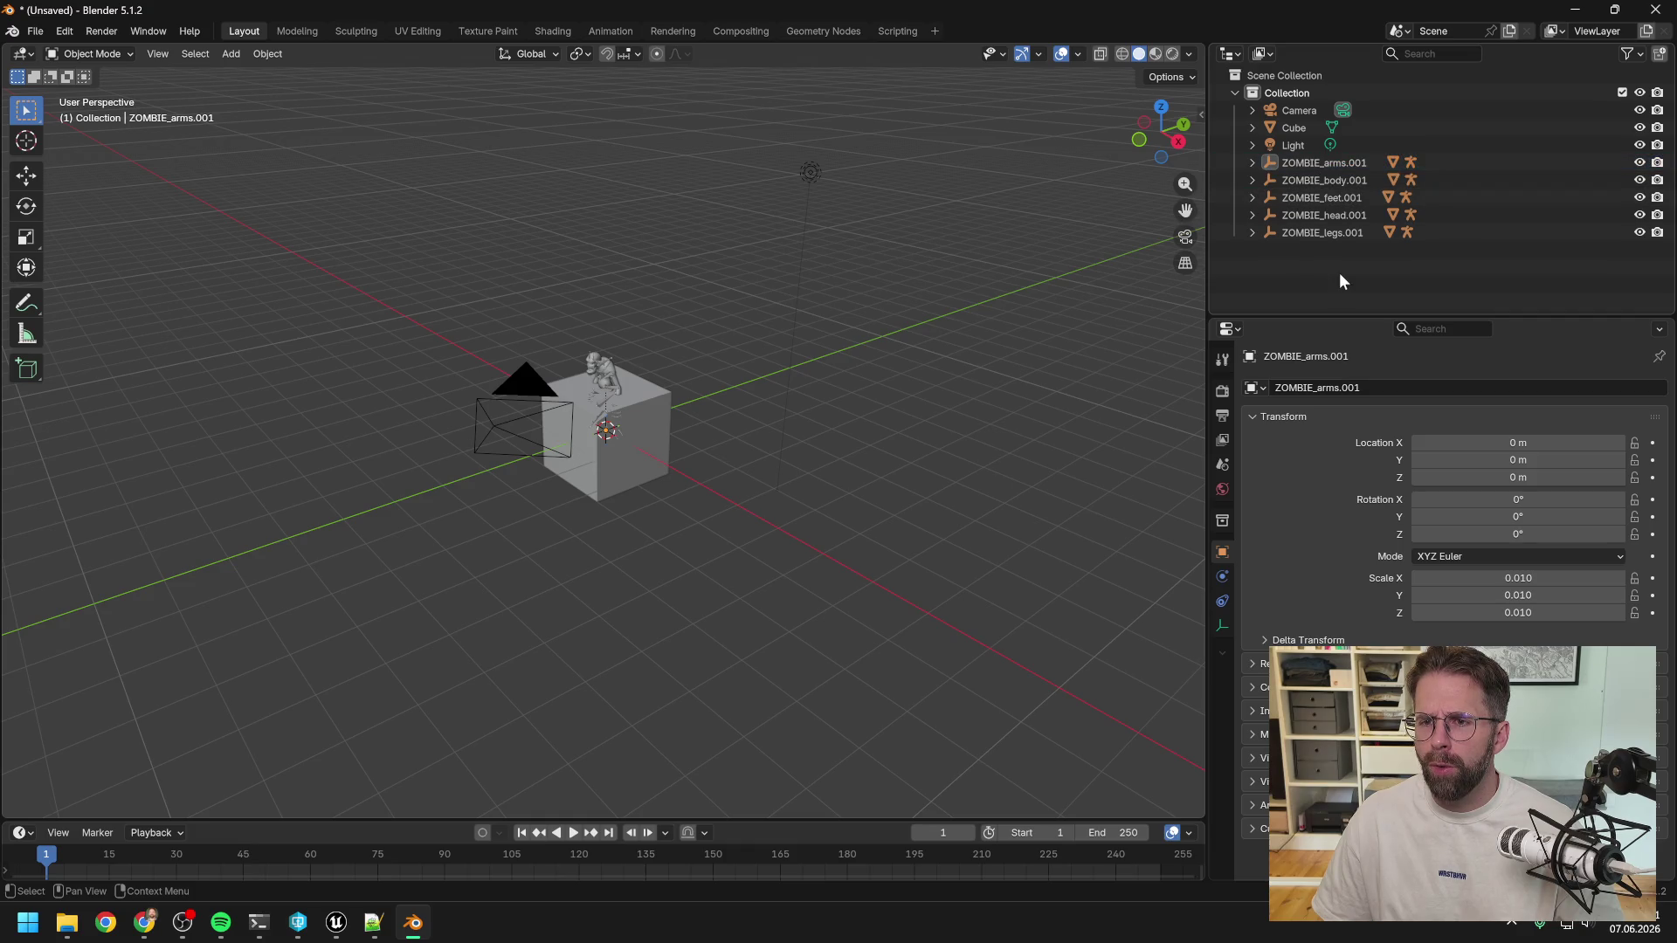
{"action": "left_click", "coordinate": [1316, 229]}
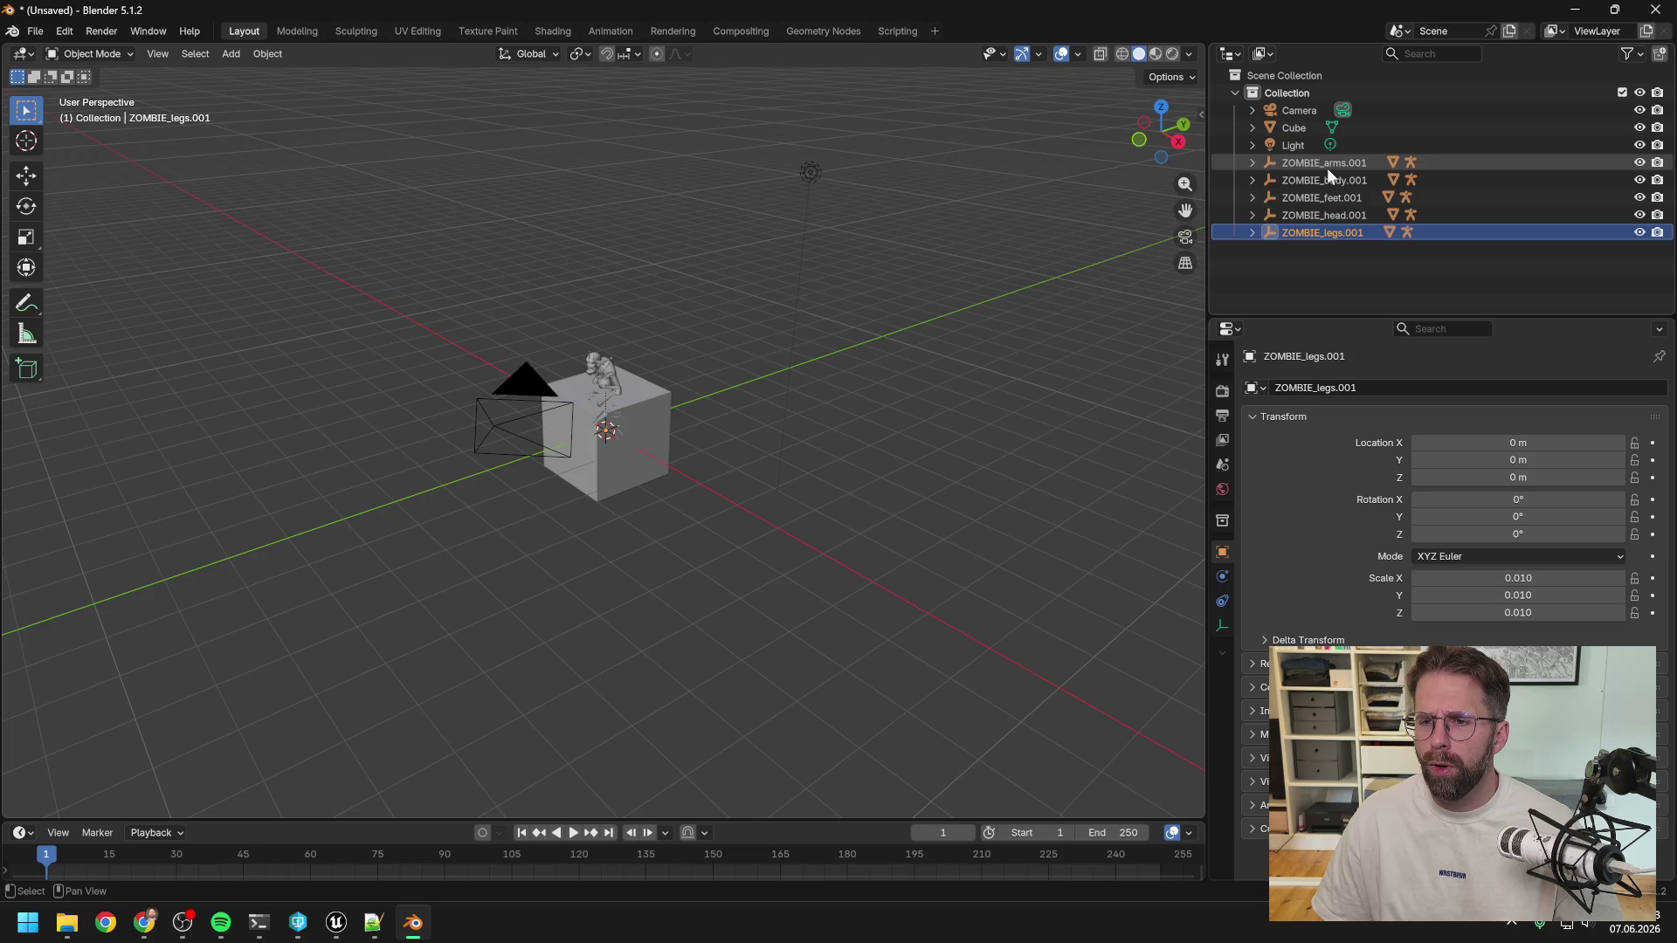
{"action": "left_click", "coordinate": [1345, 213]}
{"action": "left_click", "coordinate": [1341, 231], "text": "ctrl"}
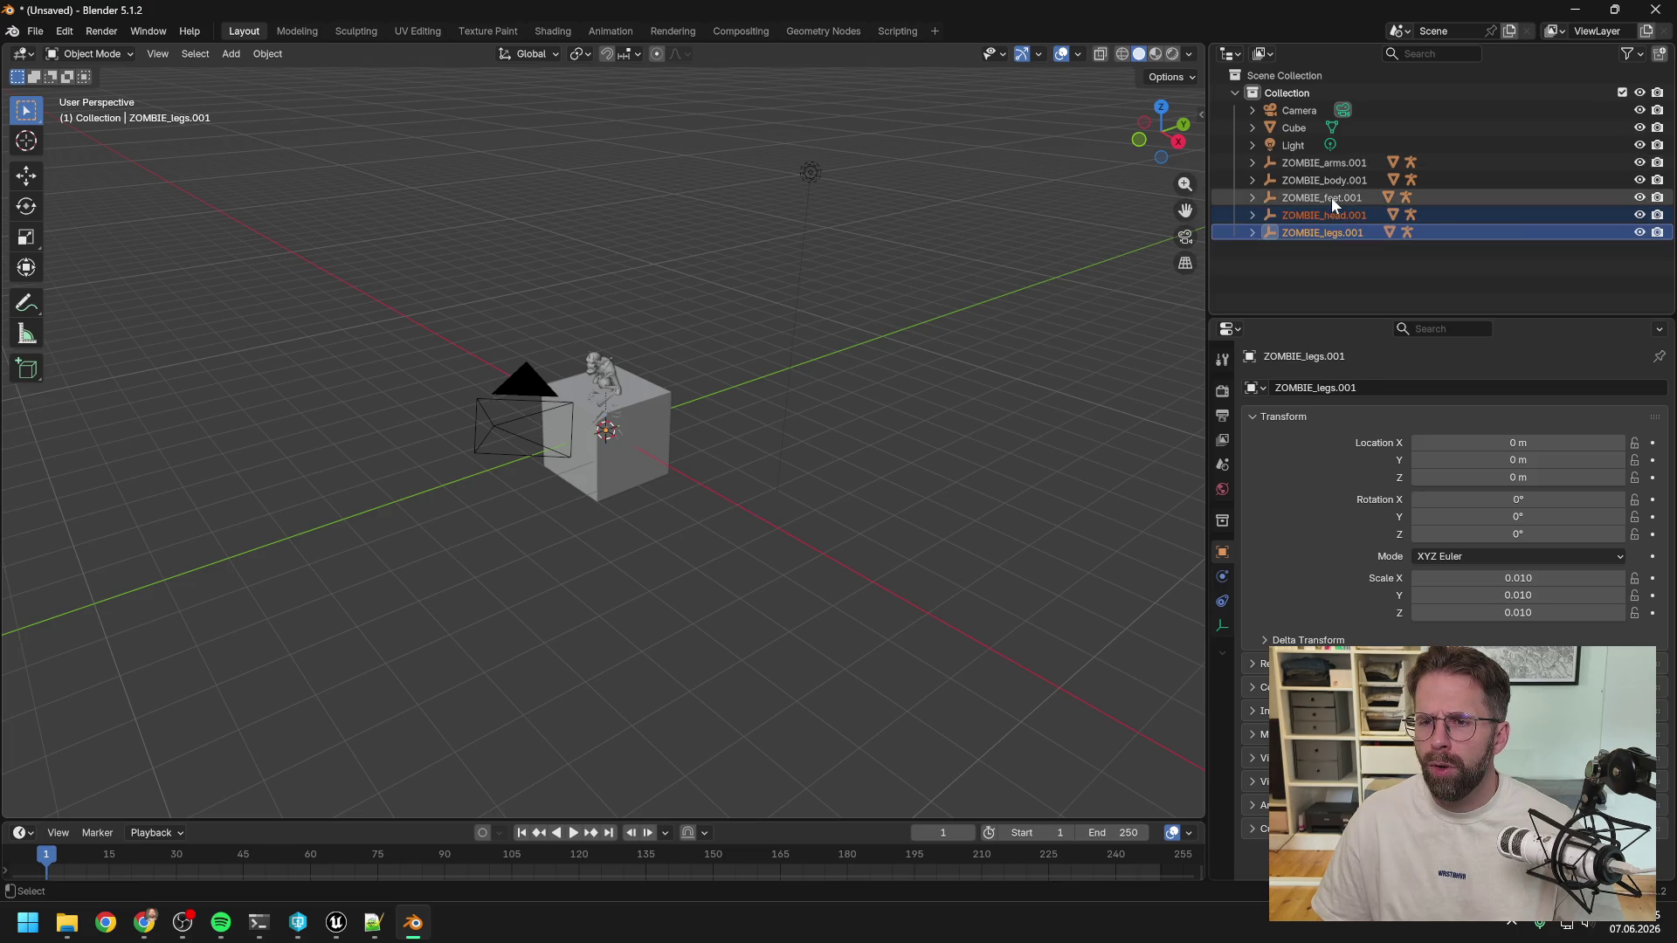
{"action": "left_click", "coordinate": [1331, 197], "text": "ctrl"}
{"action": "left_click", "coordinate": [1327, 180], "text": "ctrl"}
{"action": "left_click", "coordinate": [1324, 165], "text": "ctrl"}
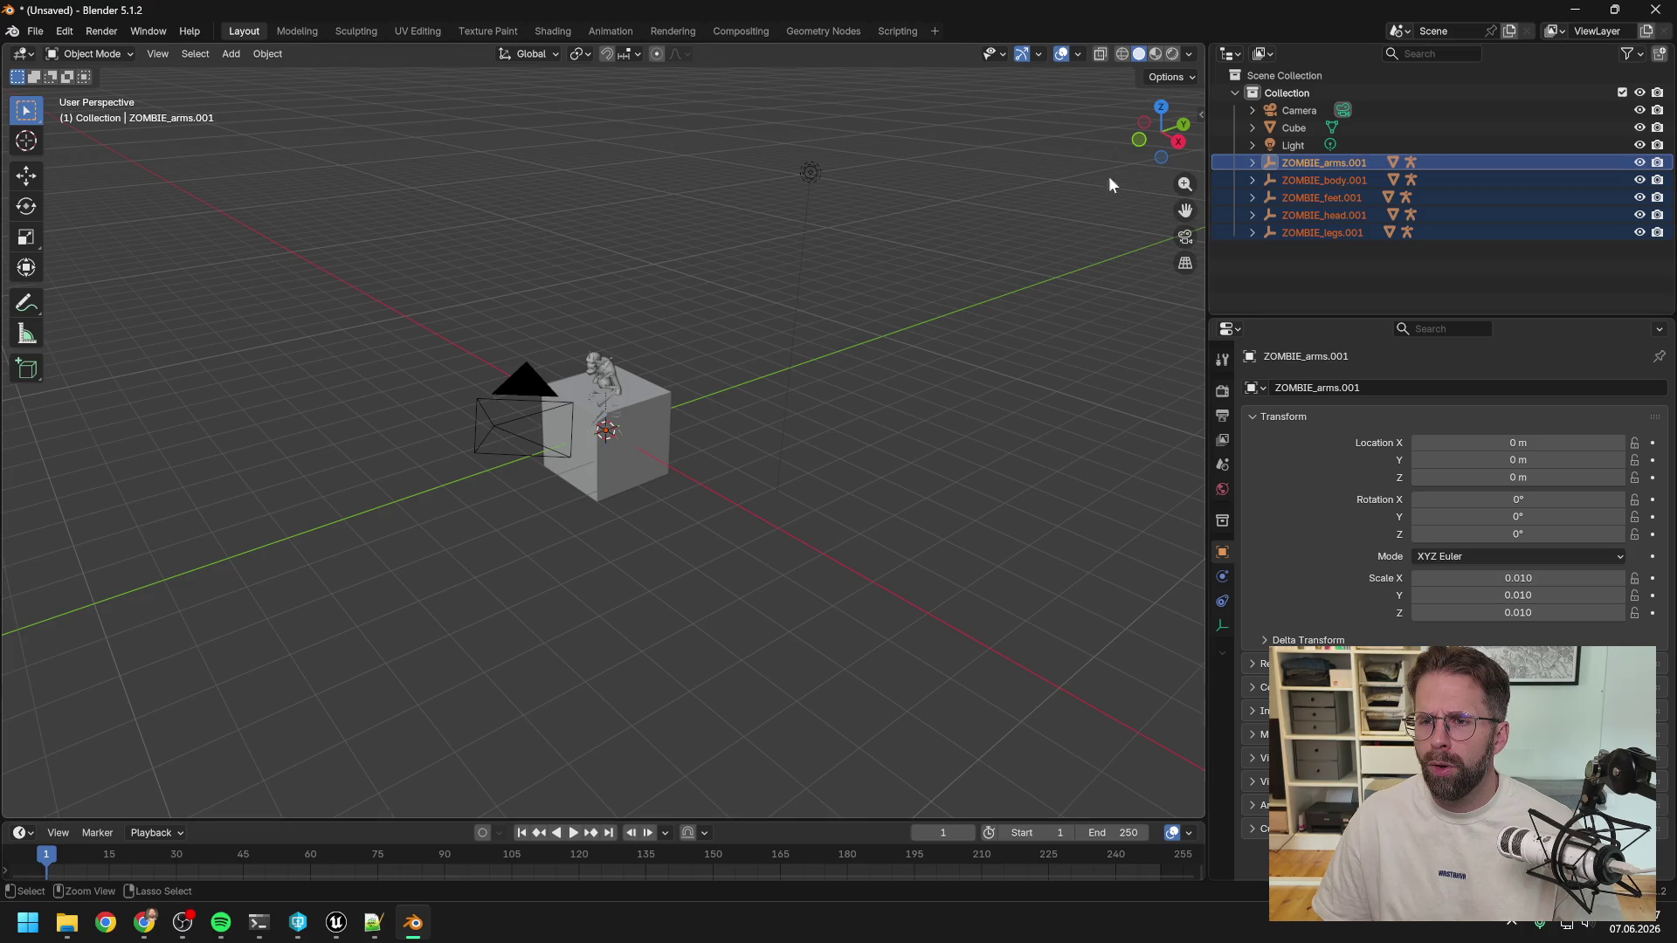
{"action": "left_click", "coordinate": [1295, 217], "text": "ctrl"}
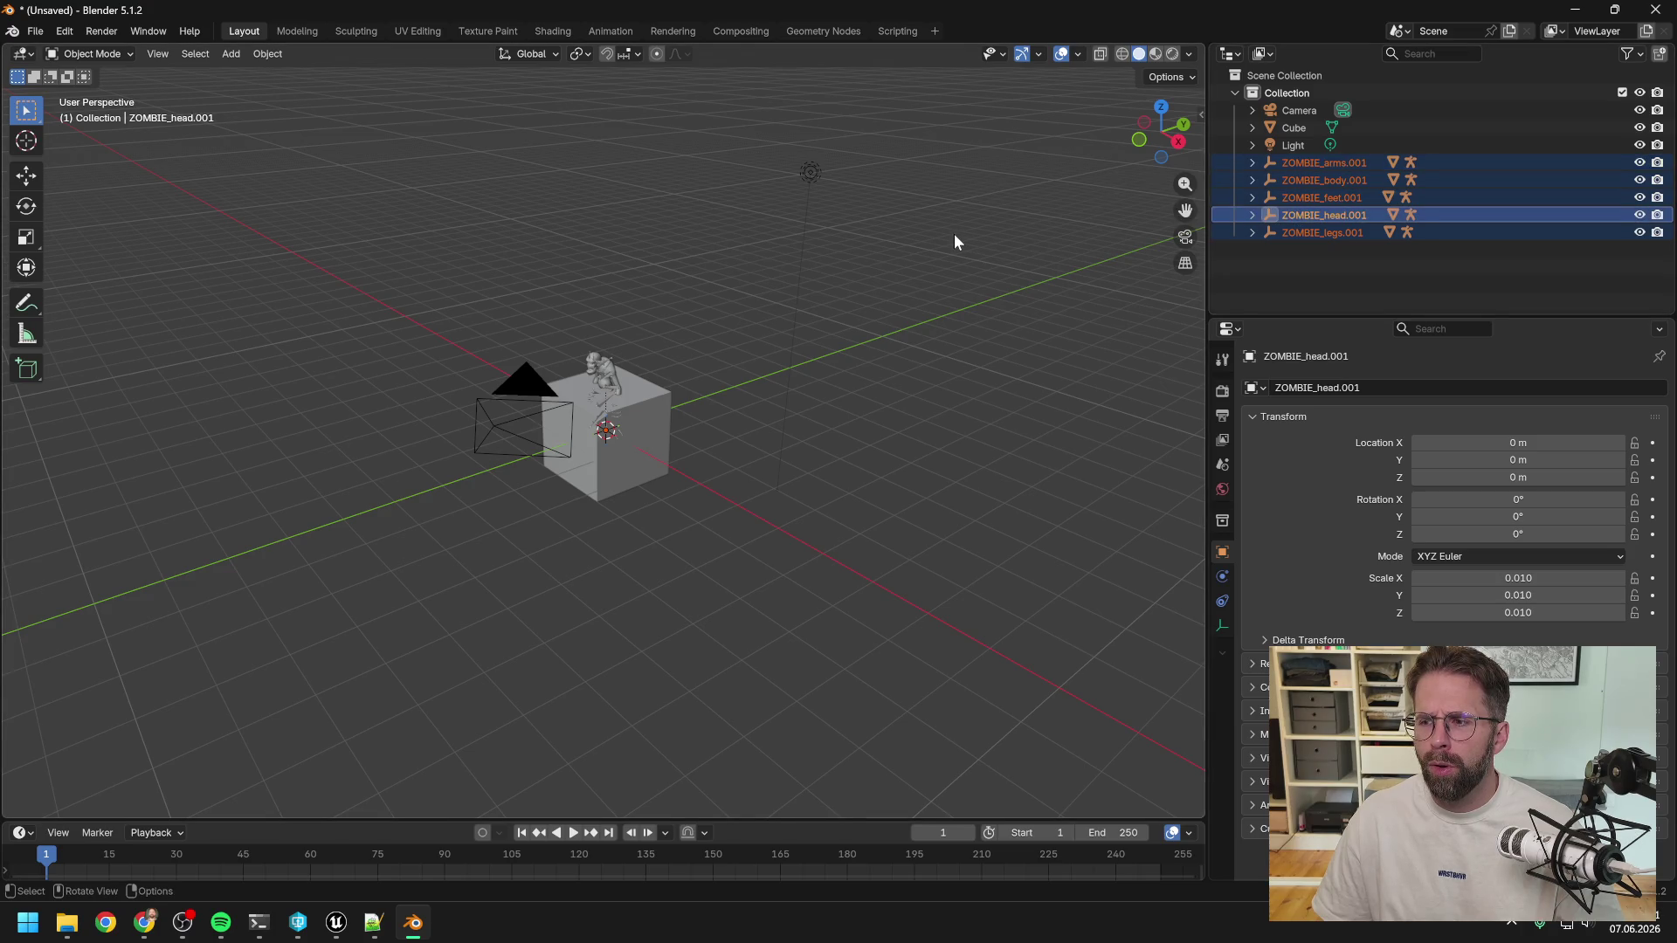
Open the Object menu, then bring the Resume coding session terminal forward.
{"action": "left_click", "coordinate": [262, 55]}
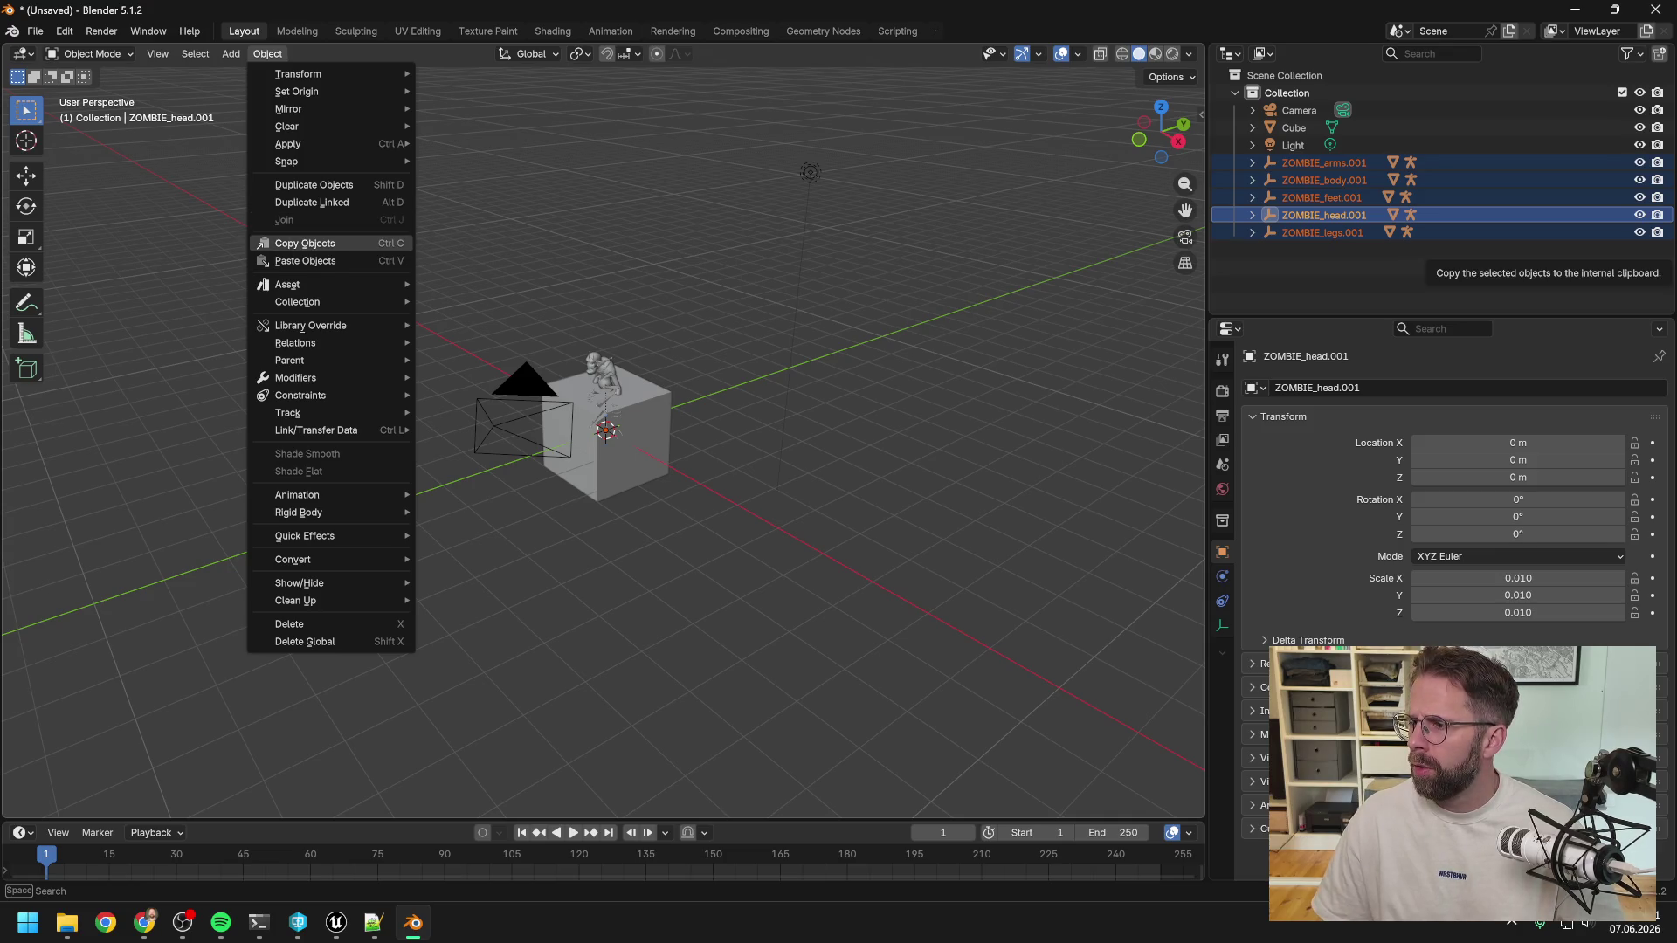
{"action": "key", "text": "alt+Tab"}
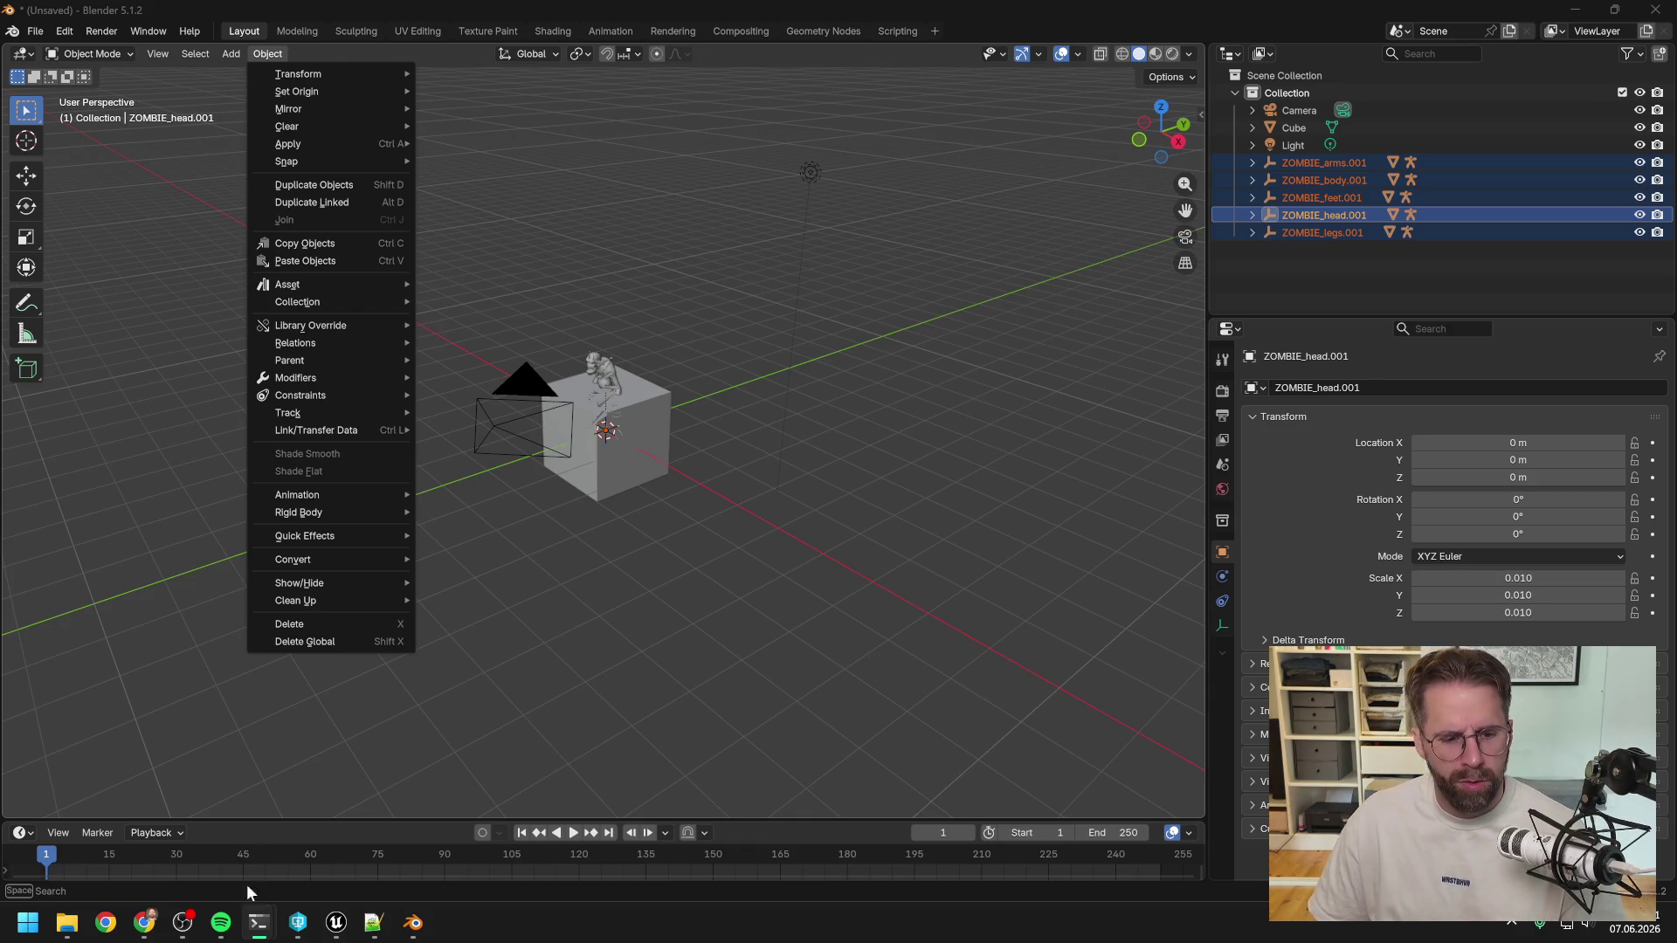
{"action": "mouse_move", "coordinate": [288, 925]}
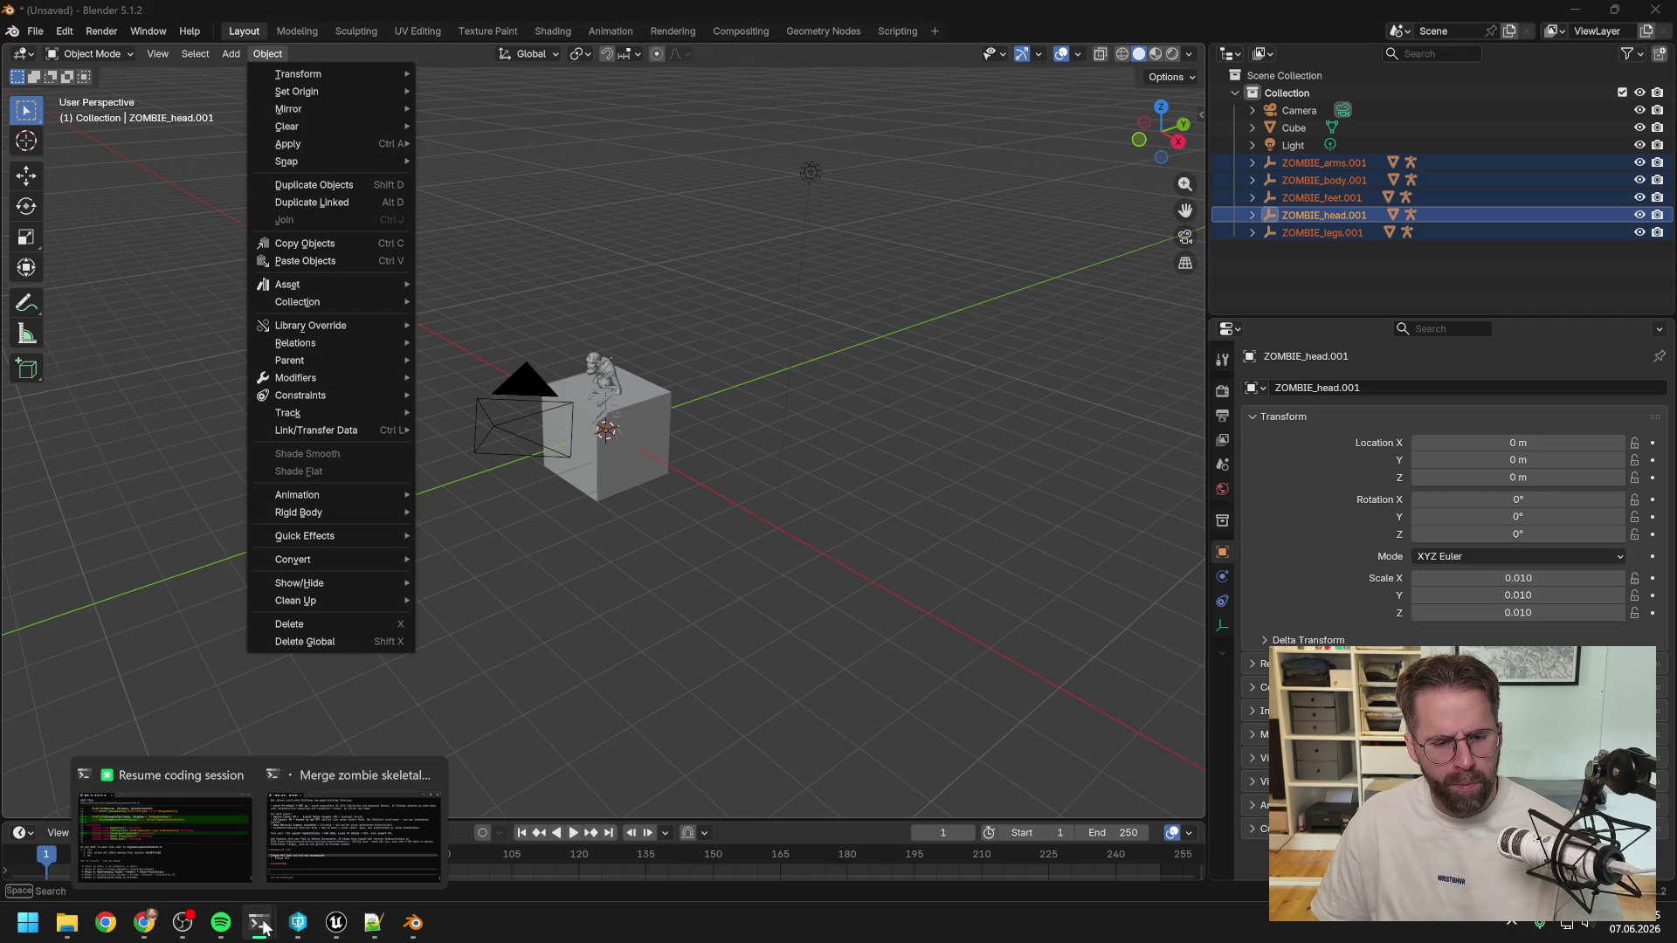
{"action": "left_click", "coordinate": [140, 830]}
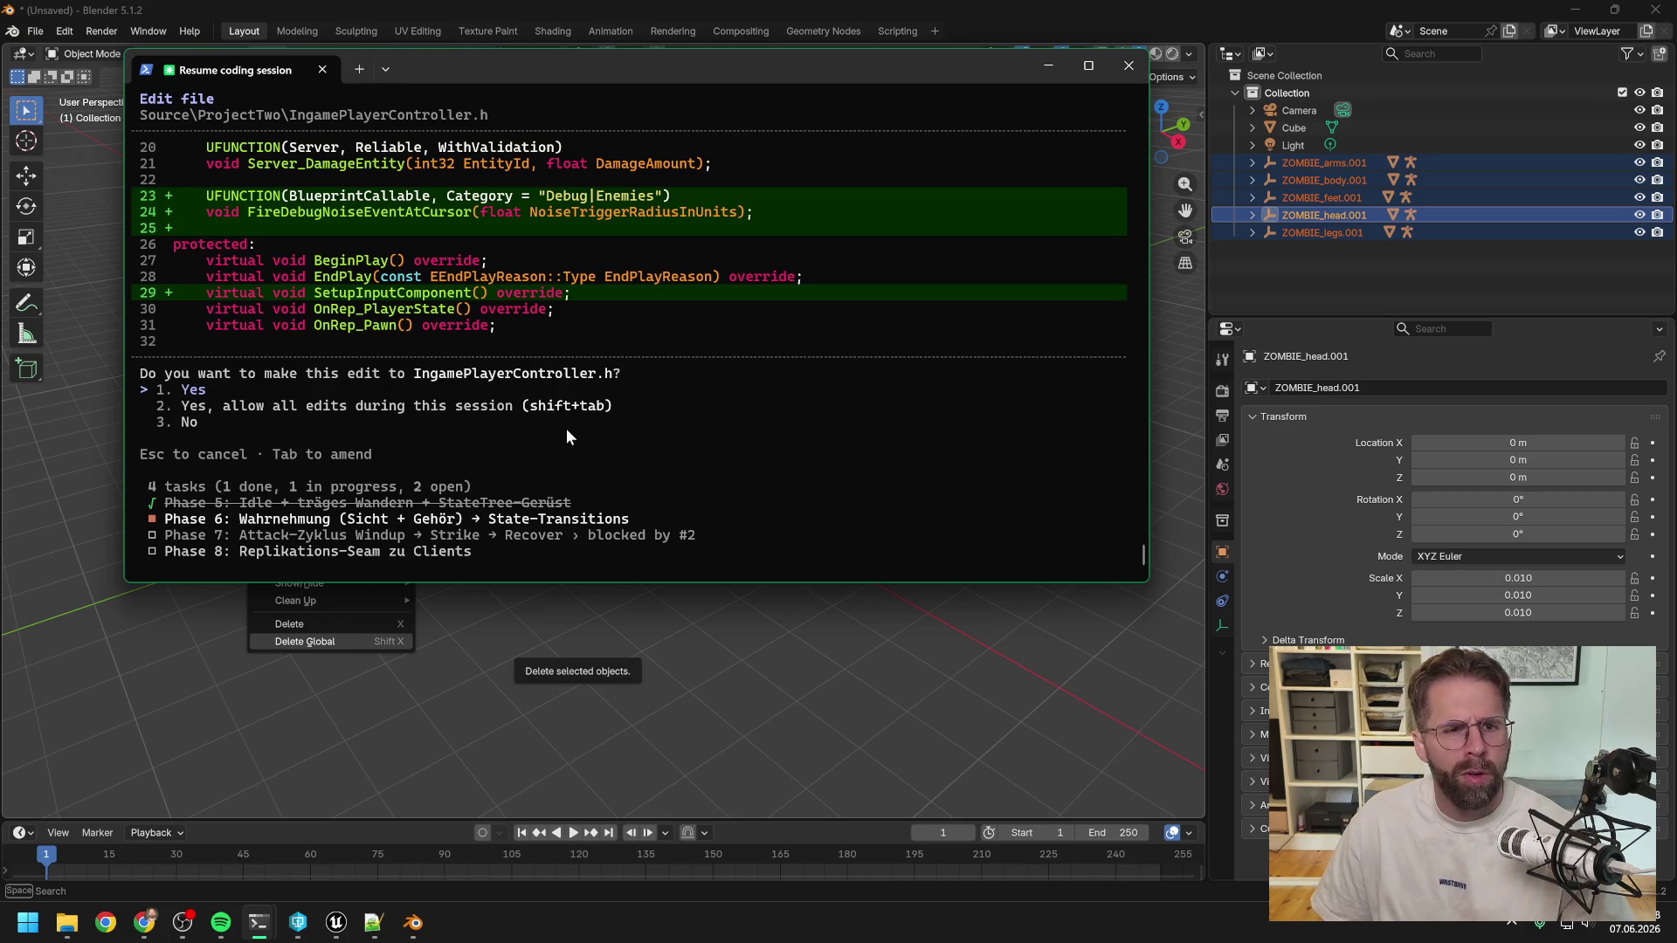
Approve Claude's first edit to IngamePlayerController.h.
{"action": "scroll", "coordinate": [566, 428], "scroll_direction": "up", "scroll_amount": 3}
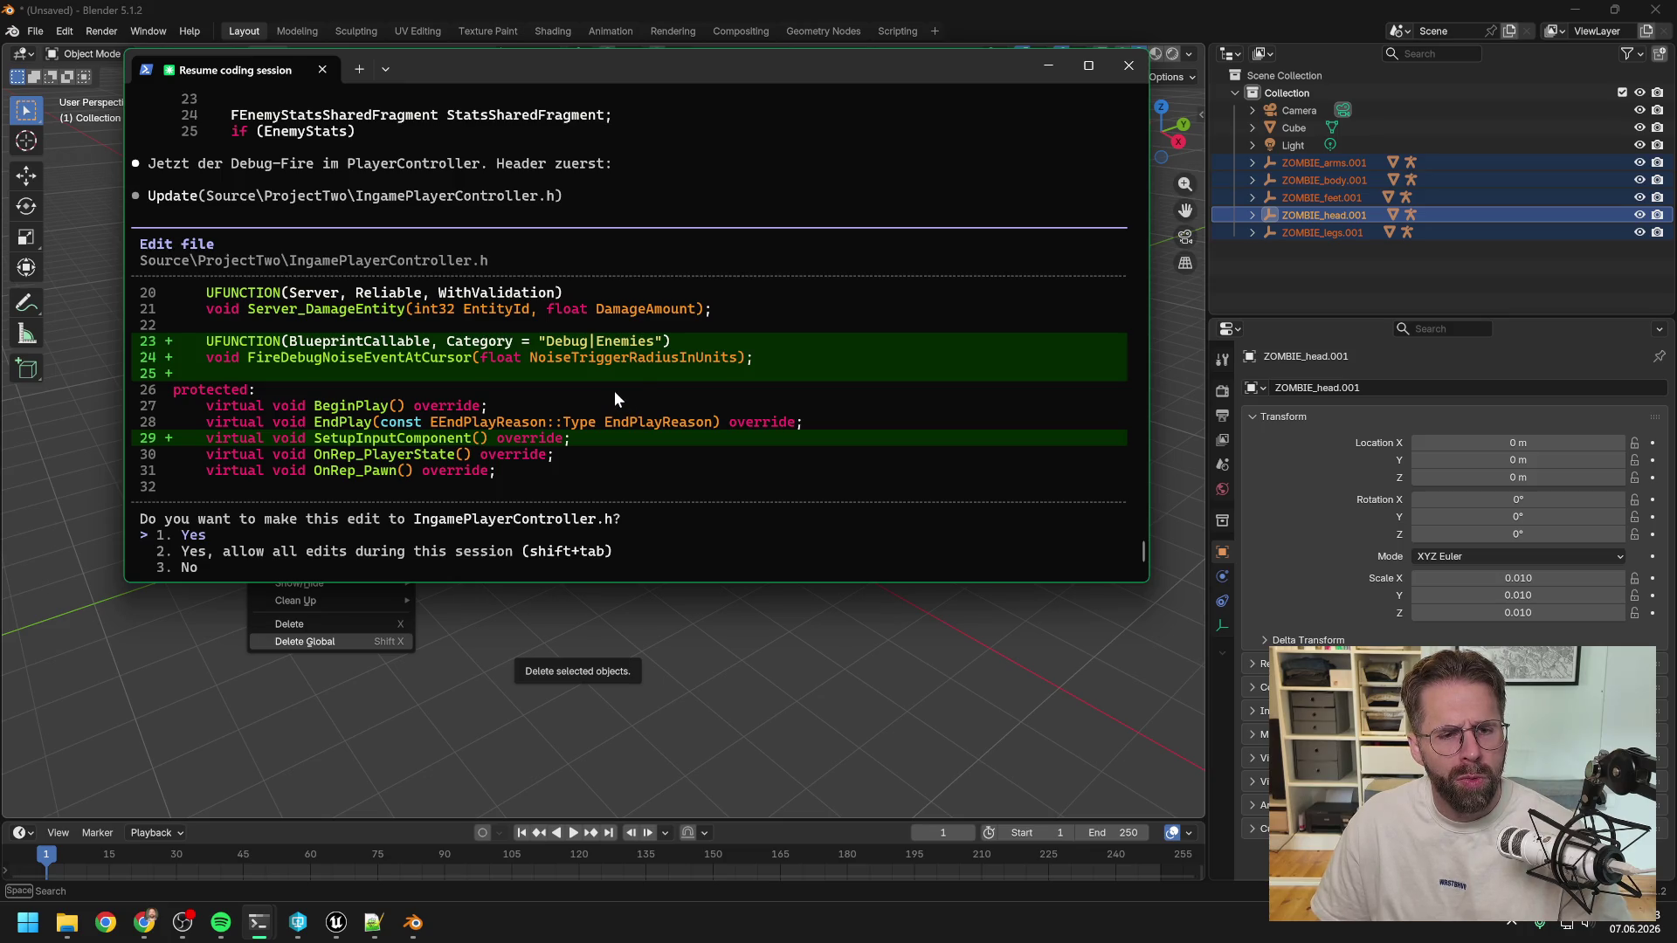
{"action": "scroll", "coordinate": [641, 386], "scroll_direction": "down", "scroll_amount": 3}
{"action": "key", "text": "Return"}
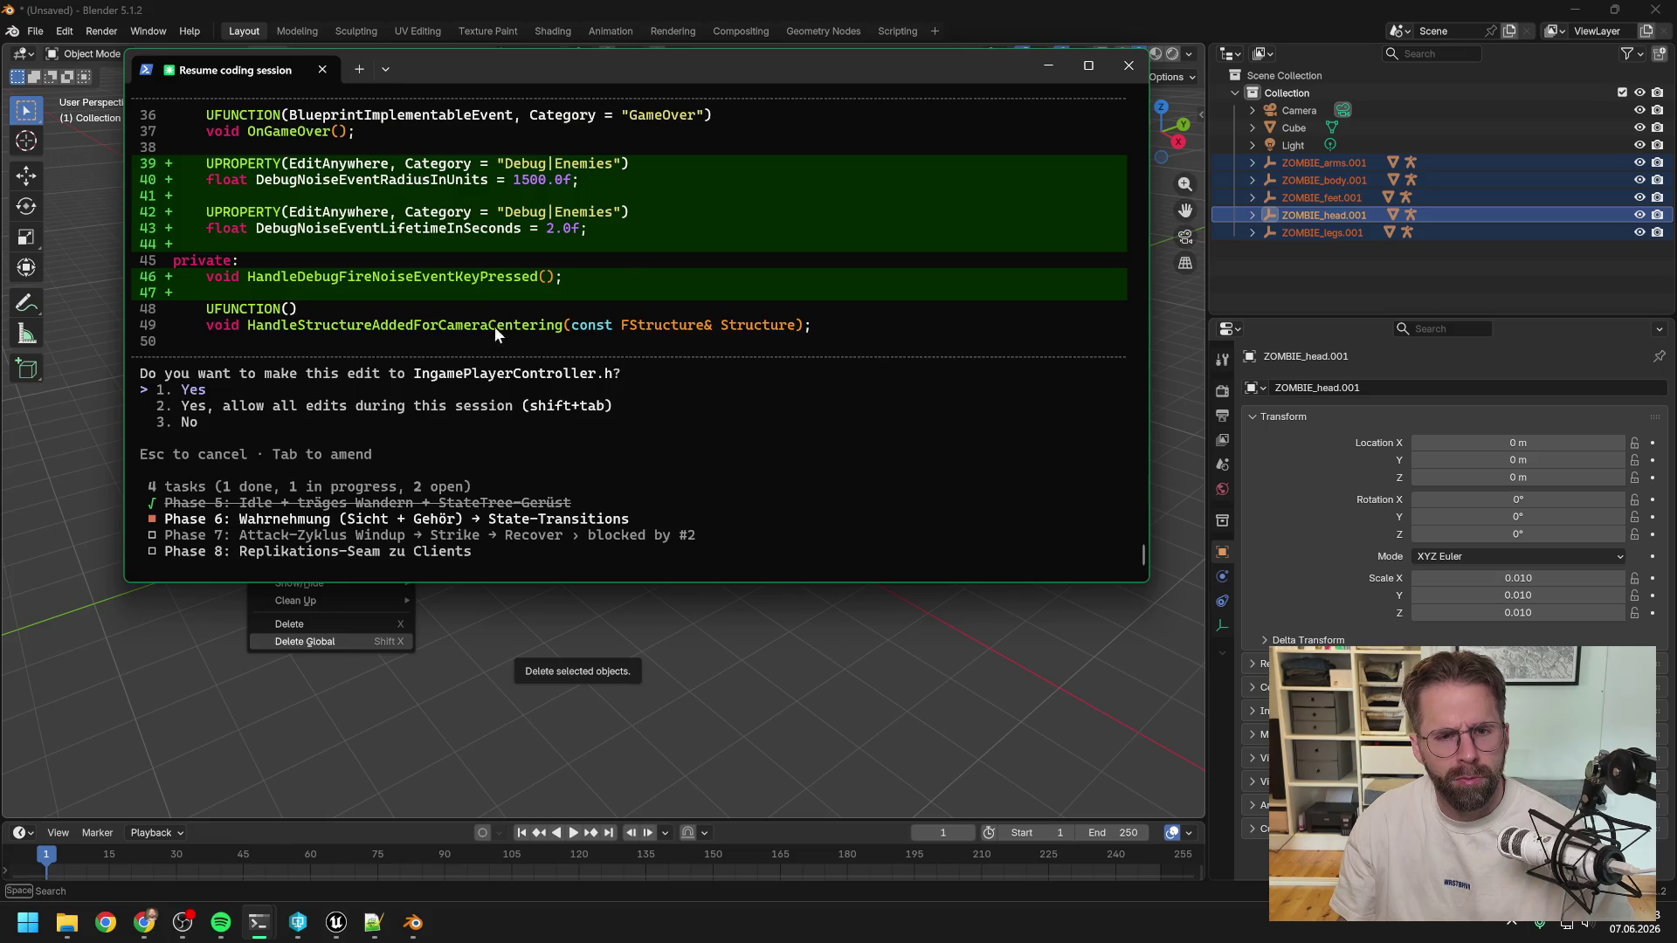
Approve the second IngamePlayerController.h edit and the IngamePlayerController.cpp includes edit.
{"action": "scroll", "coordinate": [501, 395], "scroll_direction": "up", "scroll_amount": 3}
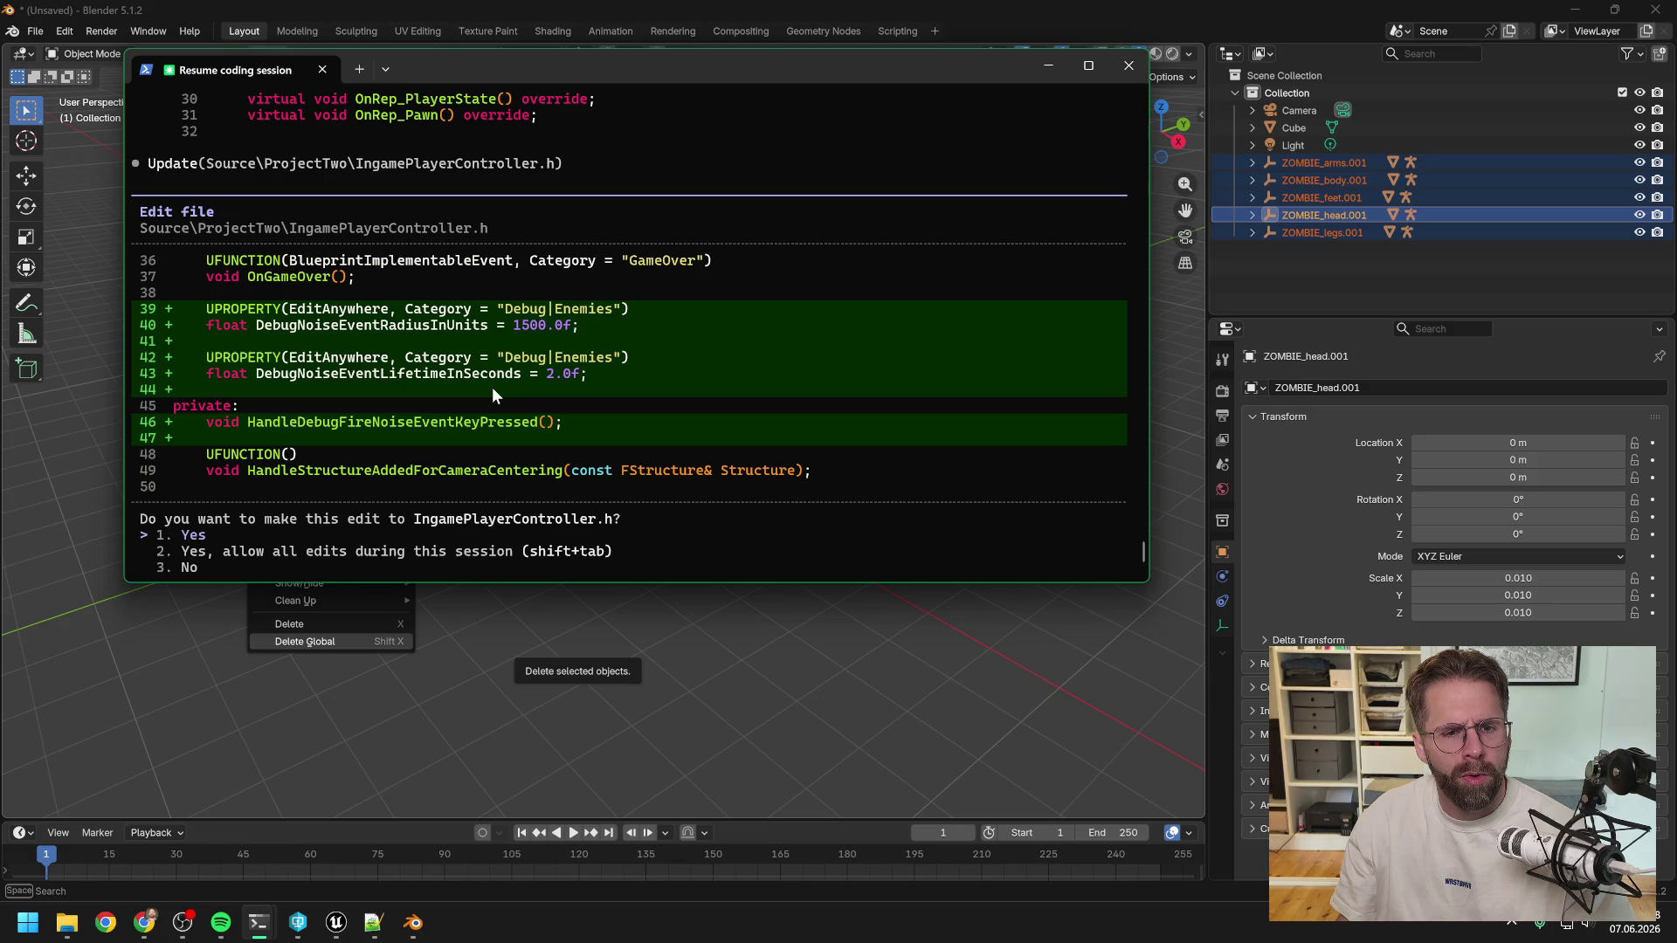
{"action": "scroll", "coordinate": [486, 389], "scroll_direction": "down", "scroll_amount": 2}
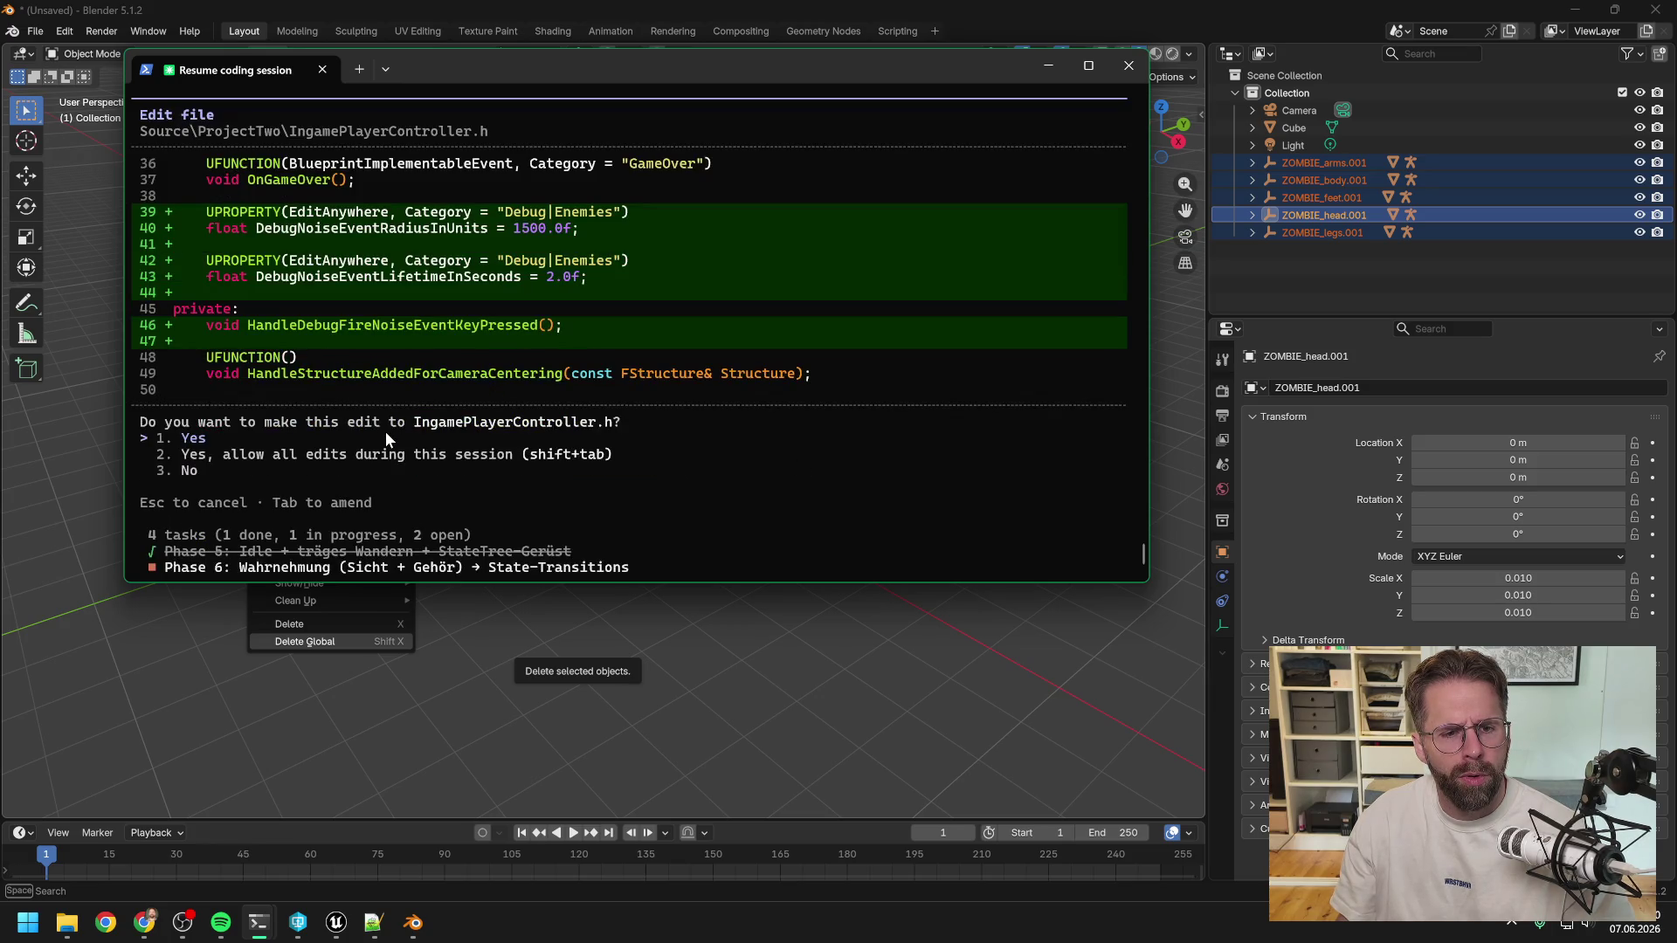
{"action": "key", "text": "Return"}
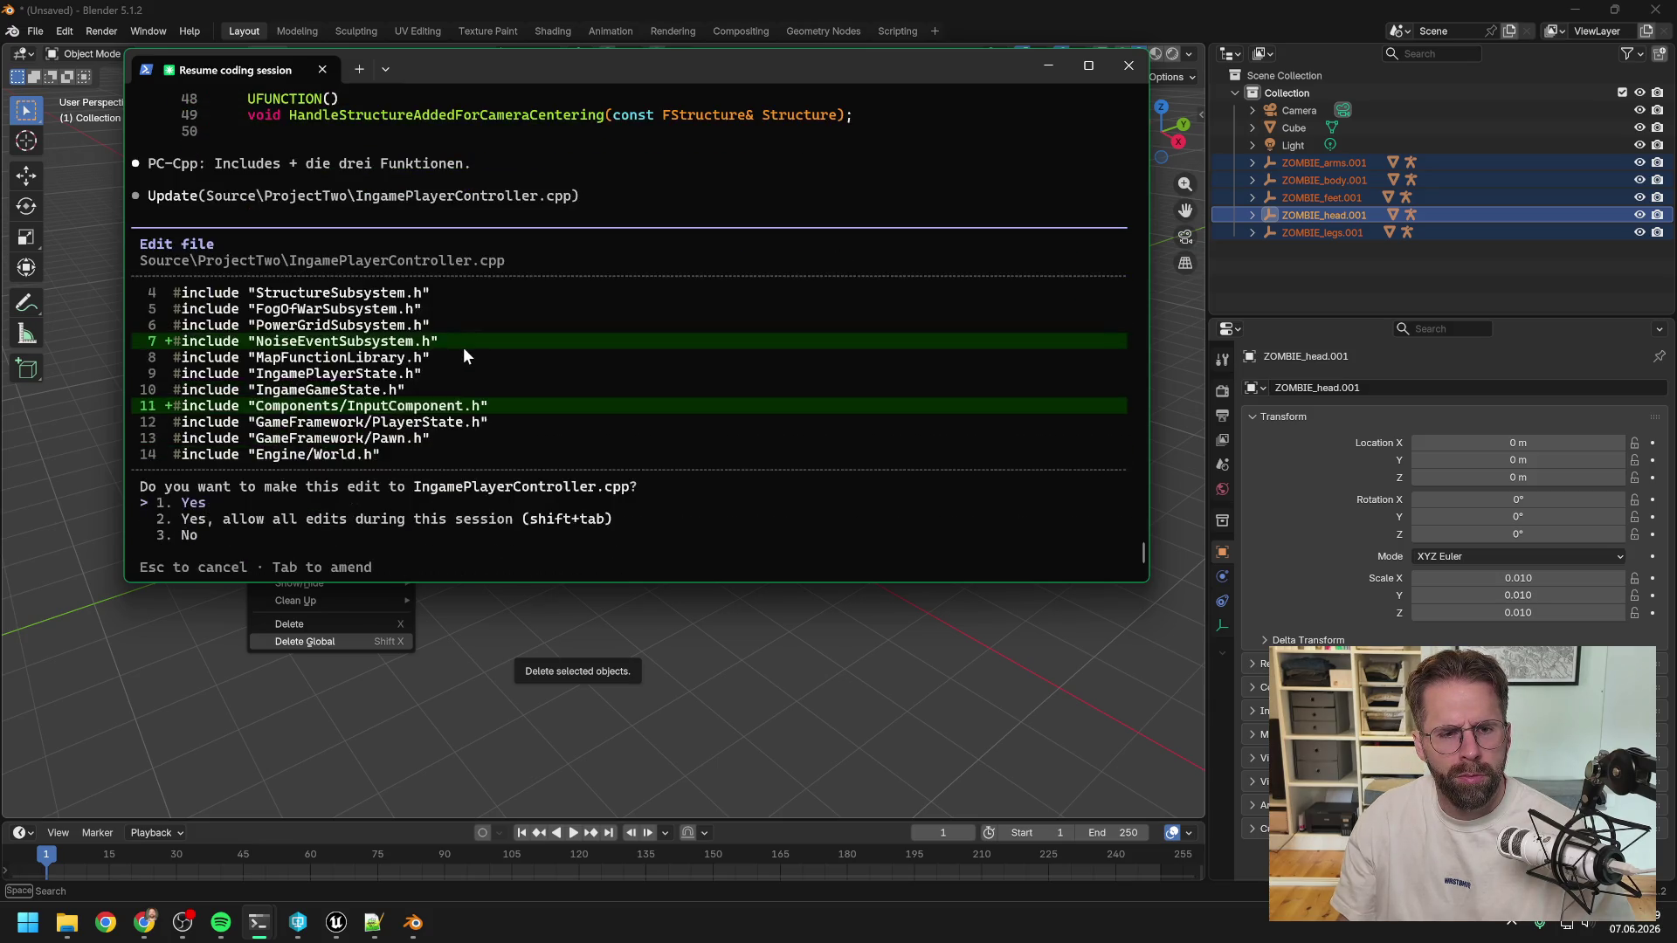
{"action": "key", "text": "Return"}
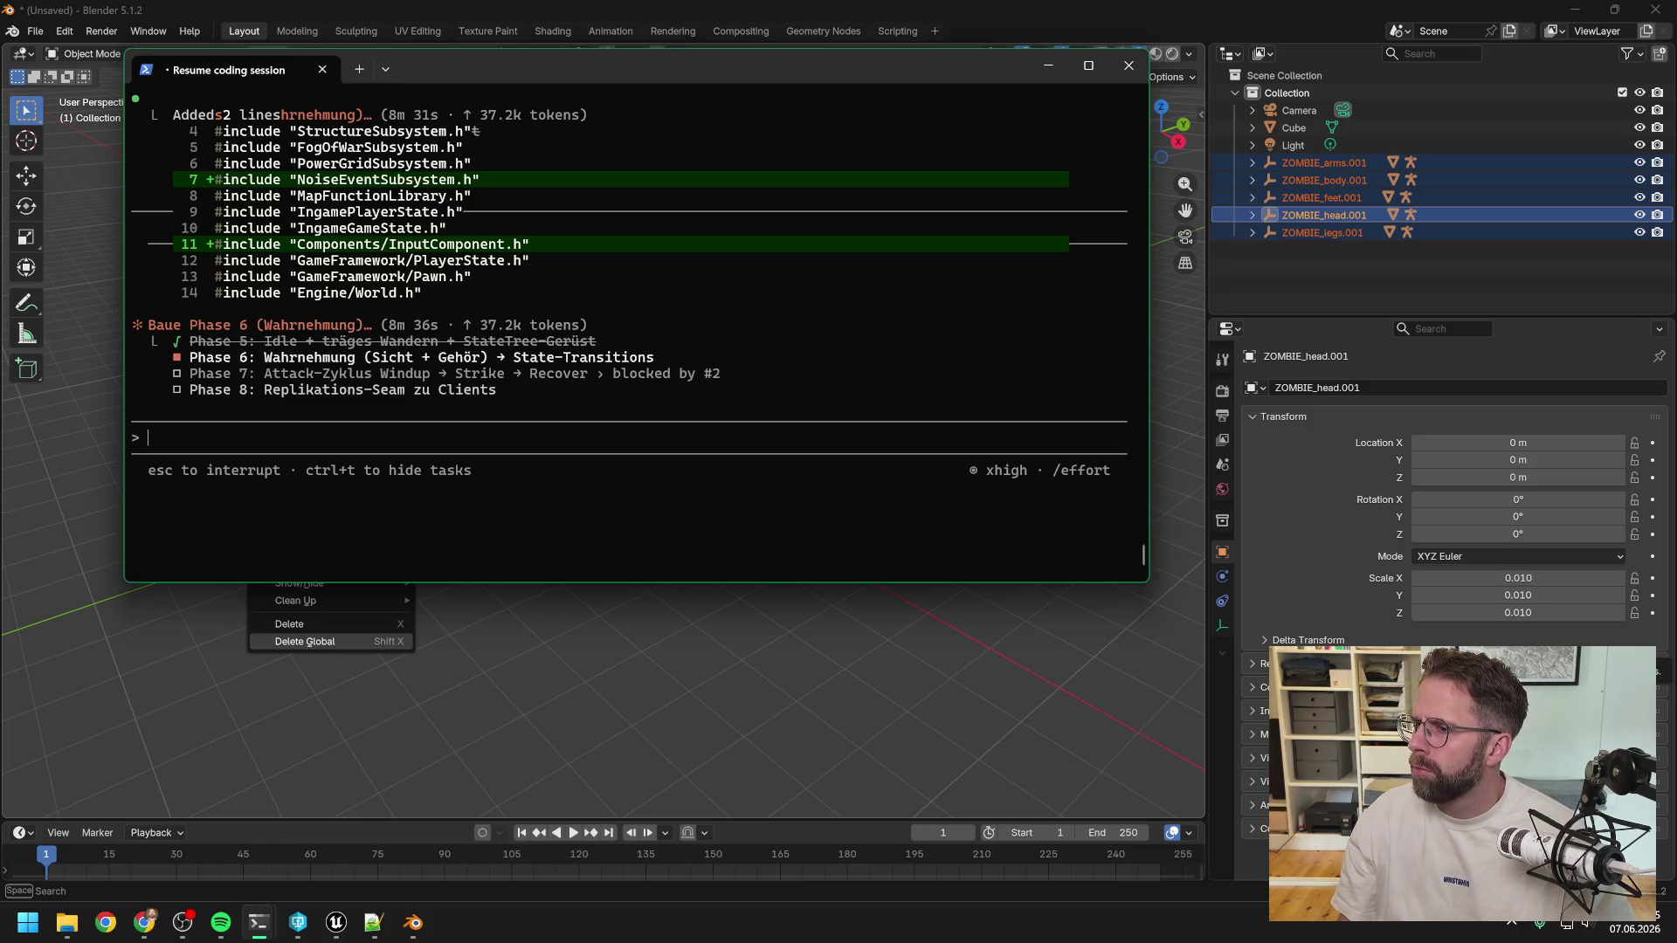
{"action": "scroll", "coordinate": [699, 296], "scroll_direction": "up", "scroll_amount": 2}
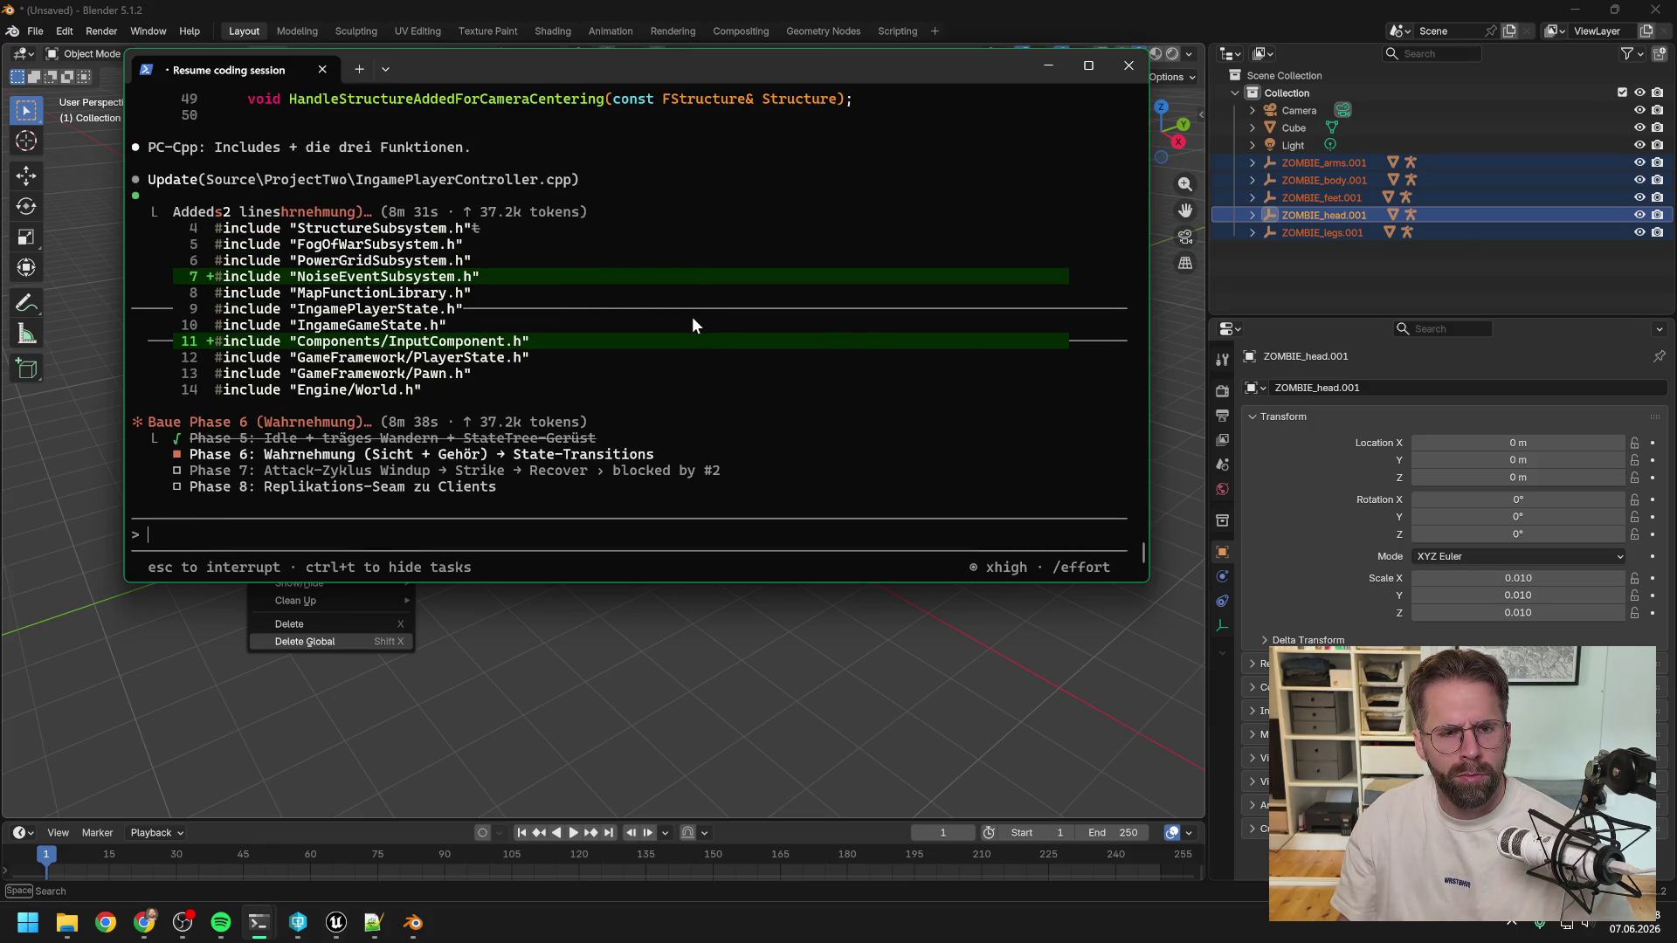
Approve the noise-event code edit to IngamePlayerController.cpp and switch to the zombie-merging session.
{"action": "scroll", "coordinate": [691, 316], "scroll_direction": "down", "scroll_amount": 1}
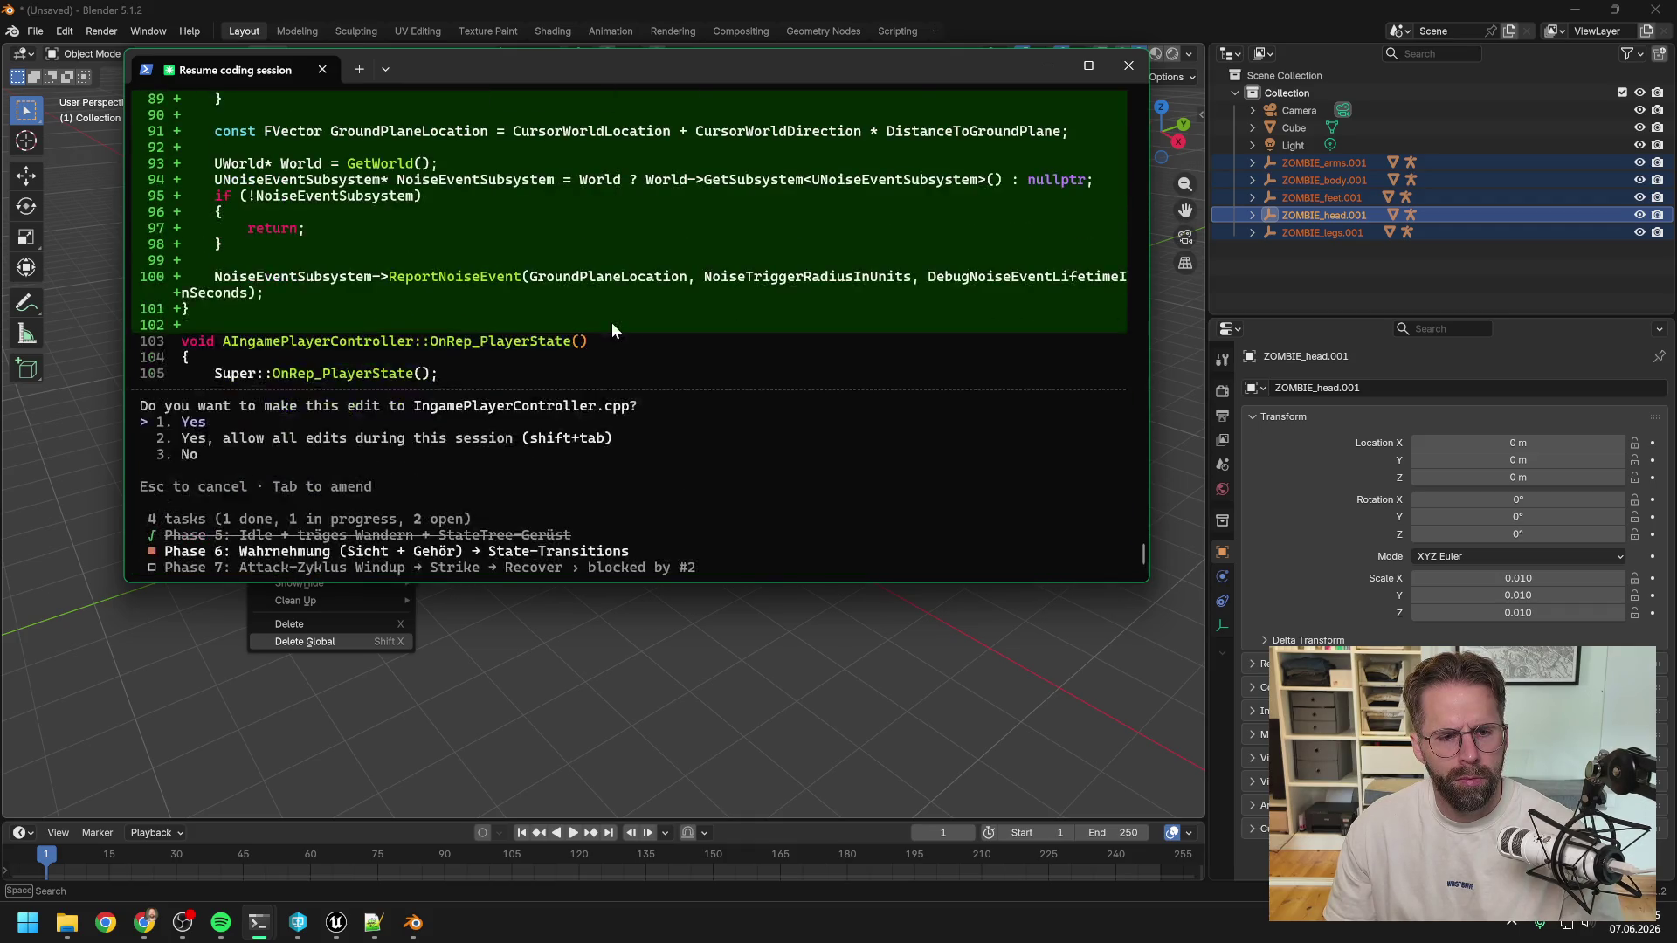
{"action": "key", "text": "Return"}
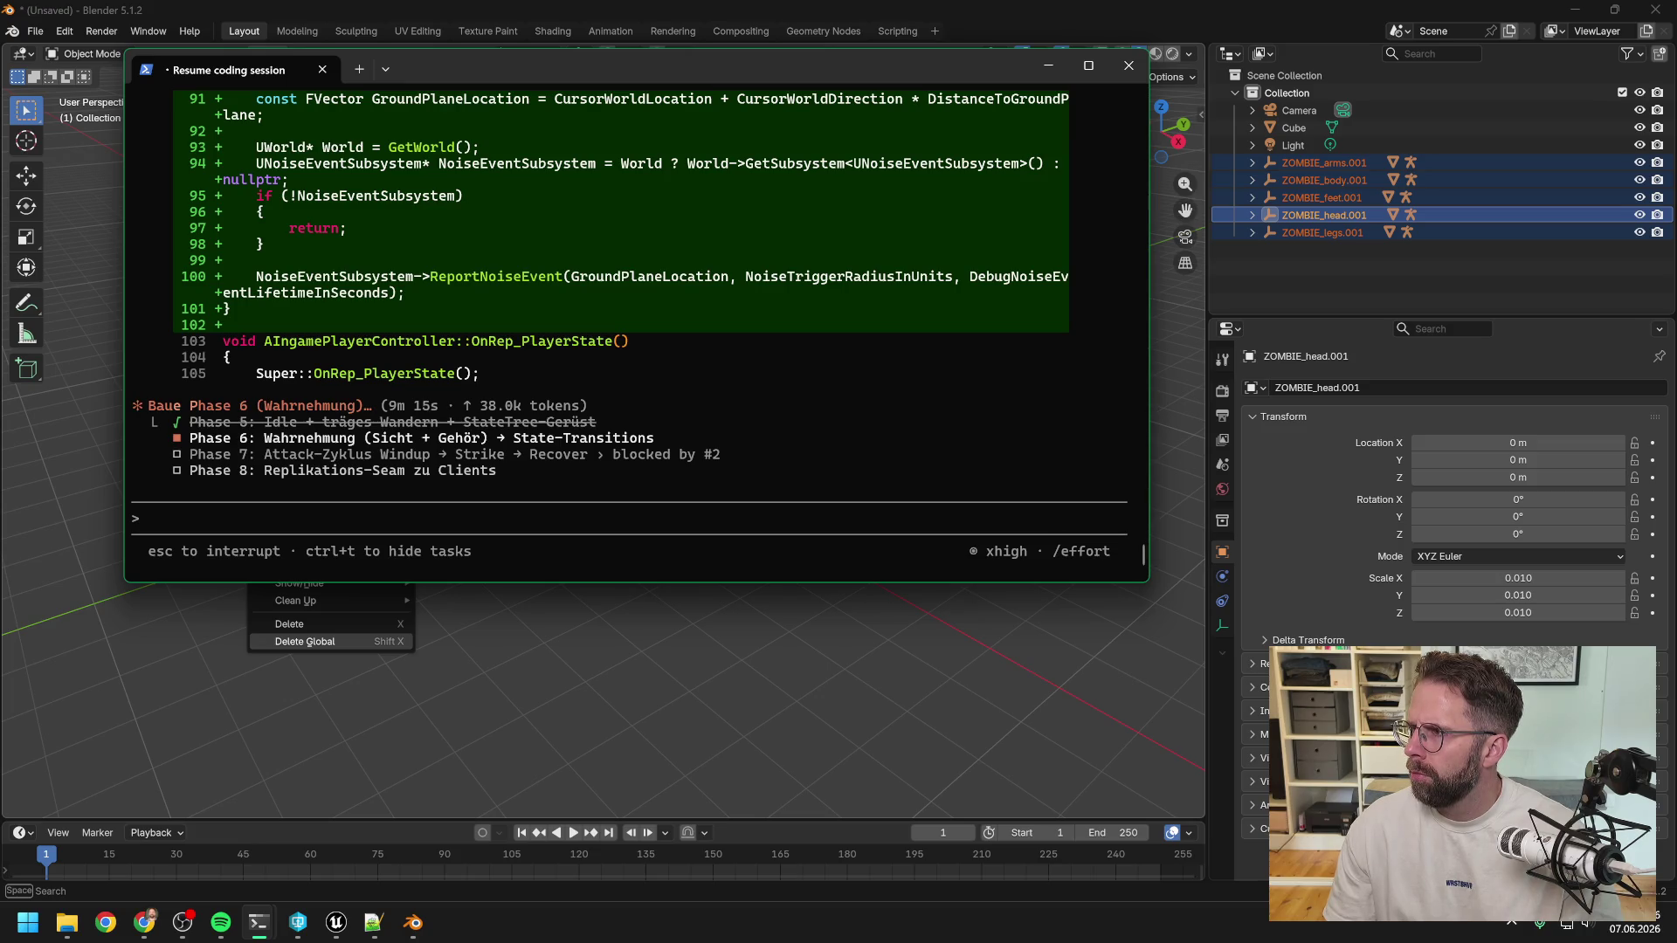
{"action": "key", "text": "alt+Tab"}
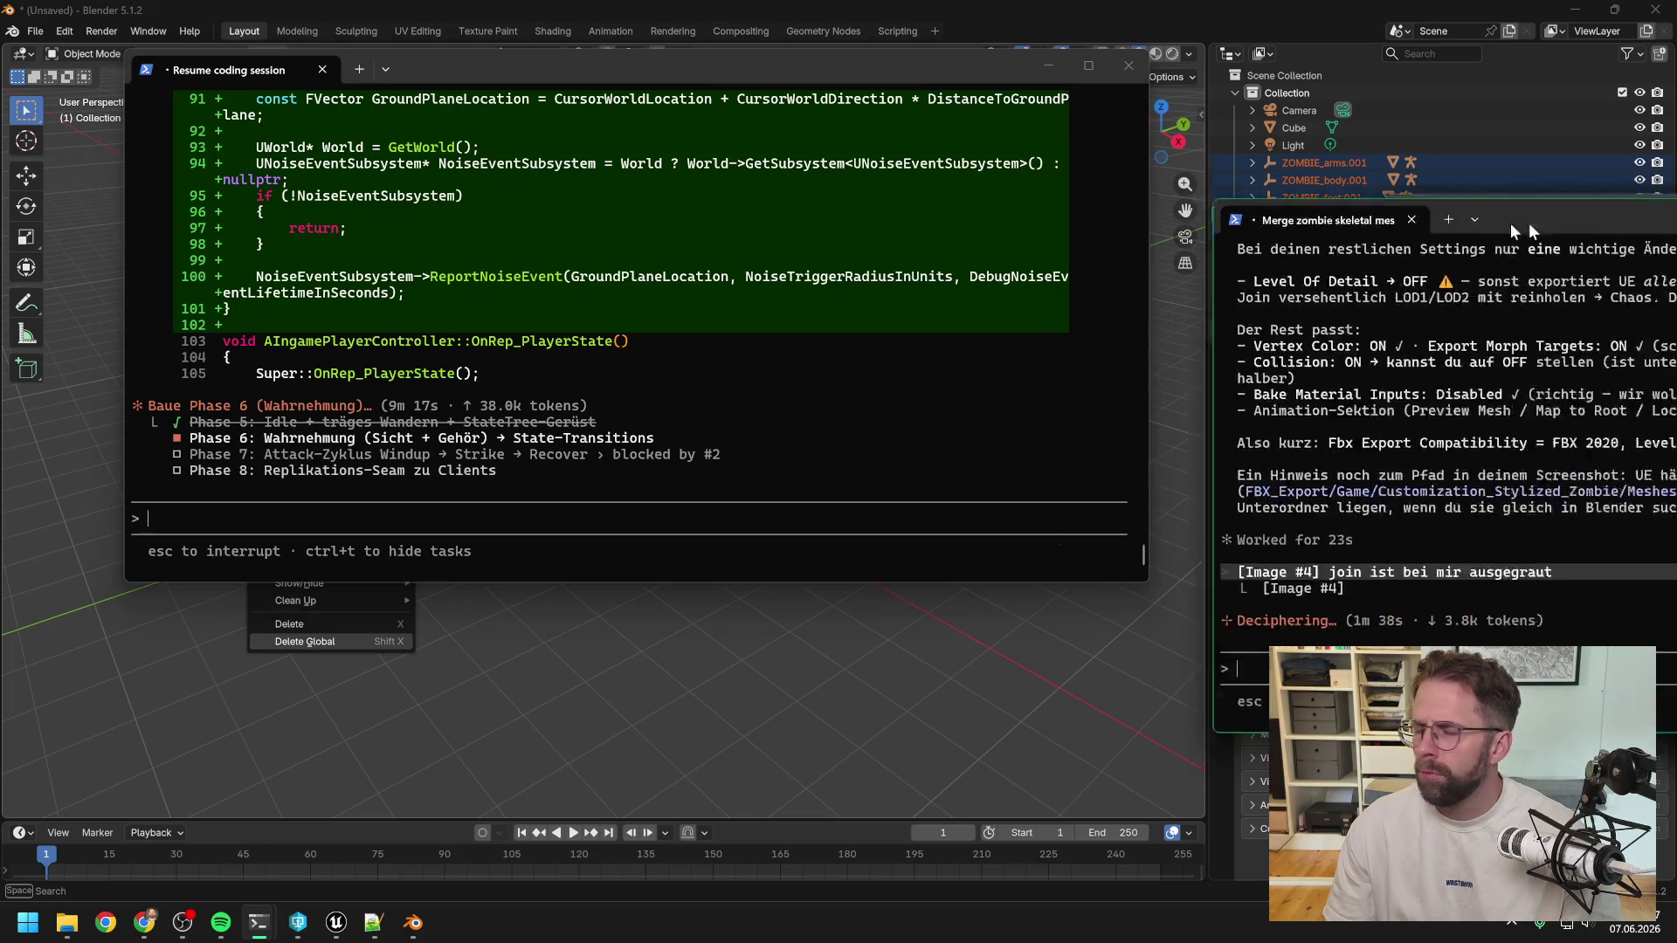
{"action": "scroll", "coordinate": [948, 470], "scroll_direction": "up", "scroll_amount": 3}
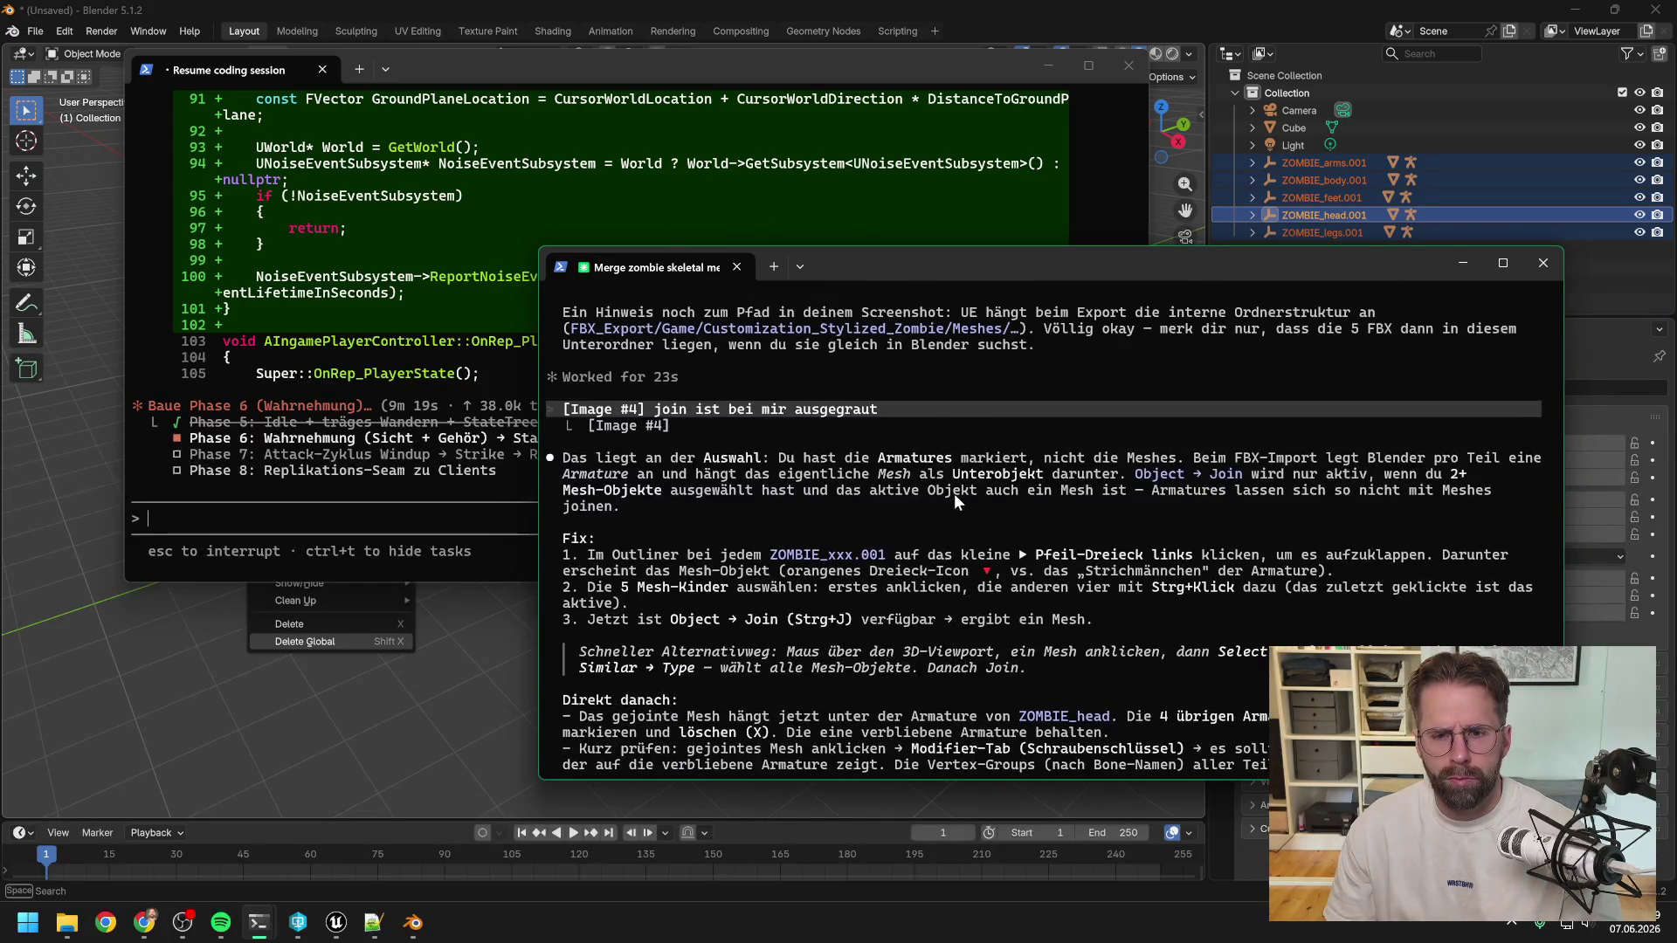
{"action": "scroll", "coordinate": [968, 502], "scroll_direction": "down", "scroll_amount": 1}
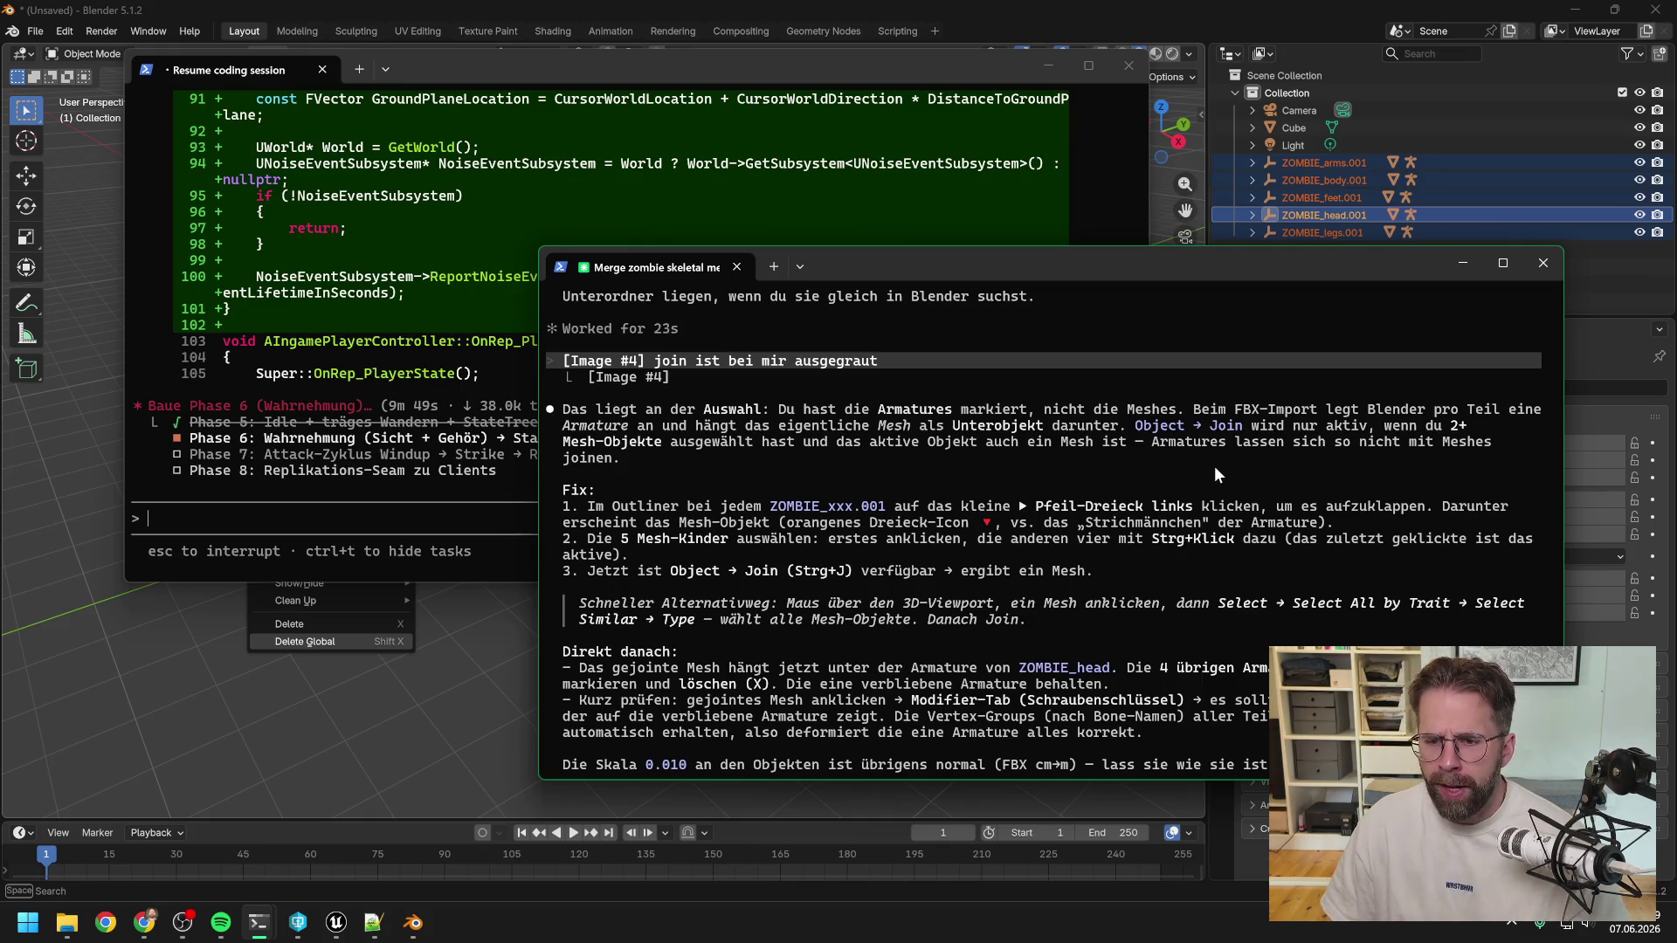
{"action": "left_click", "coordinate": [1462, 262]}
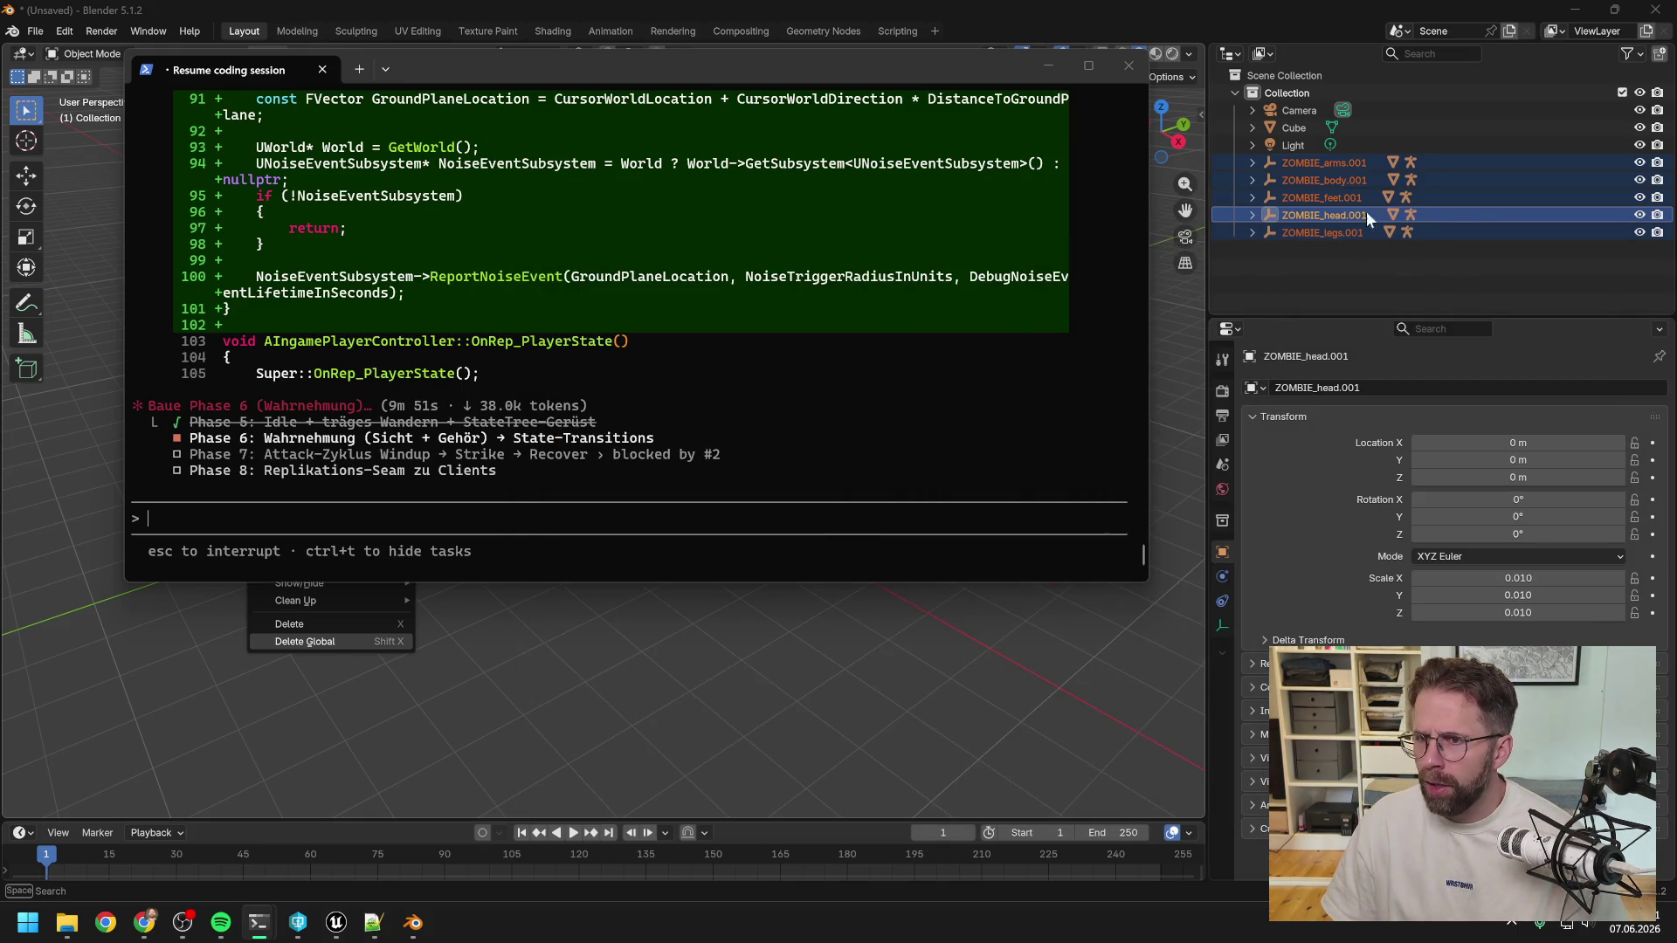
Expand all five ZOMBIE parts in the Outliner to reveal their Hip_J armatures.
{"action": "left_click", "coordinate": [1271, 261]}
{"action": "left_click", "coordinate": [1253, 164]}
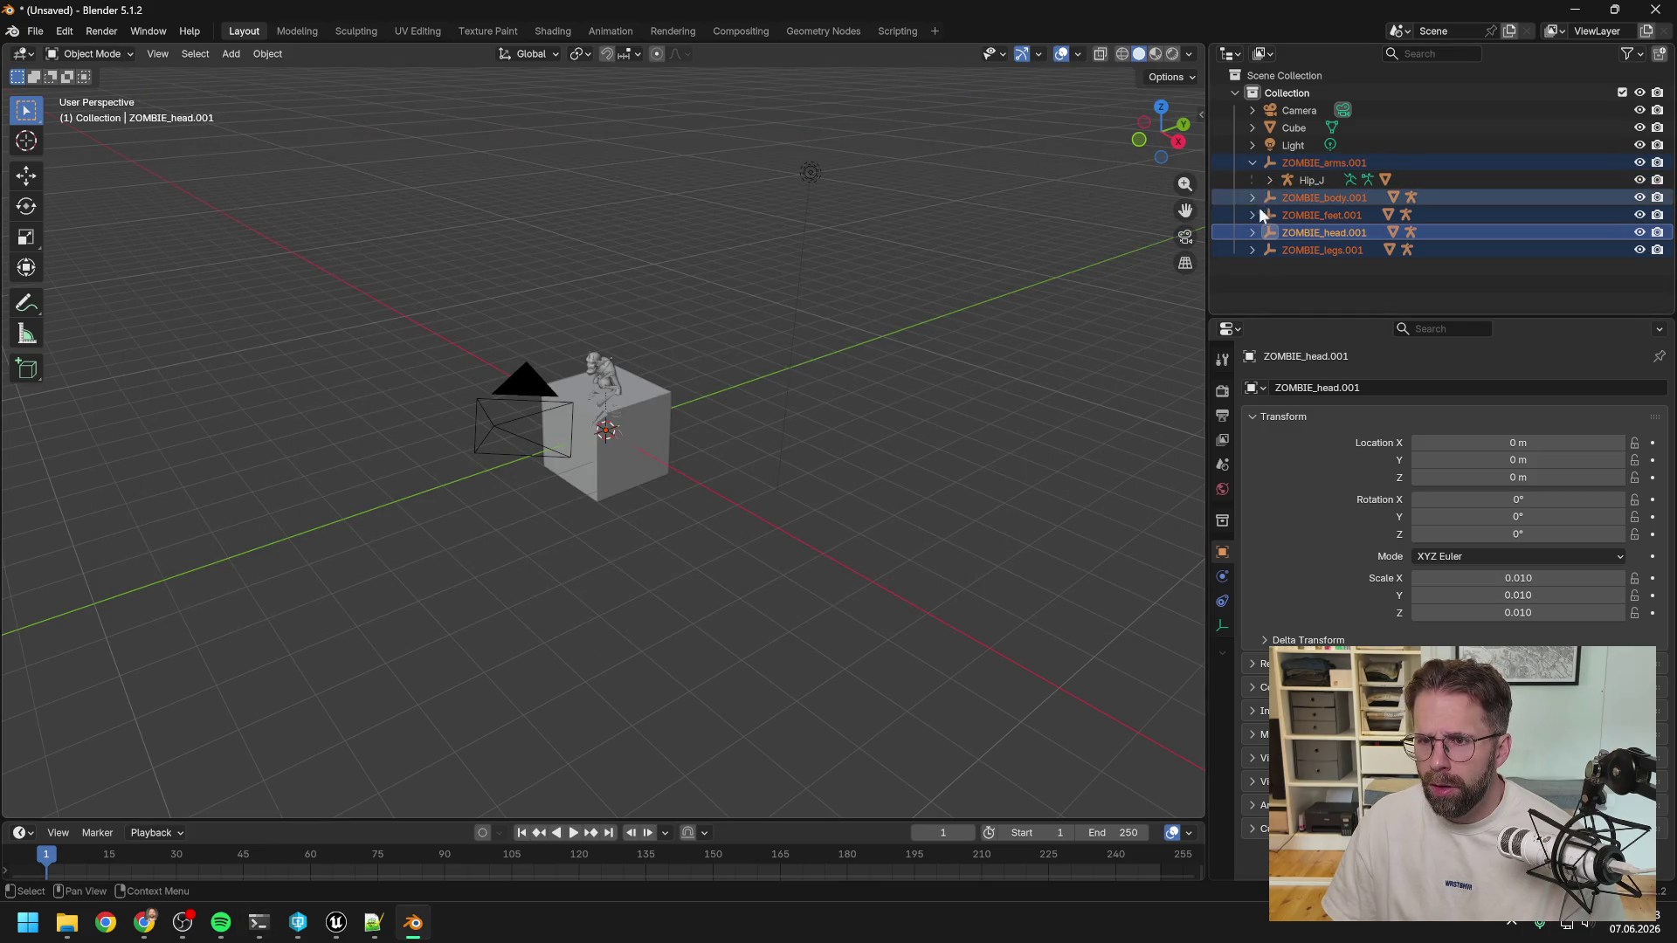
{"action": "left_click", "coordinate": [1253, 198]}
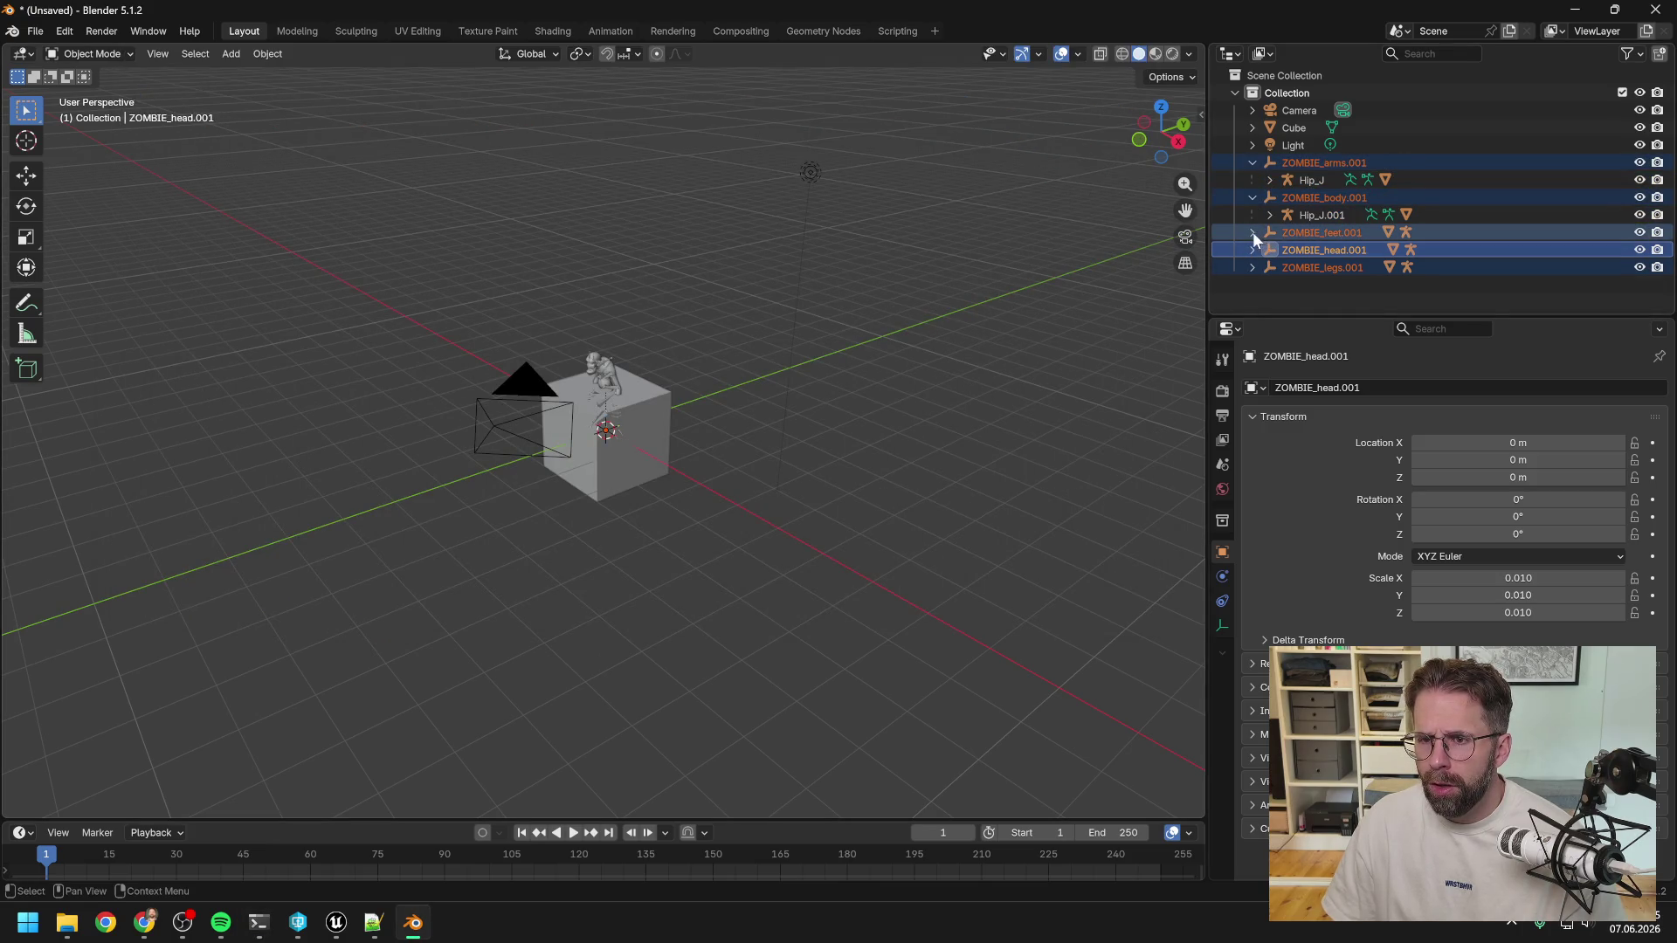
{"action": "left_click", "coordinate": [1253, 232]}
{"action": "left_click", "coordinate": [1251, 267]}
{"action": "left_click", "coordinate": [1255, 301]}
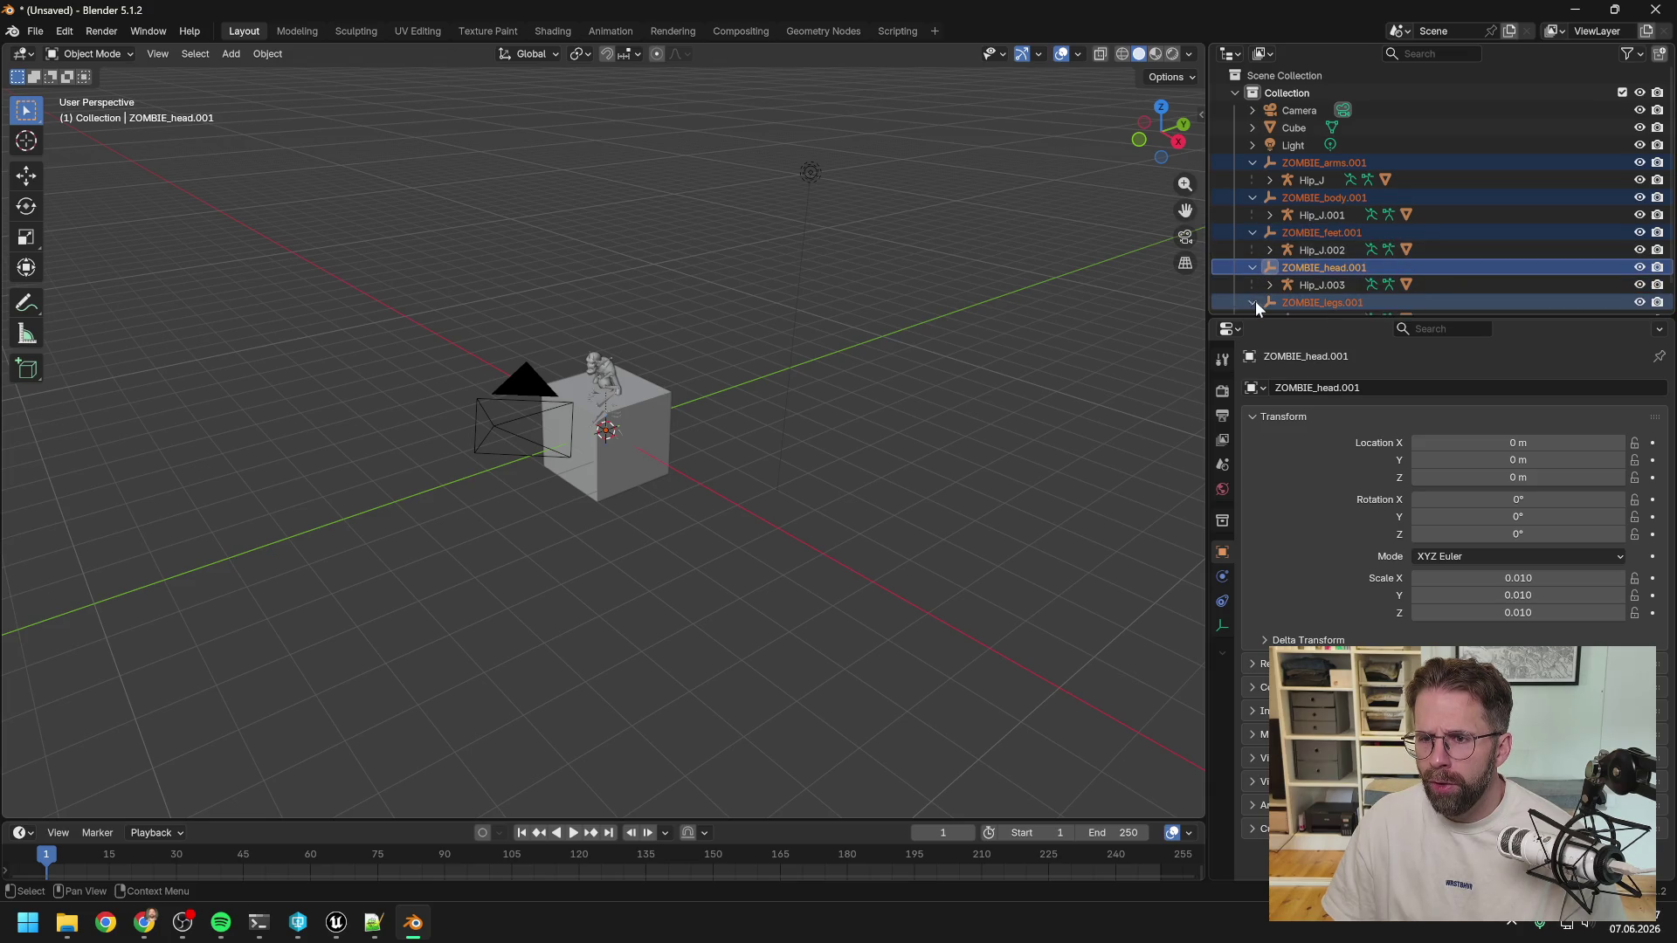
{"action": "scroll", "coordinate": [1350, 224], "scroll_direction": "down", "scroll_amount": 1}
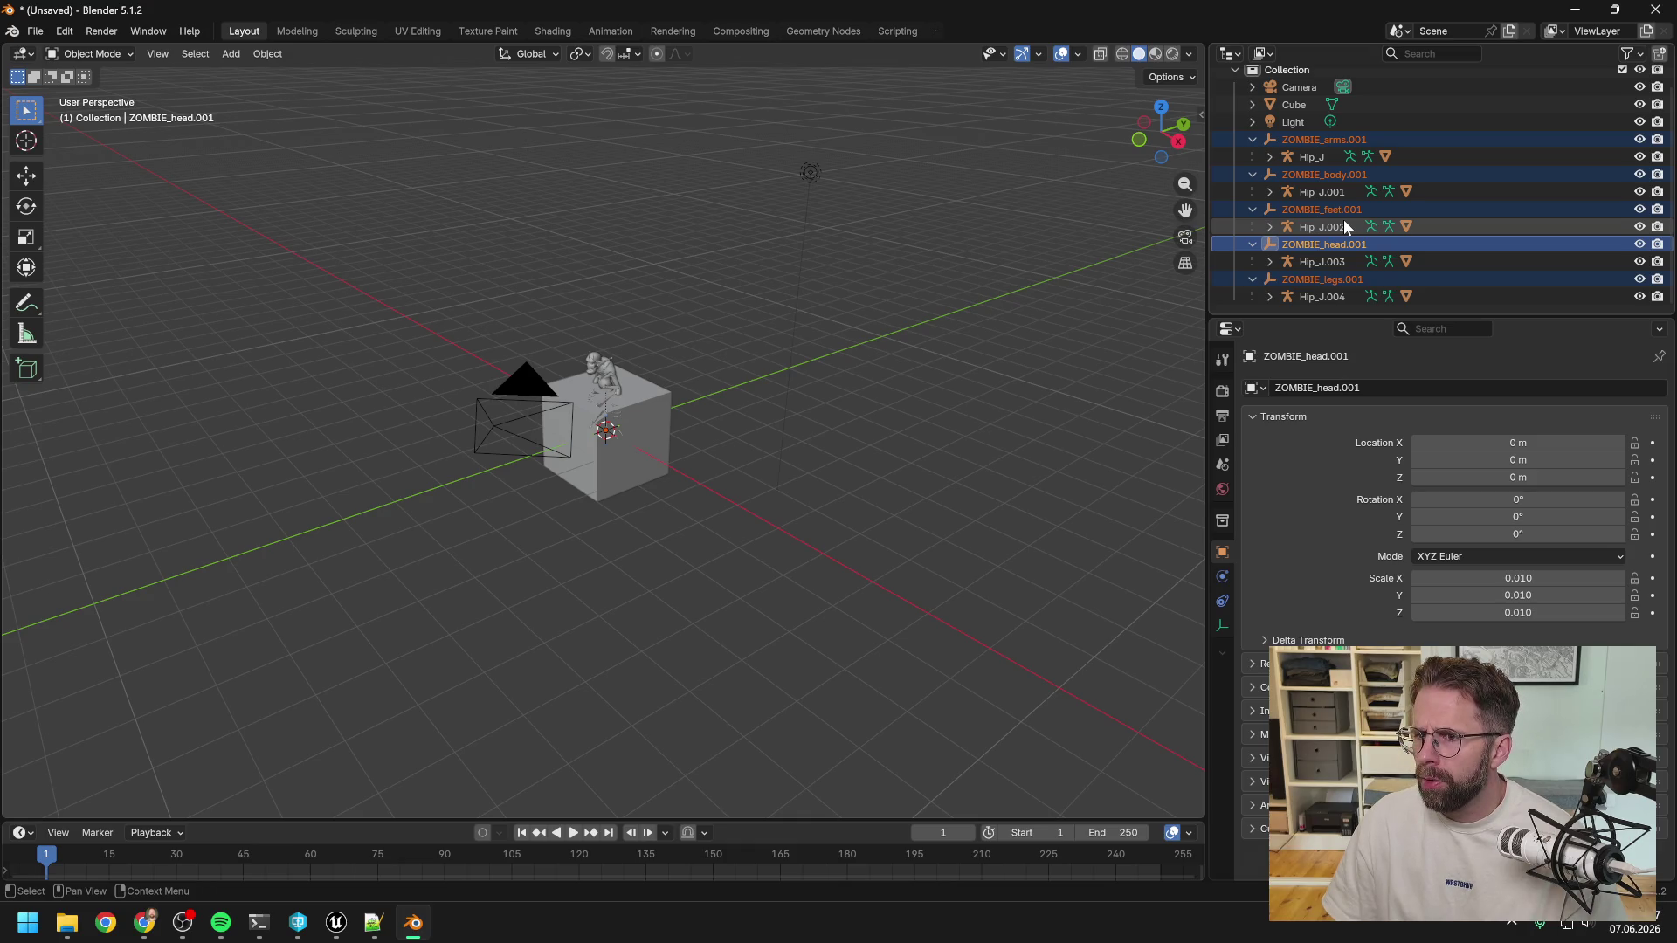
Toggle the feet armature's contents and make the ZOMBIE_feet mesh active to inspect its transform.
{"action": "left_click", "coordinate": [1269, 228]}
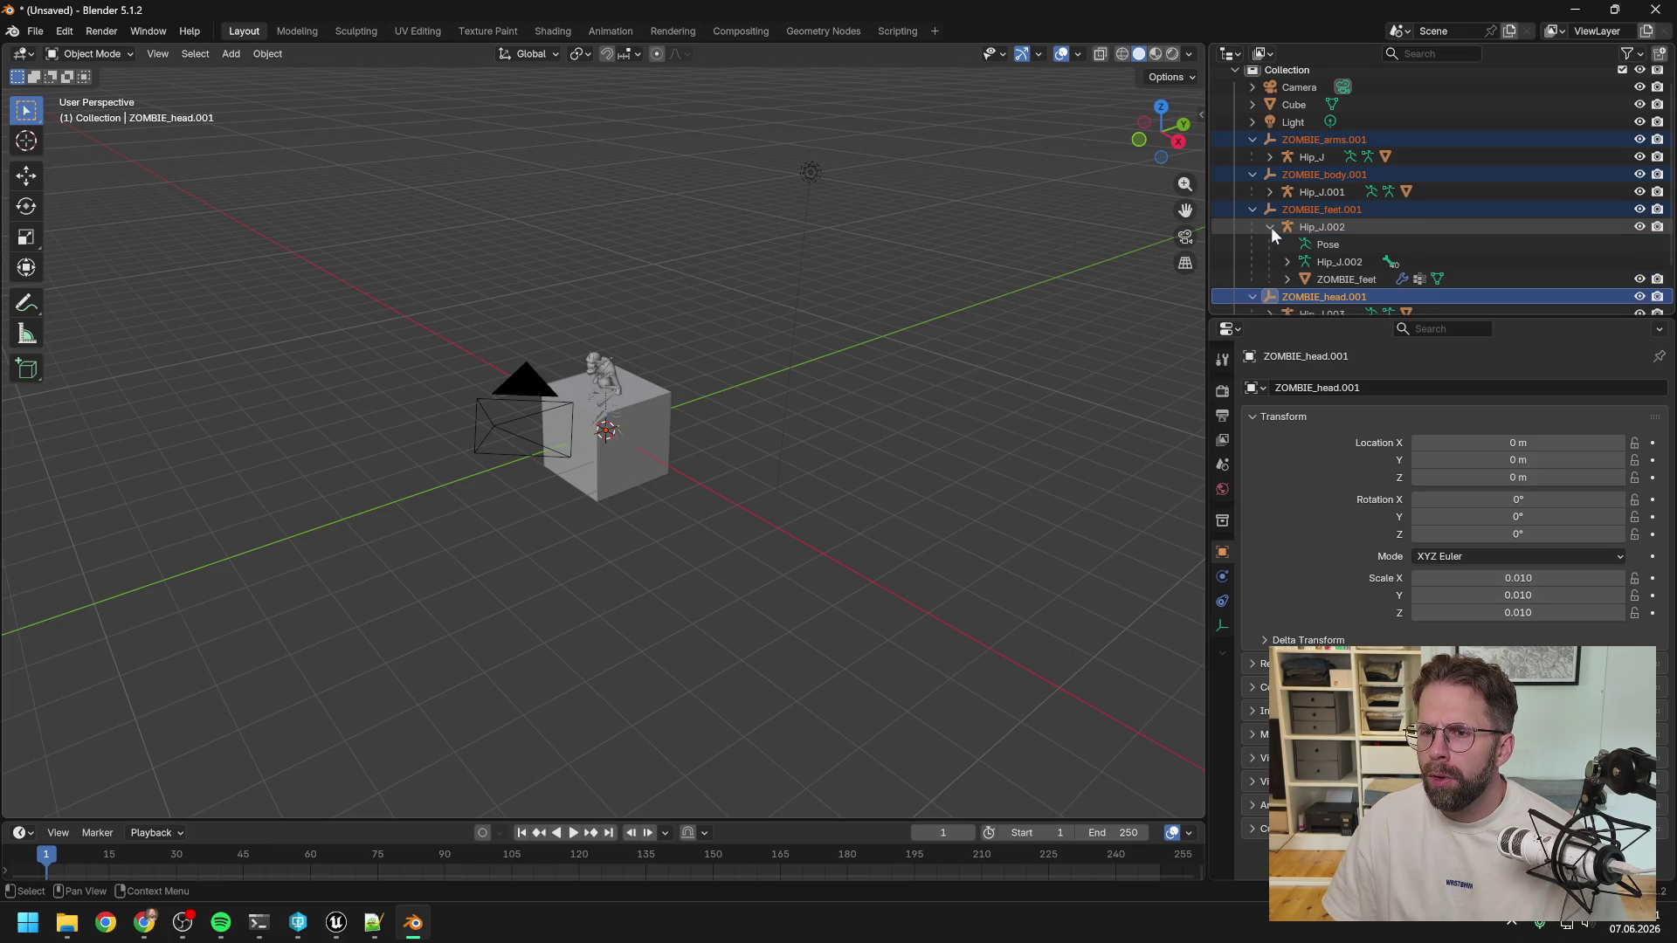
{"action": "left_click", "coordinate": [1271, 228]}
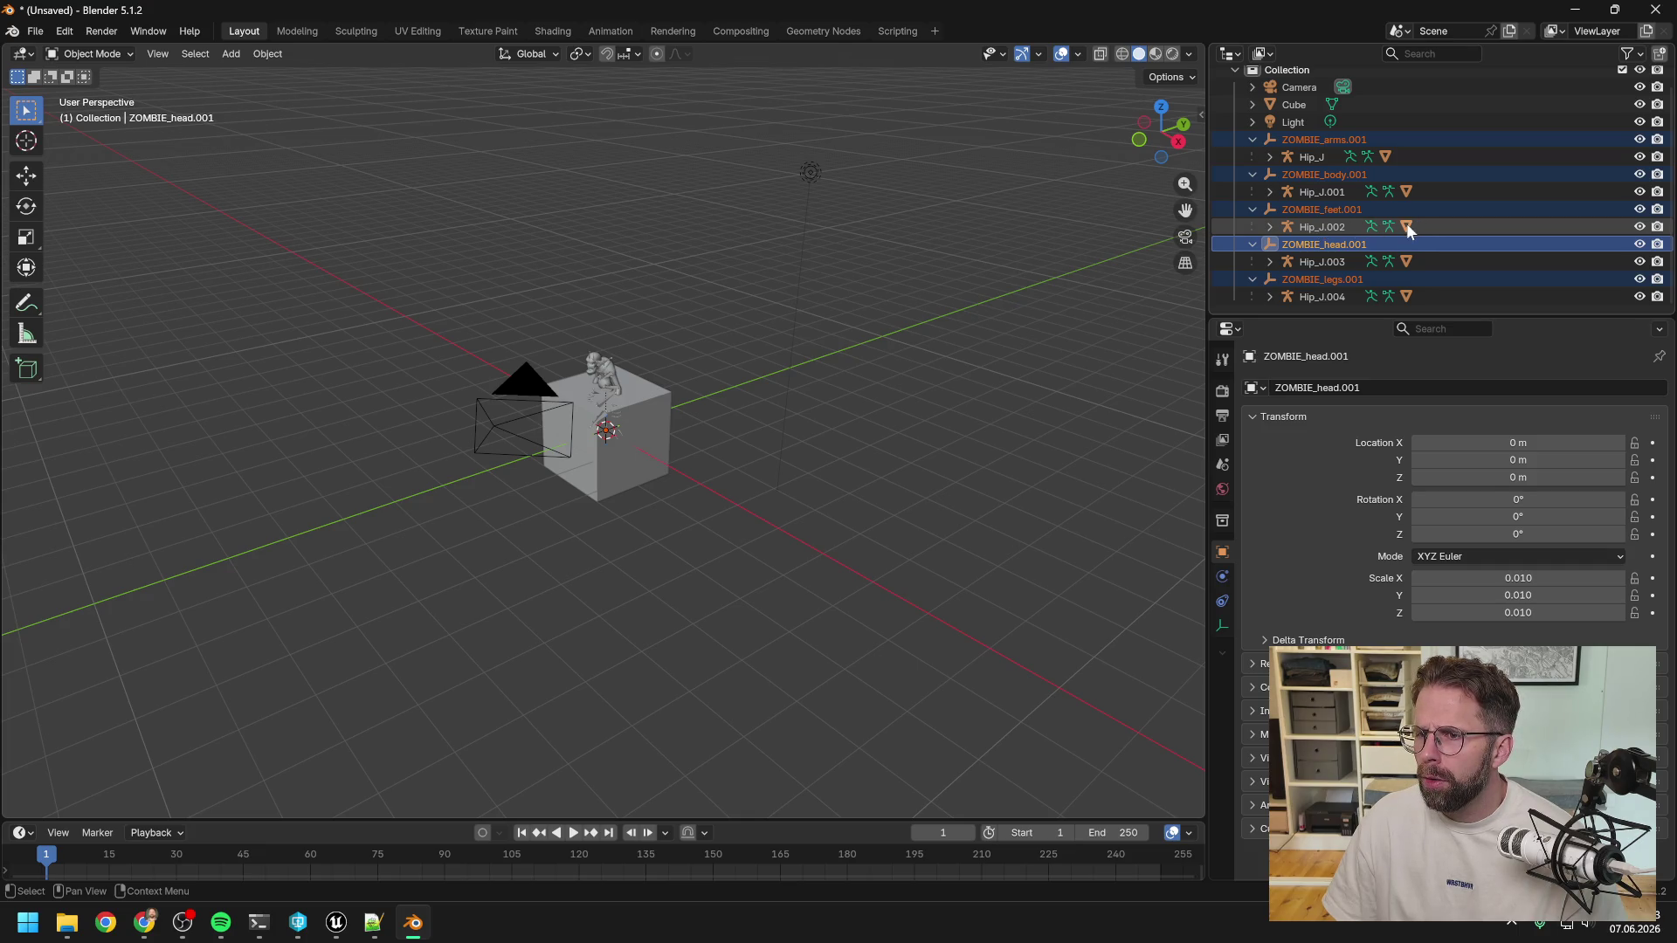
{"action": "left_click", "coordinate": [1406, 226]}
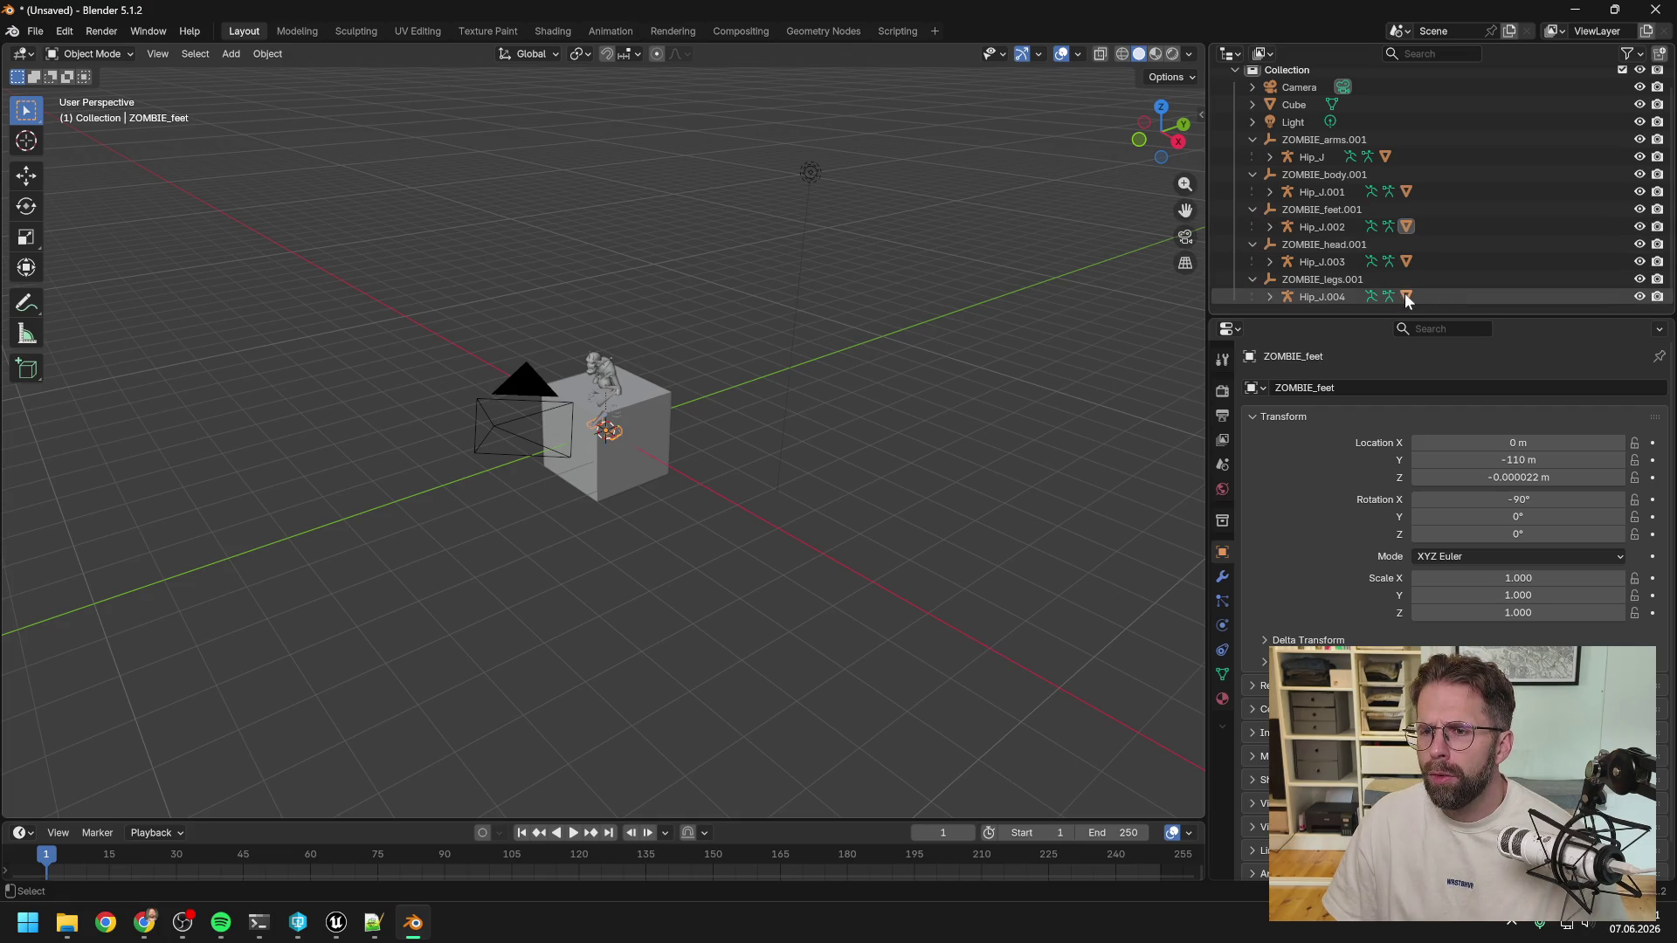
Select the Hip_J.004 legs armature and expand it and its ZOMBIE_legs mesh.
{"action": "left_click", "coordinate": [1327, 299]}
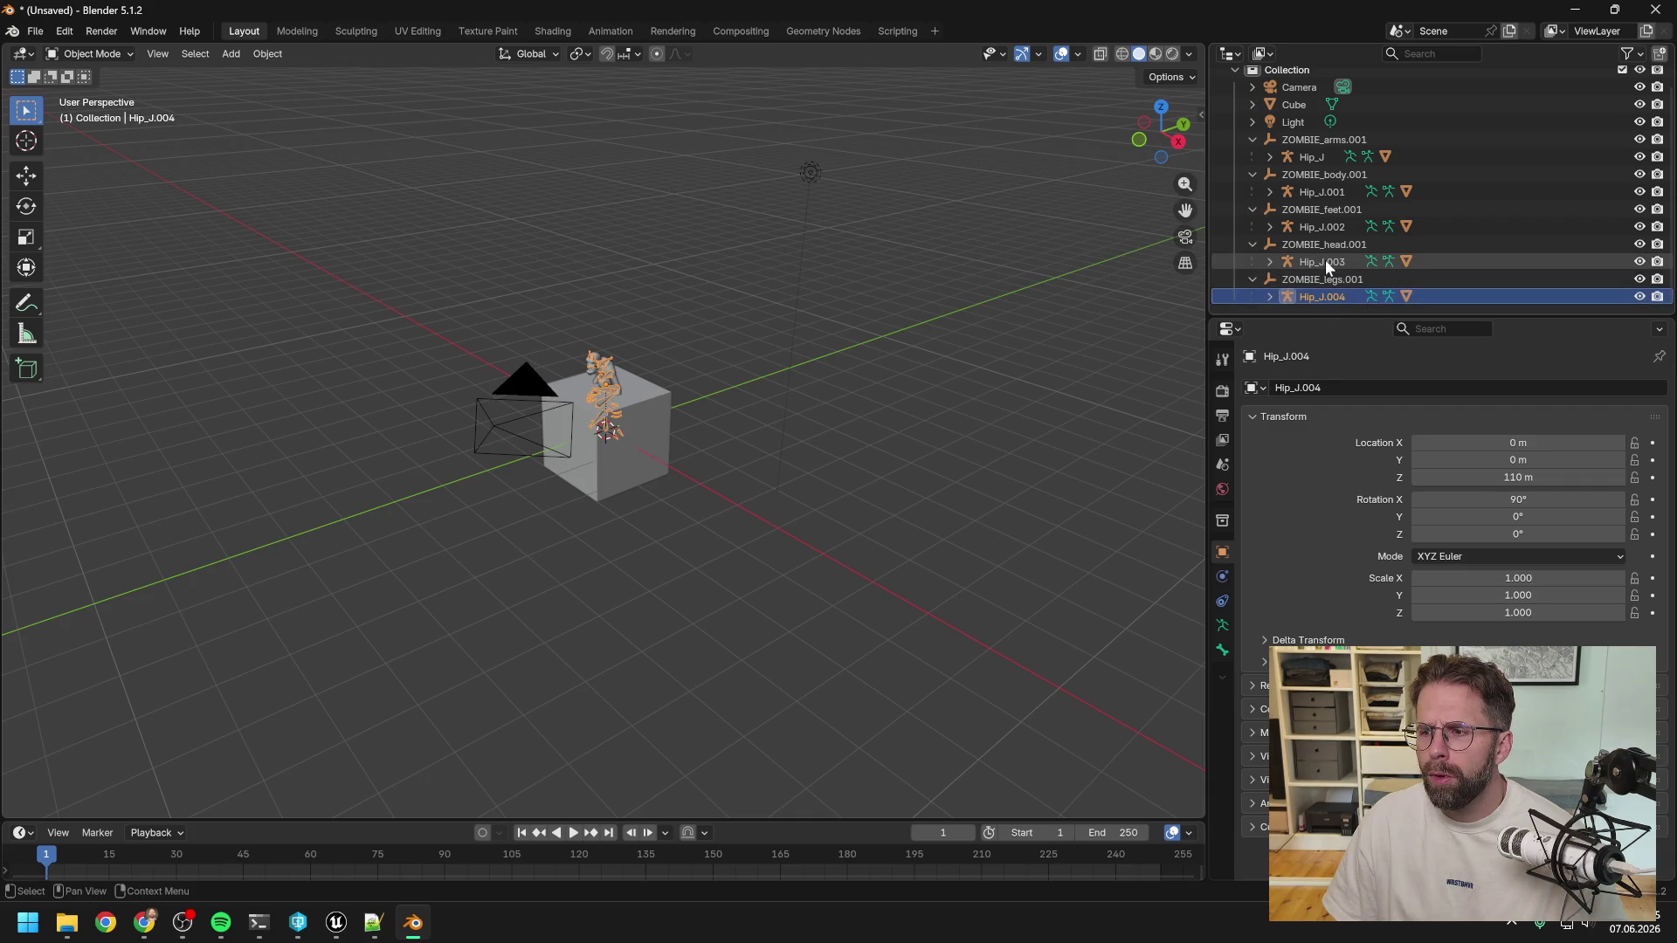
{"action": "key", "text": "alt+Tab"}
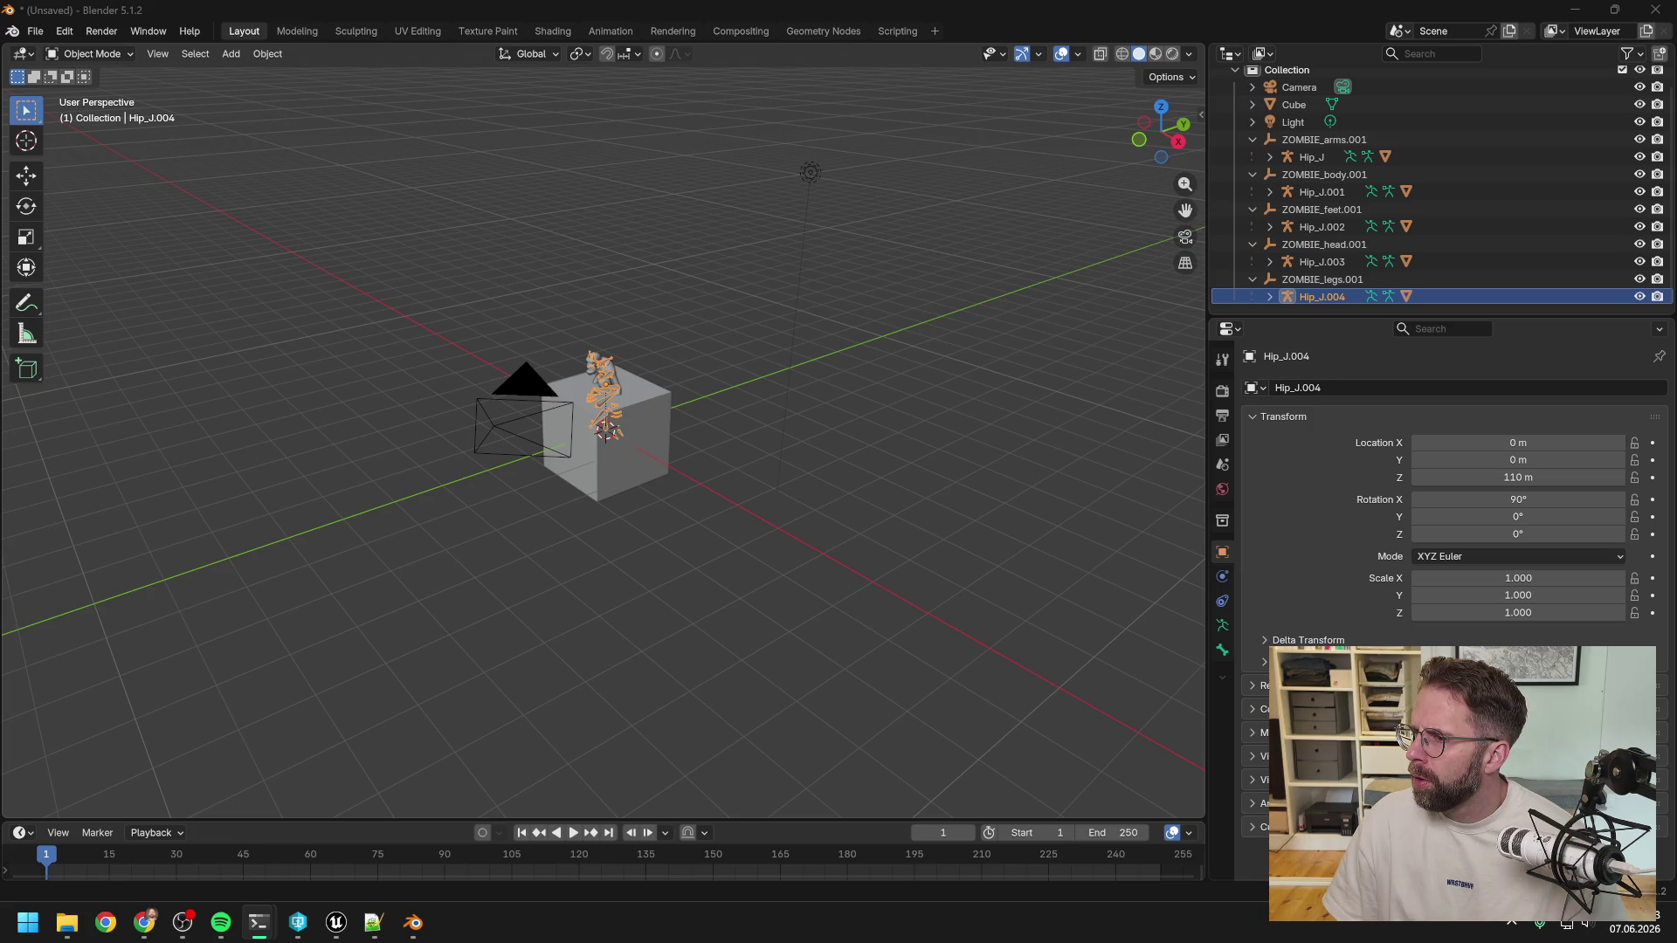
{"action": "left_click", "coordinate": [1269, 297]}
{"action": "scroll", "coordinate": [1311, 262], "scroll_direction": "down", "scroll_amount": 2}
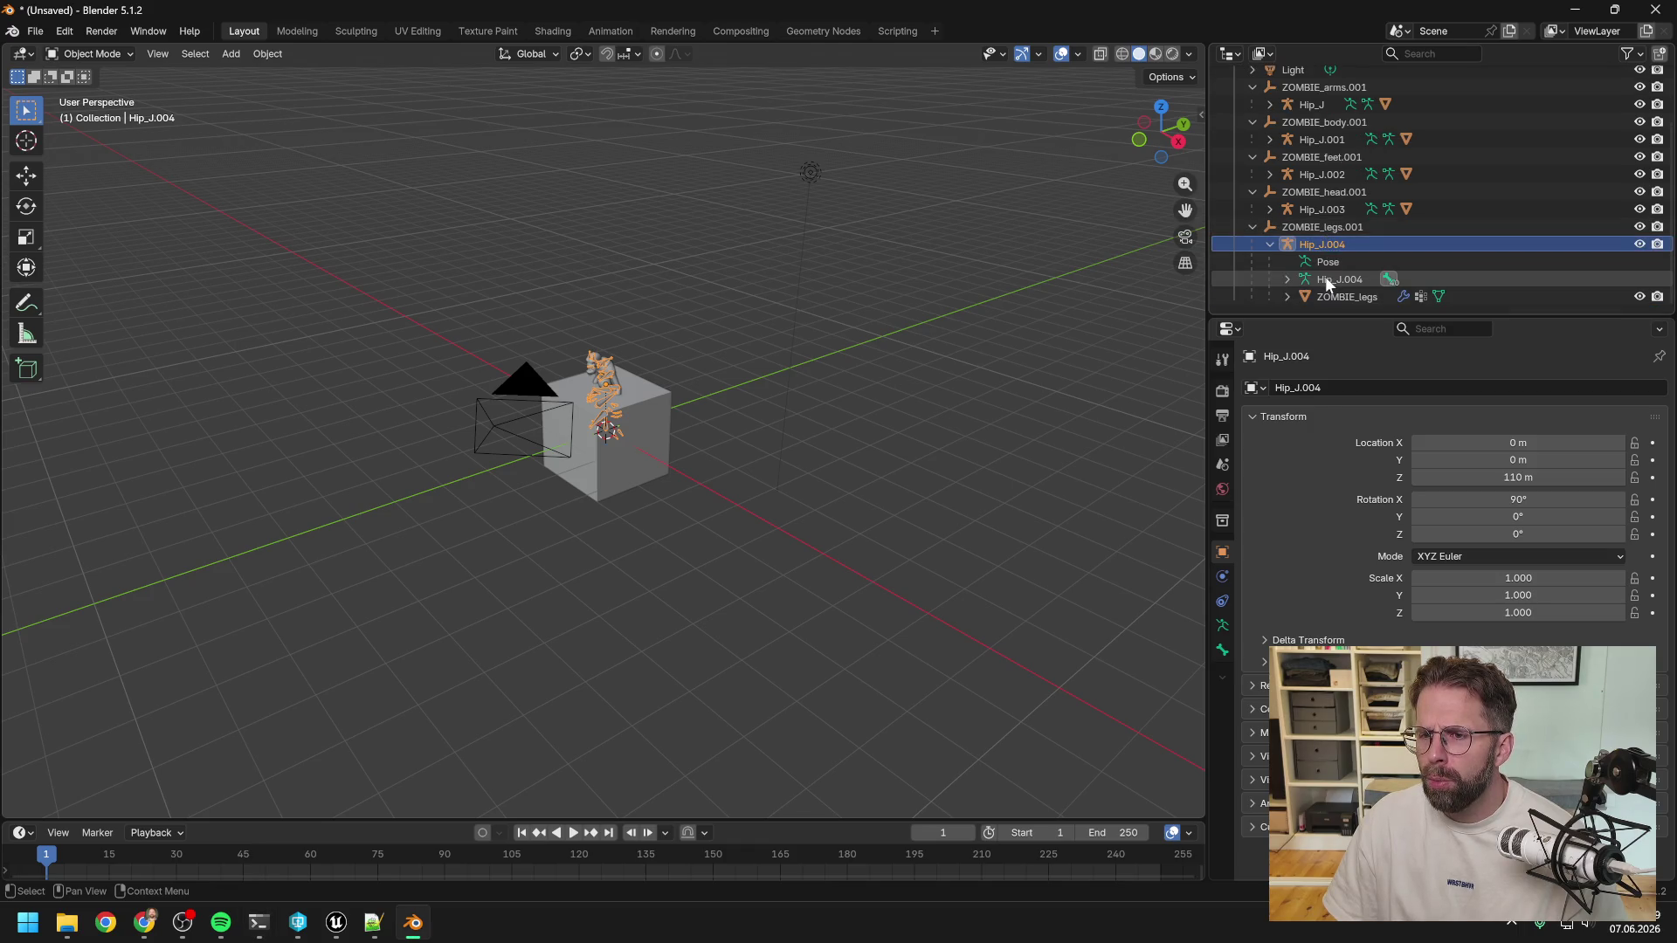
{"action": "left_click", "coordinate": [1287, 298]}
{"action": "scroll", "coordinate": [1346, 247], "scroll_direction": "down", "scroll_amount": 2}
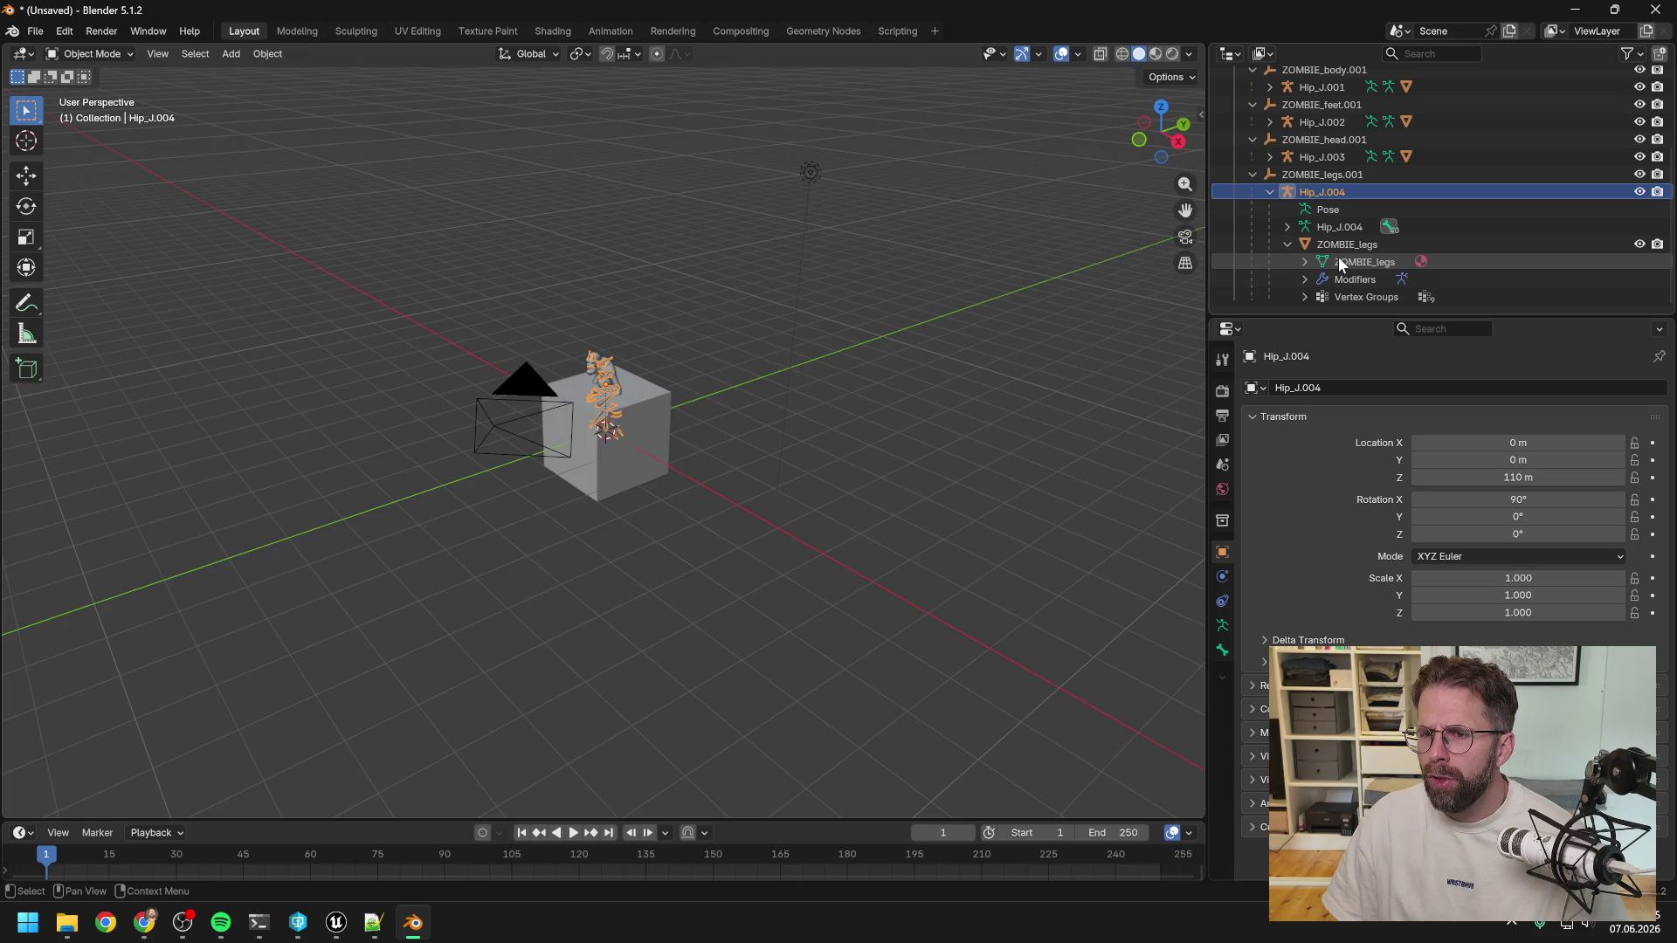
Select the ZOMBIE_legs mesh to inspect its transform, collapse it, and expand the head armature.
{"action": "left_click", "coordinate": [1342, 247]}
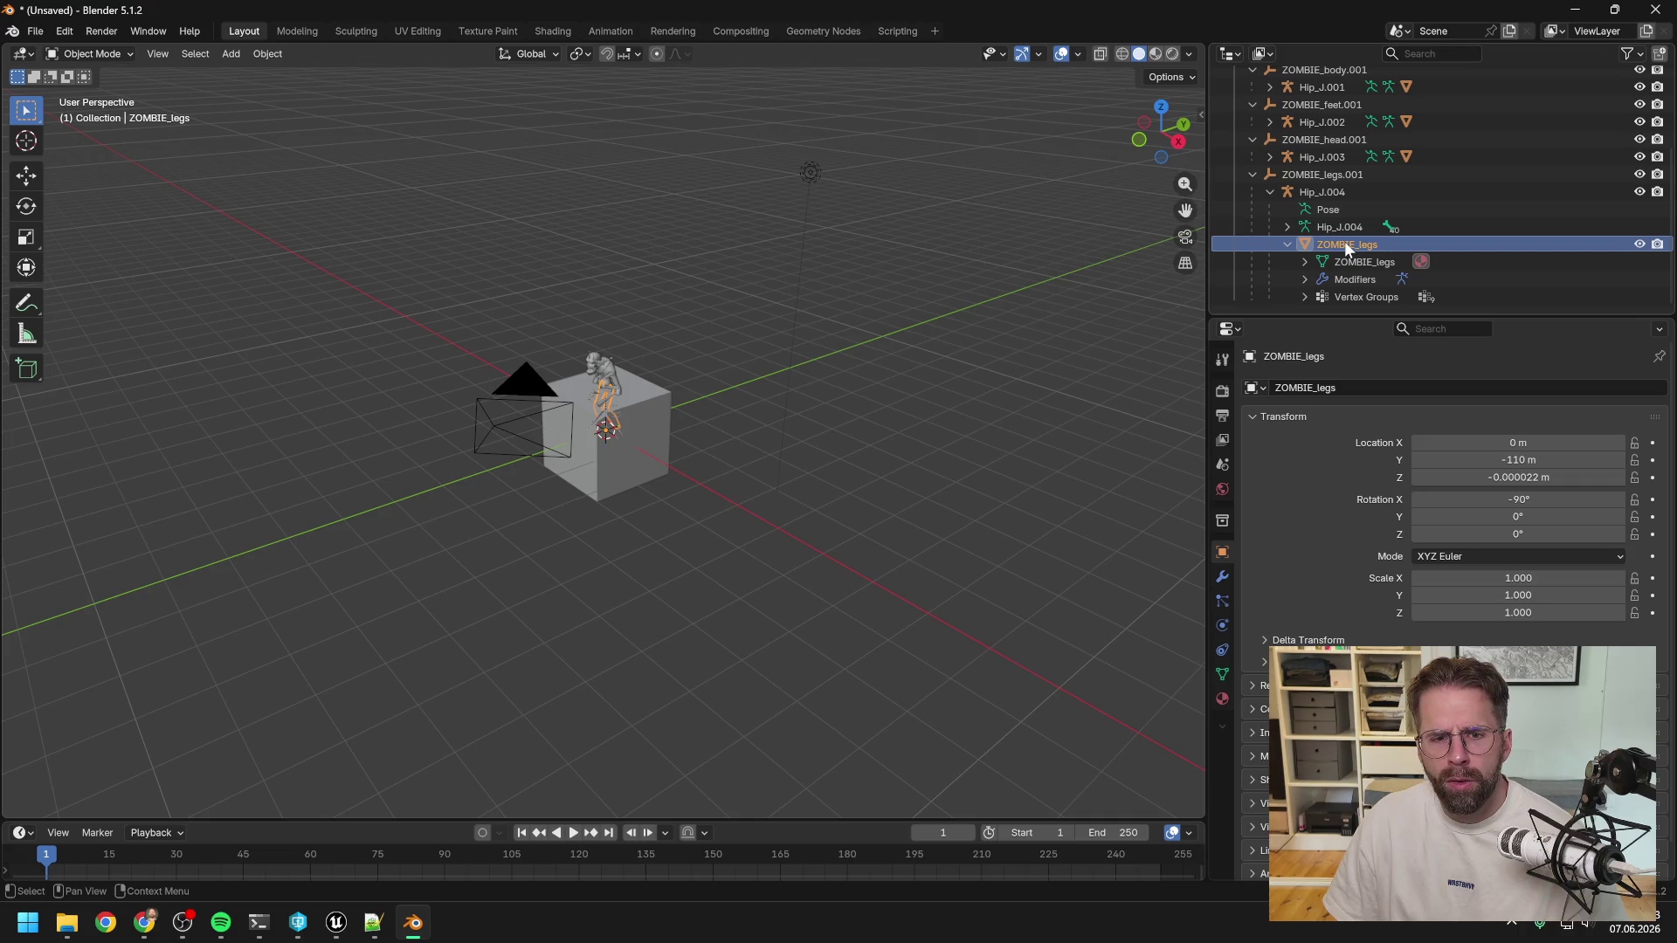
{"action": "left_click", "coordinate": [1286, 245]}
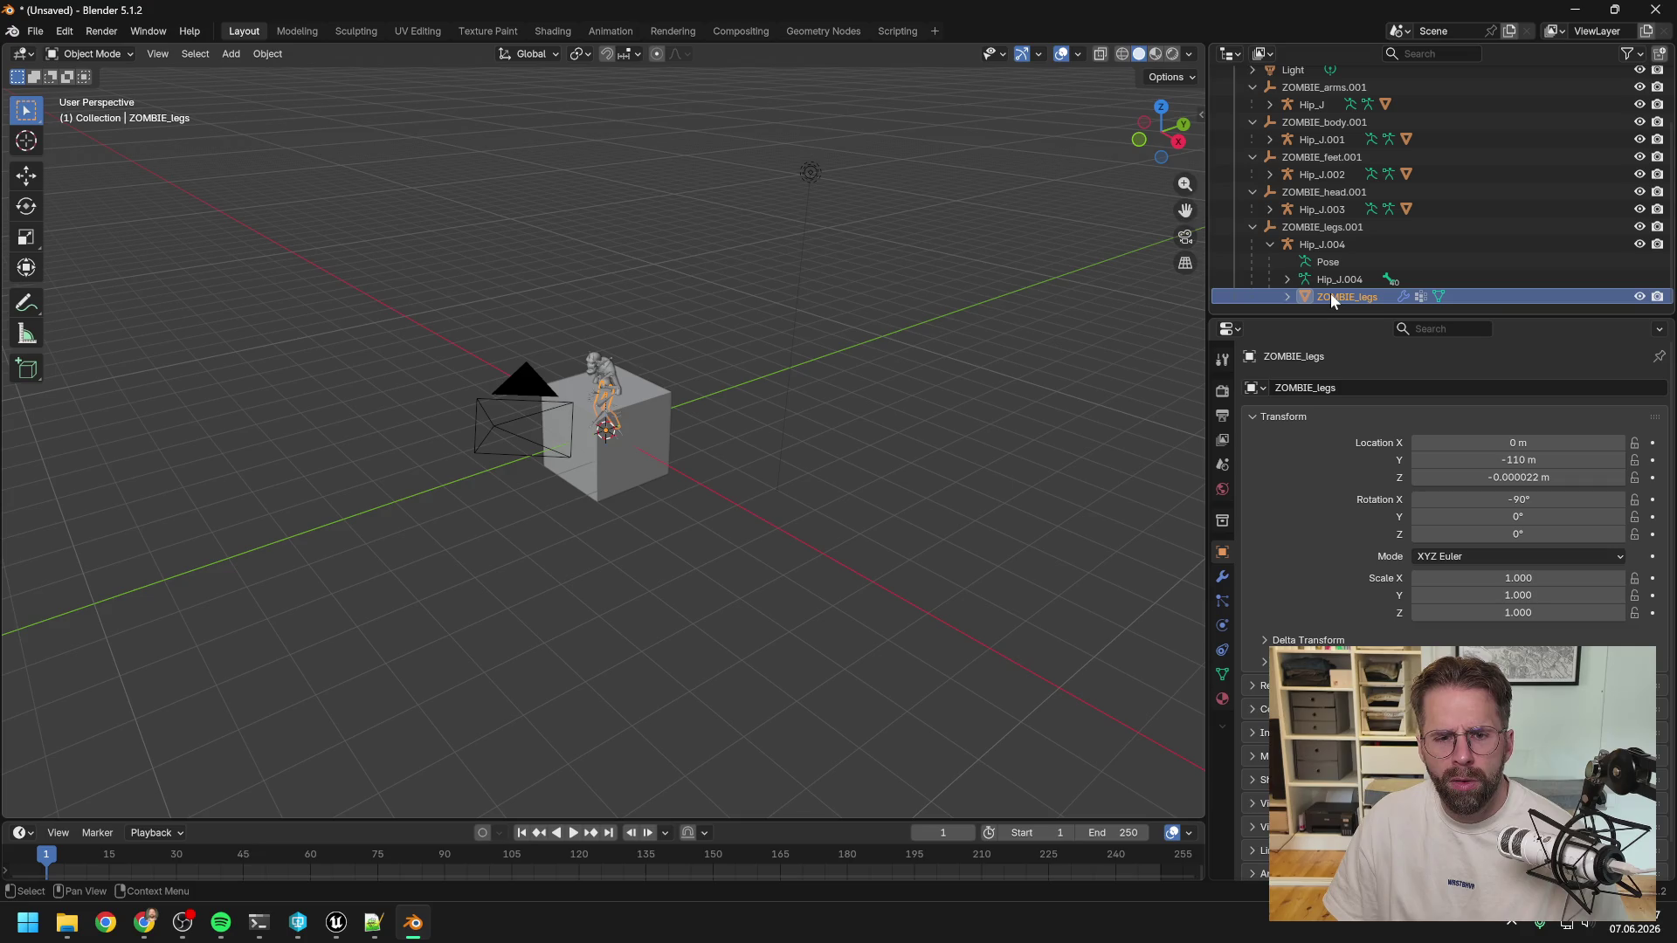
{"action": "left_click", "coordinate": [1272, 207]}
Expand the feet, body and arms armatures in the Outliner.
{"action": "left_click", "coordinate": [1270, 173]}
{"action": "left_click", "coordinate": [1270, 139]}
{"action": "left_click", "coordinate": [1270, 104]}
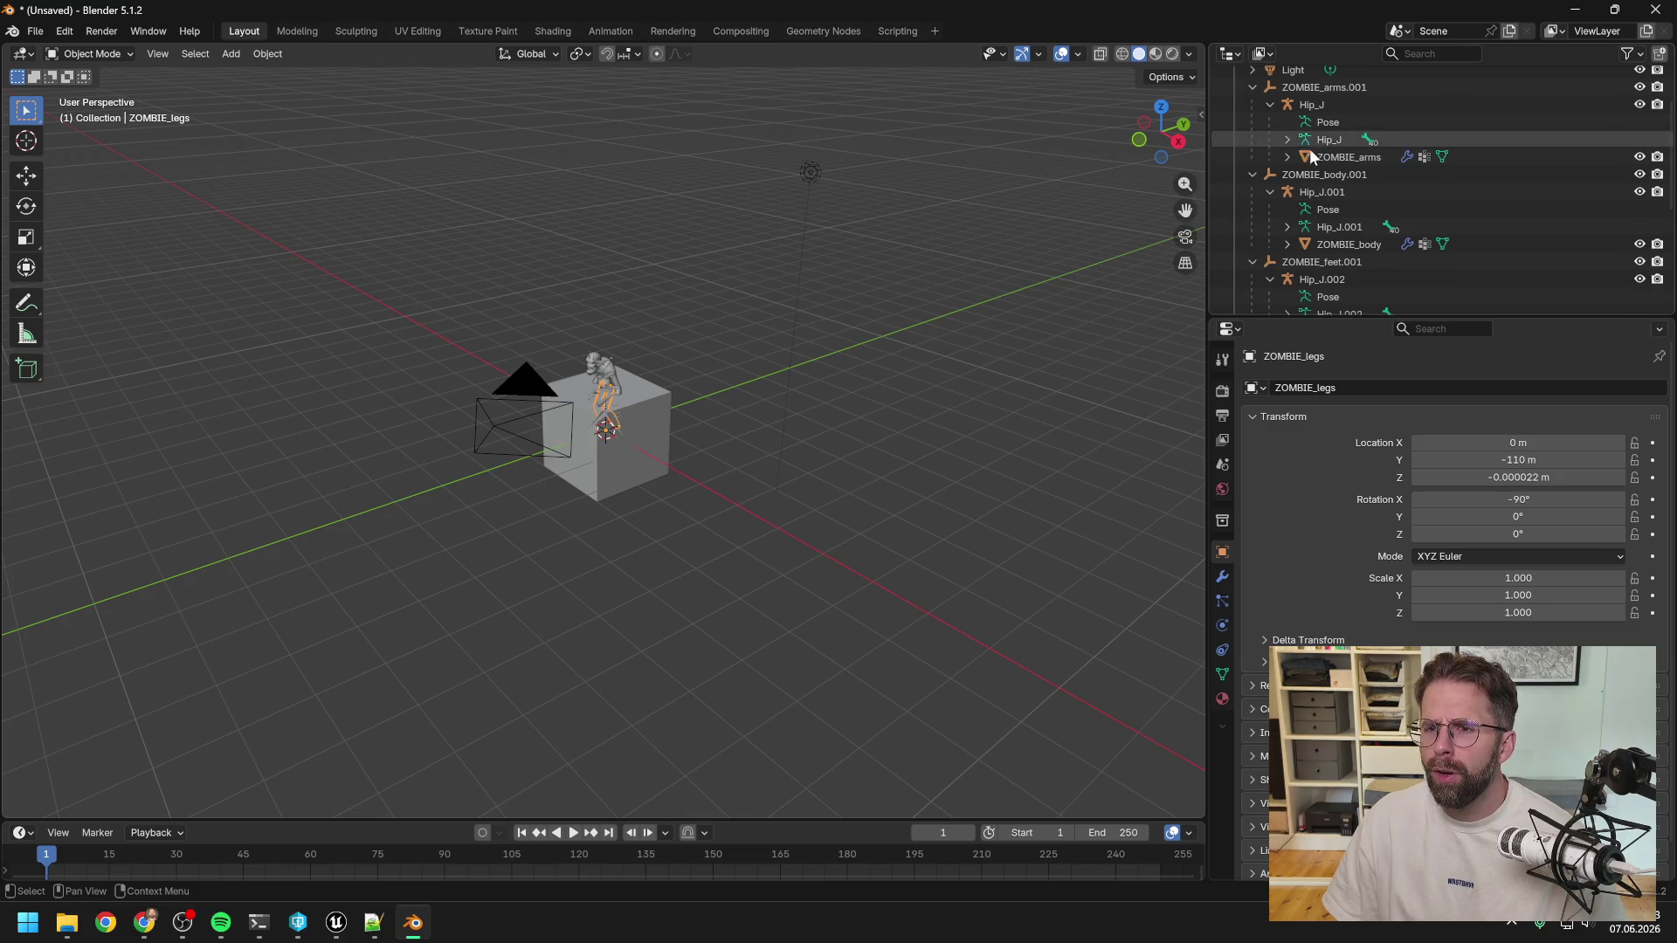
{"action": "scroll", "coordinate": [1327, 169], "scroll_direction": "down", "scroll_amount": 5}
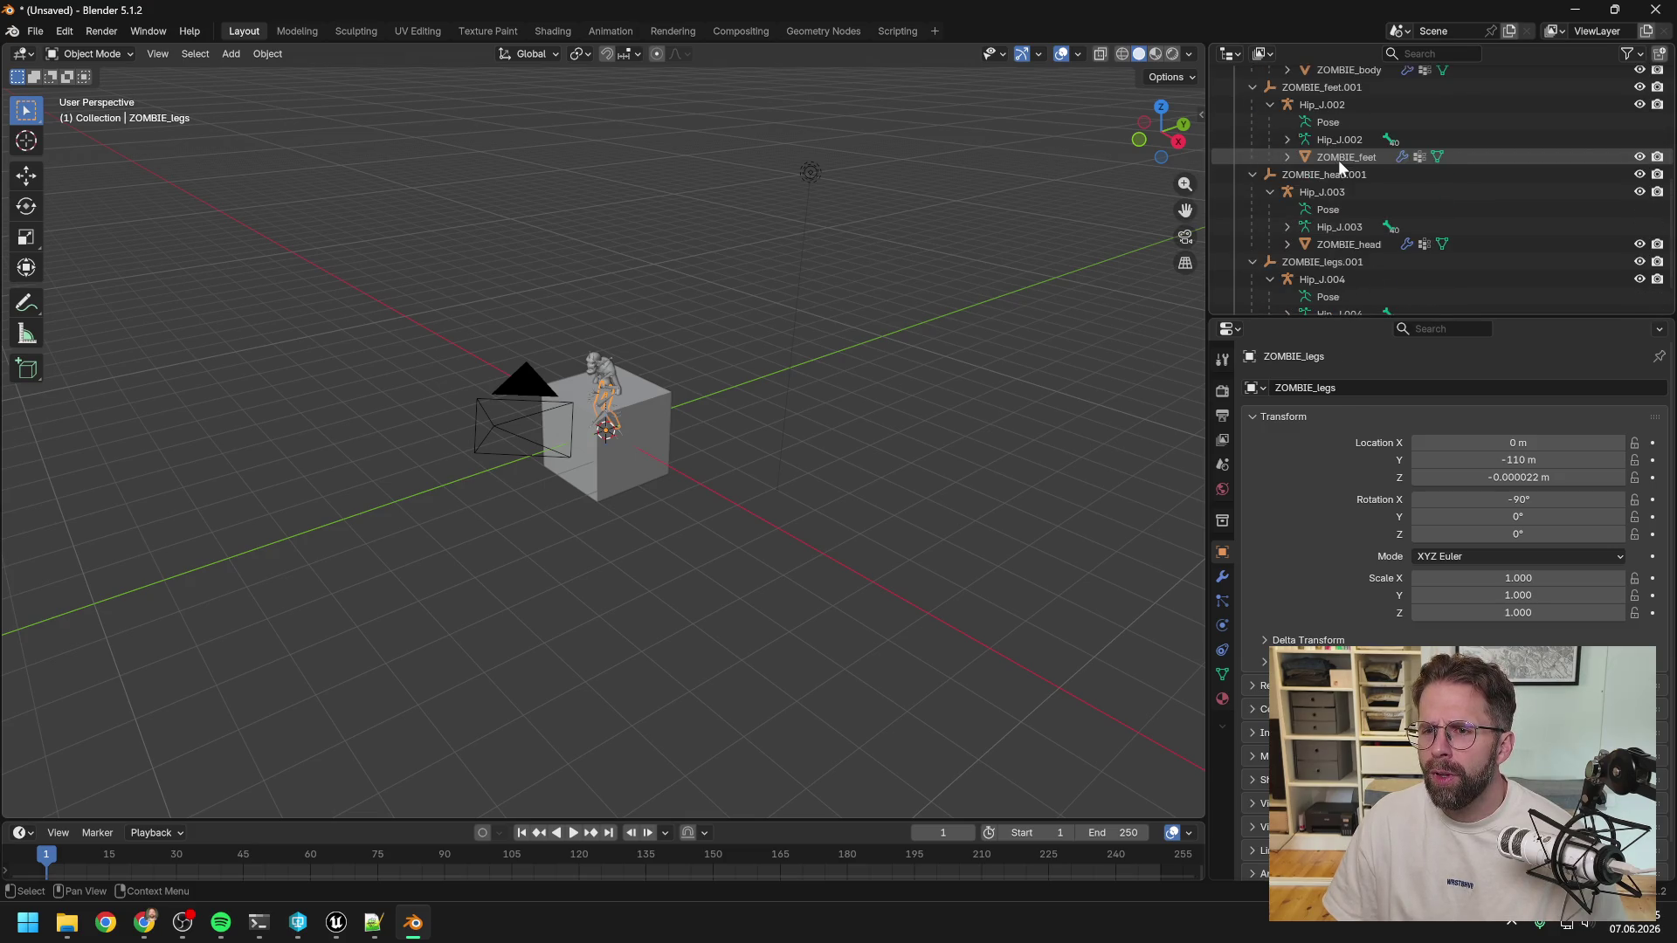
{"action": "scroll", "coordinate": [1338, 160], "scroll_direction": "down", "scroll_amount": 1}
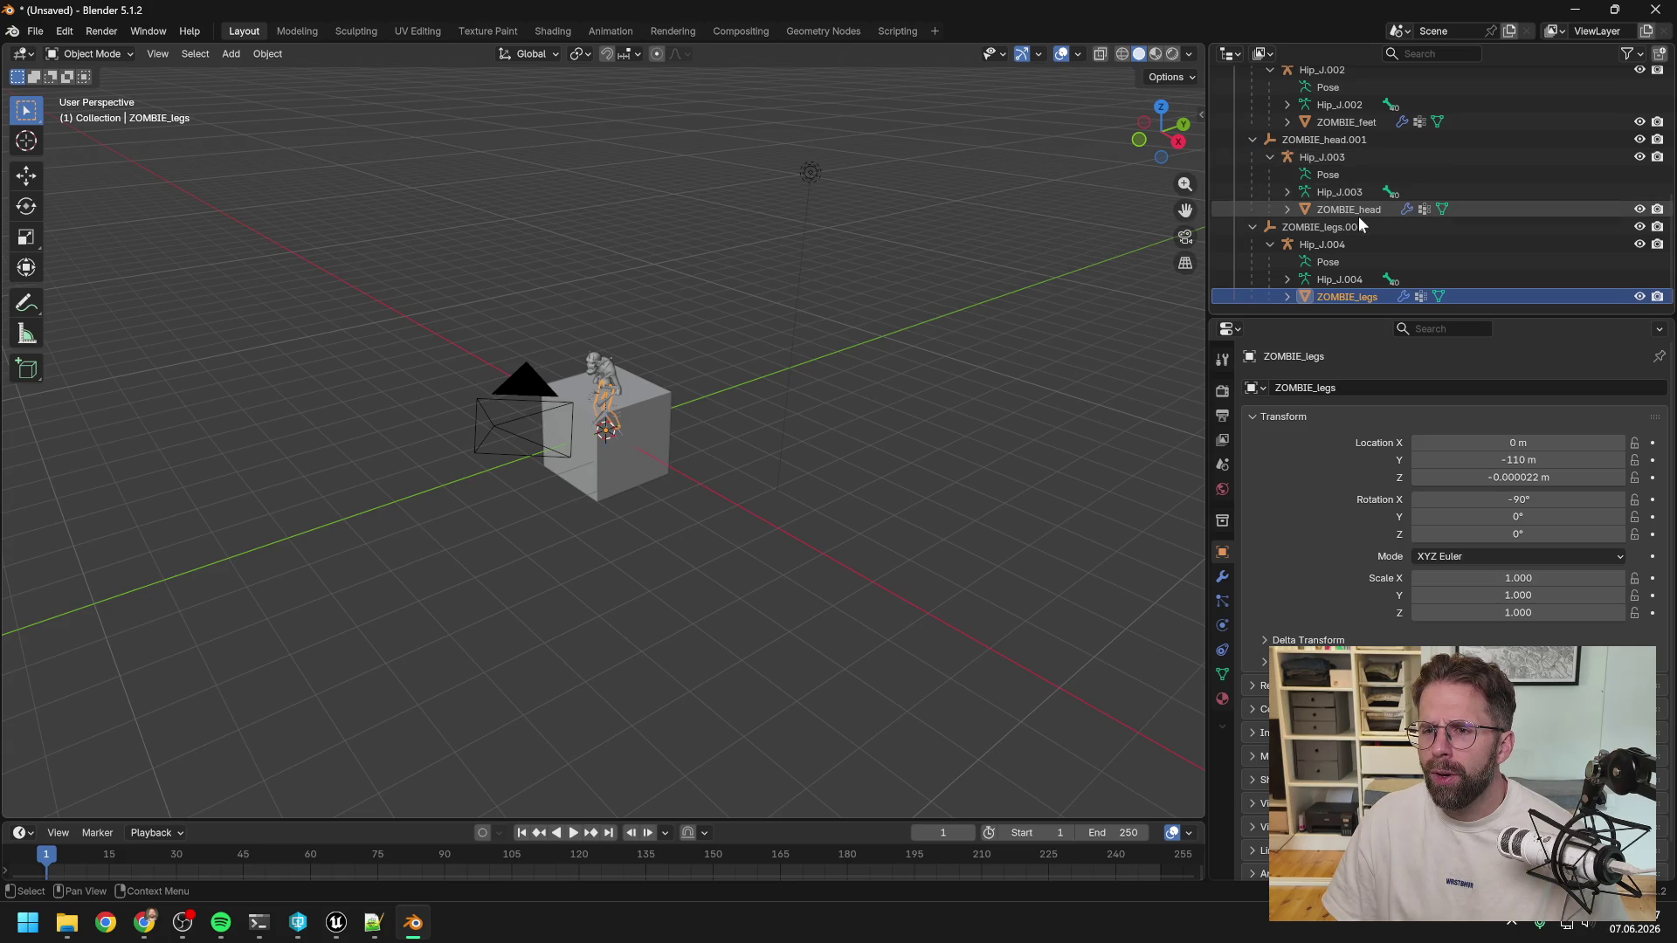
{"action": "scroll", "coordinate": [1355, 211], "scroll_direction": "up", "scroll_amount": 1}
Join the ZOMBIE_feet, ZOMBIE_body and ZOMBIE_arms meshes into ZOMBIE_head with Ctrl+J.
{"action": "left_click", "coordinate": [1342, 157]}
{"action": "scroll", "coordinate": [1354, 147], "scroll_direction": "up", "scroll_amount": 2}
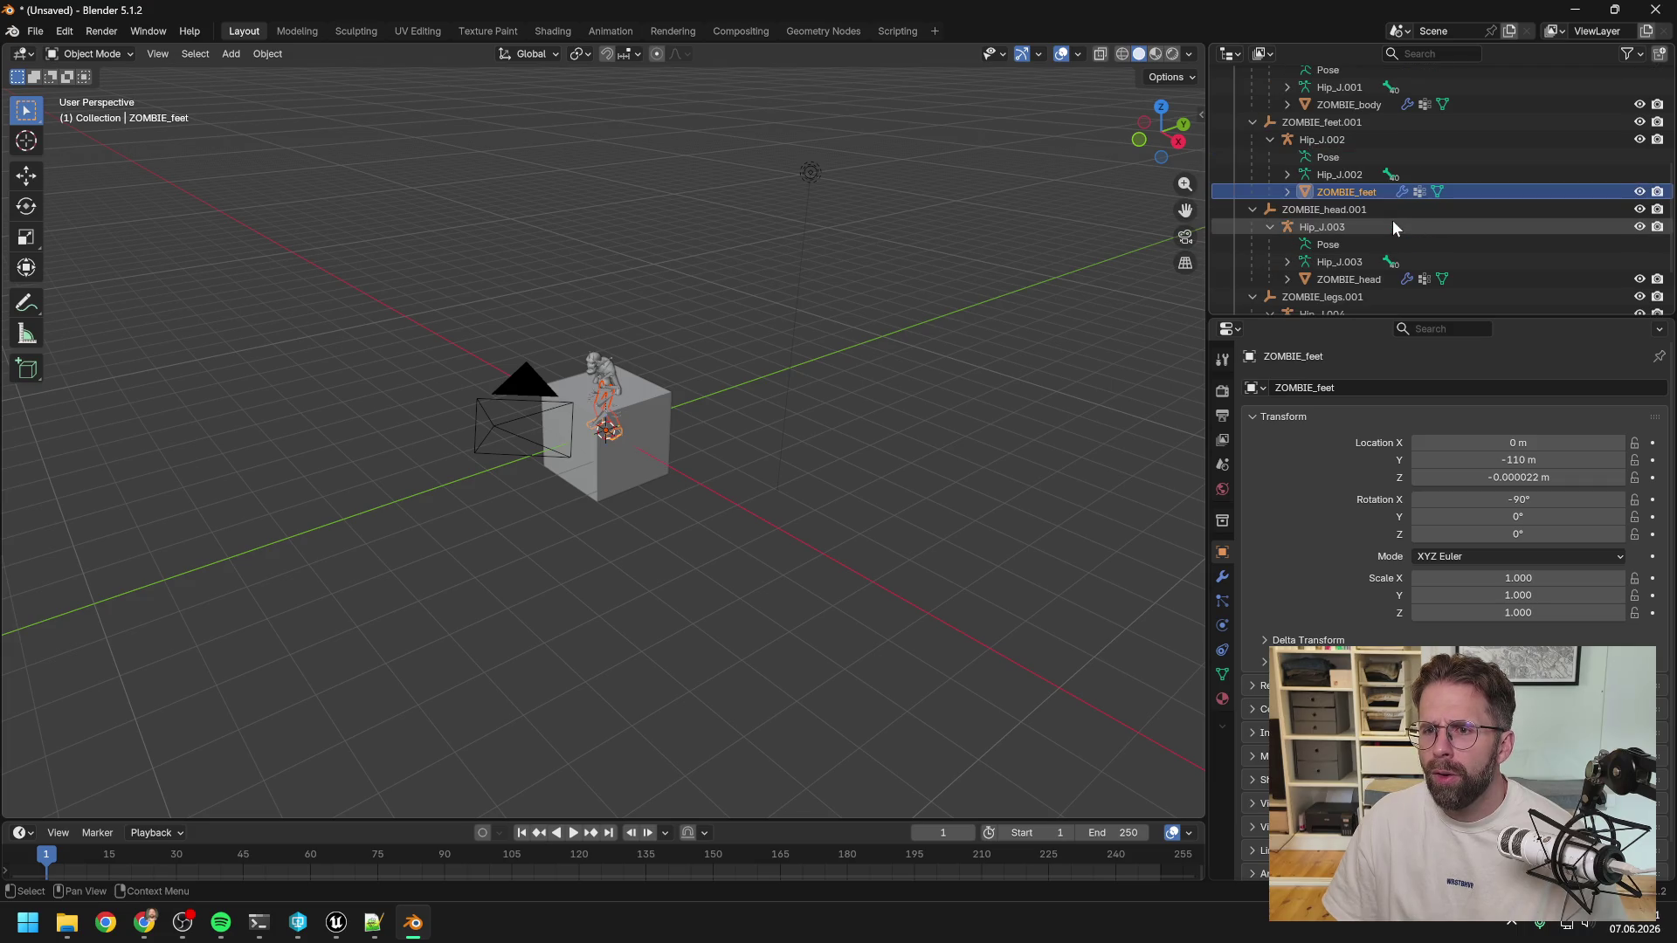
{"action": "left_click", "coordinate": [1352, 140], "text": "ctrl"}
{"action": "scroll", "coordinate": [1350, 140], "scroll_direction": "up", "scroll_amount": 2}
{"action": "left_click", "coordinate": [1333, 122], "text": "ctrl"}
{"action": "scroll", "coordinate": [1380, 206], "scroll_direction": "up", "scroll_amount": 2}
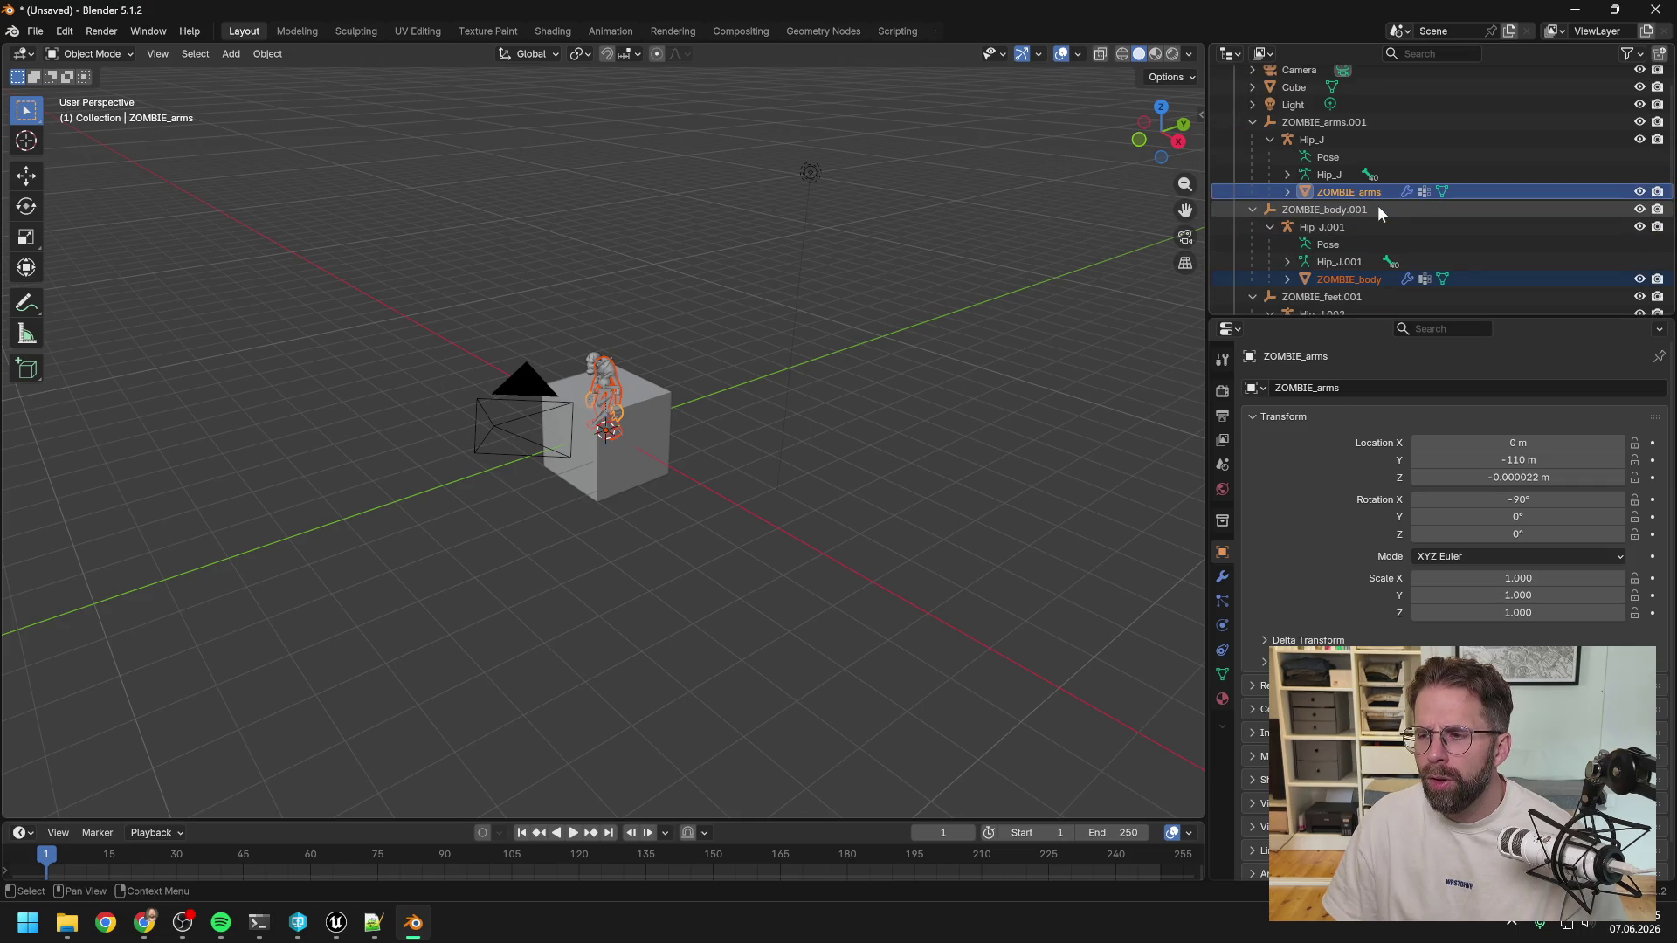
{"action": "scroll", "coordinate": [1373, 202], "scroll_direction": "down", "scroll_amount": 6}
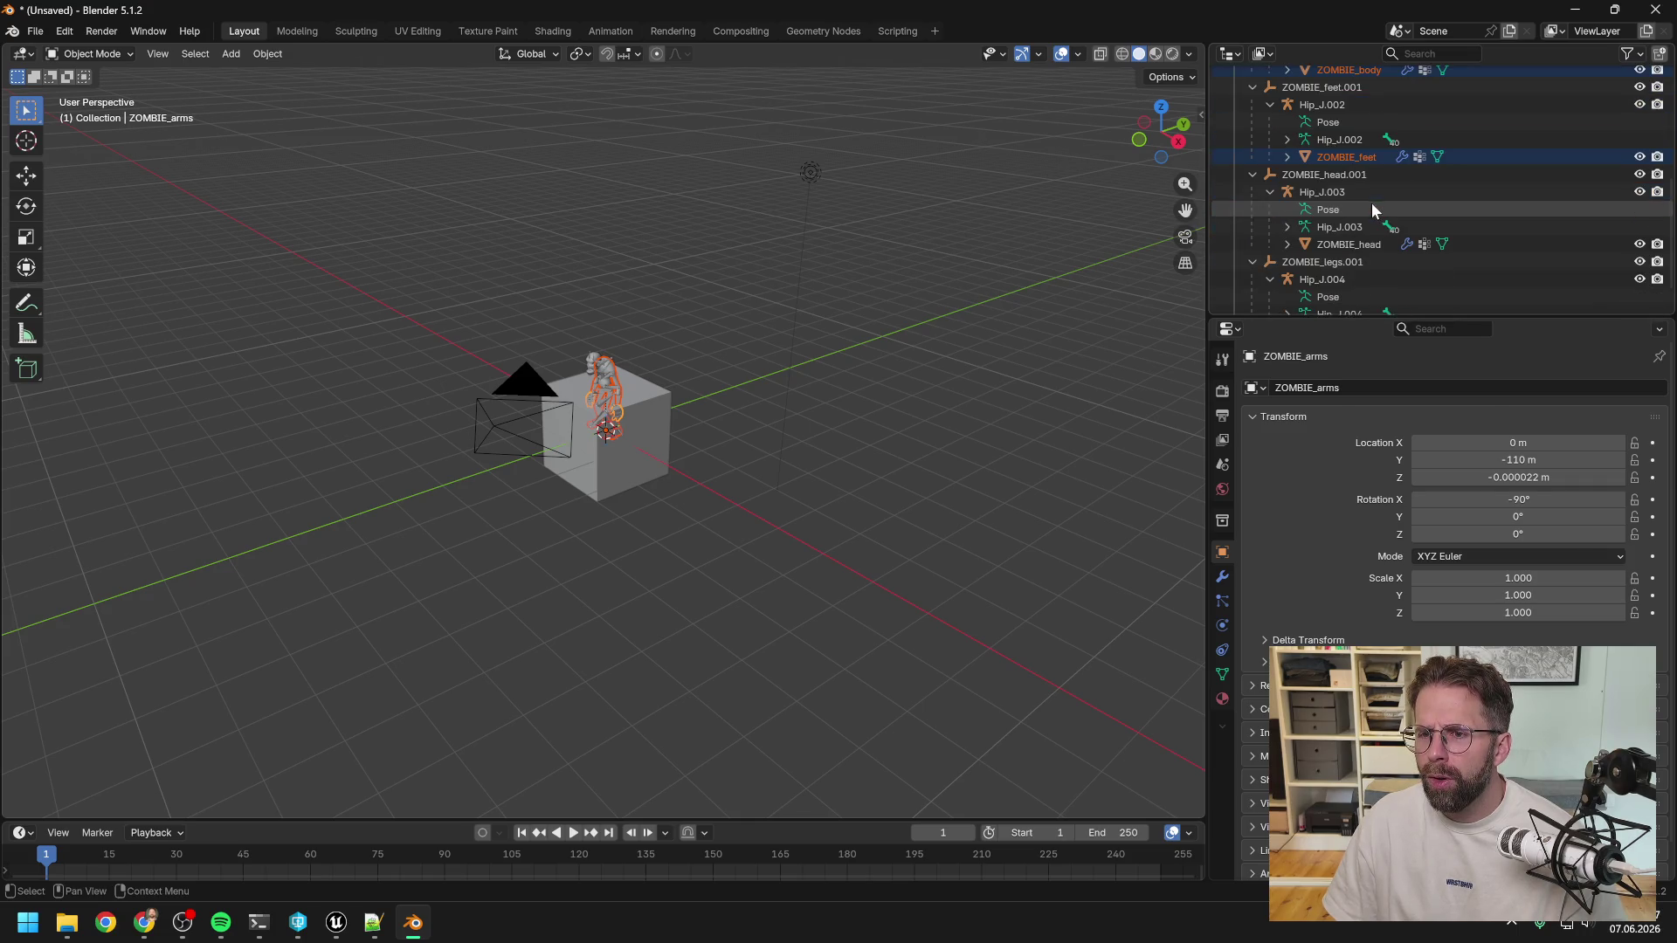
{"action": "left_click", "coordinate": [1350, 245], "text": "ctrl"}
{"action": "scroll", "coordinate": [1441, 210], "scroll_direction": "up", "scroll_amount": 1}
{"action": "scroll", "coordinate": [1439, 206], "scroll_direction": "up", "scroll_amount": 5}
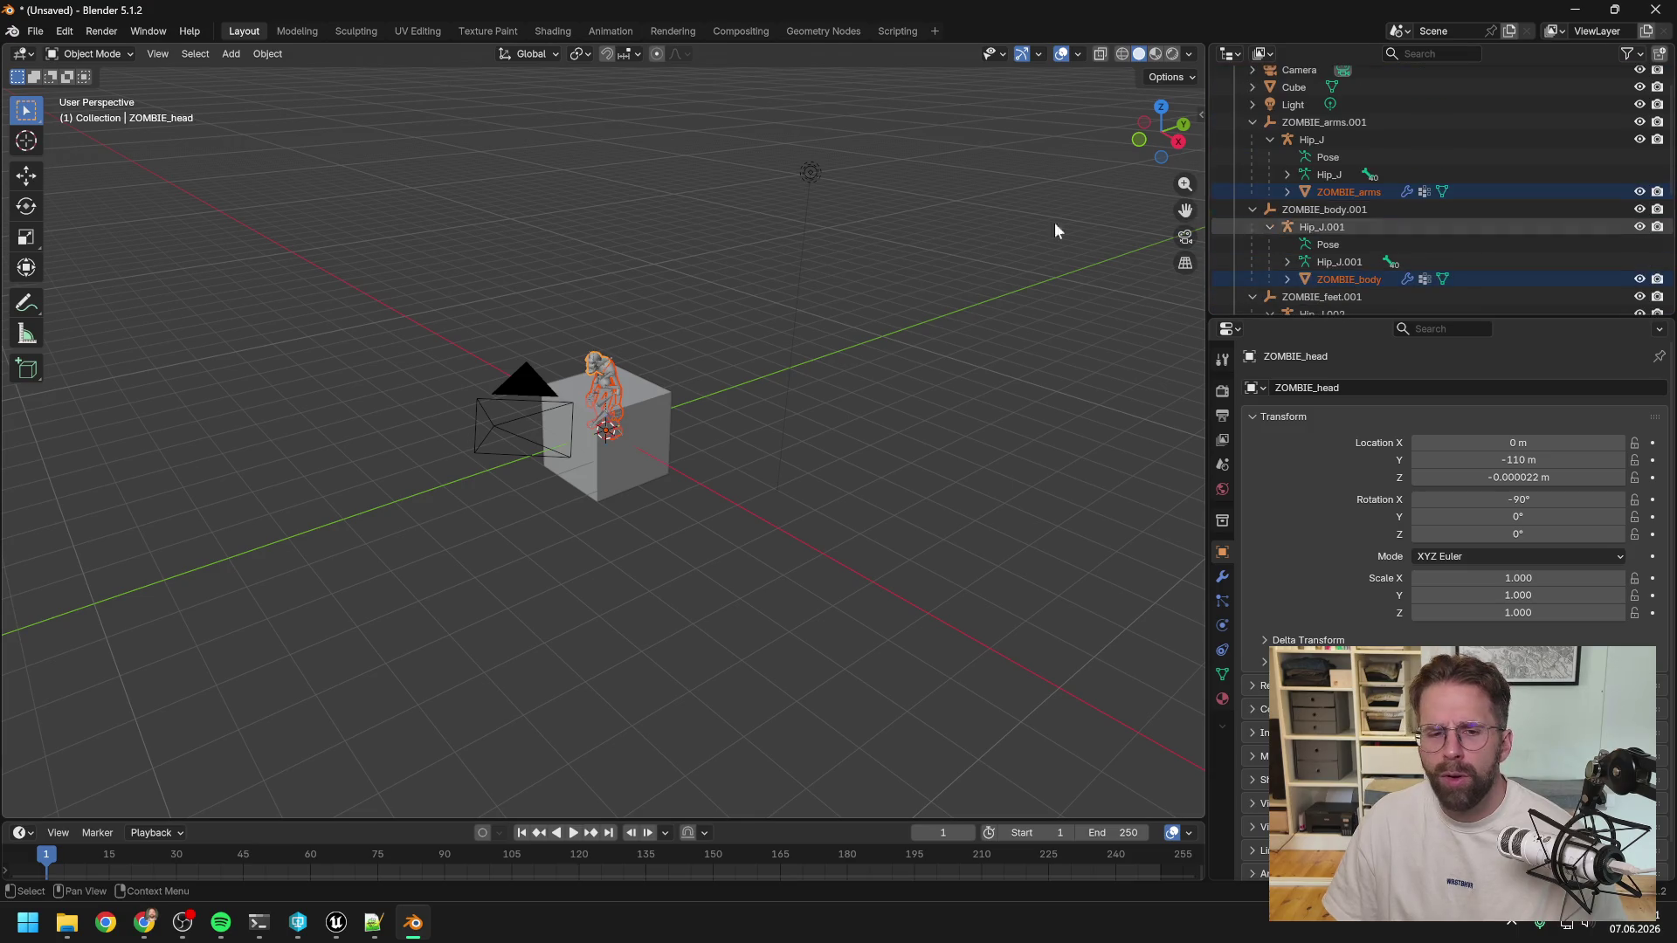
{"action": "key", "text": "ctrl+j"}
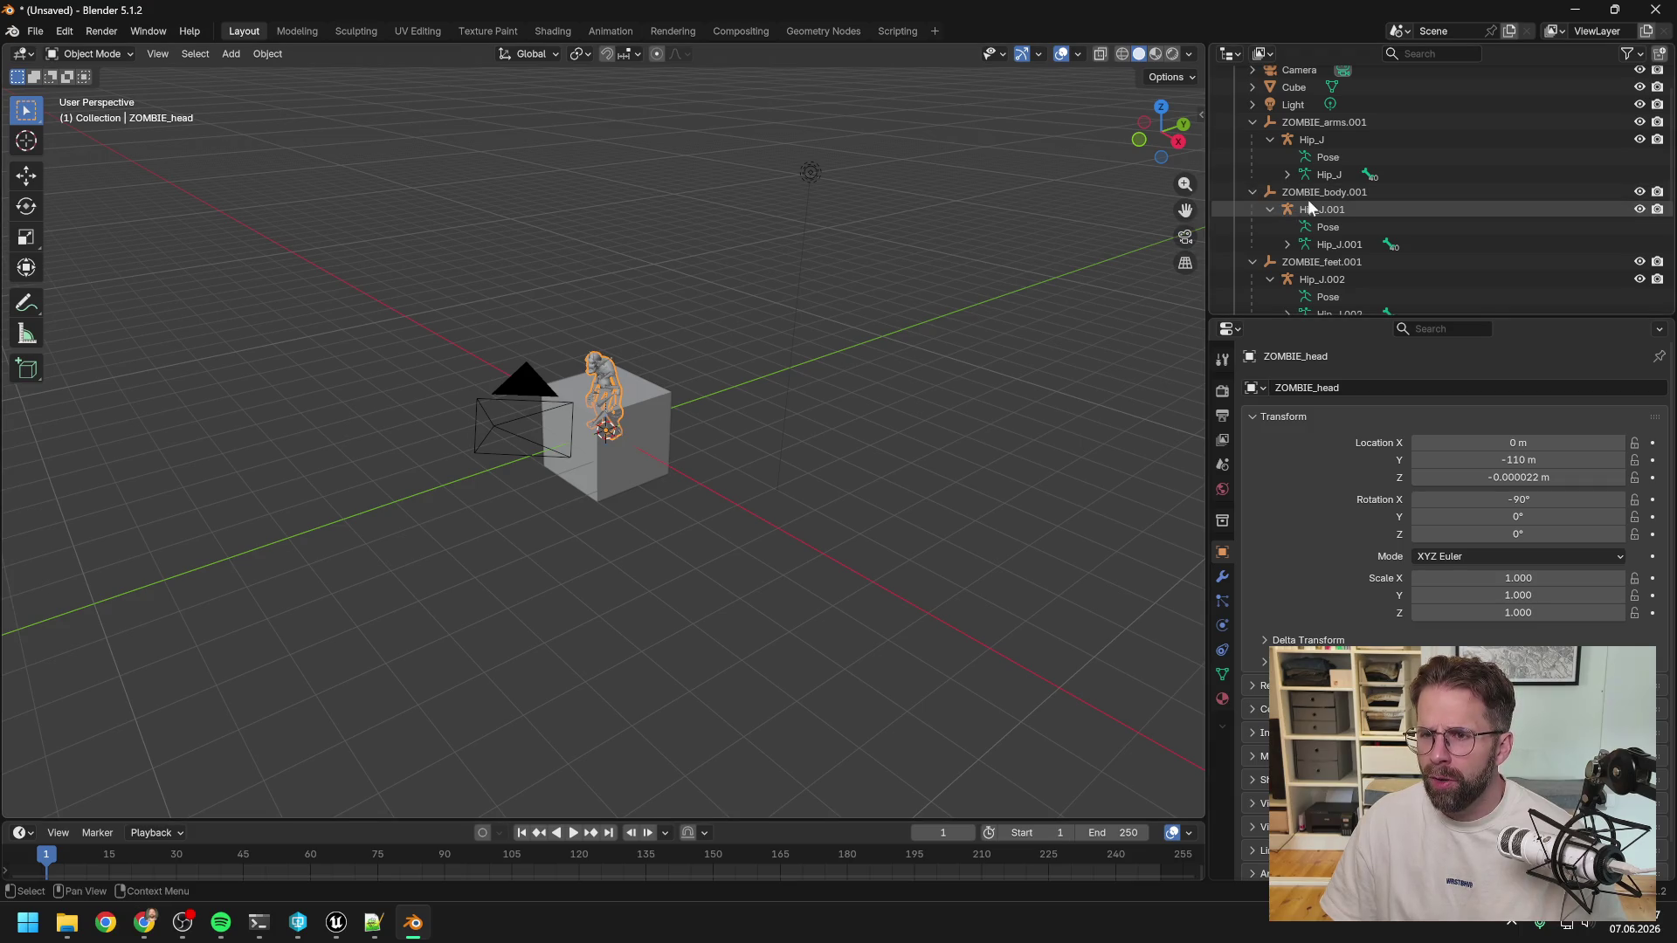
Hide the merged ZOMBIE_head mesh in the viewport.
{"action": "scroll", "coordinate": [1391, 206], "scroll_direction": "down", "scroll_amount": 4}
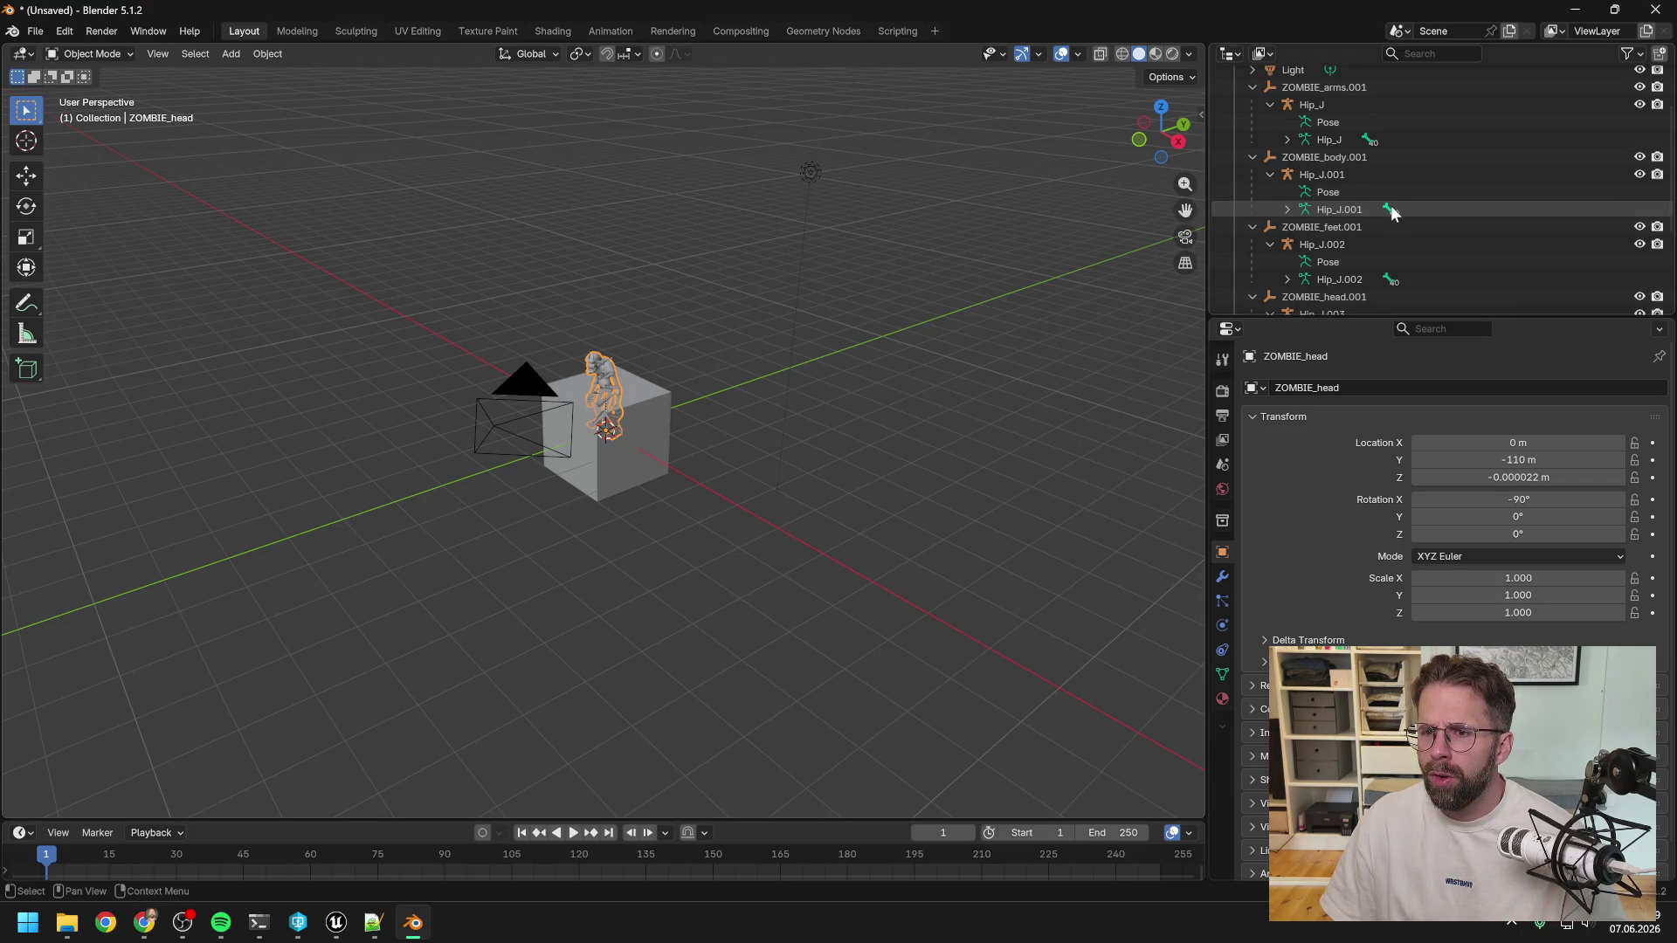
{"action": "scroll", "coordinate": [1389, 214], "scroll_direction": "down", "scroll_amount": 1}
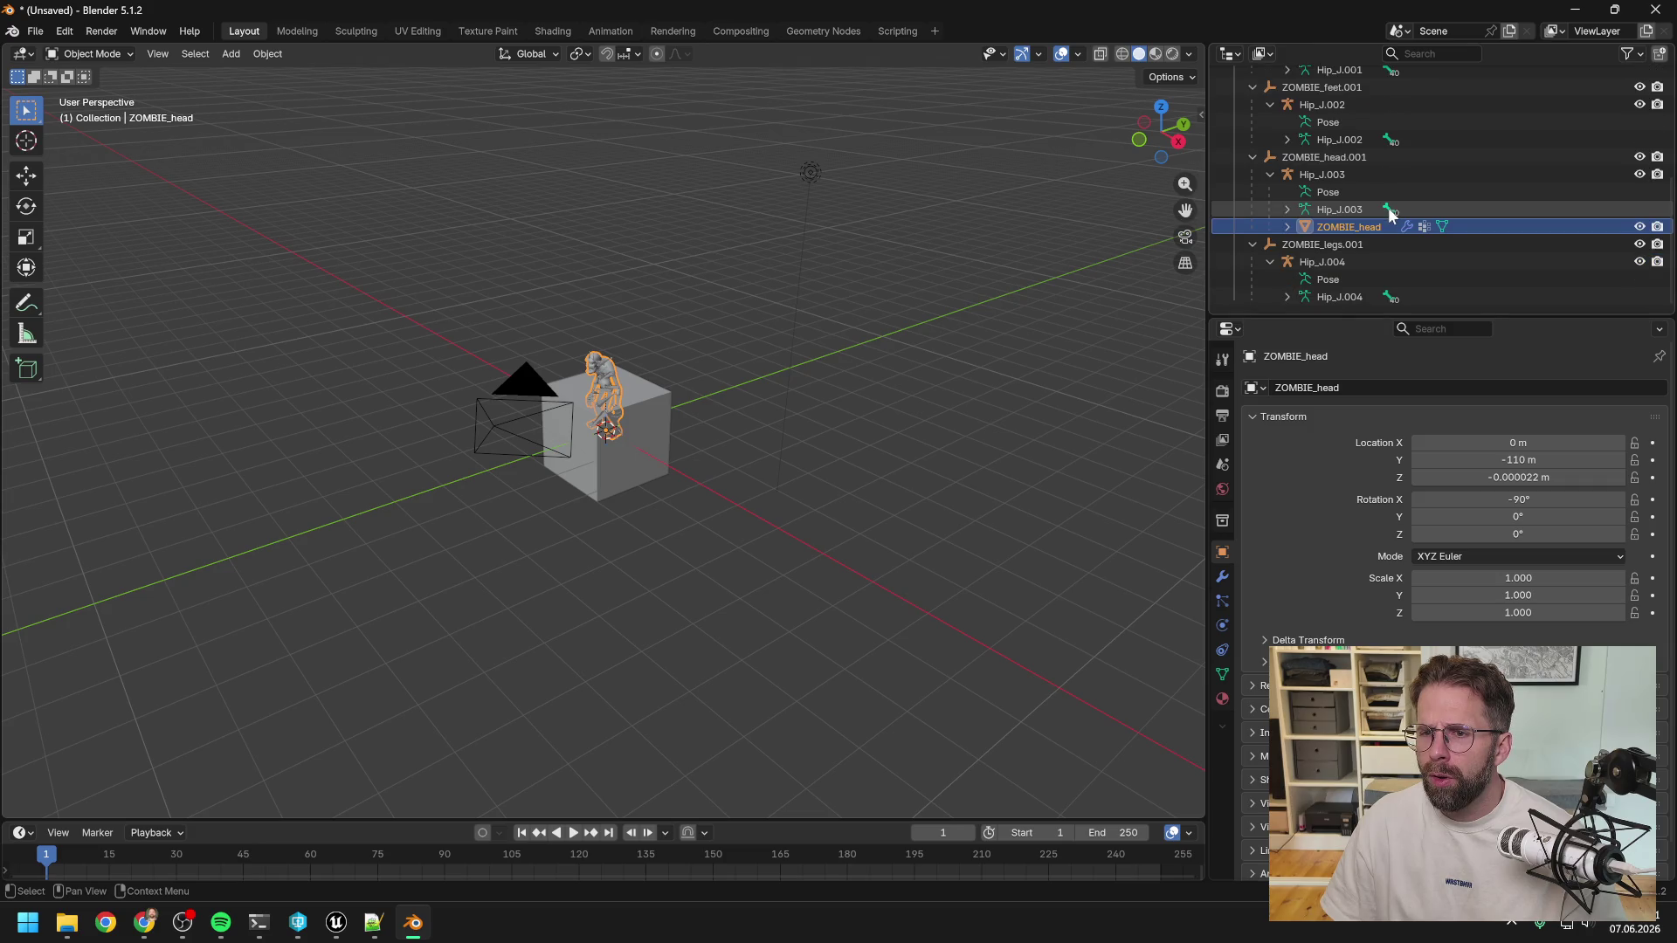
{"action": "left_click", "coordinate": [1640, 226]}
{"action": "scroll", "coordinate": [583, 395], "scroll_direction": "up", "scroll_amount": 6}
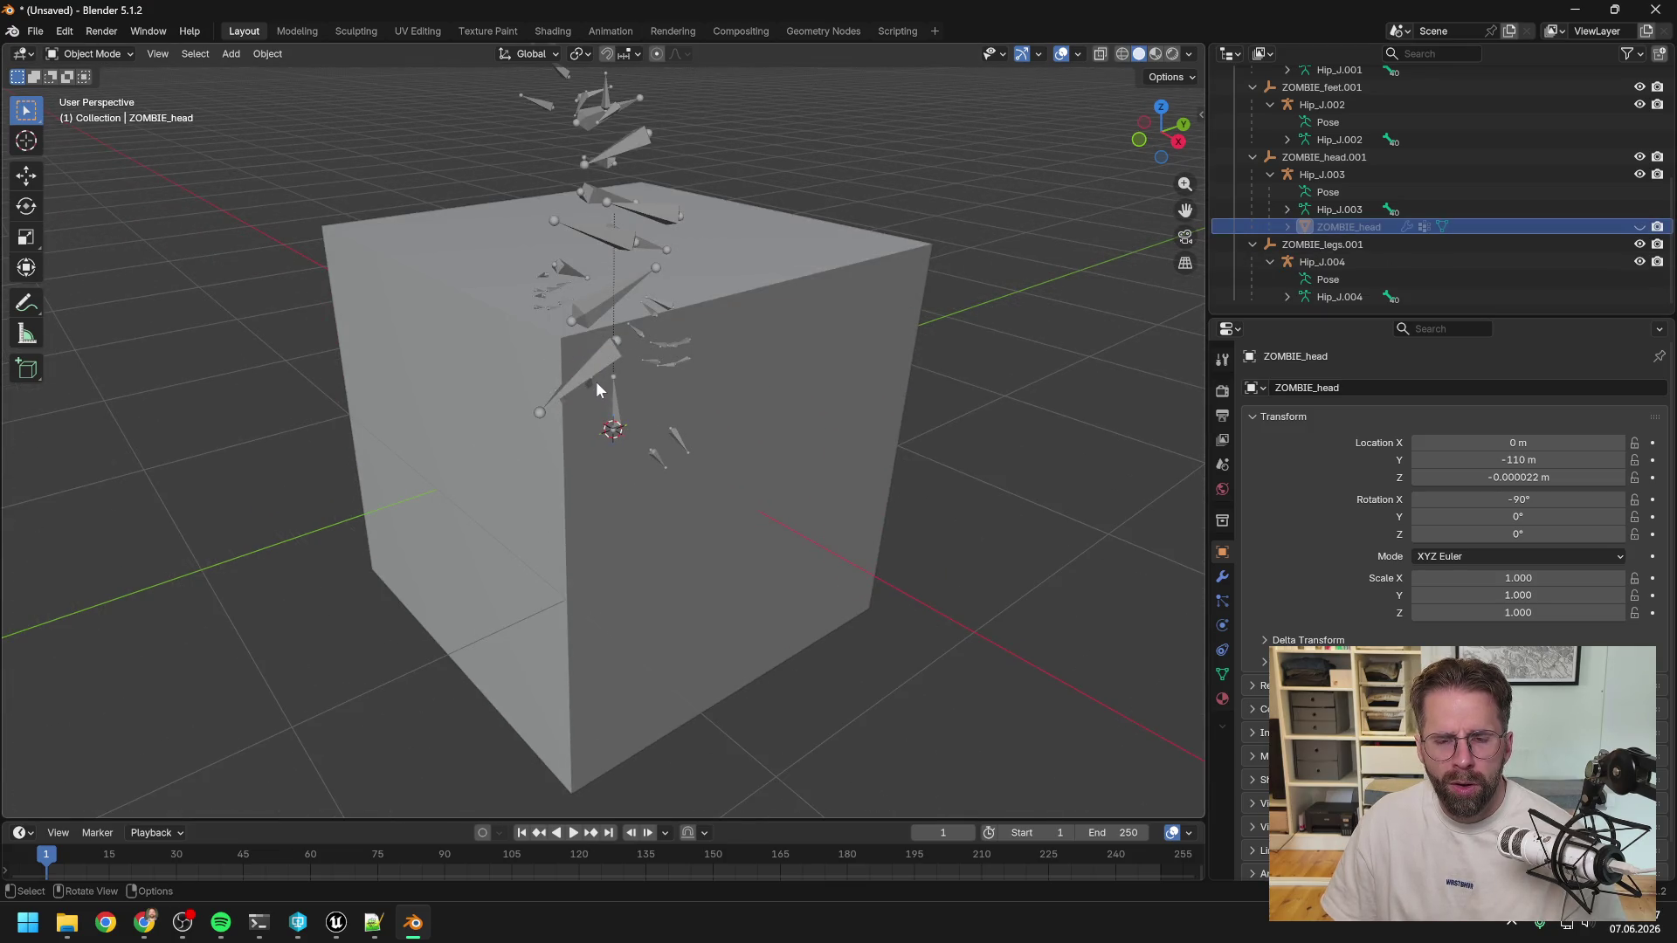
Unhide the ZOMBIE_head mesh and zoom the viewport in and out.
{"action": "left_click", "coordinate": [1639, 227]}
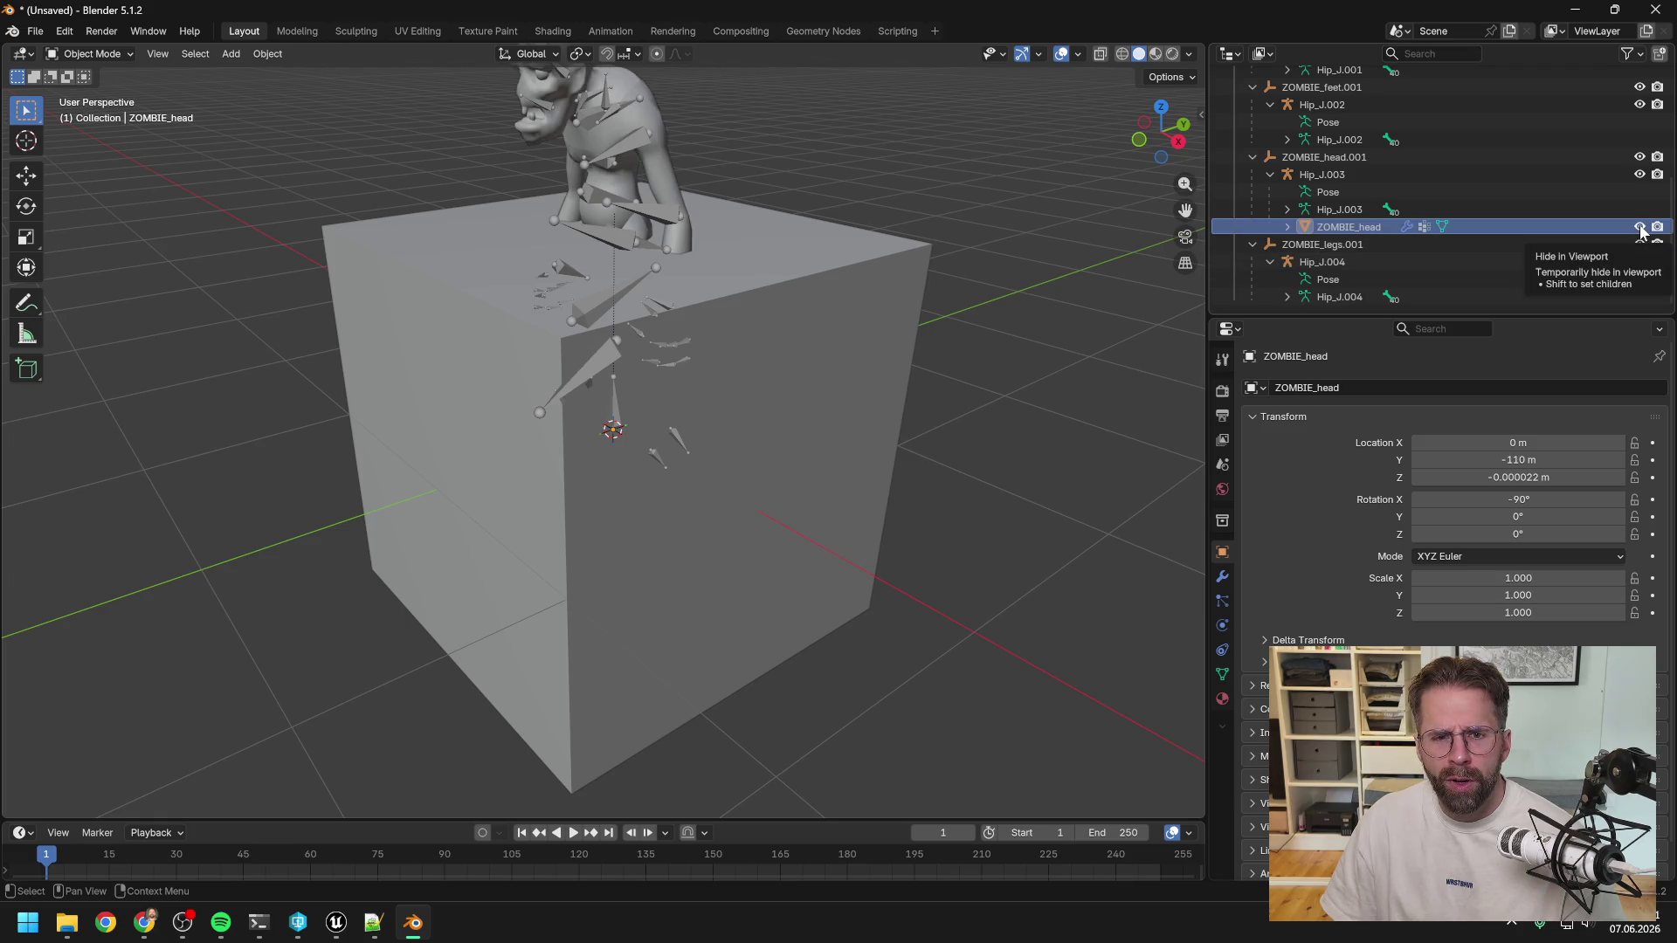
{"action": "scroll", "coordinate": [784, 251], "scroll_direction": "down", "scroll_amount": 5}
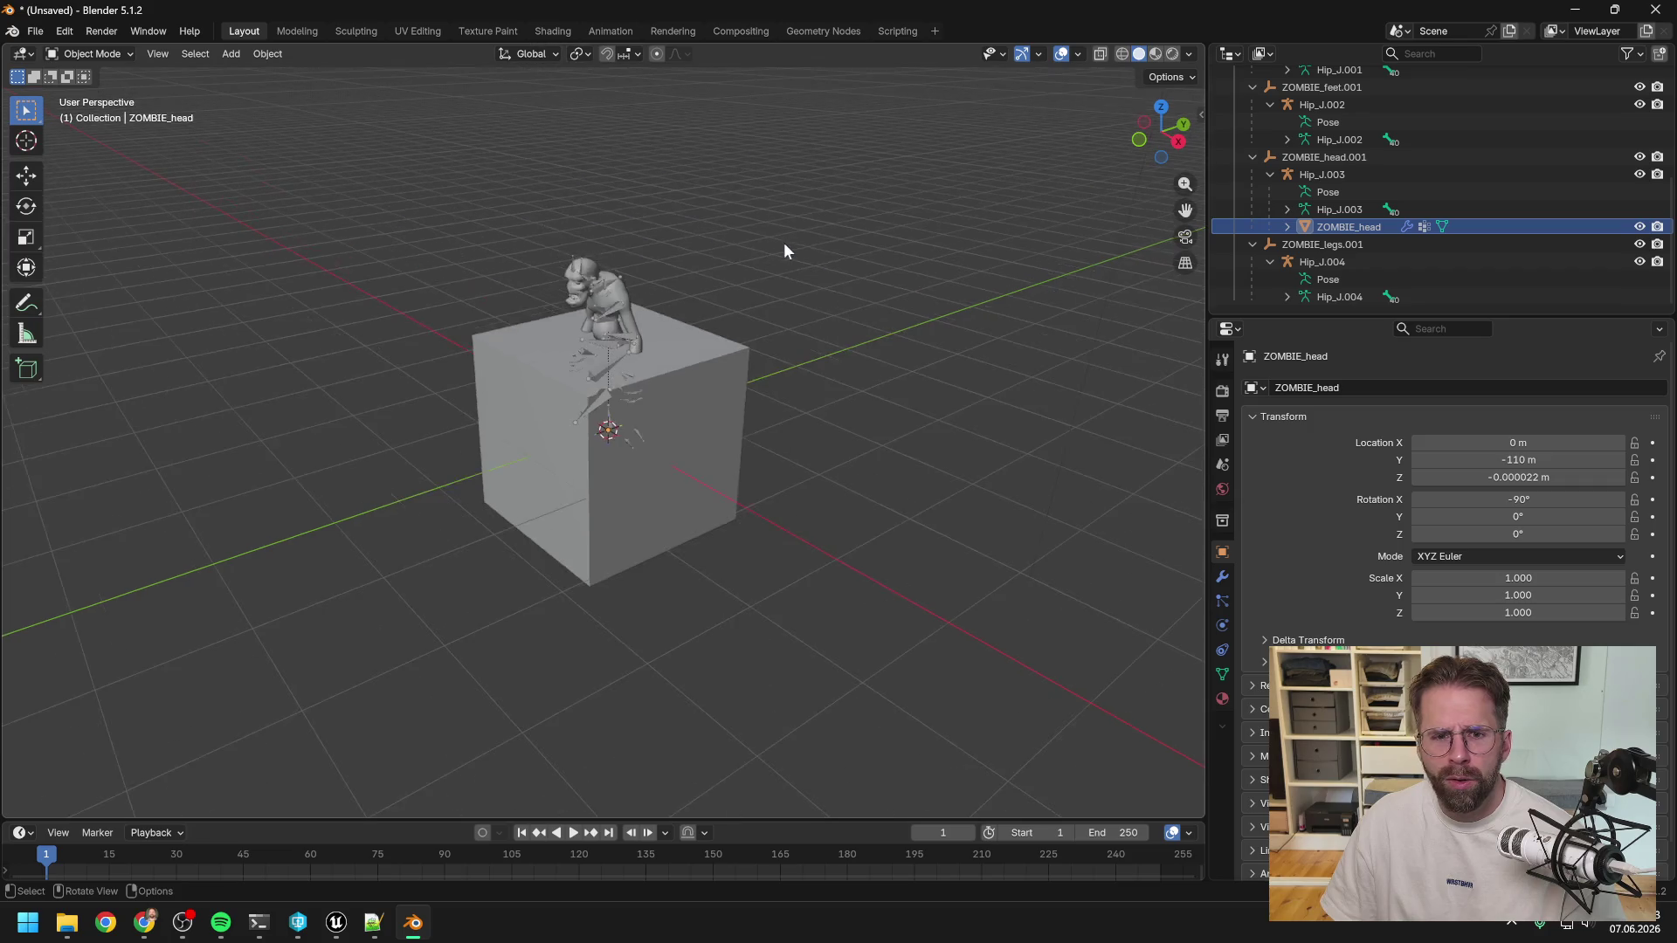
{"action": "scroll", "coordinate": [784, 251], "scroll_direction": "up", "scroll_amount": 6}
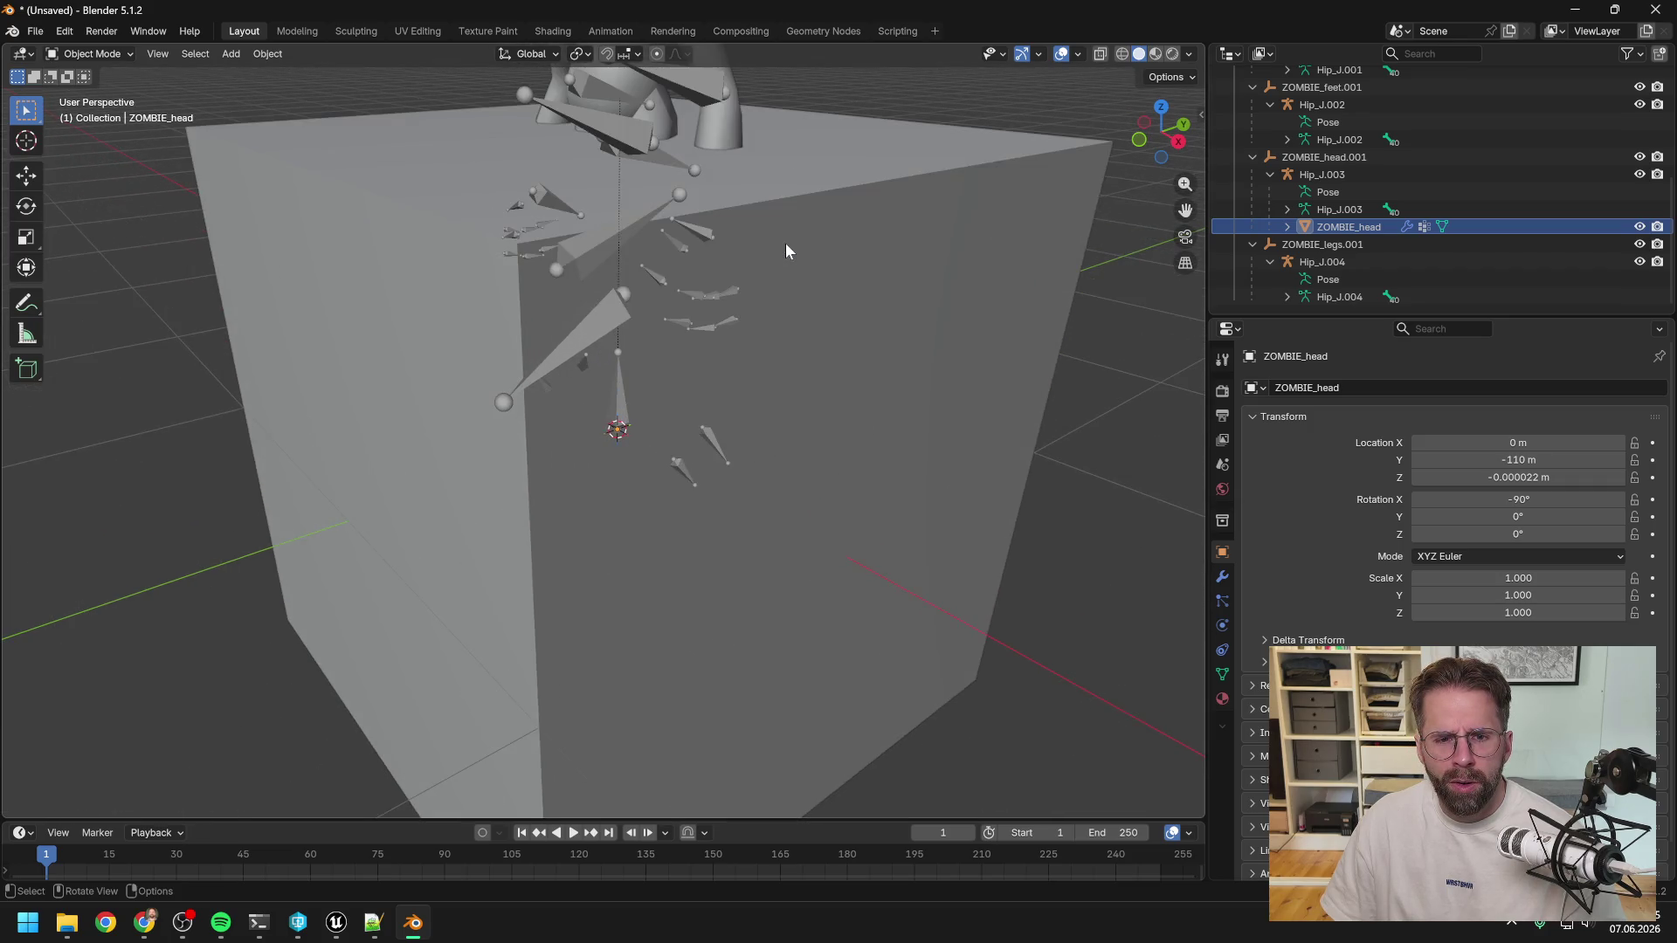
{"action": "scroll", "coordinate": [786, 251], "scroll_direction": "down", "scroll_amount": 3}
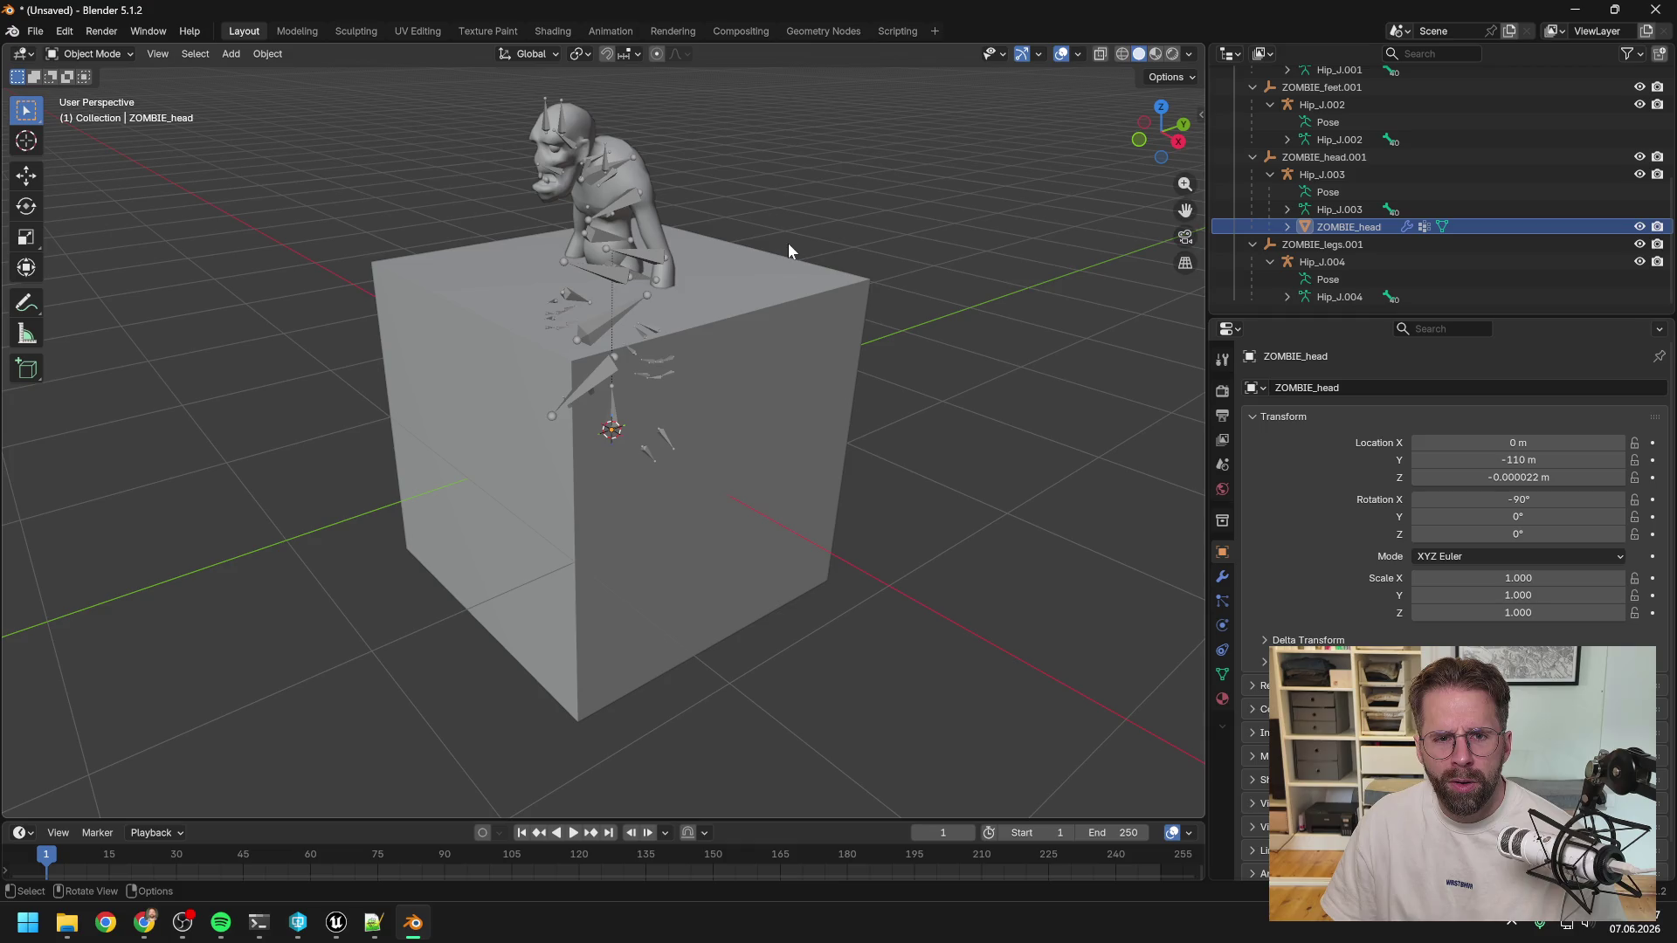
Undo the last two actions from the Edit menu.
{"action": "left_click", "coordinate": [64, 30]}
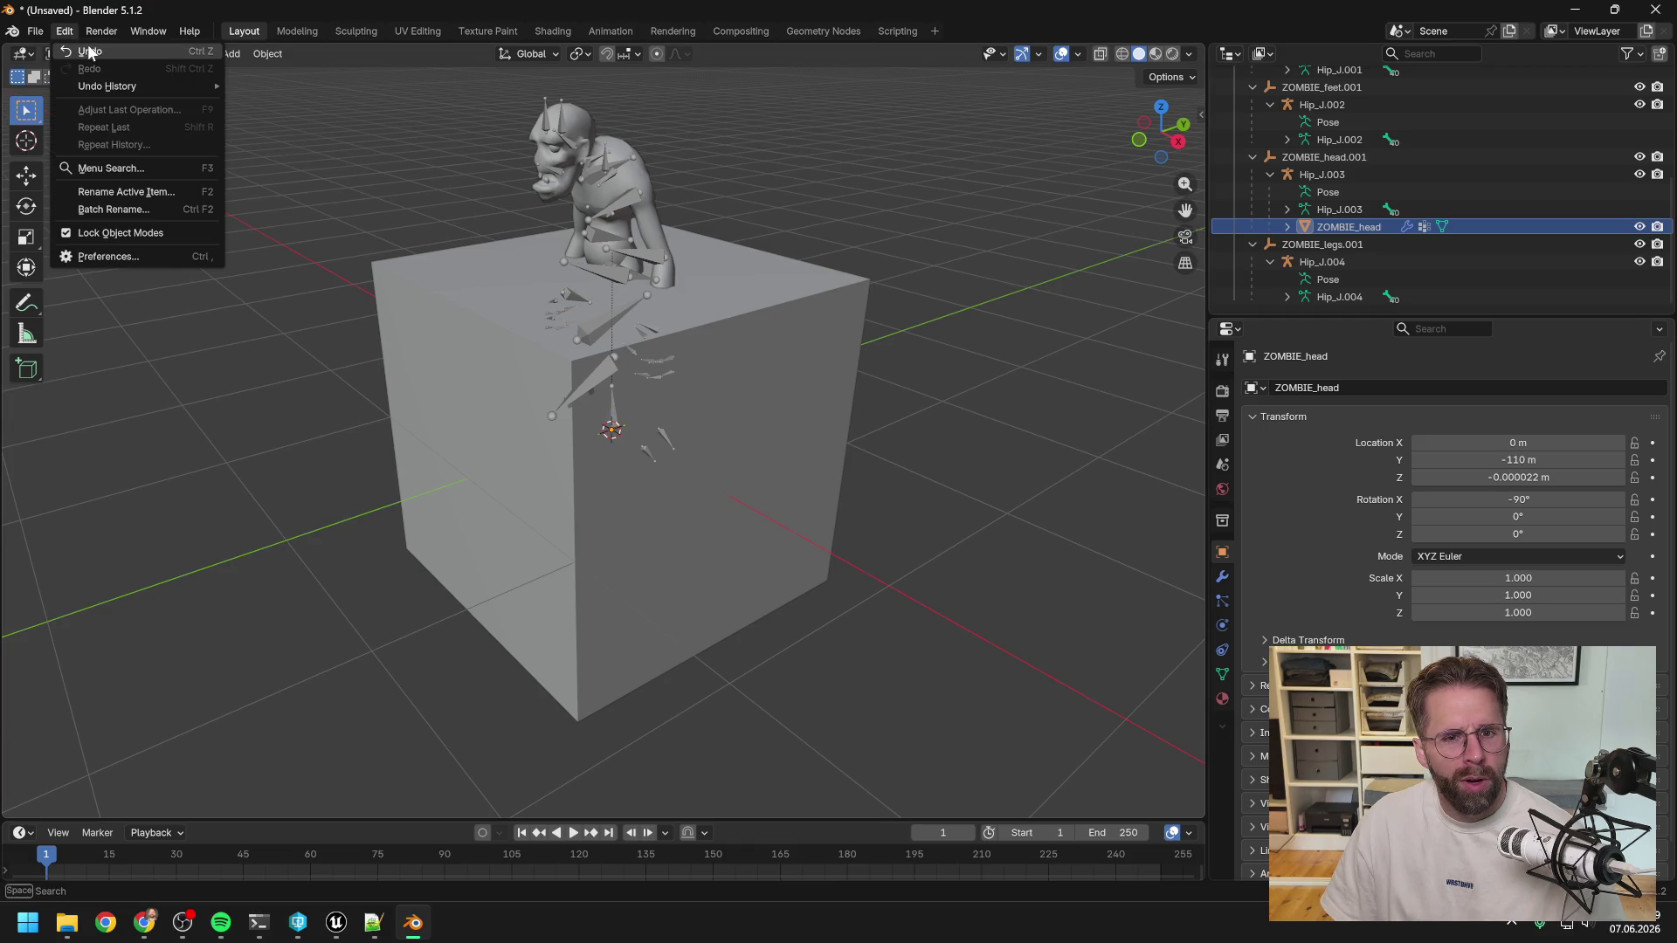
{"action": "left_click", "coordinate": [88, 51]}
{"action": "left_click", "coordinate": [65, 30]}
{"action": "left_click", "coordinate": [90, 51]}
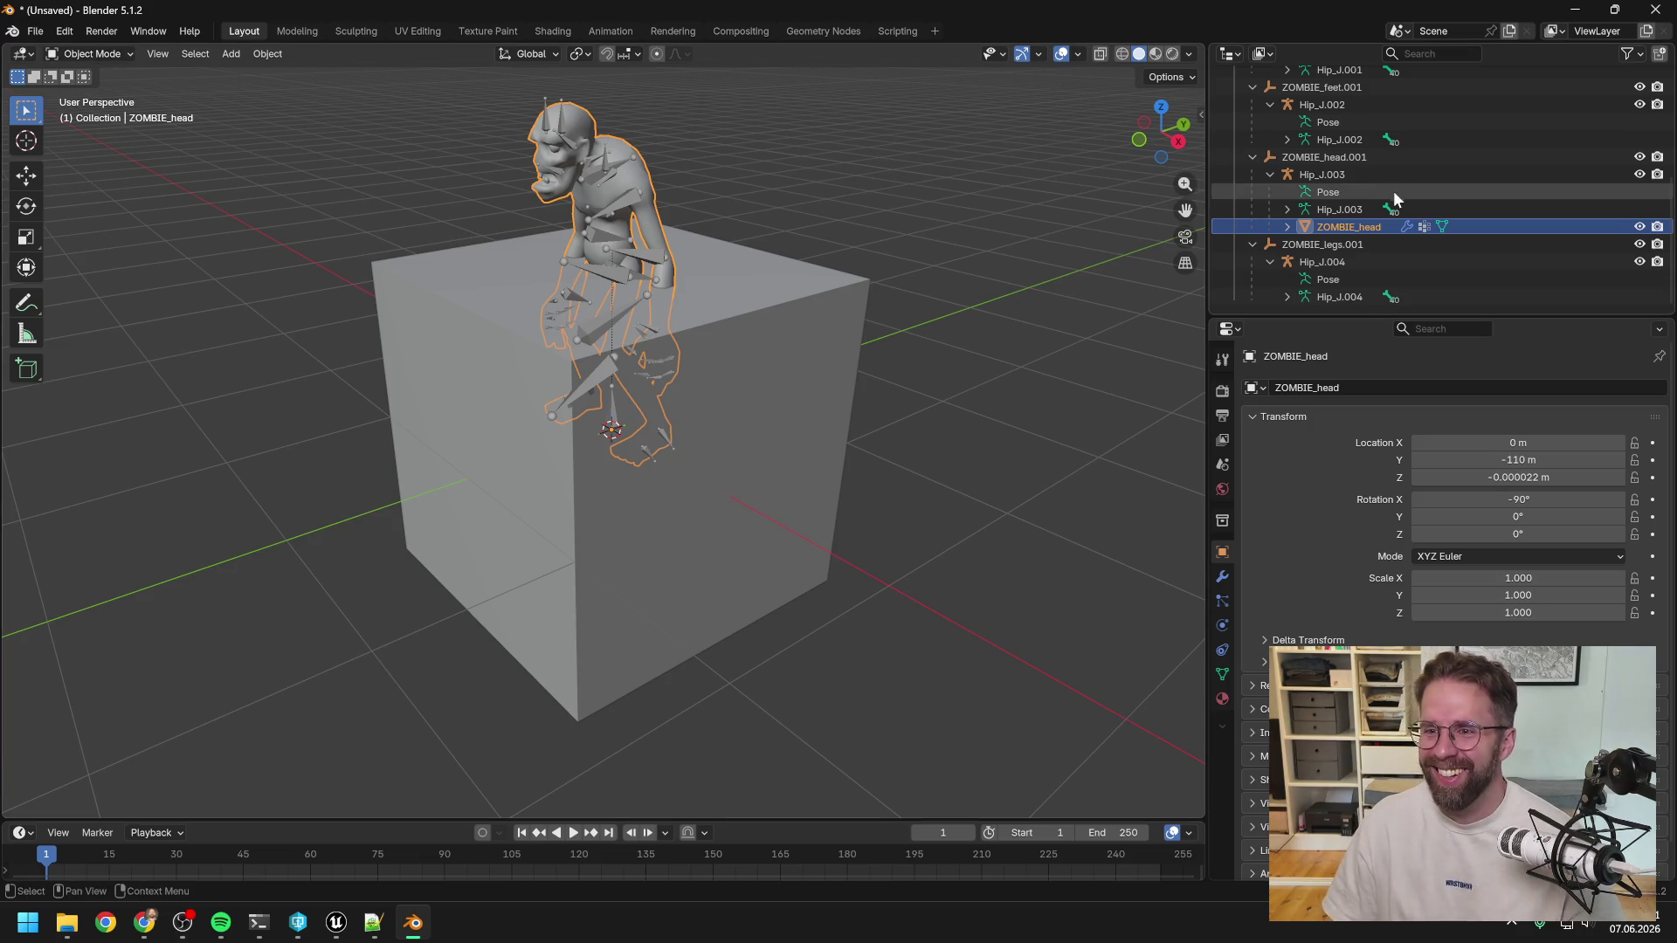
Zoom the viewport in and out on the merged zombie standing atop the cube.
{"action": "scroll", "coordinate": [1396, 212], "scroll_direction": "up", "scroll_amount": 1}
{"action": "scroll", "coordinate": [1393, 210], "scroll_direction": "up", "scroll_amount": 5}
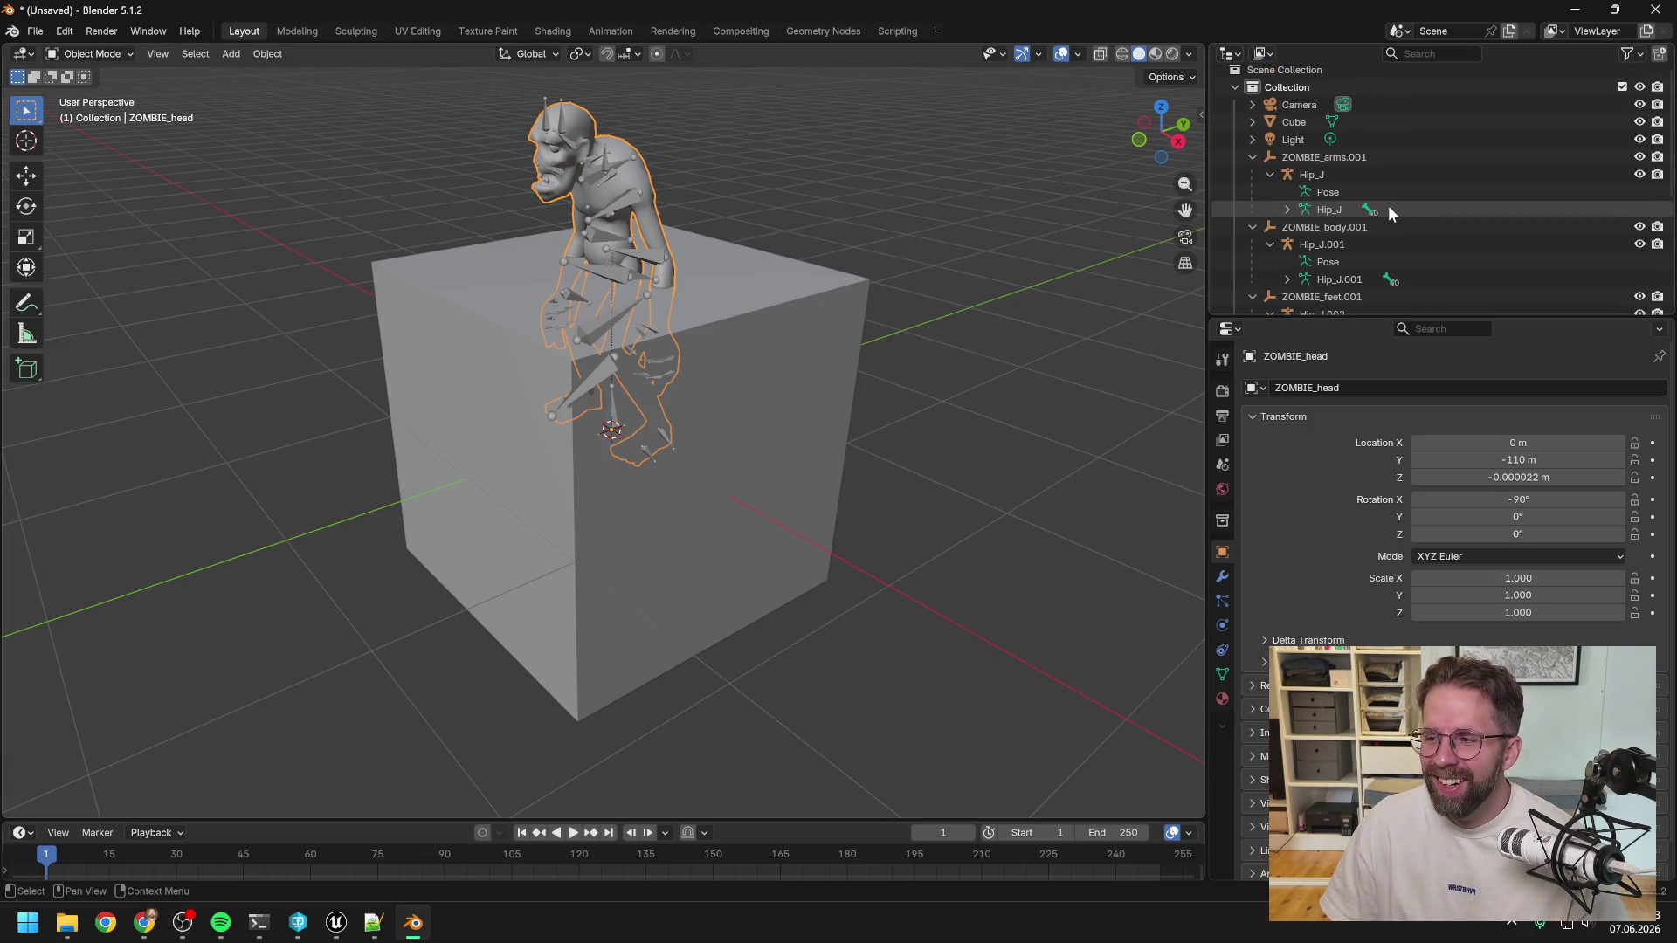
{"action": "scroll", "coordinate": [1388, 208], "scroll_direction": "down", "scroll_amount": 6}
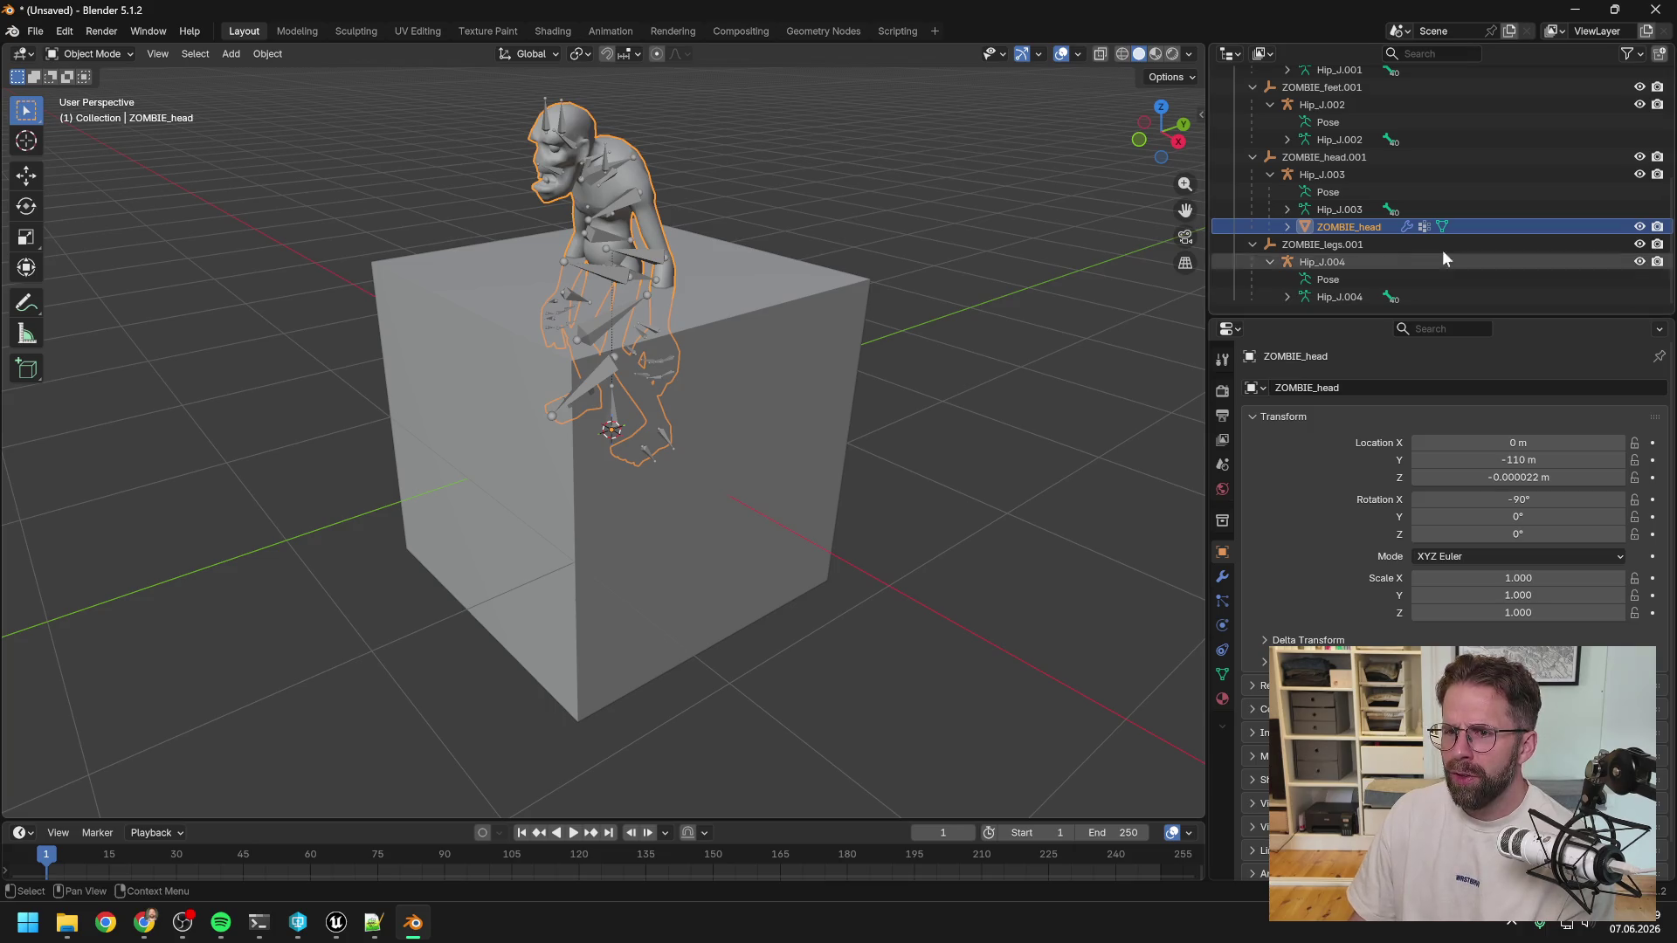
Delete ZOMBIE_legs.001, feet.001, body.001 and arms.001, then zoom out to view the leftover armatures.
{"action": "left_click", "coordinate": [1338, 241]}
{"action": "scroll", "coordinate": [1340, 238], "scroll_direction": "up", "scroll_amount": 2}
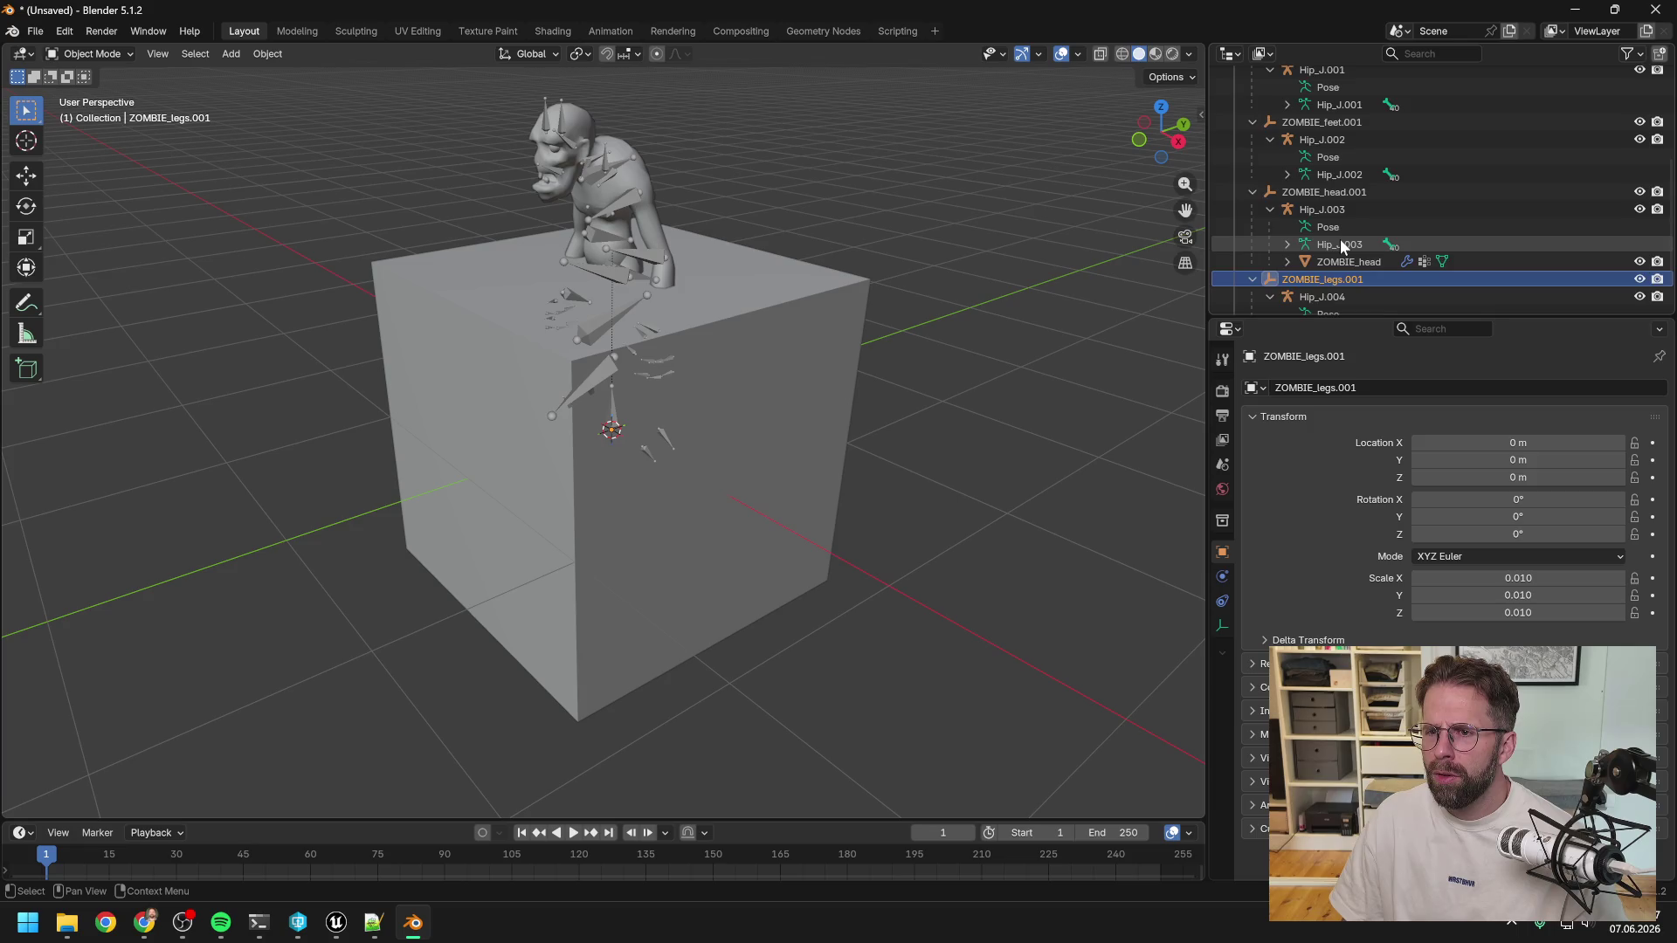
{"action": "left_click", "coordinate": [1331, 160]}
{"action": "scroll", "coordinate": [1334, 172], "scroll_direction": "up", "scroll_amount": 2}
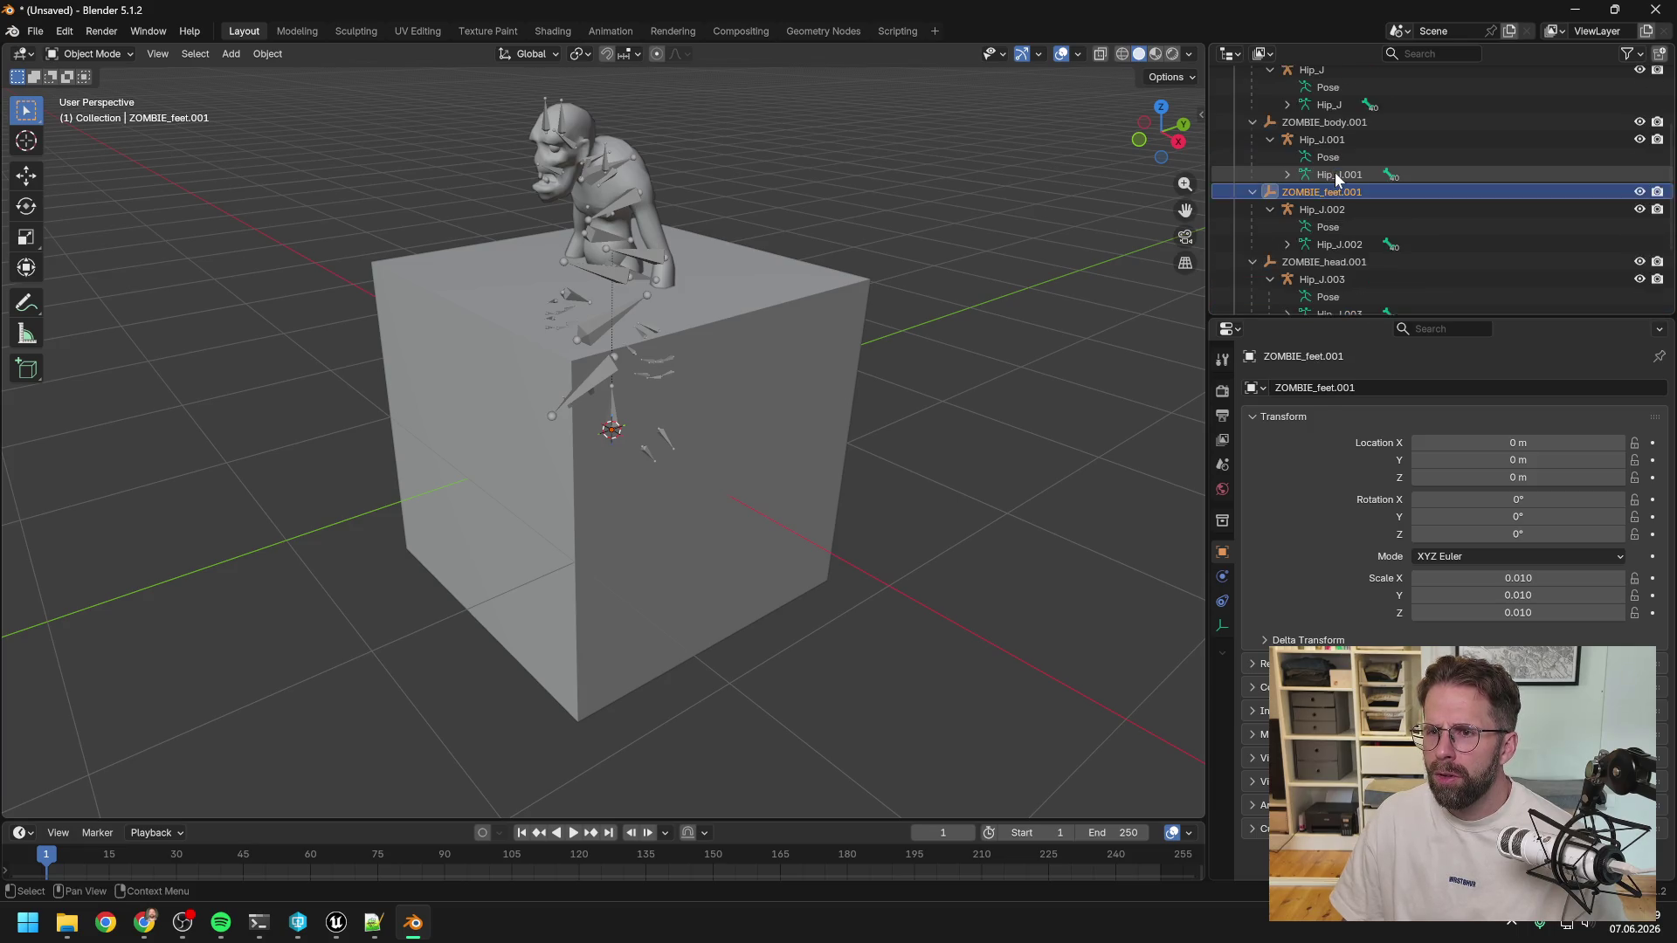
{"action": "left_click", "coordinate": [1333, 159], "text": "ctrl"}
{"action": "left_click", "coordinate": [1331, 86], "text": "ctrl"}
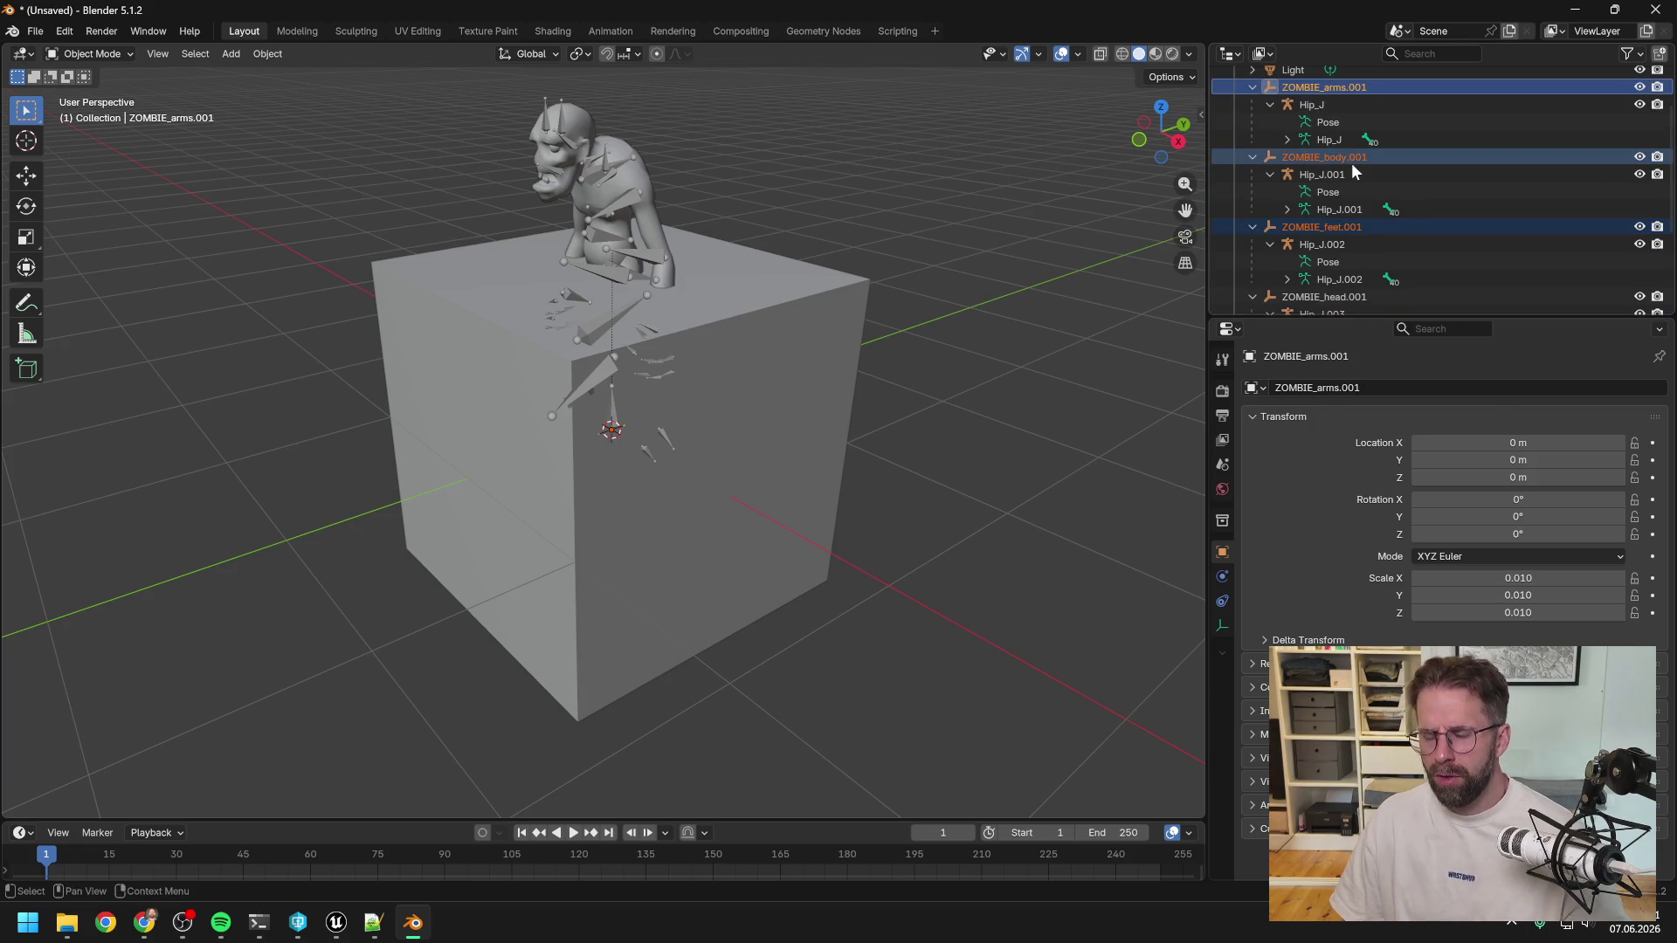
{"action": "key", "text": "Delete"}
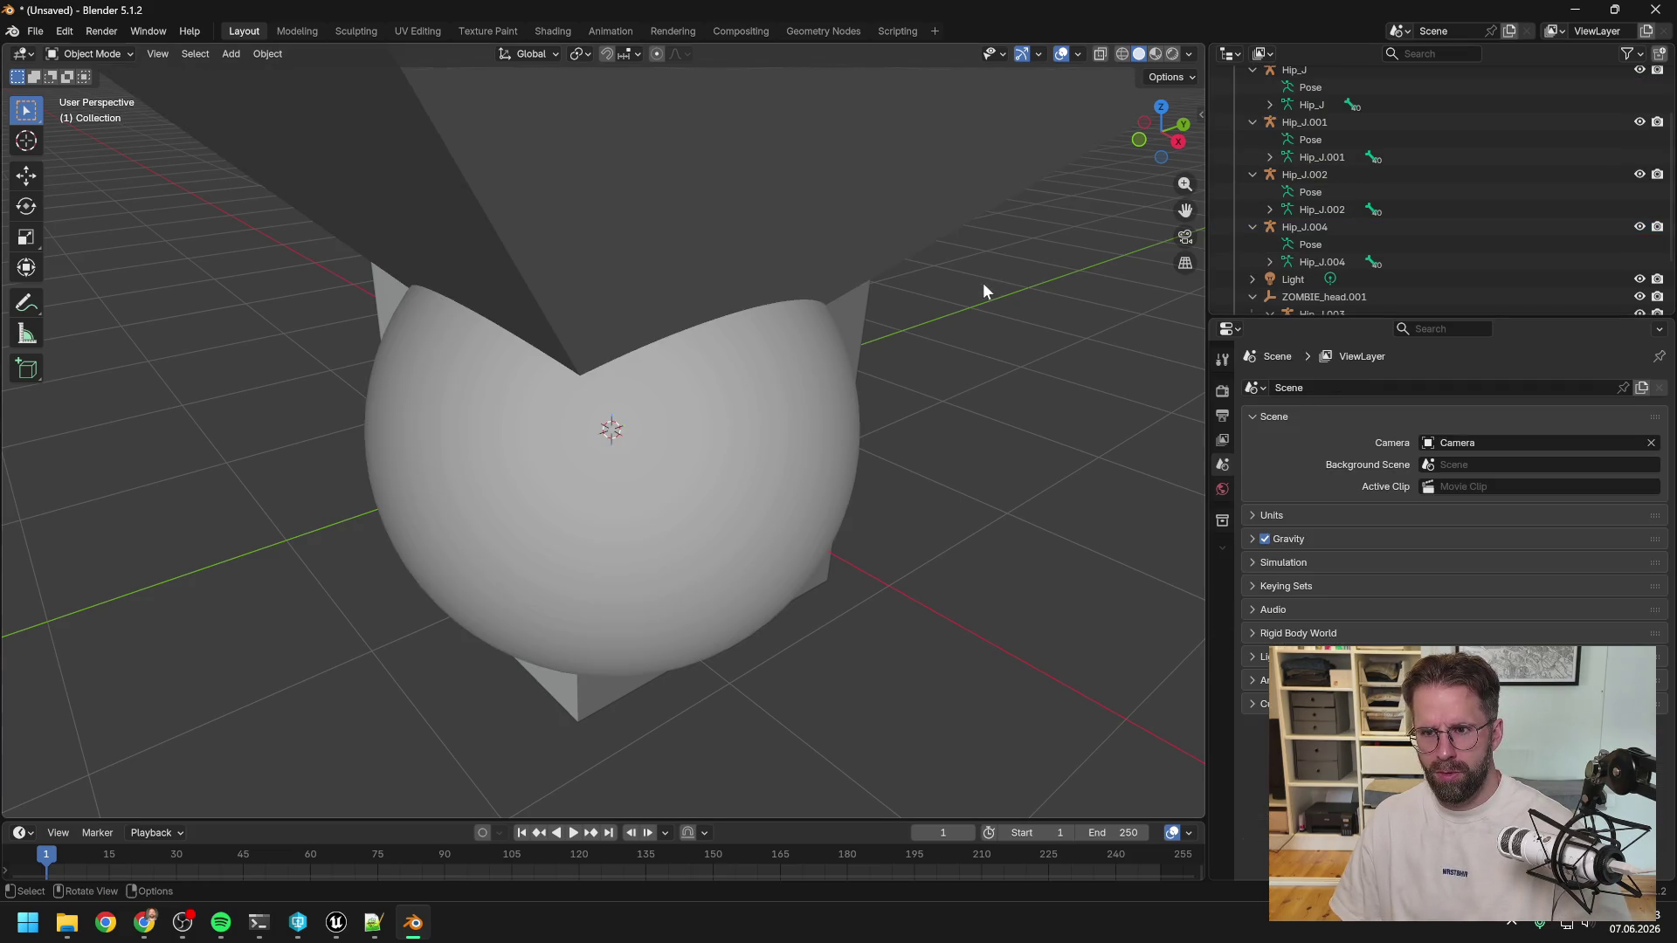
{"action": "scroll", "coordinate": [978, 279], "scroll_direction": "down", "scroll_amount": 6}
{"action": "scroll", "coordinate": [971, 270], "scroll_direction": "down", "scroll_amount": 2}
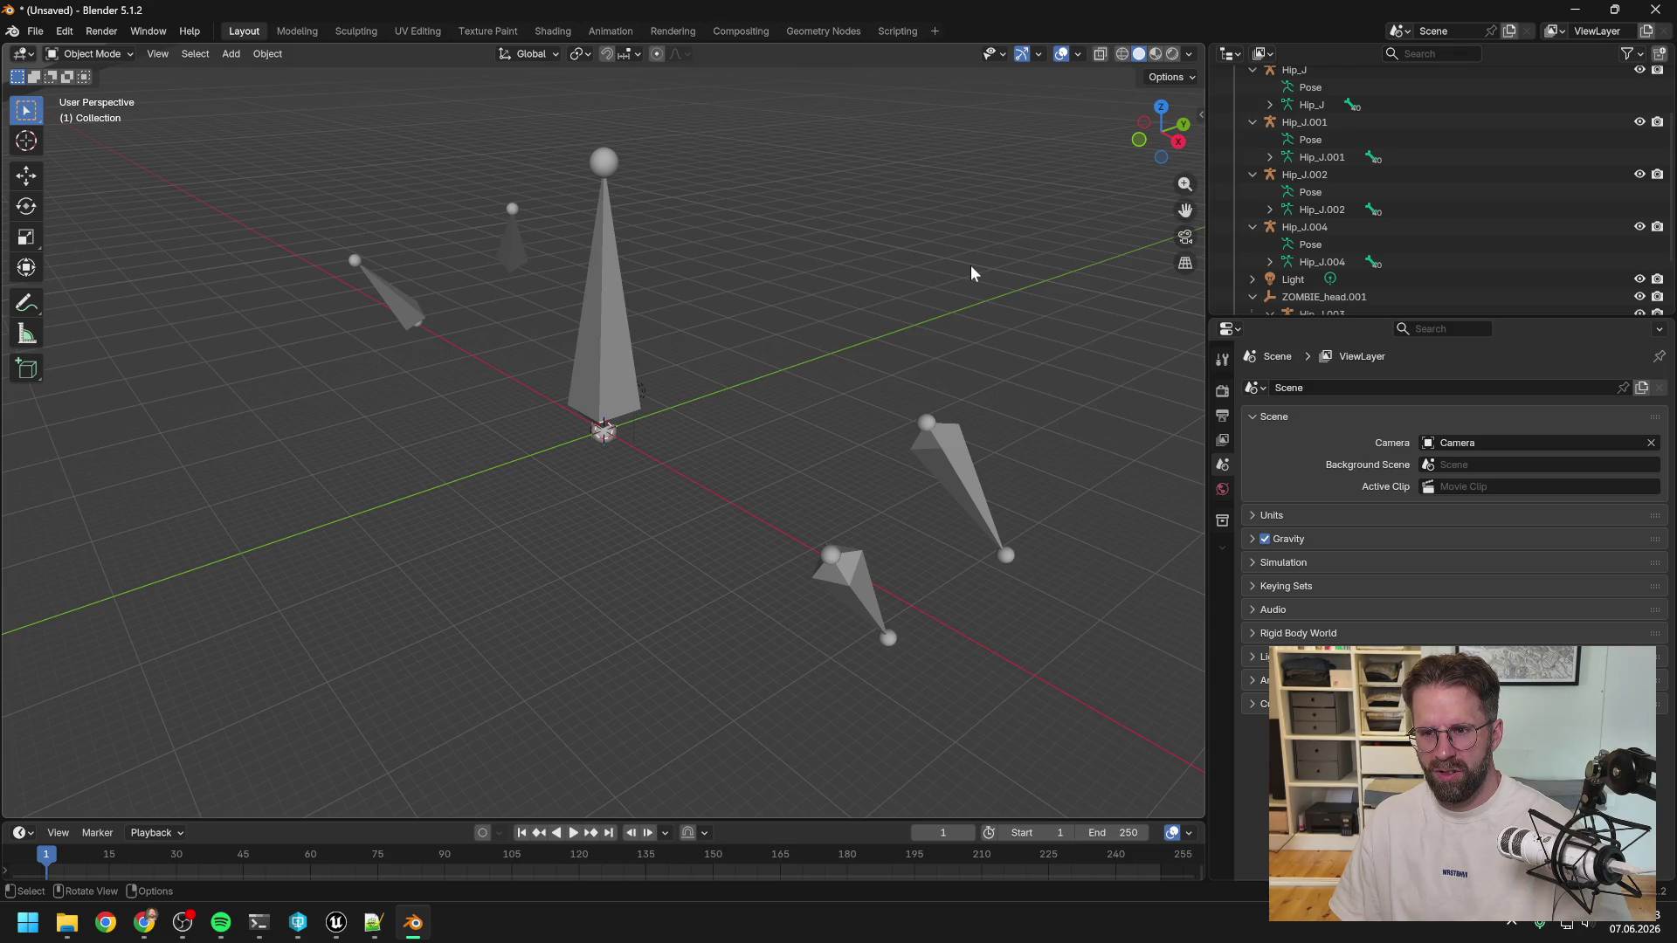
{"action": "scroll", "coordinate": [1346, 248], "scroll_direction": "down", "scroll_amount": 2}
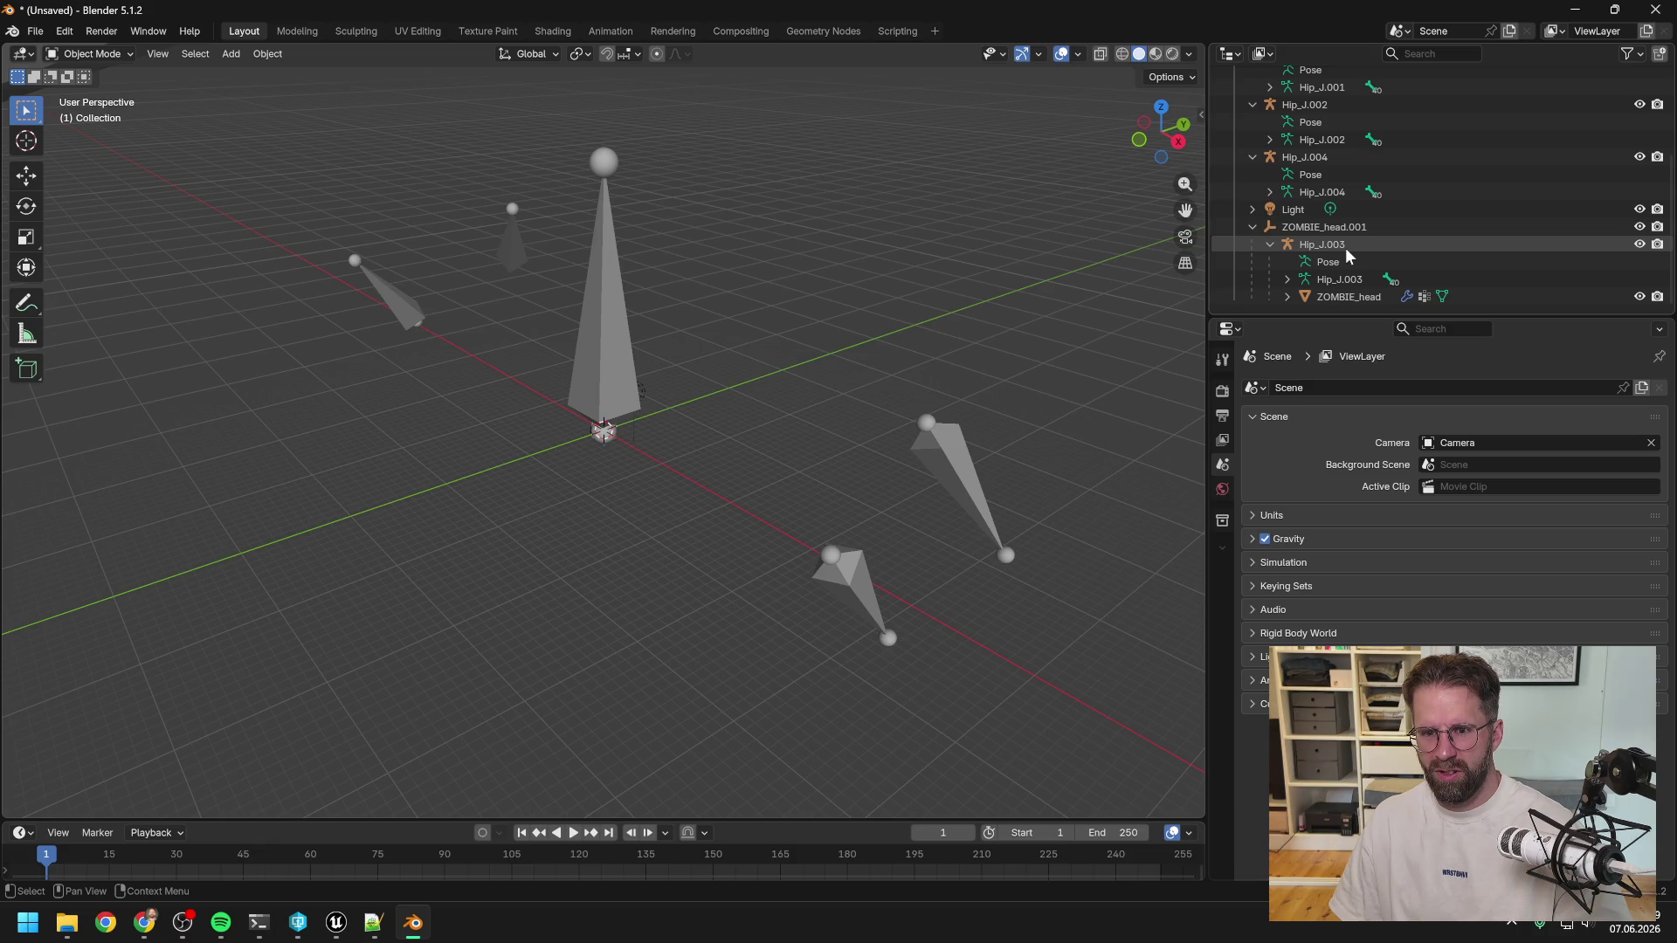
{"action": "scroll", "coordinate": [1345, 248], "scroll_direction": "up", "scroll_amount": 4}
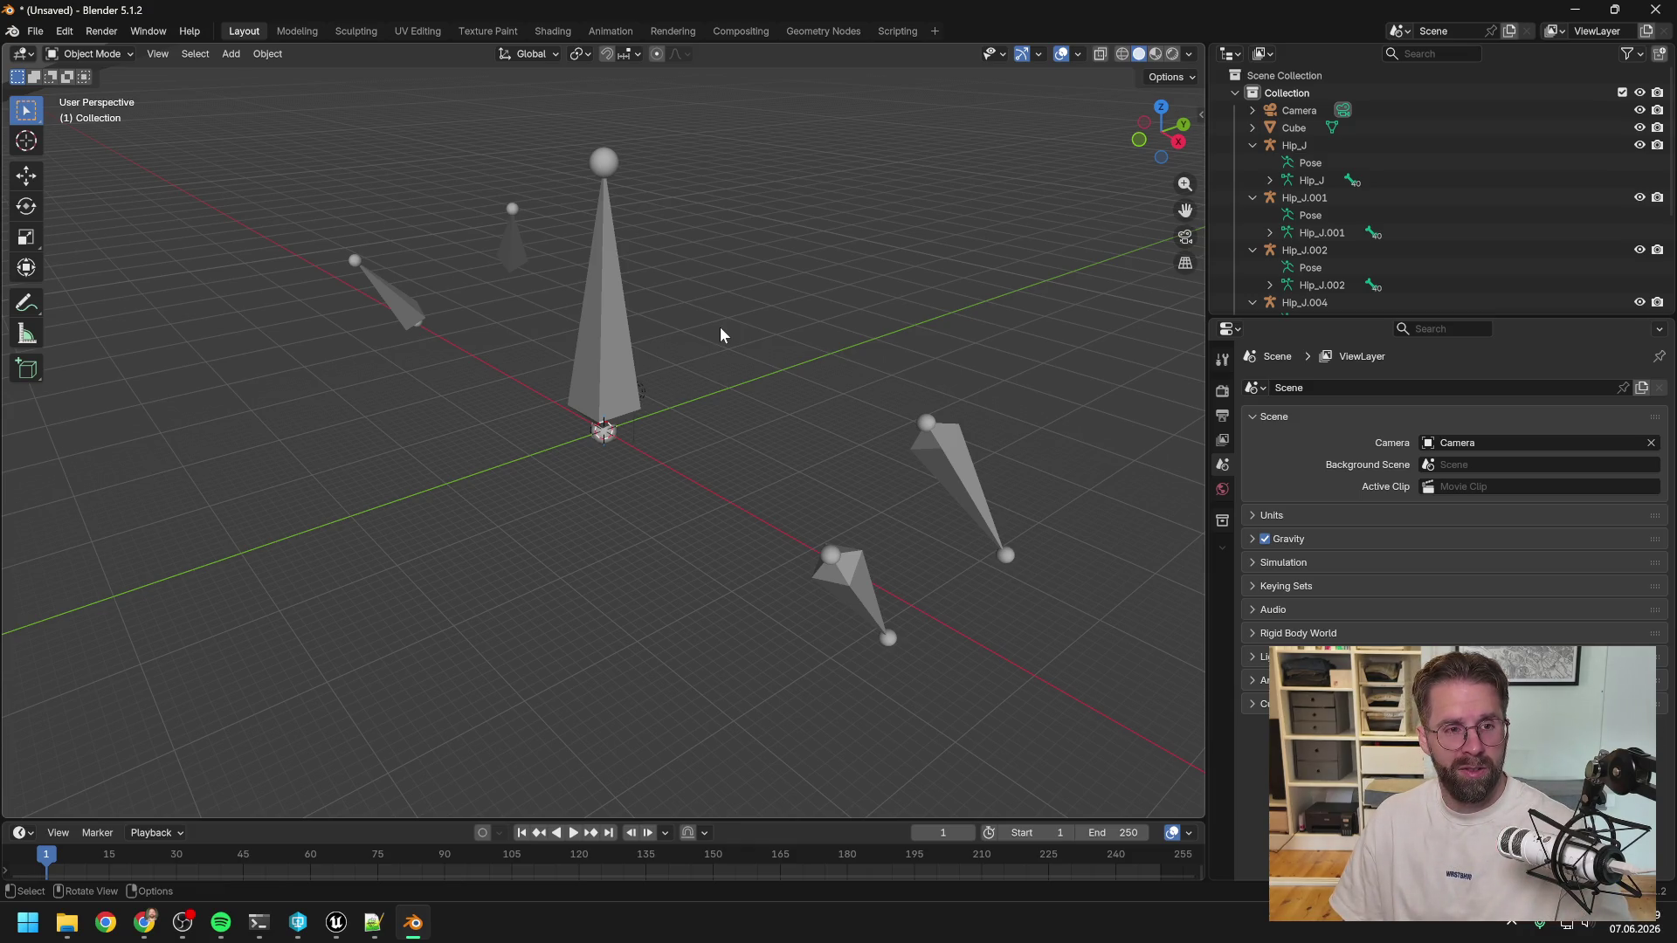
{"action": "scroll", "coordinate": [691, 332], "scroll_direction": "up", "scroll_amount": 2}
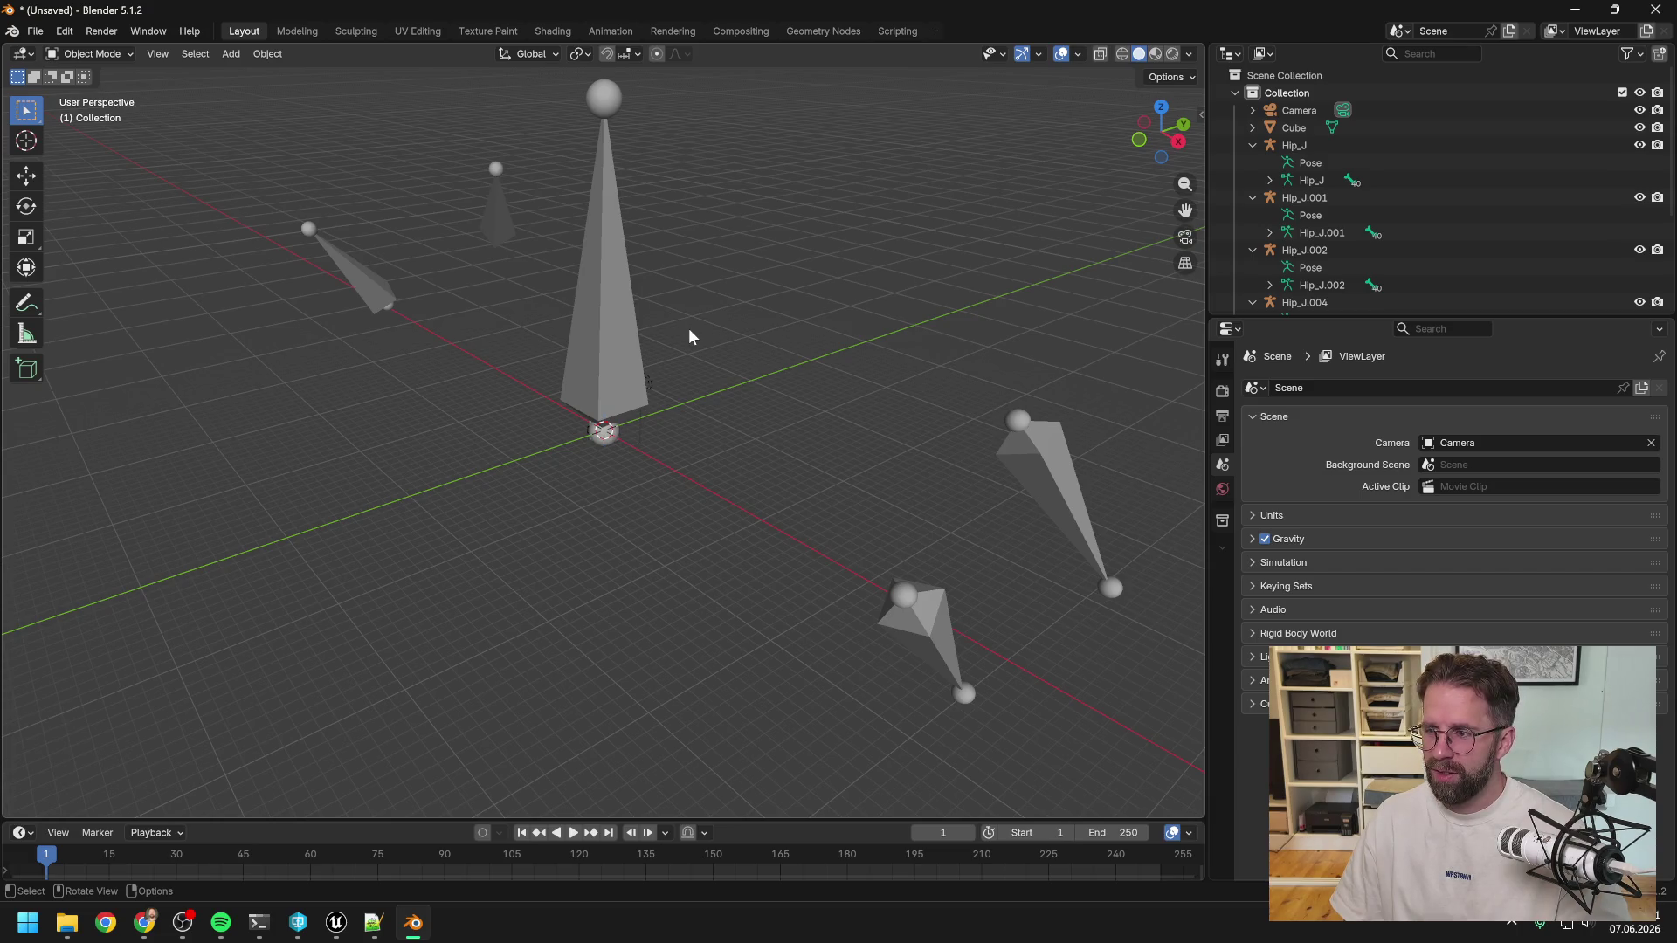
Undo back past the deletion to the state with ZOMBIE_arms.001 selected.
{"action": "left_click", "coordinate": [65, 35]}
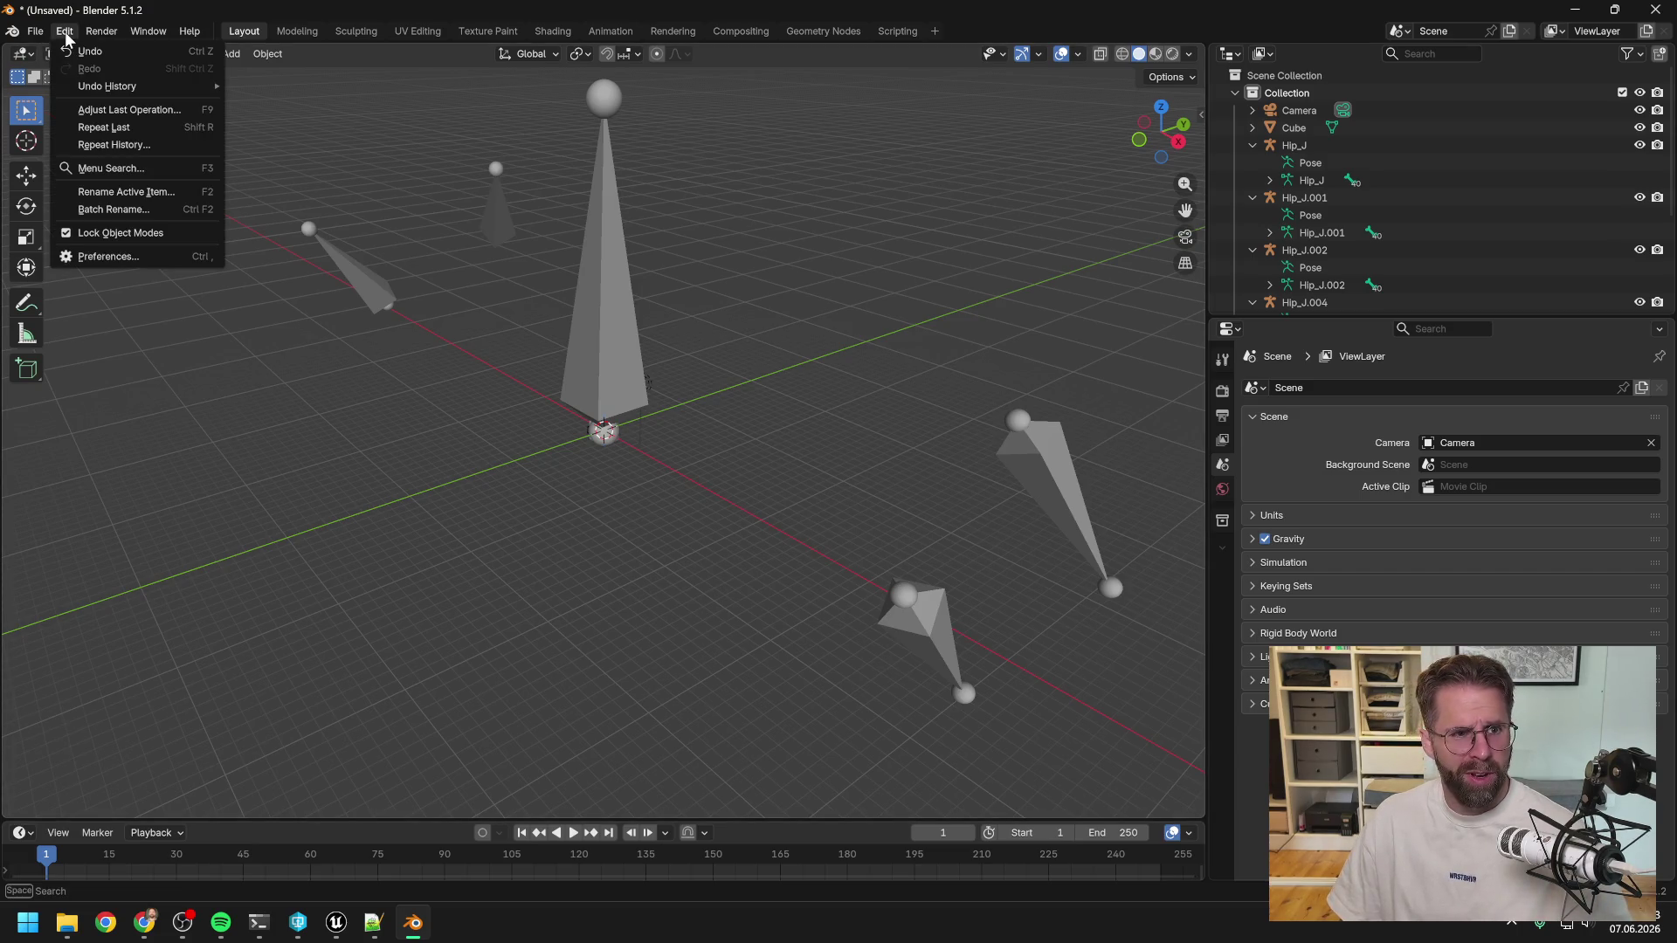
{"action": "key", "text": "Escape"}
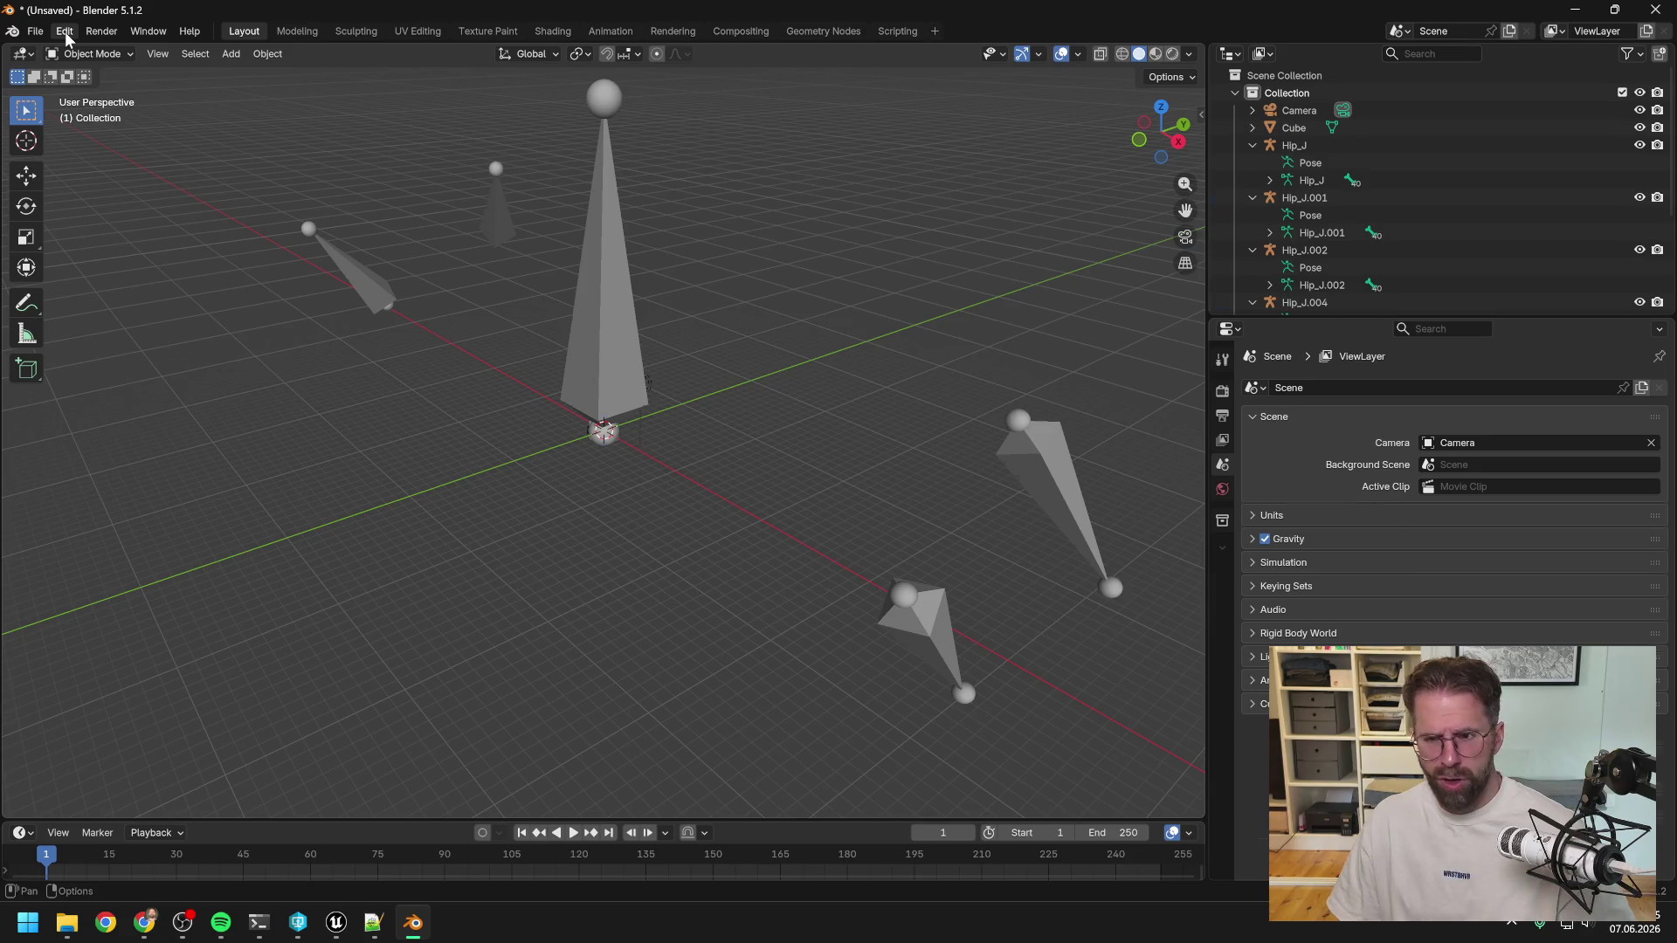
{"action": "key", "text": "ctrl+z"}
{"action": "key", "text": "ctrl+z"}
{"action": "key", "text": "ctrl+z"}
{"action": "key", "text": "ctrl+z"}
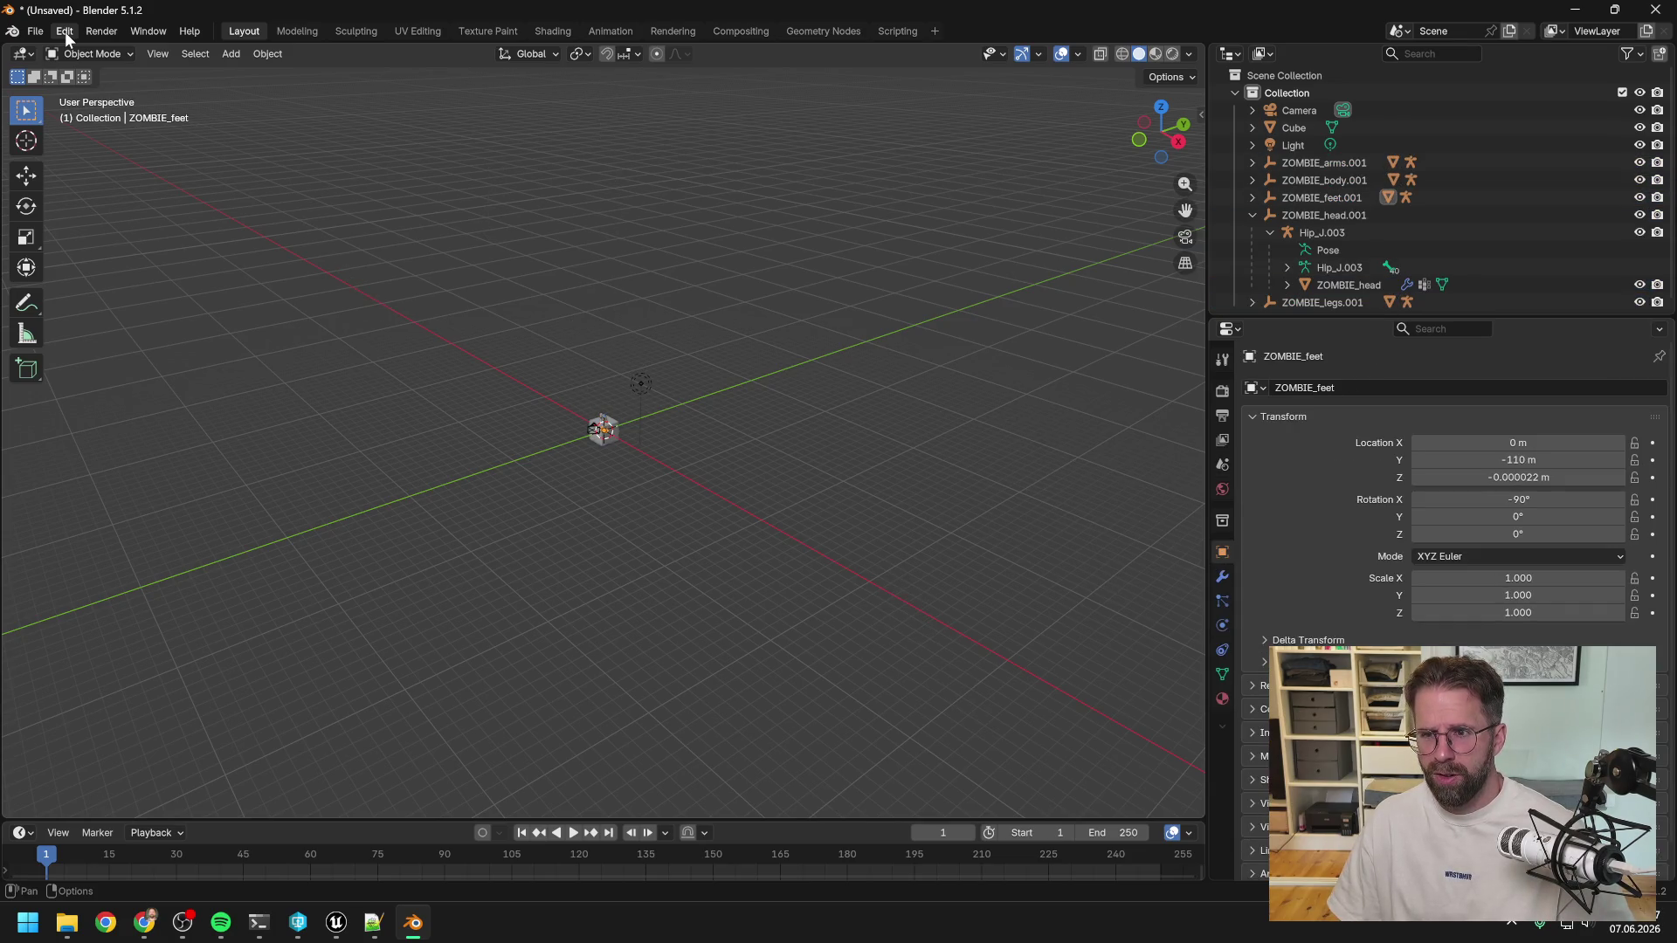
{"action": "key", "text": "ctrl+z"}
{"action": "key", "text": "ctrl+z"}
{"action": "key", "text": "ctrl+z"}
{"action": "key", "text": "ctrl+shift+z"}
{"action": "key", "text": "ctrl+shift+z"}
{"action": "key", "text": "ctrl+shift+z"}
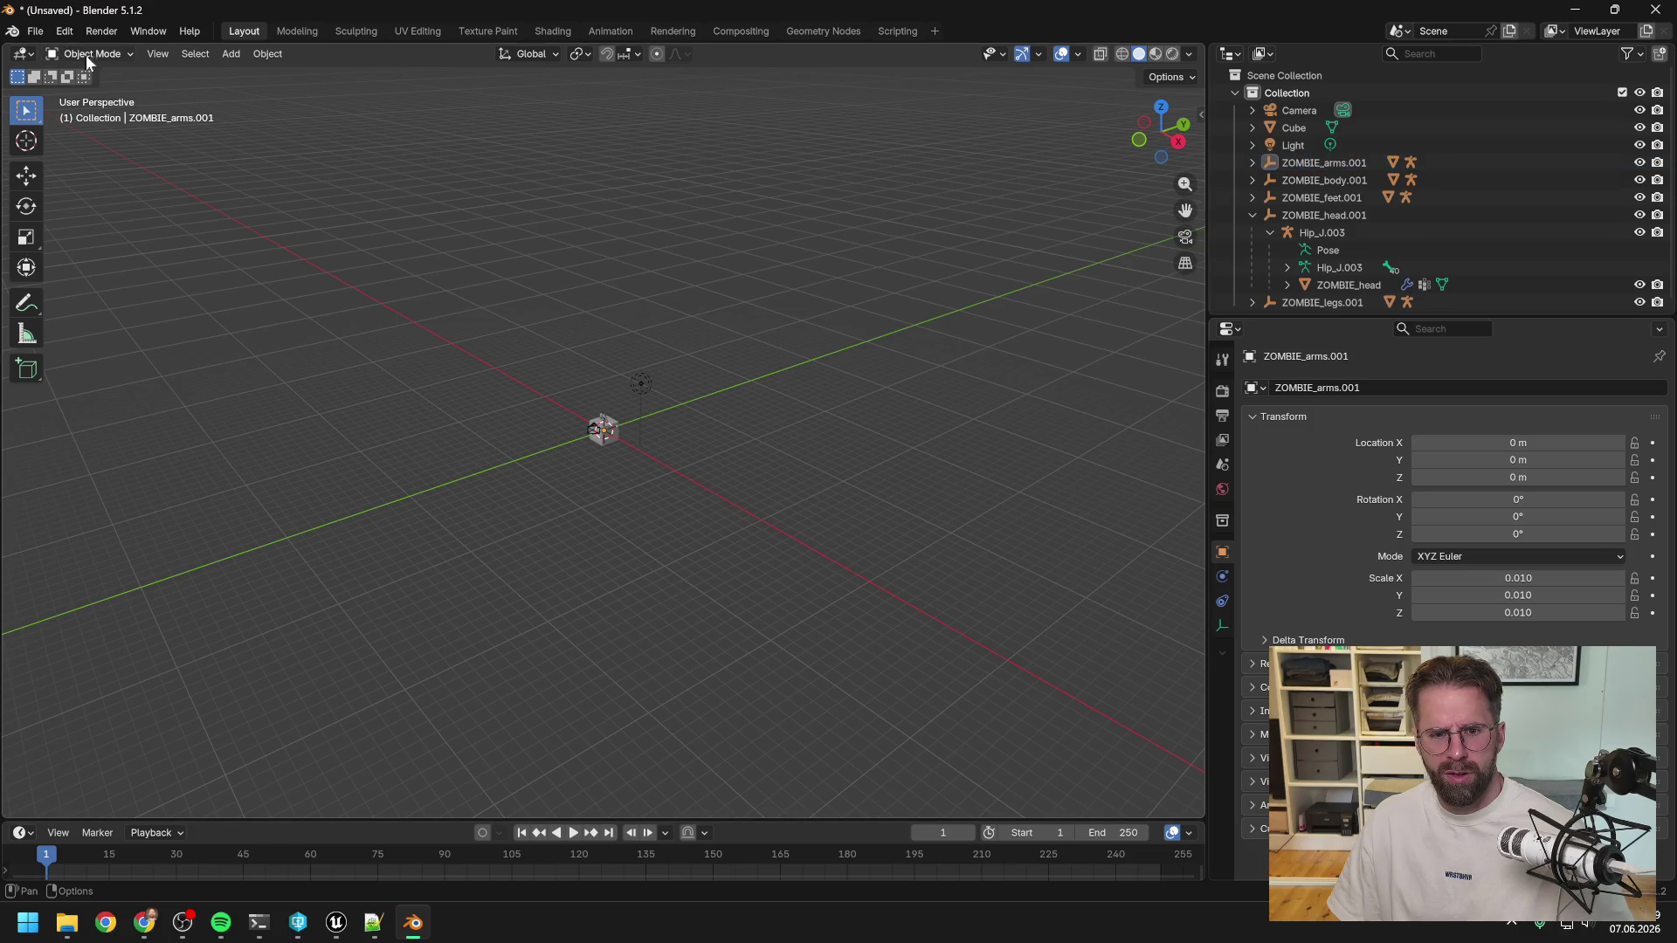
{"action": "key", "text": "ctrl+z"}
{"action": "key", "text": "ctrl+z"}
{"action": "key", "text": "ctrl+z"}
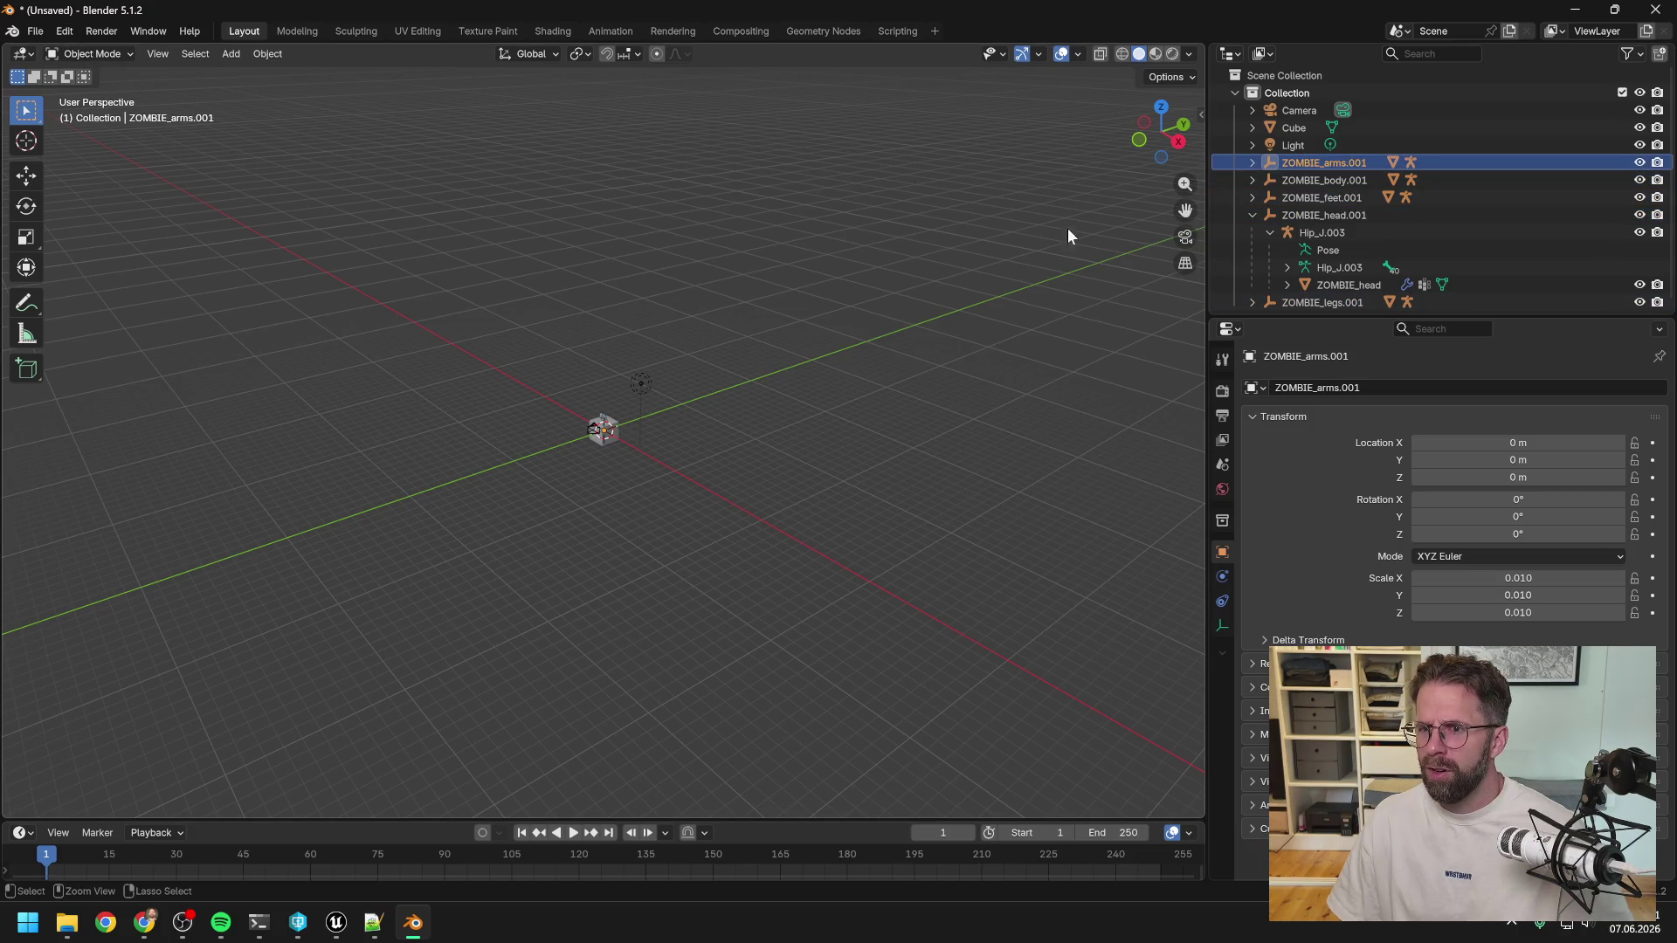
{"action": "scroll", "coordinate": [603, 409], "scroll_direction": "up", "scroll_amount": 10}
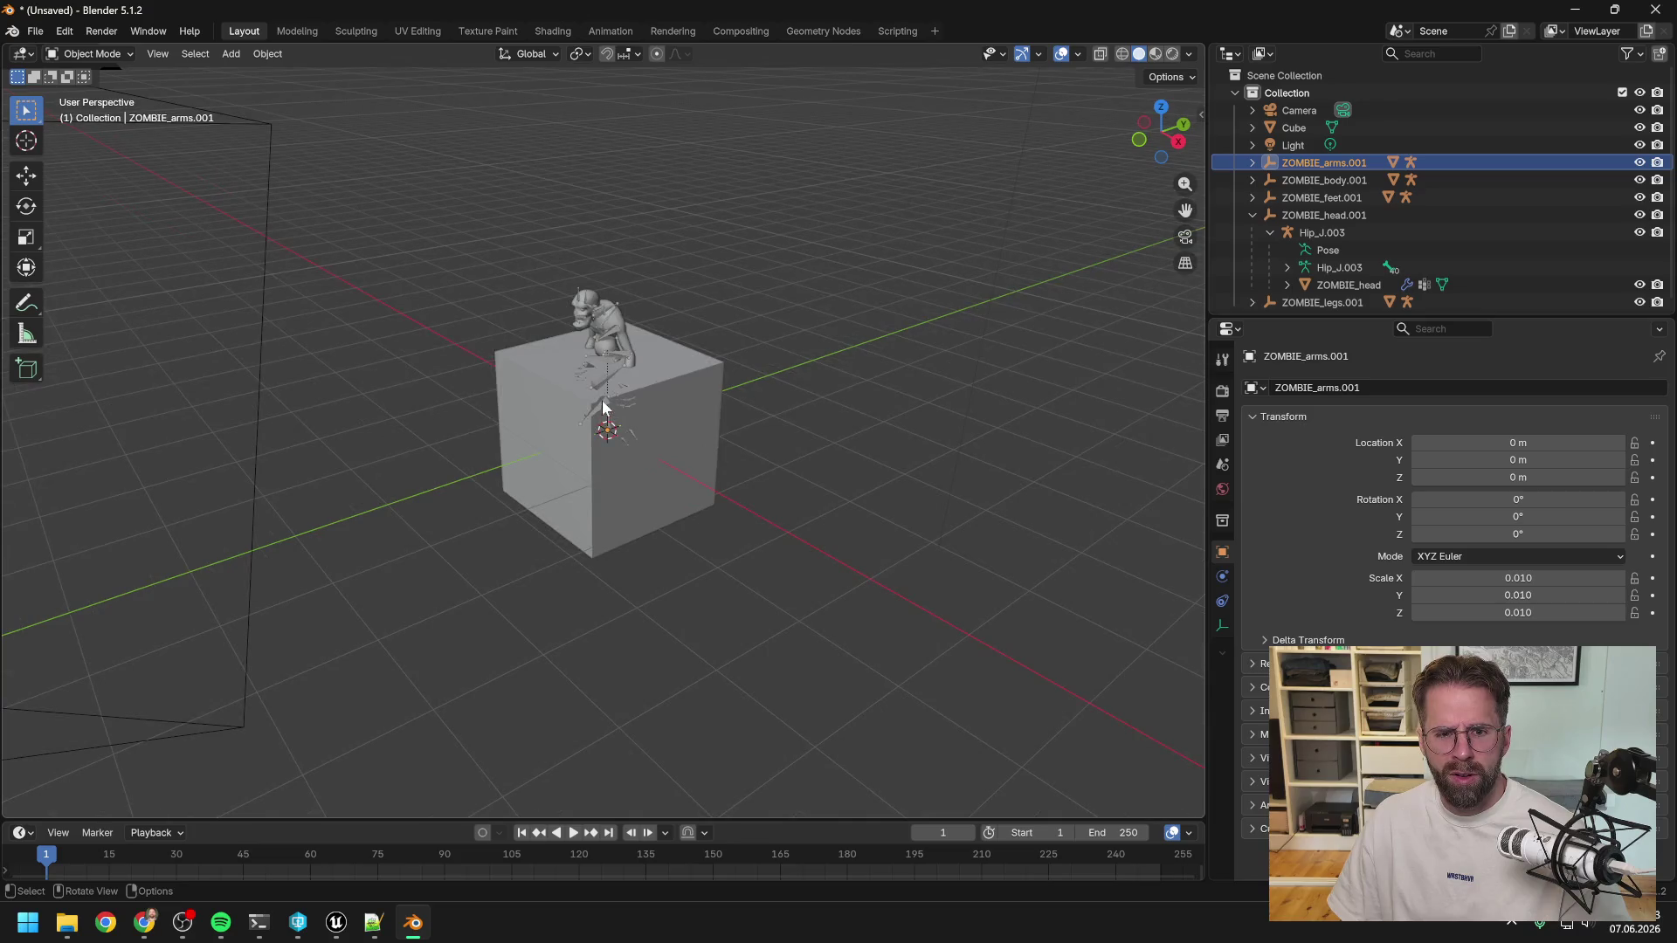
Delete the cube from the scene.
{"action": "scroll", "coordinate": [605, 388], "scroll_direction": "up", "scroll_amount": 4}
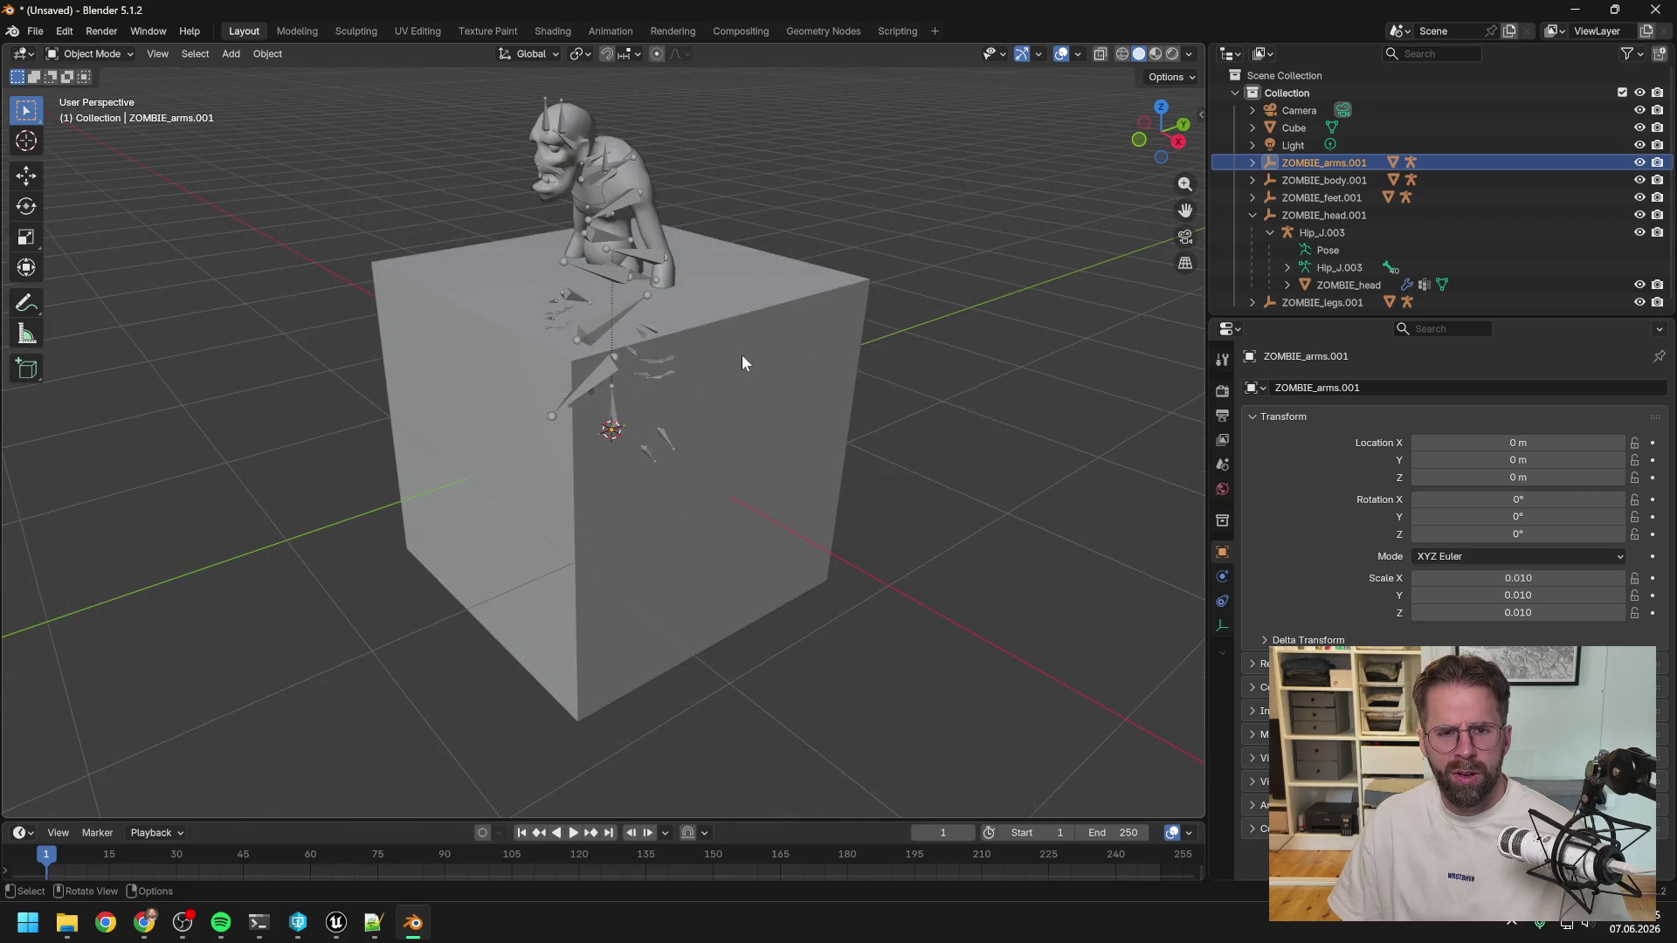
{"action": "left_click", "coordinate": [816, 328]}
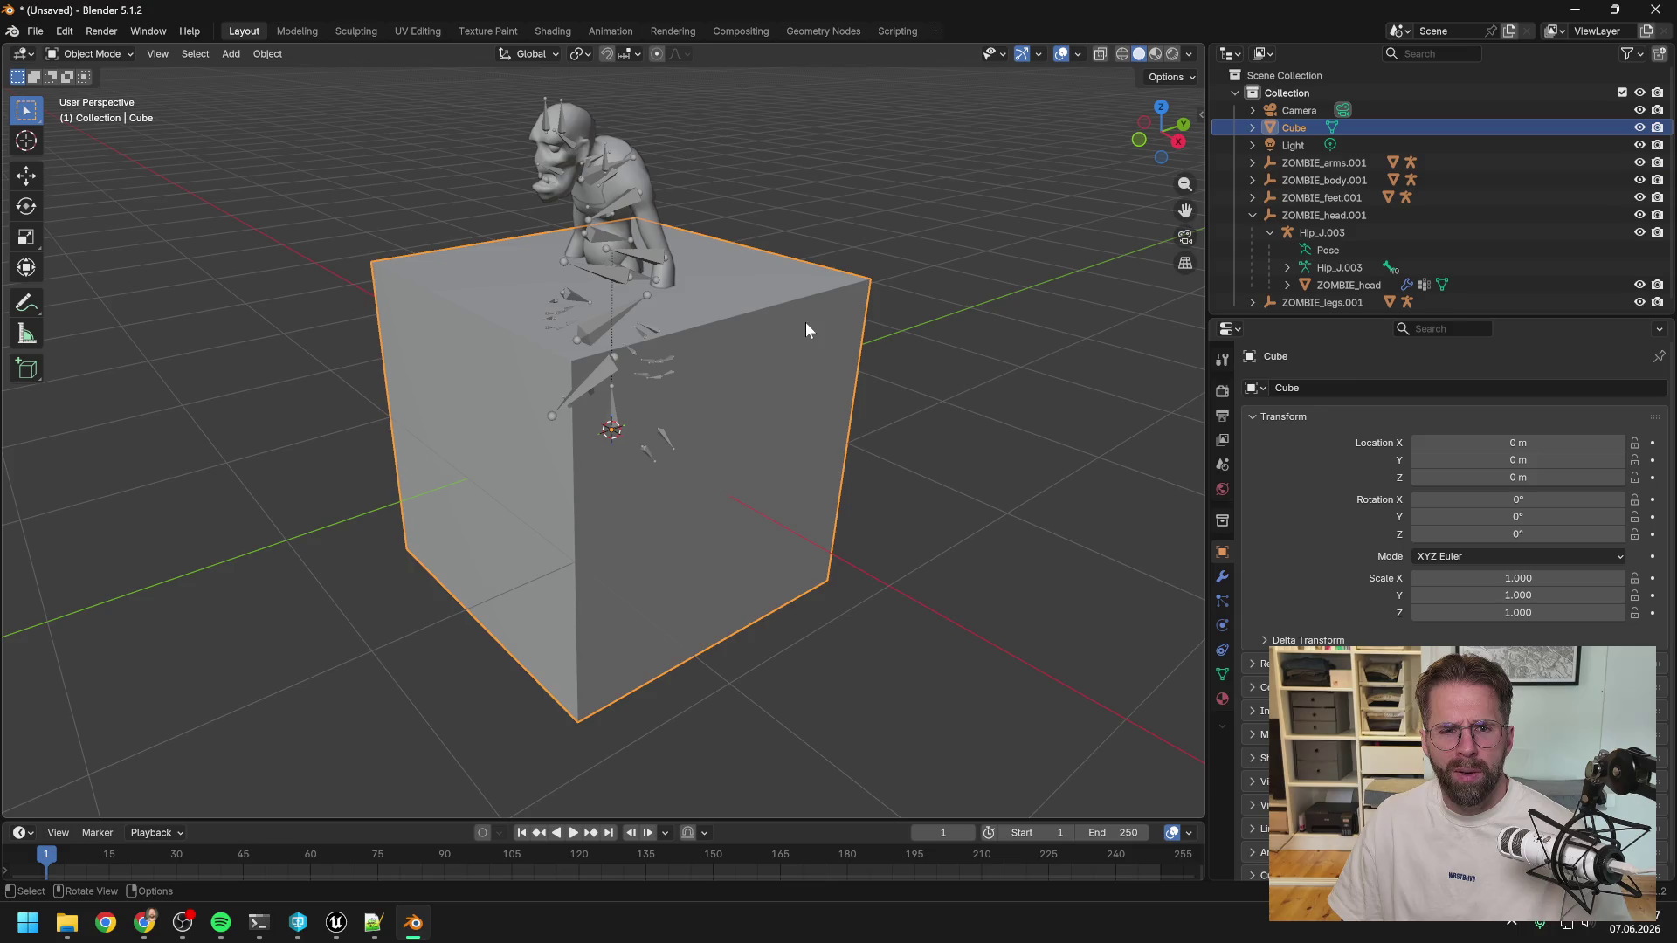
{"action": "key", "text": "Delete"}
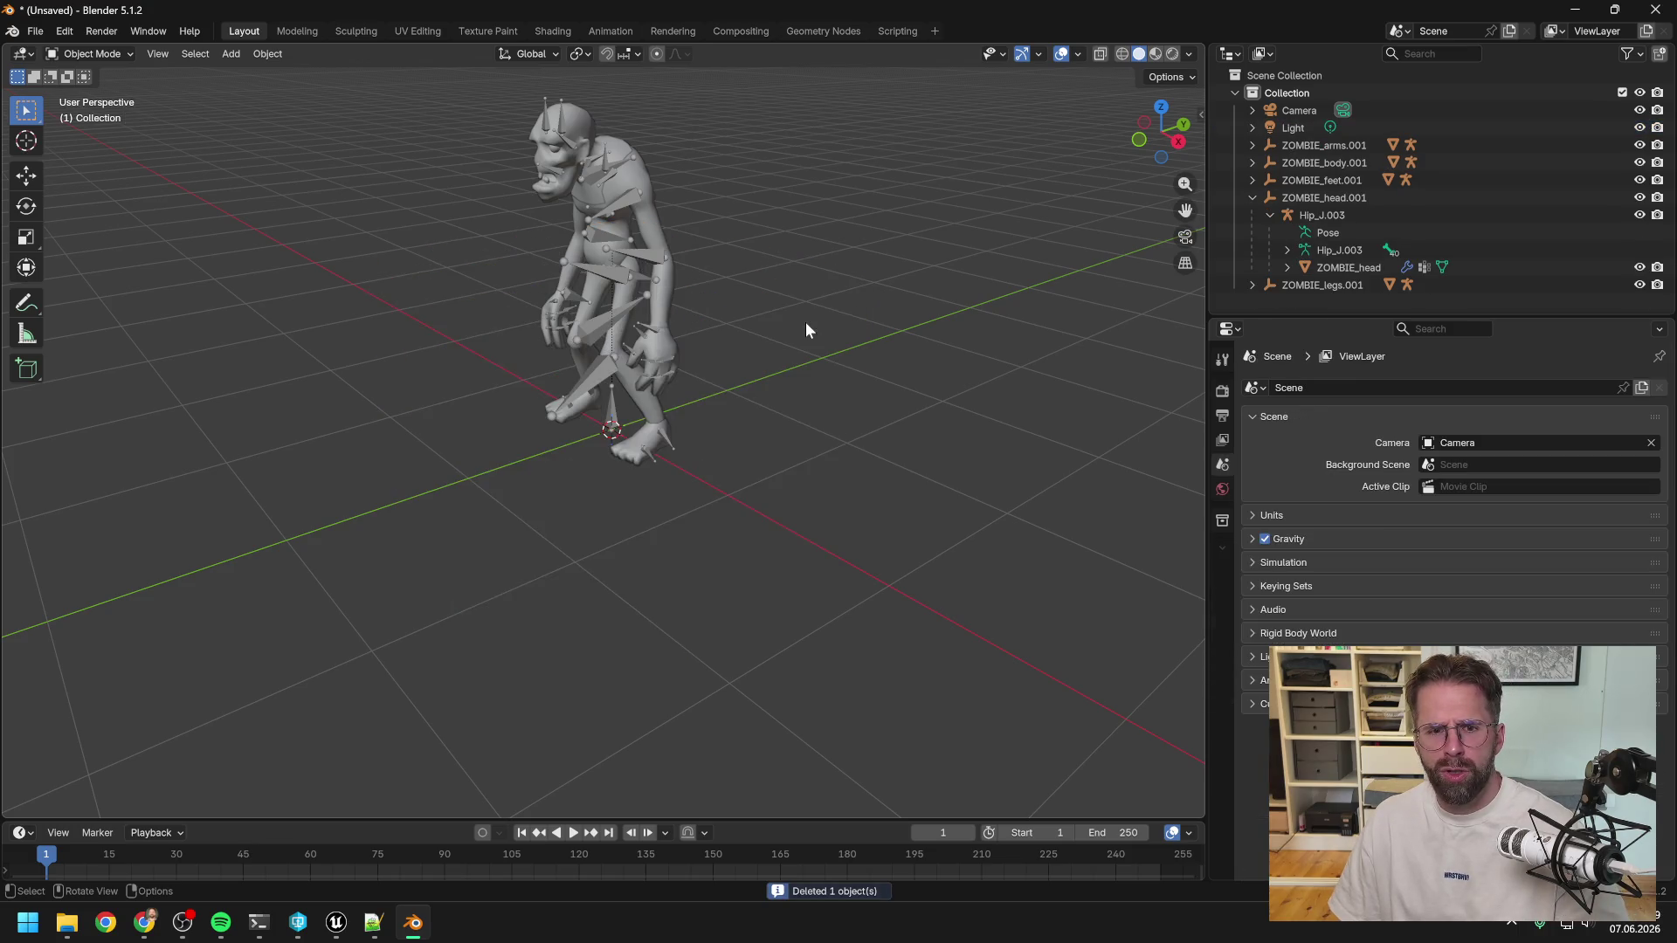
Move the Hip_J armature along X, then start a duplicate and cancel it.
{"action": "scroll", "coordinate": [643, 291], "scroll_direction": "up", "scroll_amount": 2}
{"action": "left_click", "coordinate": [595, 253]}
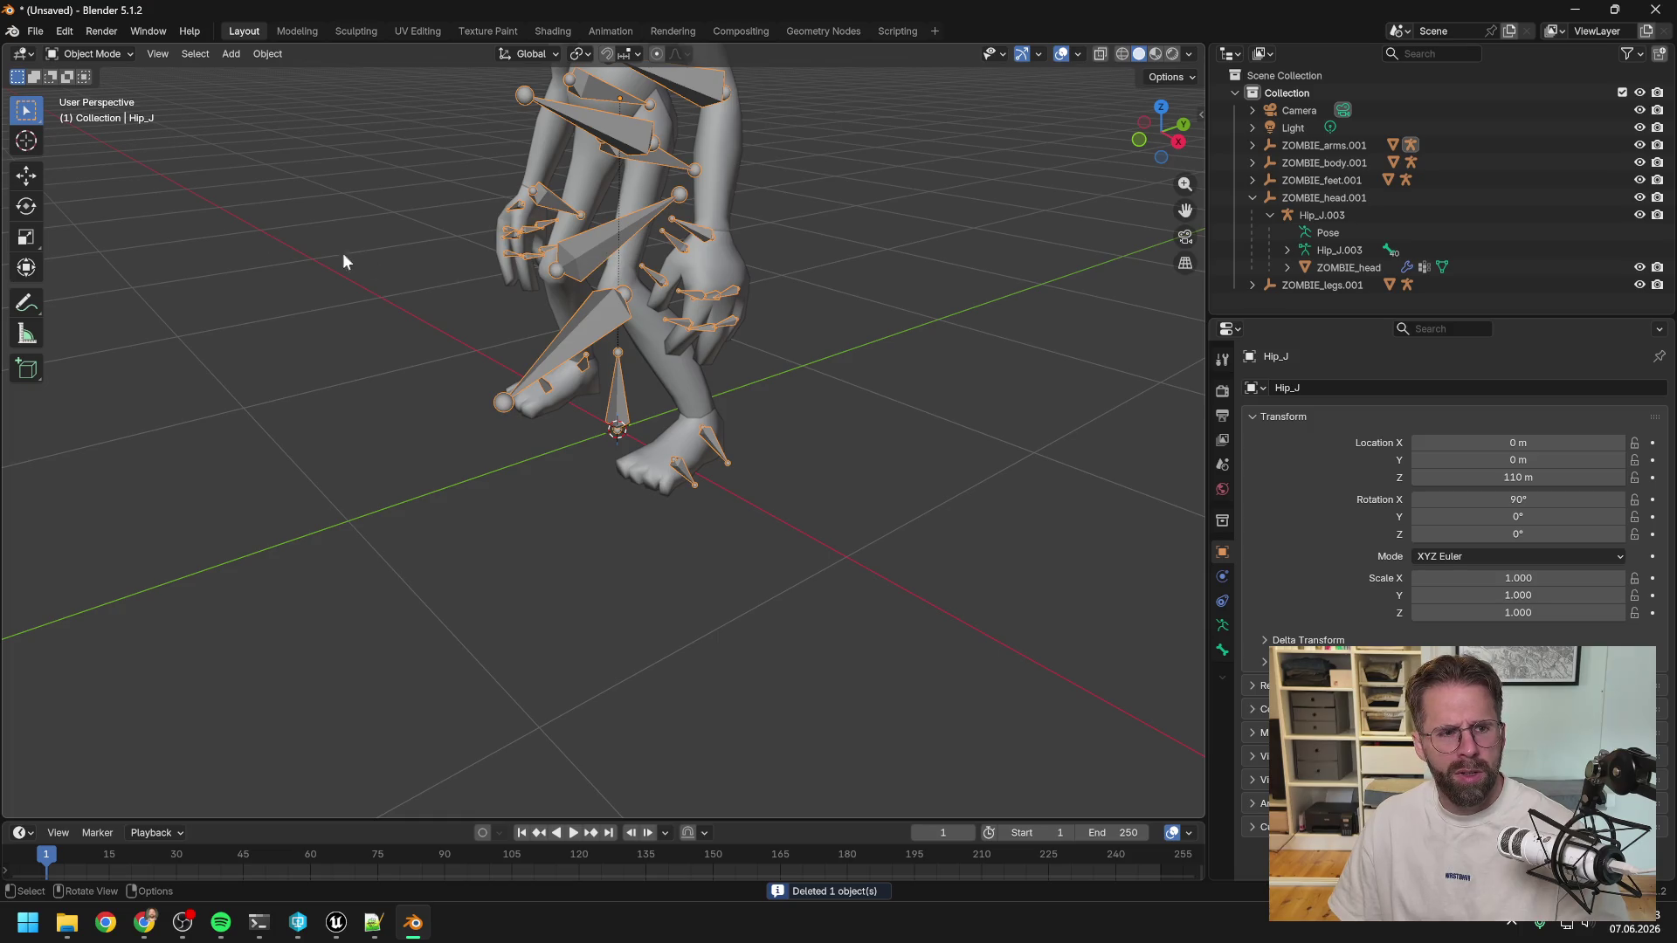
{"action": "left_click", "coordinate": [26, 174]}
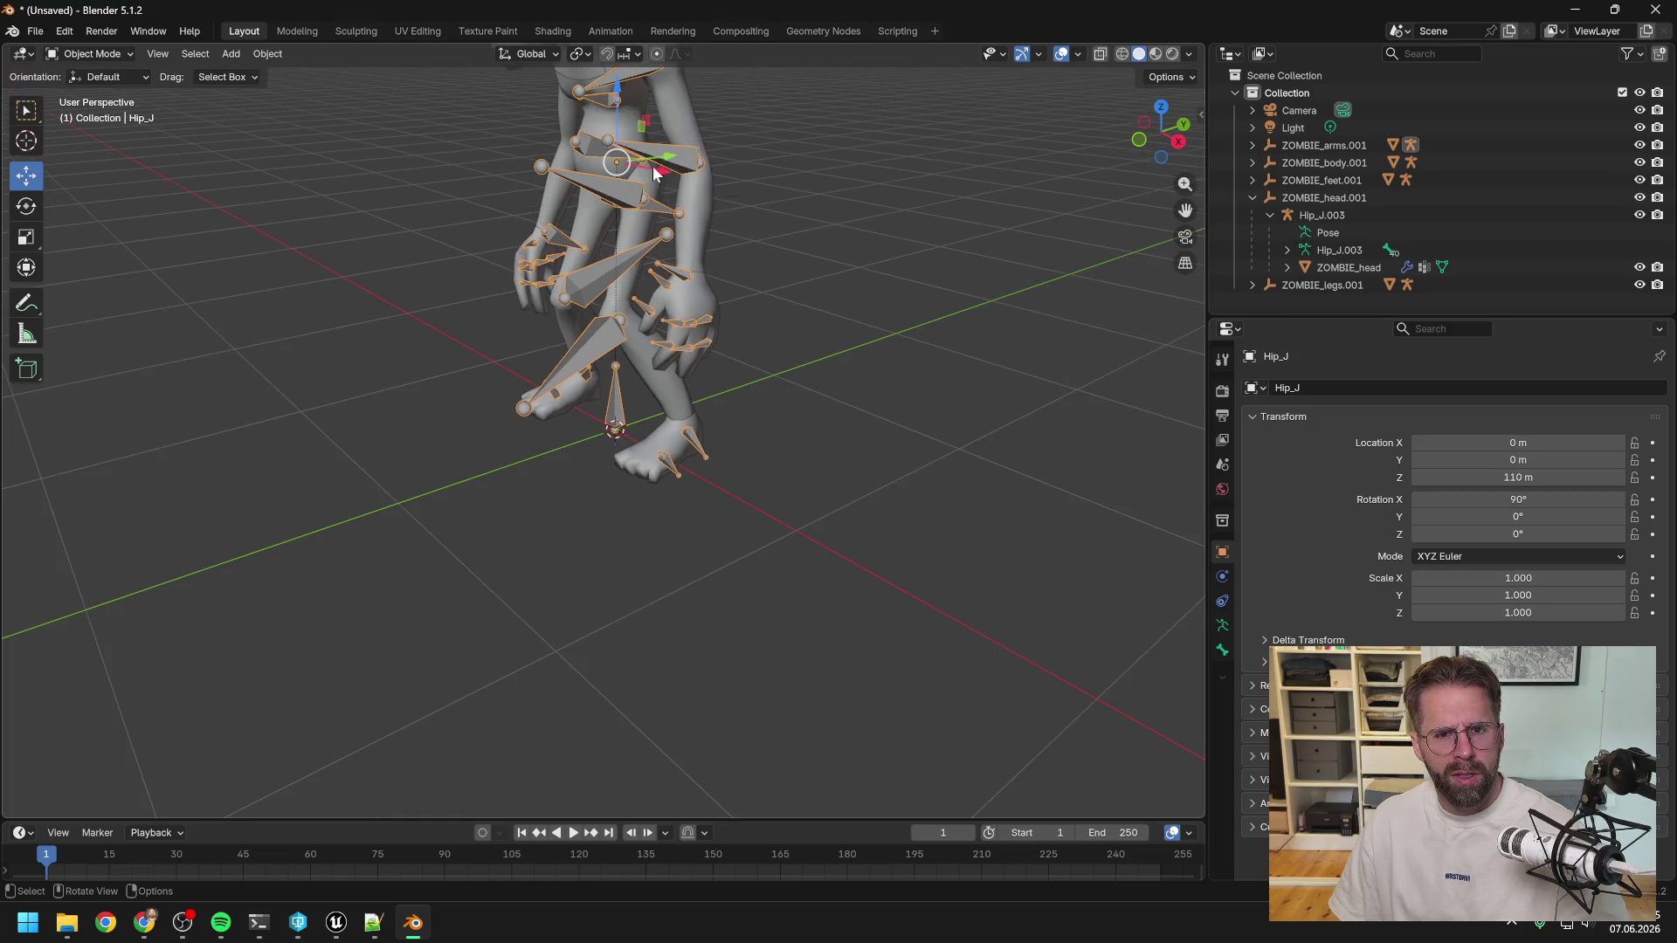
{"action": "left_click_drag", "start_coordinate": [659, 175], "coordinate": [996, 231]}
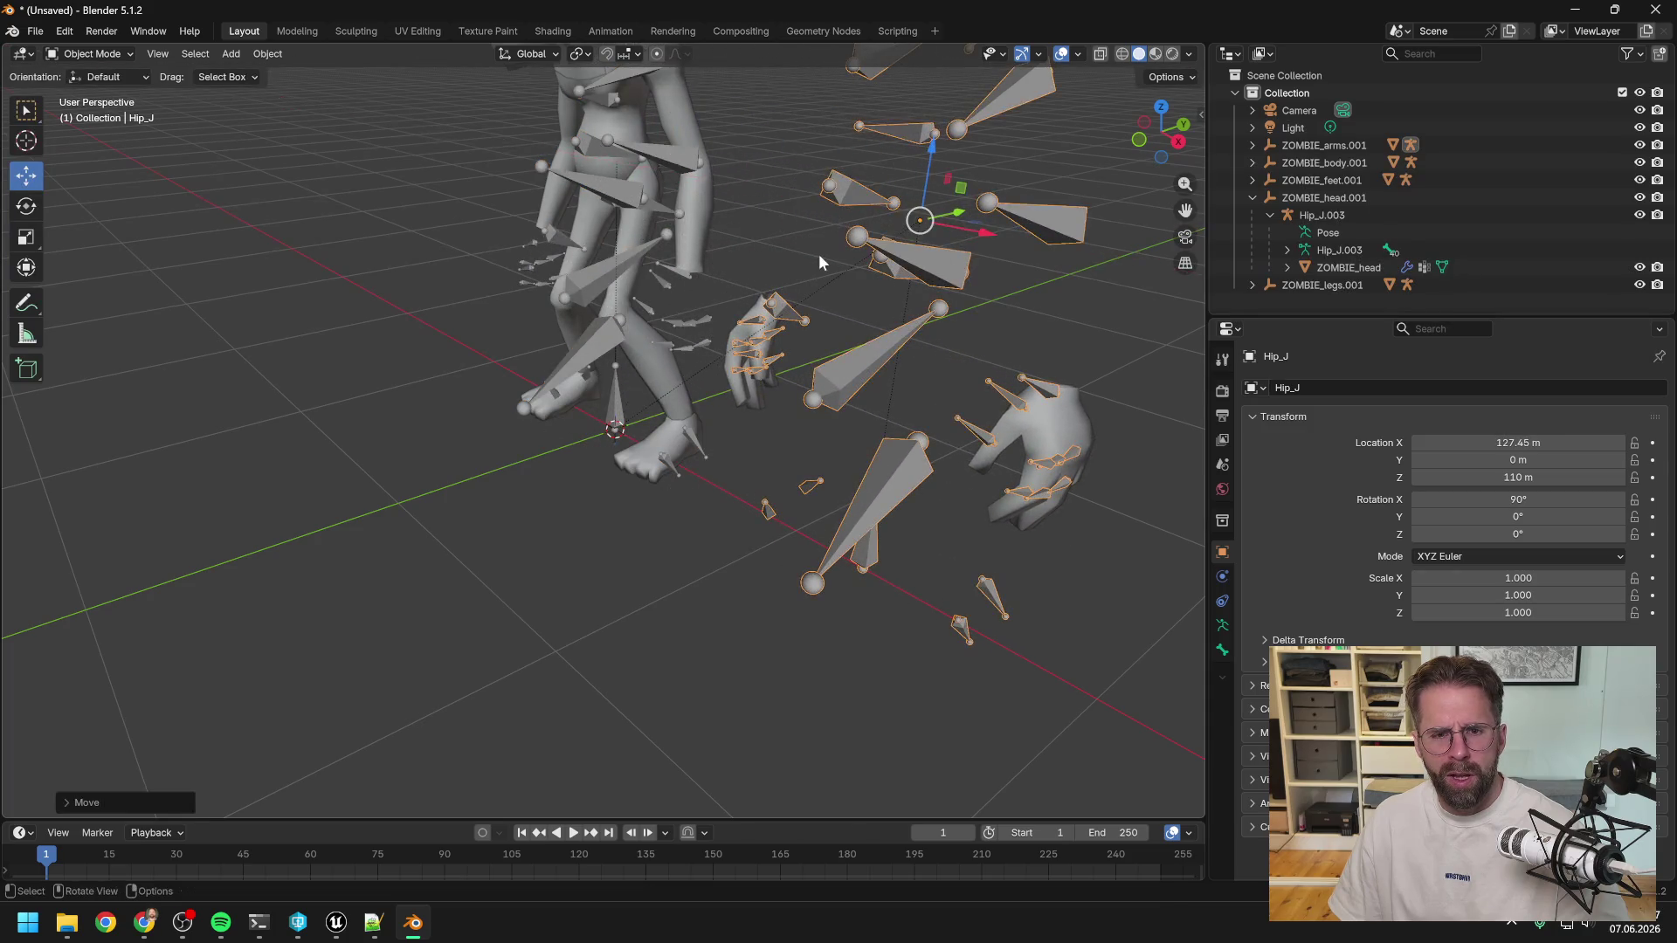
{"action": "key", "text": "shift+d"}
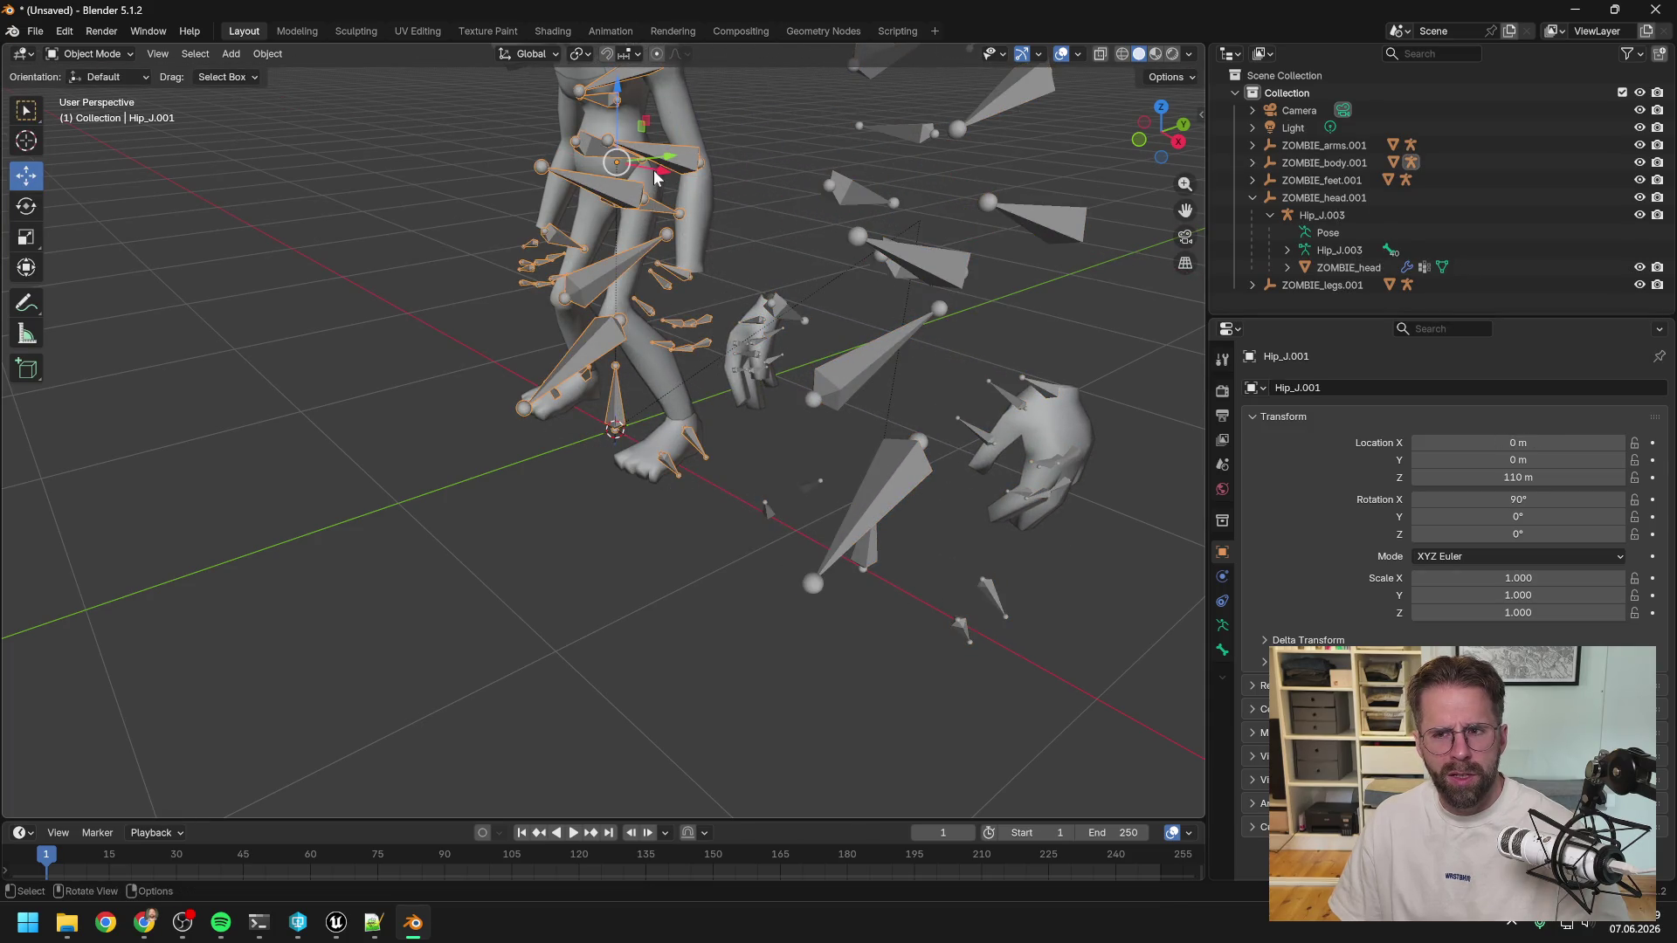
{"action": "key", "text": "x"}
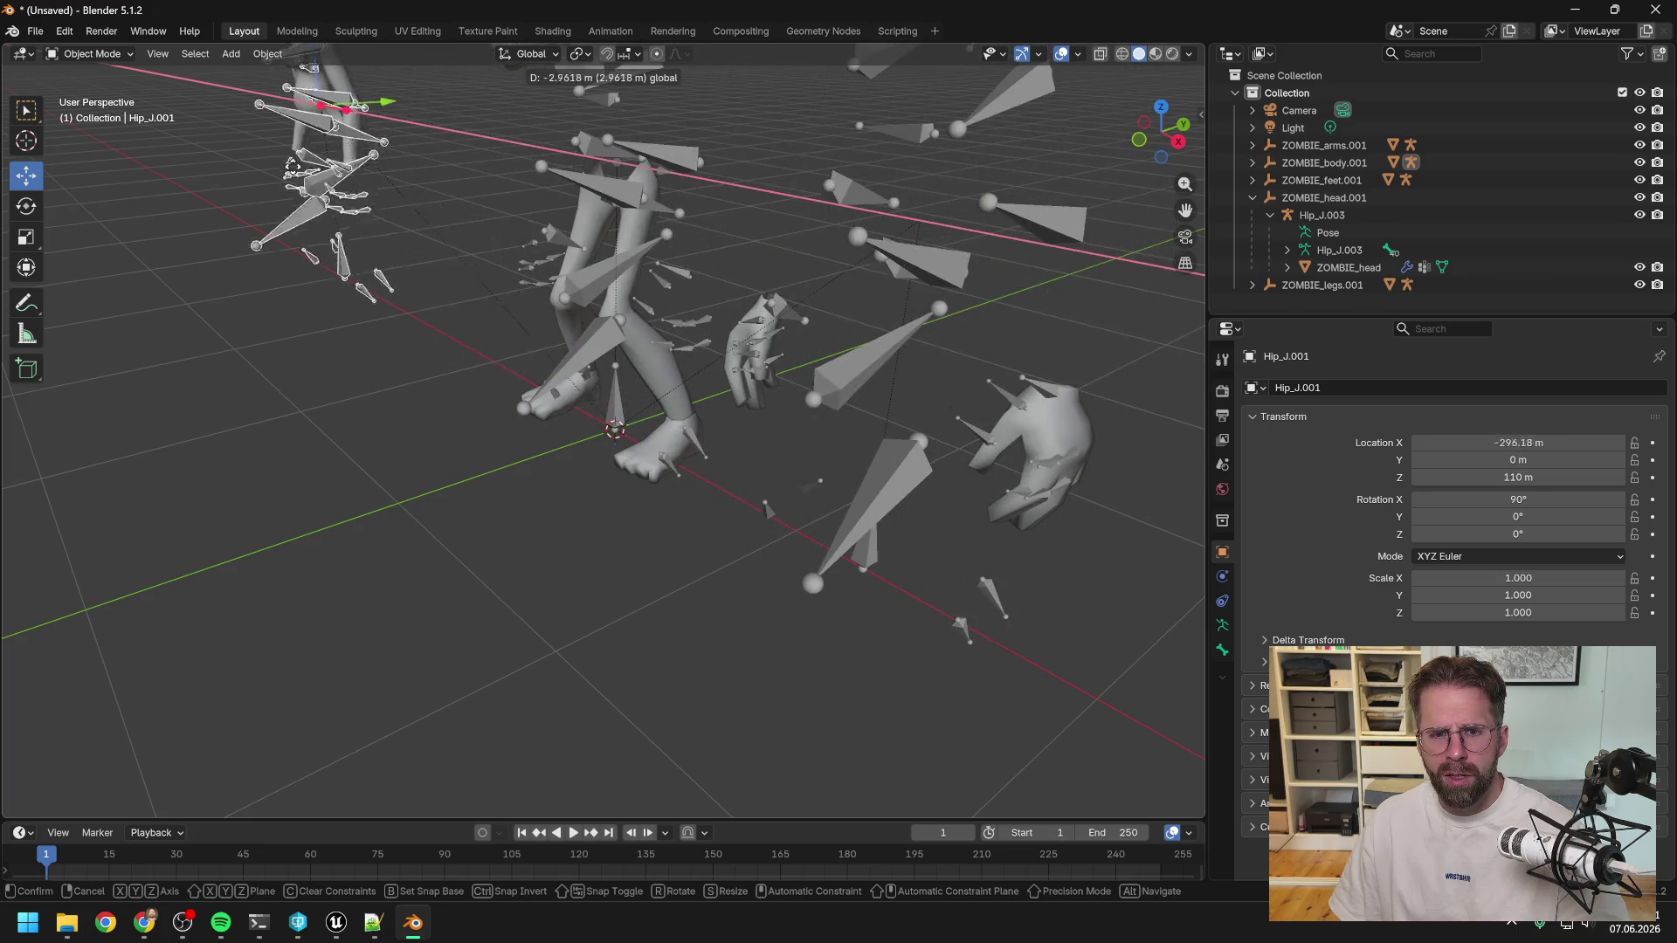
{"action": "right_click", "coordinate": [392, 179]}
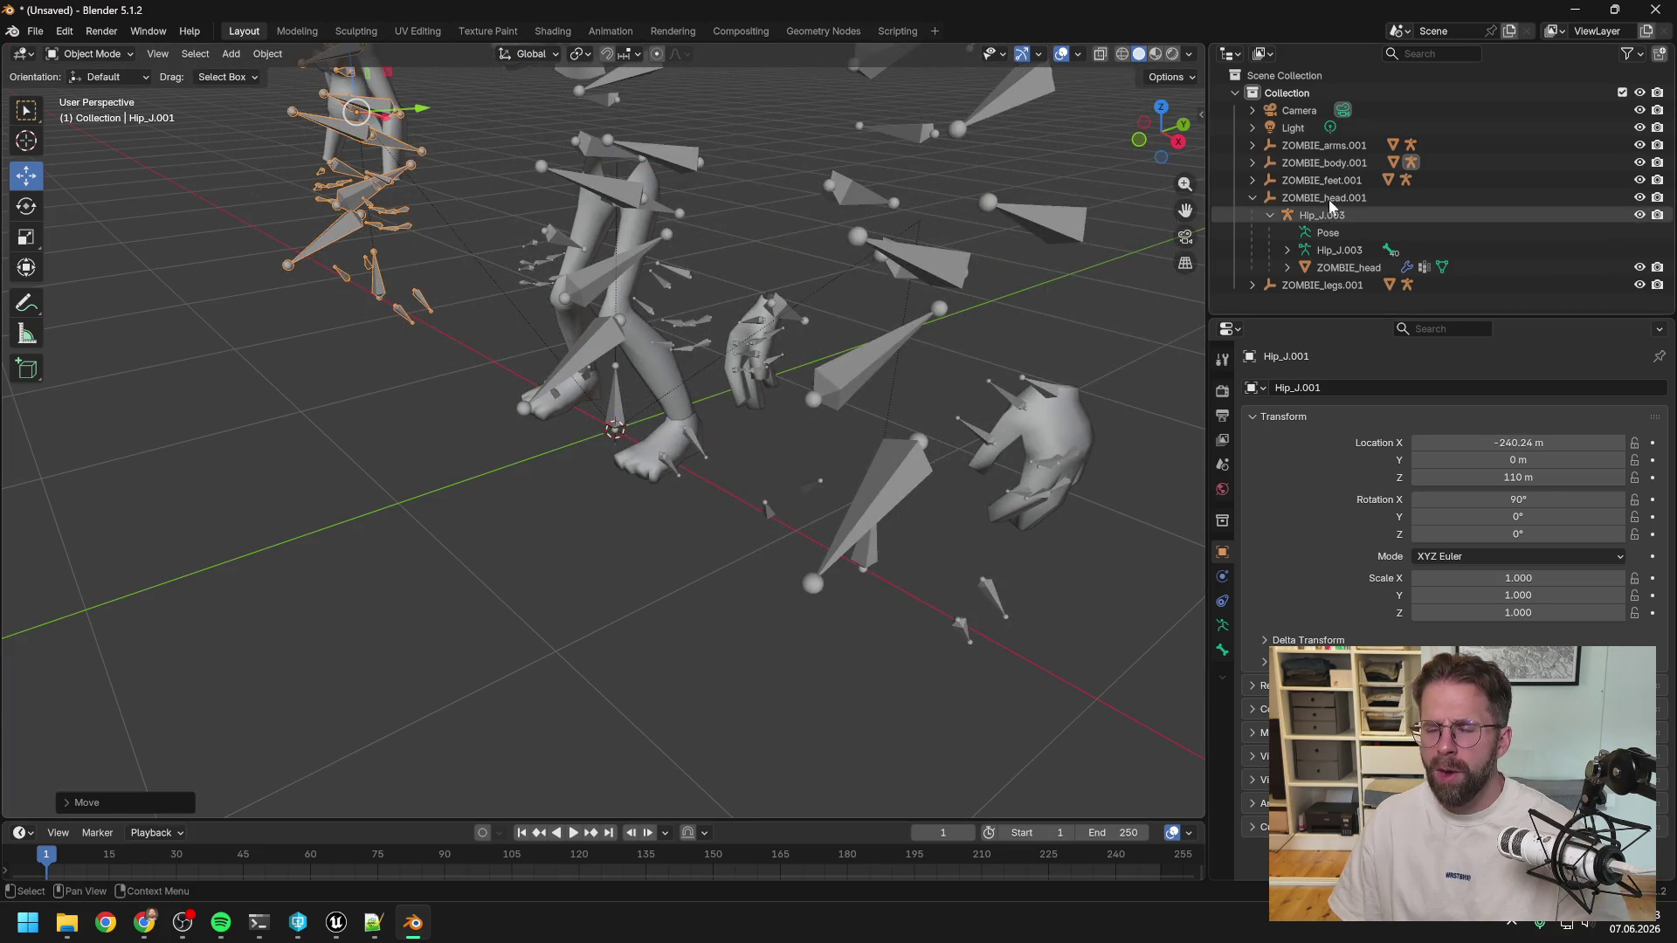
Delete the five parent objects ZOMBIE_arms.001 through ZOMBIE_legs.001.
{"action": "left_click", "coordinate": [1321, 147]}
{"action": "left_click", "coordinate": [1332, 285], "text": "shift"}
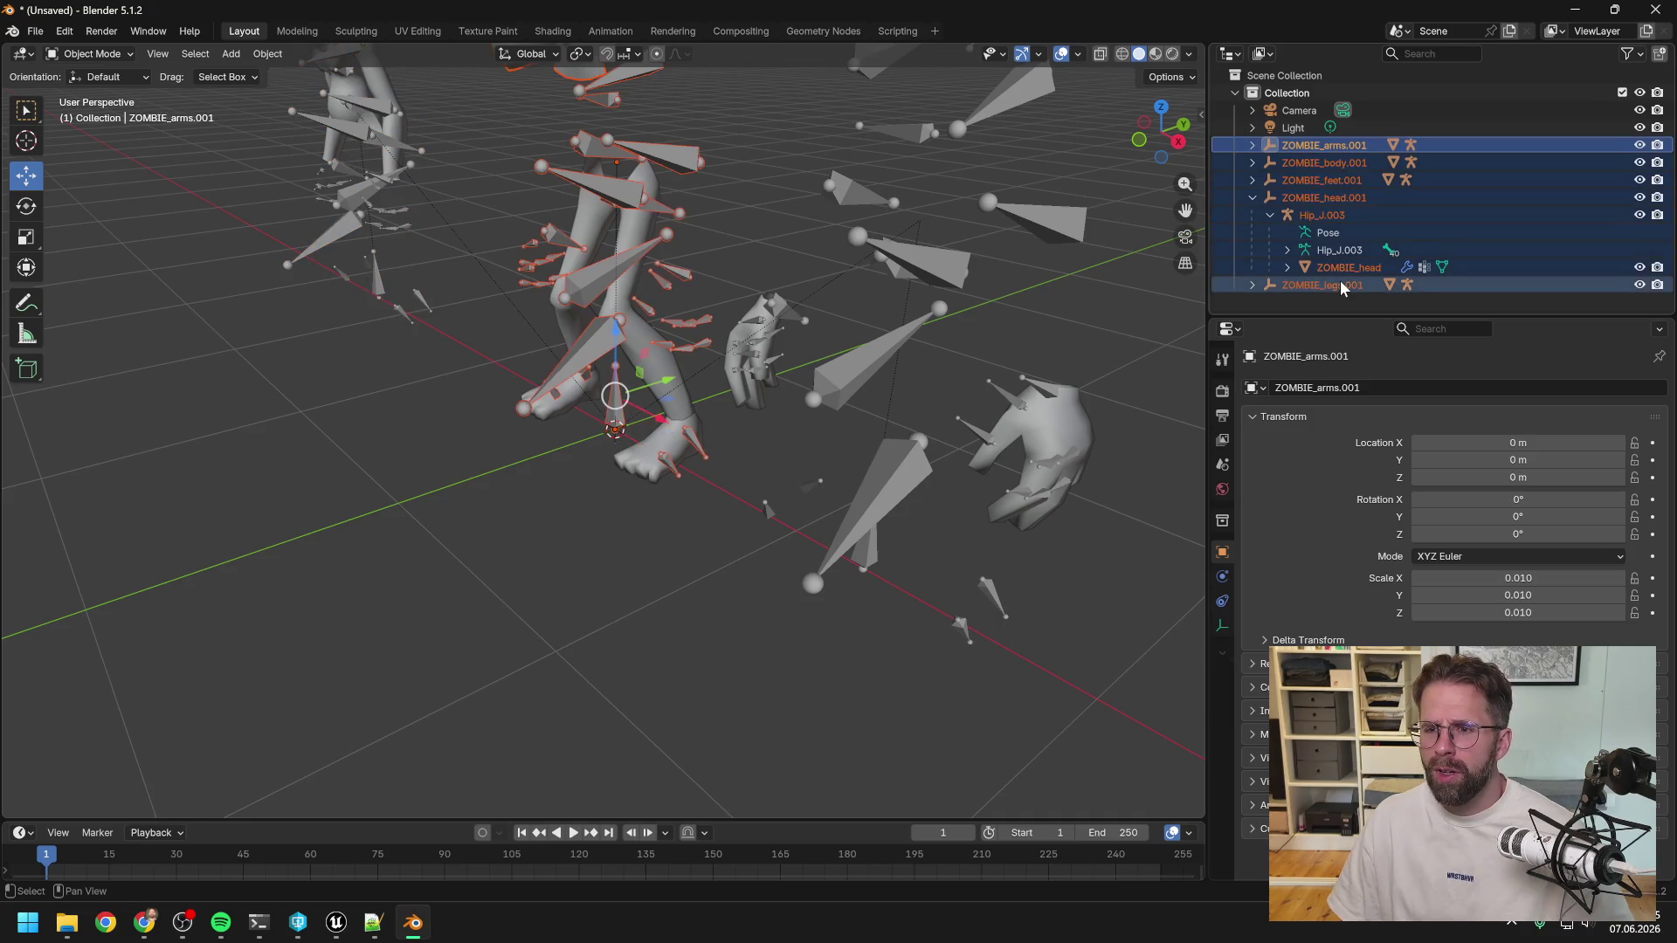
{"action": "key", "text": "Delete"}
{"action": "scroll", "coordinate": [945, 237], "scroll_direction": "down", "scroll_amount": 6}
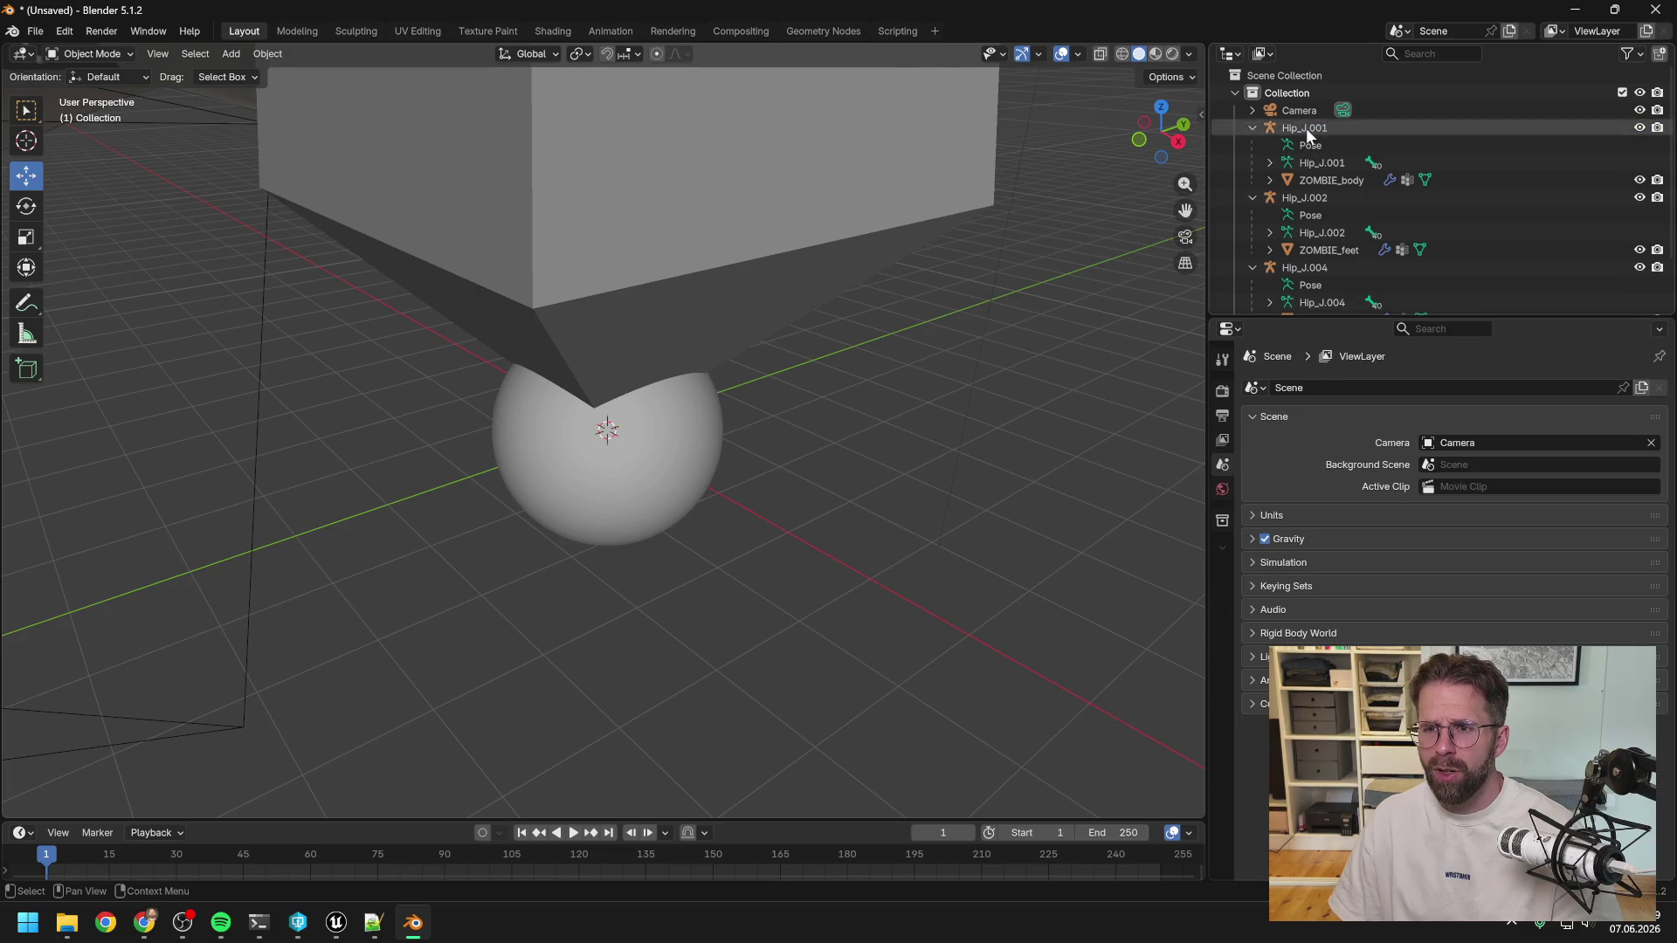
Delete the remaining Hip_J armatures one by one.
{"action": "left_click", "coordinate": [1307, 128]}
{"action": "key", "text": "Delete"}
{"action": "left_click", "coordinate": [1307, 127]}
{"action": "key", "text": "Delete"}
{"action": "left_click", "coordinate": [1306, 128]}
{"action": "key", "text": "Delete"}
Delete the ZOMBIE_arms, body, feet and legs meshes, then place the YouTube window over Blender.
{"action": "left_click", "coordinate": [1317, 145]}
{"action": "key", "text": "Delete"}
{"action": "left_click", "coordinate": [1317, 143]}
{"action": "key", "text": "Delete"}
{"action": "left_click", "coordinate": [1317, 143]}
{"action": "key", "text": "Delete"}
{"action": "left_click", "coordinate": [1316, 144]}
{"action": "key", "text": "Delete"}
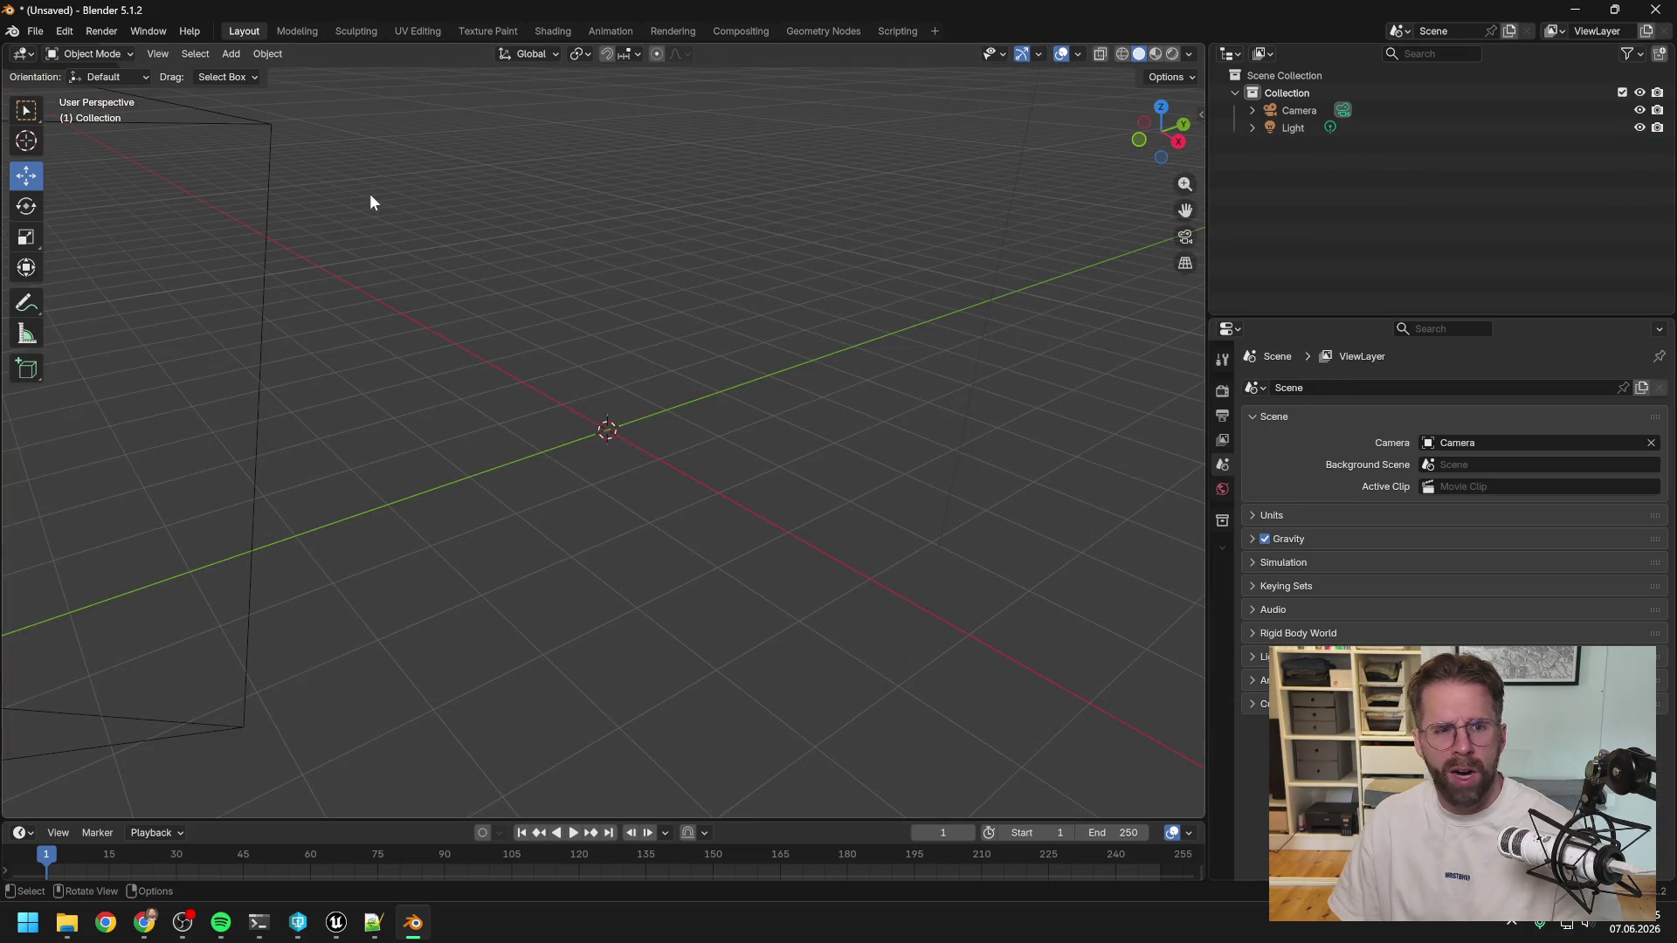
{"action": "key", "text": "alt+Tab"}
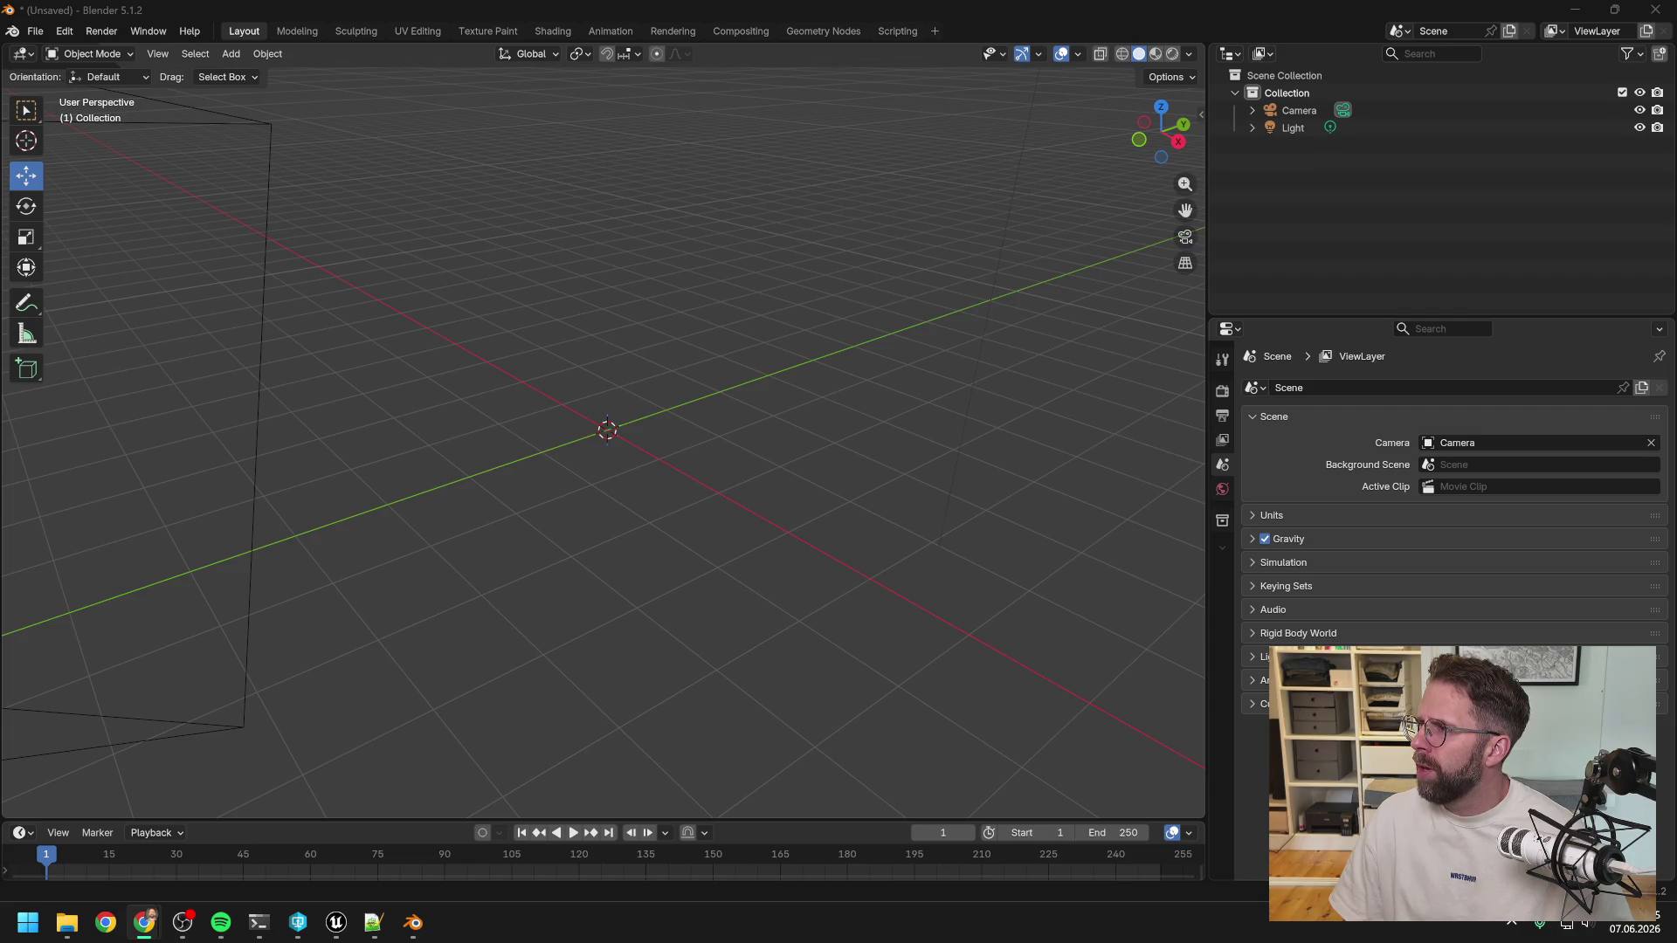
{"action": "left_click_drag", "start_coordinate": [1676, 91], "coordinate": [945, 86]}
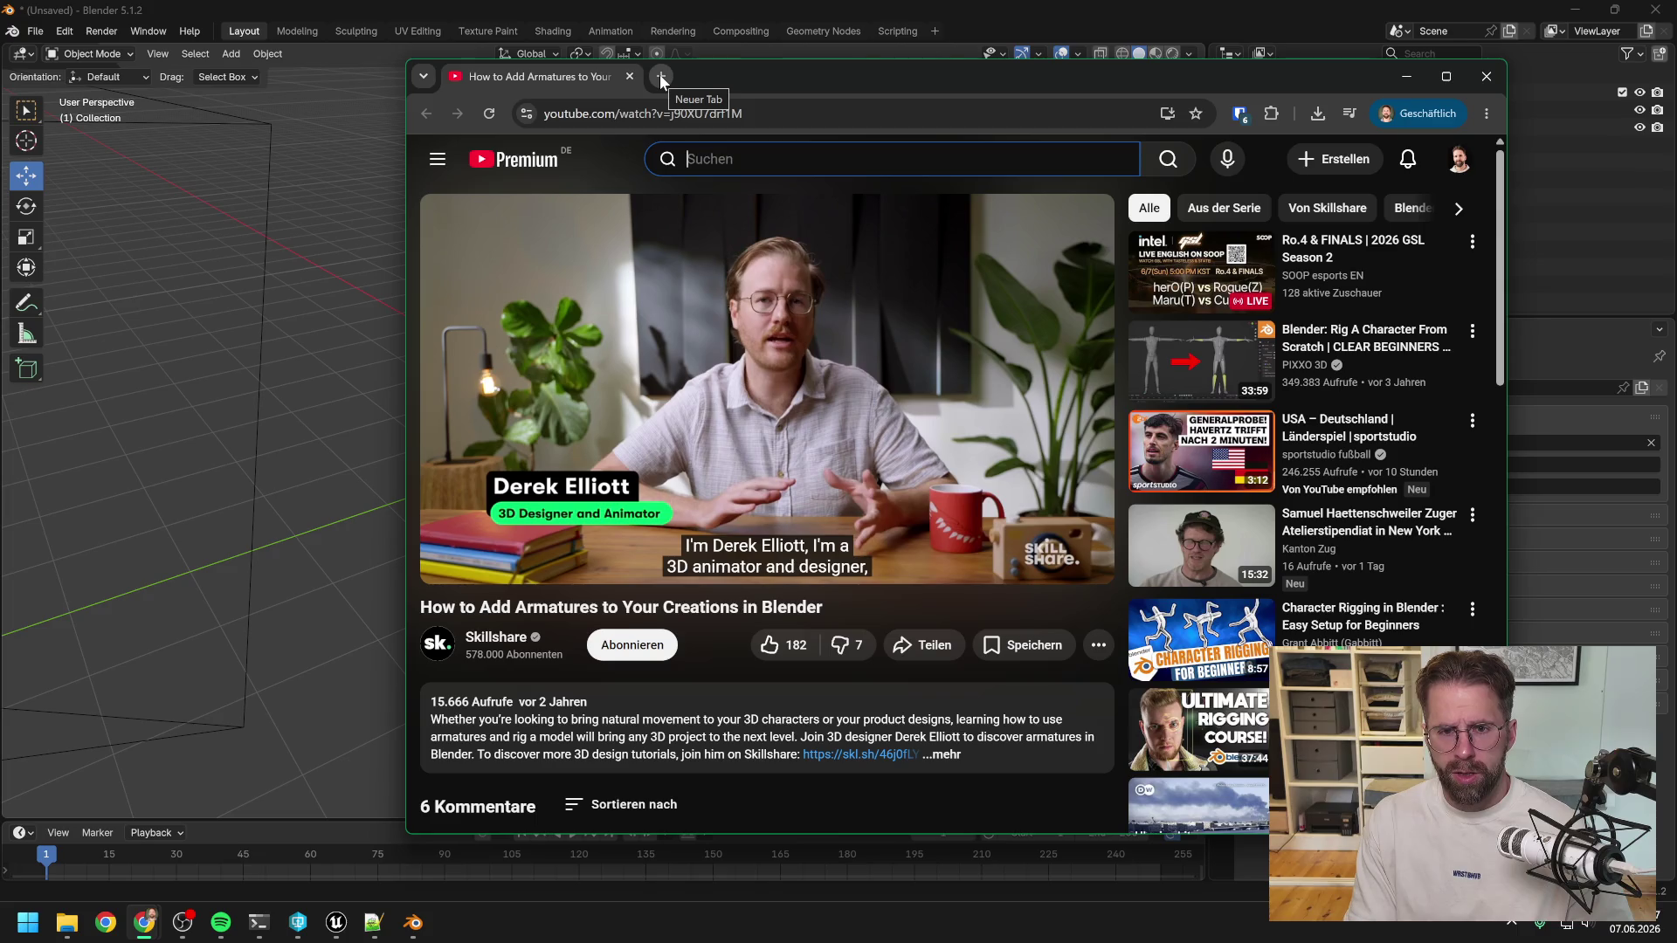
Search YouTube for 'join fbx mesh blender' and open the join-two-objects tutorial.
{"action": "type", "text": "join"}
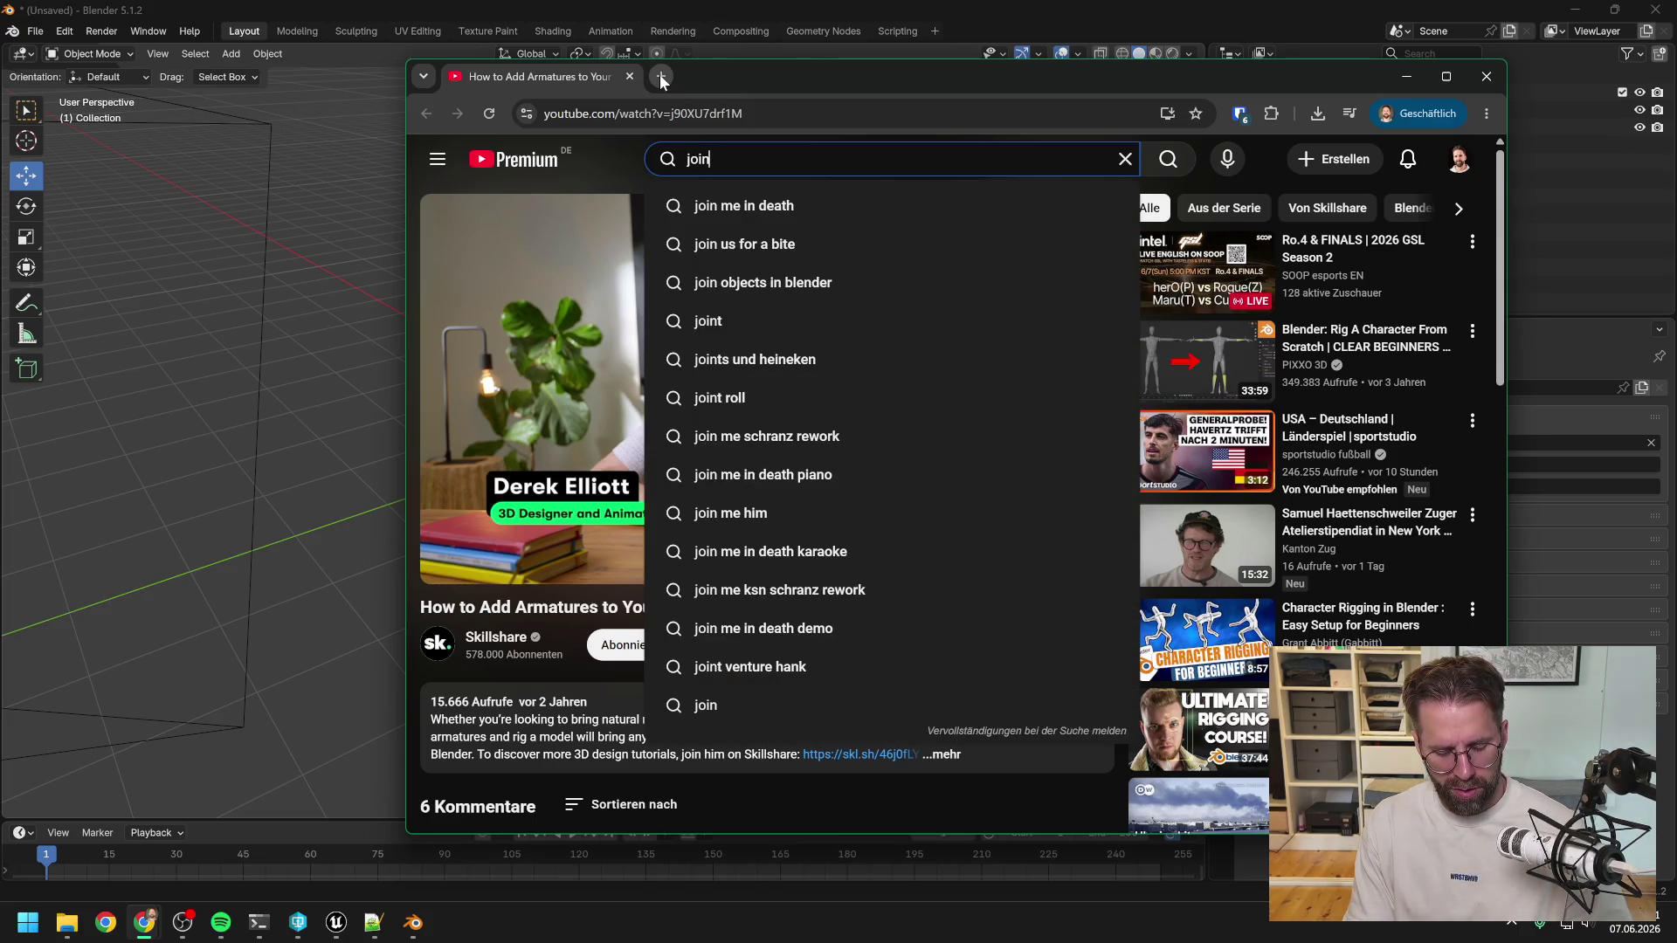
{"action": "type", "text": " fbx mesh blender"}
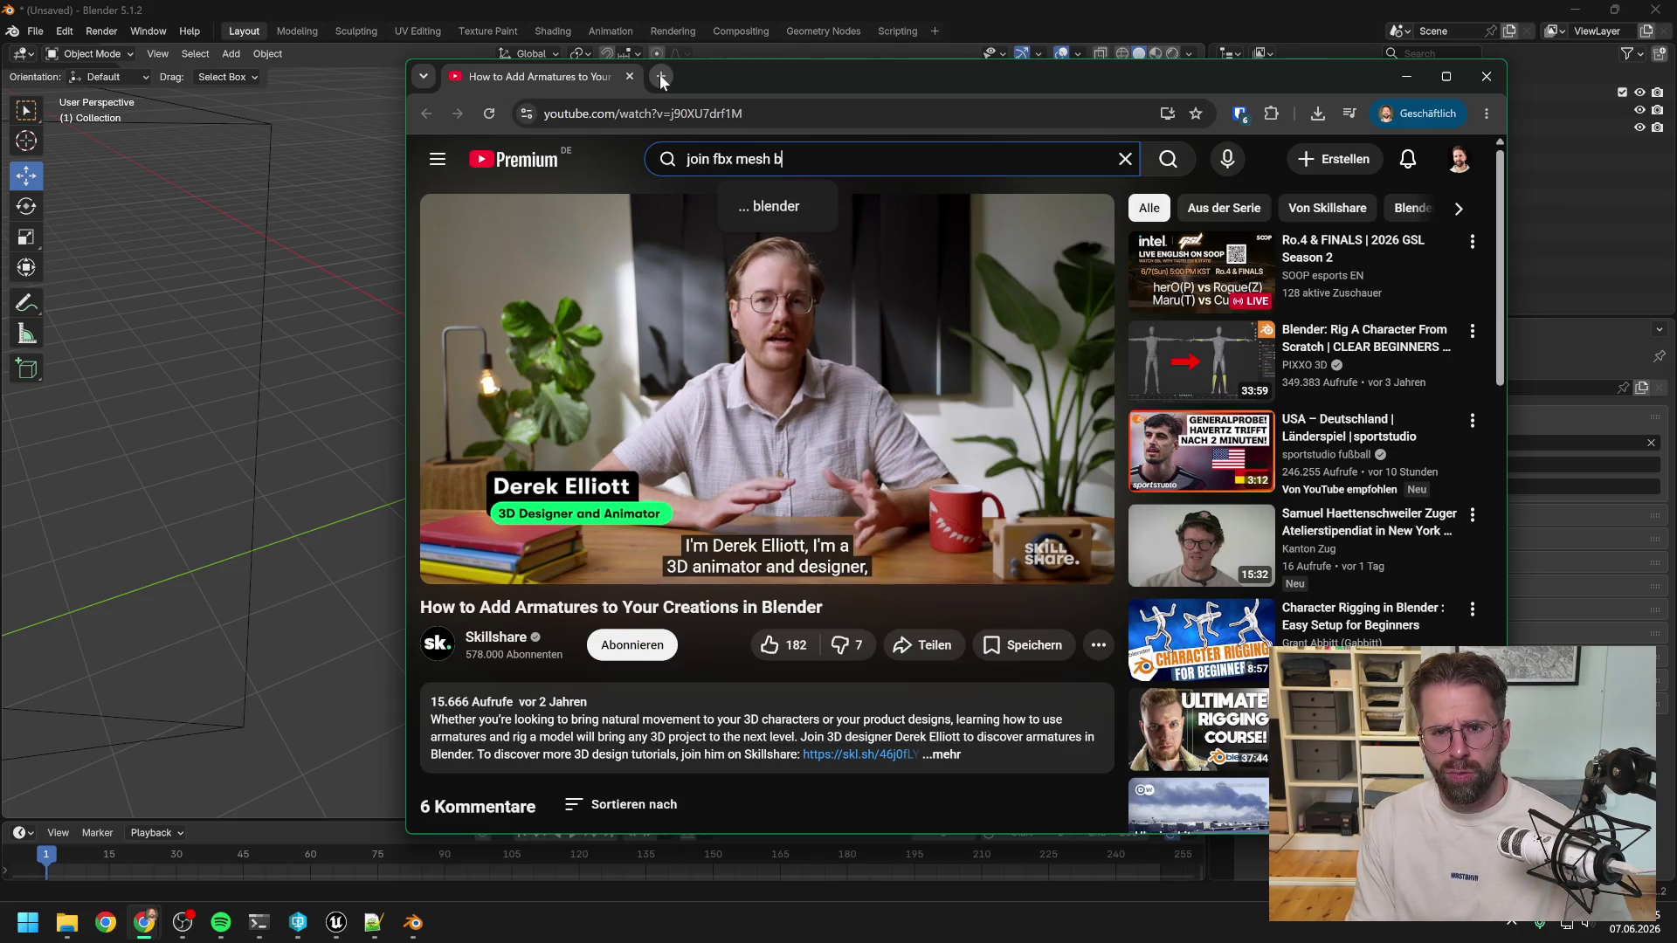
{"action": "key", "text": "Return"}
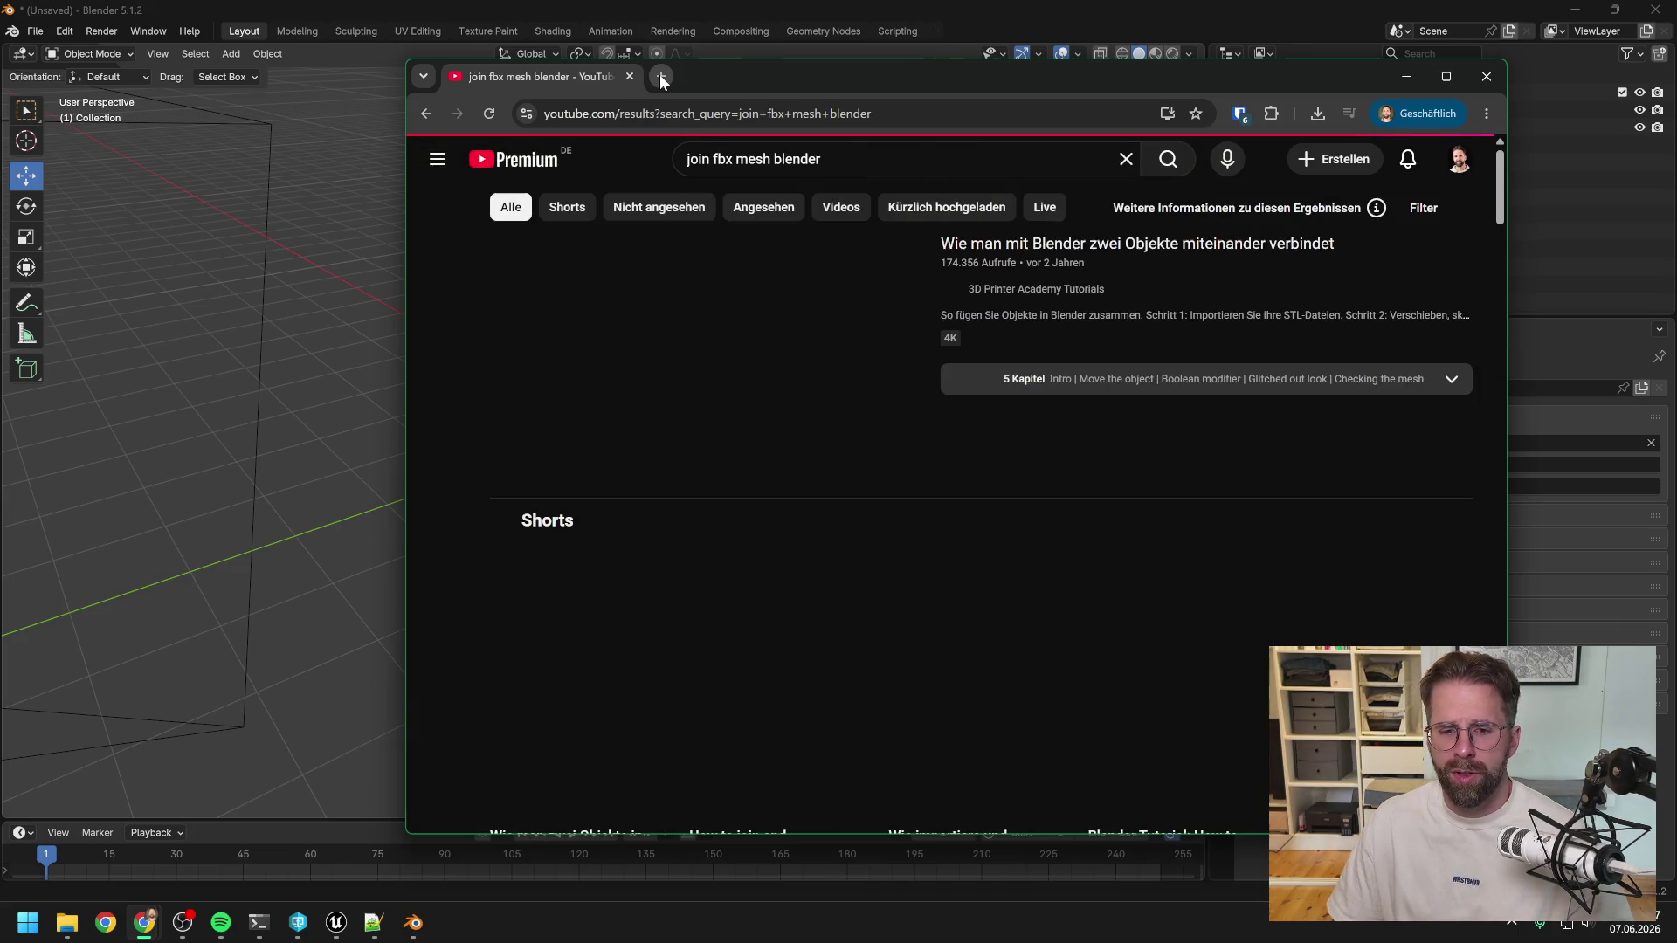
{"action": "mouse_move", "coordinate": [1214, 248]}
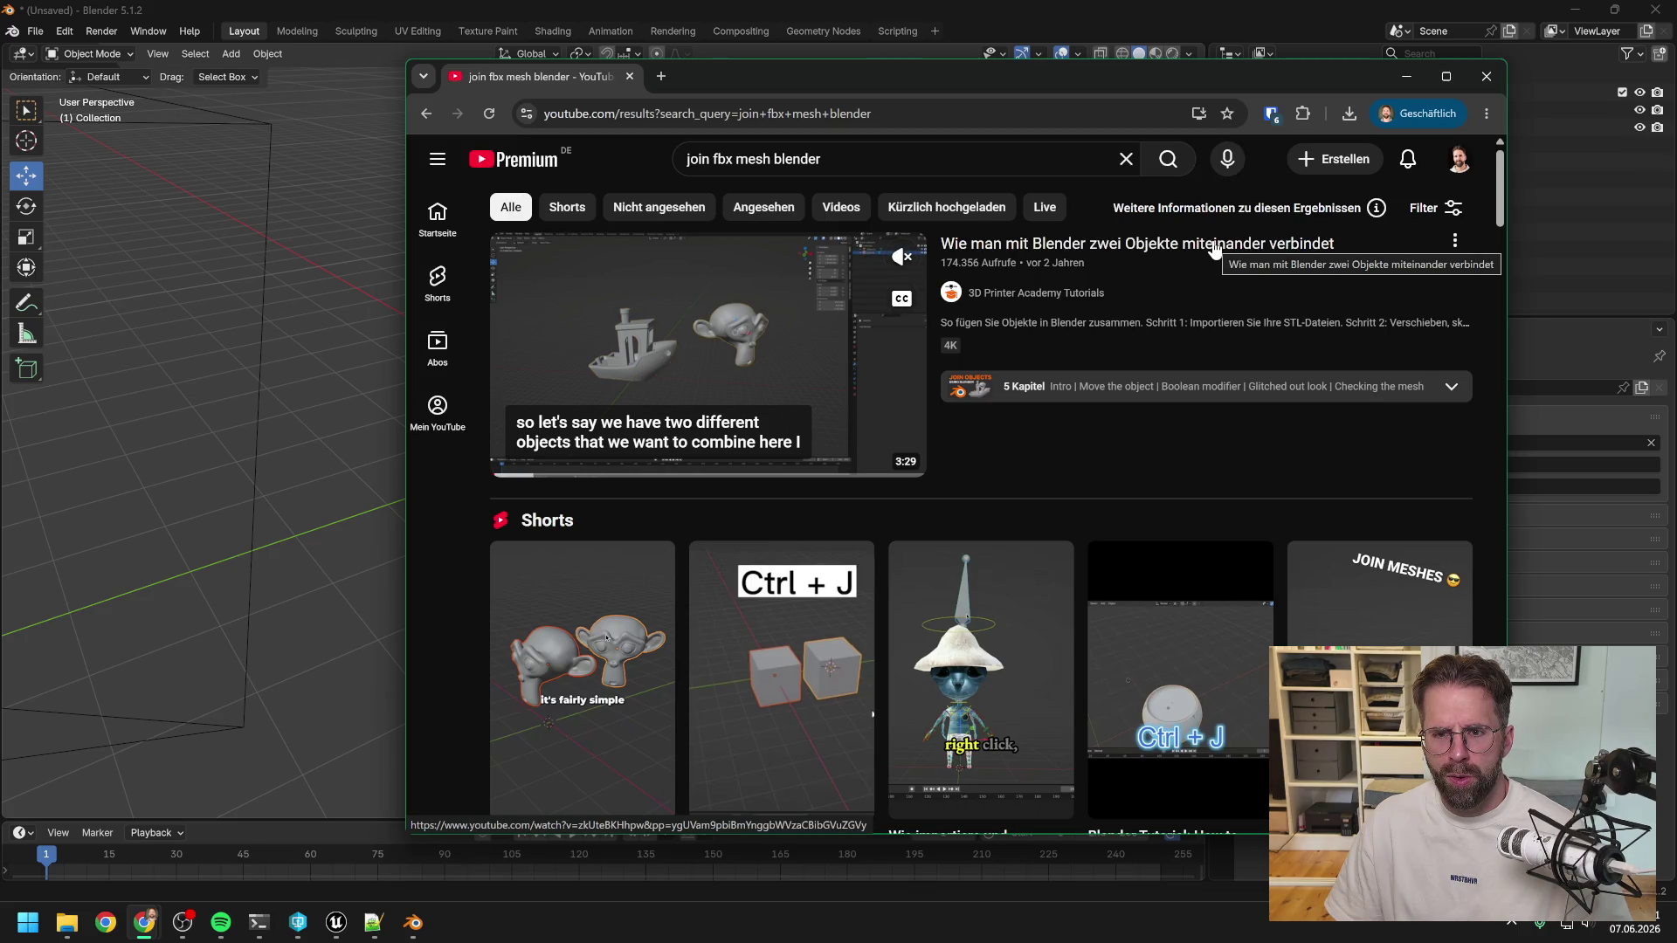
{"action": "left_click", "coordinate": [1214, 248]}
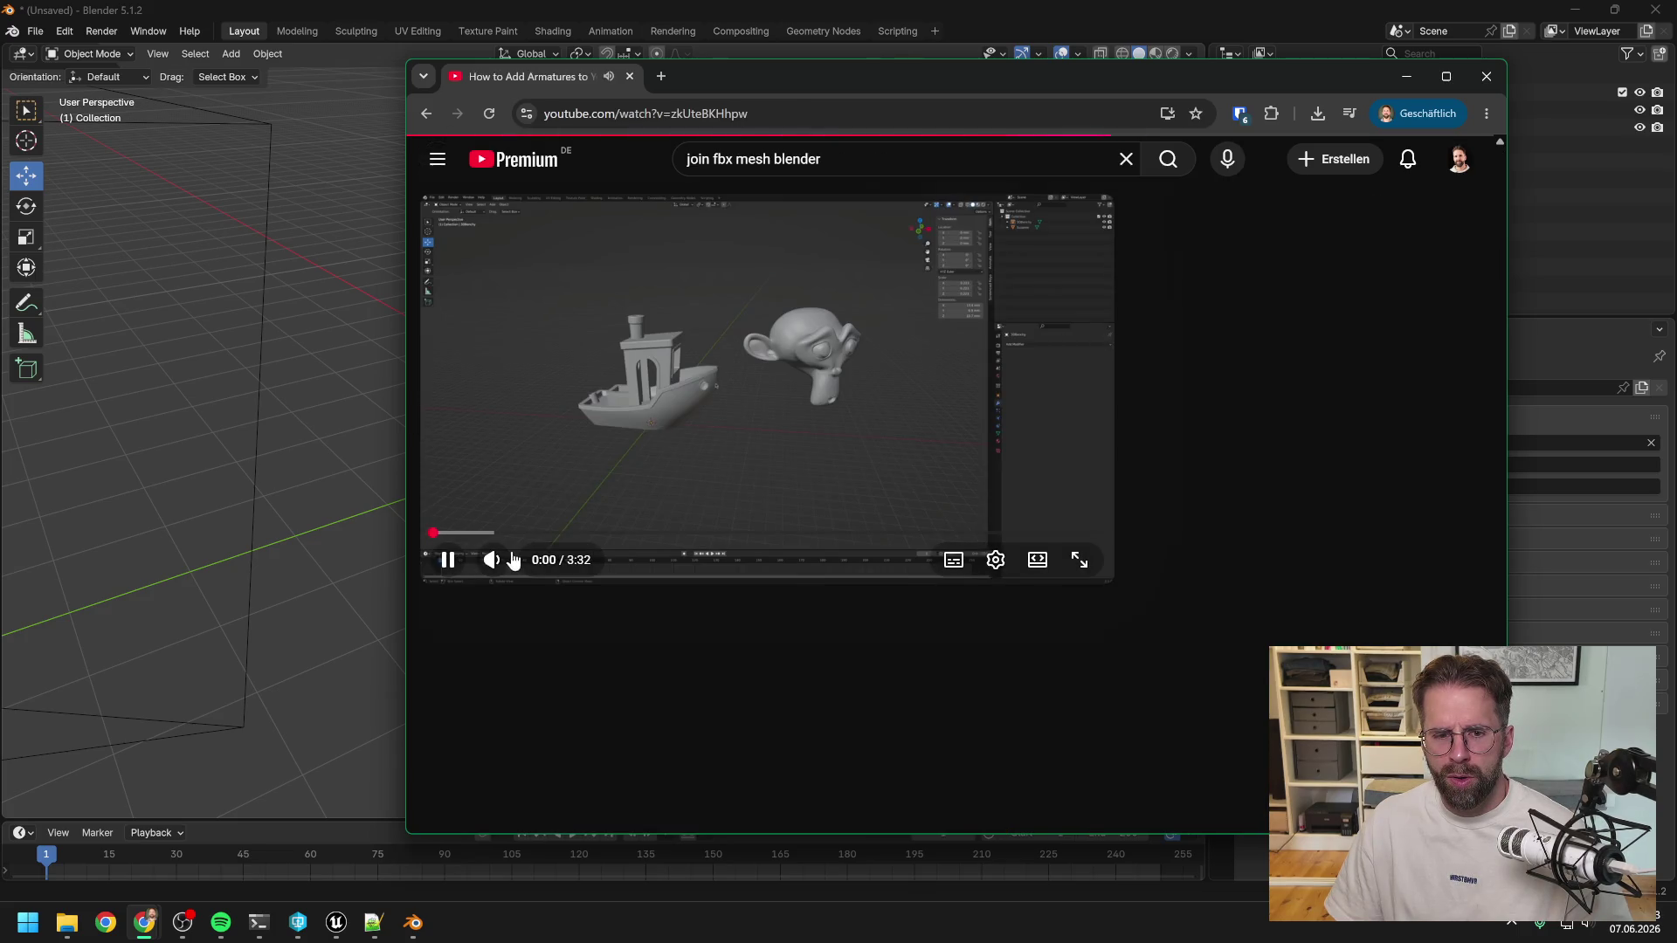
Watch the joining tutorial fullscreen at lower volume, pause at 0:25, and return to Blender.
{"action": "left_click_drag", "start_coordinate": [536, 569], "coordinate": [519, 570]}
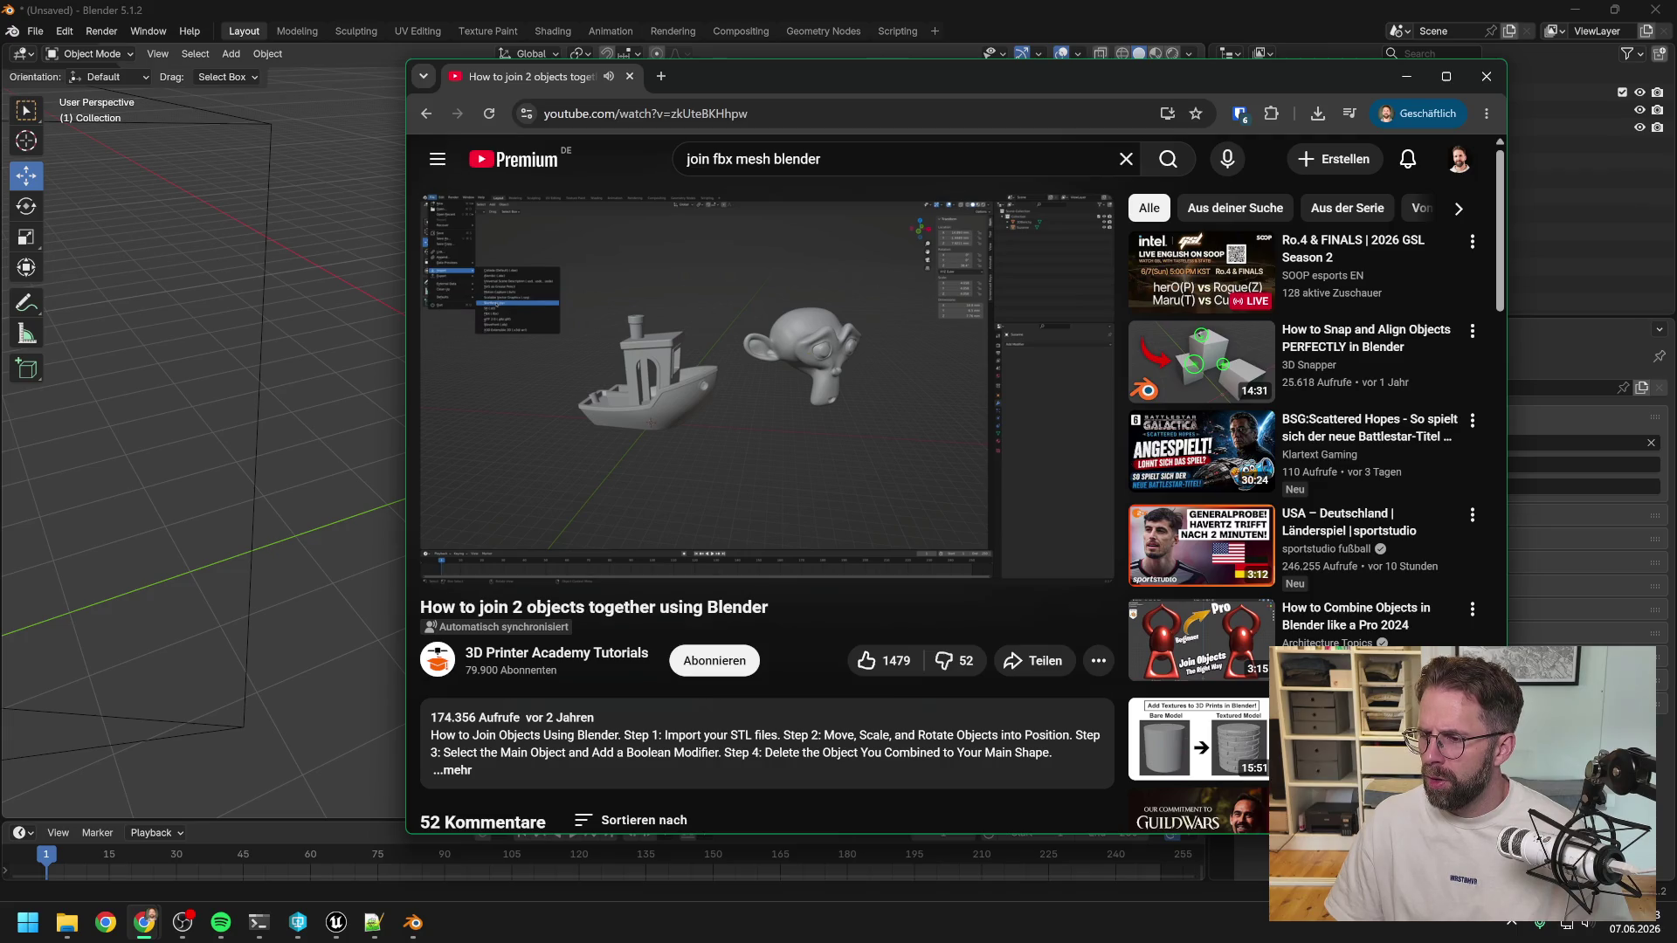
{"action": "key", "text": "alt+Tab"}
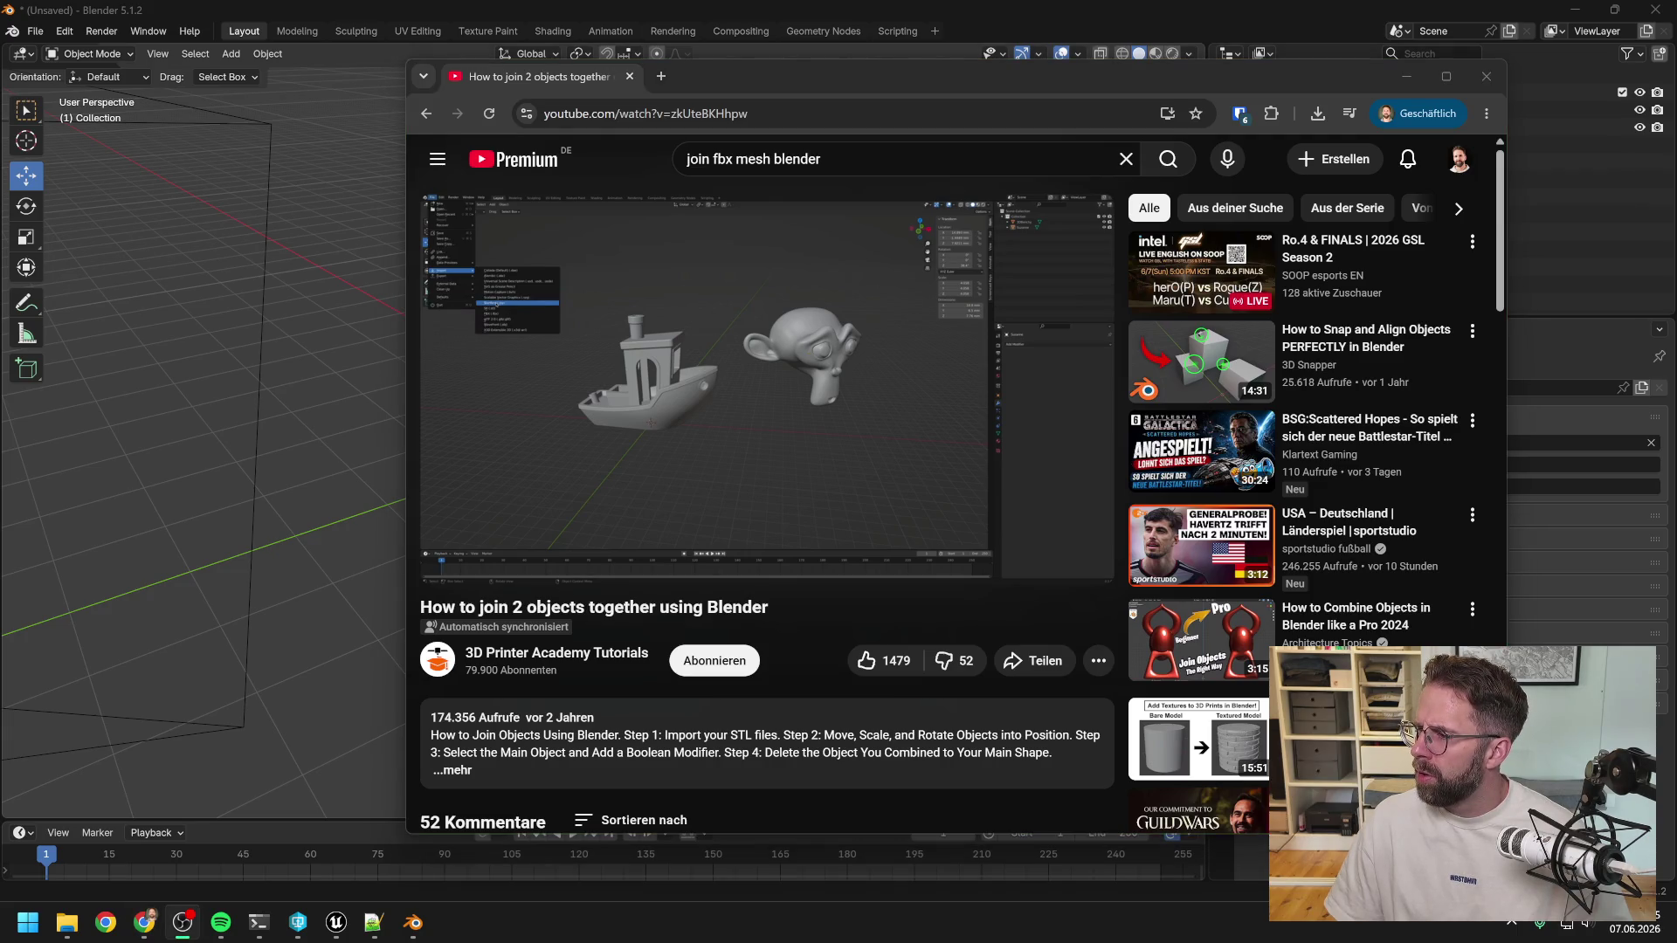
{"action": "left_click", "coordinate": [778, 421]}
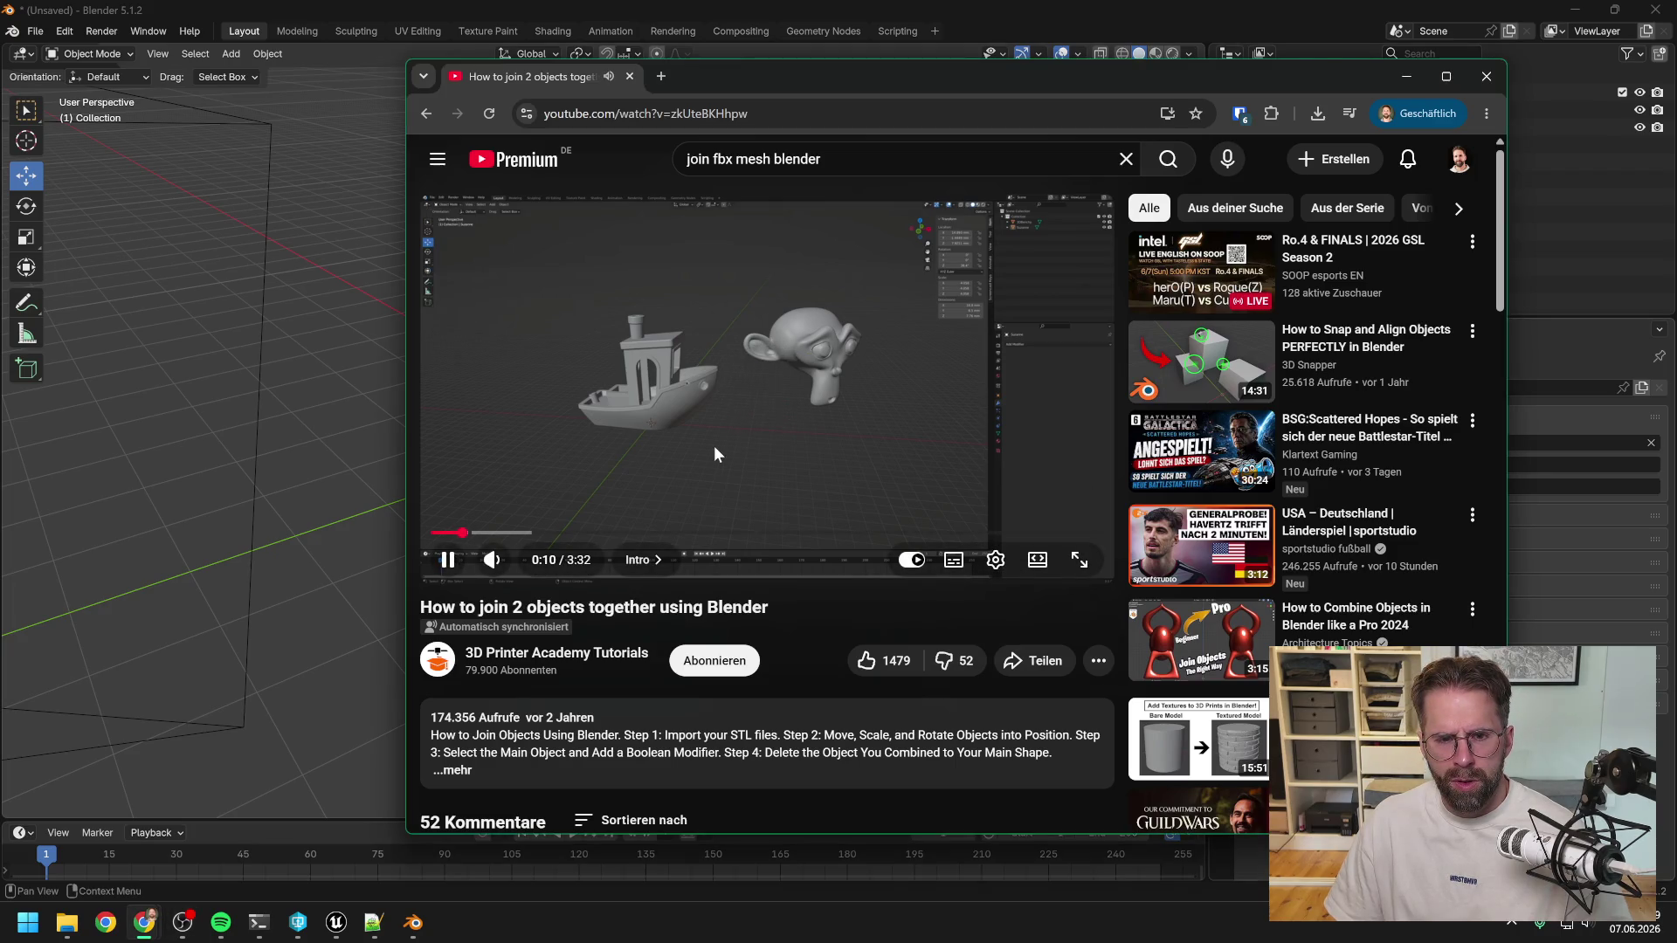
{"action": "left_click", "coordinate": [1079, 559]}
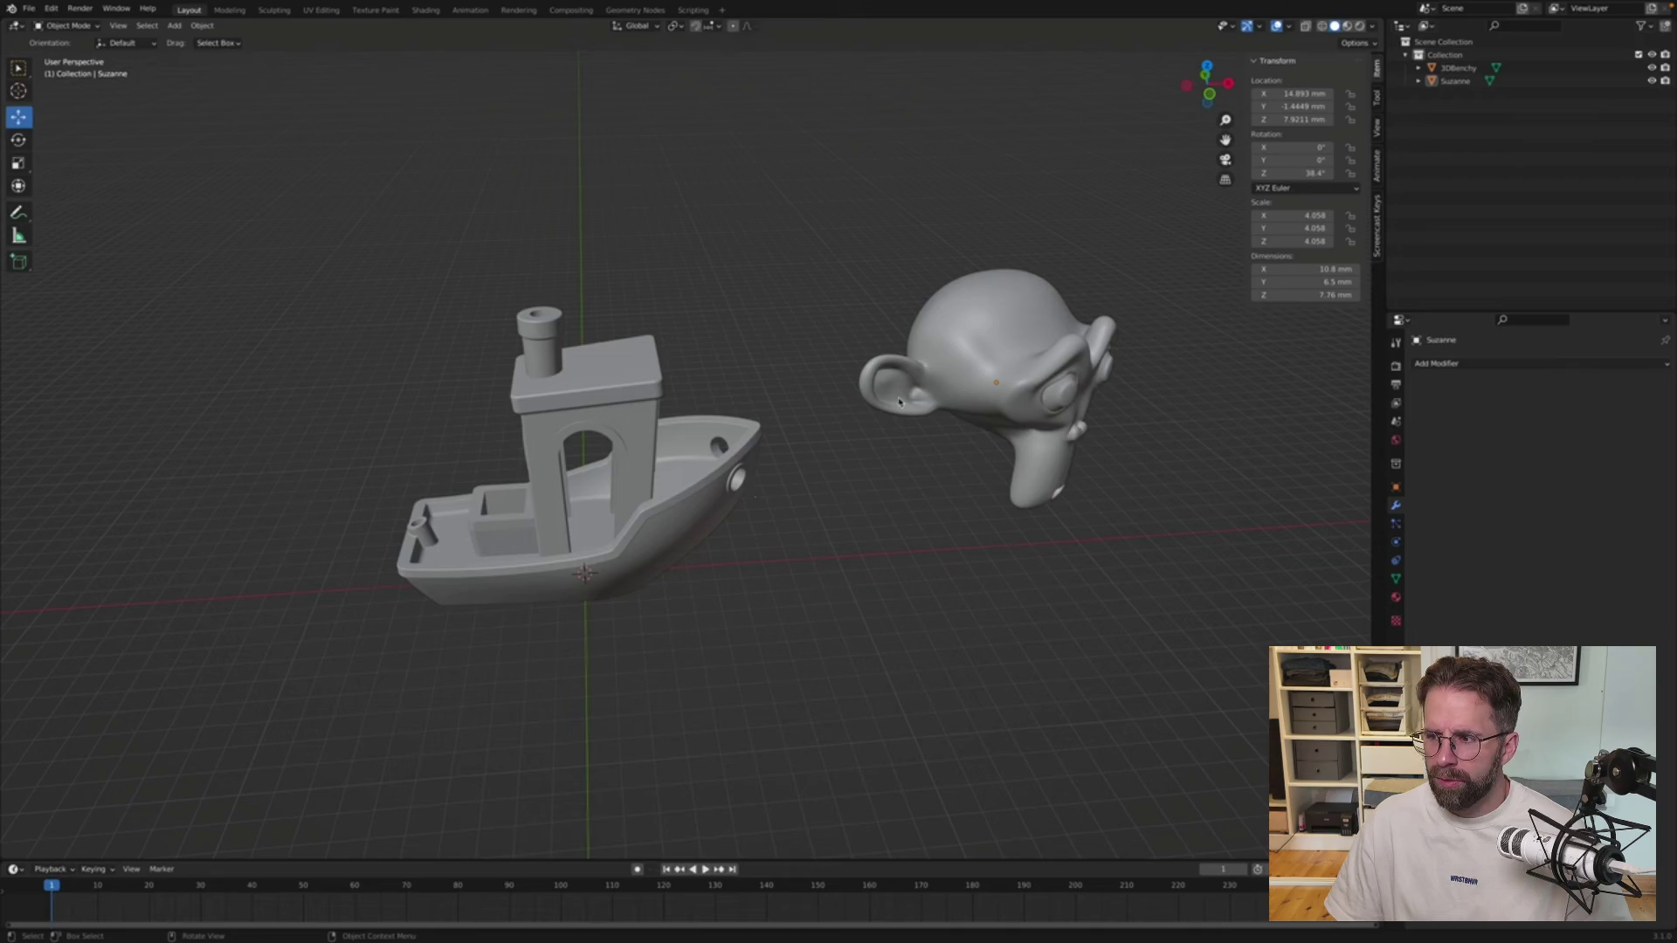
{"action": "left_click", "coordinate": [973, 559]}
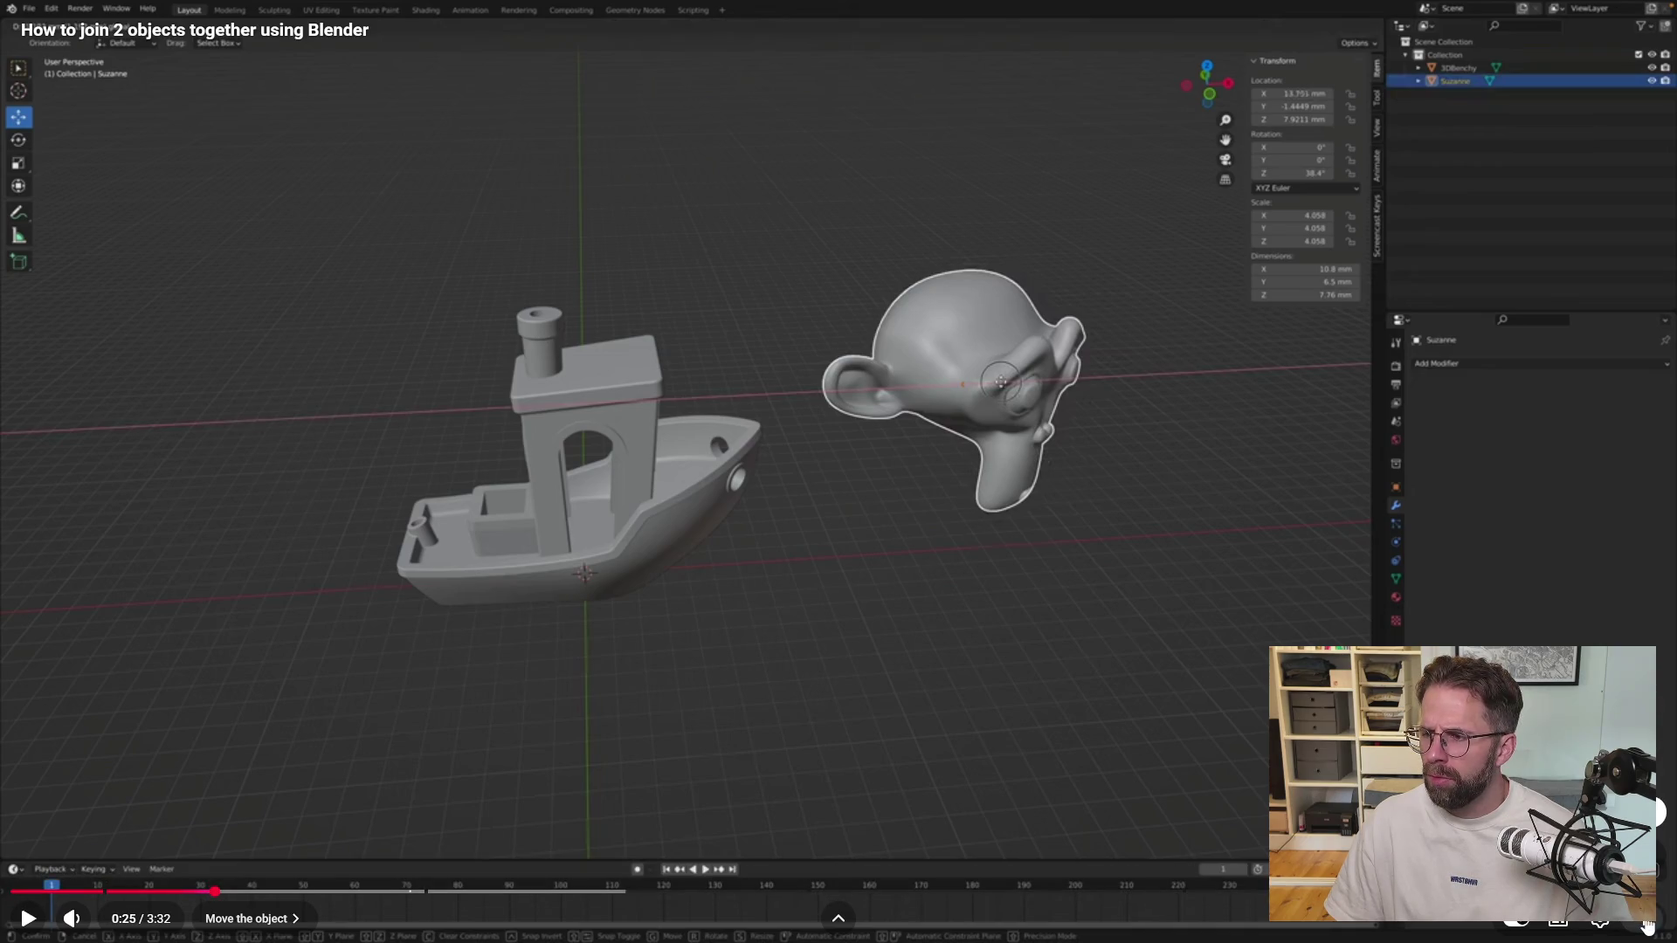
{"action": "left_click", "coordinate": [1647, 926]}
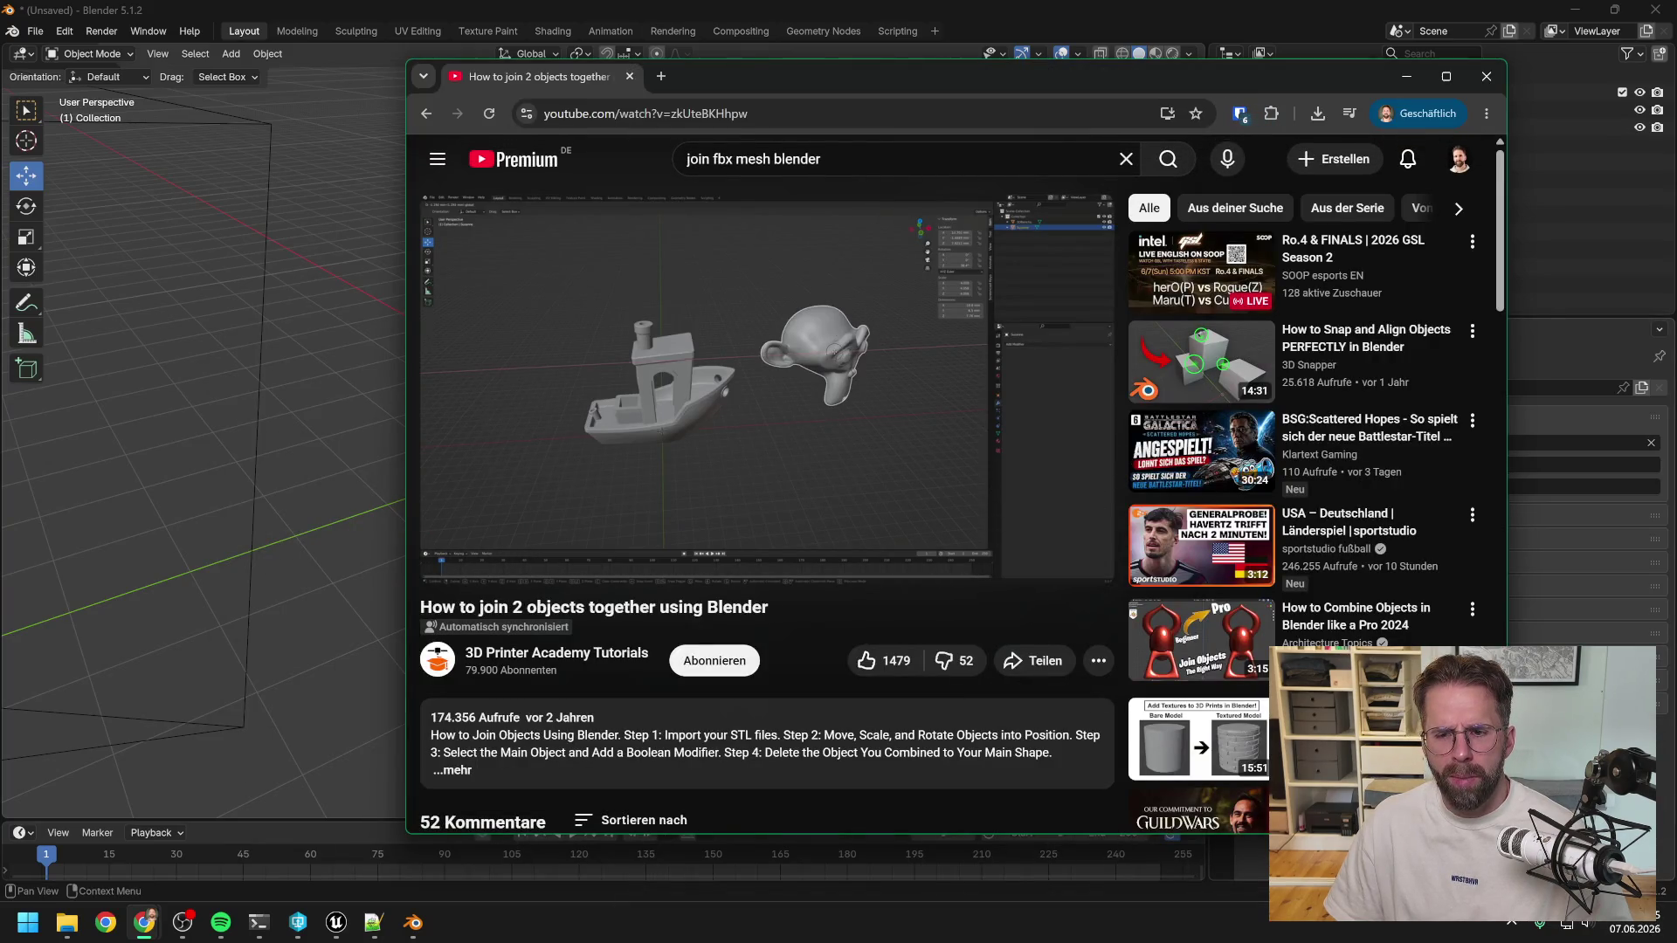
{"action": "left_click", "coordinate": [1094, 557]}
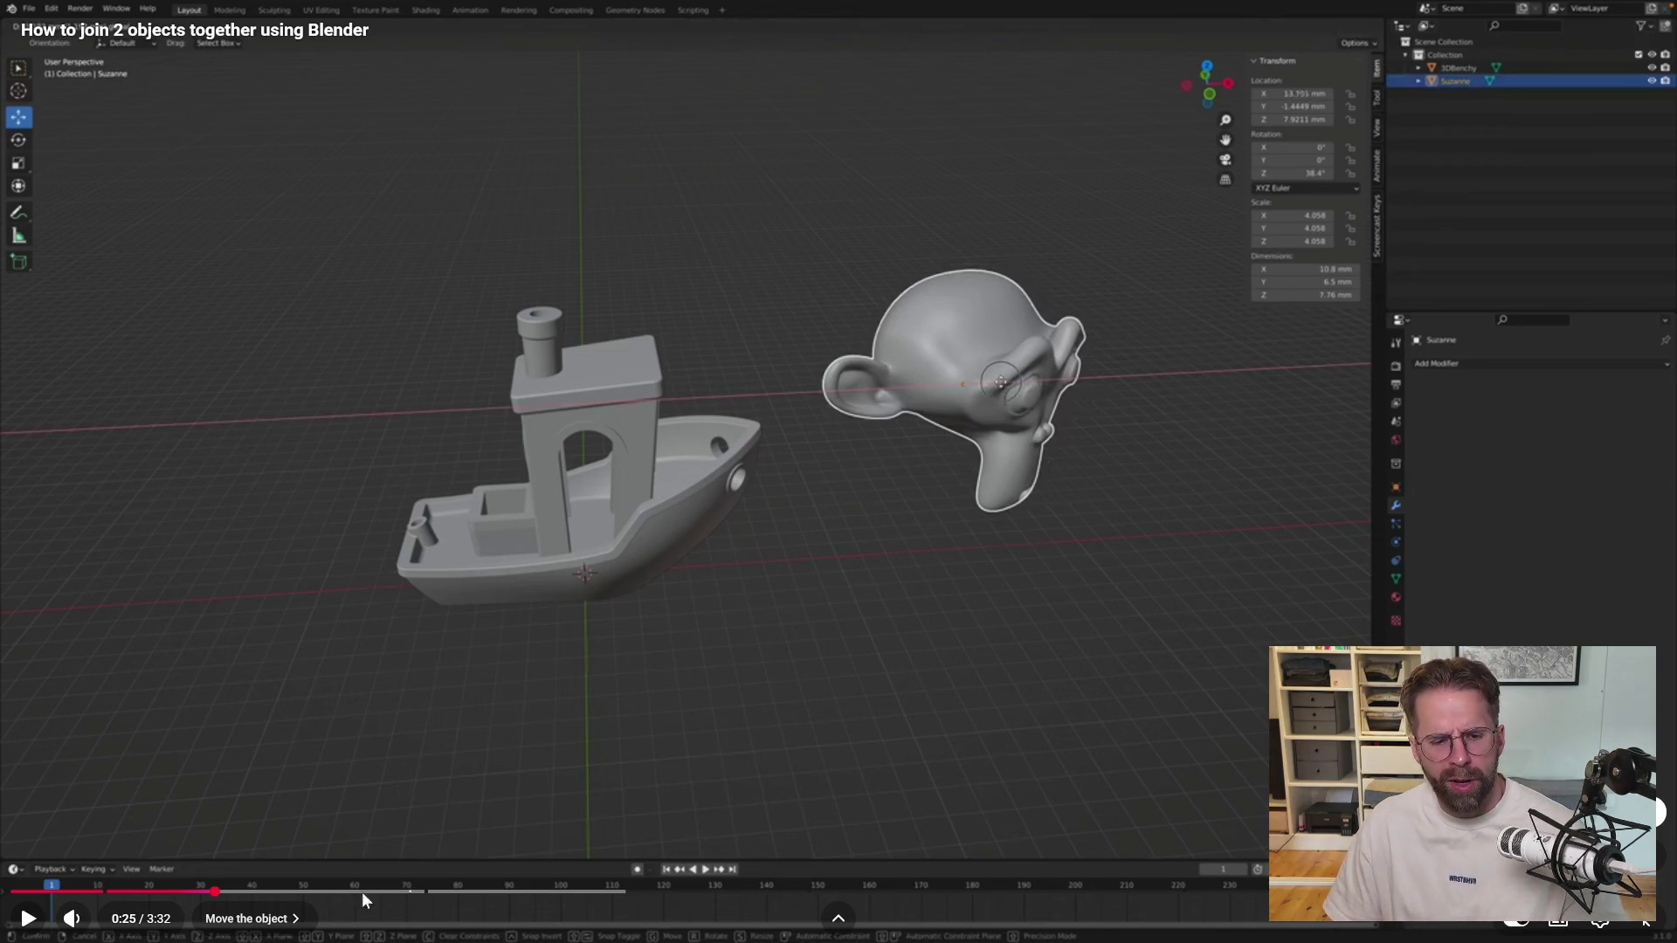
{"action": "key", "text": "Escape"}
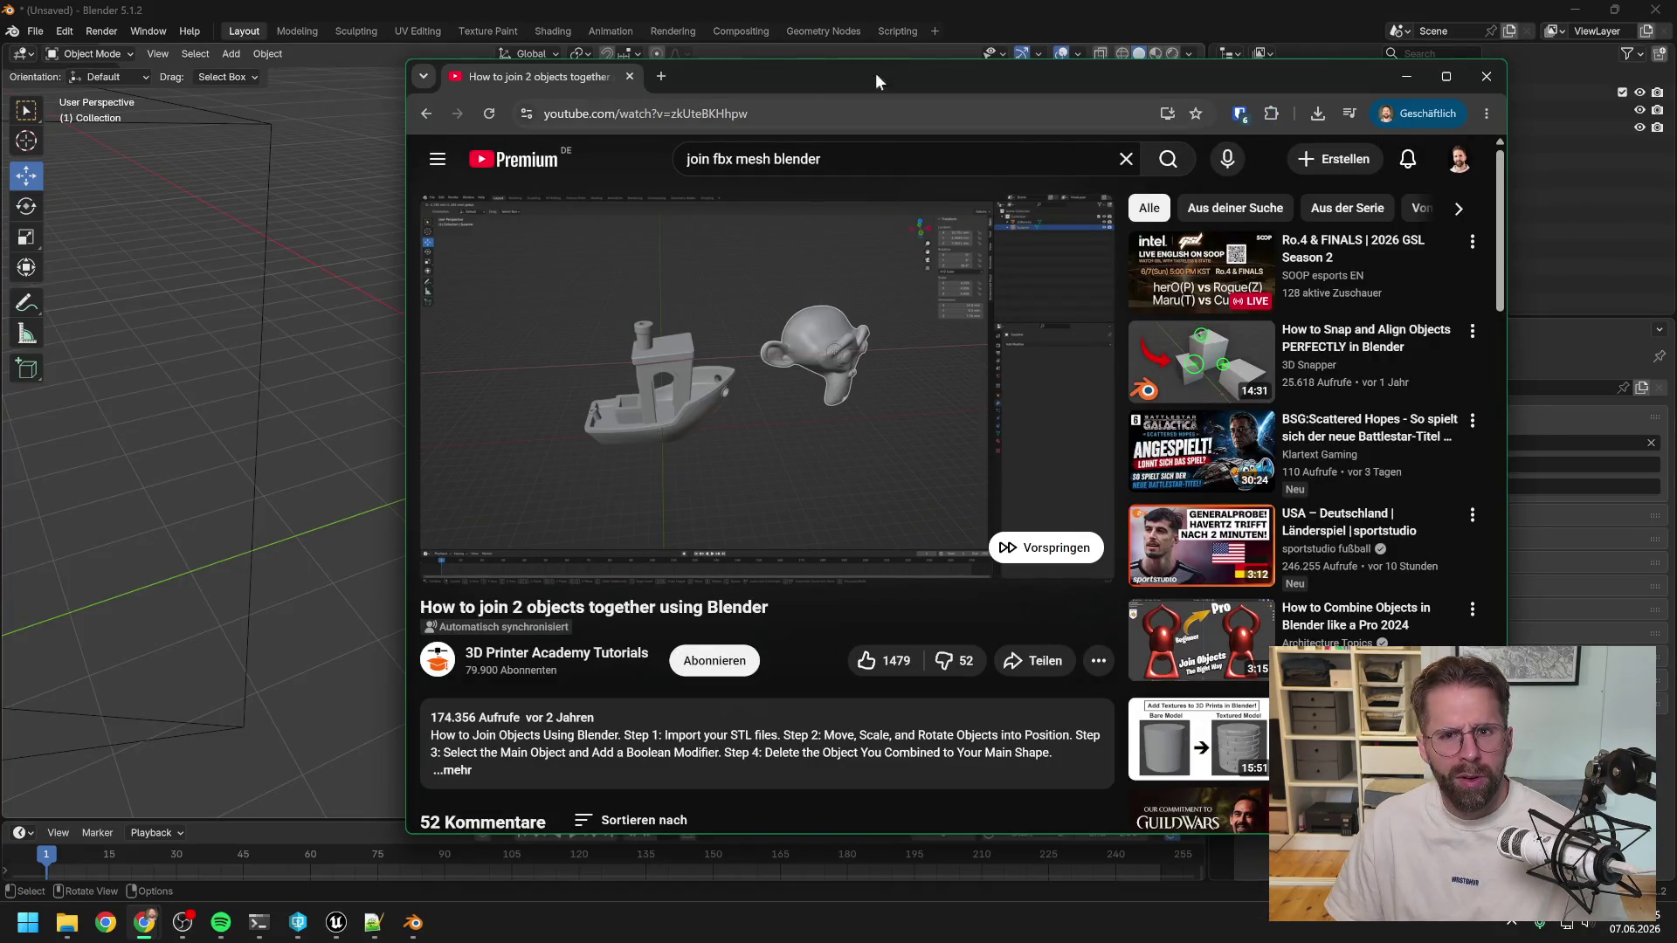
{"action": "left_click", "coordinate": [1015, 7]}
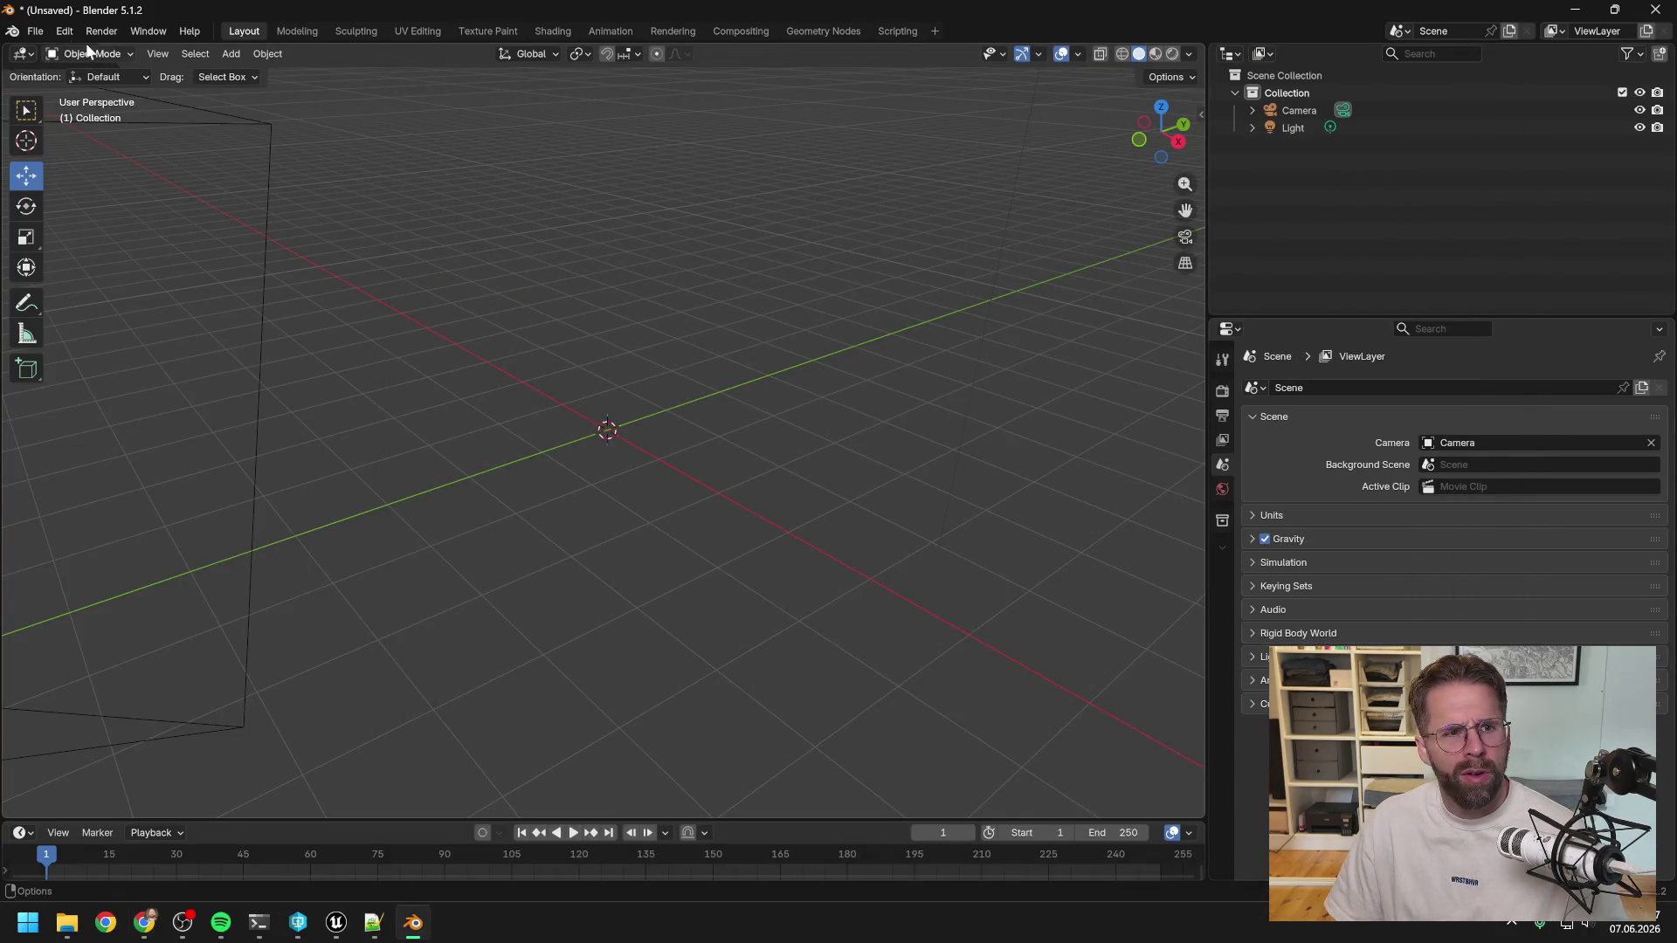
Import ZOMBIE_arms through ZOMBIE_legs FBX files from FBX_Export via File > Import > FBX.
{"action": "left_click", "coordinate": [36, 31]}
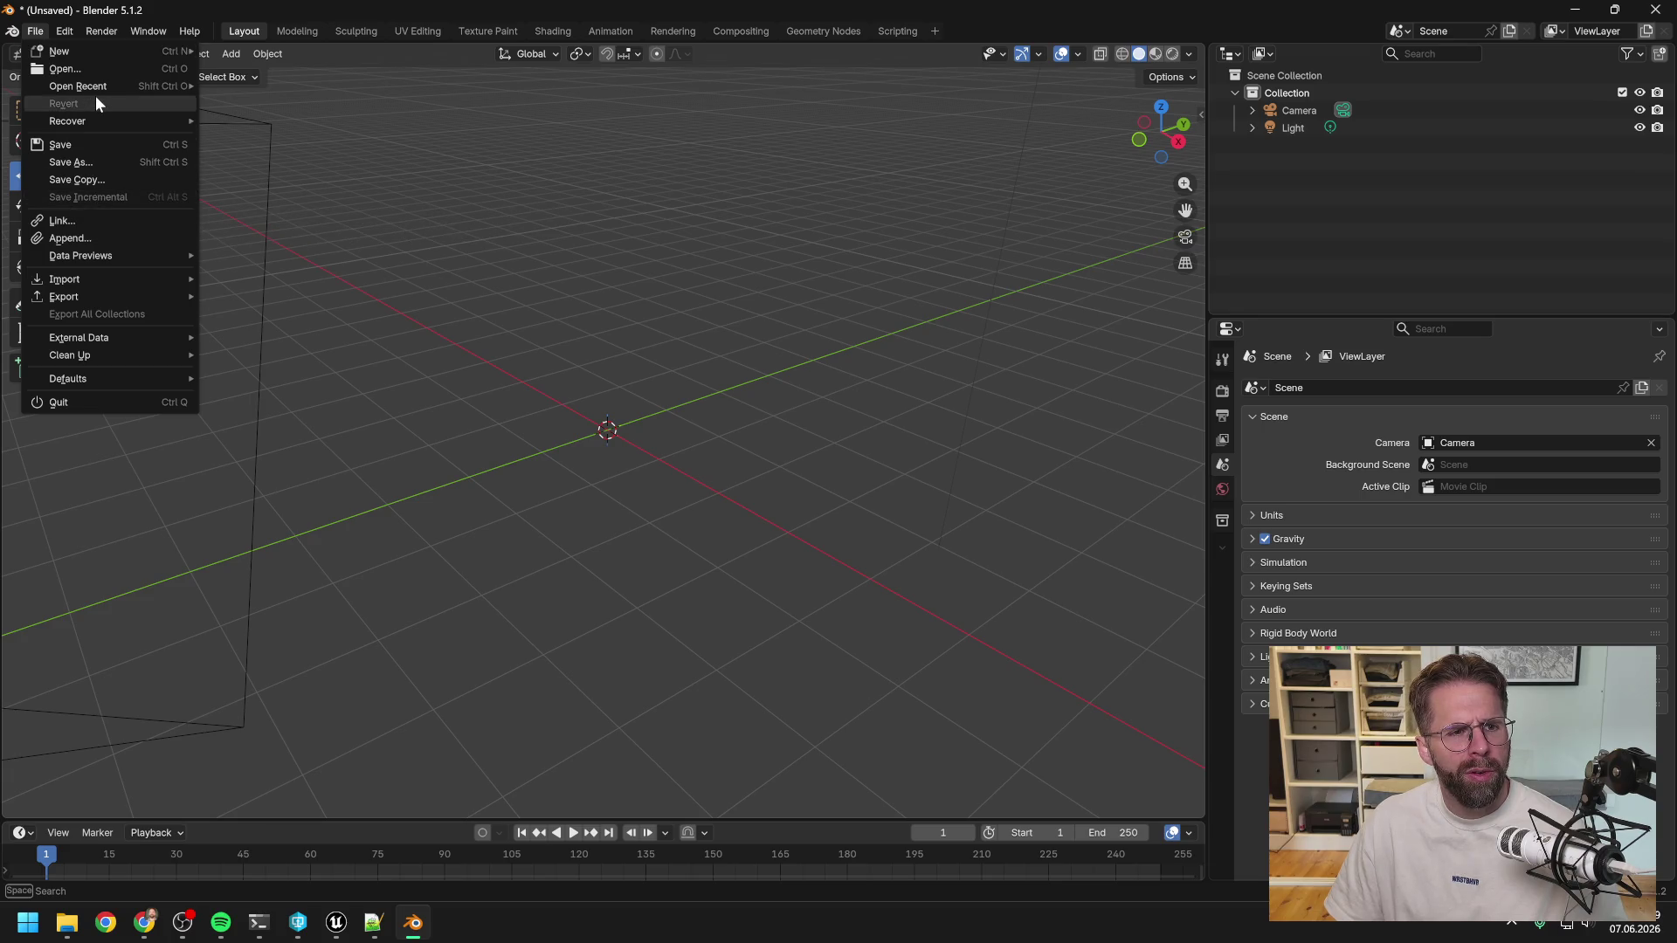
{"action": "mouse_move", "coordinate": [98, 274]}
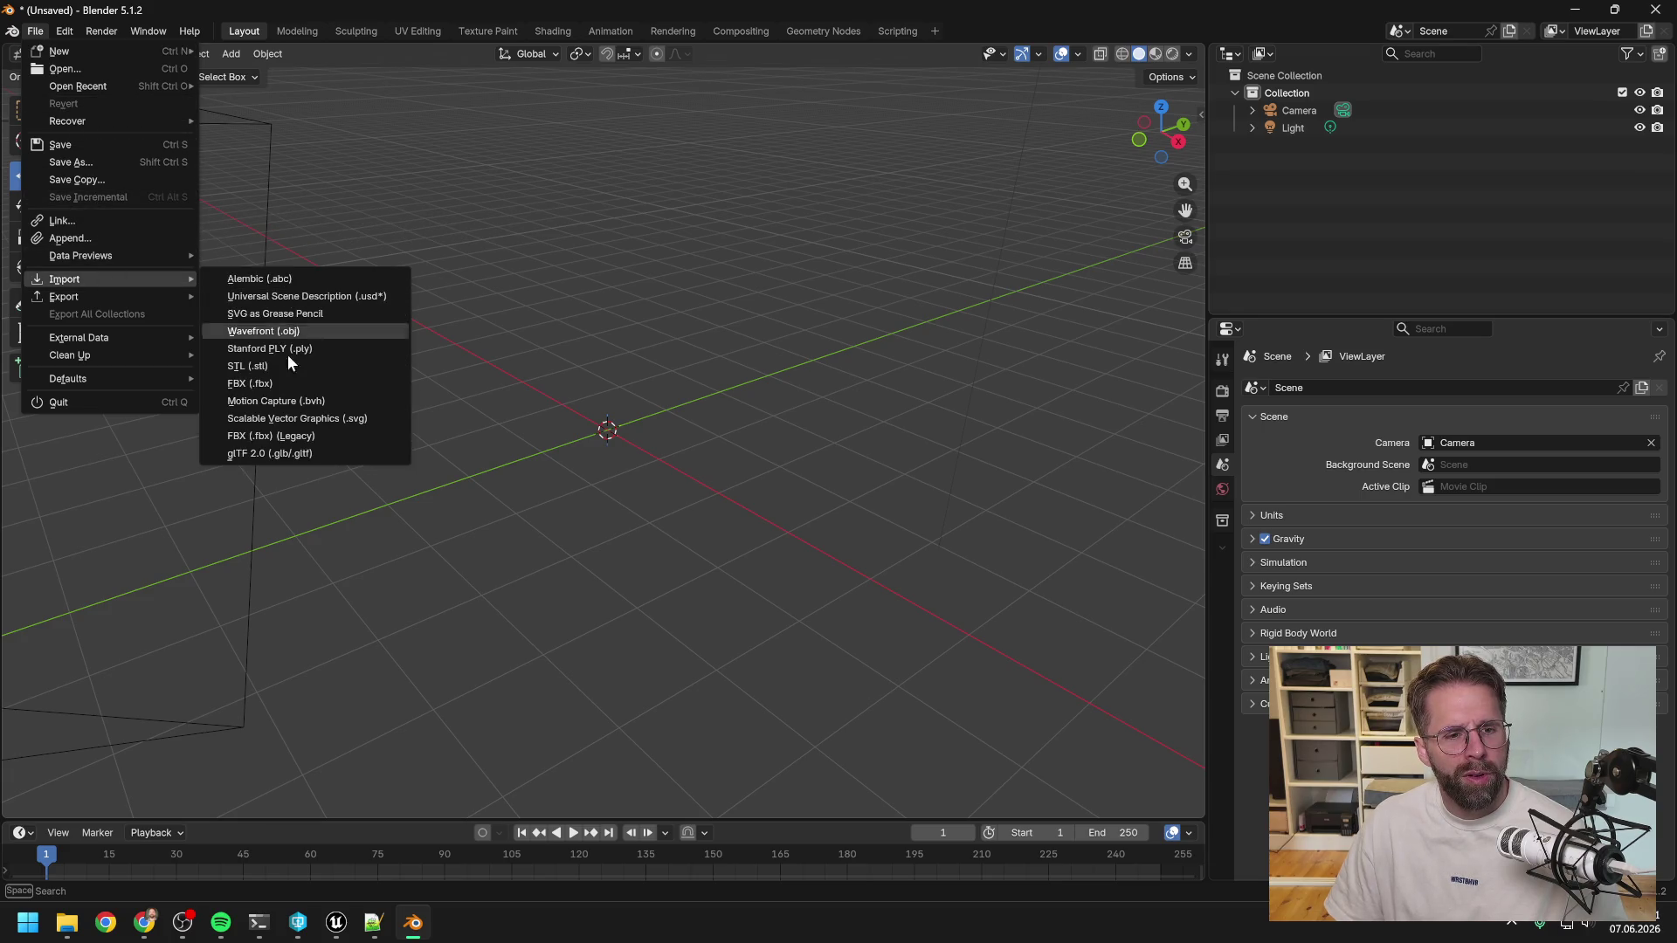
{"action": "left_click", "coordinate": [290, 388]}
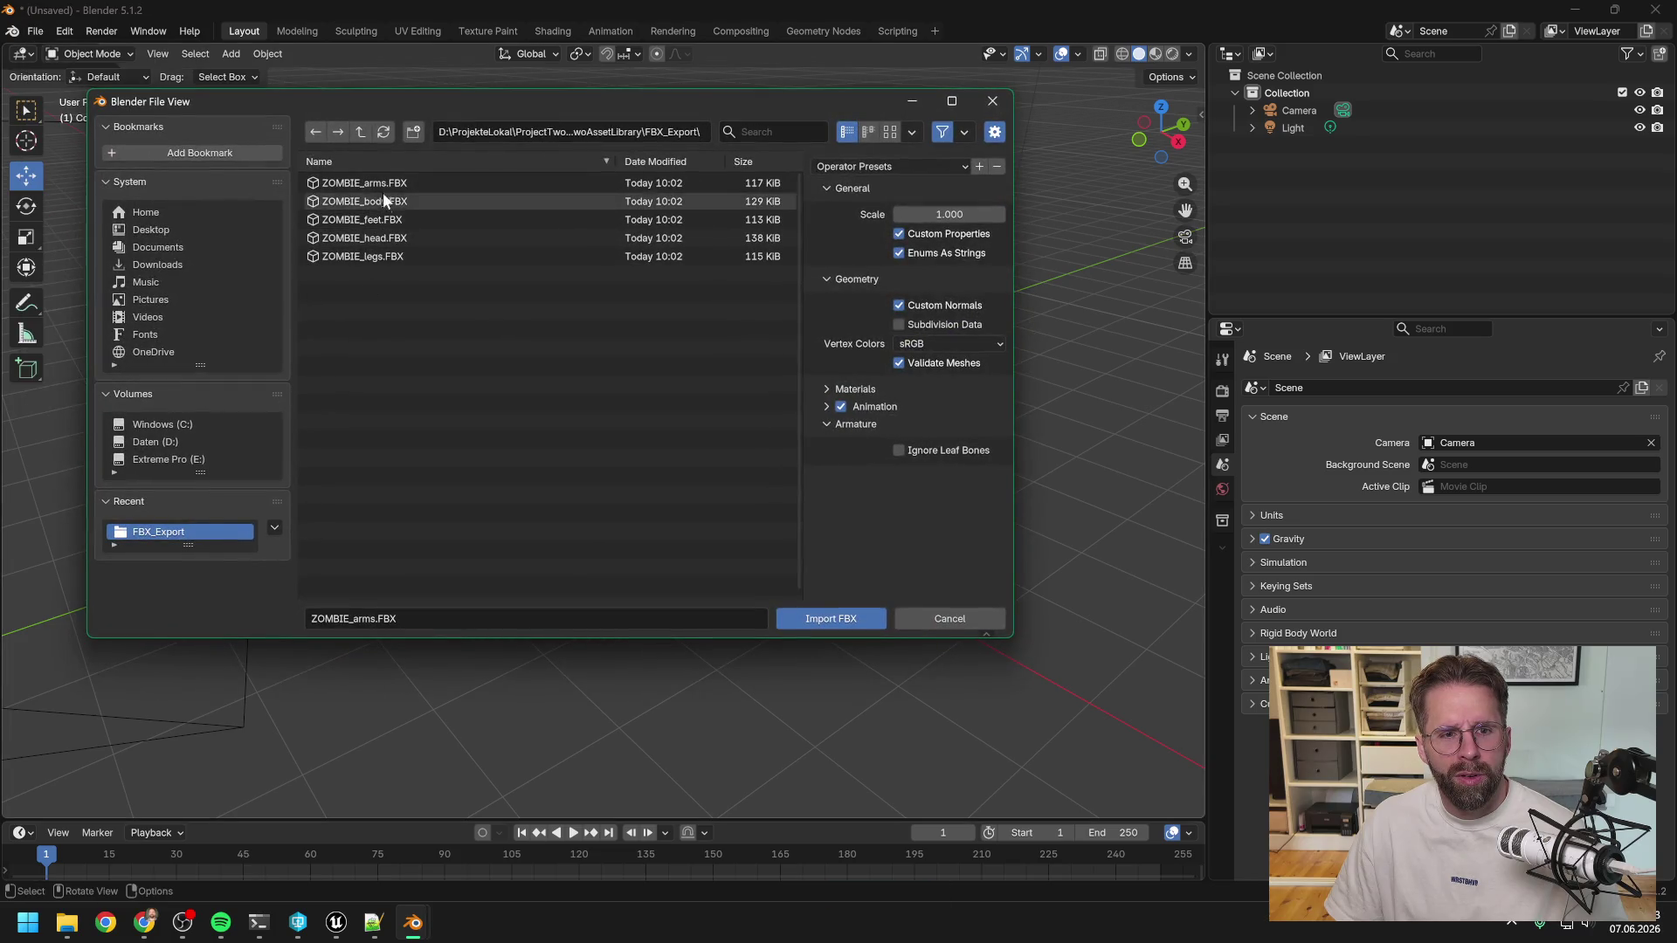
{"action": "left_click_drag", "start_coordinate": [374, 178], "coordinate": [381, 259]}
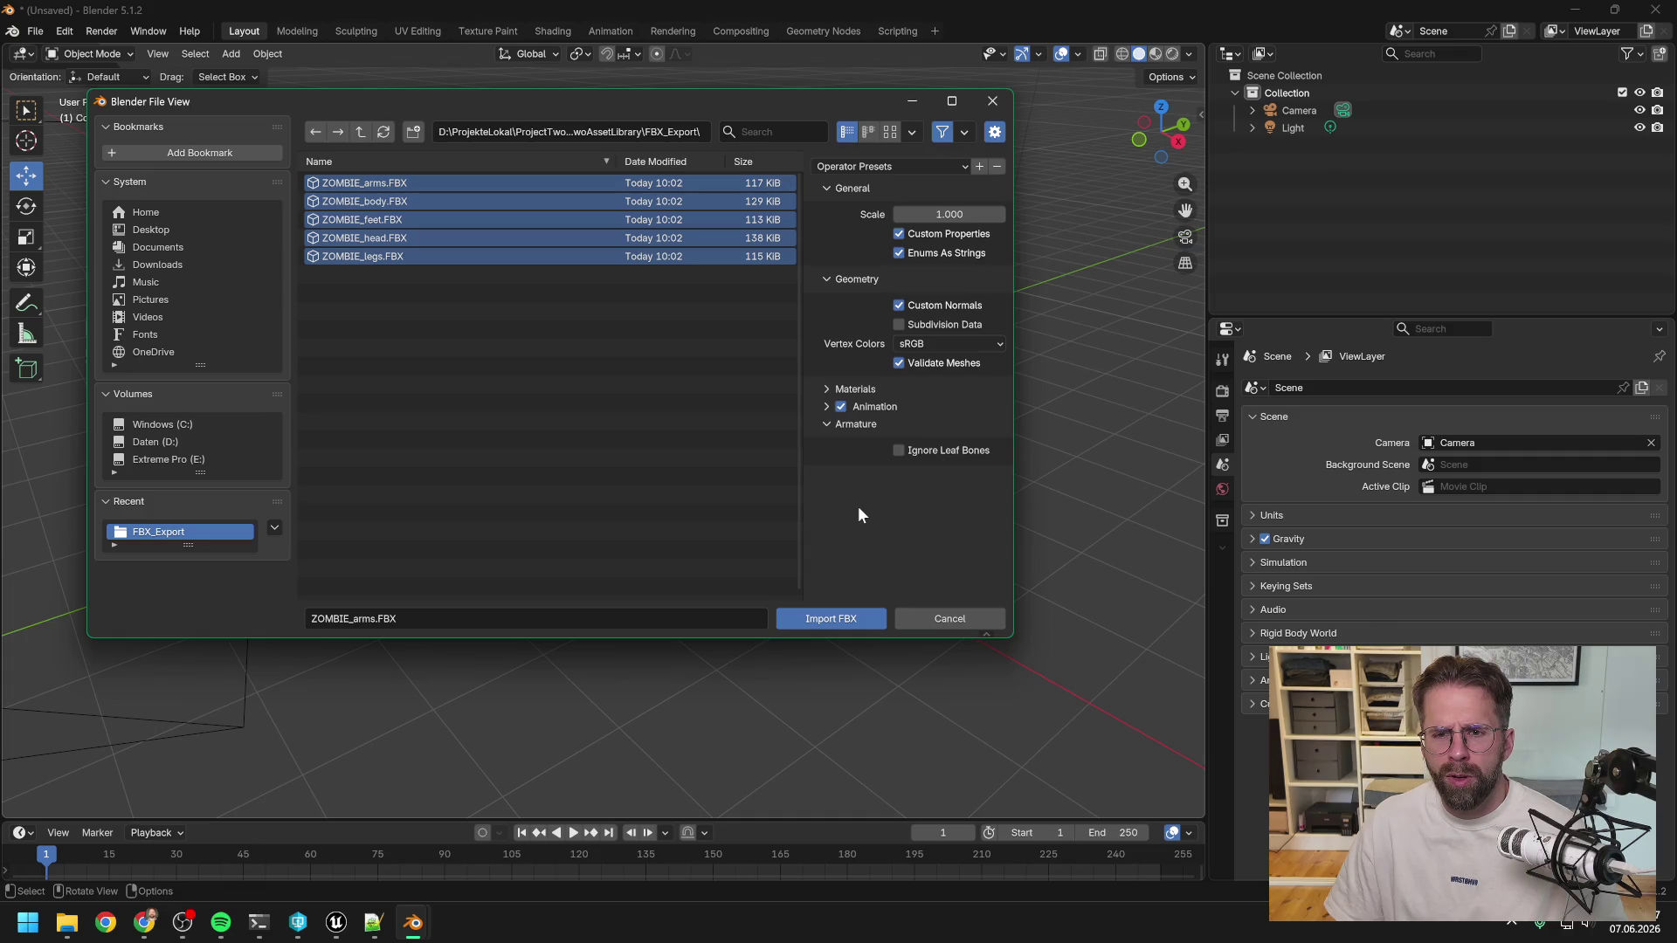
{"action": "left_click", "coordinate": [851, 620]}
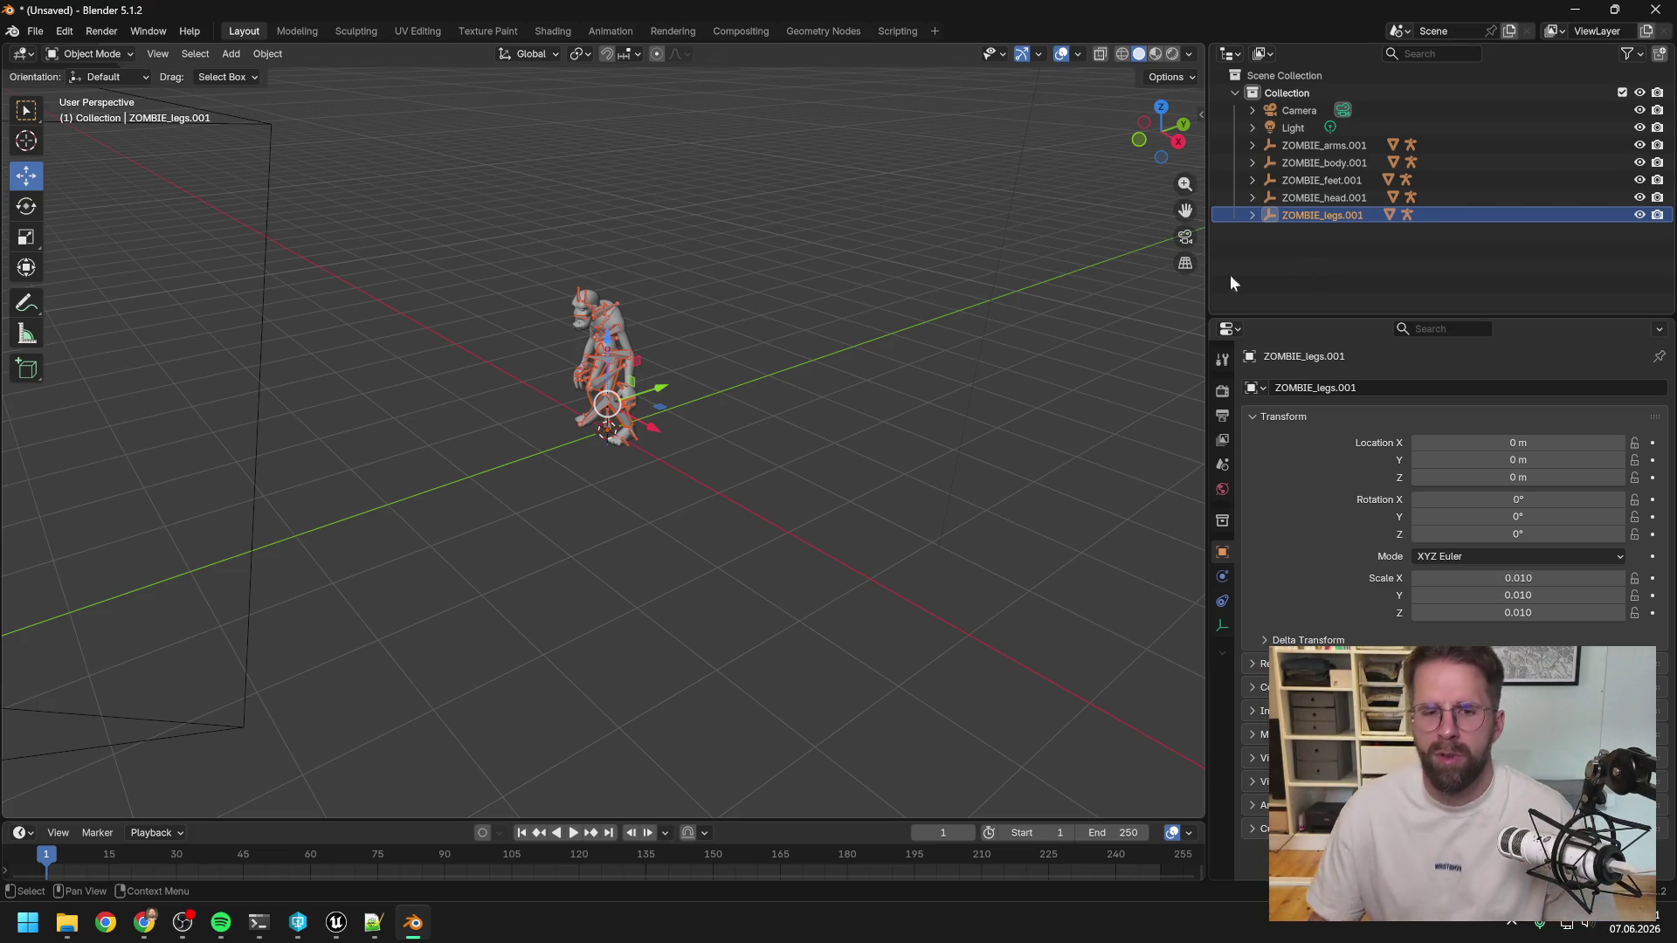
Zoom in and out on the zombie's legs and armature, deselecting the legs armature.
{"action": "scroll", "coordinate": [559, 332], "scroll_direction": "up", "scroll_amount": 10}
{"action": "scroll", "coordinate": [569, 323], "scroll_direction": "down", "scroll_amount": 5}
{"action": "left_click", "coordinate": [784, 226]}
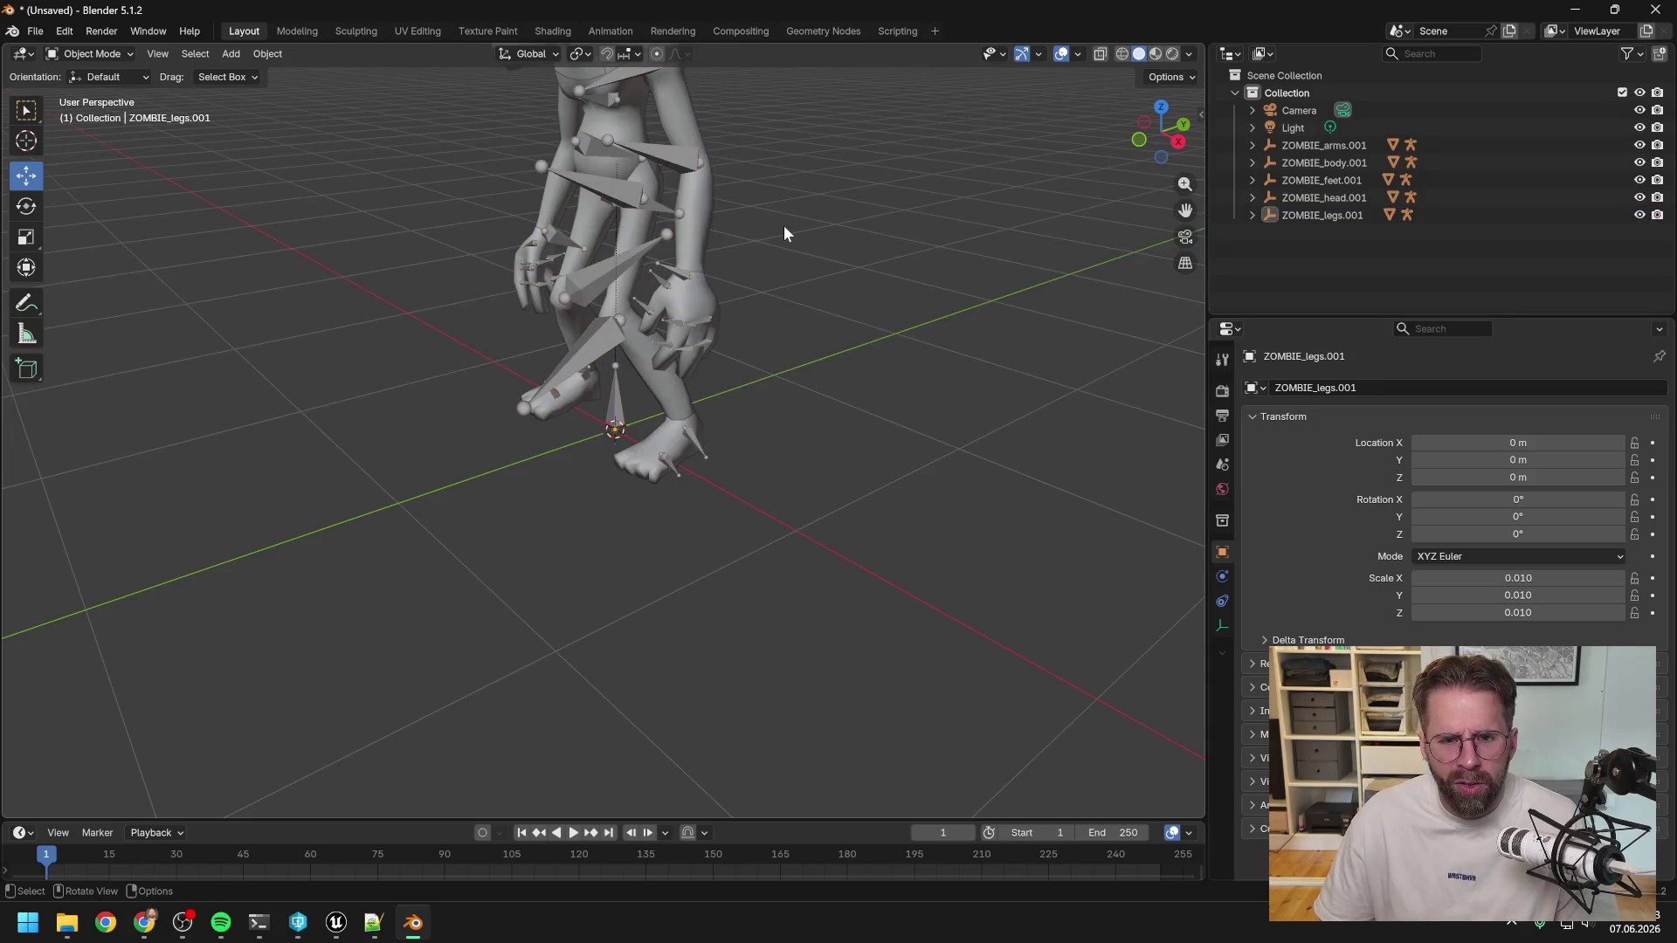
{"action": "scroll", "coordinate": [784, 223], "scroll_direction": "down", "scroll_amount": 2}
{"action": "scroll", "coordinate": [587, 229], "scroll_direction": "up", "scroll_amount": 5}
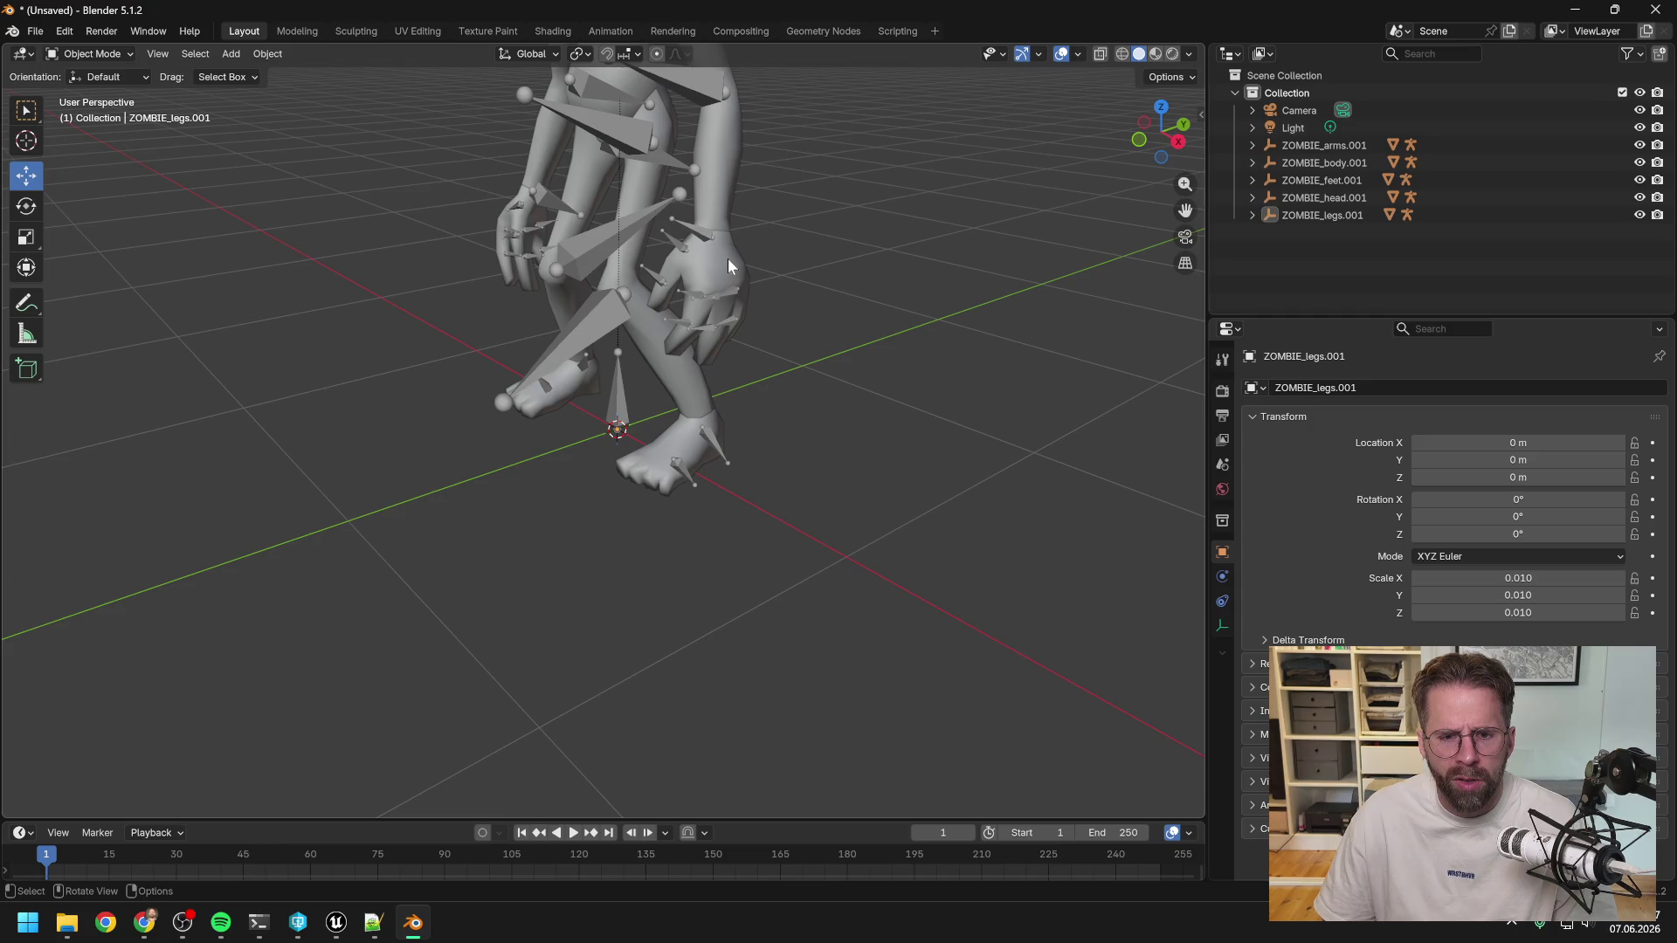
{"action": "scroll", "coordinate": [726, 256], "scroll_direction": "down", "scroll_amount": 5}
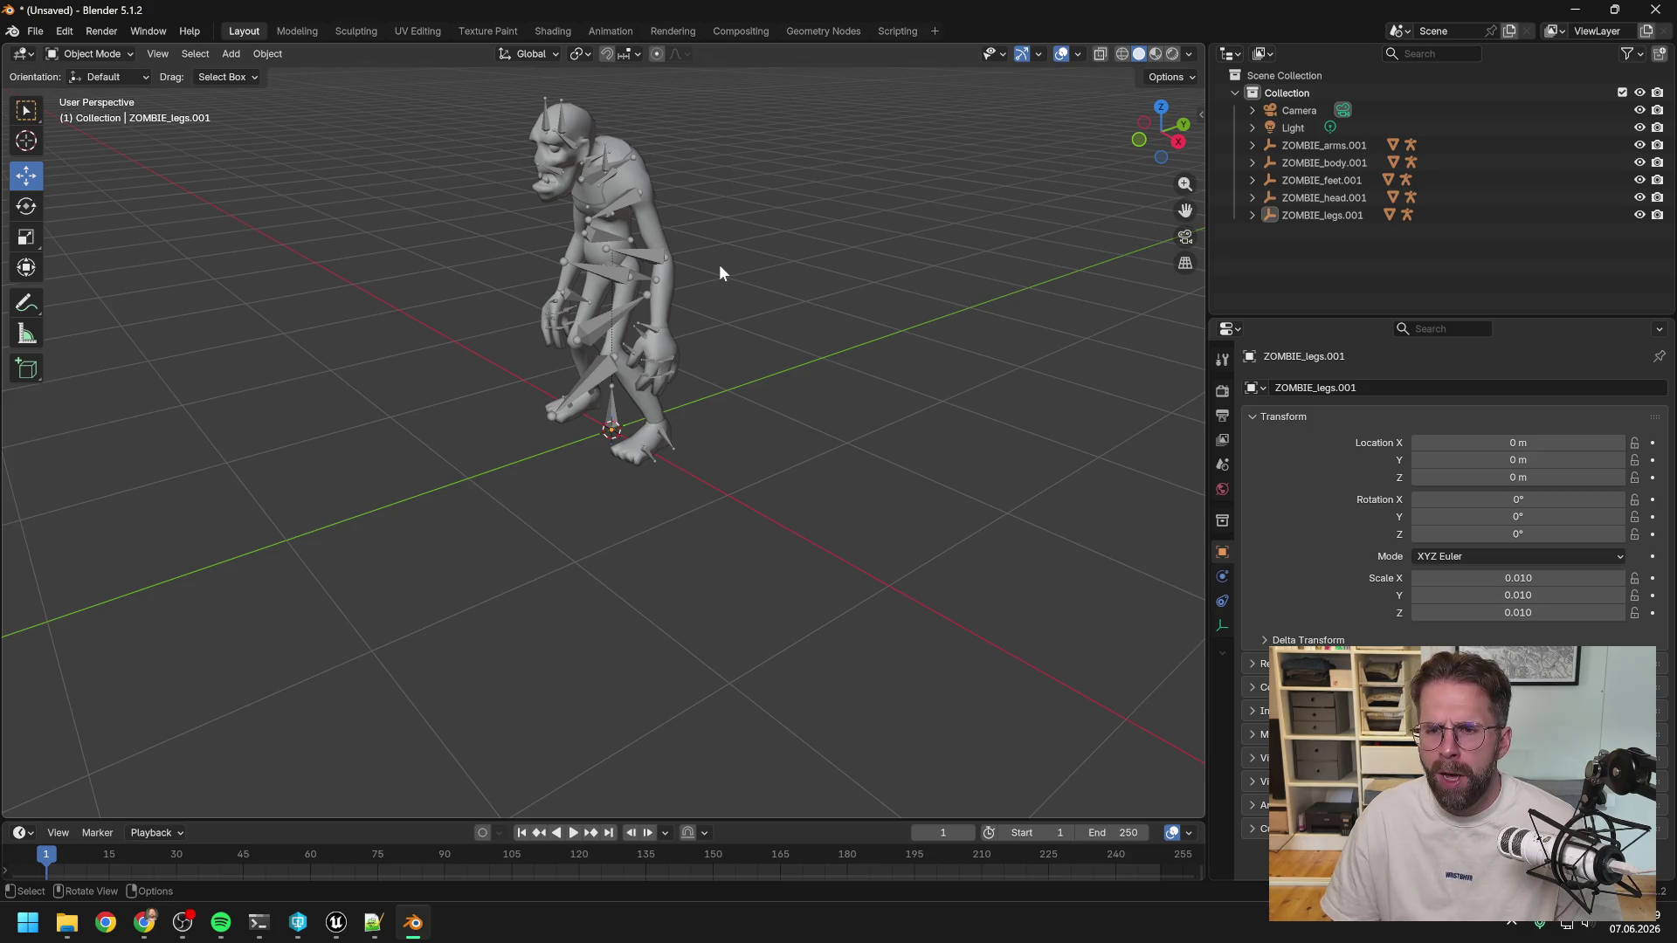
Delete all zombie parts and pick all five ZOMBIE FBX files in a new FBX import.
{"action": "key", "text": "a"}
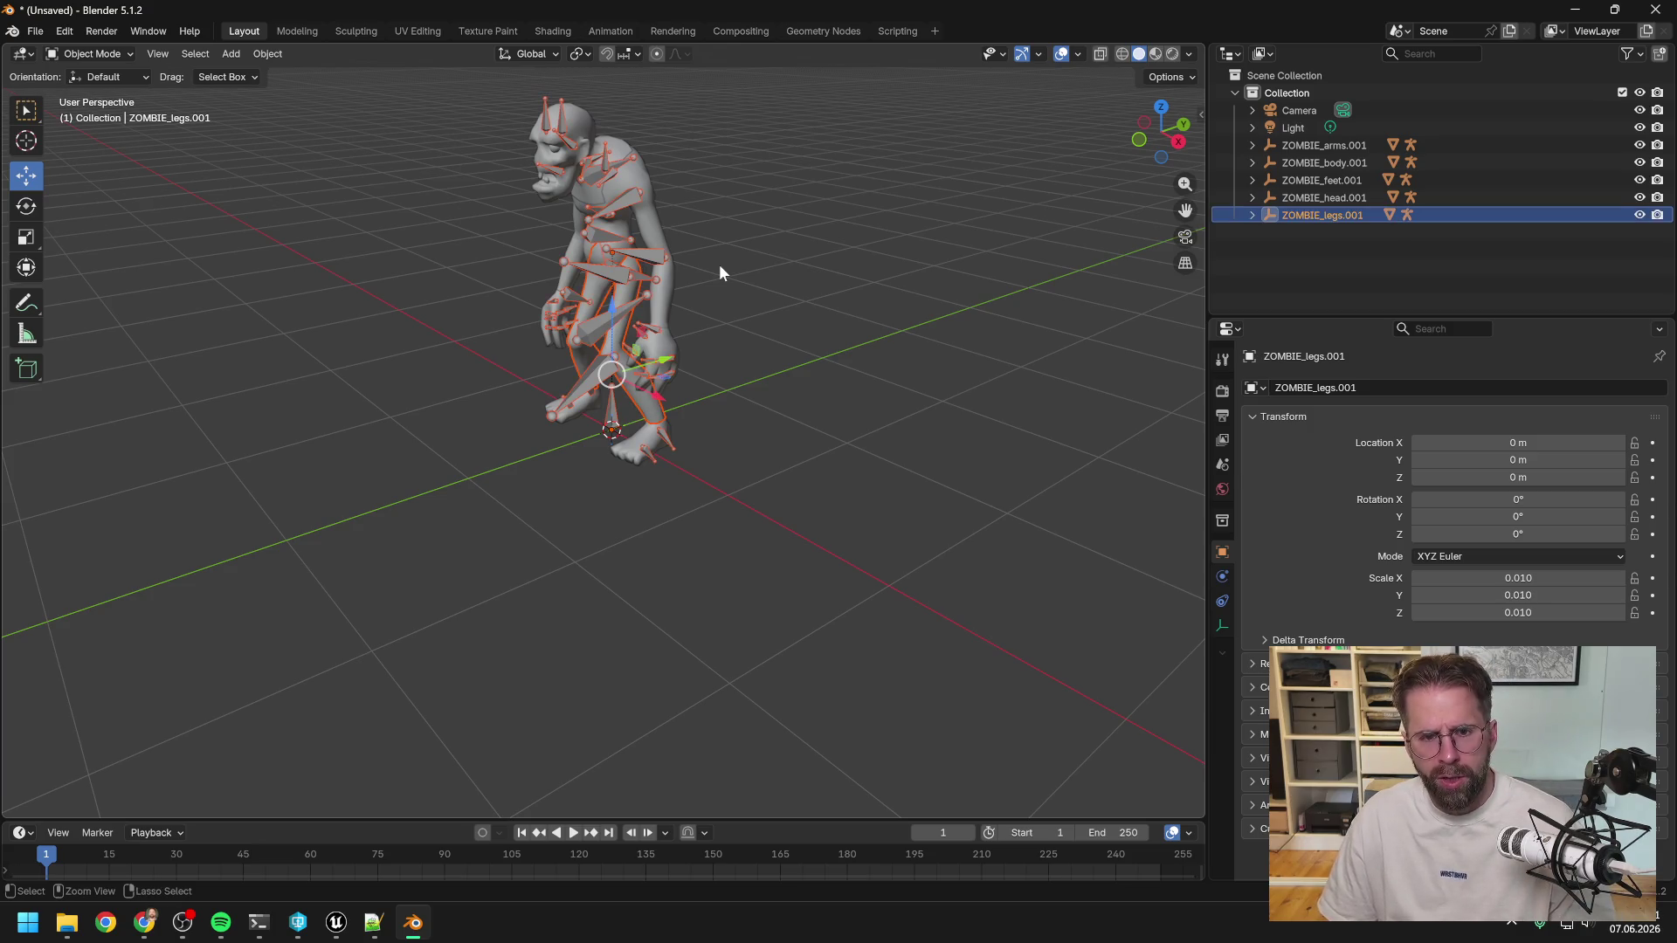
{"action": "key", "text": "Delete"}
{"action": "left_click", "coordinate": [34, 31]}
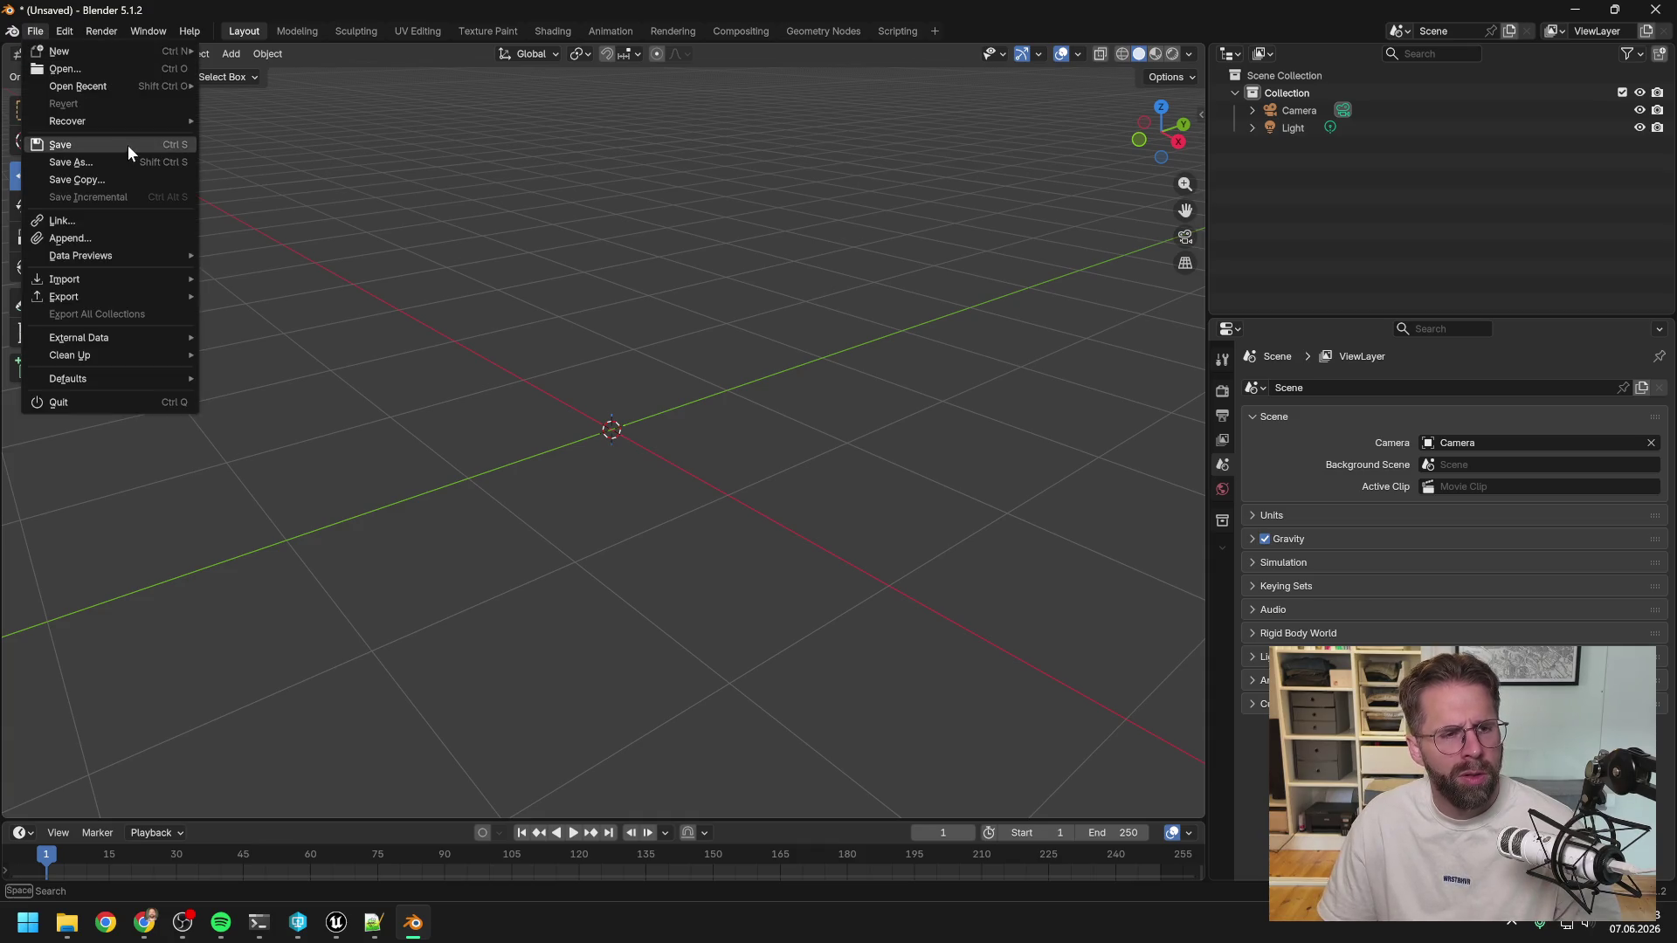
{"action": "mouse_move", "coordinate": [95, 282]}
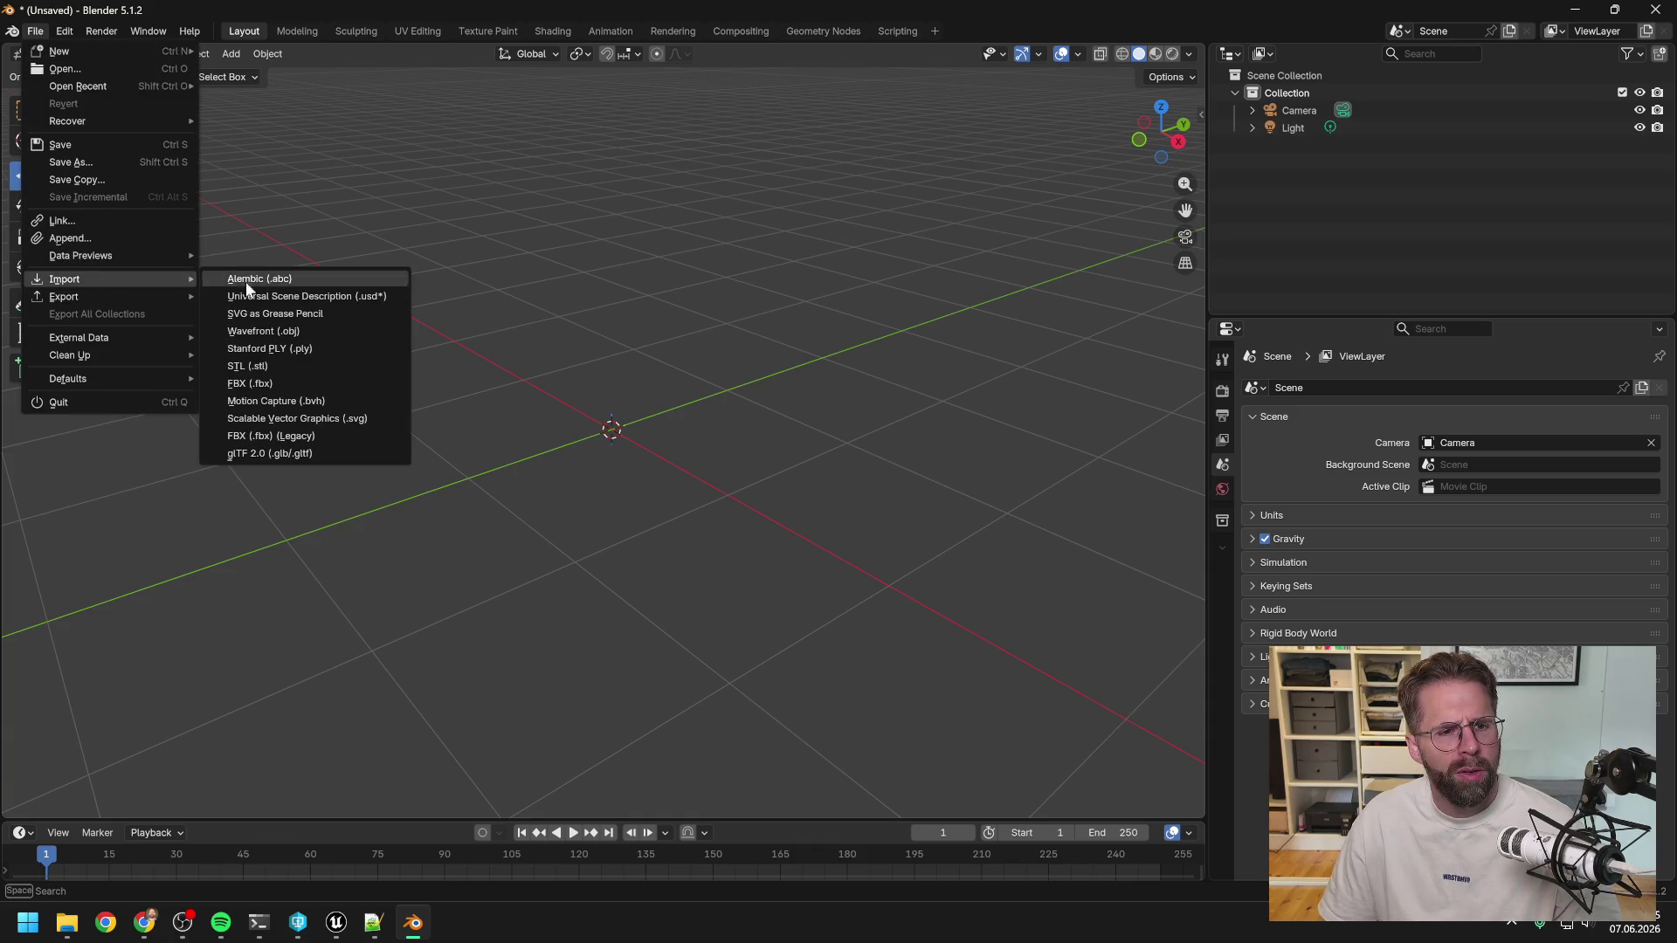
{"action": "left_click", "coordinate": [306, 380]}
{"action": "left_click", "coordinate": [349, 184]}
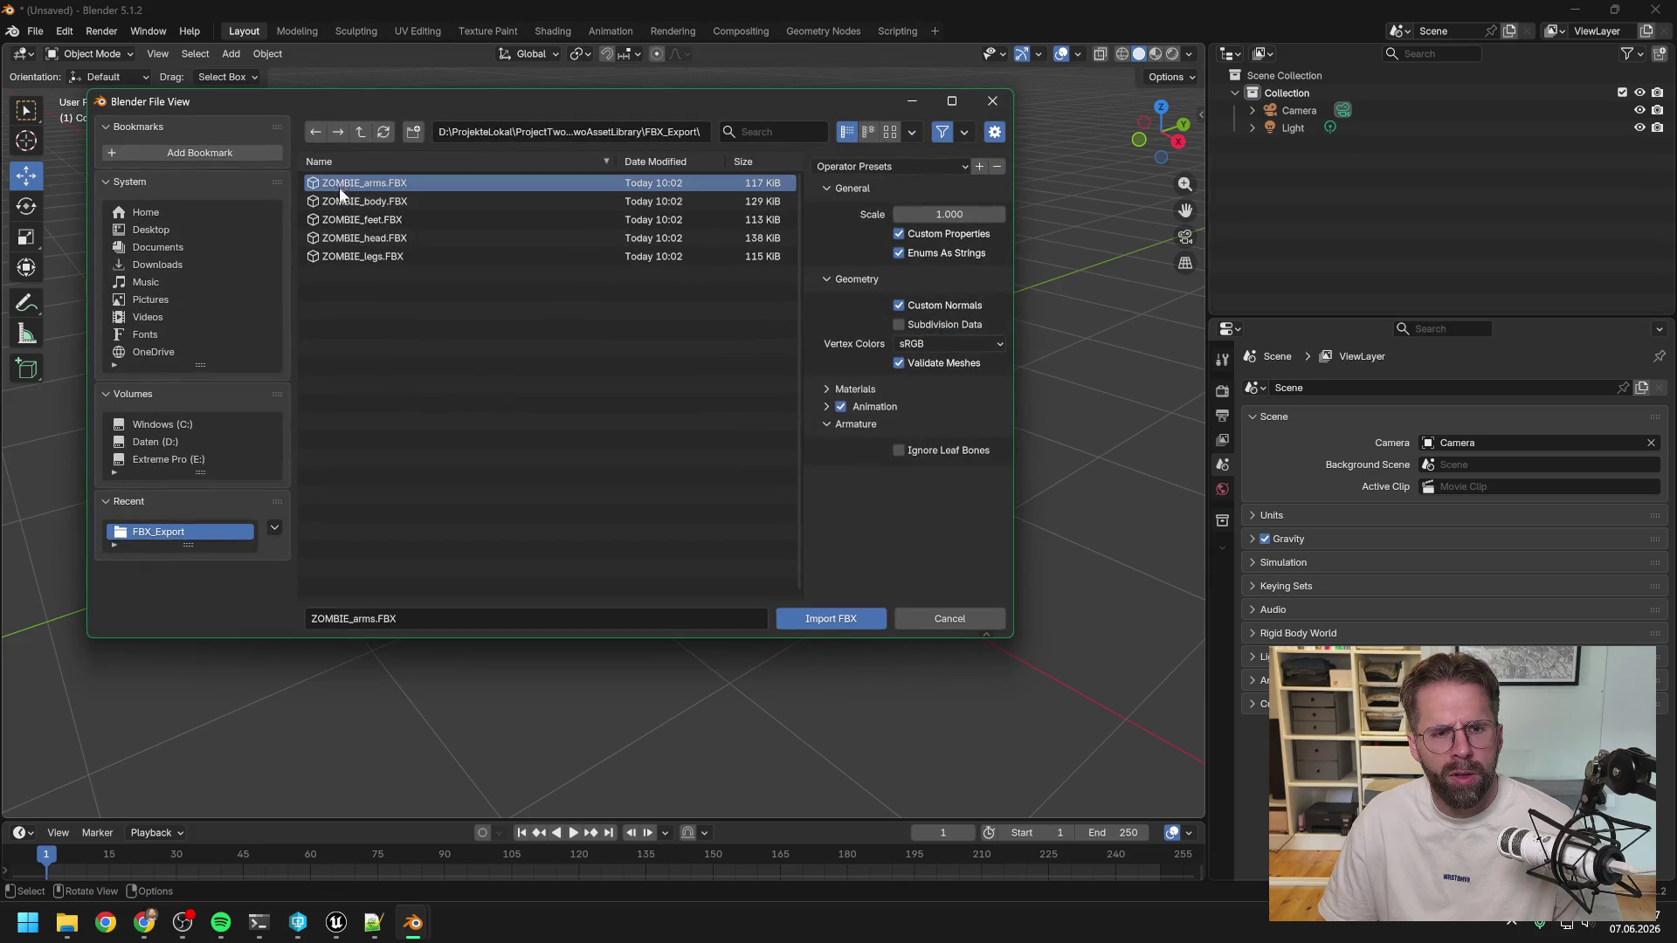
{"action": "left_click", "coordinate": [363, 256], "text": "shift"}
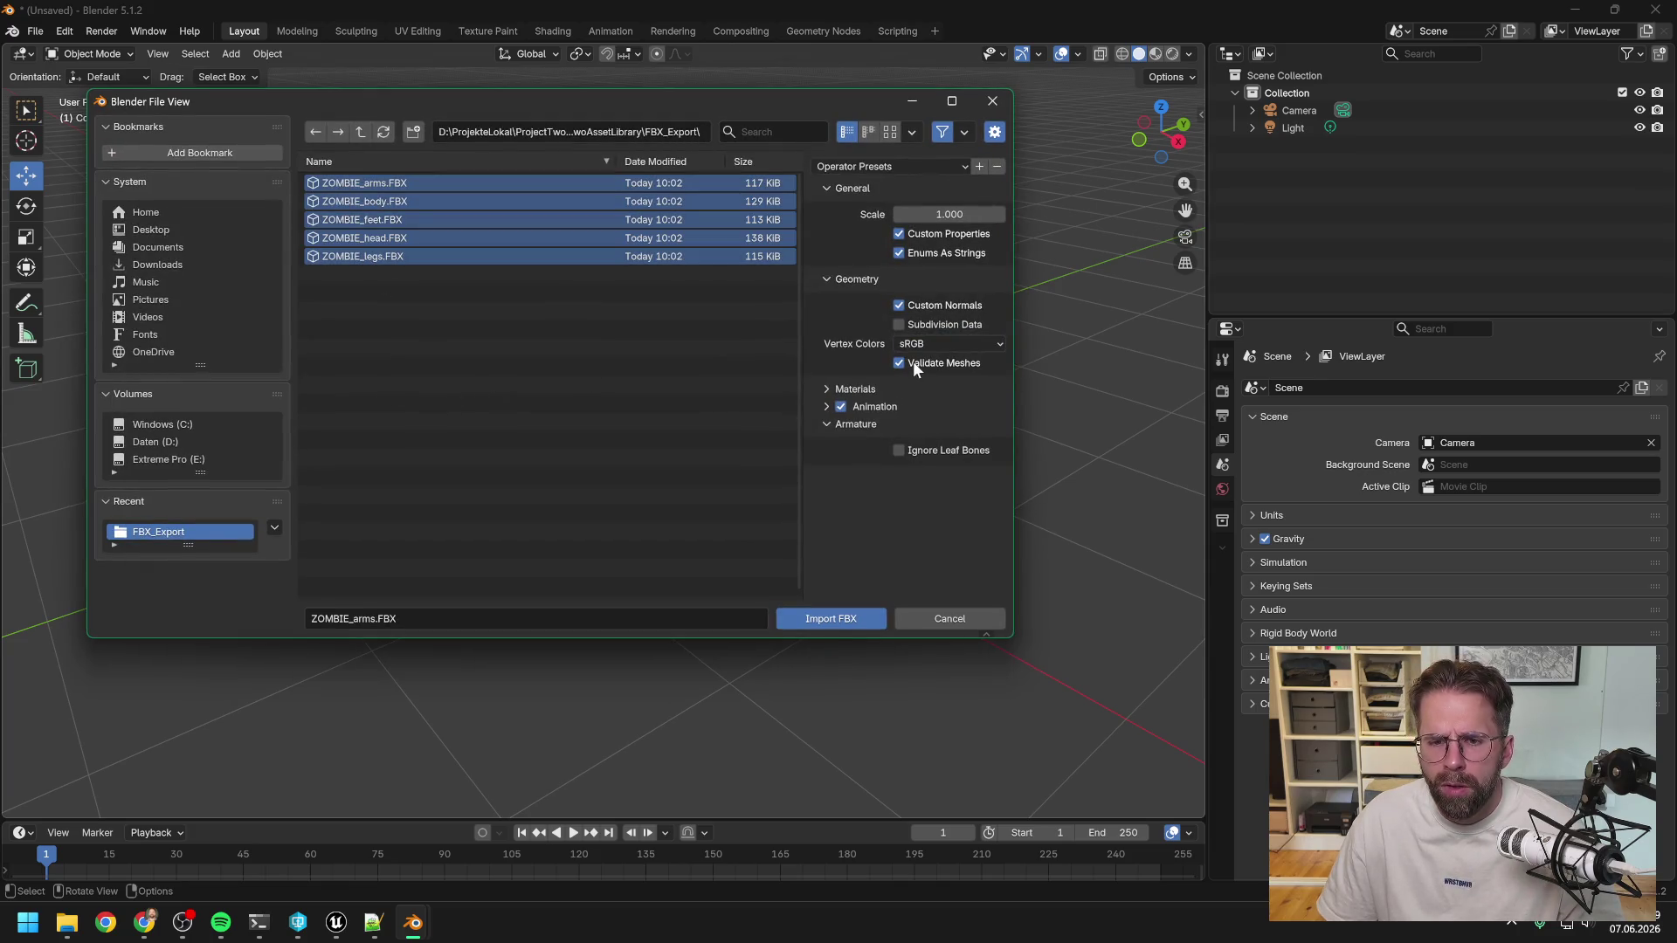
Expand the Animation, Armature and Materials import option panels.
{"action": "left_click", "coordinate": [826, 405]}
{"action": "left_click", "coordinate": [828, 458]}
{"action": "left_click", "coordinate": [826, 459]}
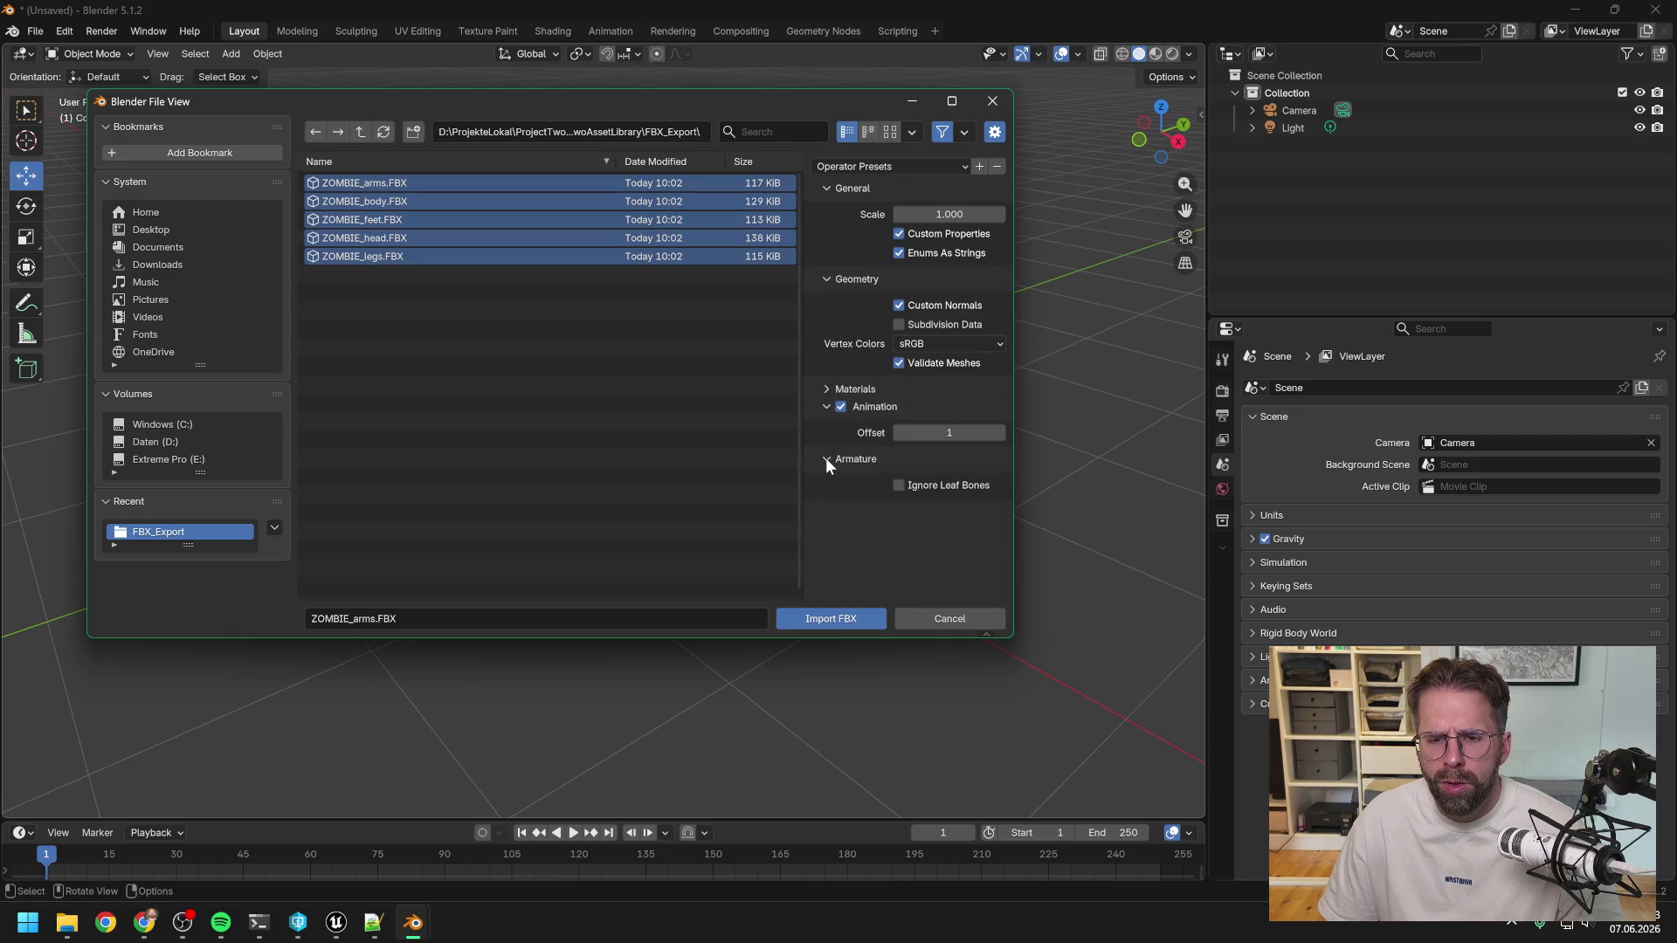
{"action": "left_click", "coordinate": [826, 390]}
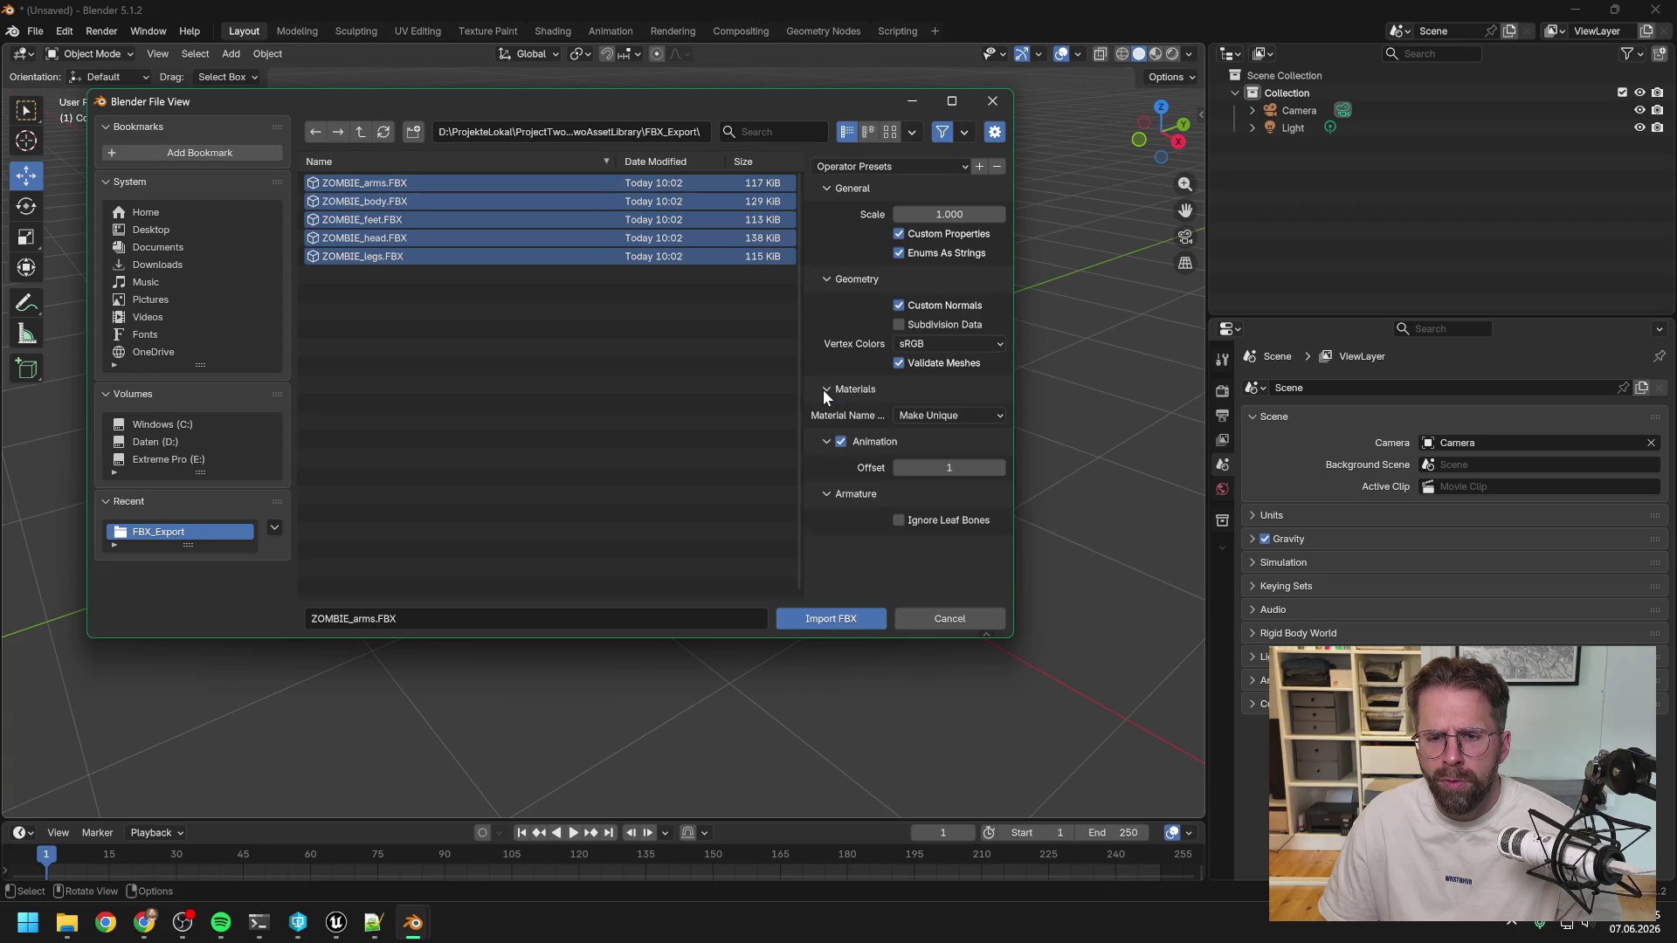
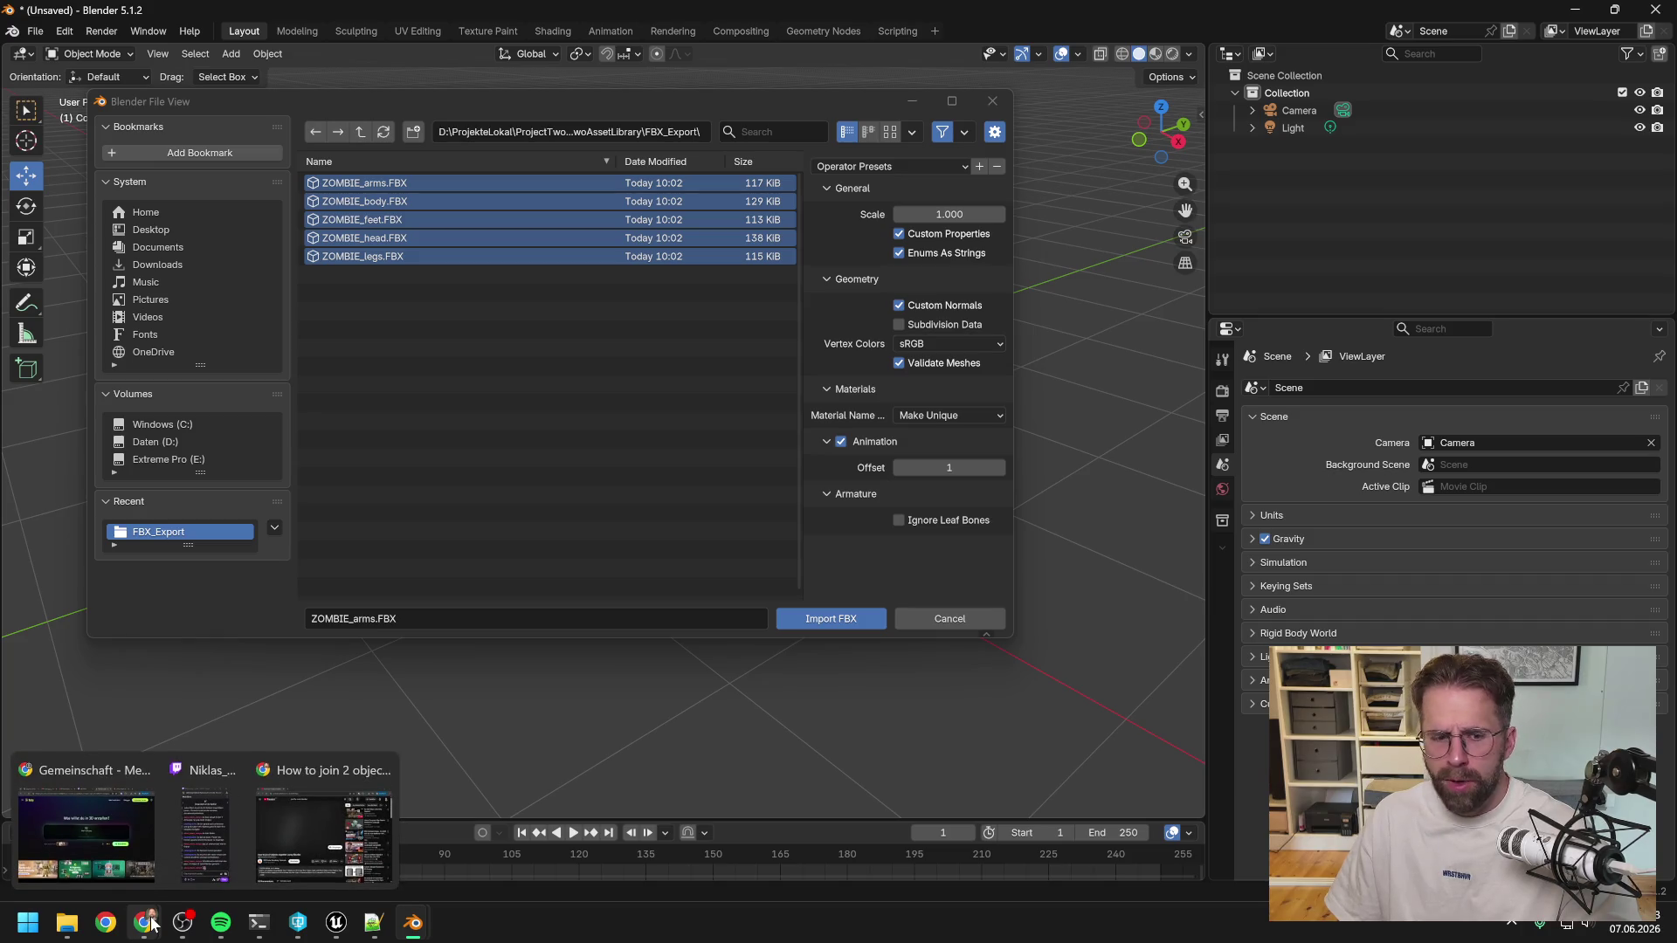
Import the five selected ZOMBIE FBX parts, then bring the YouTube tutorial window forward.
{"action": "left_click", "coordinate": [842, 618]}
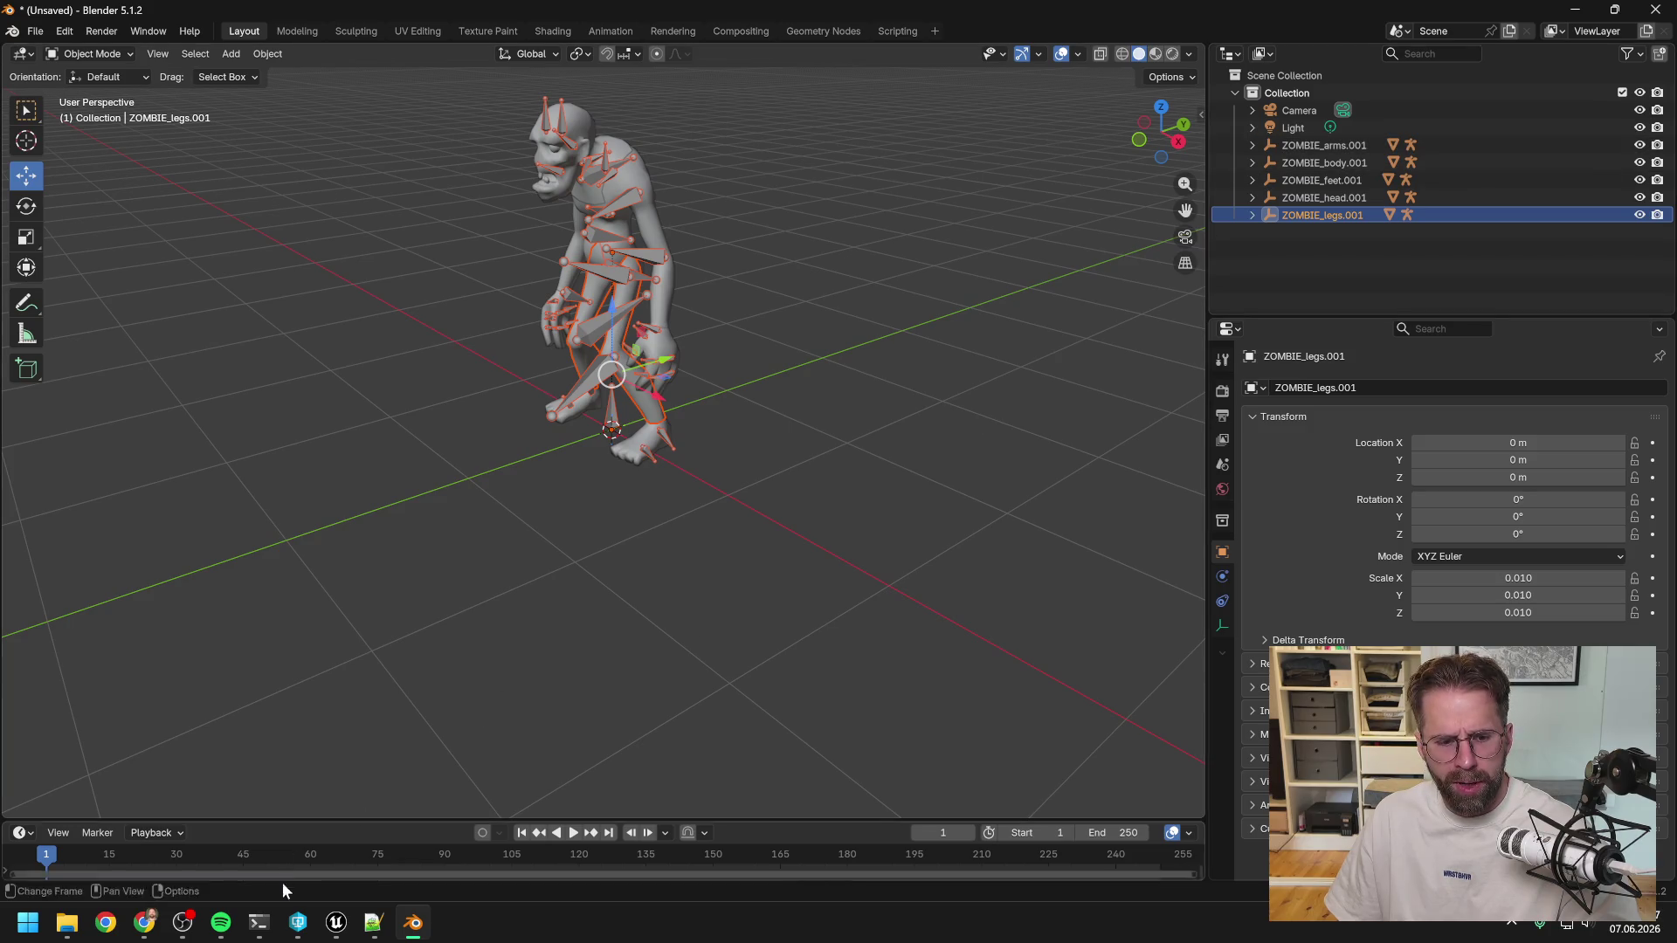
{"action": "mouse_move", "coordinate": [131, 926]}
{"action": "left_click", "coordinate": [319, 830]}
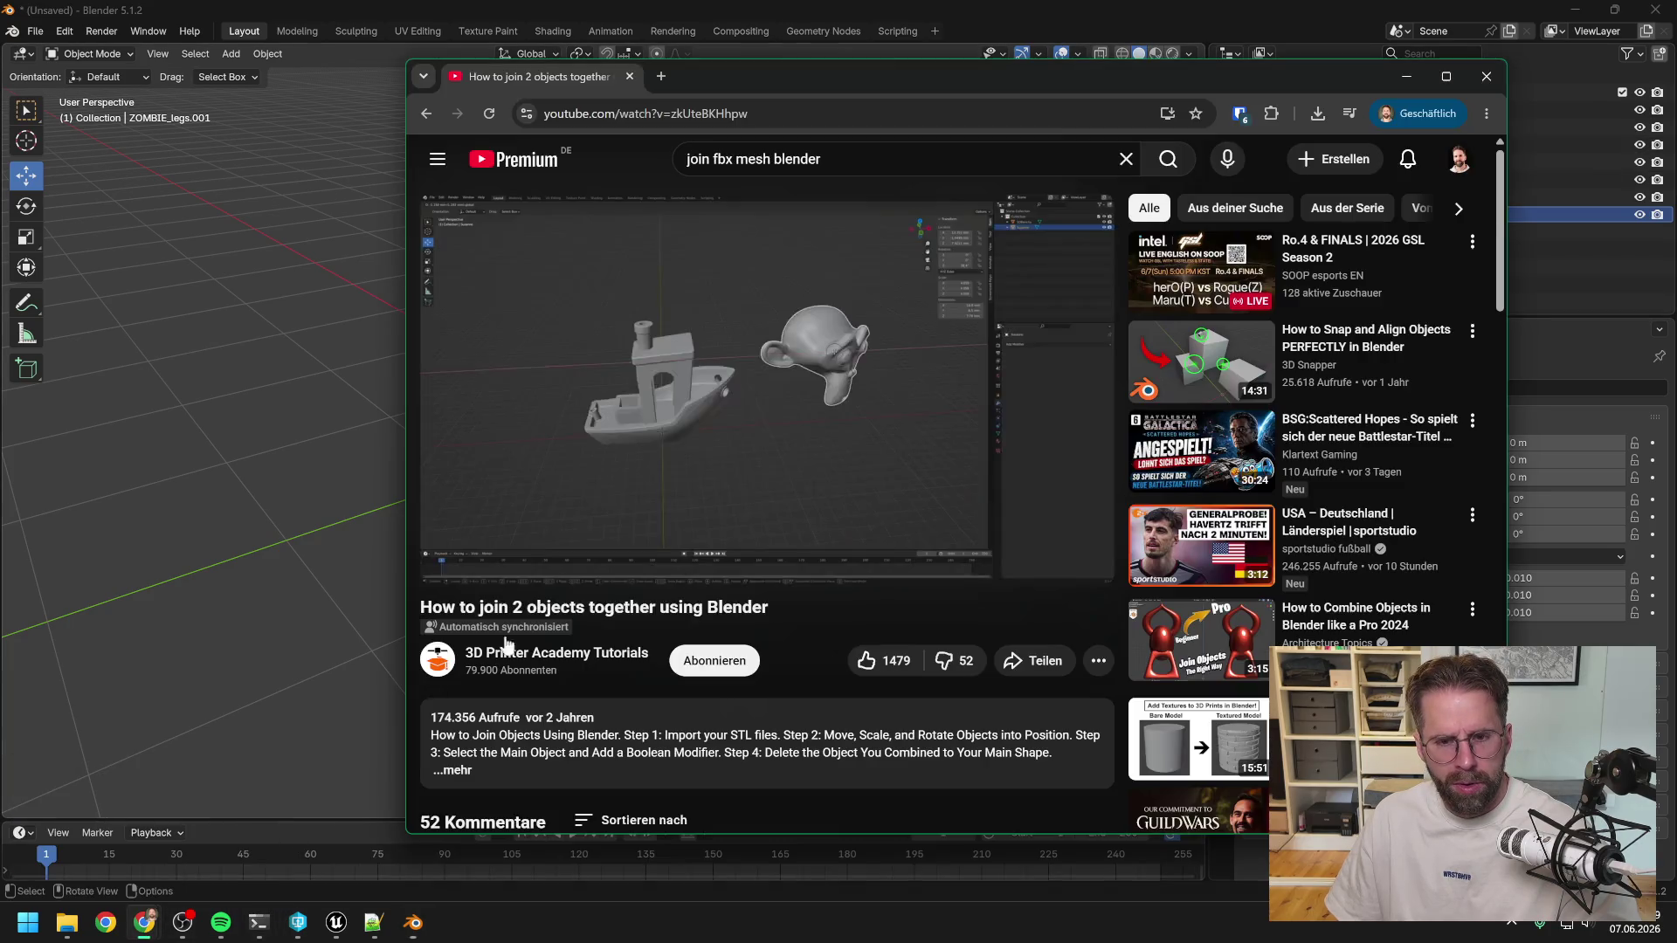
Watch the object-joining tutorial fullscreen briefly, then minimise Chrome to return to Blender.
{"action": "left_click", "coordinate": [1080, 560]}
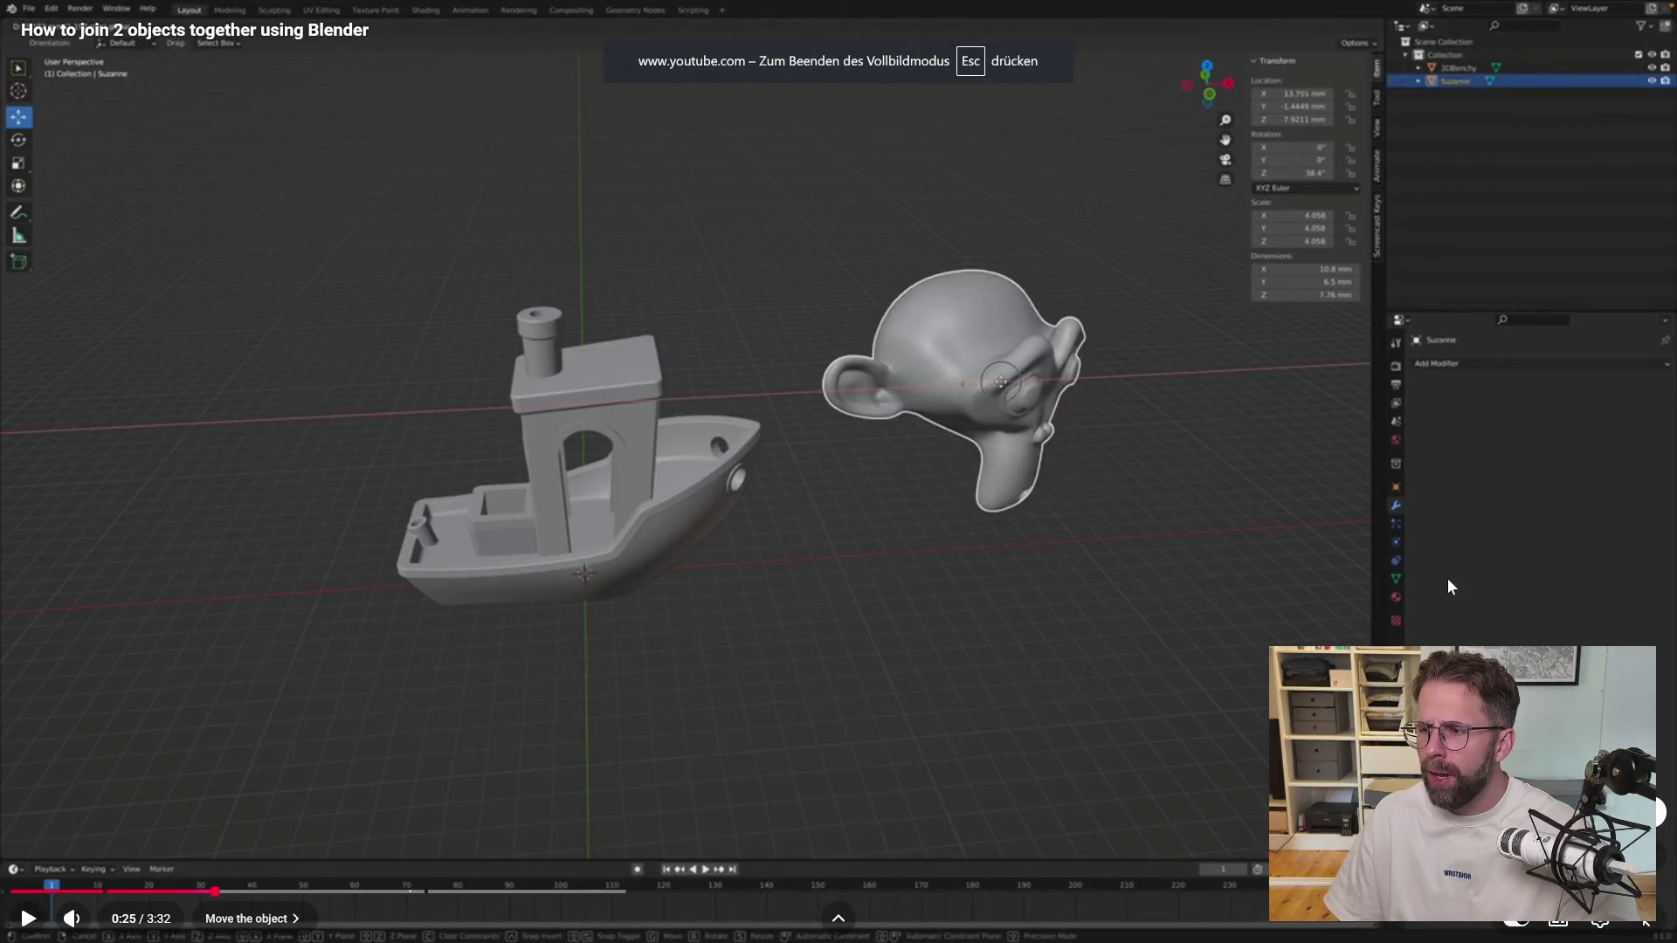
{"action": "key", "text": "Escape"}
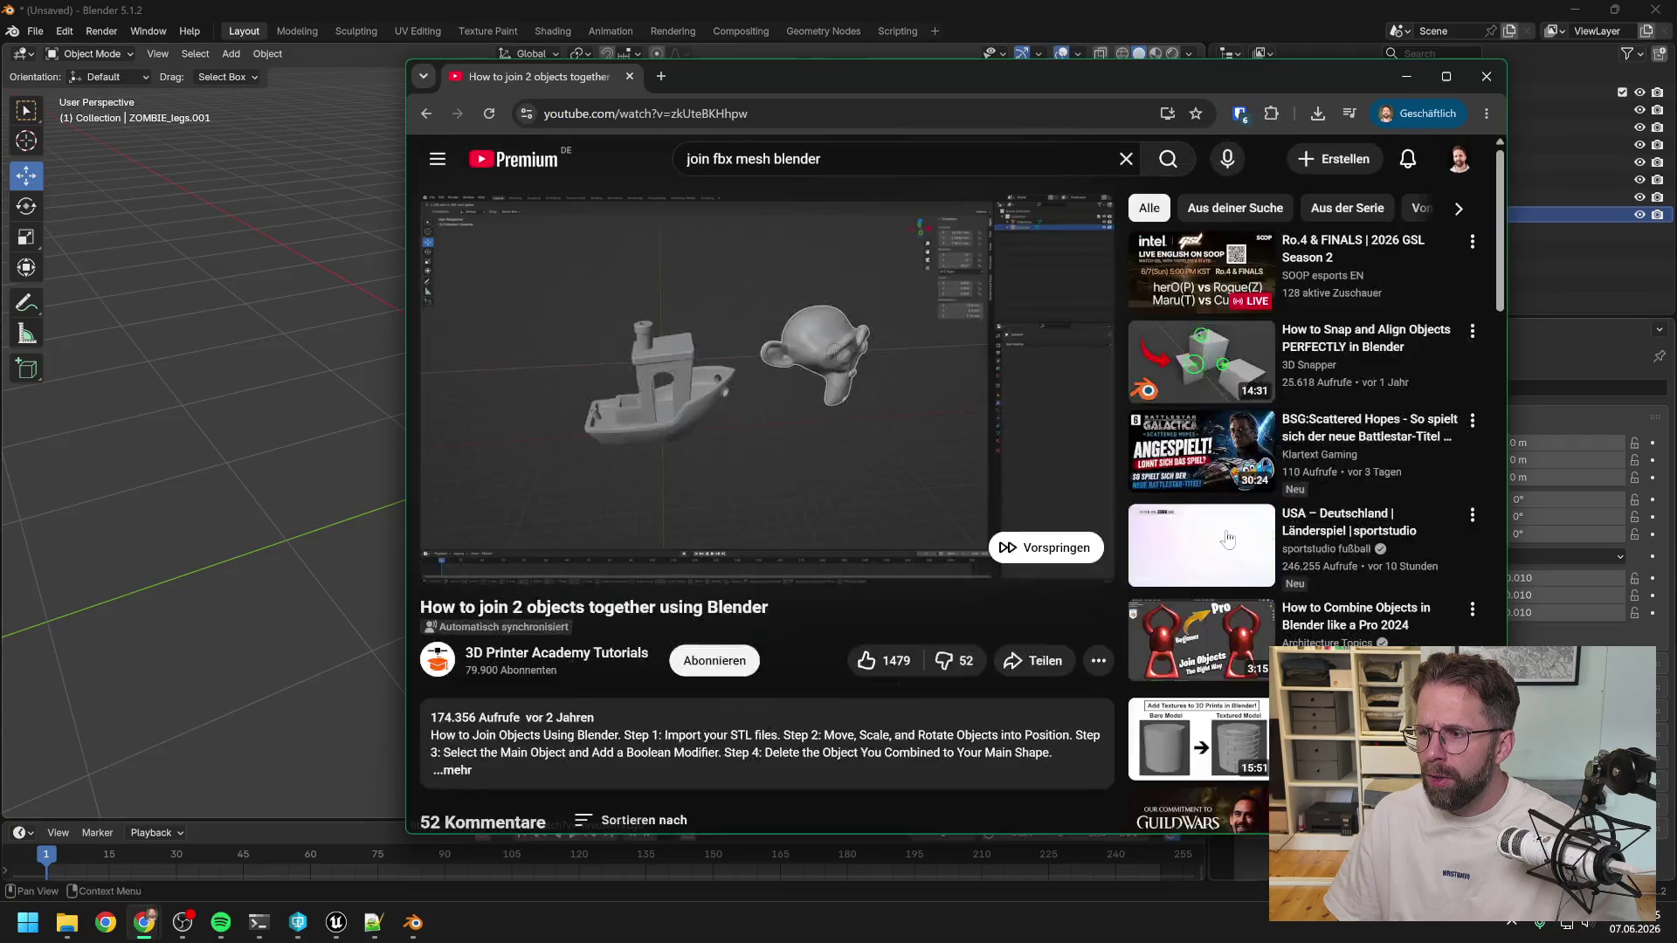
{"action": "left_click", "coordinate": [1406, 76]}
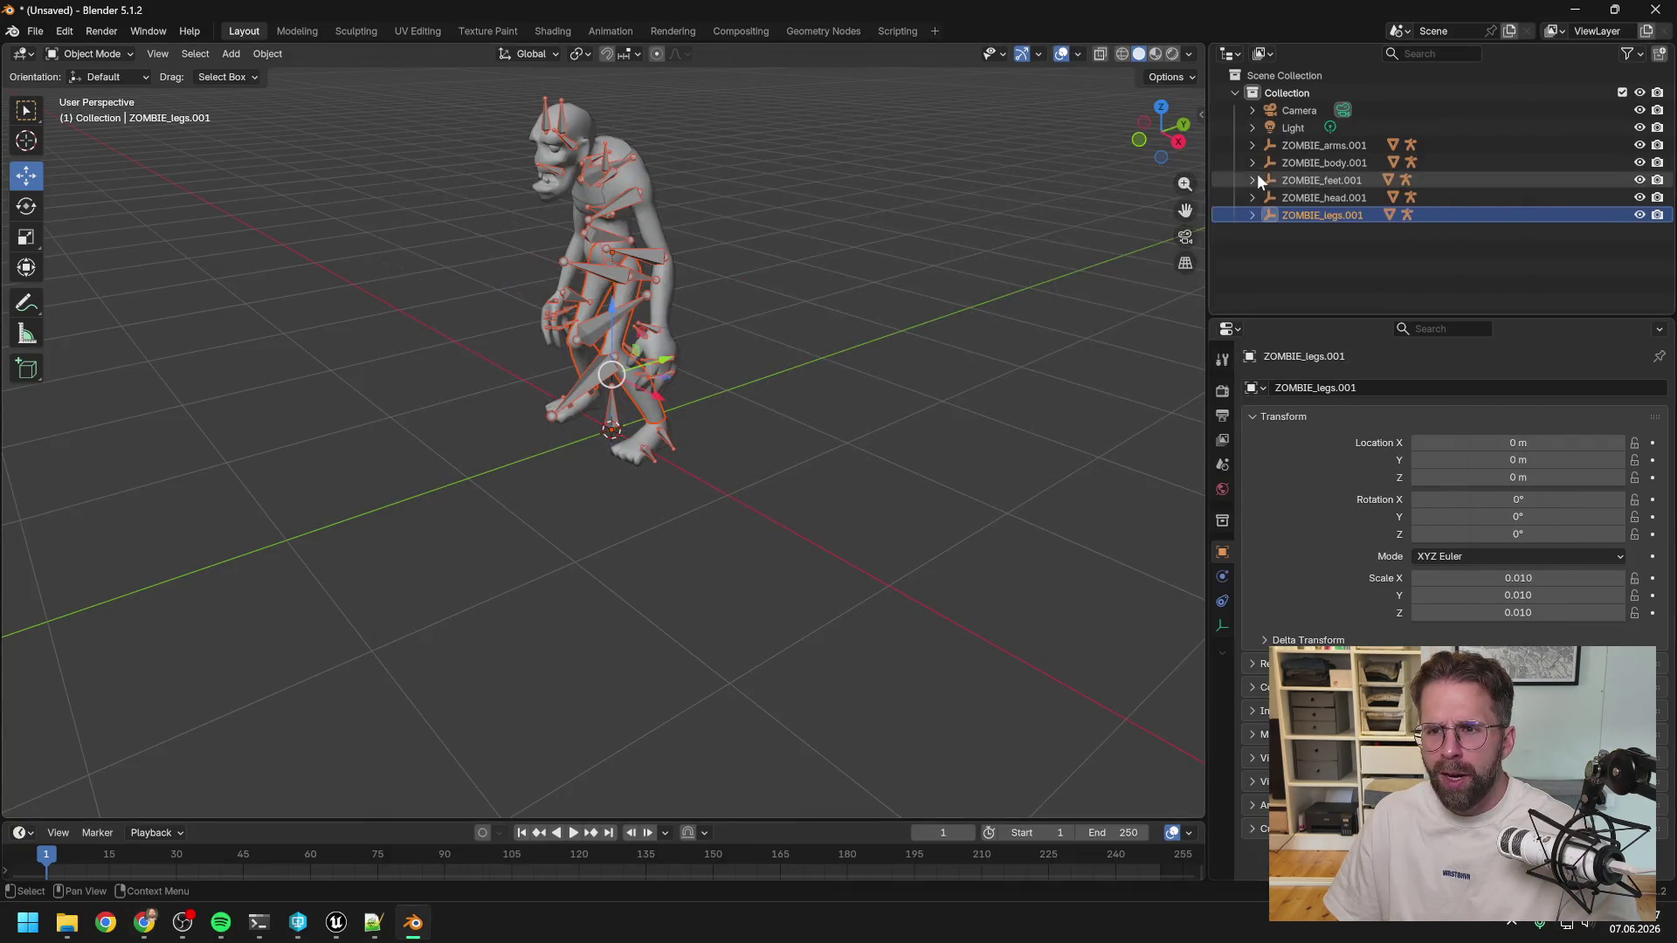
Select all the Hip_J joint objects in the Outliner and delete them.
{"action": "left_click", "coordinate": [1314, 148]}
{"action": "left_click", "coordinate": [1323, 210], "text": "shift"}
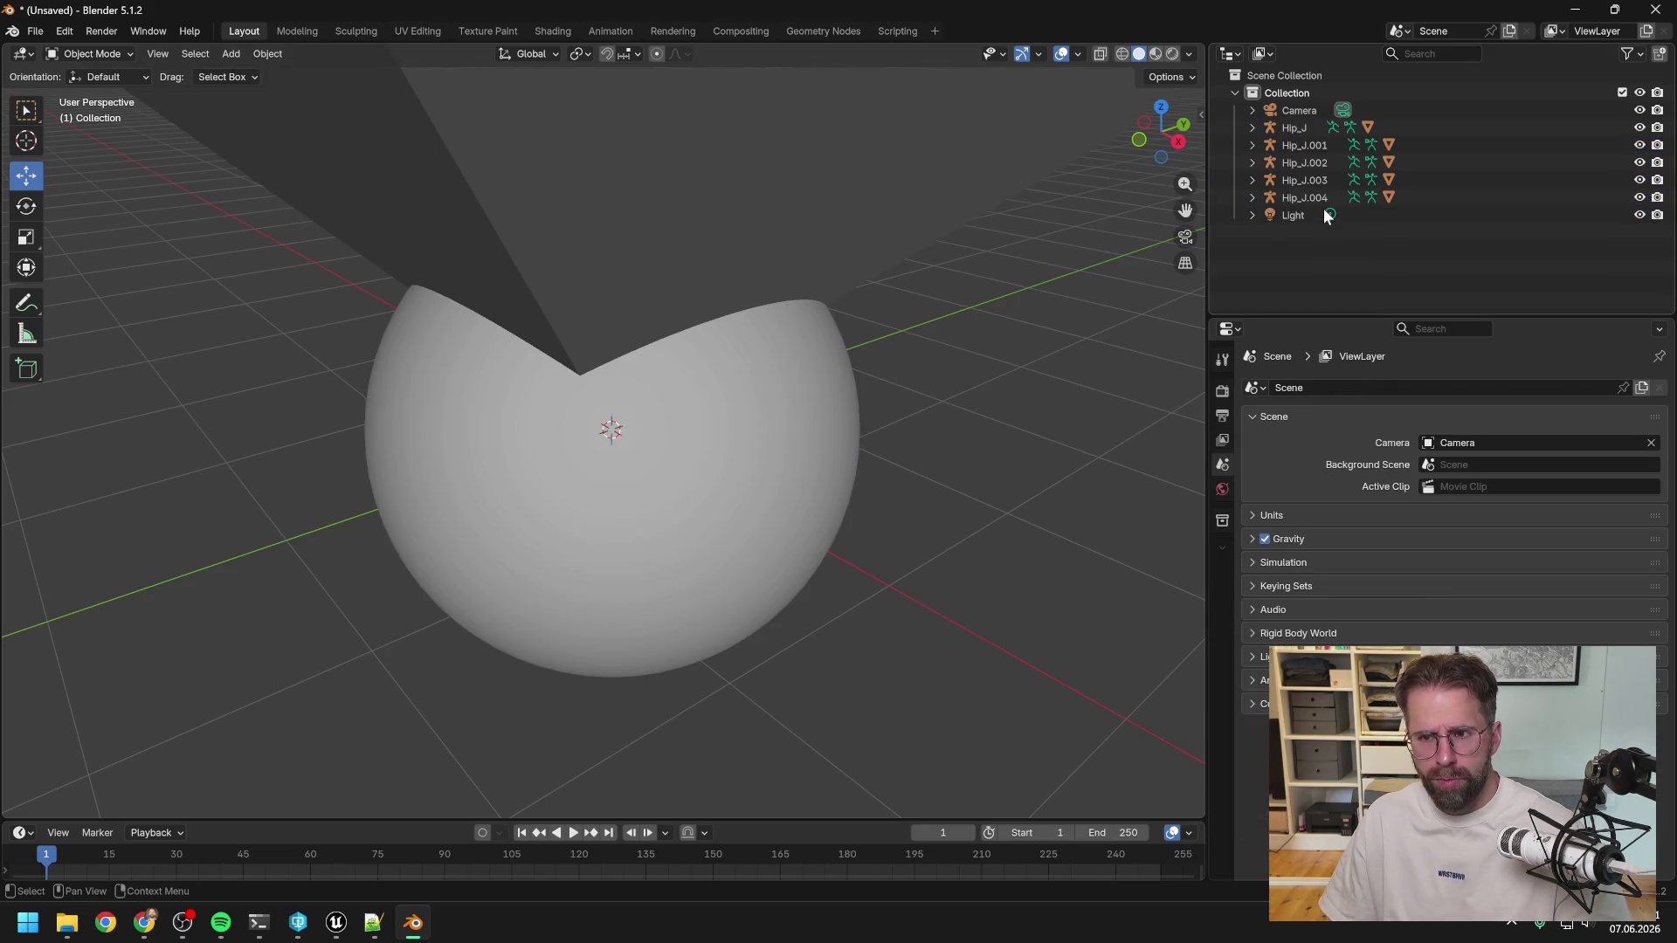
{"action": "left_click", "coordinate": [1293, 129]}
{"action": "left_click", "coordinate": [1299, 198], "text": "shift"}
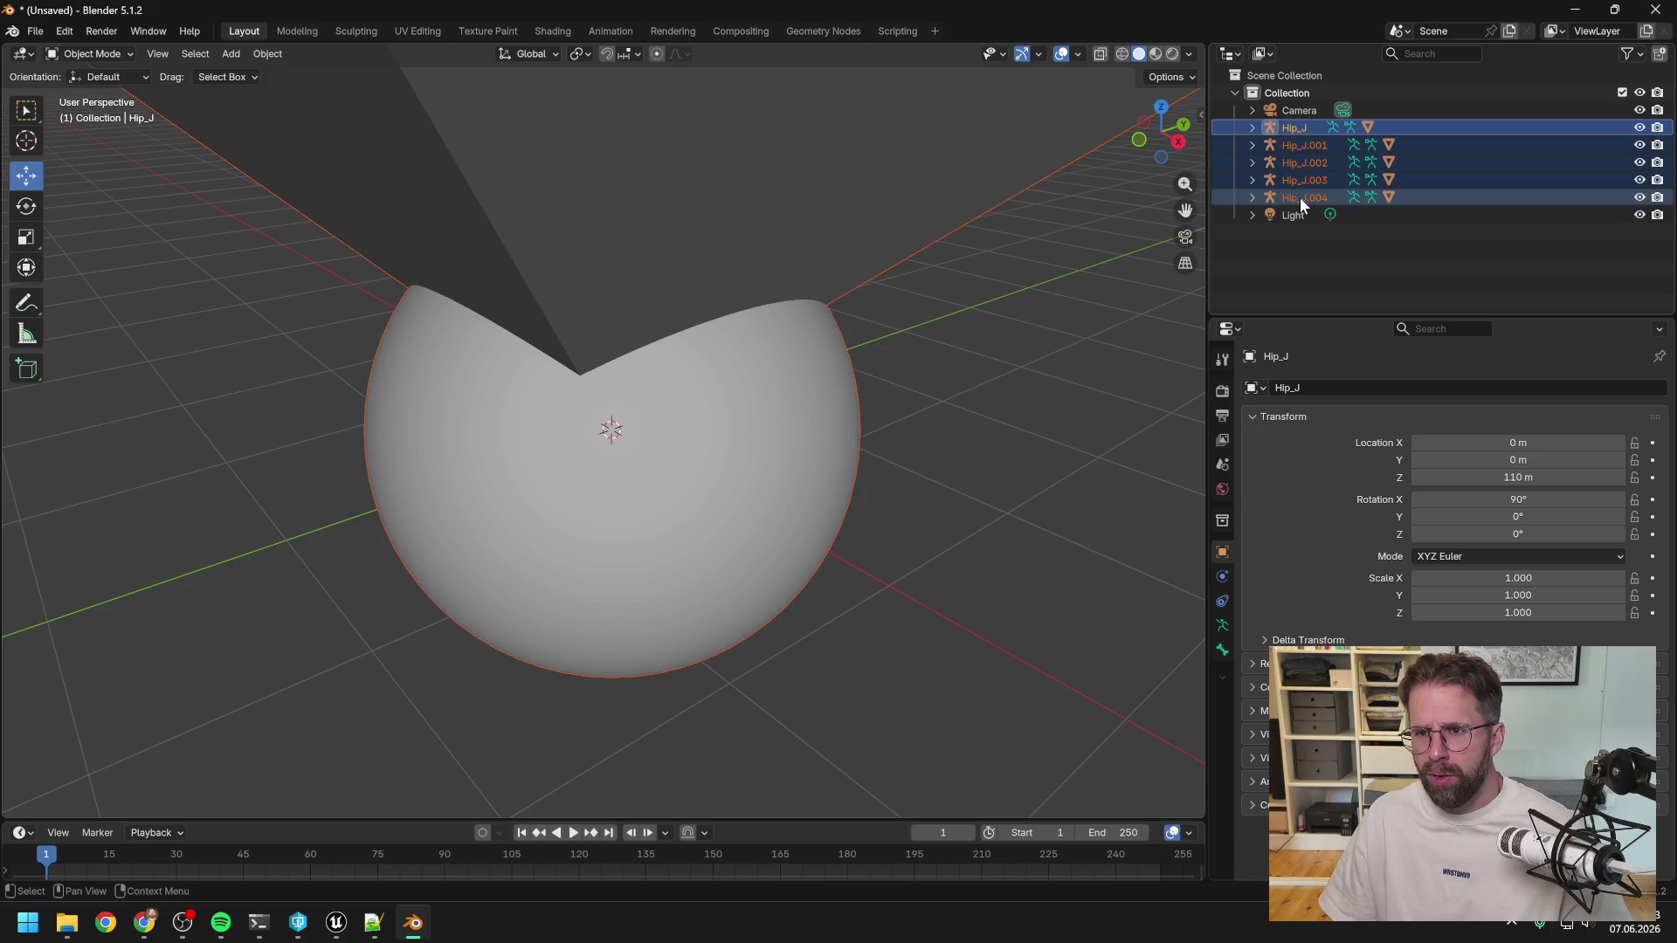
{"action": "key", "text": "Delete"}
Frame the whole zombie model in the viewport and clear the selection.
{"action": "left_click", "coordinate": [1304, 146]}
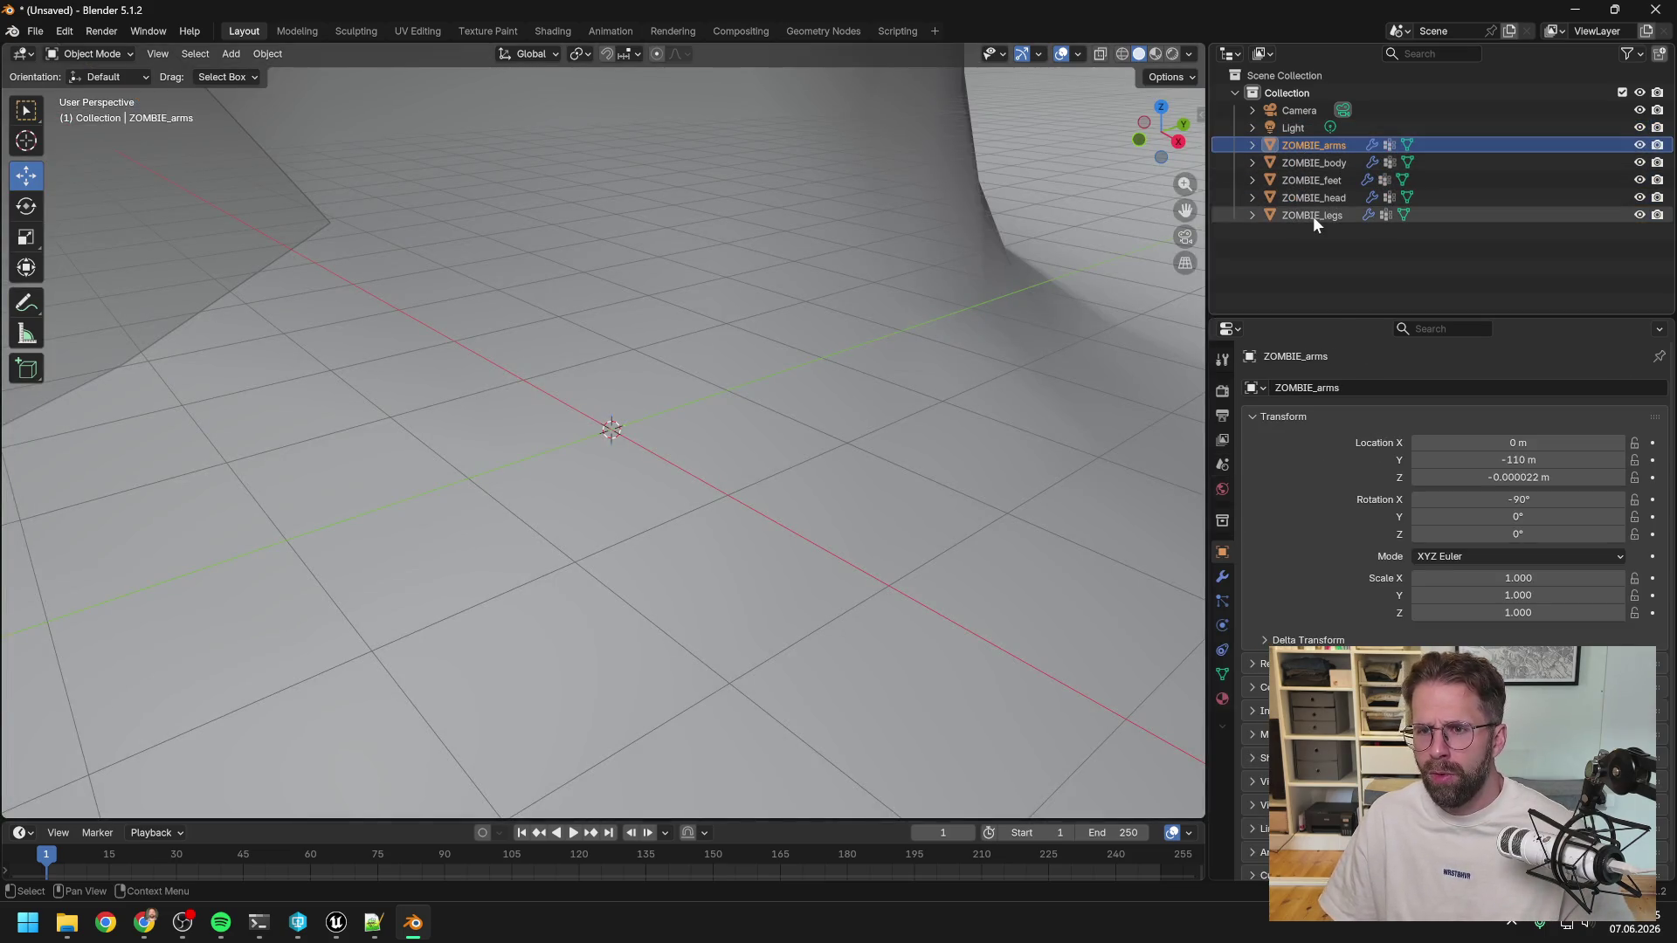
{"action": "middle_click_drag", "start_coordinate": [960, 180], "coordinate": [958, 186]}
{"action": "key", "text": "Home"}
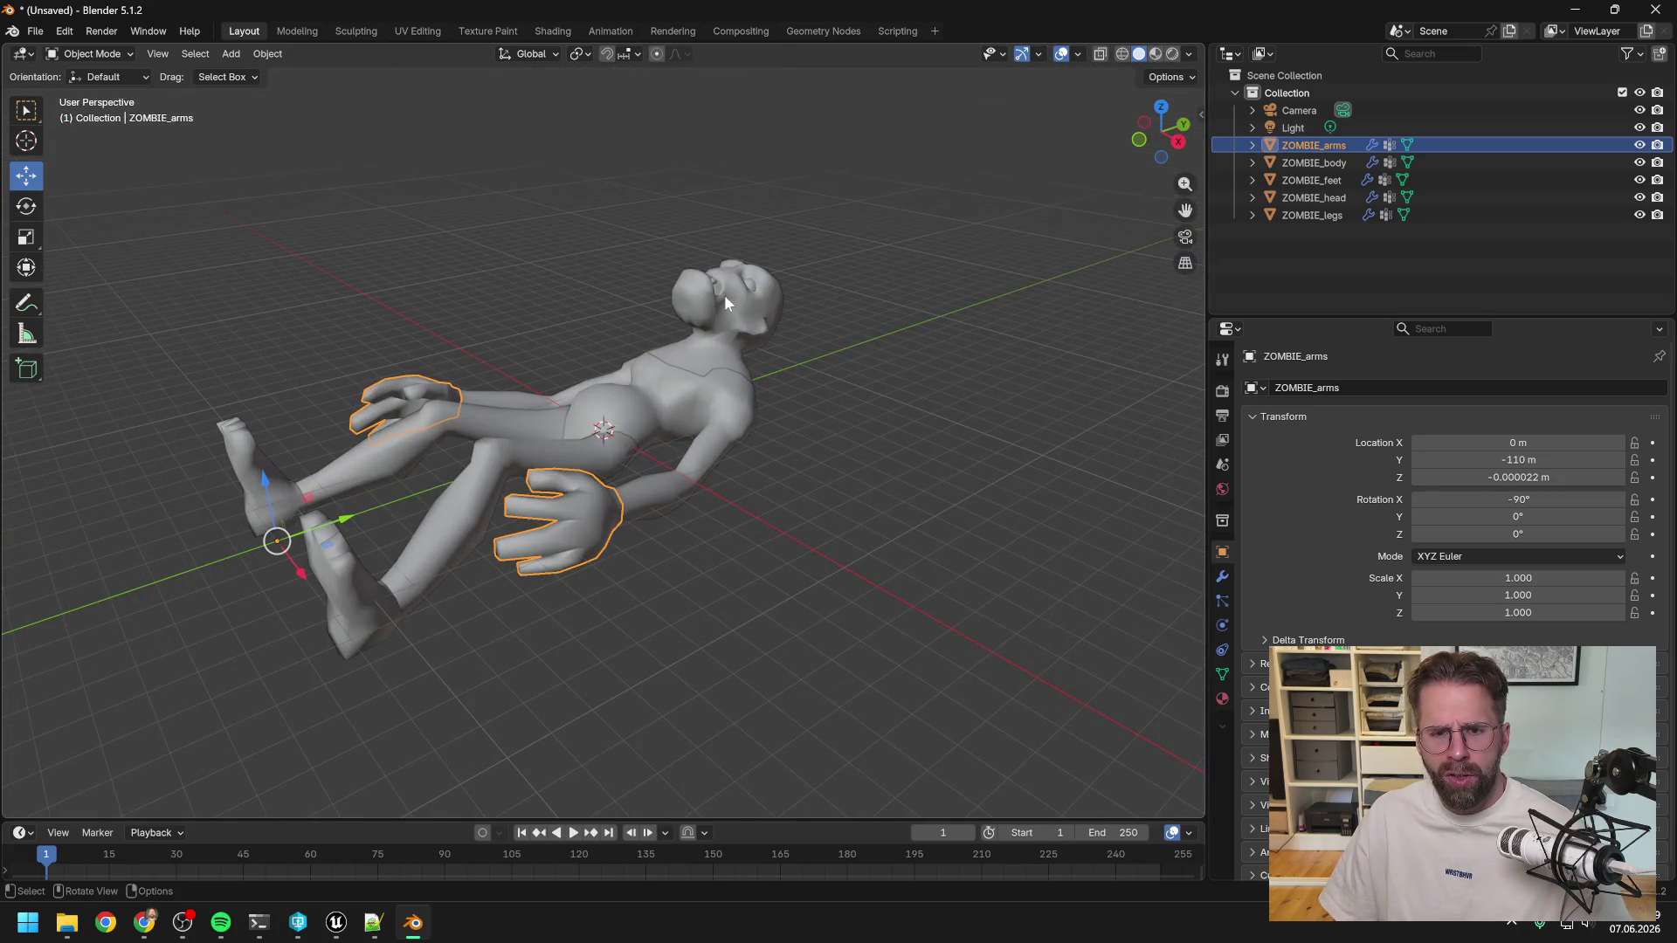
{"action": "left_click", "coordinate": [611, 255]}
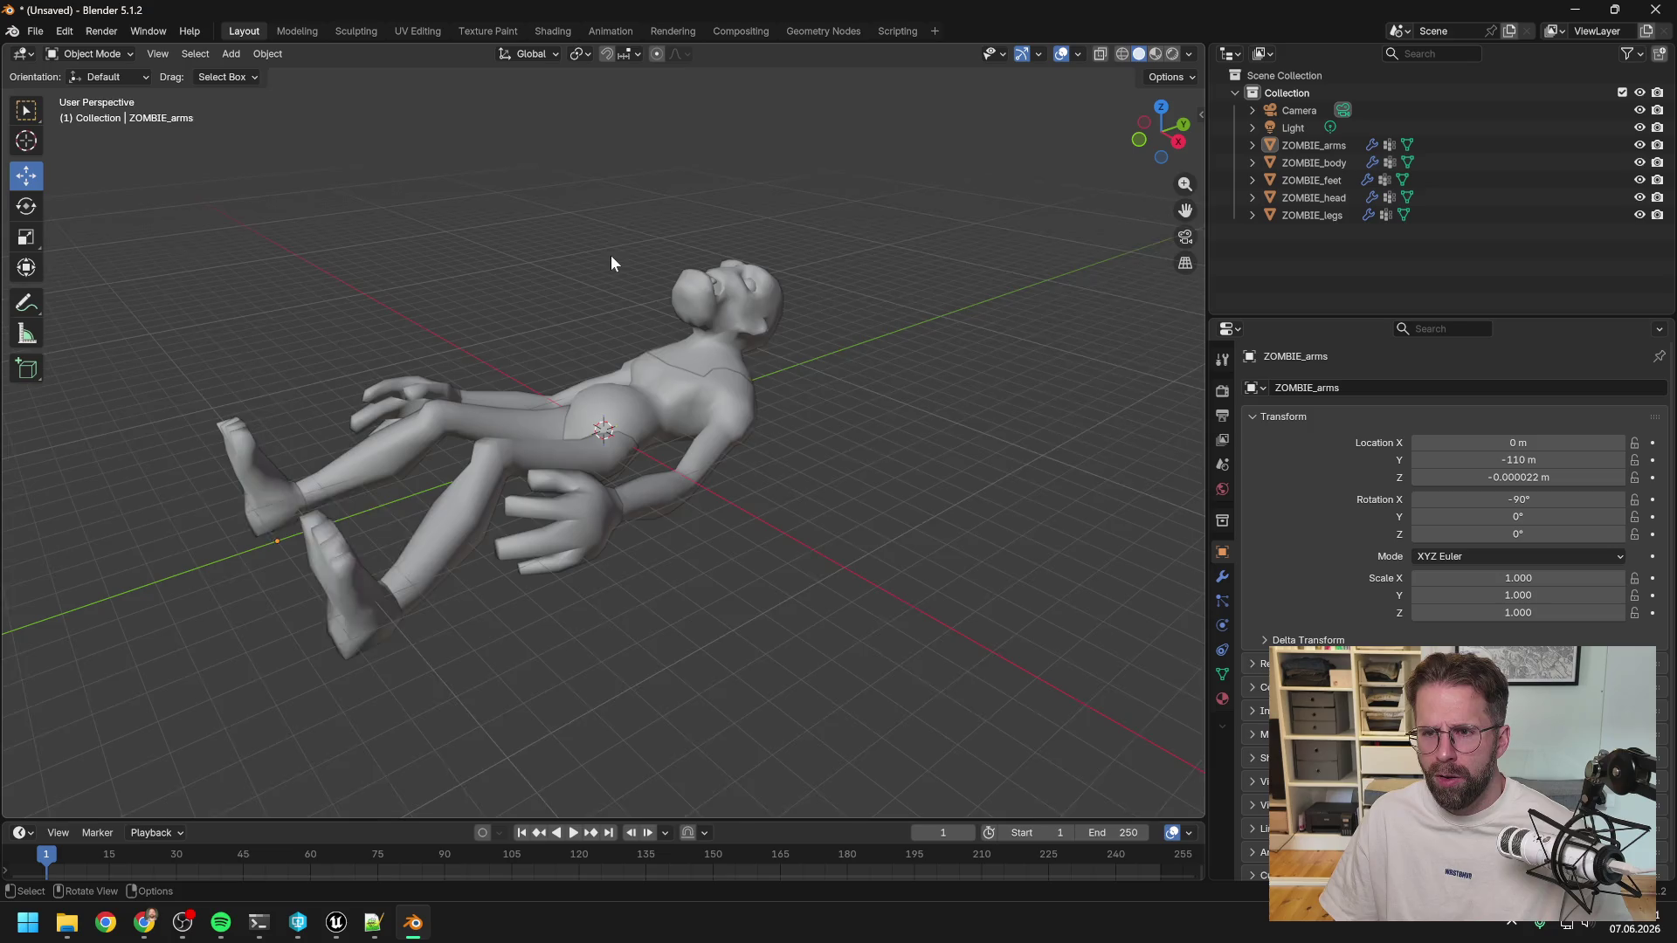
{"action": "scroll", "coordinate": [611, 255], "scroll_direction": "down", "scroll_amount": 1}
{"action": "key", "text": "a"}
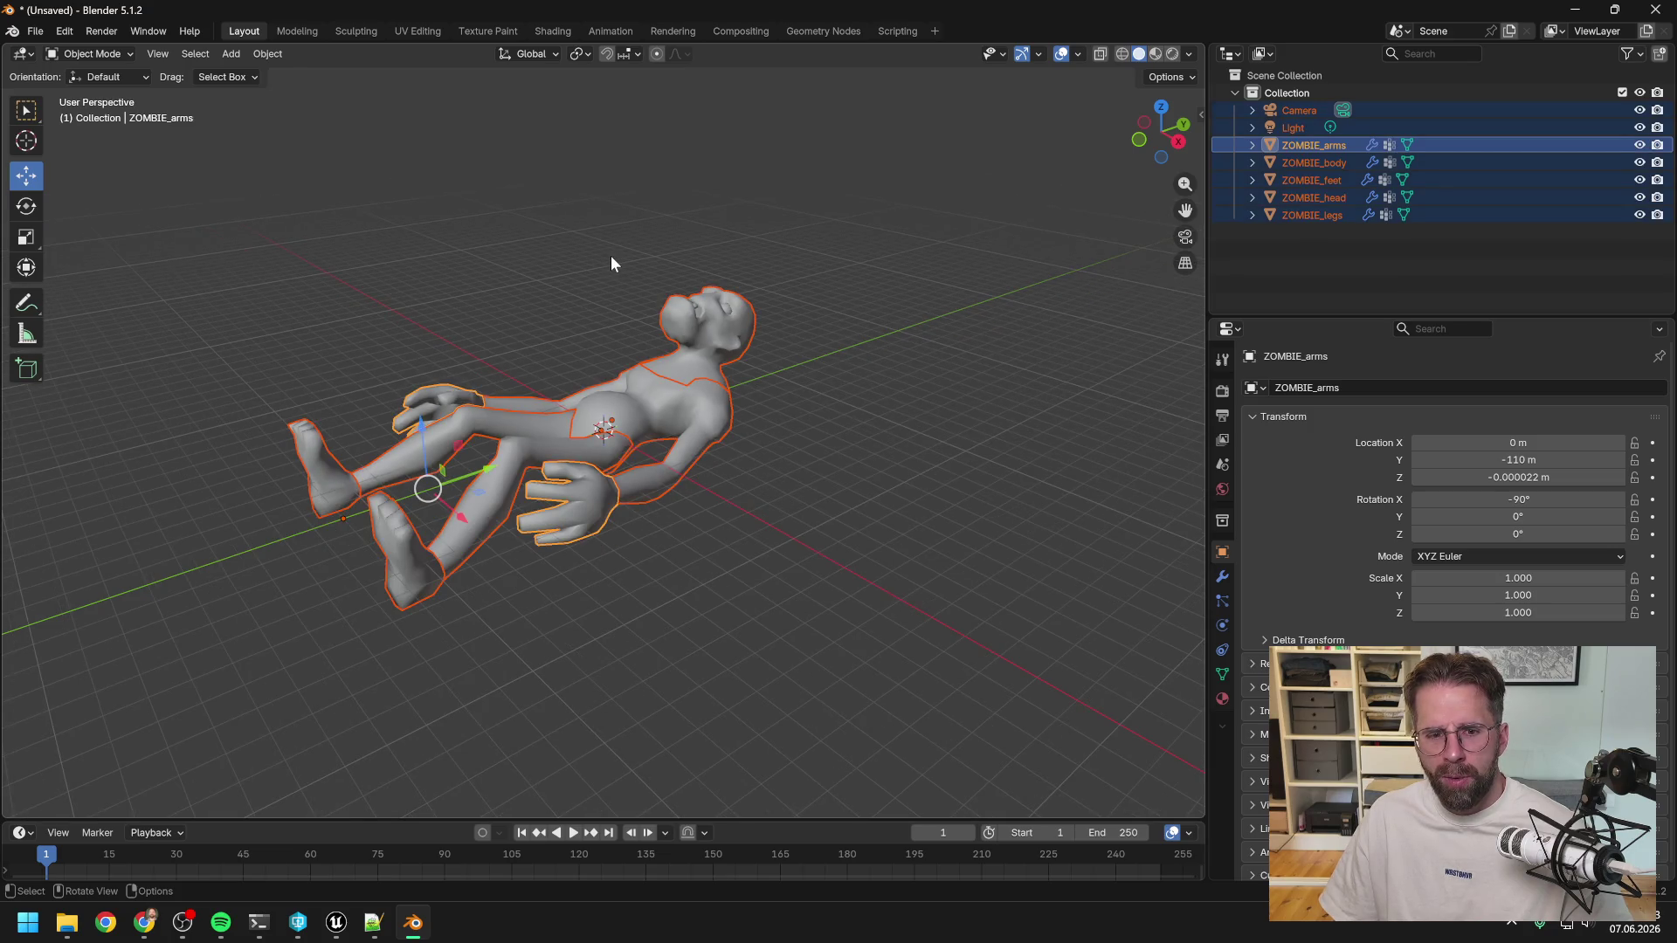
{"action": "left_click", "coordinate": [610, 255]}
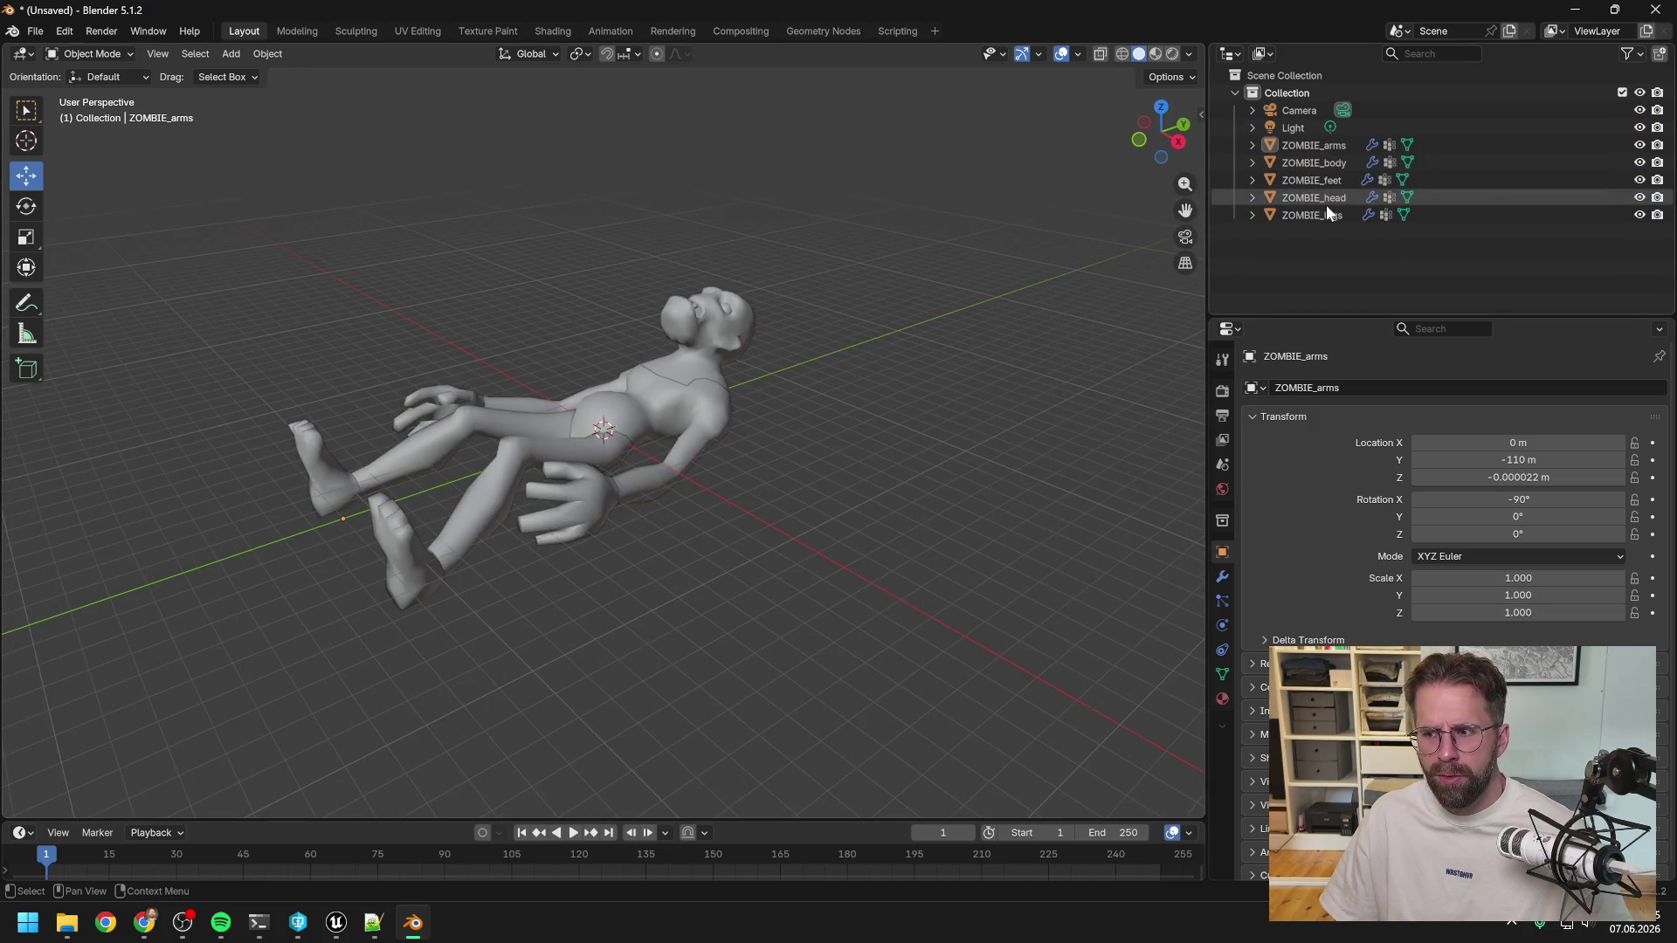
Pick the legs, body, feet, head and arms meshes one by one in the viewport.
{"action": "left_click", "coordinate": [1305, 218]}
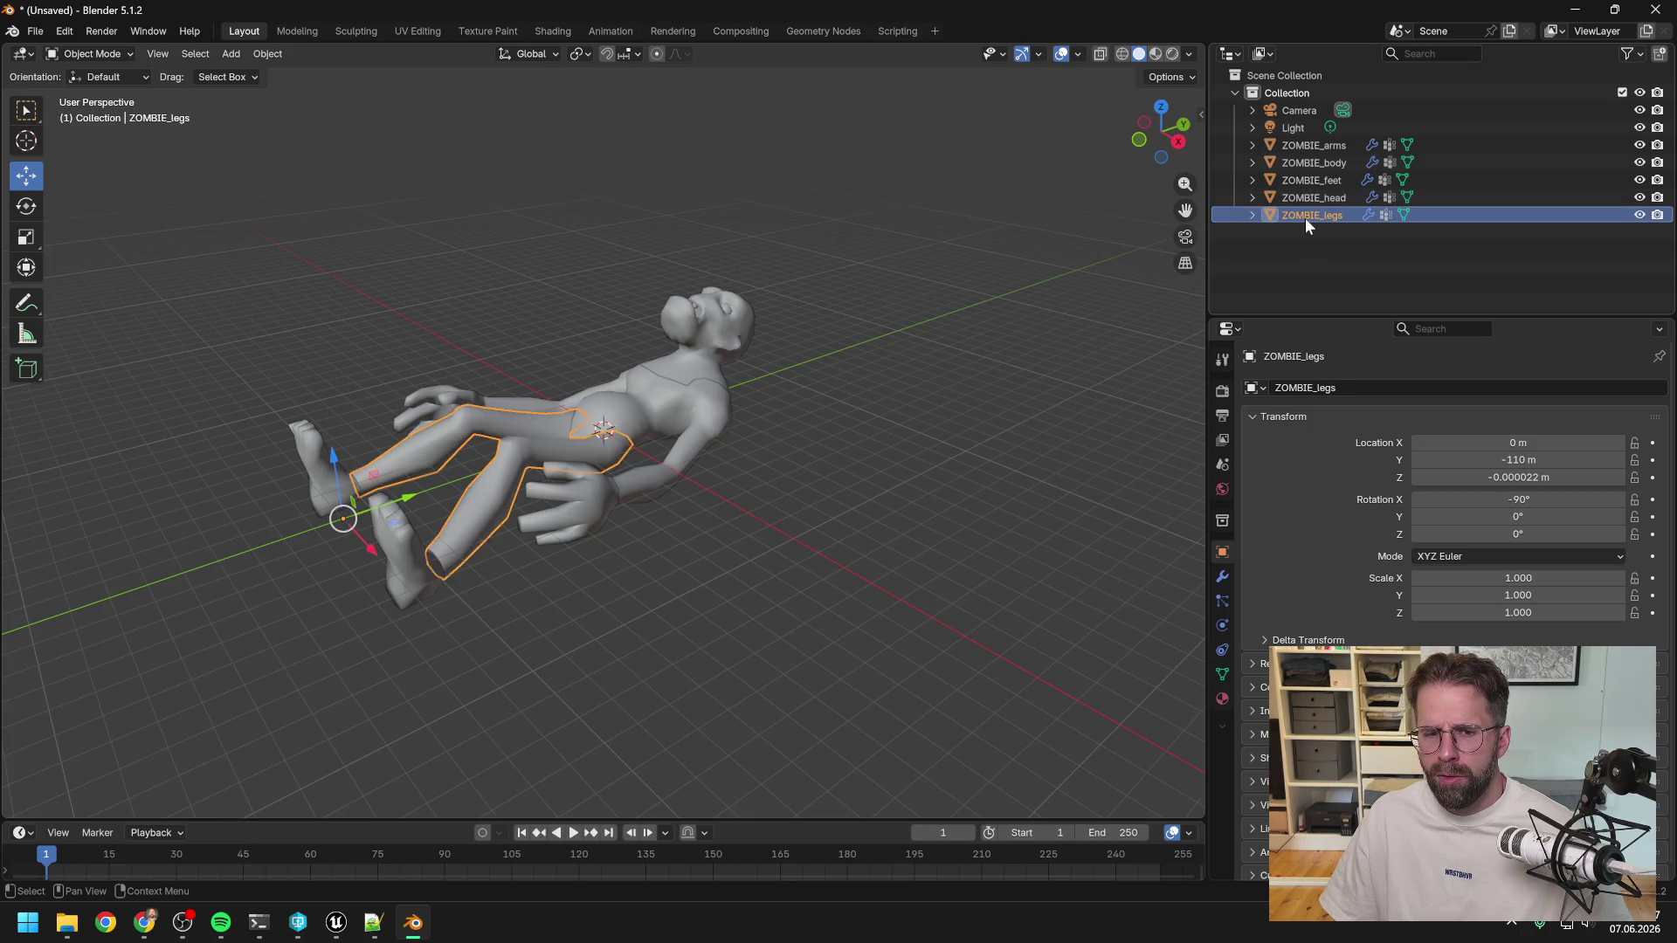
{"action": "left_click", "coordinate": [721, 434]}
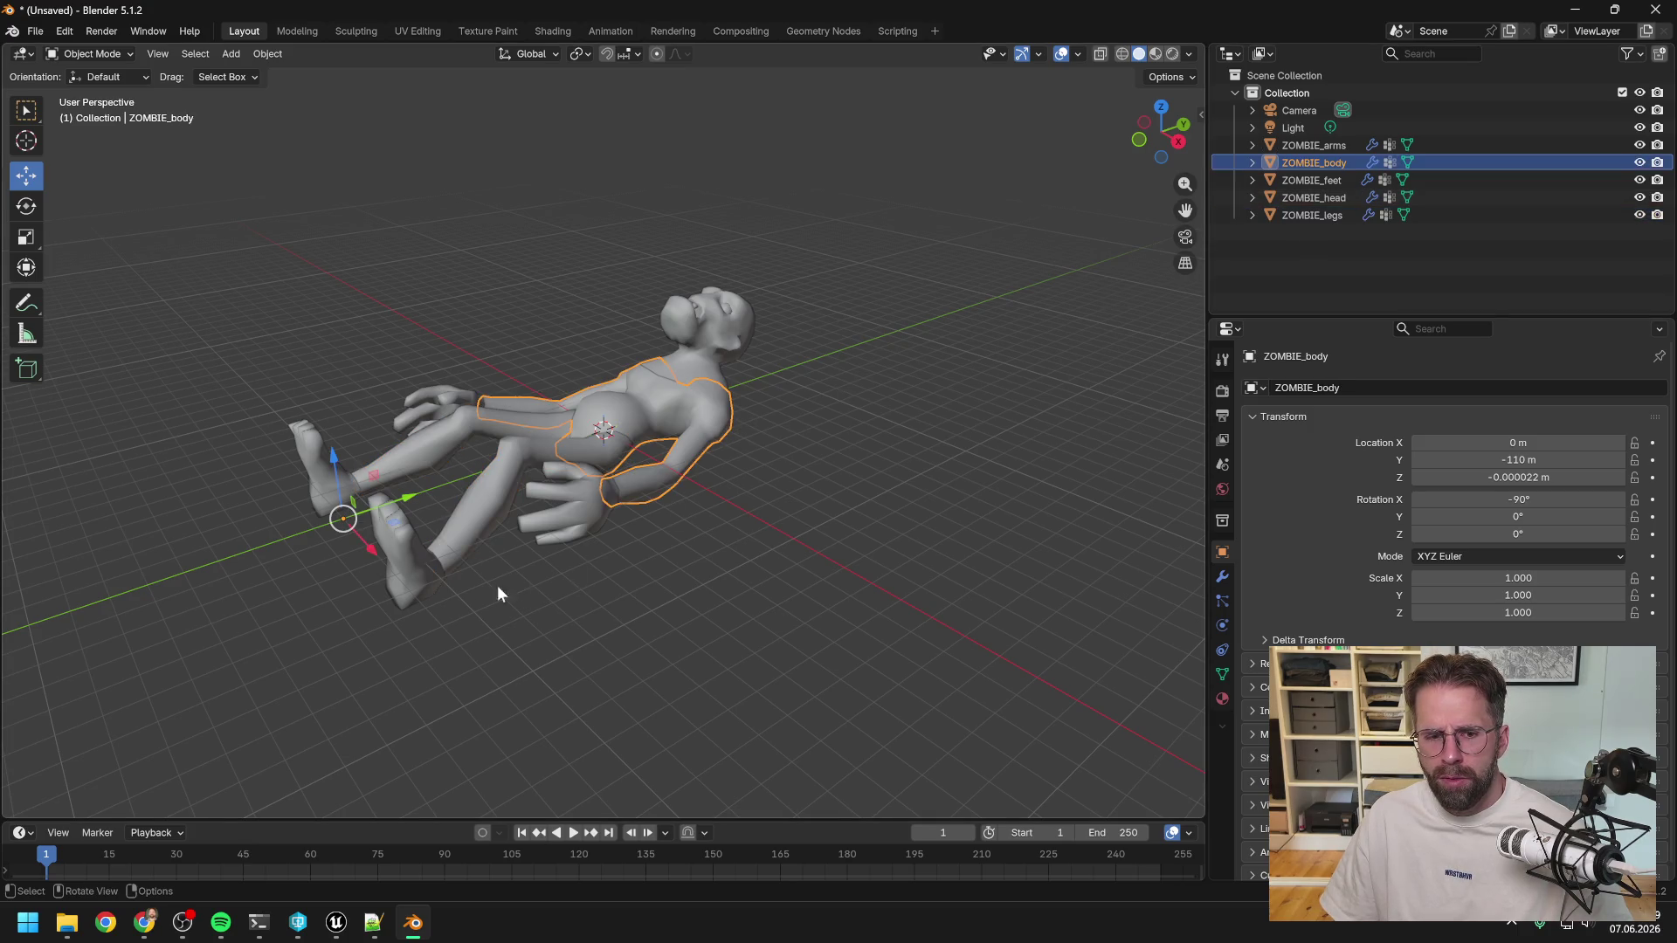
{"action": "left_click", "coordinate": [417, 575]}
{"action": "left_click", "coordinate": [452, 519]}
{"action": "left_click", "coordinate": [696, 367]}
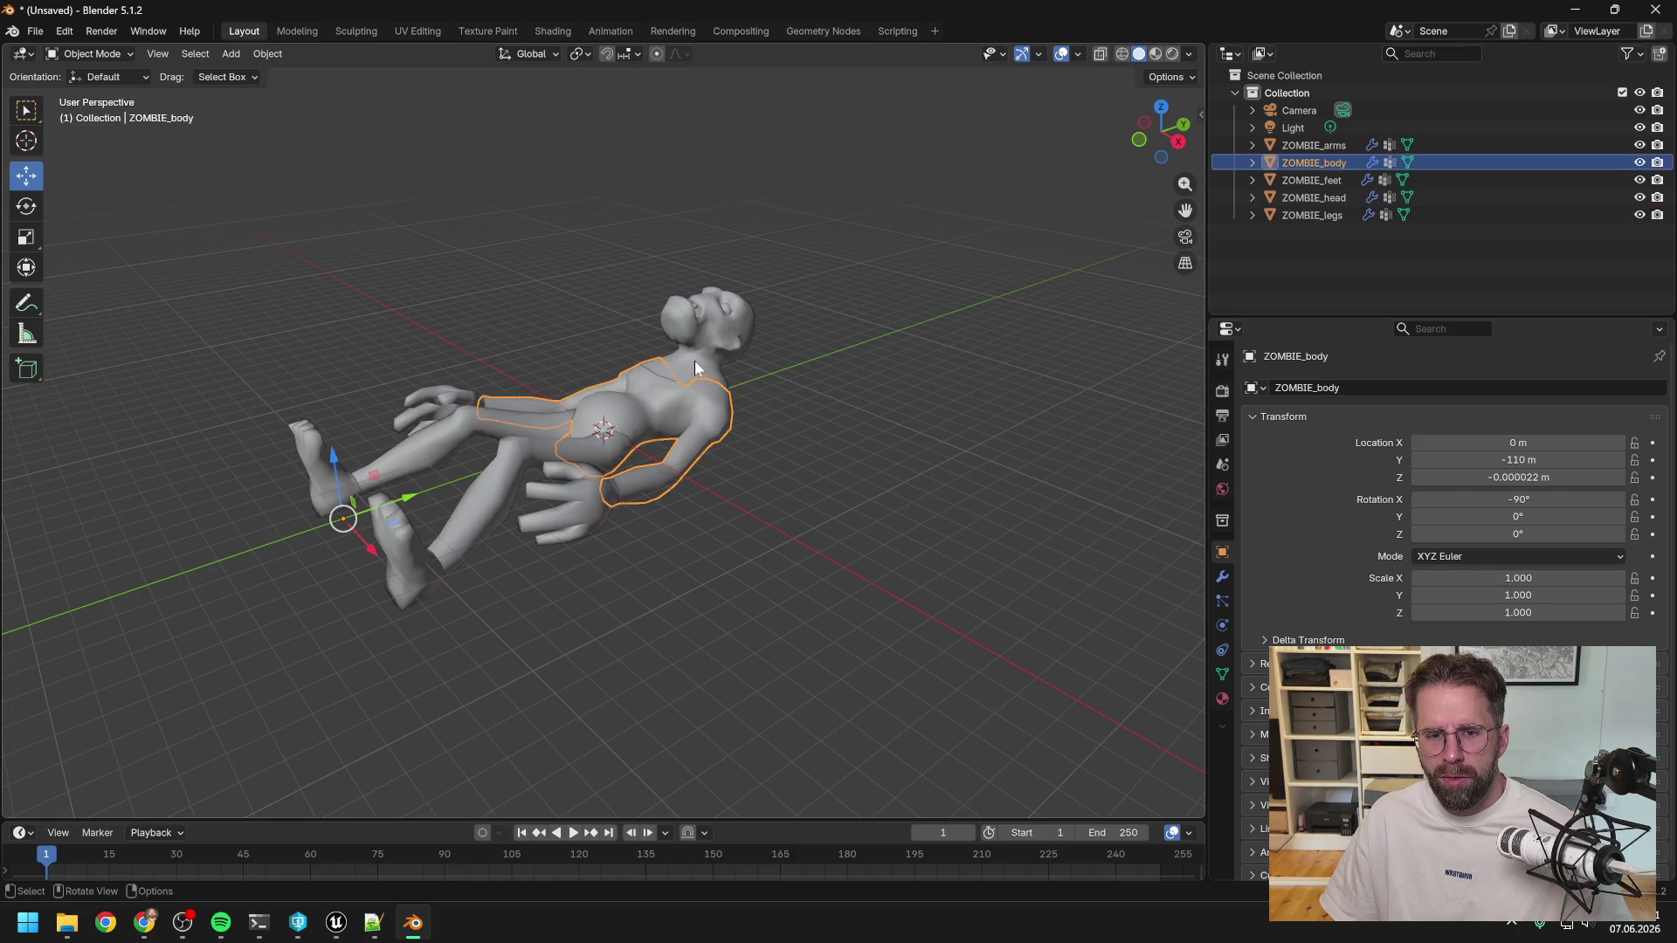
{"action": "left_click", "coordinate": [725, 313]}
{"action": "left_click", "coordinate": [436, 395]}
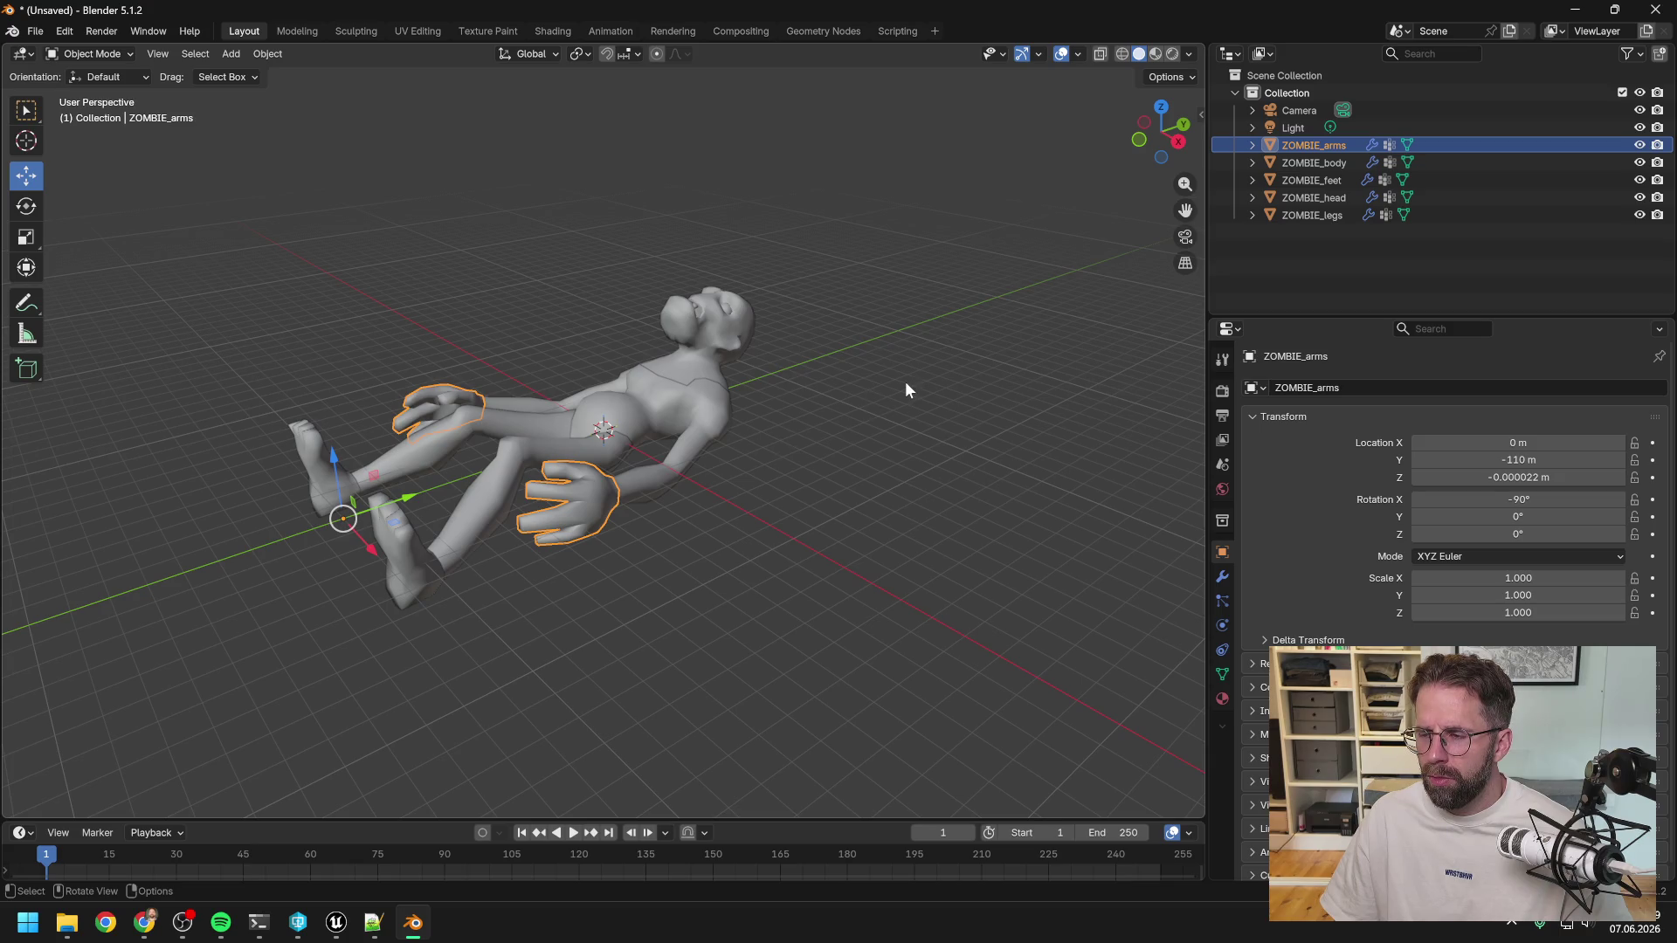
{"action": "left_click", "coordinate": [920, 357]}
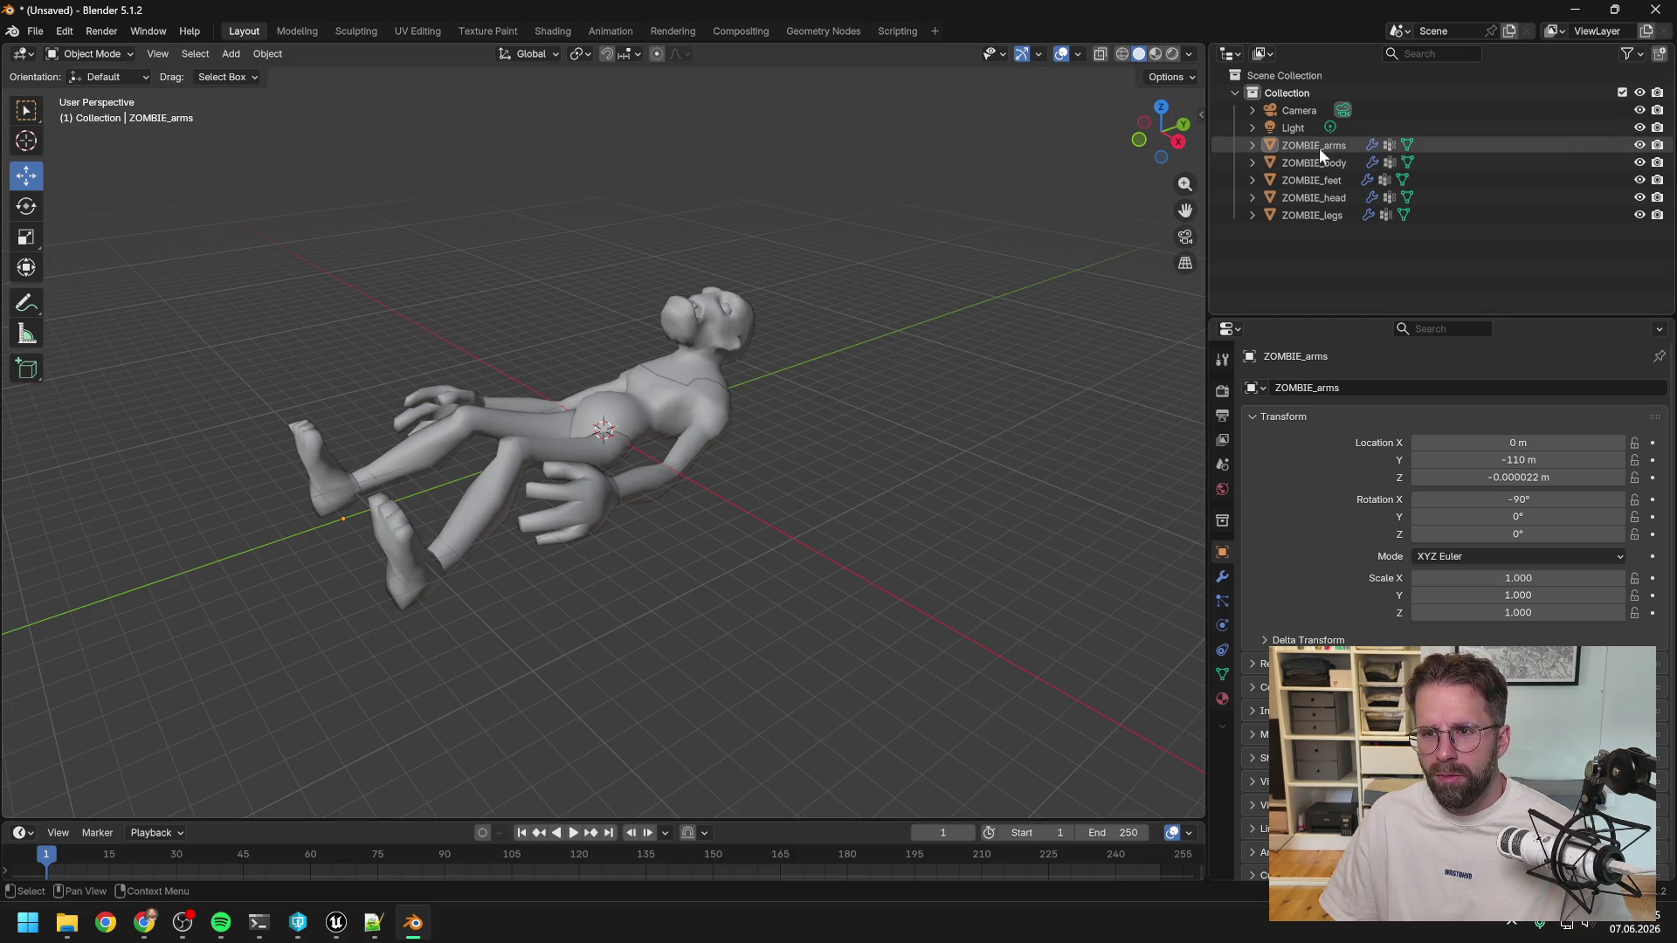
Select all five ZOMBIE meshes with ZOMBIE_head active and join them with Ctrl+J.
{"action": "left_click", "coordinate": [1313, 213]}
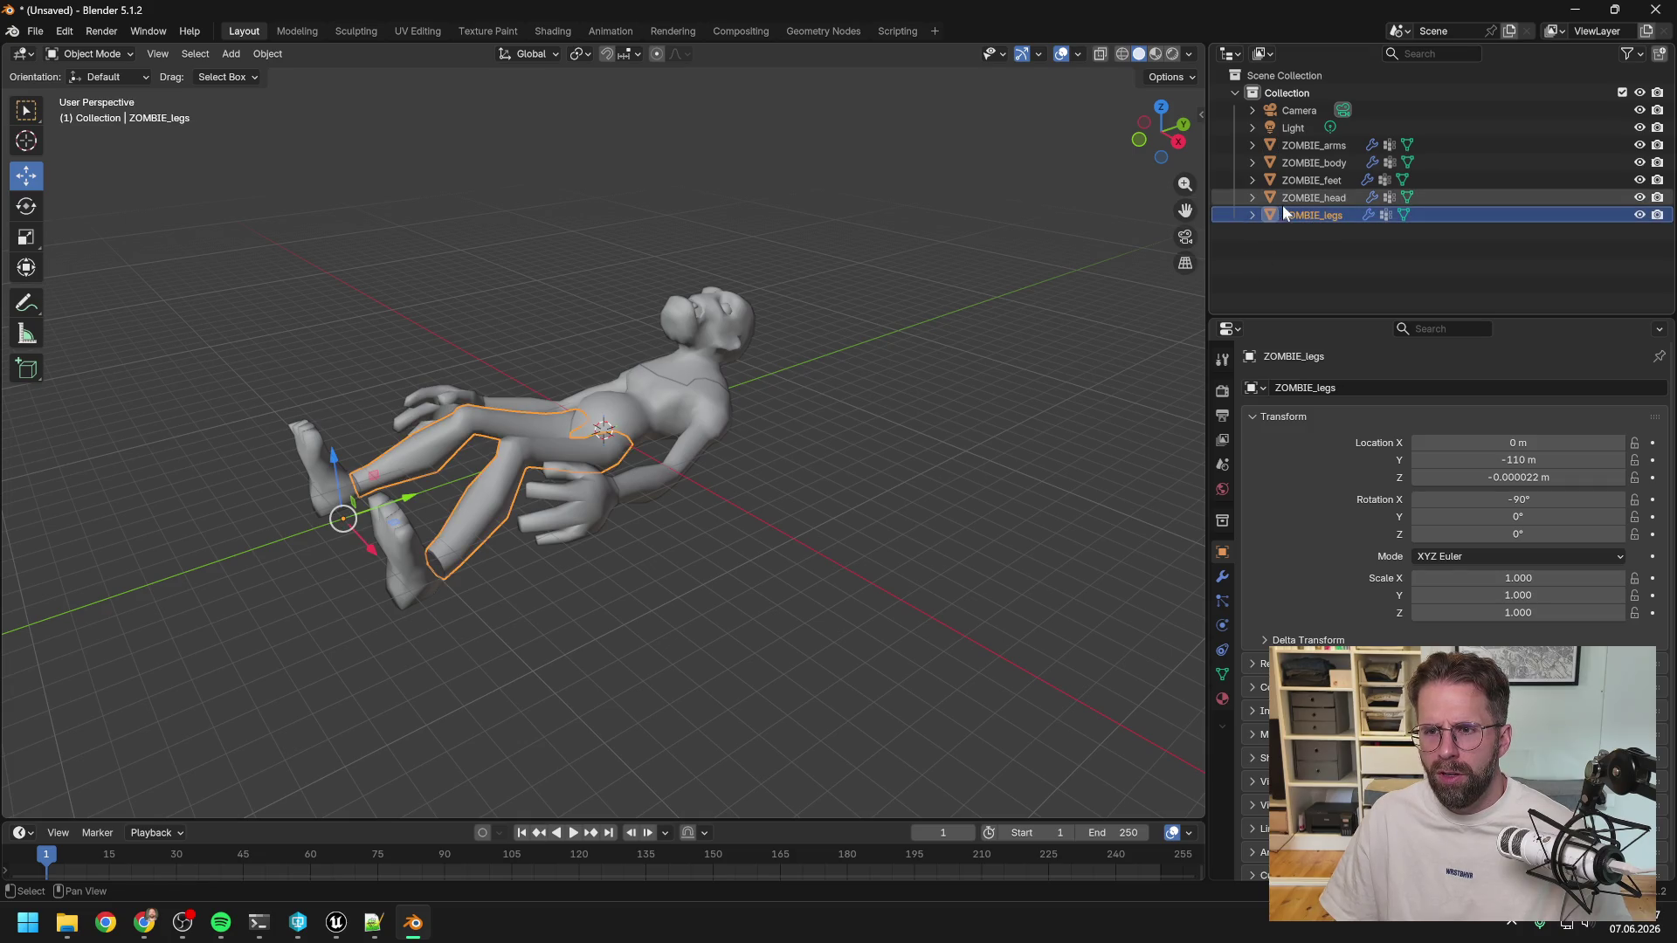
{"action": "left_click_drag", "start_coordinate": [1324, 180], "coordinate": [1326, 144]}
{"action": "left_click", "coordinate": [1328, 197], "text": "ctrl"}
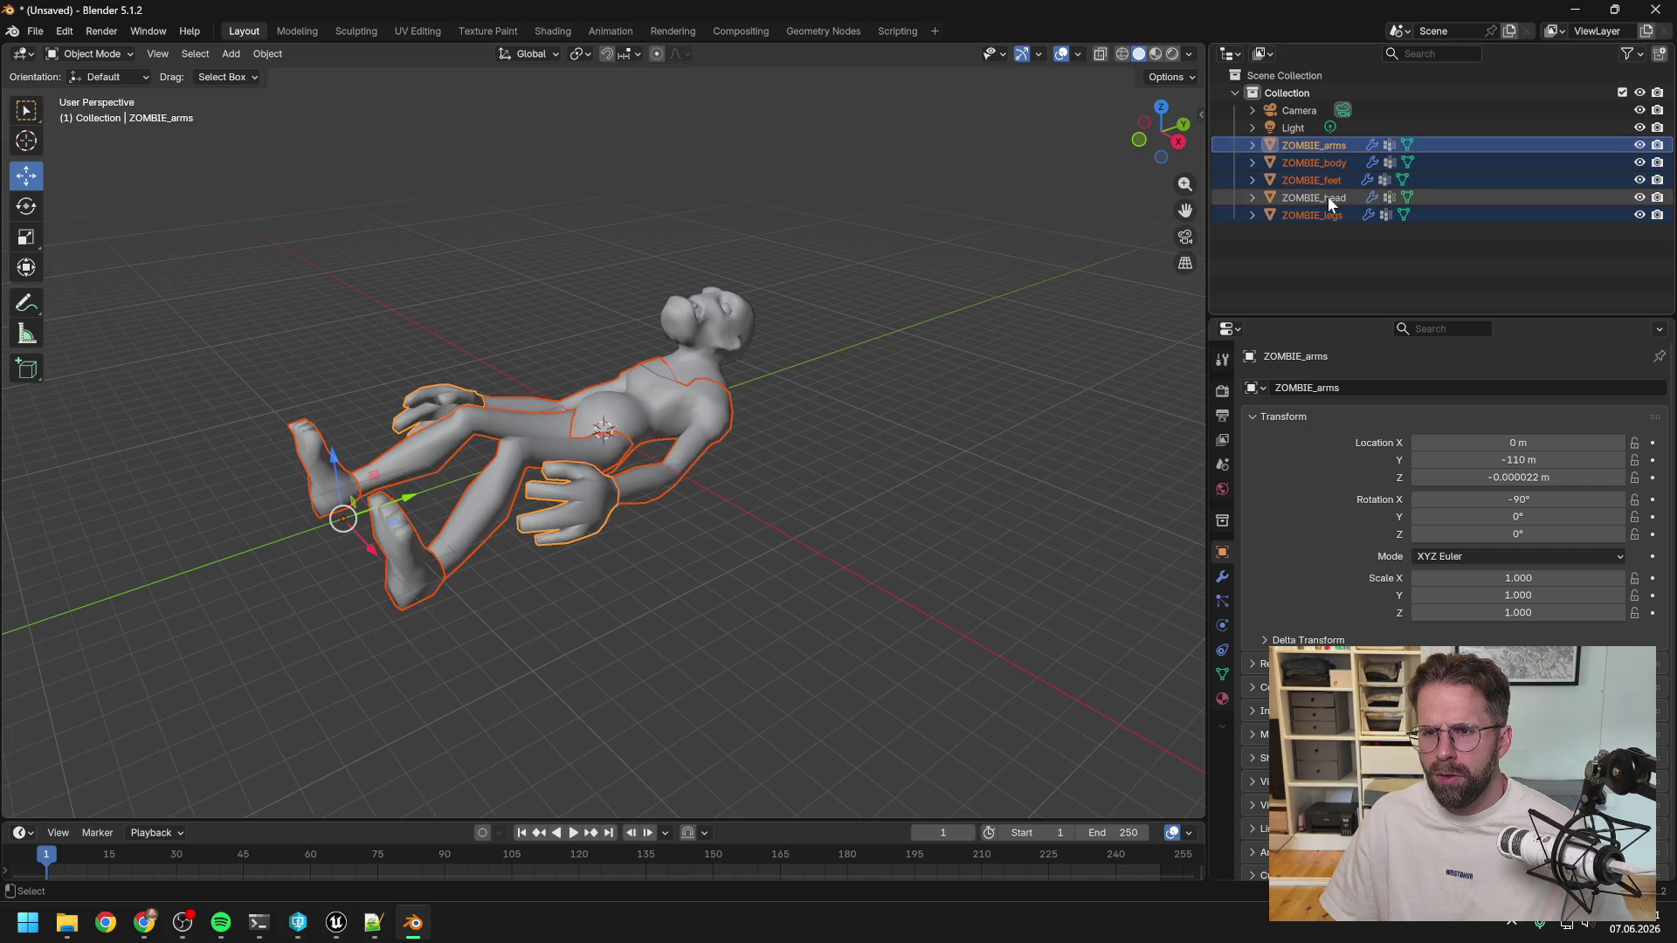
{"action": "key", "text": "ctrl+j"}
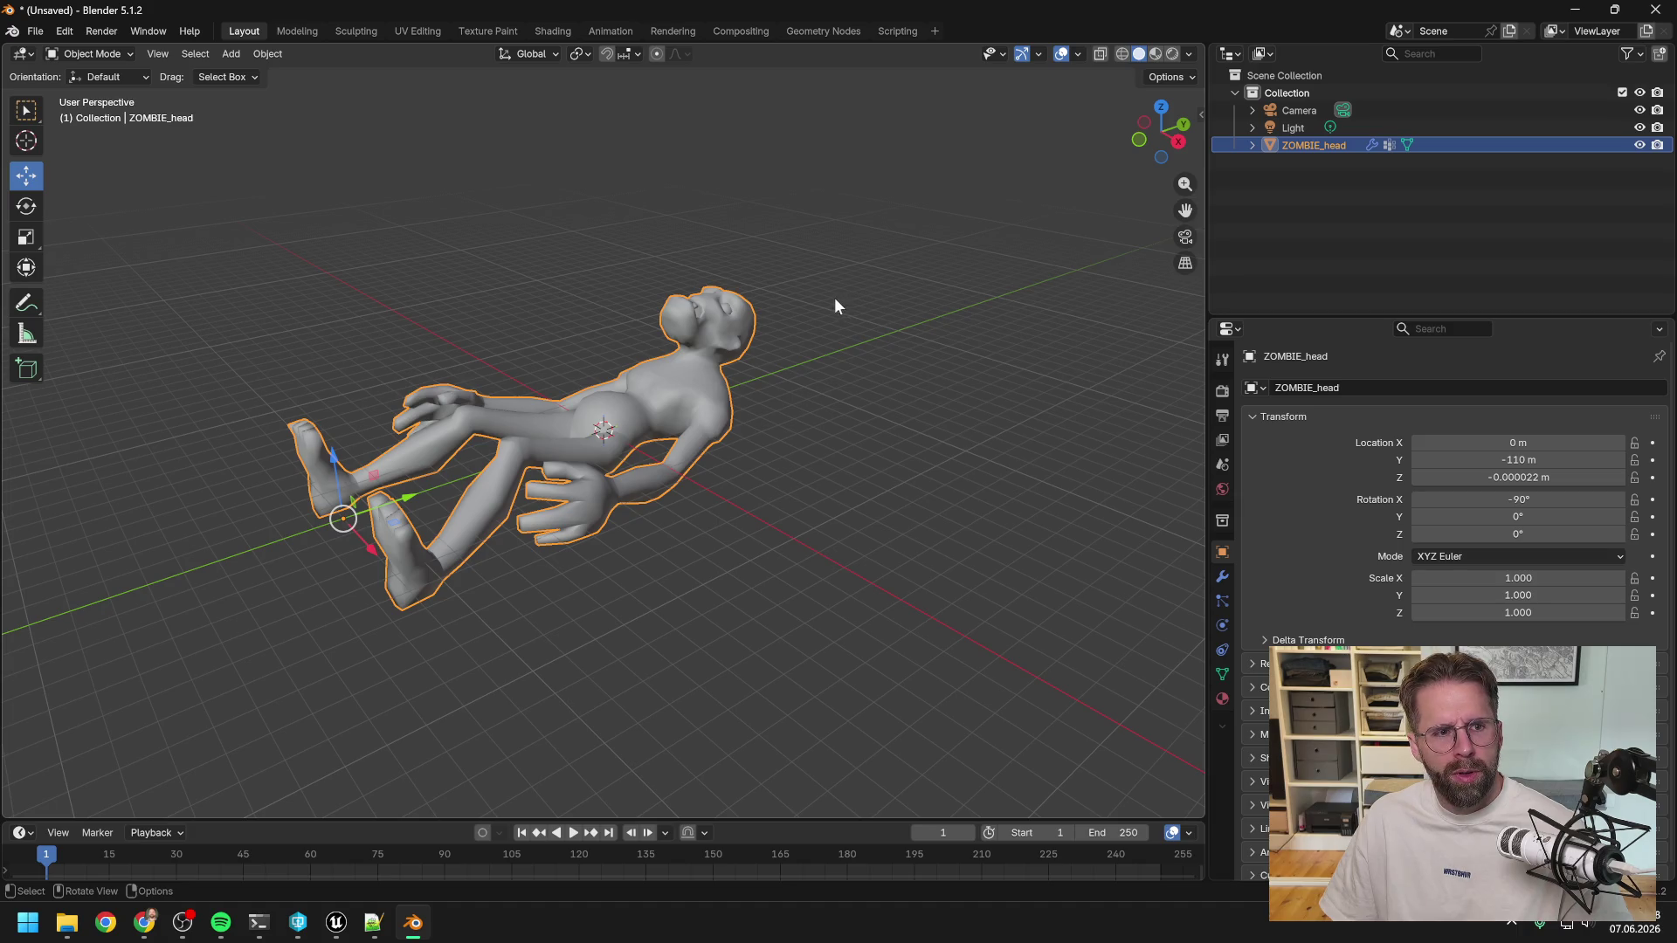
Rotate the zombie 90° about the global X axis, cancelling the follow-up scale.
{"action": "left_click", "coordinate": [27, 207]}
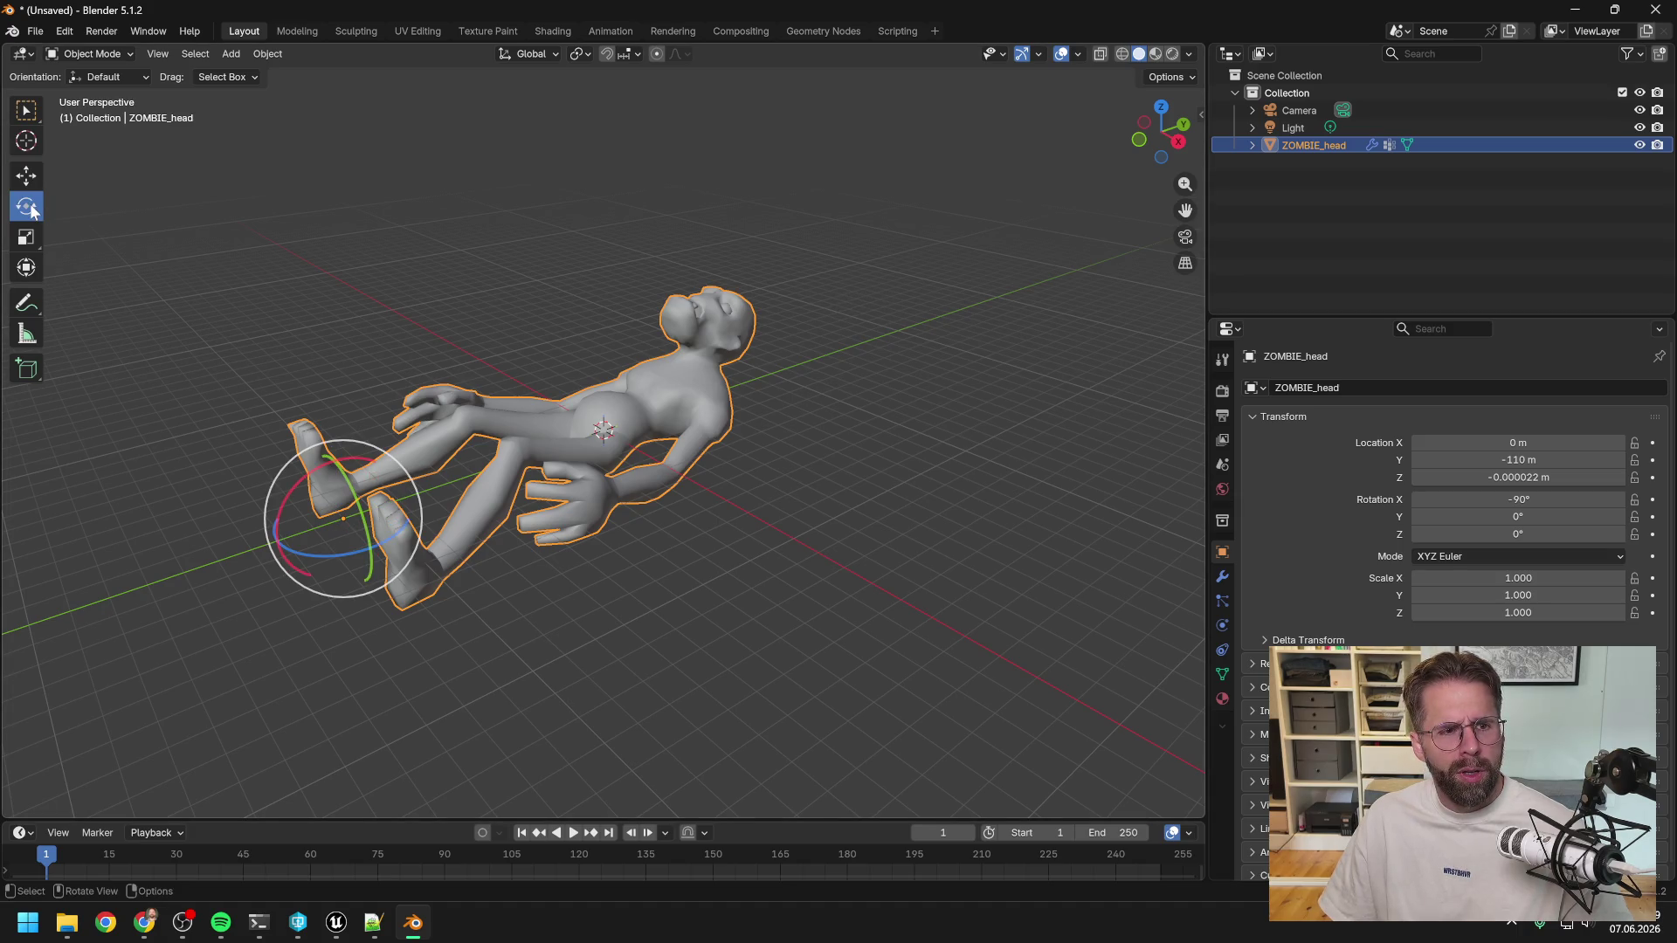
{"action": "left_click", "coordinate": [27, 176]}
{"action": "mouse_move", "coordinate": [438, 232]}
{"action": "middle_mouse_down"}
{"action": "mouse_move", "coordinate": [661, 247]}
{"action": "mouse_move", "coordinate": [666, 370]}
{"action": "mouse_move", "coordinate": [559, 293]}
{"action": "mouse_move", "coordinate": [552, 216]}
{"action": "mouse_move", "coordinate": [554, 330]}
{"action": "mouse_move", "coordinate": [554, 220]}
{"action": "mouse_move", "coordinate": [559, 252]}
{"action": "mouse_move", "coordinate": [556, 238]}
{"action": "middle_mouse_up"}
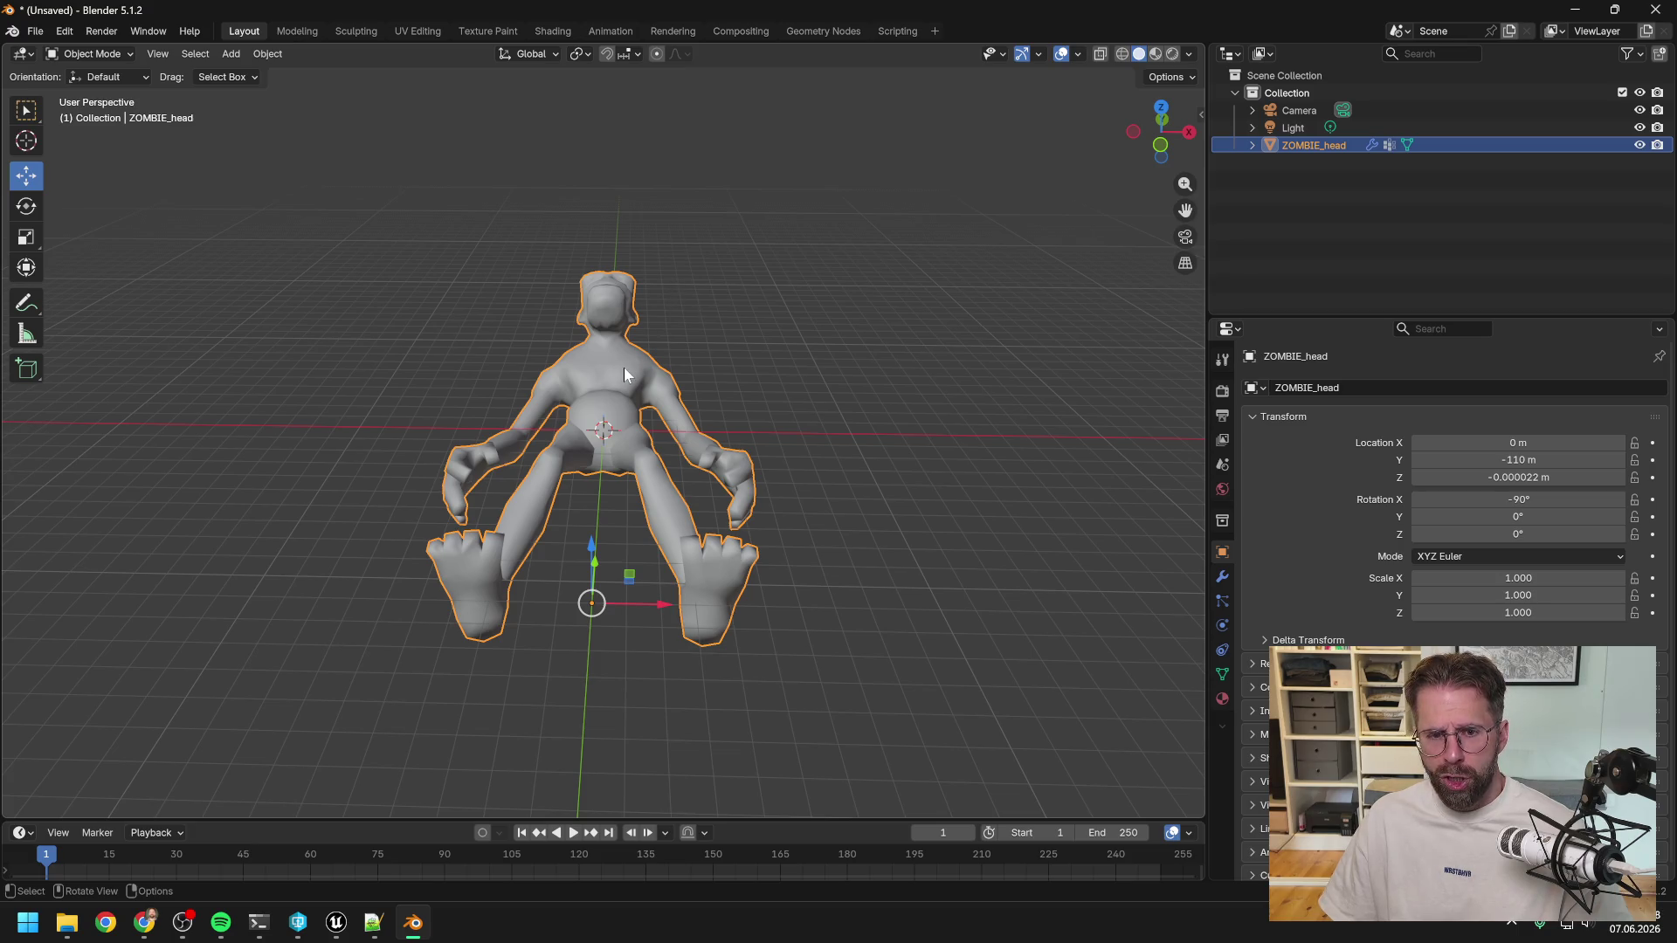
{"action": "key", "text": "r"}
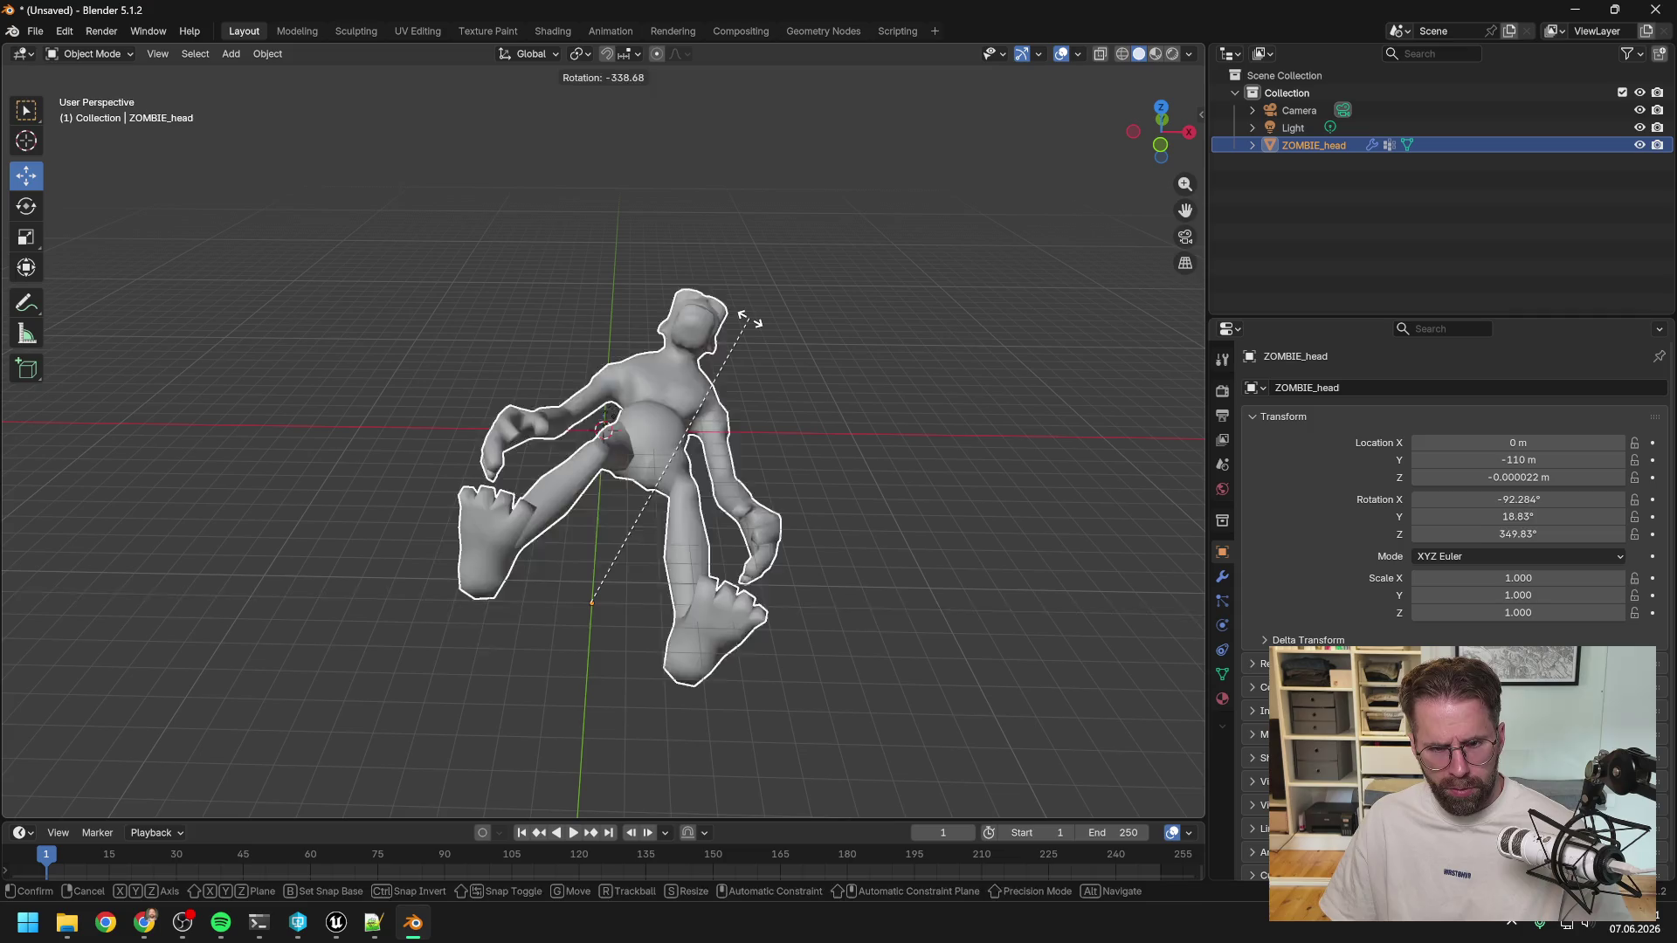
{"action": "key", "text": "x"}
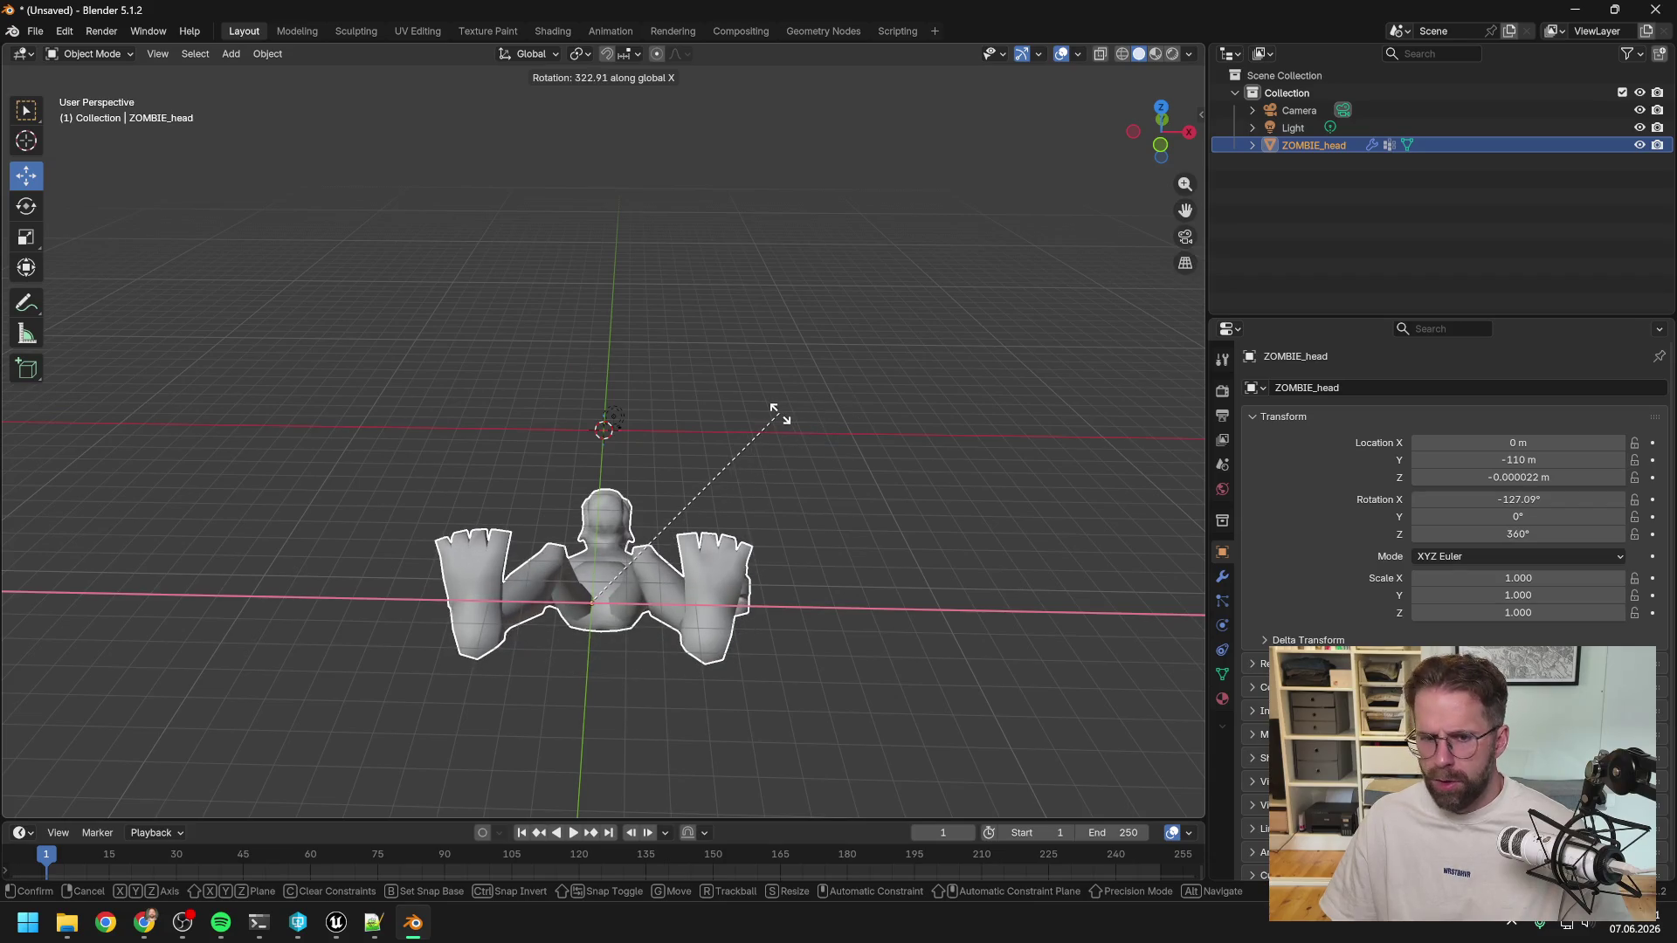
{"action": "type", "text": "90"}
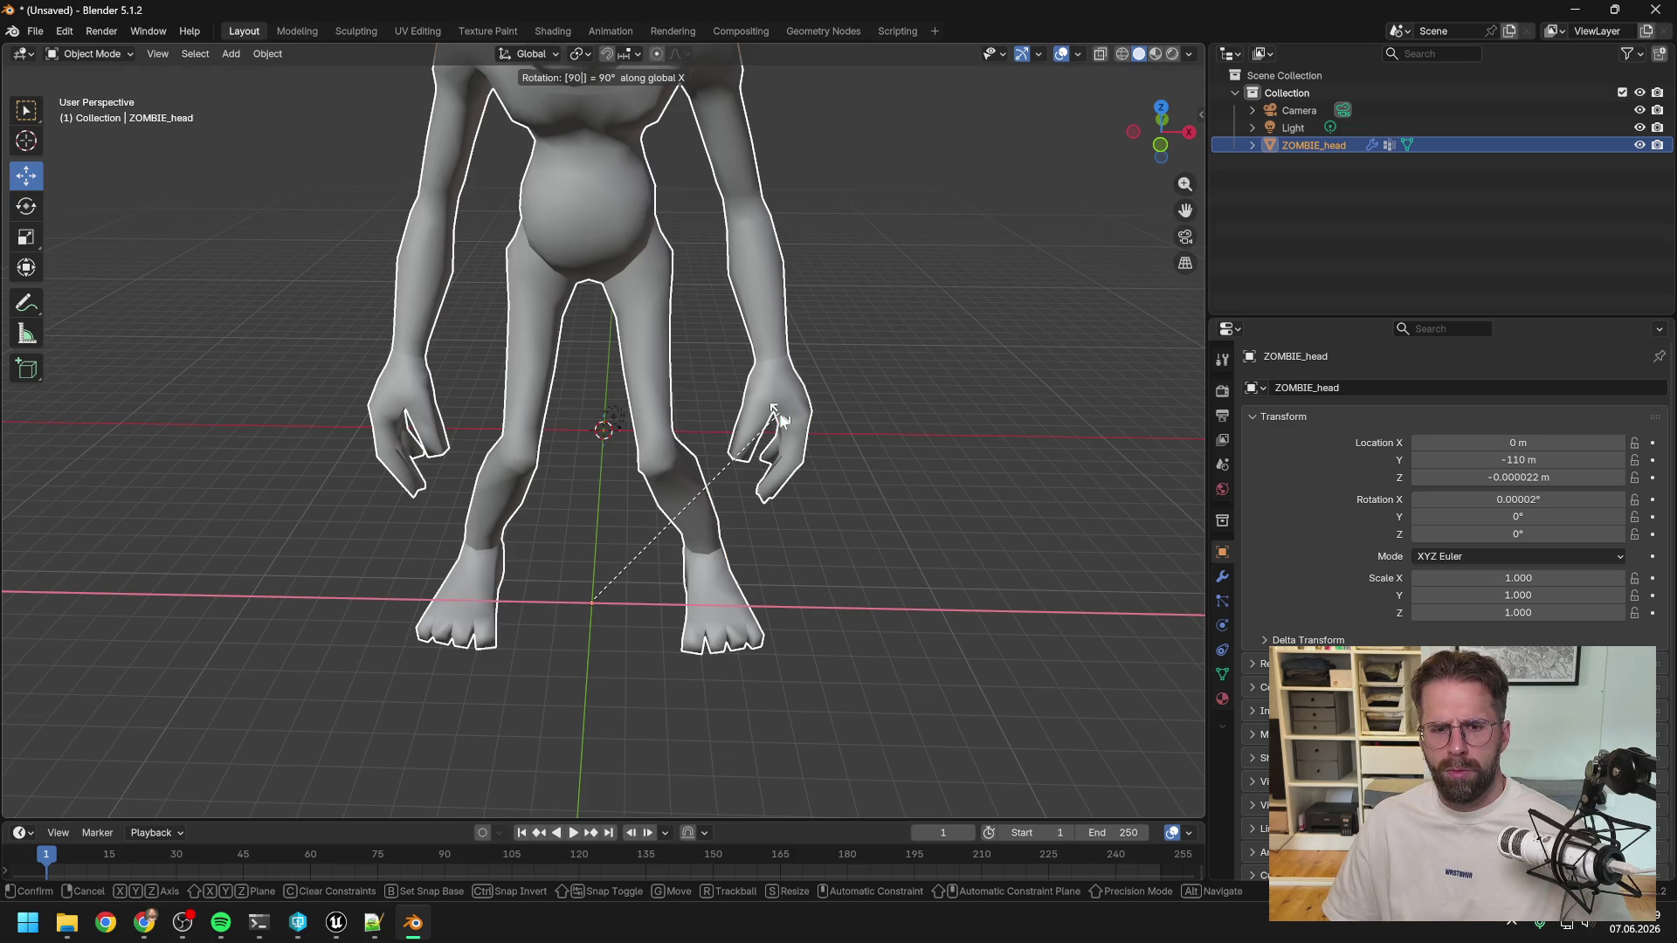
{"action": "key", "text": "Return"}
{"action": "key", "text": "s"}
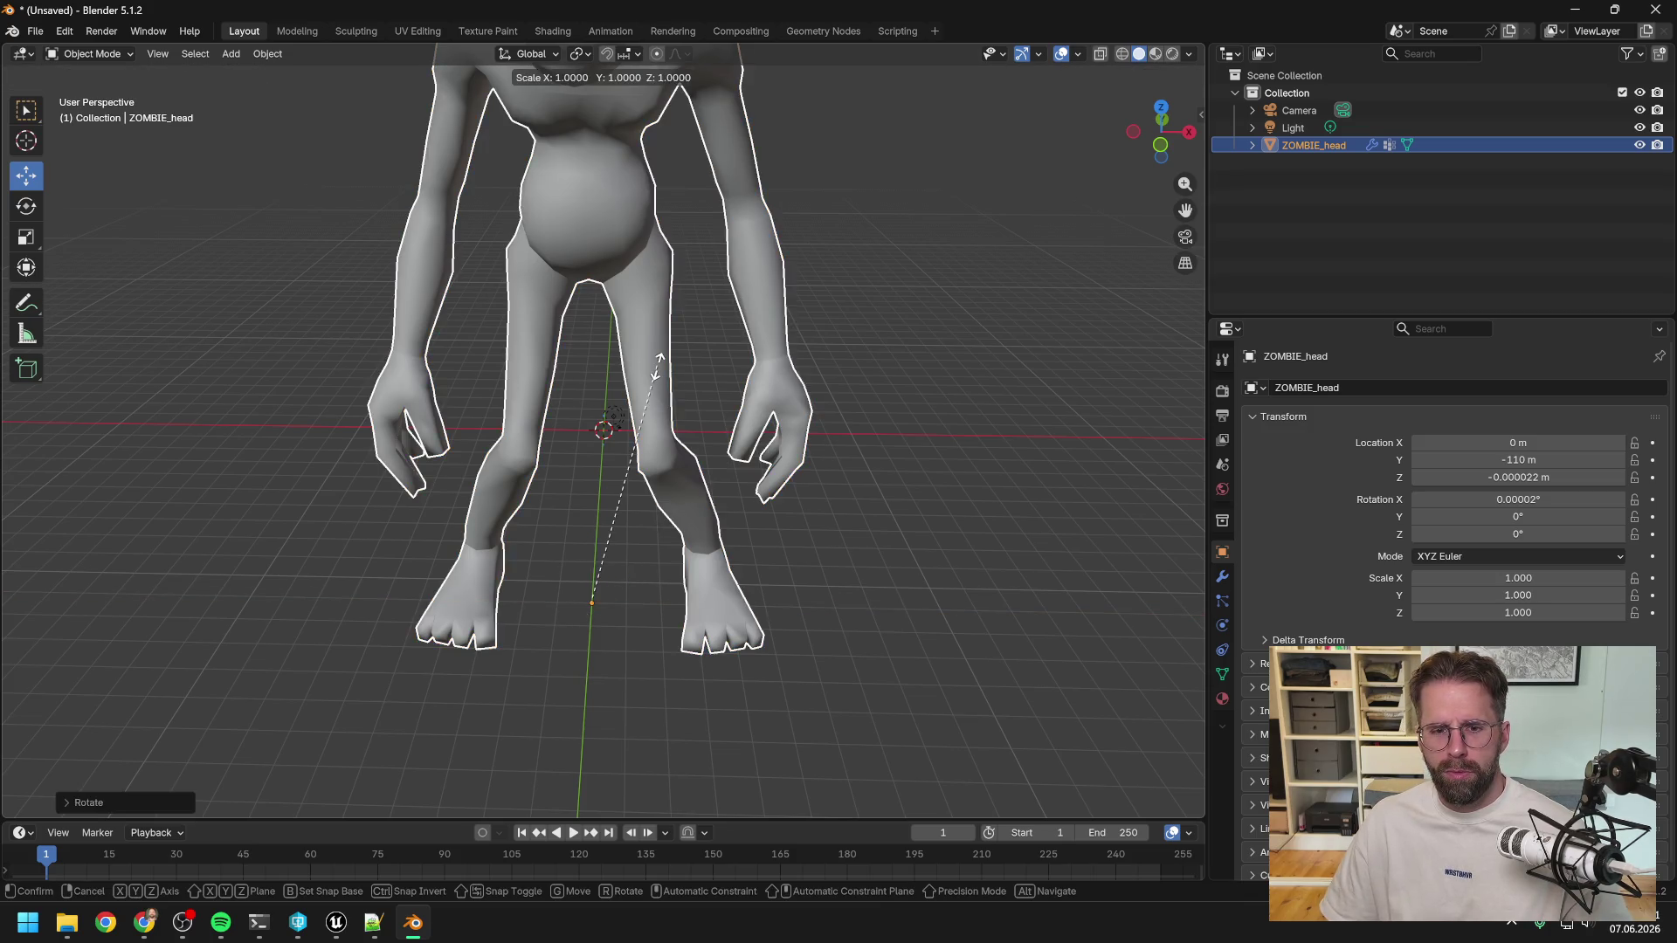
{"action": "right_click", "coordinate": [580, 379]}
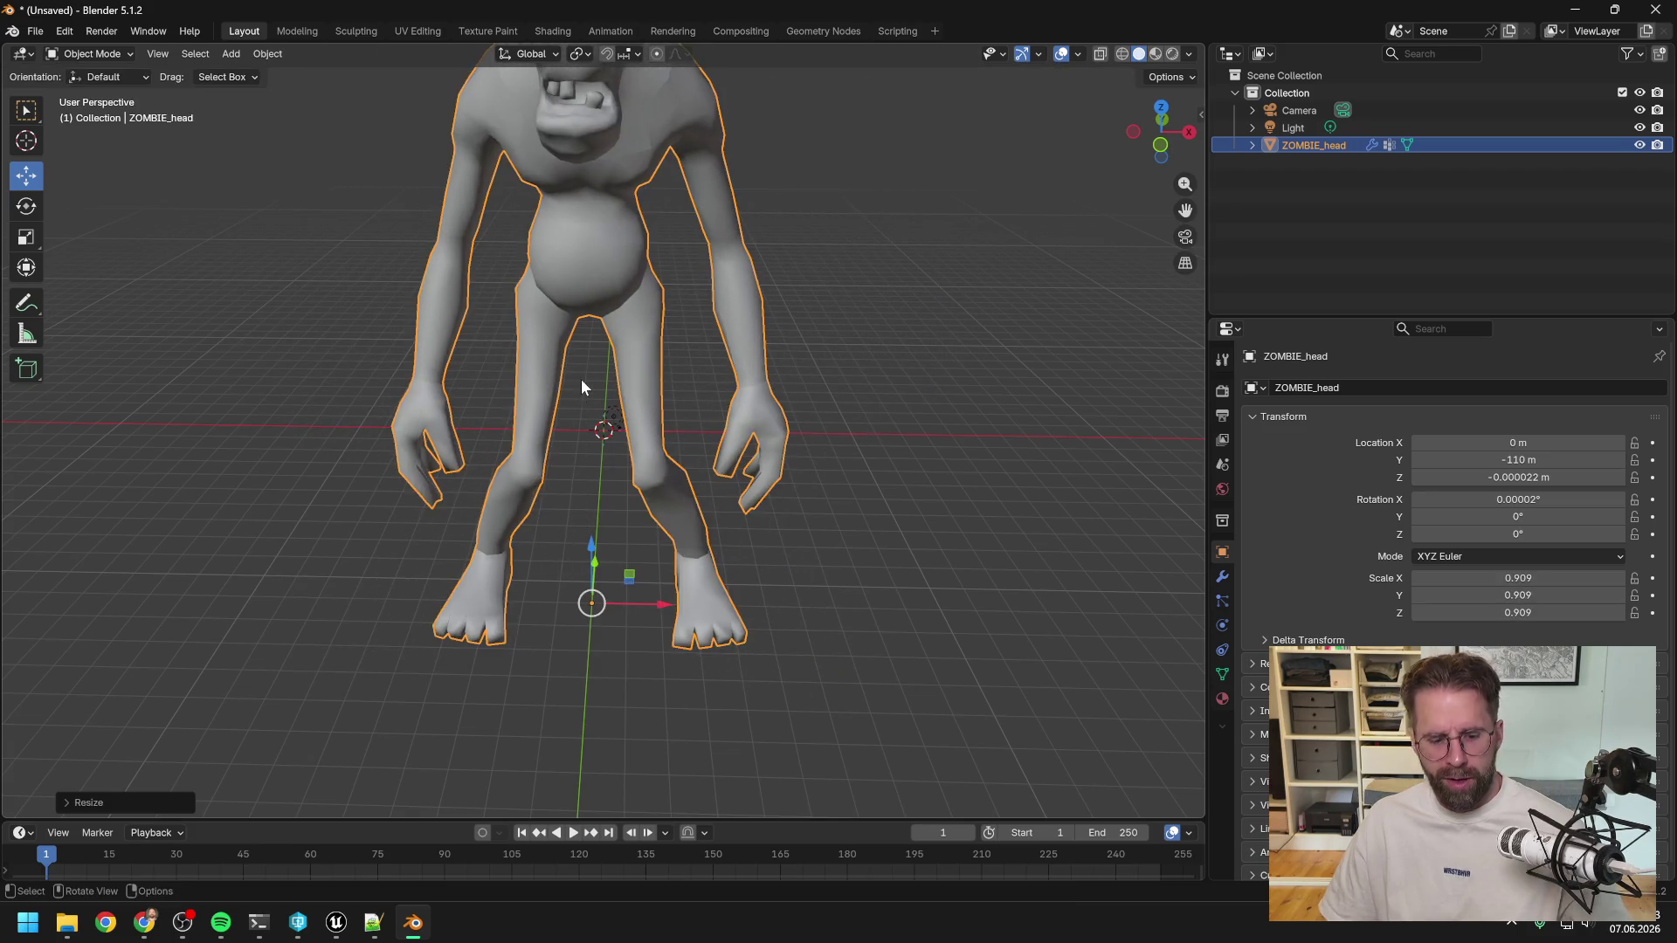
Orbit around the zombie and slide it along the Y axis.
{"action": "scroll", "coordinate": [580, 379], "scroll_direction": "up", "scroll_amount": 2}
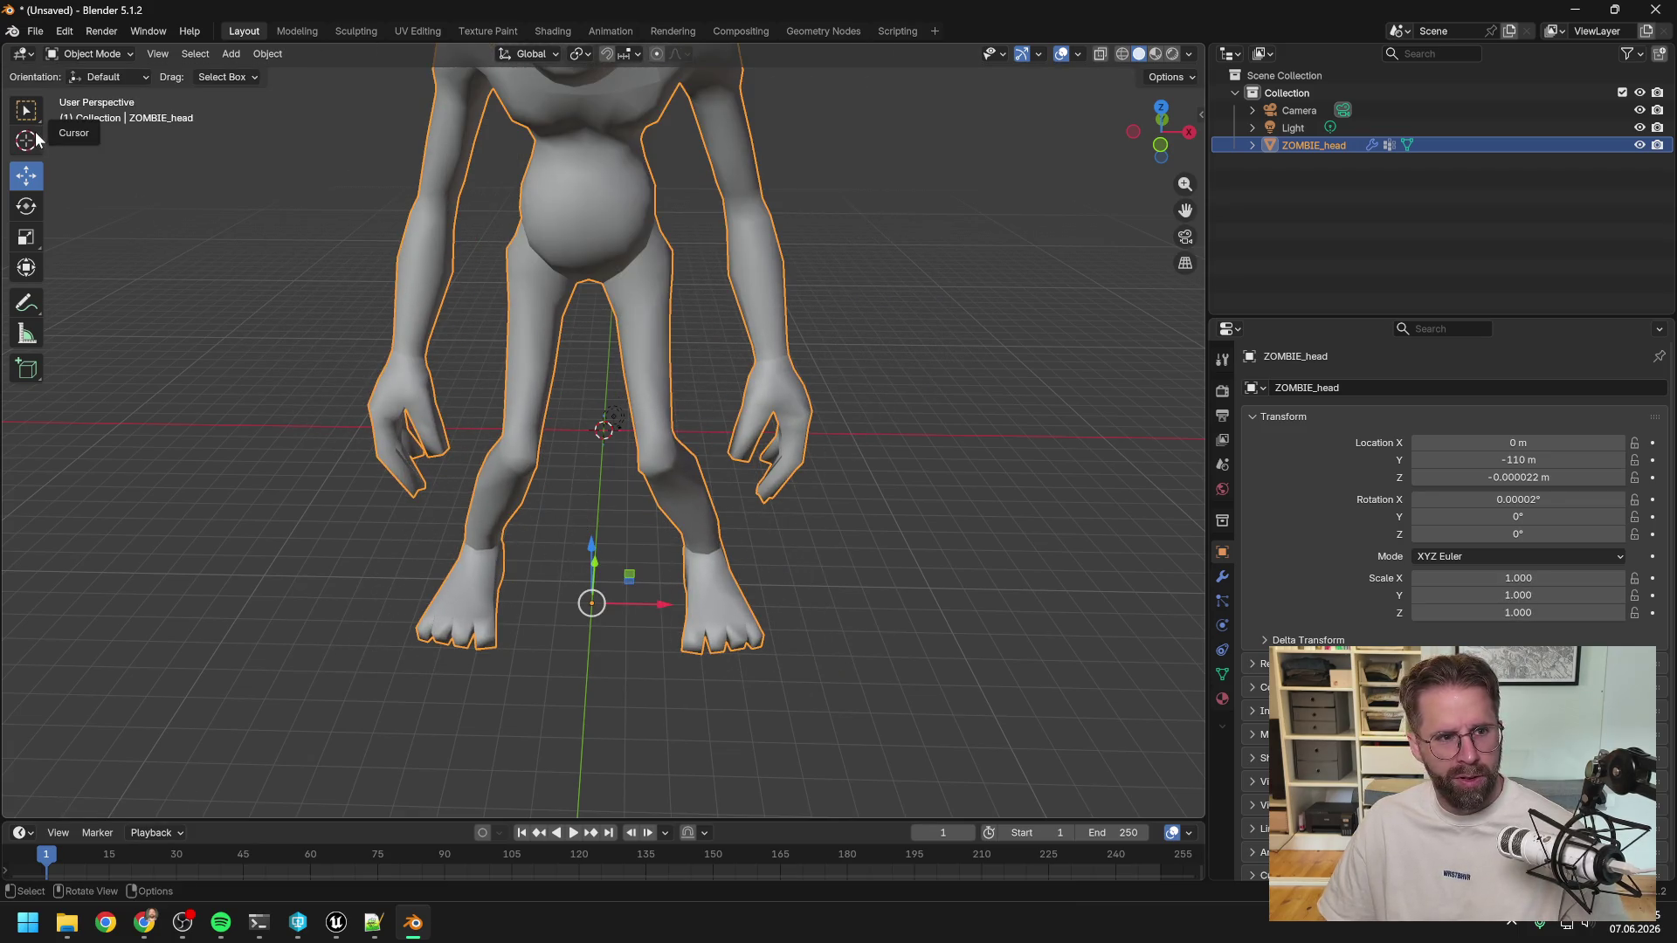
{"action": "mouse_move", "coordinate": [425, 306]}
{"action": "middle_mouse_down"}
{"action": "mouse_move", "coordinate": [483, 233]}
{"action": "mouse_move", "coordinate": [541, 248]}
{"action": "mouse_move", "coordinate": [681, 374]}
{"action": "mouse_move", "coordinate": [756, 245]}
{"action": "mouse_move", "coordinate": [542, 244]}
{"action": "mouse_move", "coordinate": [468, 348]}
{"action": "mouse_move", "coordinate": [456, 317]}
{"action": "middle_mouse_up"}
{"action": "scroll", "coordinate": [456, 316], "scroll_direction": "down", "scroll_amount": 5}
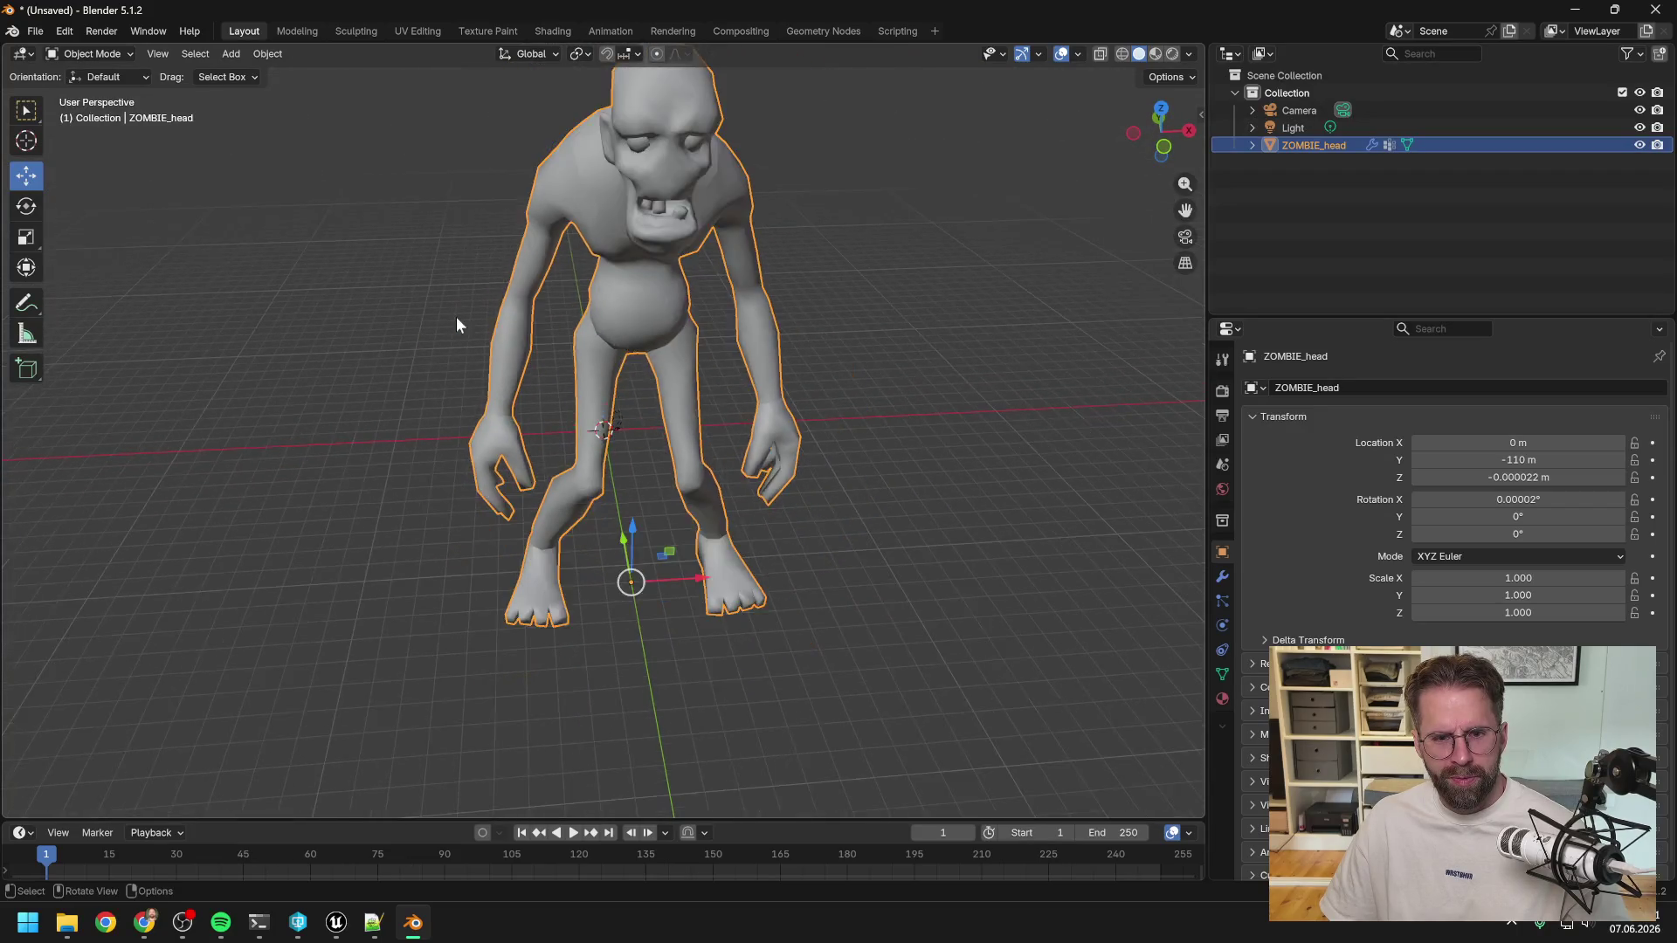
{"action": "scroll", "coordinate": [457, 317], "scroll_direction": "up", "scroll_amount": 4}
{"action": "scroll", "coordinate": [478, 328], "scroll_direction": "down", "scroll_amount": 3}
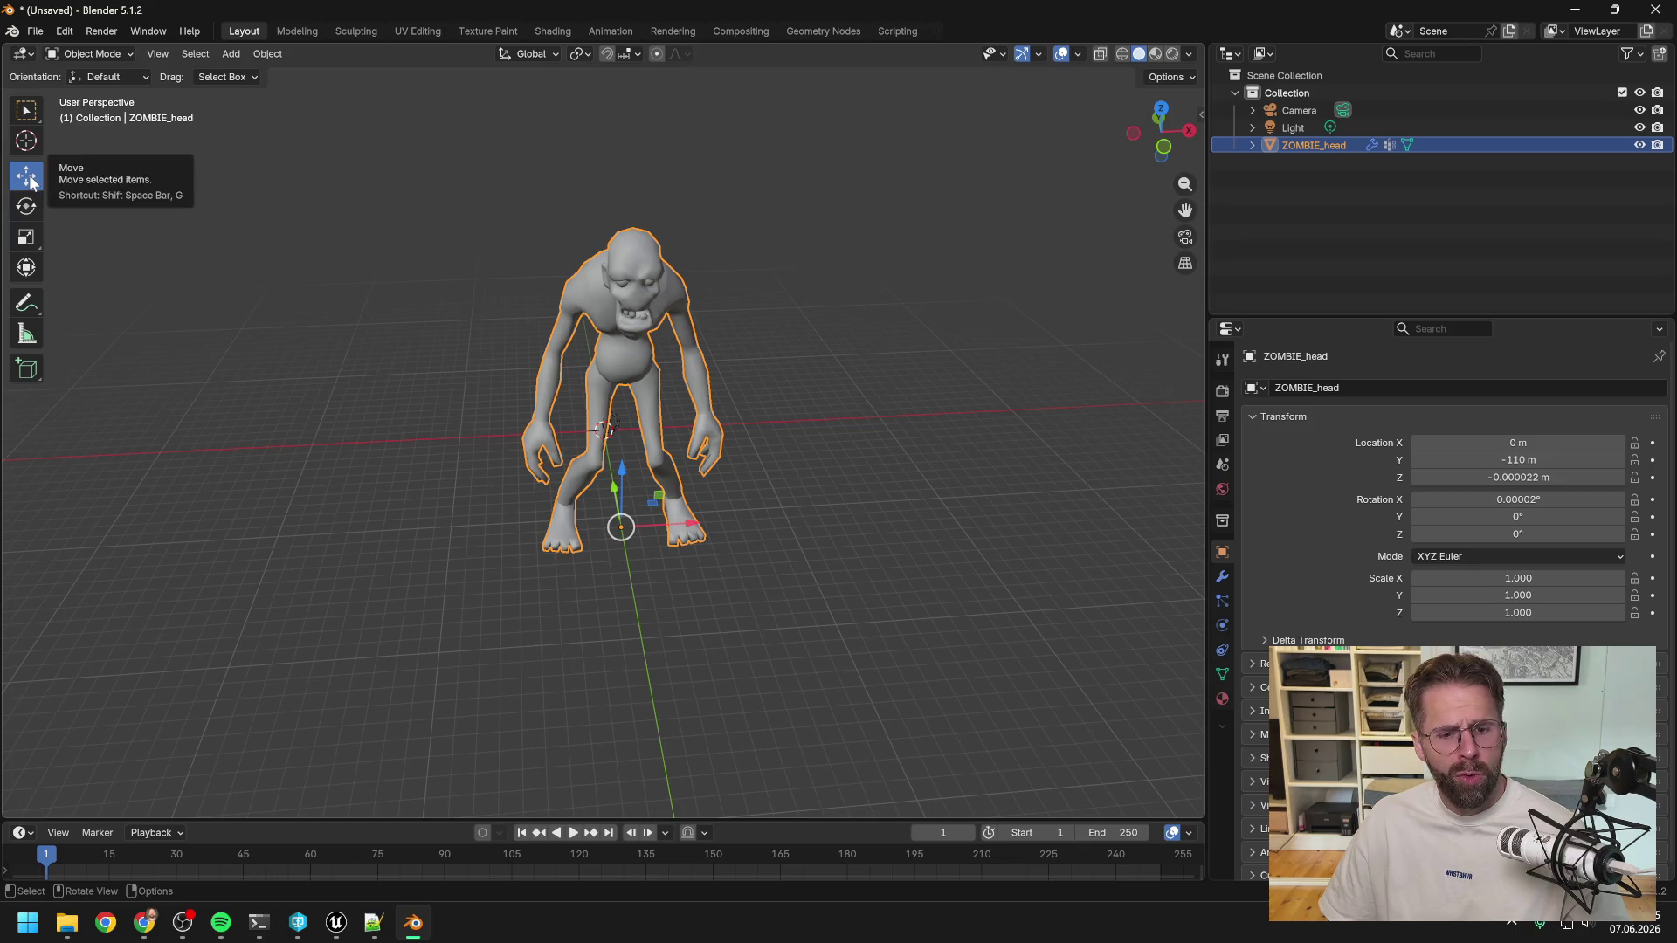
{"action": "left_click_drag", "start_coordinate": [614, 494], "coordinate": [608, 473]}
Check the camera view, reselect the zombie, and slide it along Y to -73.314 m.
{"action": "key", "text": "KP_0"}
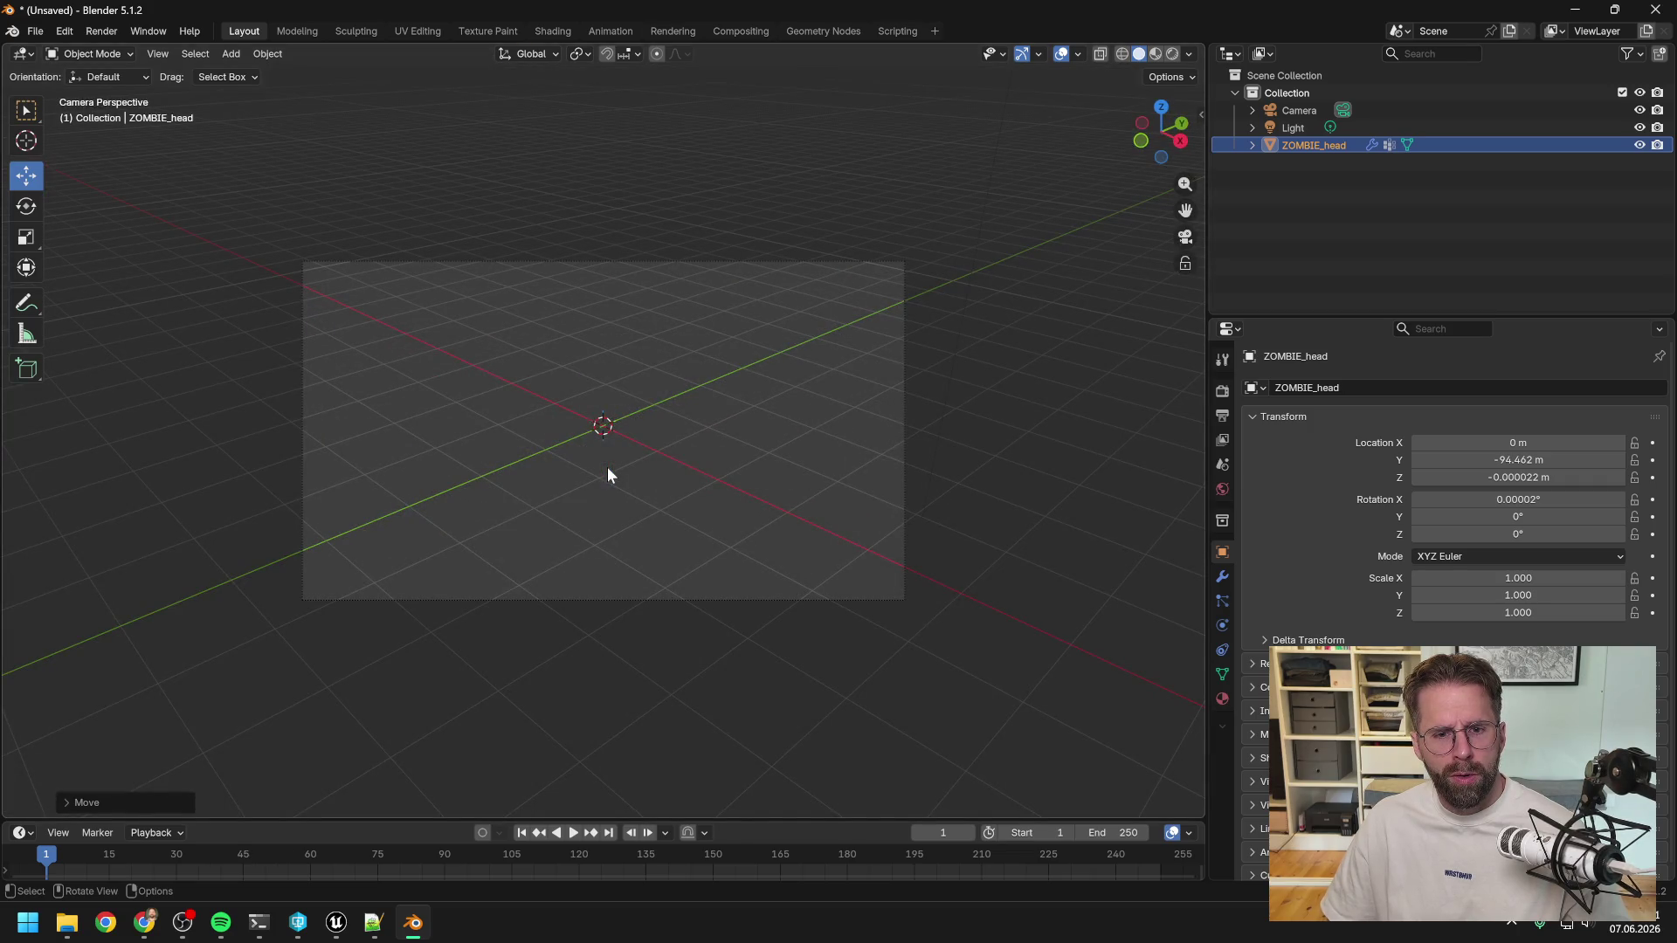
{"action": "scroll", "coordinate": [609, 474], "scroll_direction": "down", "scroll_amount": 4}
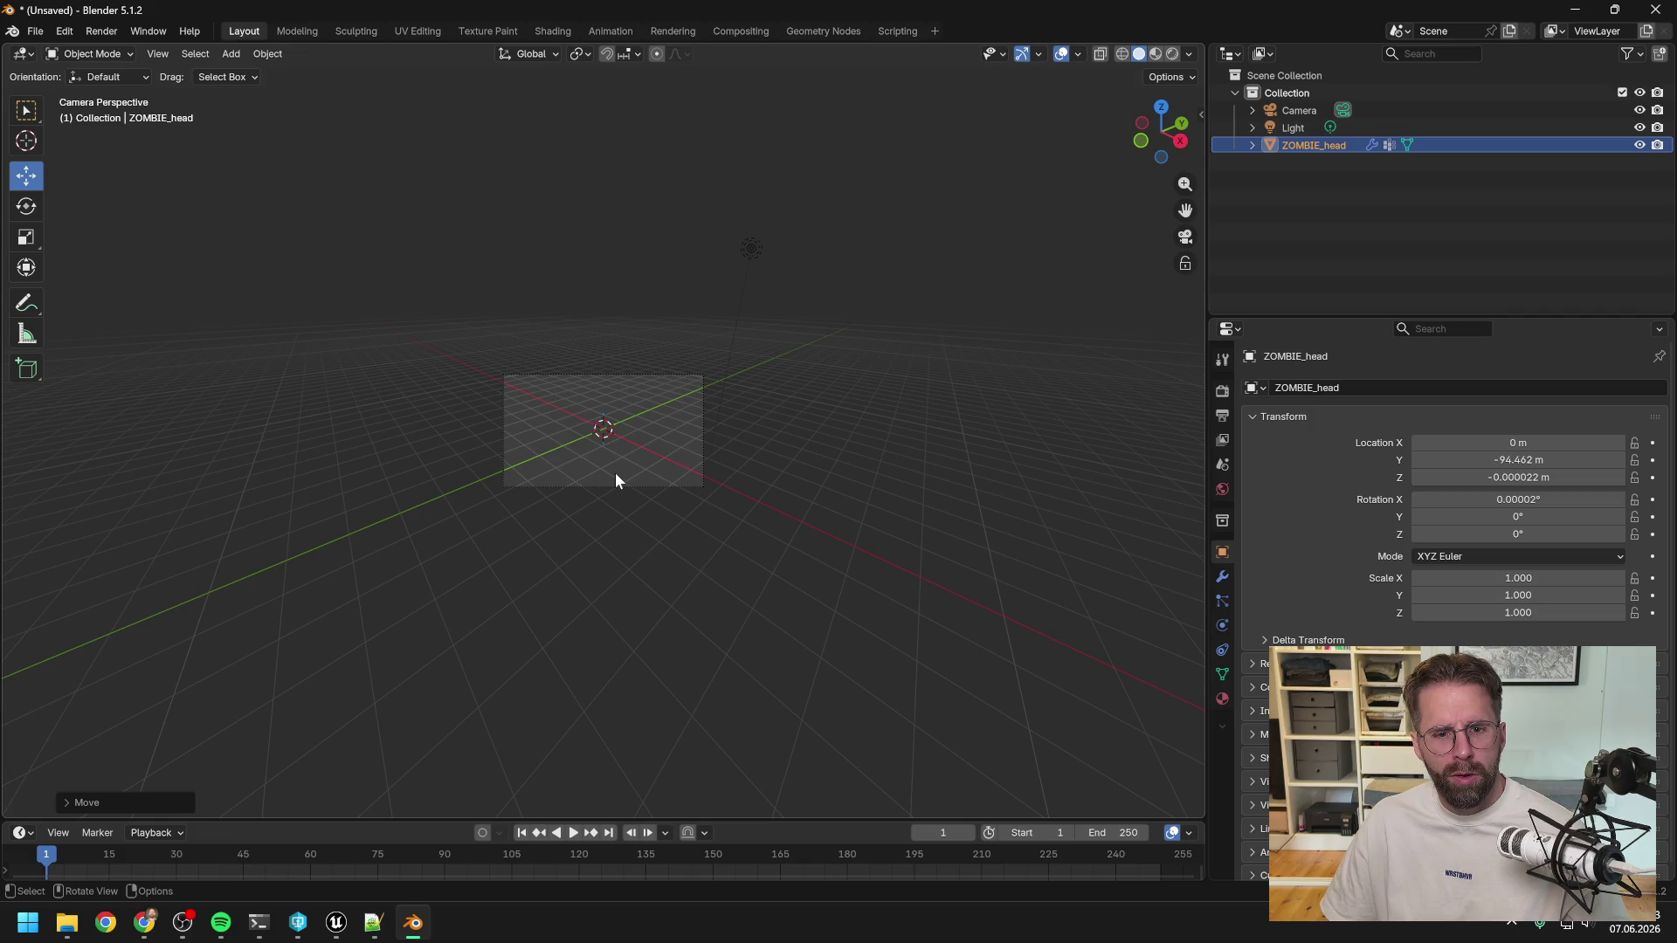
{"action": "mouse_move", "coordinate": [653, 406]}
{"action": "middle_mouse_down"}
{"action": "mouse_move", "coordinate": [481, 412]}
{"action": "mouse_move", "coordinate": [334, 296]}
{"action": "mouse_move", "coordinate": [393, 469]}
{"action": "mouse_move", "coordinate": [423, 364]}
{"action": "mouse_move", "coordinate": [408, 404]}
{"action": "mouse_move", "coordinate": [545, 334]}
{"action": "middle_mouse_up"}
{"action": "left_click", "coordinate": [545, 328]}
{"action": "scroll", "coordinate": [551, 323], "scroll_direction": "down", "scroll_amount": 4}
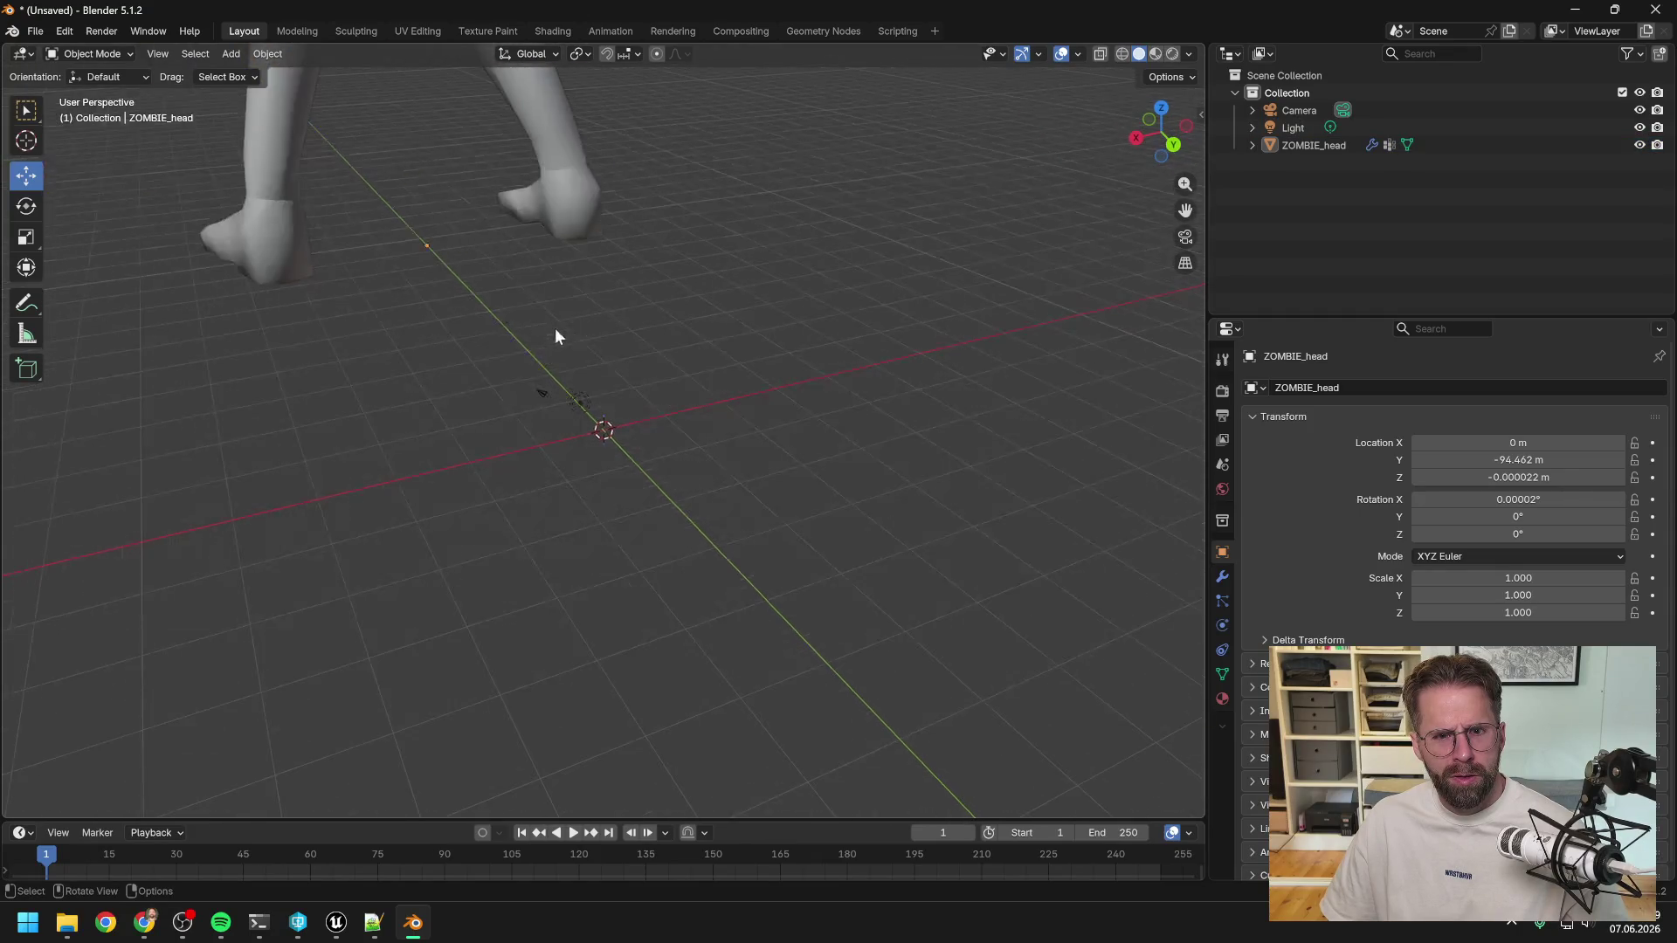
{"action": "left_click", "coordinate": [552, 304]}
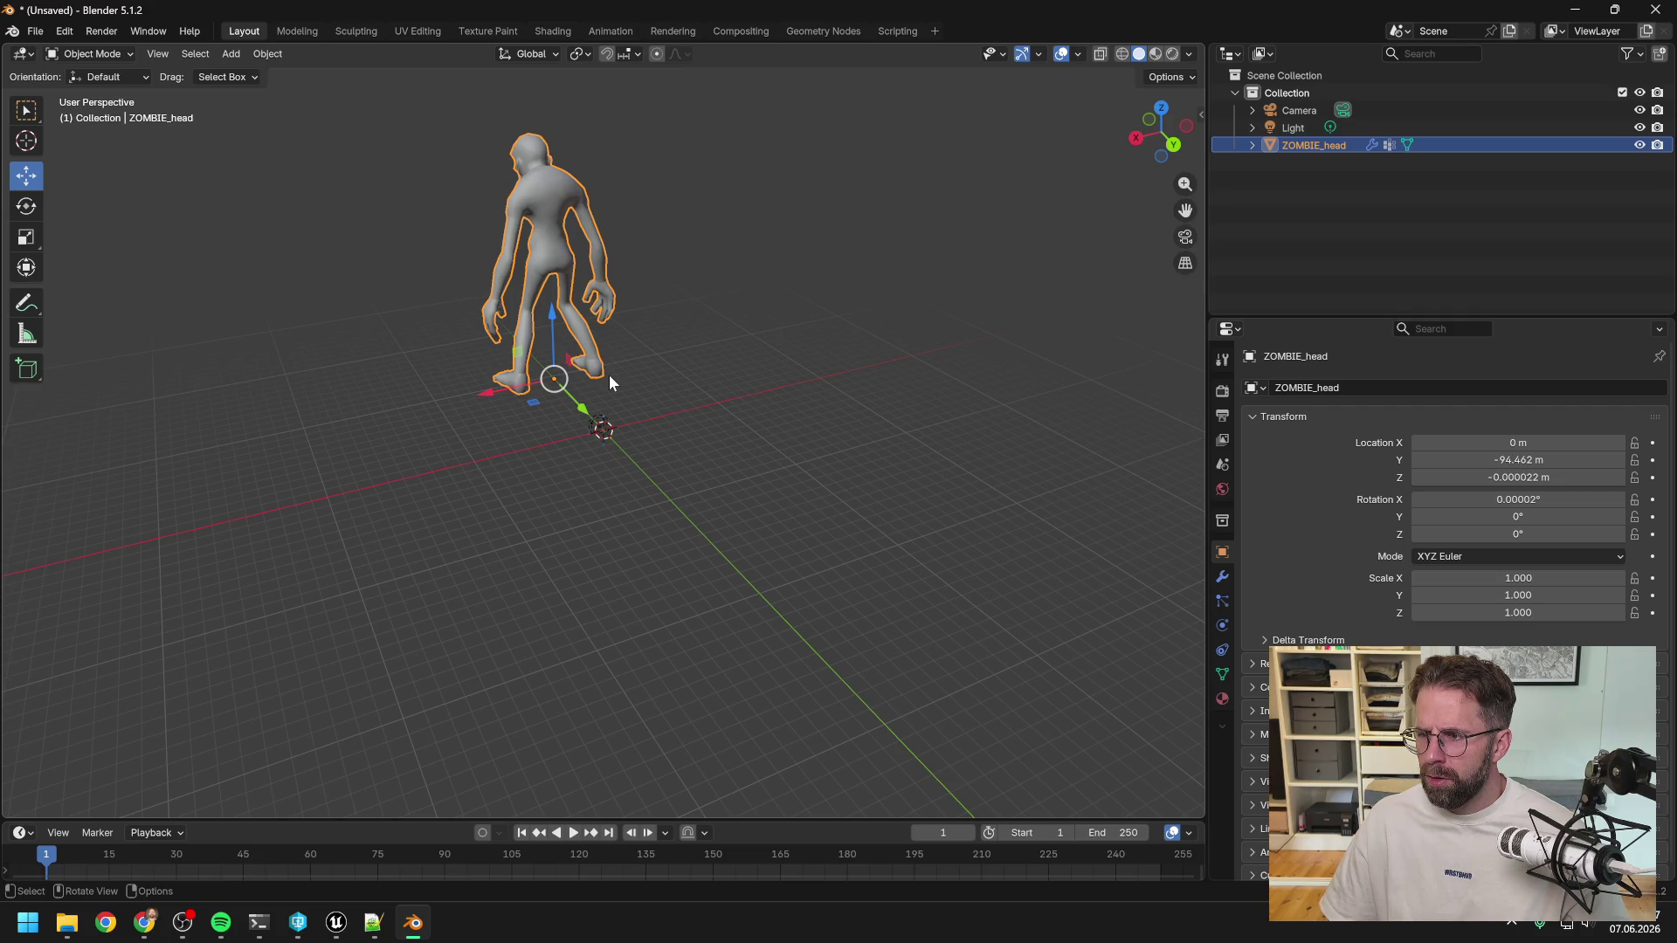
{"action": "left_click", "coordinate": [607, 427]}
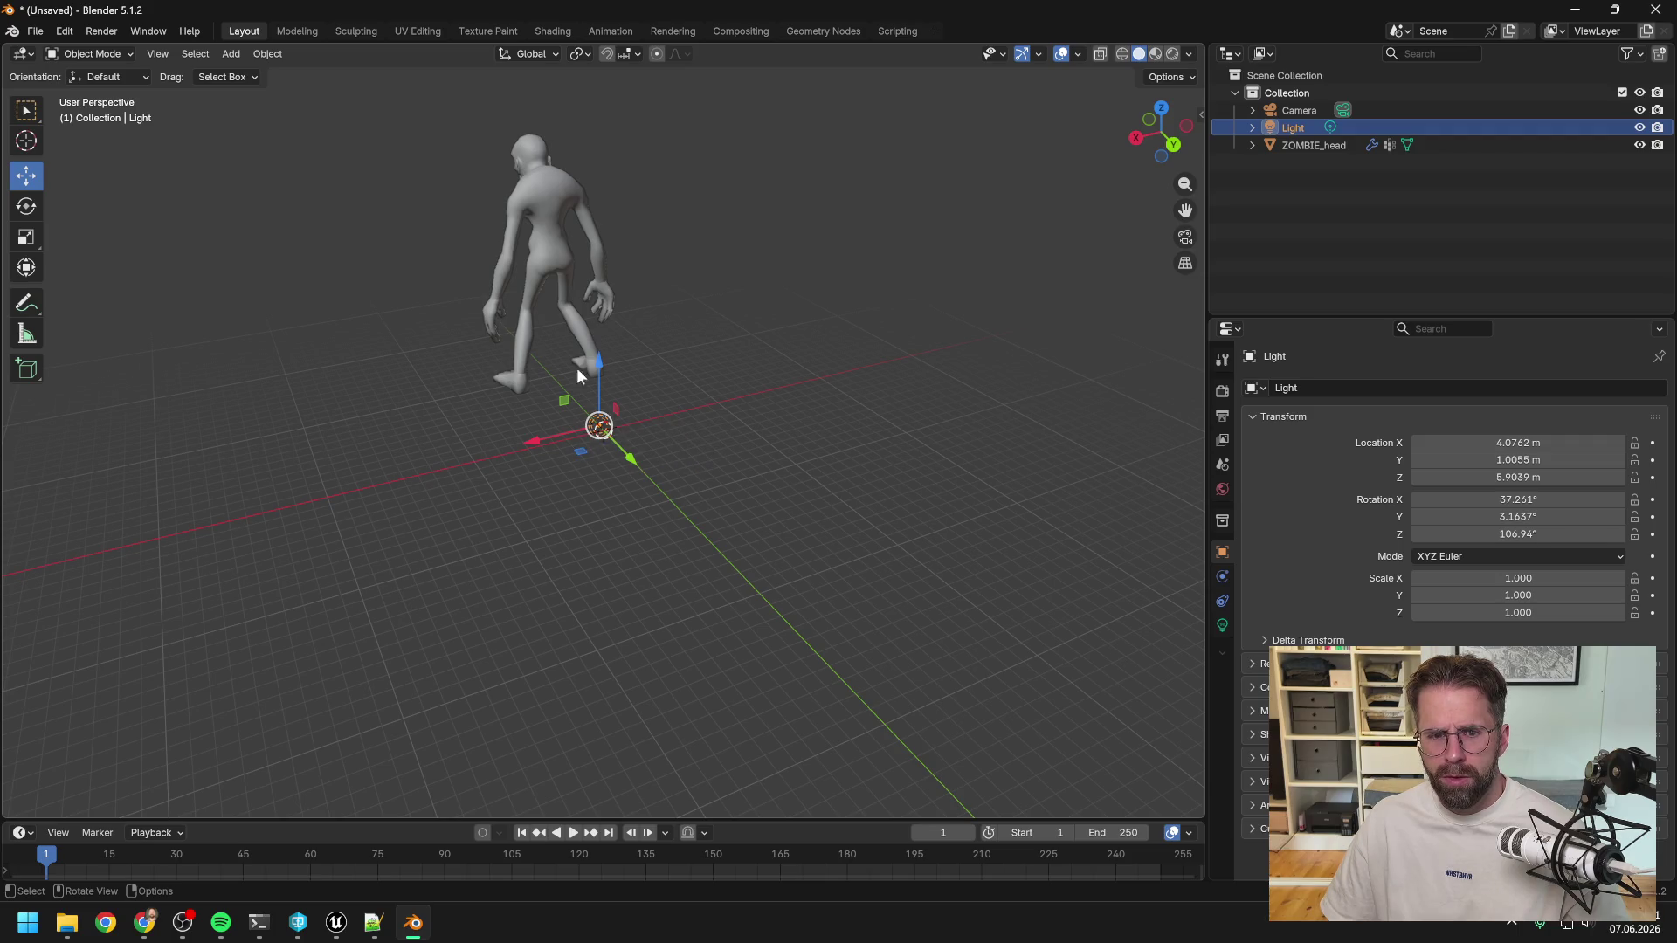
{"action": "left_click", "coordinate": [558, 279]}
{"action": "mouse_move", "coordinate": [652, 353]}
{"action": "middle_mouse_down"}
{"action": "mouse_move", "coordinate": [285, 345]}
{"action": "mouse_move", "coordinate": [504, 373]}
{"action": "mouse_move", "coordinate": [421, 370]}
{"action": "mouse_move", "coordinate": [569, 518]}
{"action": "mouse_move", "coordinate": [821, 435]}
{"action": "mouse_move", "coordinate": [573, 365]}
{"action": "mouse_move", "coordinate": [486, 365]}
{"action": "mouse_move", "coordinate": [616, 313]}
{"action": "middle_mouse_up"}
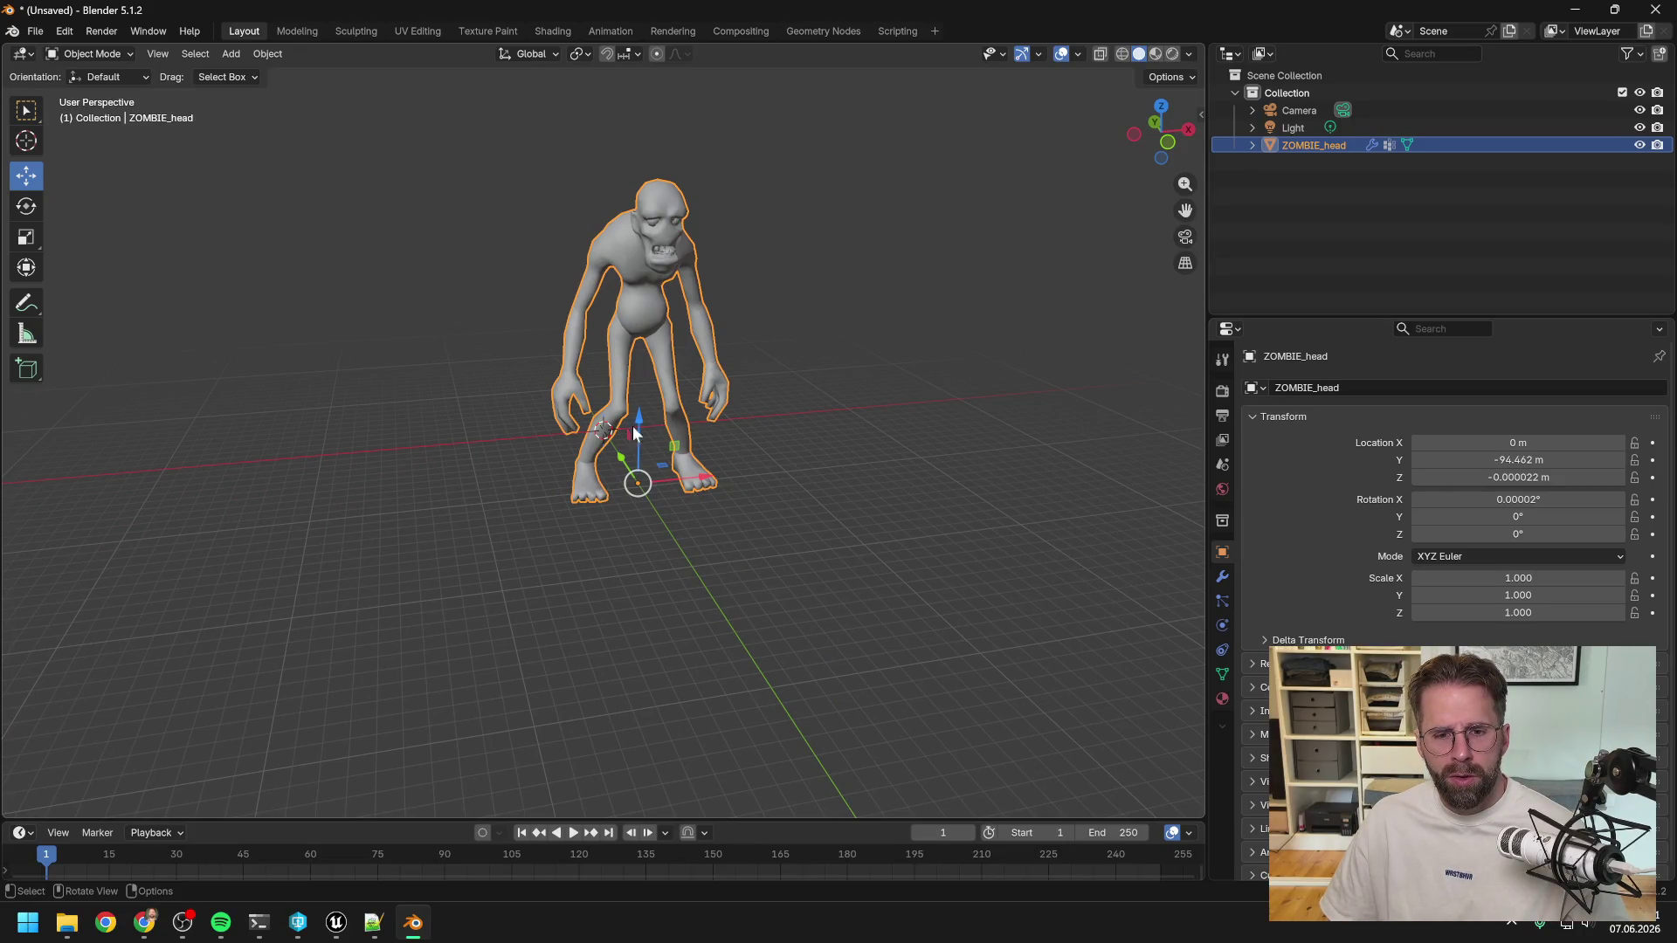
{"action": "mouse_move", "coordinate": [621, 457]}
{"action": "left_mouse_down"}
{"action": "mouse_move", "coordinate": [566, 409]}
{"action": "mouse_move", "coordinate": [679, 485]}
{"action": "mouse_move", "coordinate": [594, 429]}
{"action": "mouse_move", "coordinate": [608, 441]}
{"action": "left_mouse_up"}
{"action": "right_click", "coordinate": [613, 327]}
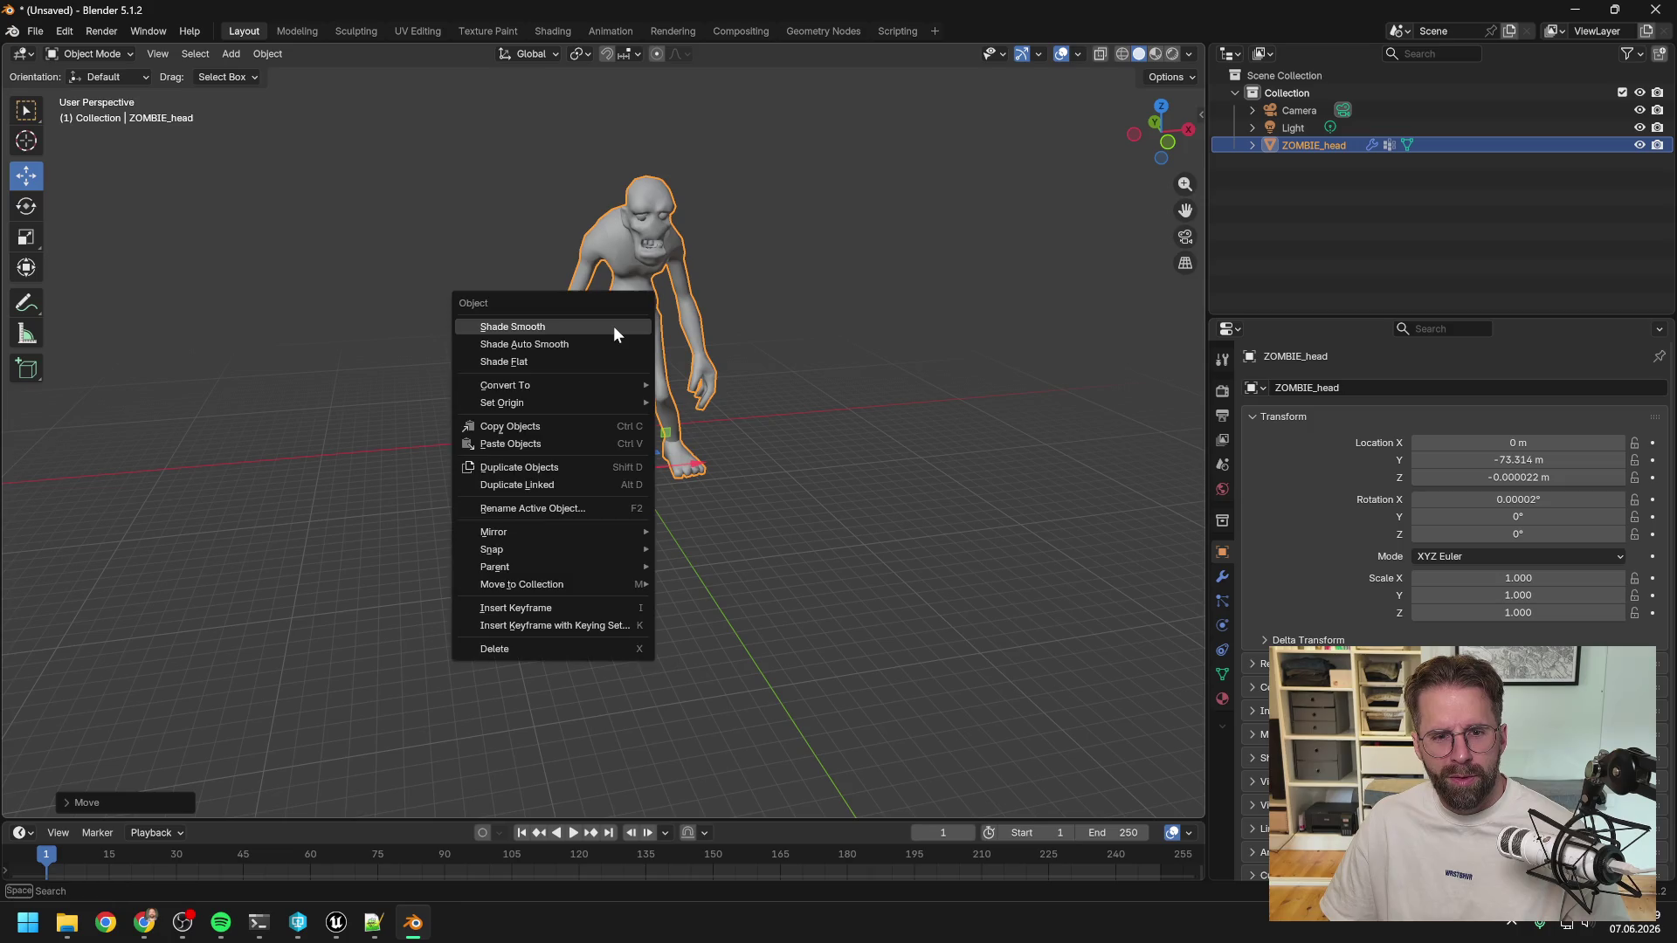
Dismiss the zombie's Object menu without applying anything and toggle the toolbar with T.
{"action": "mouse_move", "coordinate": [592, 403]}
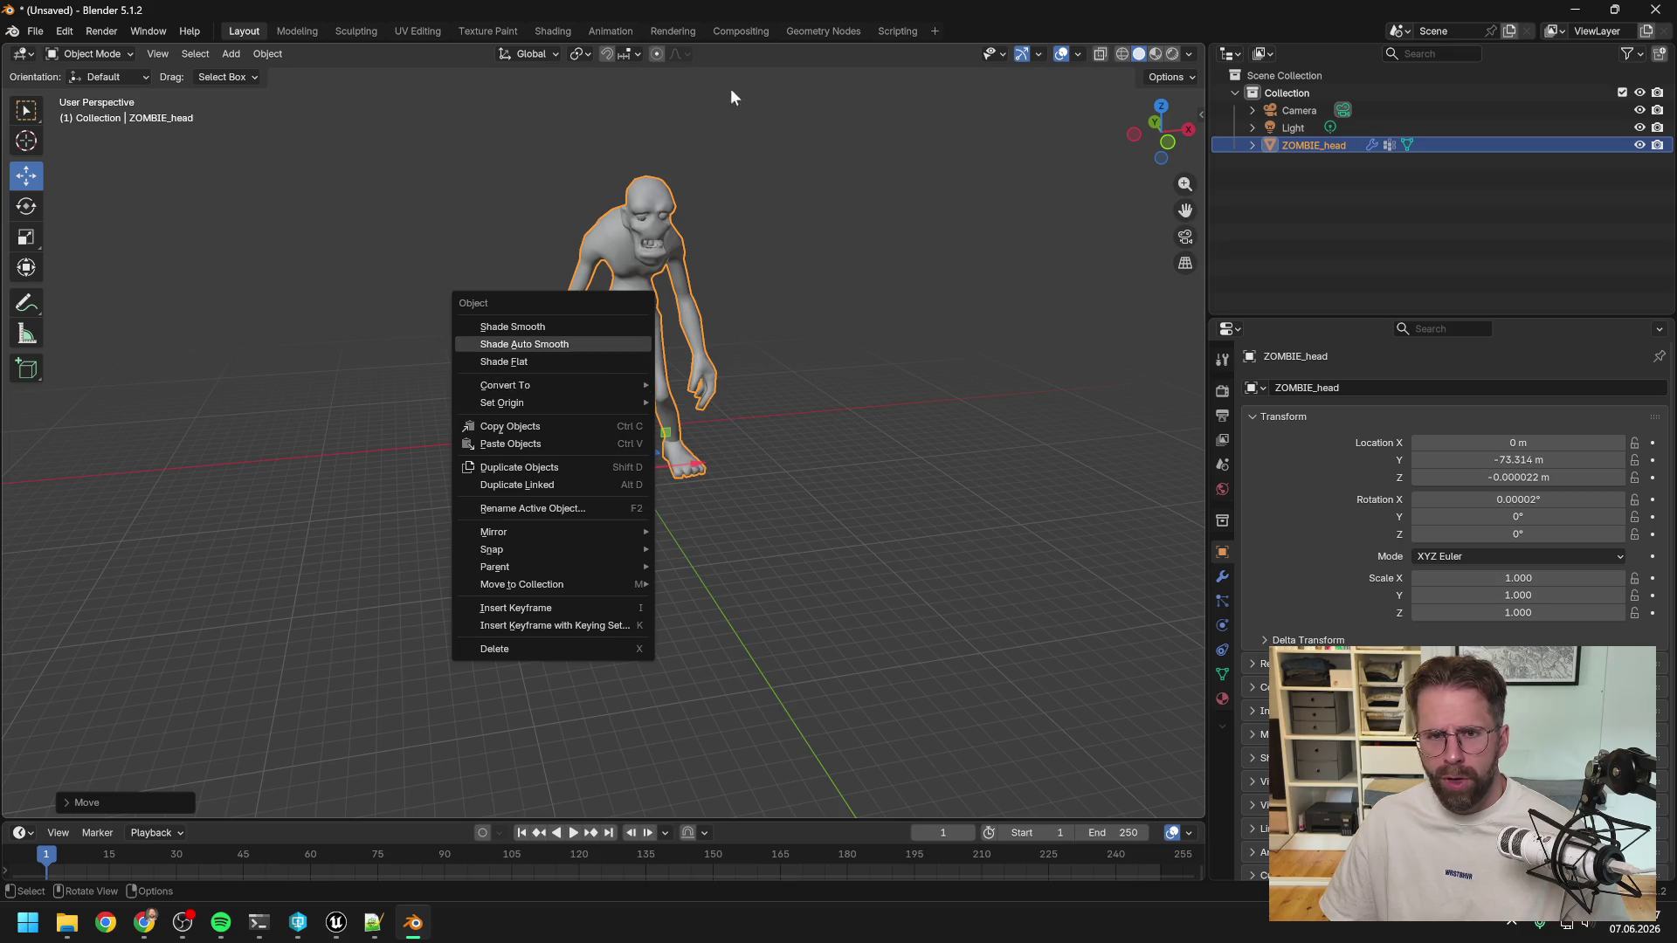
{"action": "key", "text": "t"}
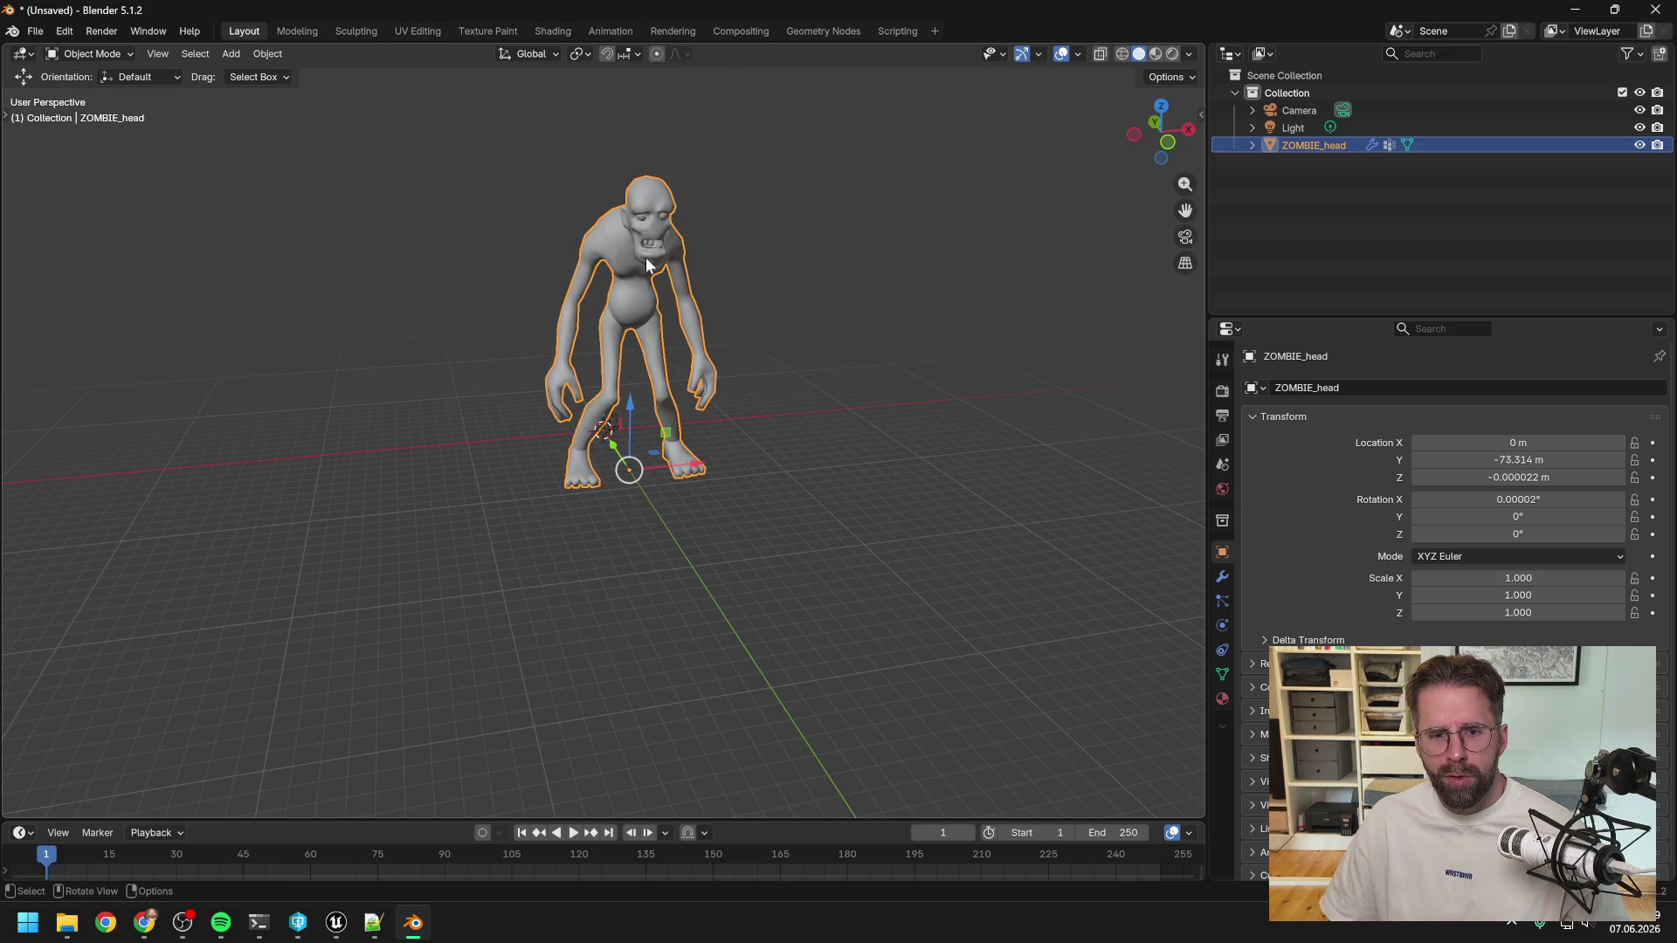
{"action": "key", "text": "t"}
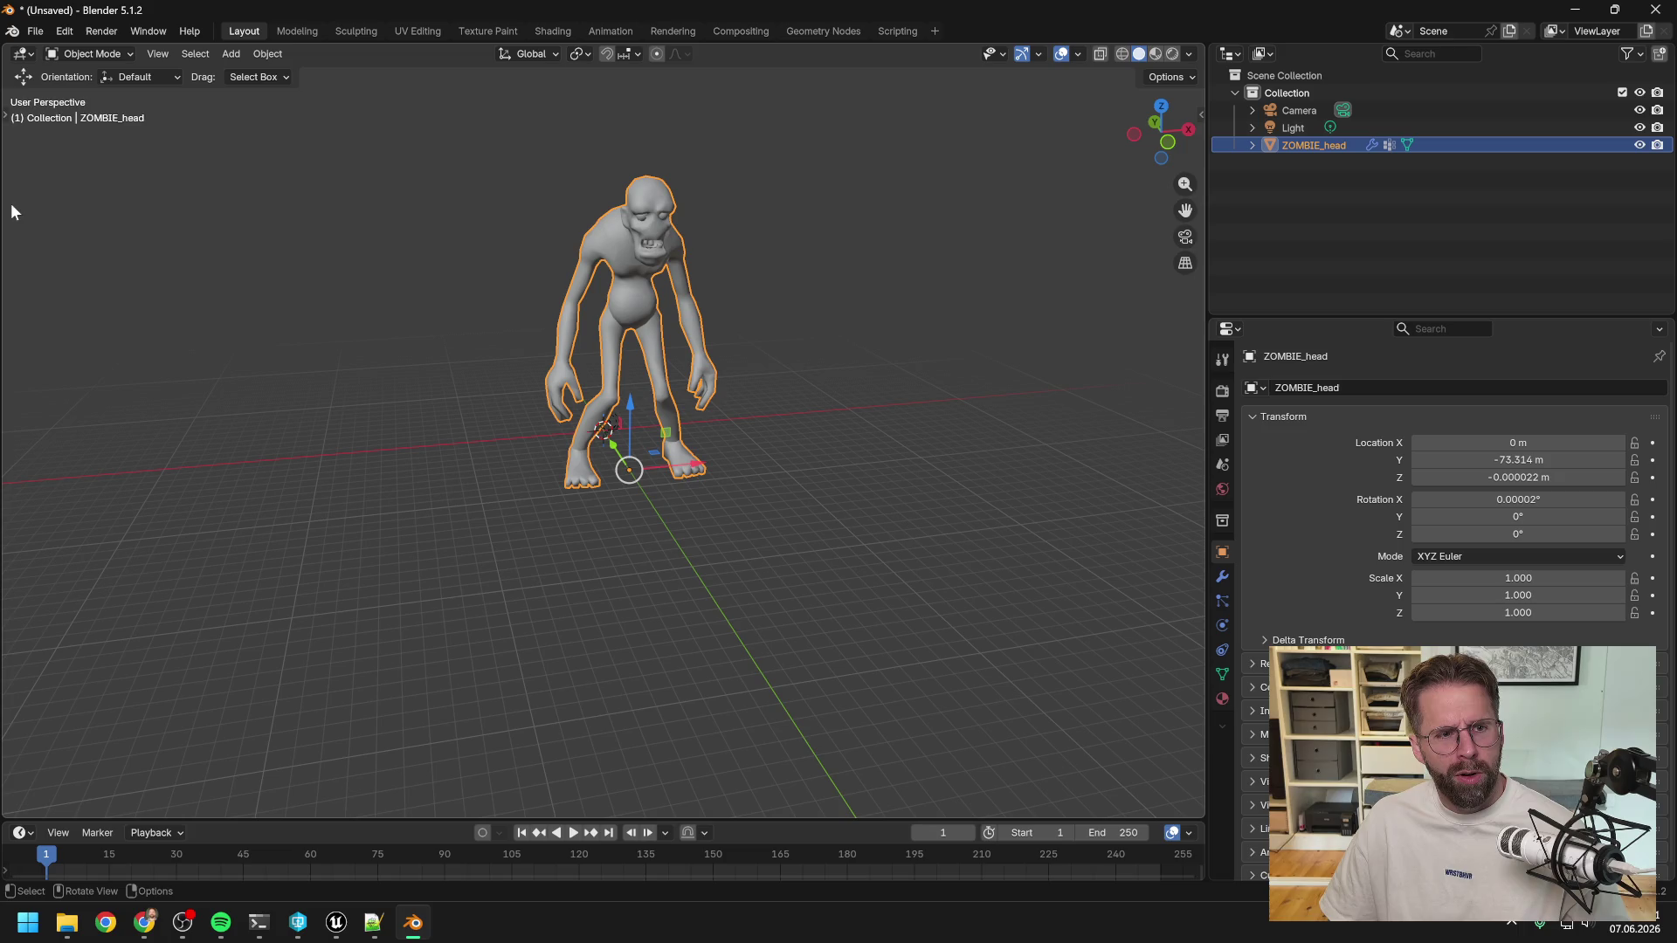
{"action": "key", "text": "t"}
{"action": "key", "text": "t"}
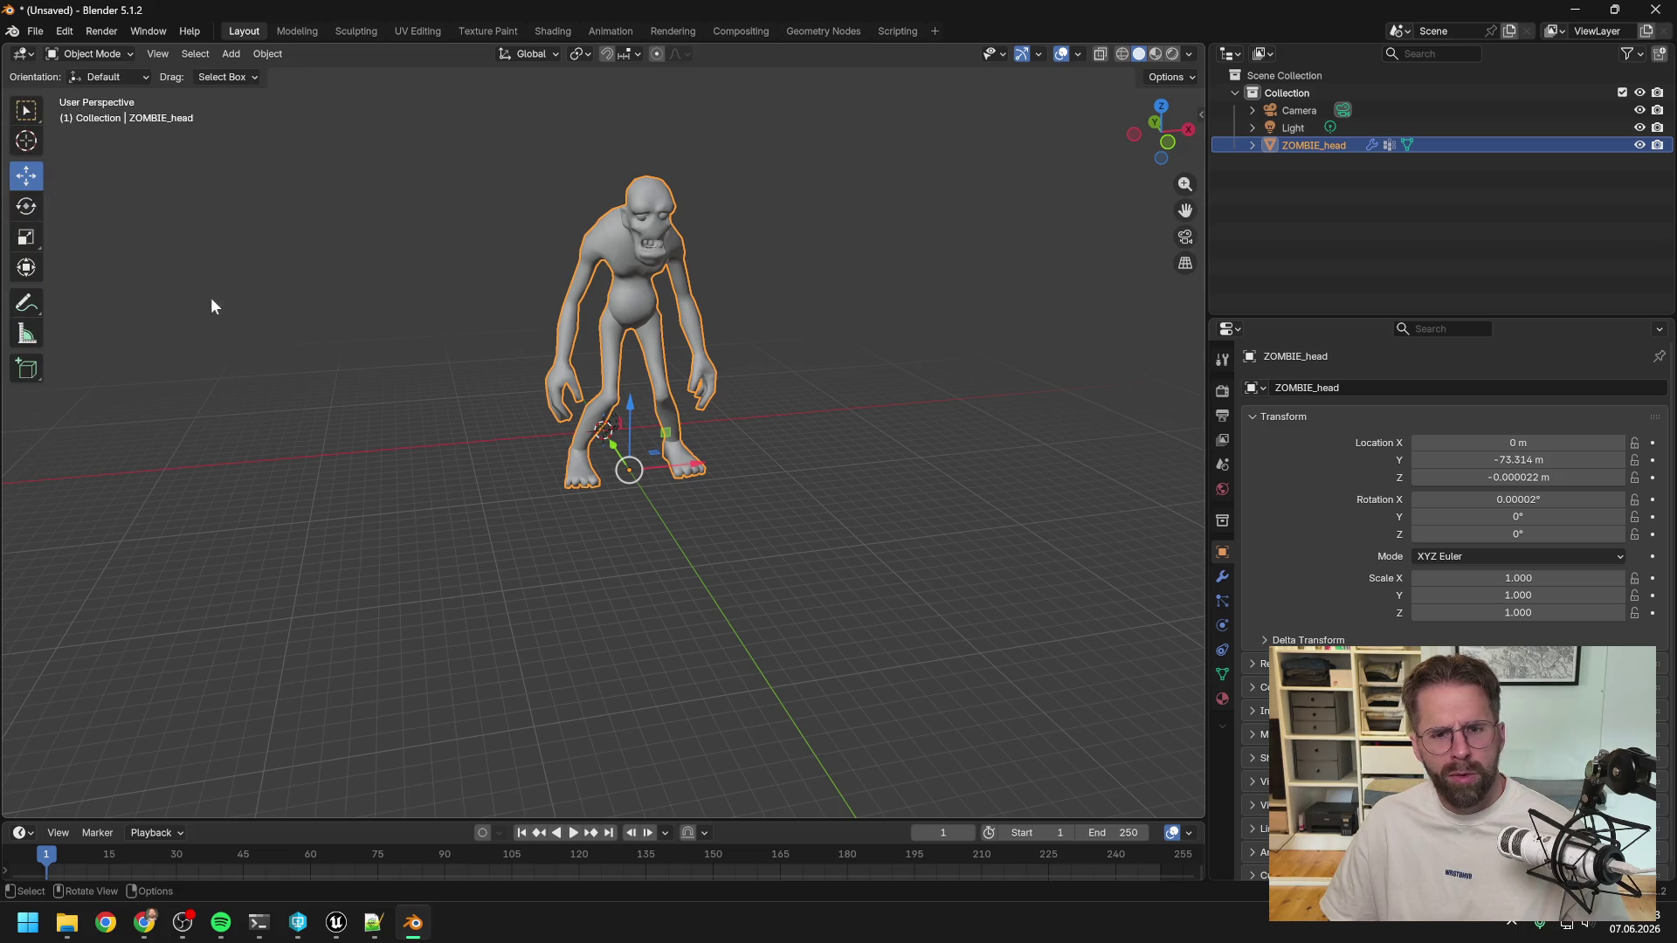
{"action": "key", "text": "t"}
{"action": "key", "text": "t"}
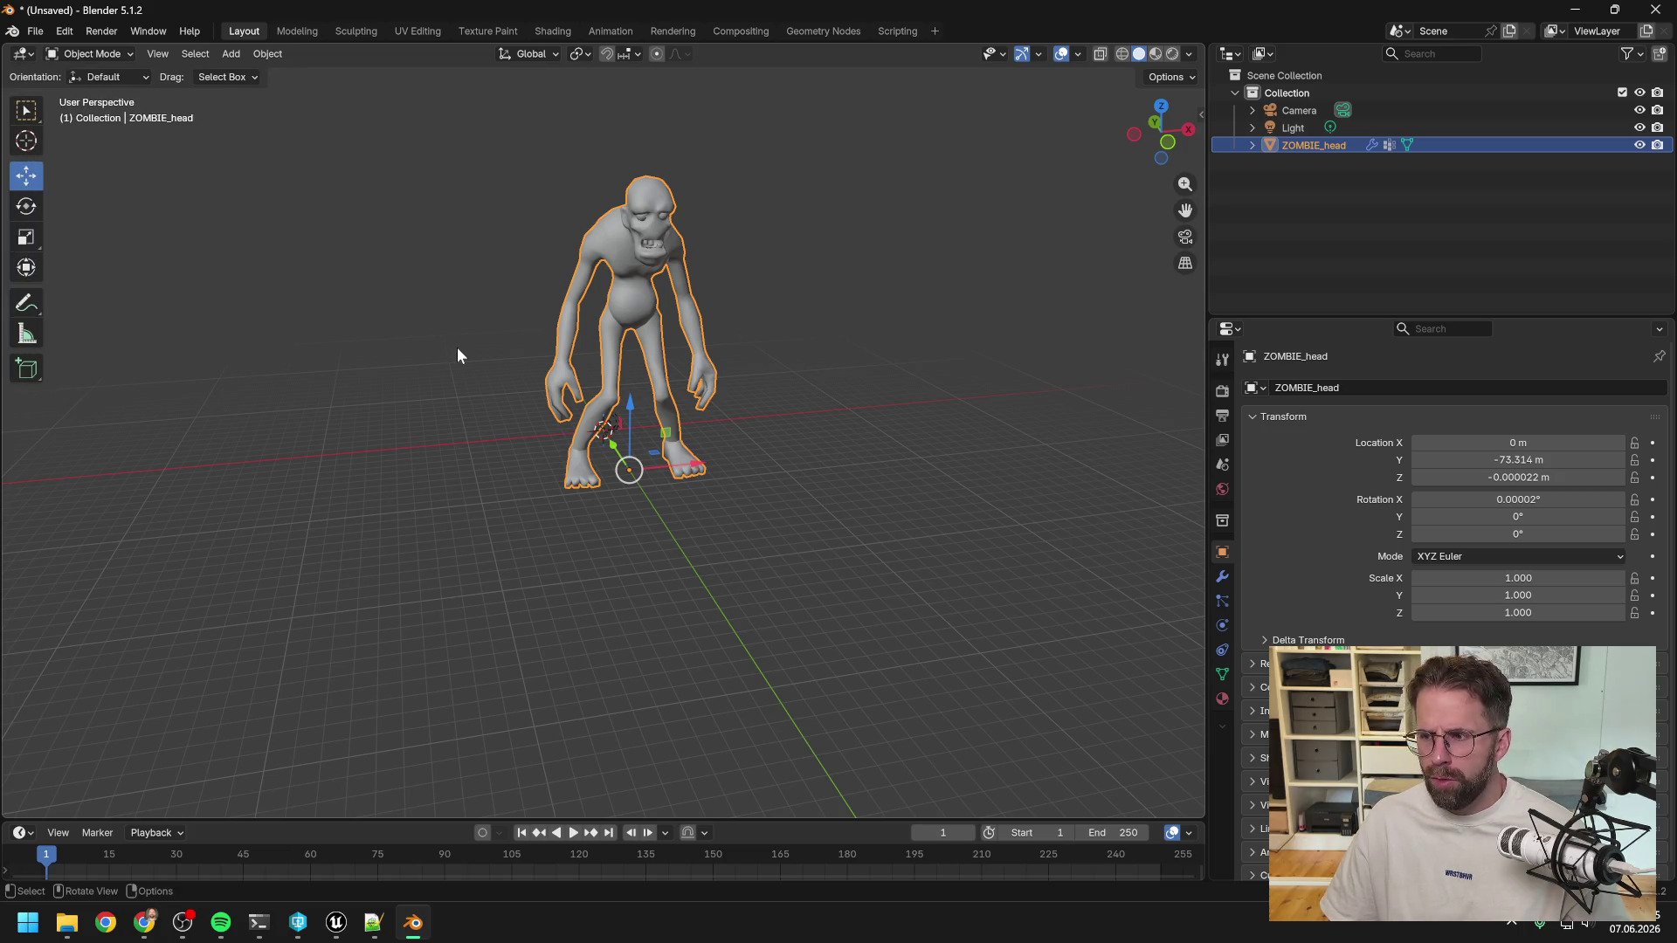
Set the zombie's origin with Set Origin > Origin to Geometry and orbit to a side view.
{"action": "right_click", "coordinate": [617, 290]}
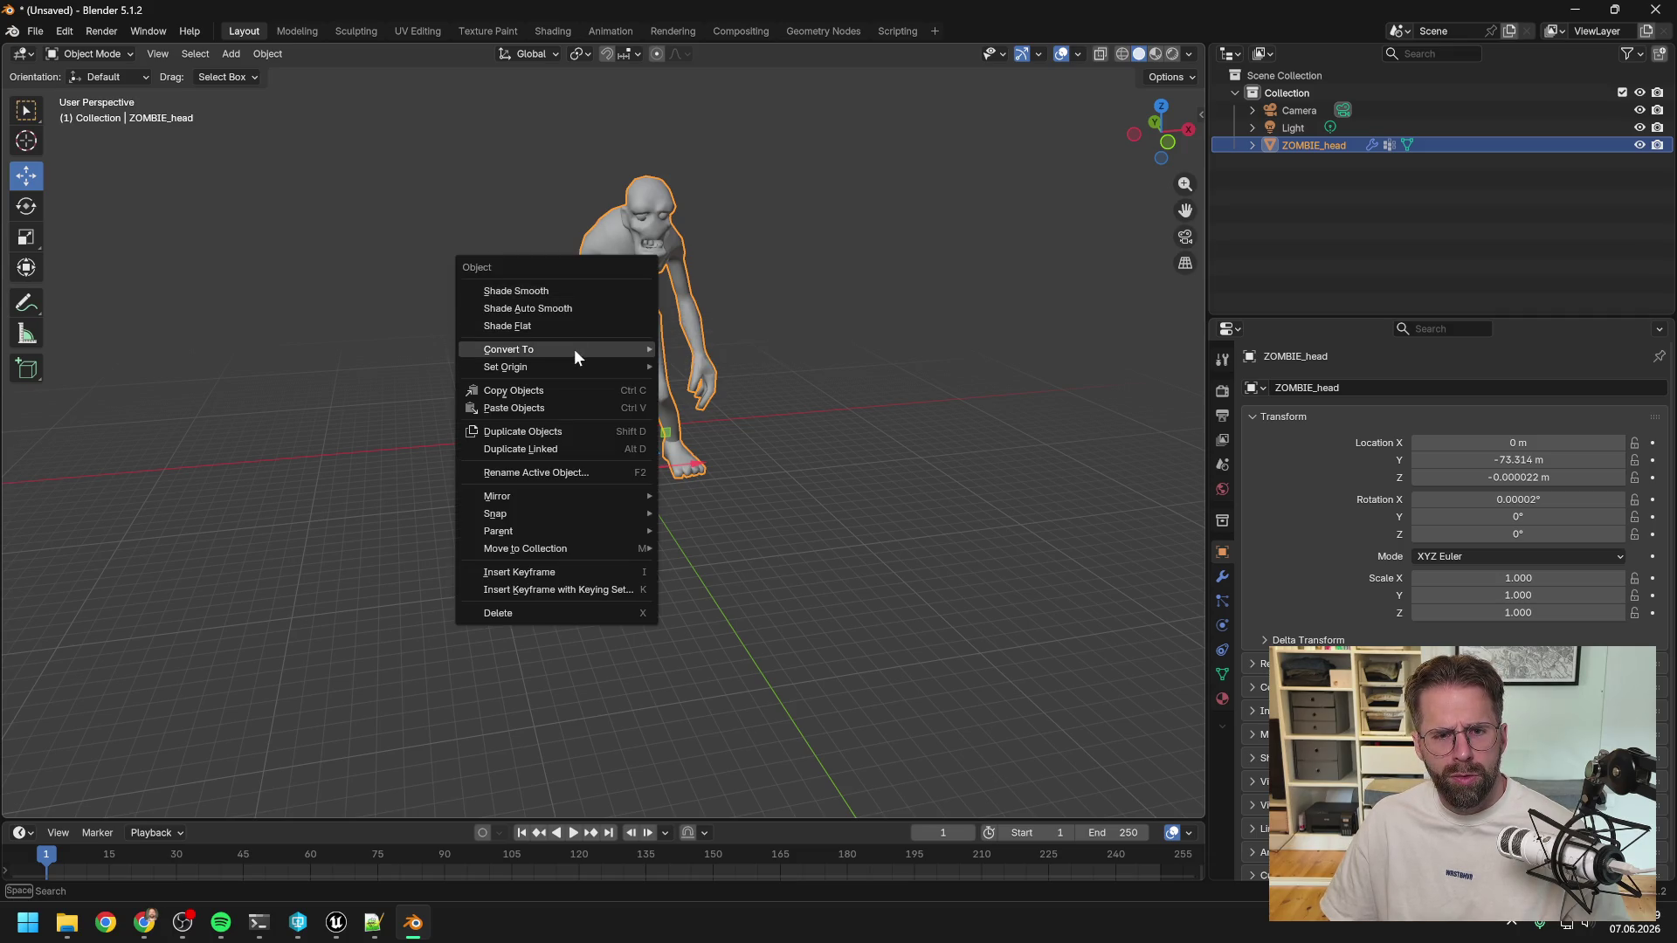
{"action": "mouse_move", "coordinate": [574, 365]}
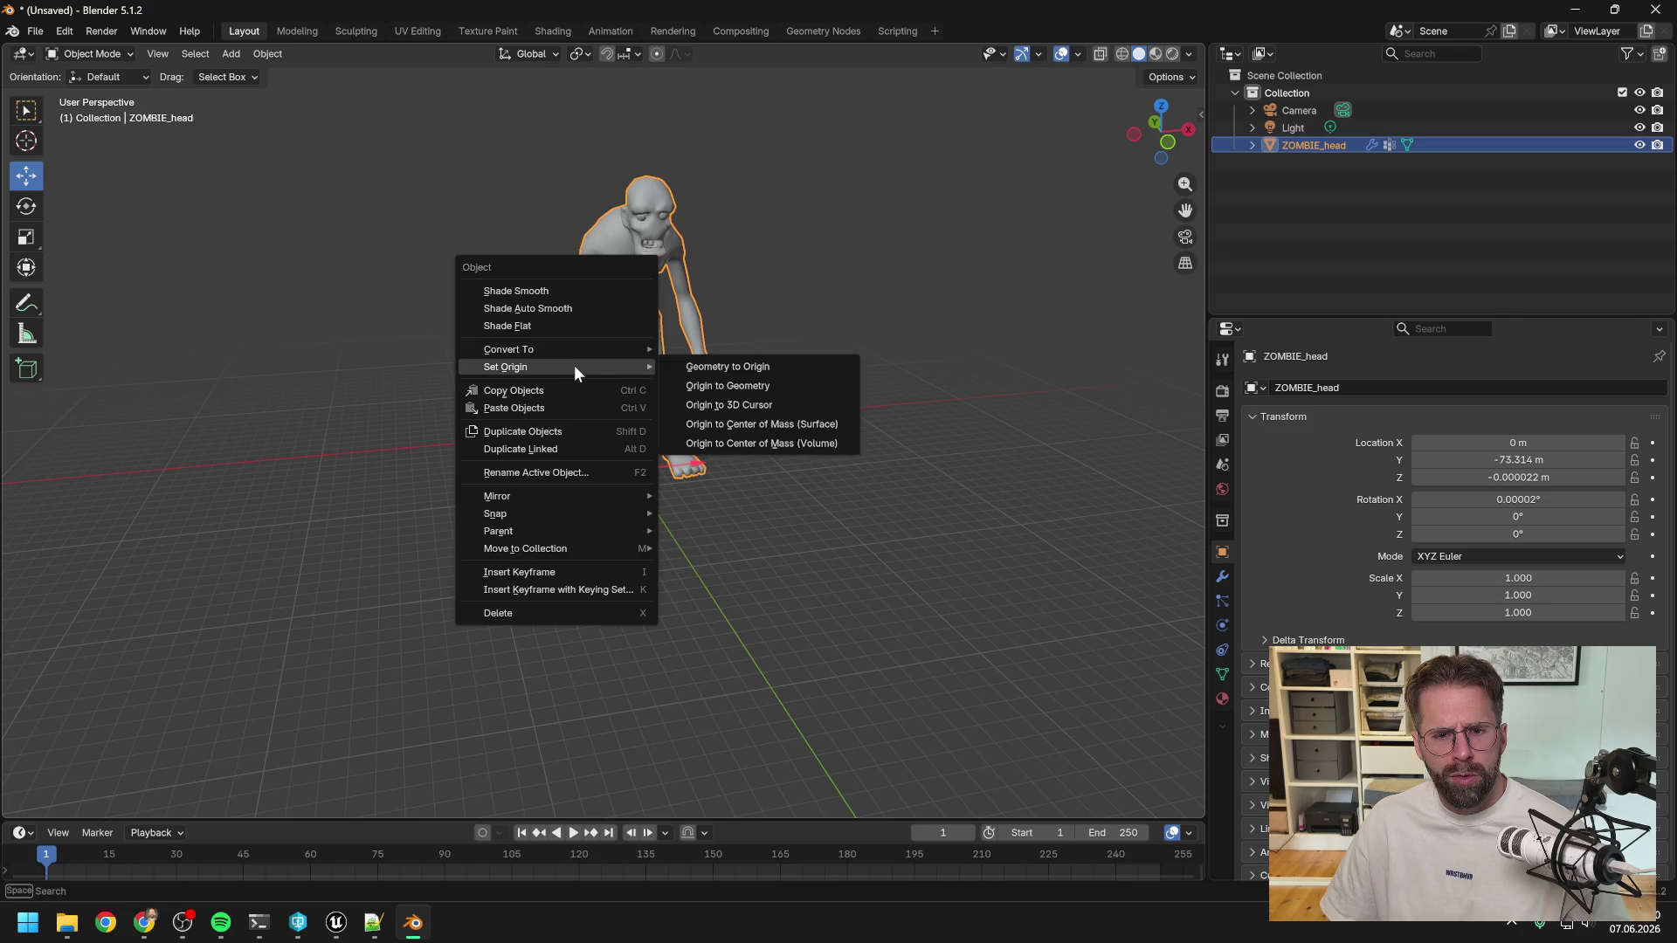
{"action": "left_click", "coordinate": [738, 371]}
{"action": "mouse_move", "coordinate": [629, 358]}
{"action": "middle_mouse_down"}
{"action": "mouse_move", "coordinate": [806, 369]}
{"action": "mouse_move", "coordinate": [763, 298]}
{"action": "mouse_move", "coordinate": [757, 365]}
{"action": "middle_mouse_up"}
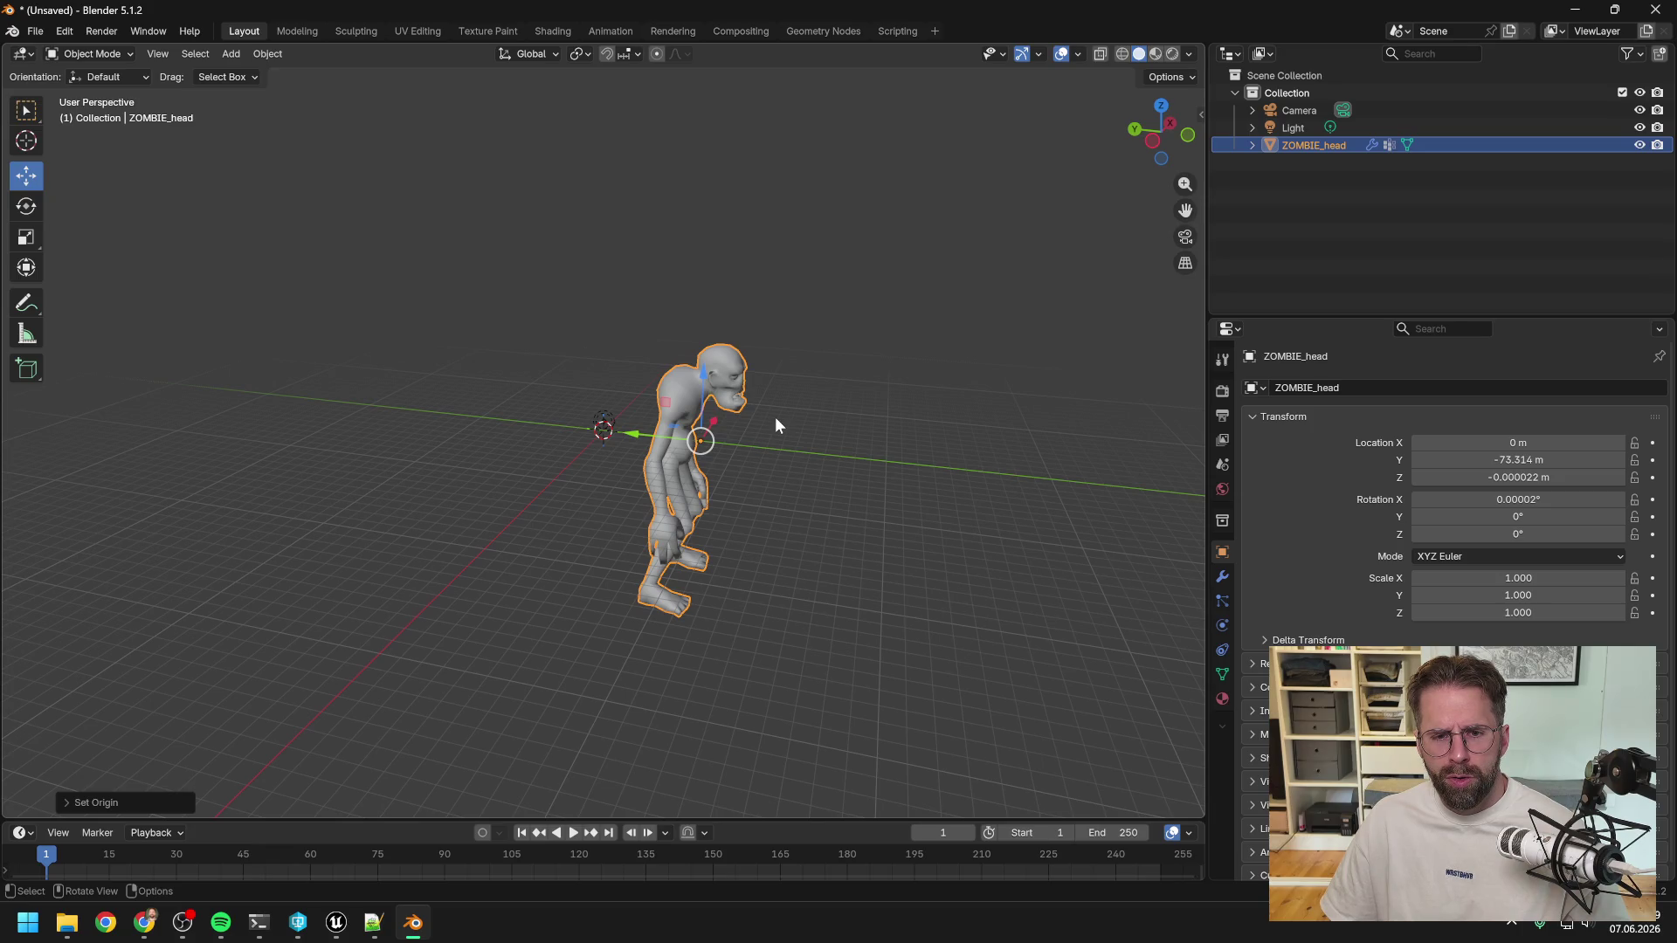
Drag the zombie along Z and Y over the world origin, to Y -14.345 m, Z 118.46 m.
{"action": "mouse_move", "coordinate": [762, 421]}
{"action": "middle_mouse_down"}
{"action": "mouse_move", "coordinate": [506, 381]}
{"action": "mouse_move", "coordinate": [813, 423]}
{"action": "mouse_move", "coordinate": [770, 426]}
{"action": "mouse_move", "coordinate": [814, 432]}
{"action": "mouse_move", "coordinate": [782, 438]}
{"action": "mouse_move", "coordinate": [815, 469]}
{"action": "mouse_move", "coordinate": [807, 453]}
{"action": "middle_mouse_up"}
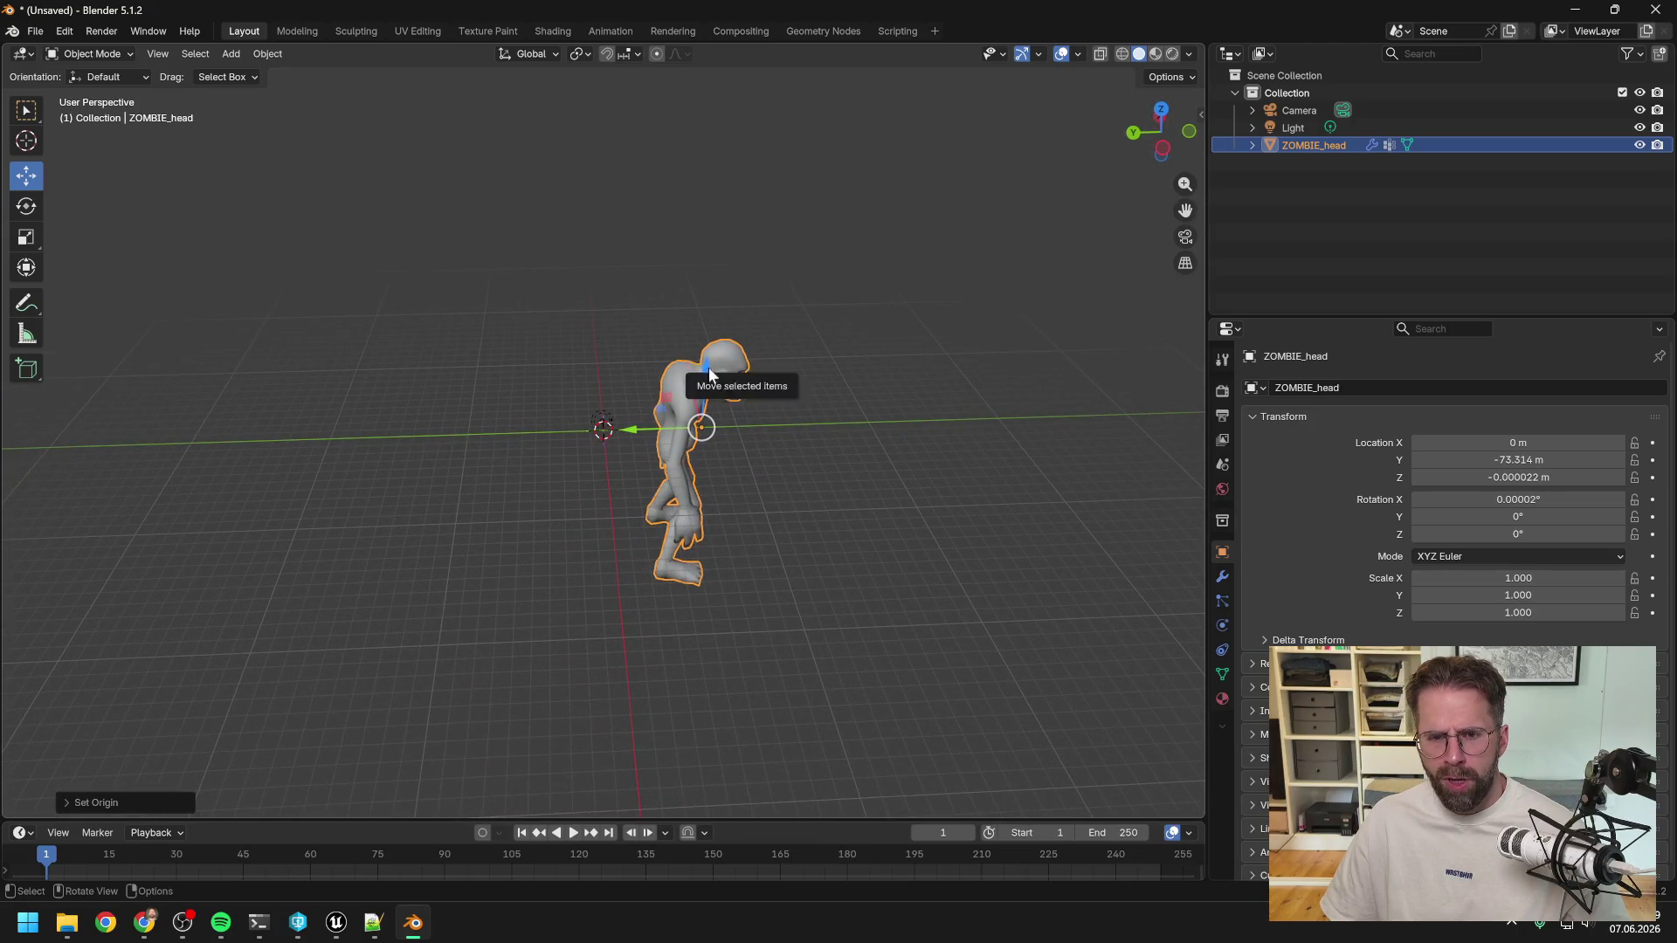
{"action": "mouse_move", "coordinate": [707, 375]}
{"action": "left_mouse_down"}
{"action": "mouse_move", "coordinate": [698, 183]}
{"action": "mouse_move", "coordinate": [699, 203]}
{"action": "left_mouse_up"}
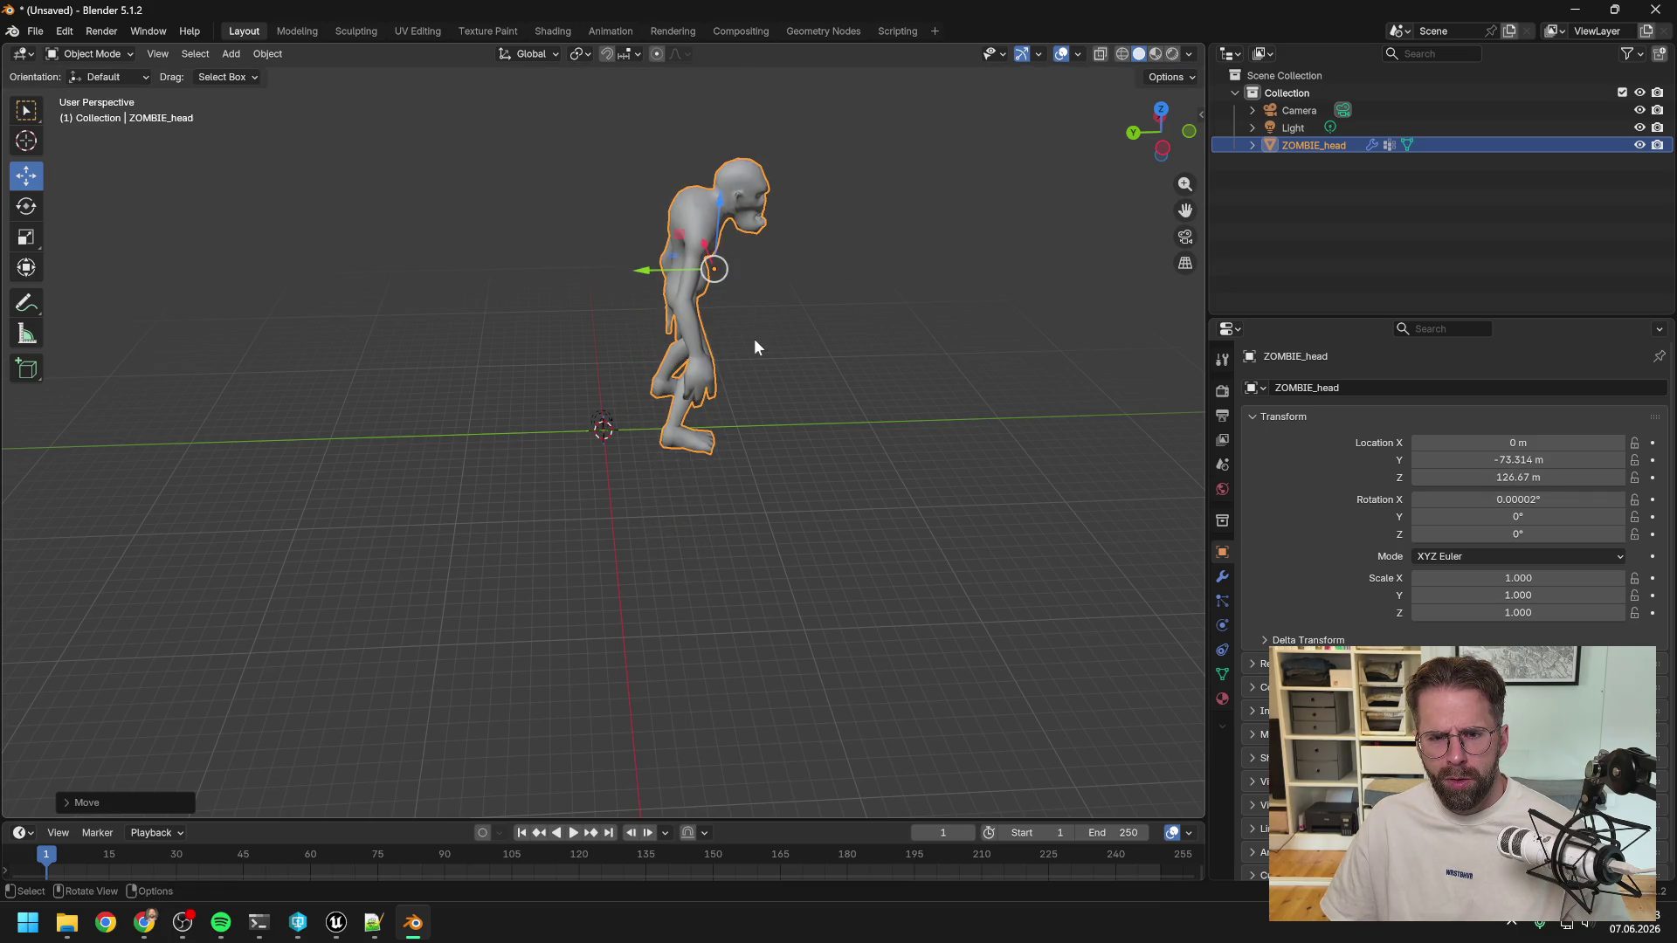
{"action": "mouse_move", "coordinate": [751, 349]}
{"action": "middle_mouse_down"}
{"action": "mouse_move", "coordinate": [566, 305]}
{"action": "mouse_move", "coordinate": [742, 343]}
{"action": "mouse_move", "coordinate": [690, 371]}
{"action": "middle_mouse_up"}
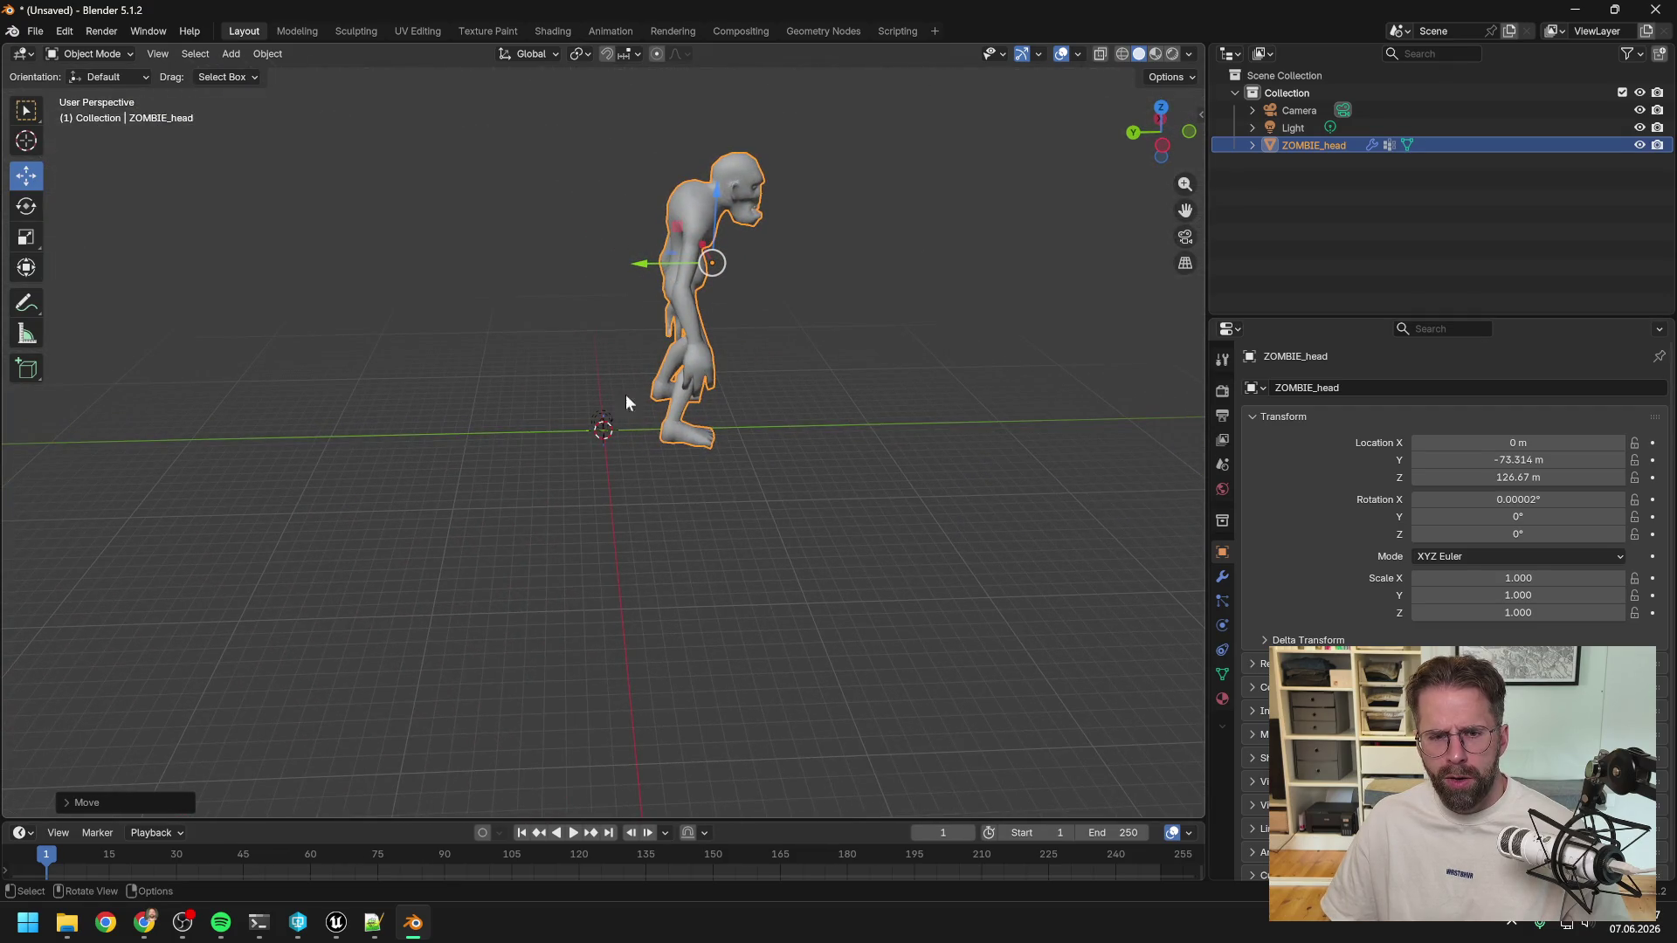
{"action": "left_click_drag", "start_coordinate": [639, 267], "coordinate": [550, 267]}
{"action": "mouse_move", "coordinate": [714, 339]}
{"action": "middle_mouse_down"}
{"action": "mouse_move", "coordinate": [545, 321]}
{"action": "mouse_move", "coordinate": [578, 193]}
{"action": "middle_mouse_up"}
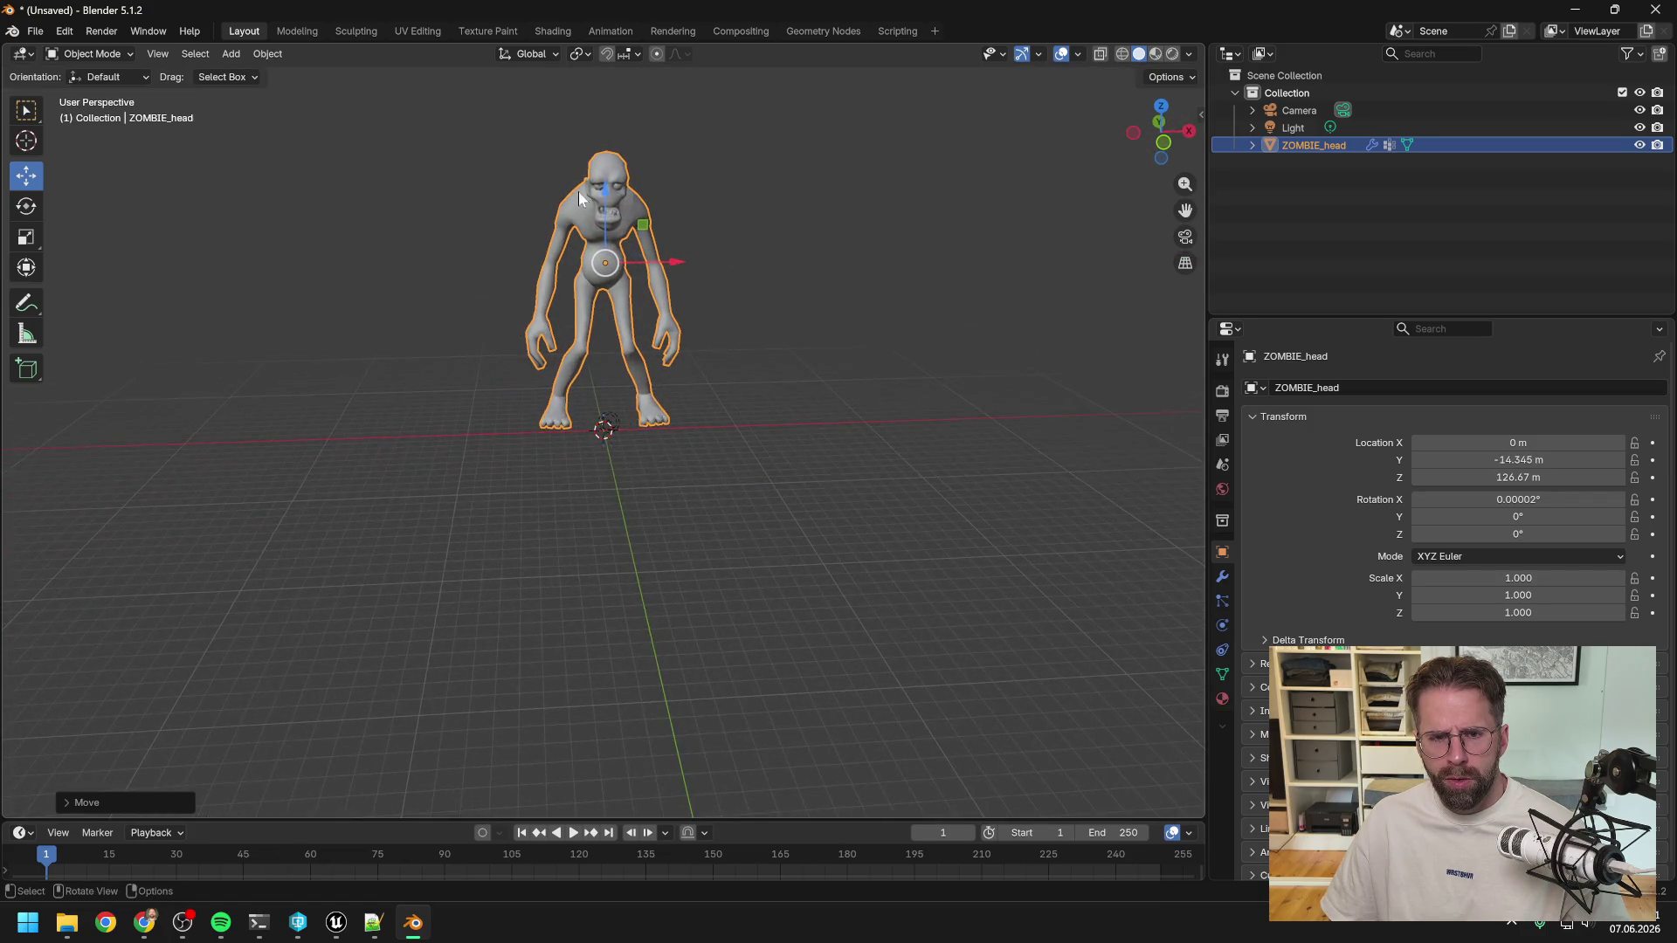
{"action": "left_click_drag", "start_coordinate": [605, 185], "coordinate": [606, 200]}
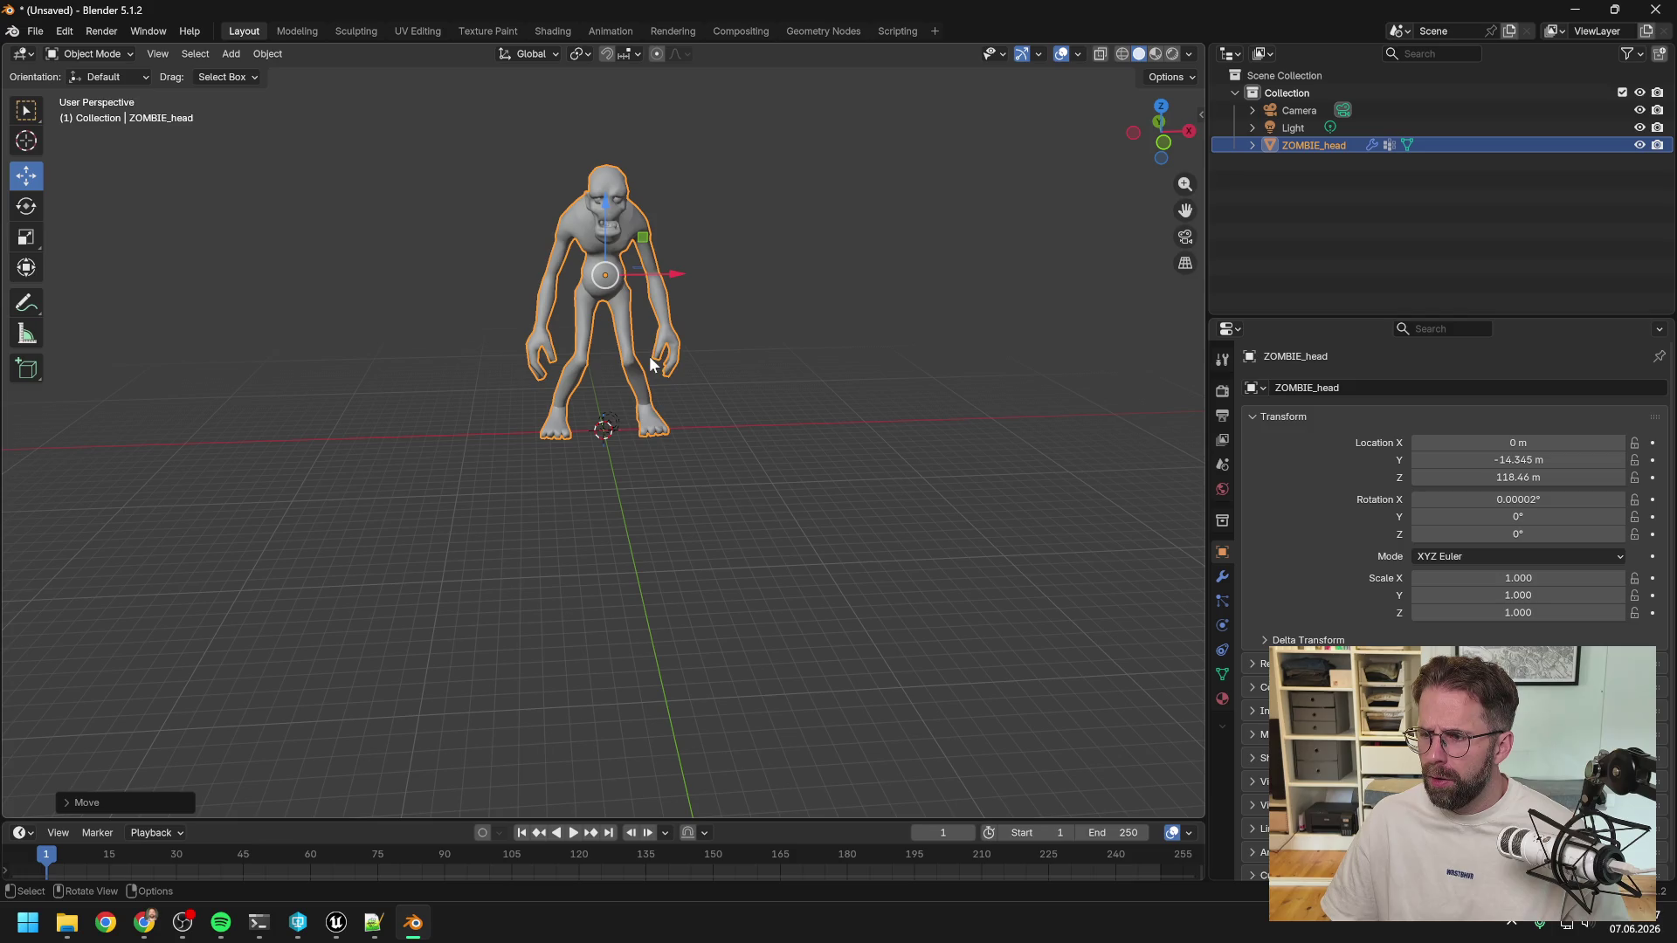
{"action": "mouse_move", "coordinate": [663, 359]}
{"action": "middle_mouse_down", "text": "shift"}
{"action": "mouse_move", "coordinate": [677, 365]}
{"action": "mouse_move", "coordinate": [506, 362]}
{"action": "mouse_move", "coordinate": [874, 389]}
{"action": "mouse_move", "coordinate": [746, 374]}
{"action": "middle_mouse_up", "text": "shift"}
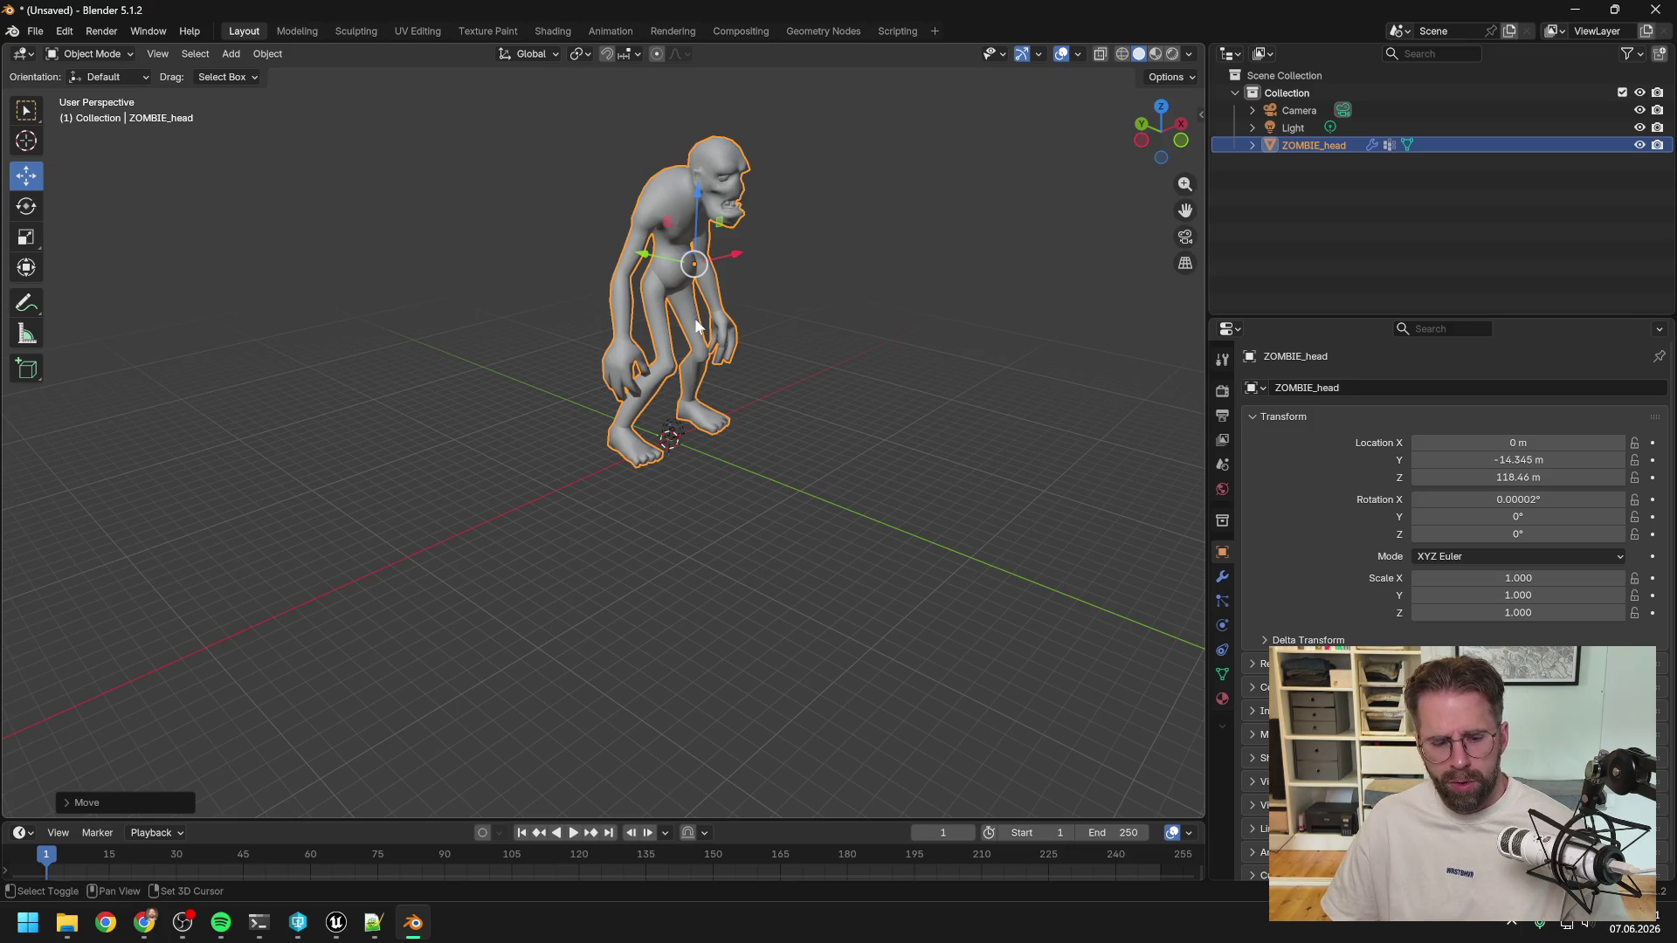
{"action": "key", "text": "shift+s"}
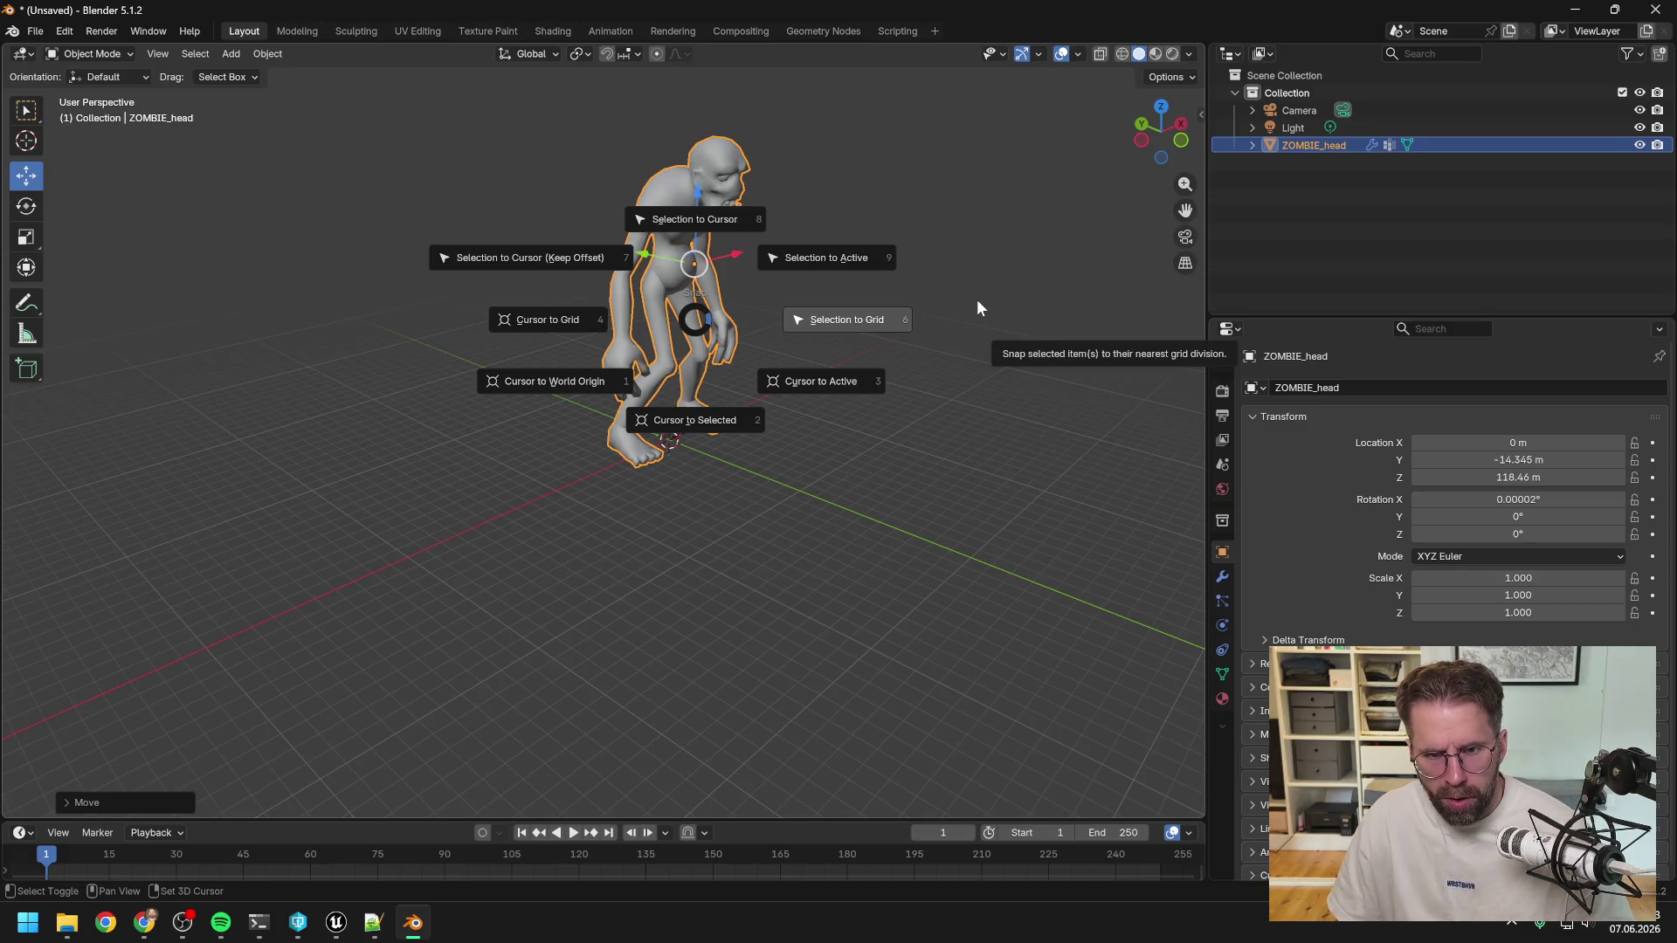
Close the Snap pie and move the zombie to Z 134.43 m so its feet touch the grid.
{"action": "left_click", "coordinate": [856, 194]}
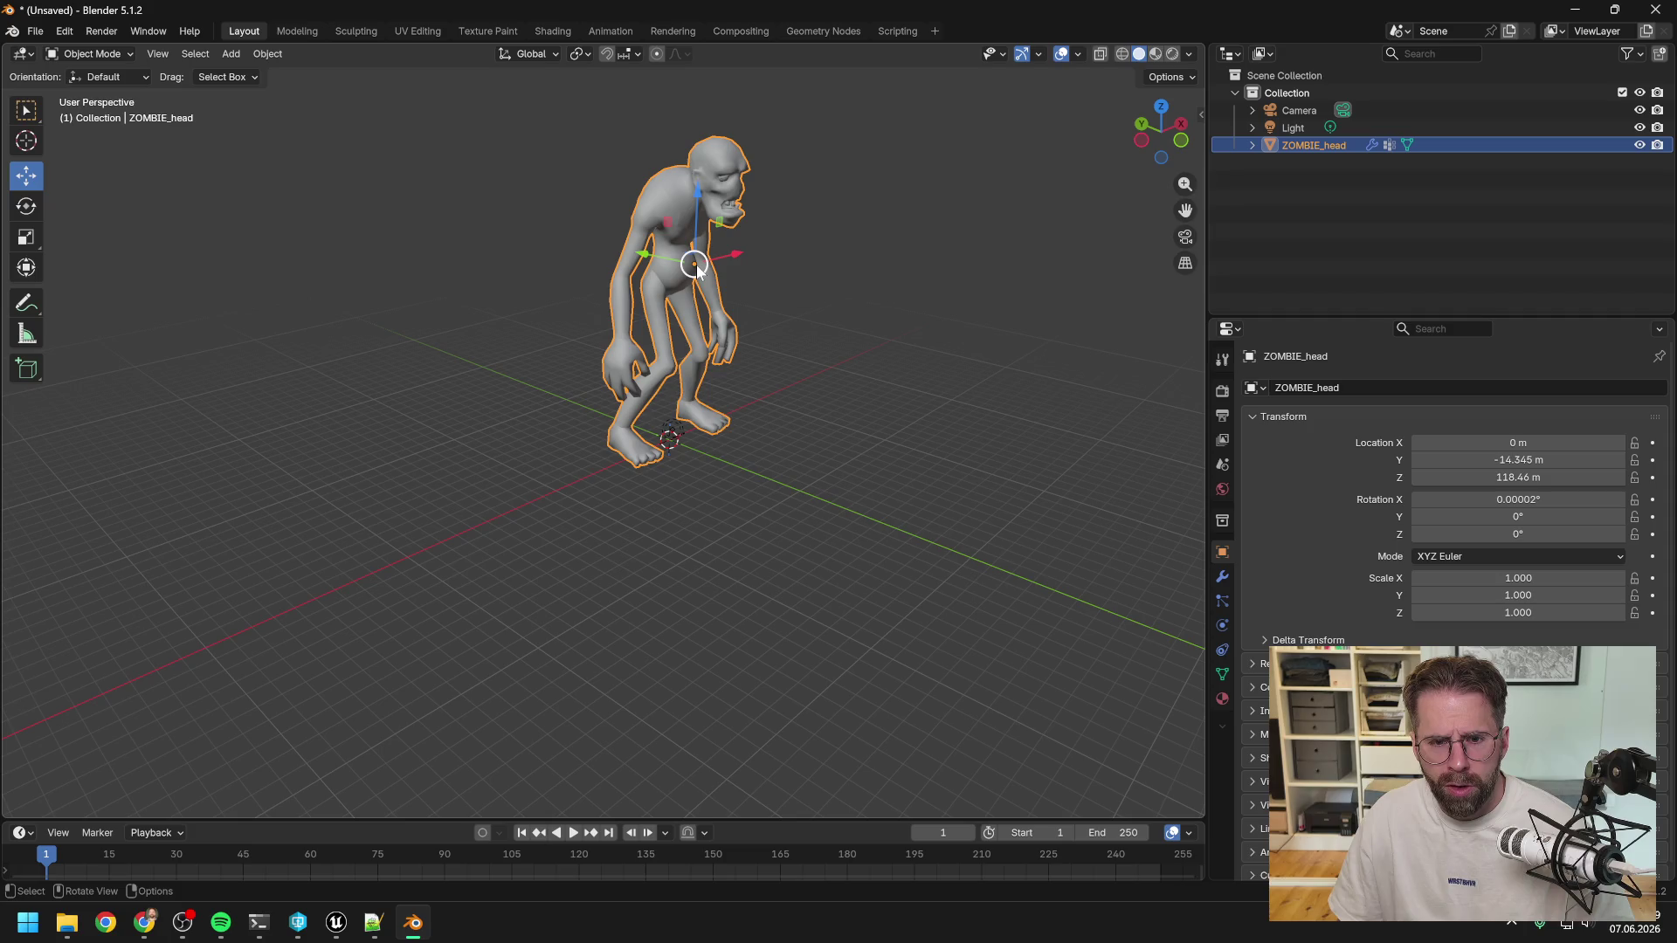
{"action": "mouse_move", "coordinate": [696, 234]}
{"action": "left_mouse_down"}
{"action": "mouse_move", "coordinate": [695, 193]}
{"action": "mouse_move", "coordinate": [697, 227]}
{"action": "left_mouse_up"}
{"action": "mouse_move", "coordinate": [739, 333]}
{"action": "middle_mouse_down"}
{"action": "mouse_move", "coordinate": [442, 330]}
{"action": "mouse_move", "coordinate": [459, 309]}
{"action": "middle_mouse_up"}
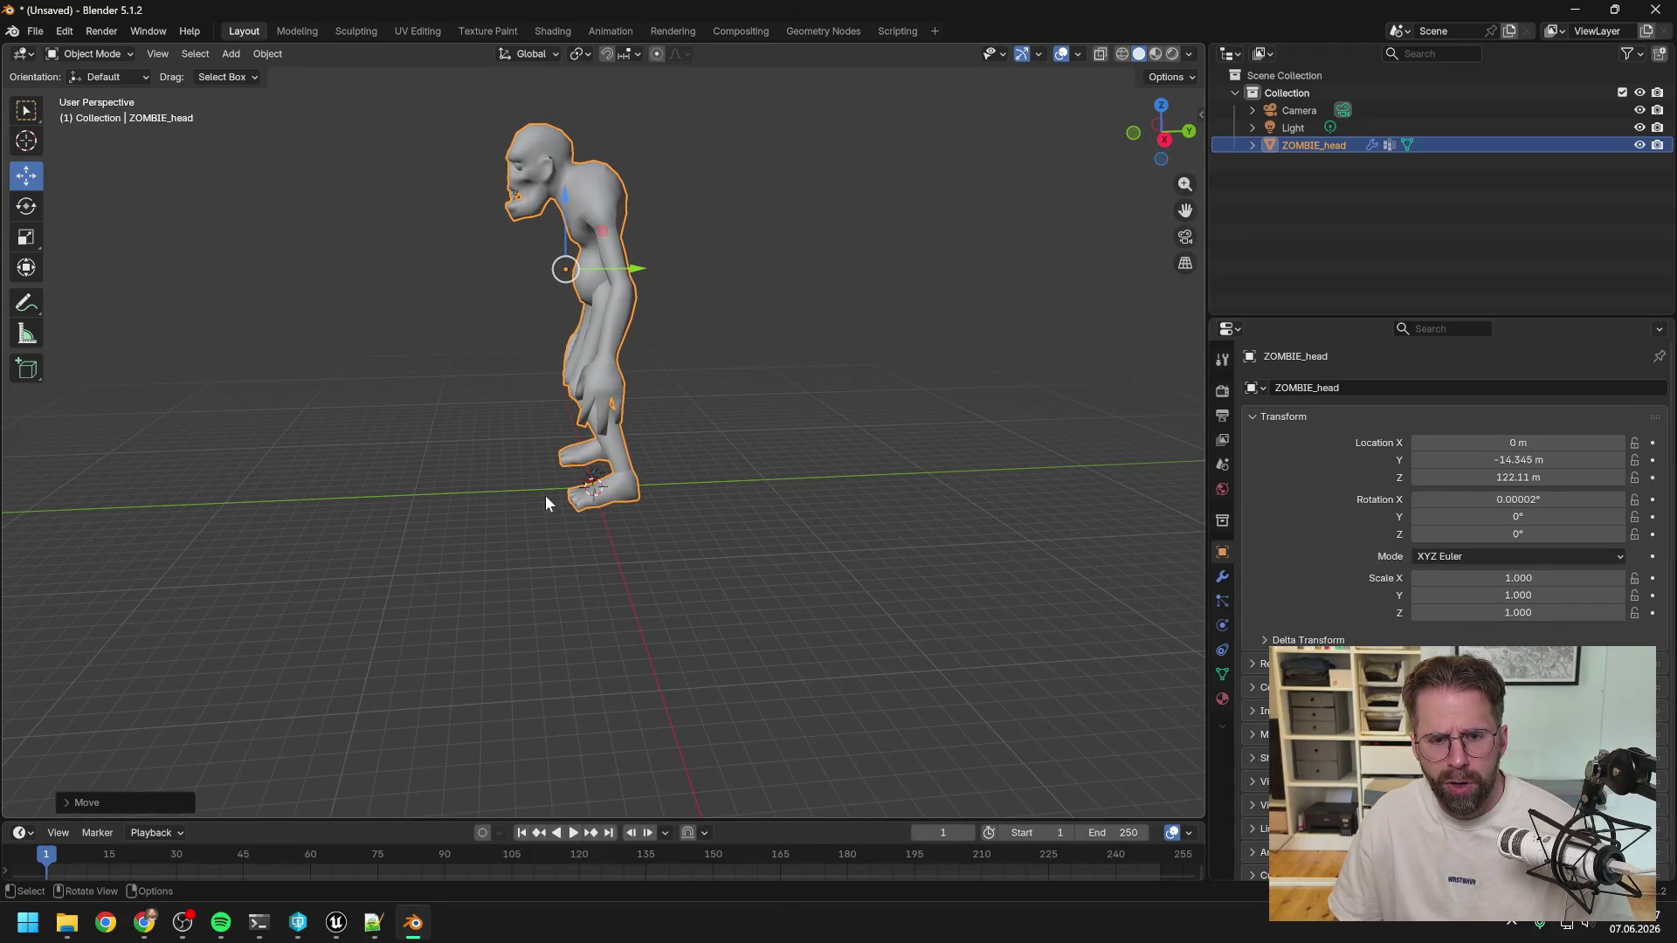
{"action": "mouse_move", "coordinate": [565, 204]}
{"action": "left_mouse_down"}
{"action": "mouse_move", "coordinate": [565, 217]}
{"action": "mouse_move", "coordinate": [566, 185]}
{"action": "left_mouse_up"}
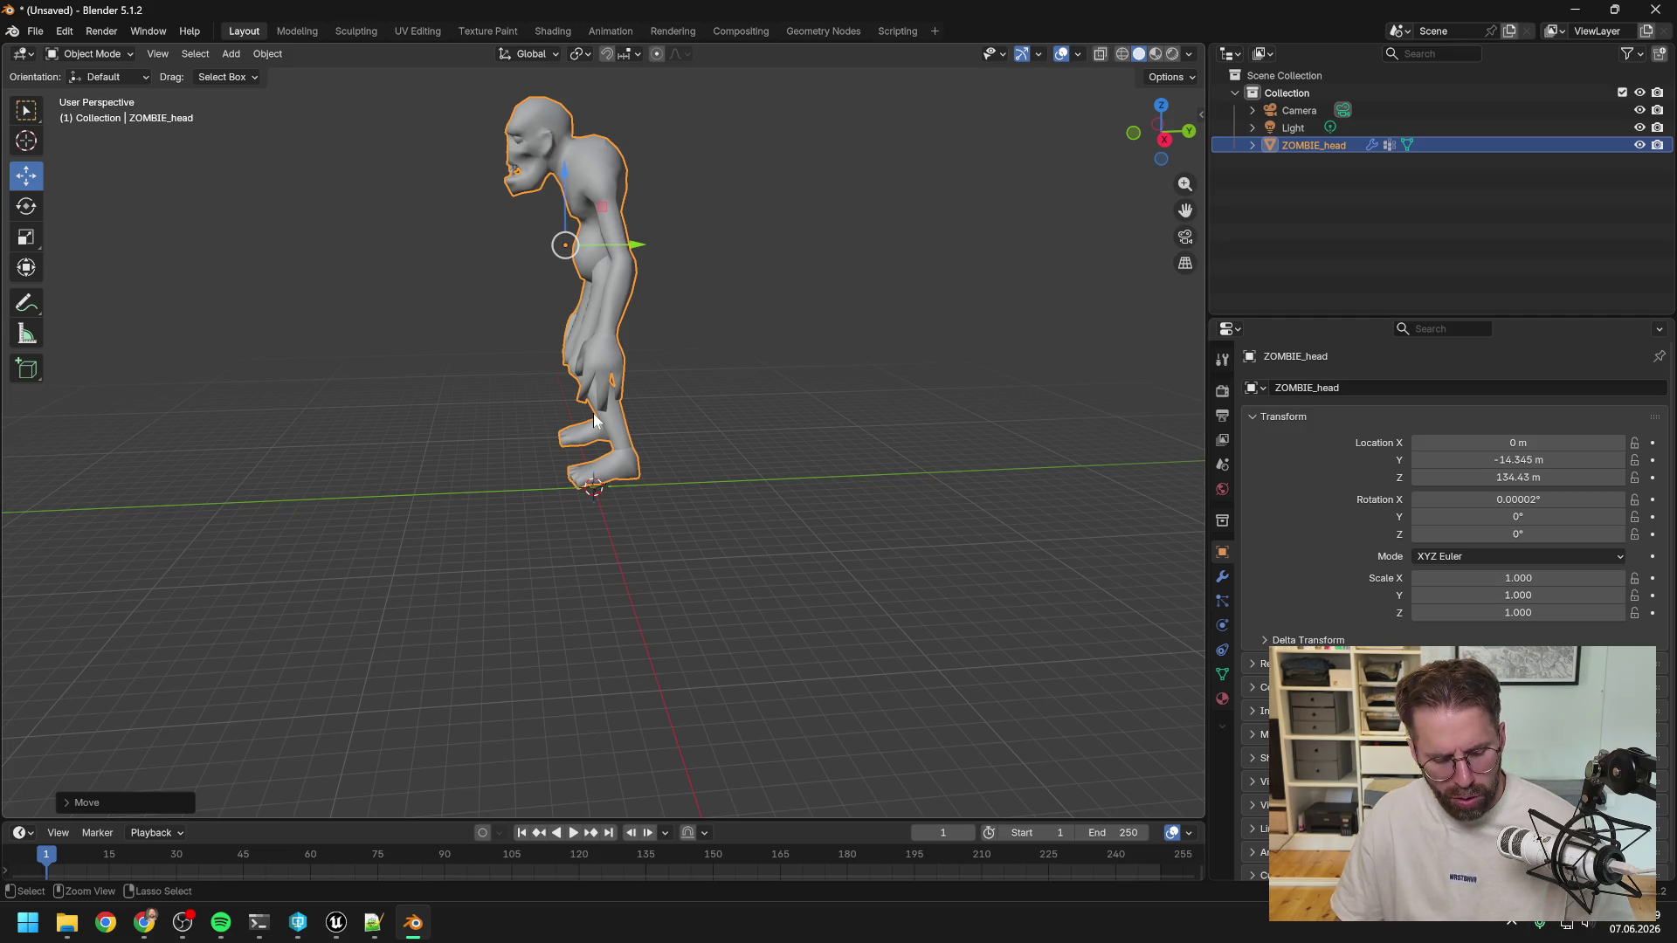
{"action": "key", "text": "ctrl+a"}
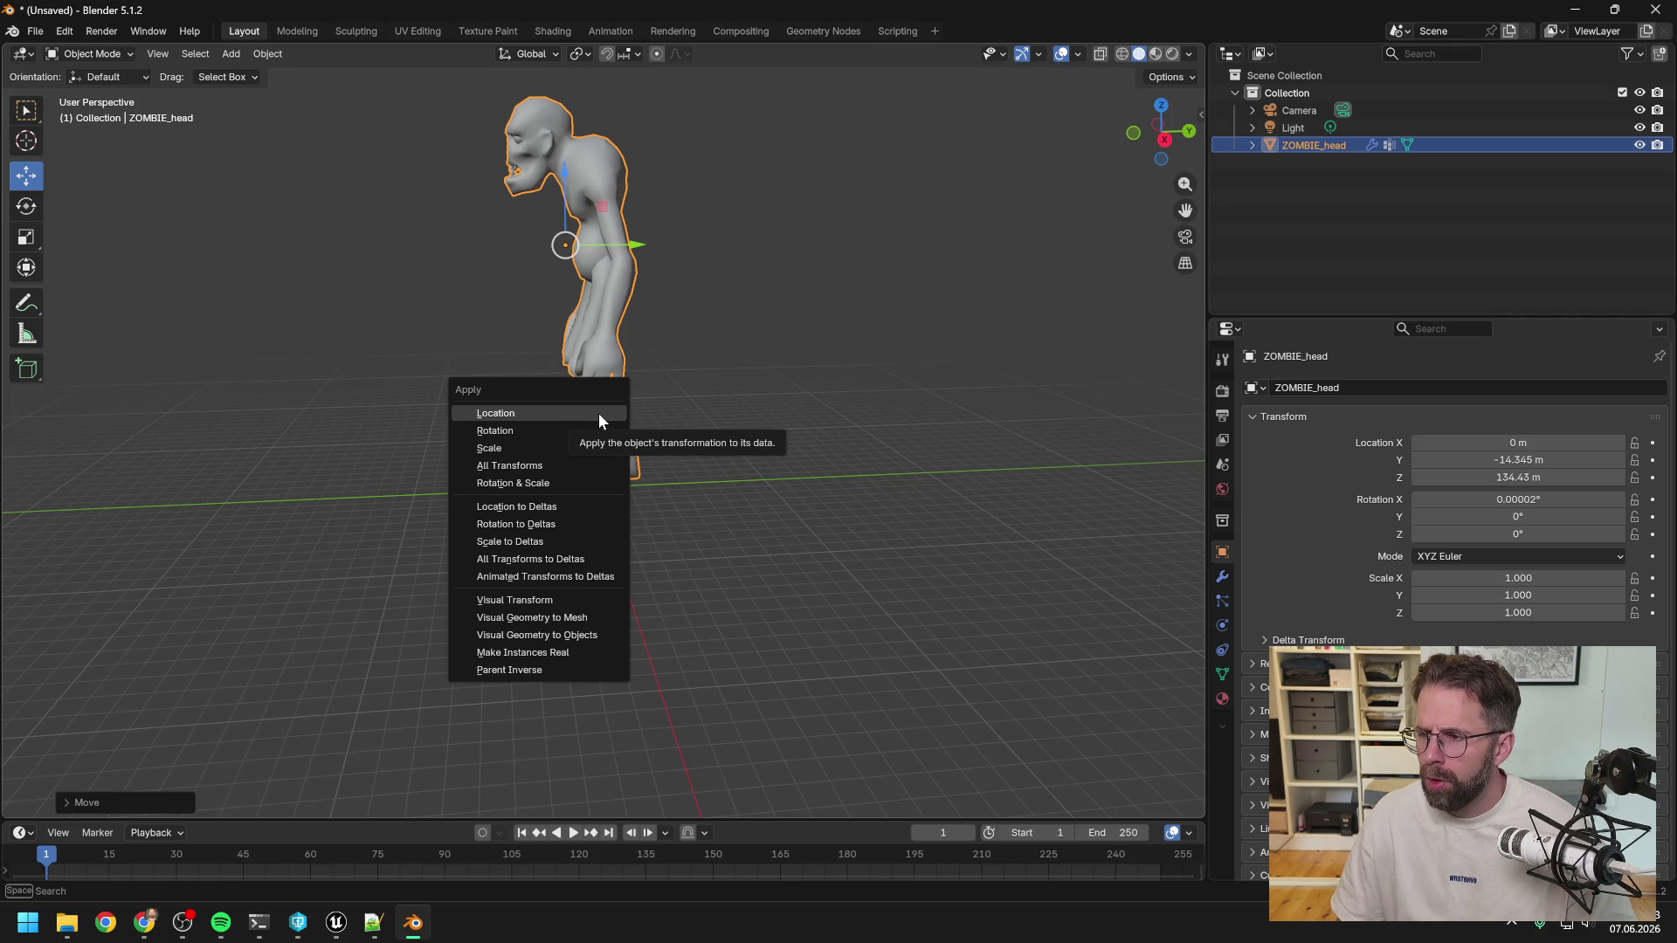
Apply all transforms, lower the zombie to Z -2.5515 m, and enter Edit Mode.
{"action": "left_click", "coordinate": [552, 464]}
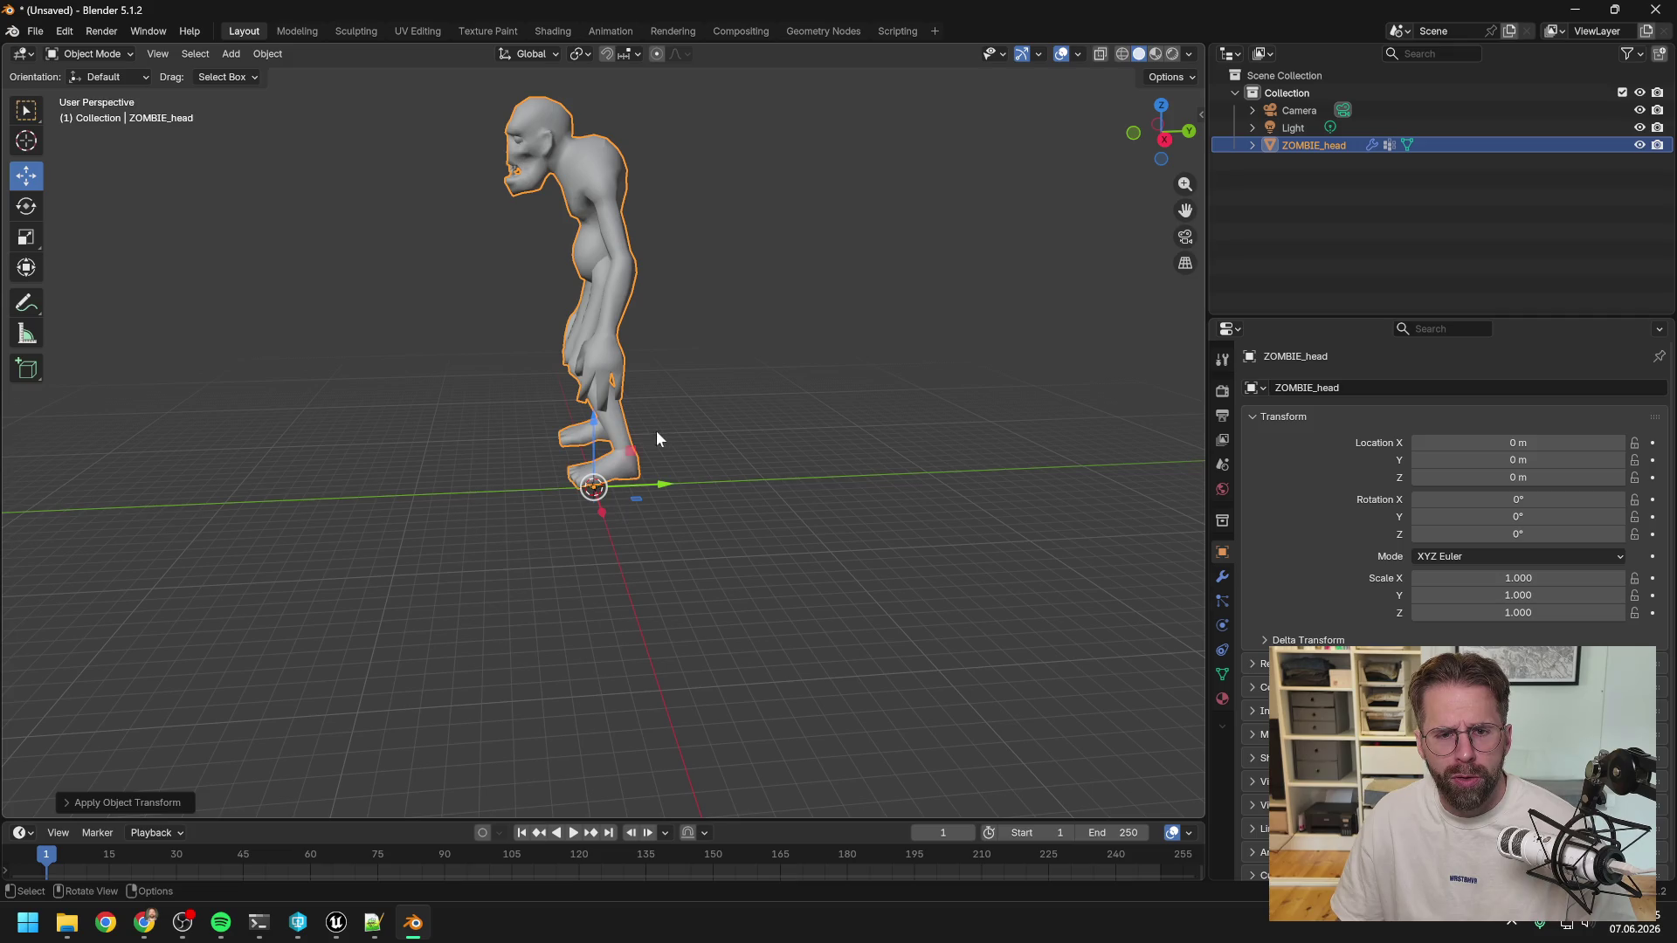
{"action": "mouse_move", "coordinate": [662, 430]}
{"action": "middle_mouse_down"}
{"action": "mouse_move", "coordinate": [866, 417]}
{"action": "mouse_move", "coordinate": [821, 402]}
{"action": "mouse_move", "coordinate": [917, 415]}
{"action": "mouse_move", "coordinate": [827, 416]}
{"action": "middle_mouse_up"}
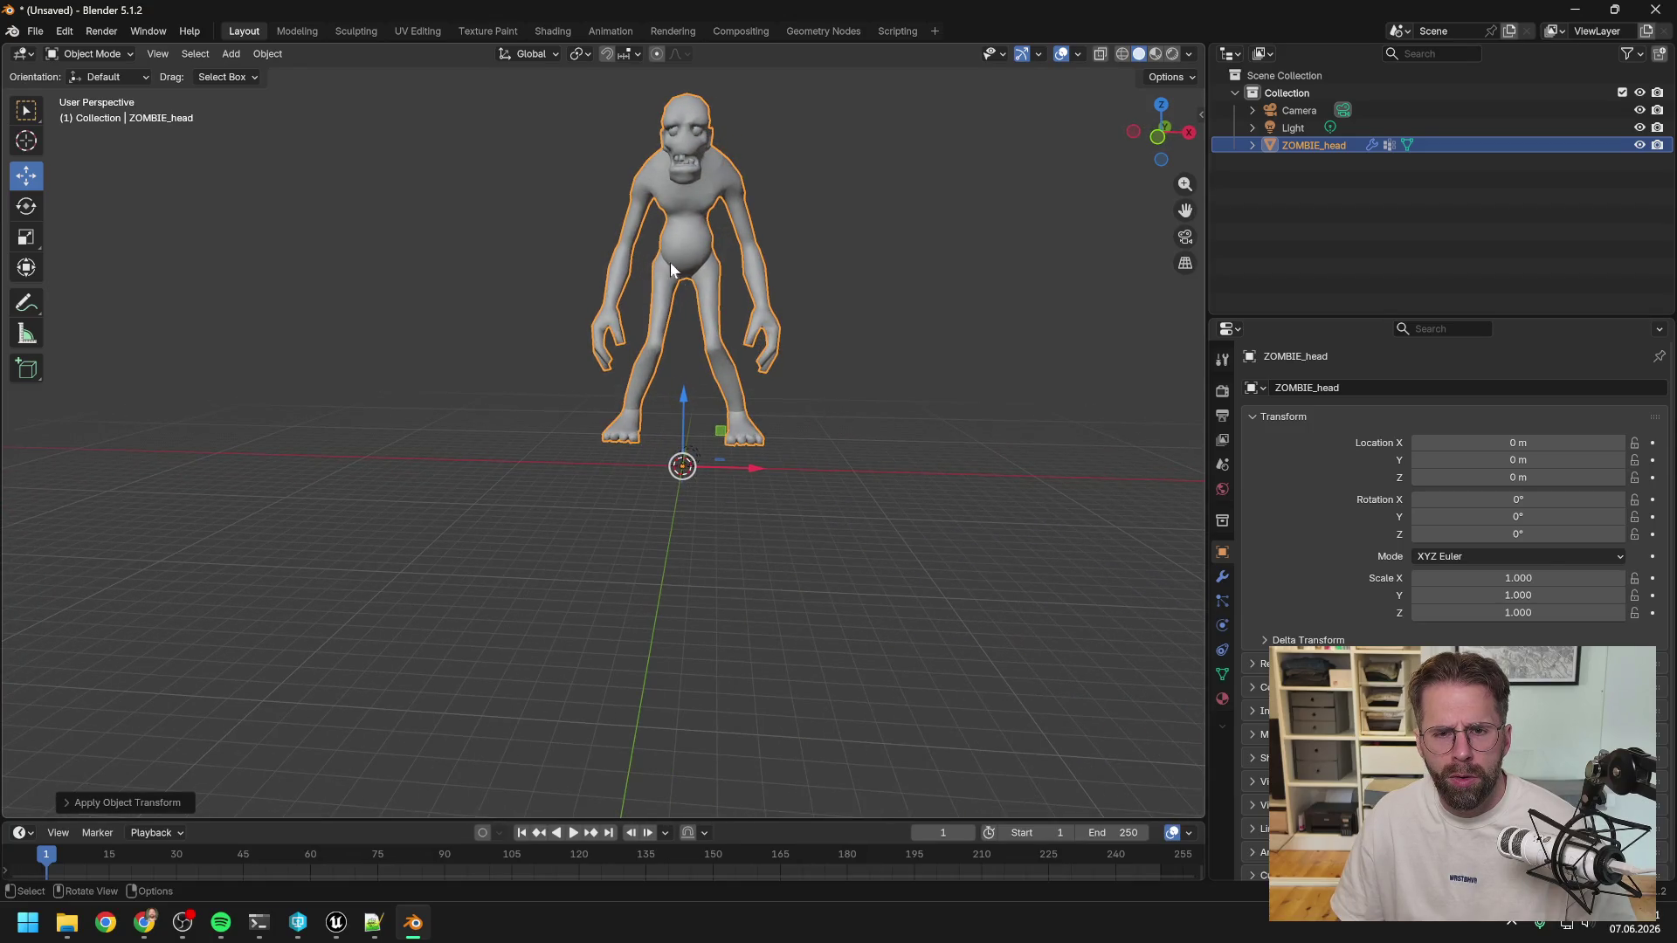
{"action": "middle_click_drag", "start_coordinate": [720, 381], "coordinate": [732, 400]}
{"action": "mouse_move", "coordinate": [685, 396]}
{"action": "left_mouse_down"}
{"action": "mouse_move", "coordinate": [667, 348]}
{"action": "mouse_move", "coordinate": [663, 407]}
{"action": "left_mouse_up"}
{"action": "mouse_move", "coordinate": [663, 407]}
{"action": "middle_mouse_down"}
{"action": "mouse_move", "coordinate": [882, 405]}
{"action": "mouse_move", "coordinate": [659, 390]}
{"action": "mouse_move", "coordinate": [669, 426]}
{"action": "middle_mouse_up"}
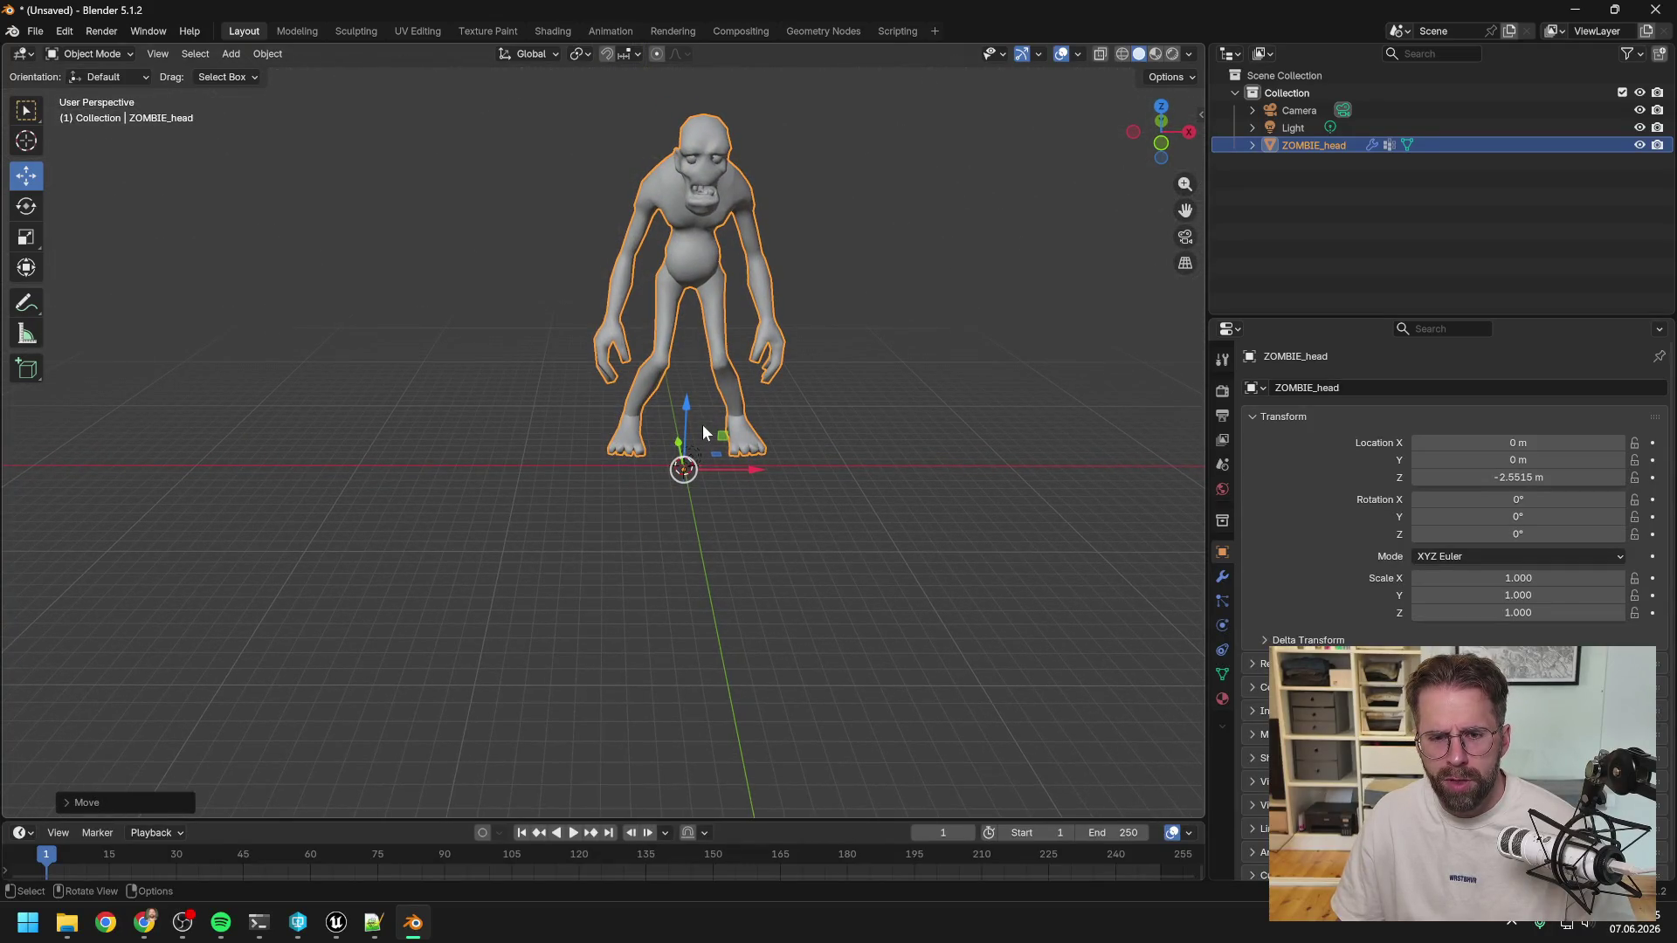
{"action": "key", "text": "Tab"}
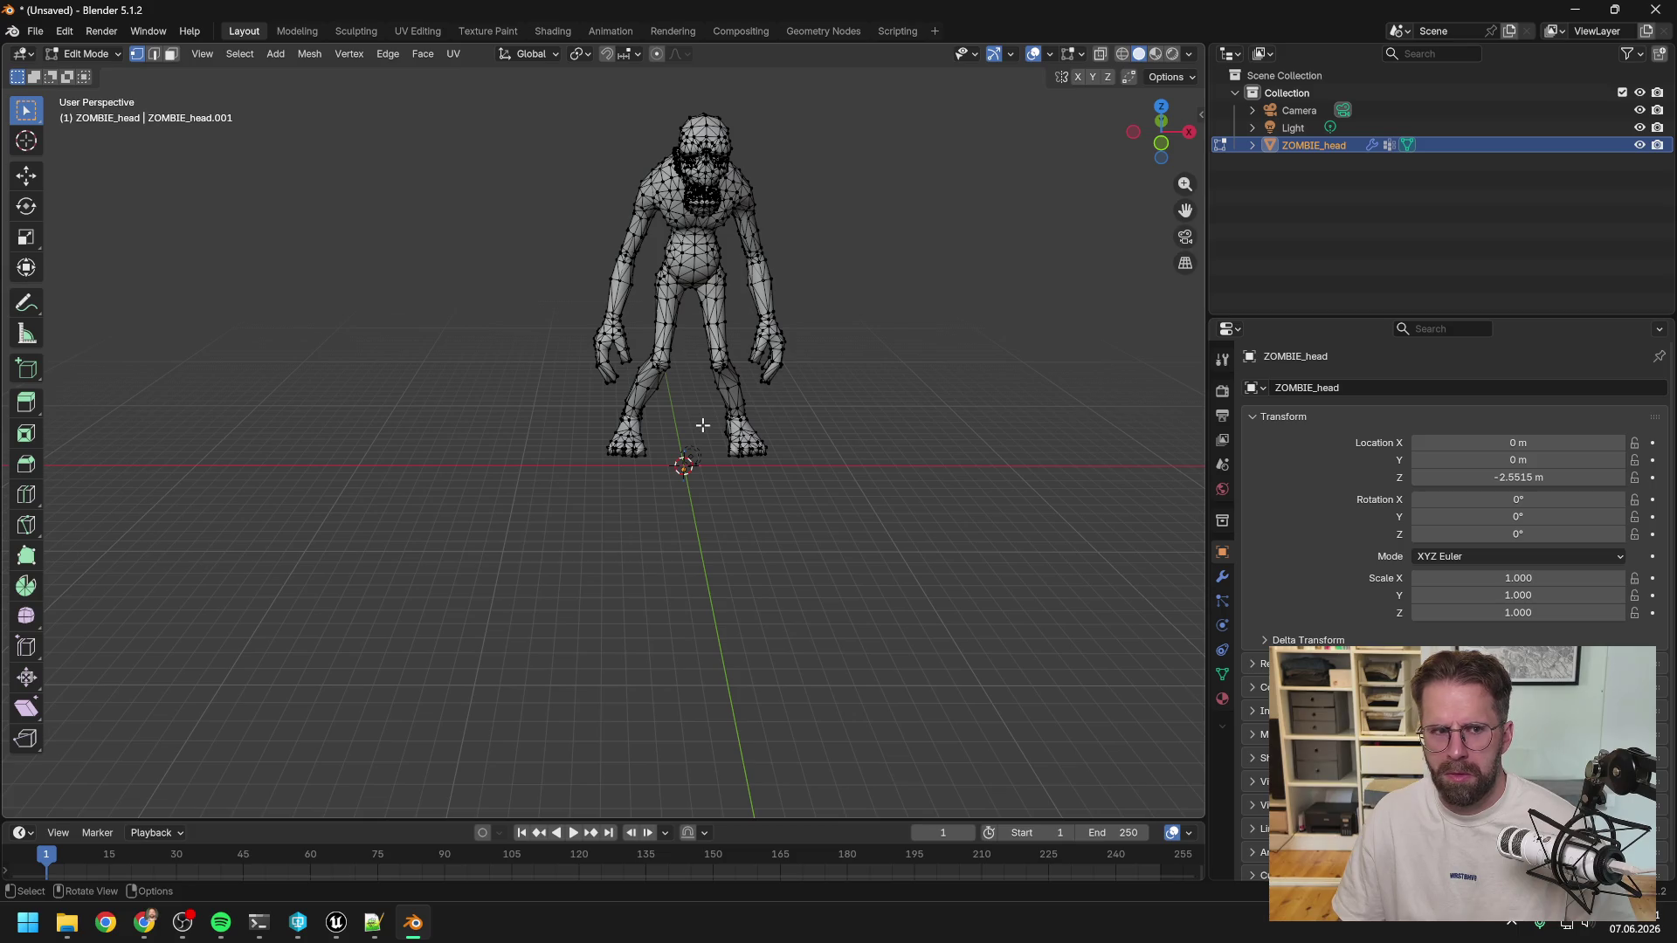
Select the whole zombie mesh, try a Z move and vertex slide, then cancel and undo.
{"action": "key", "text": "Tab"}
{"action": "key", "text": "Tab"}
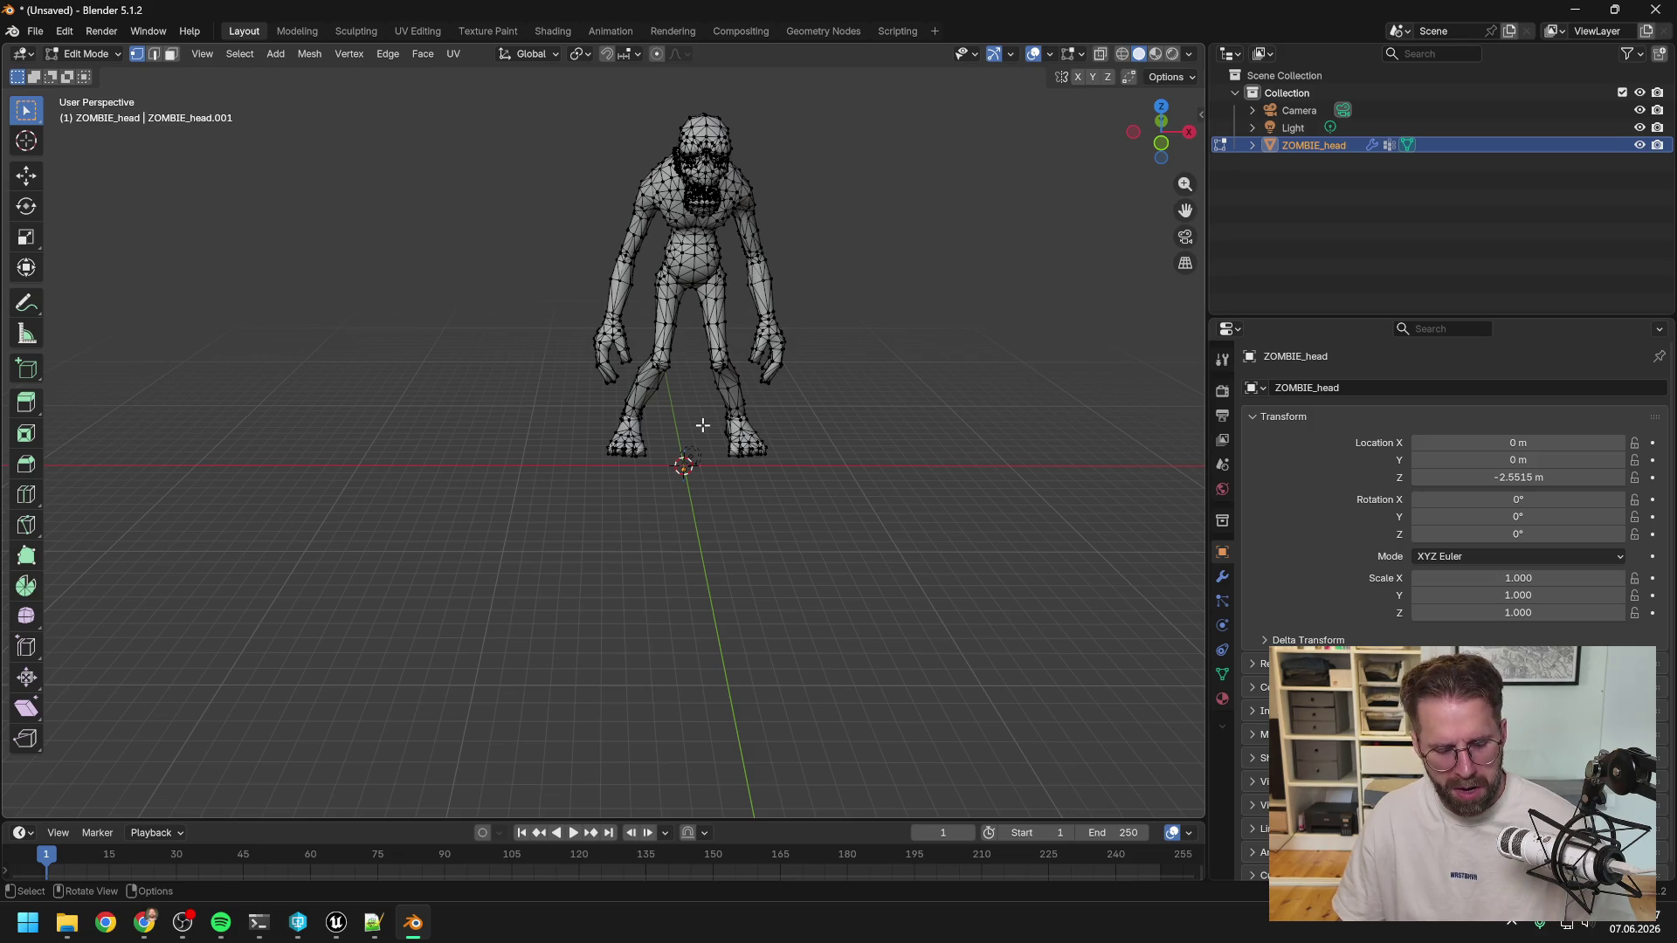
{"action": "key", "text": "a"}
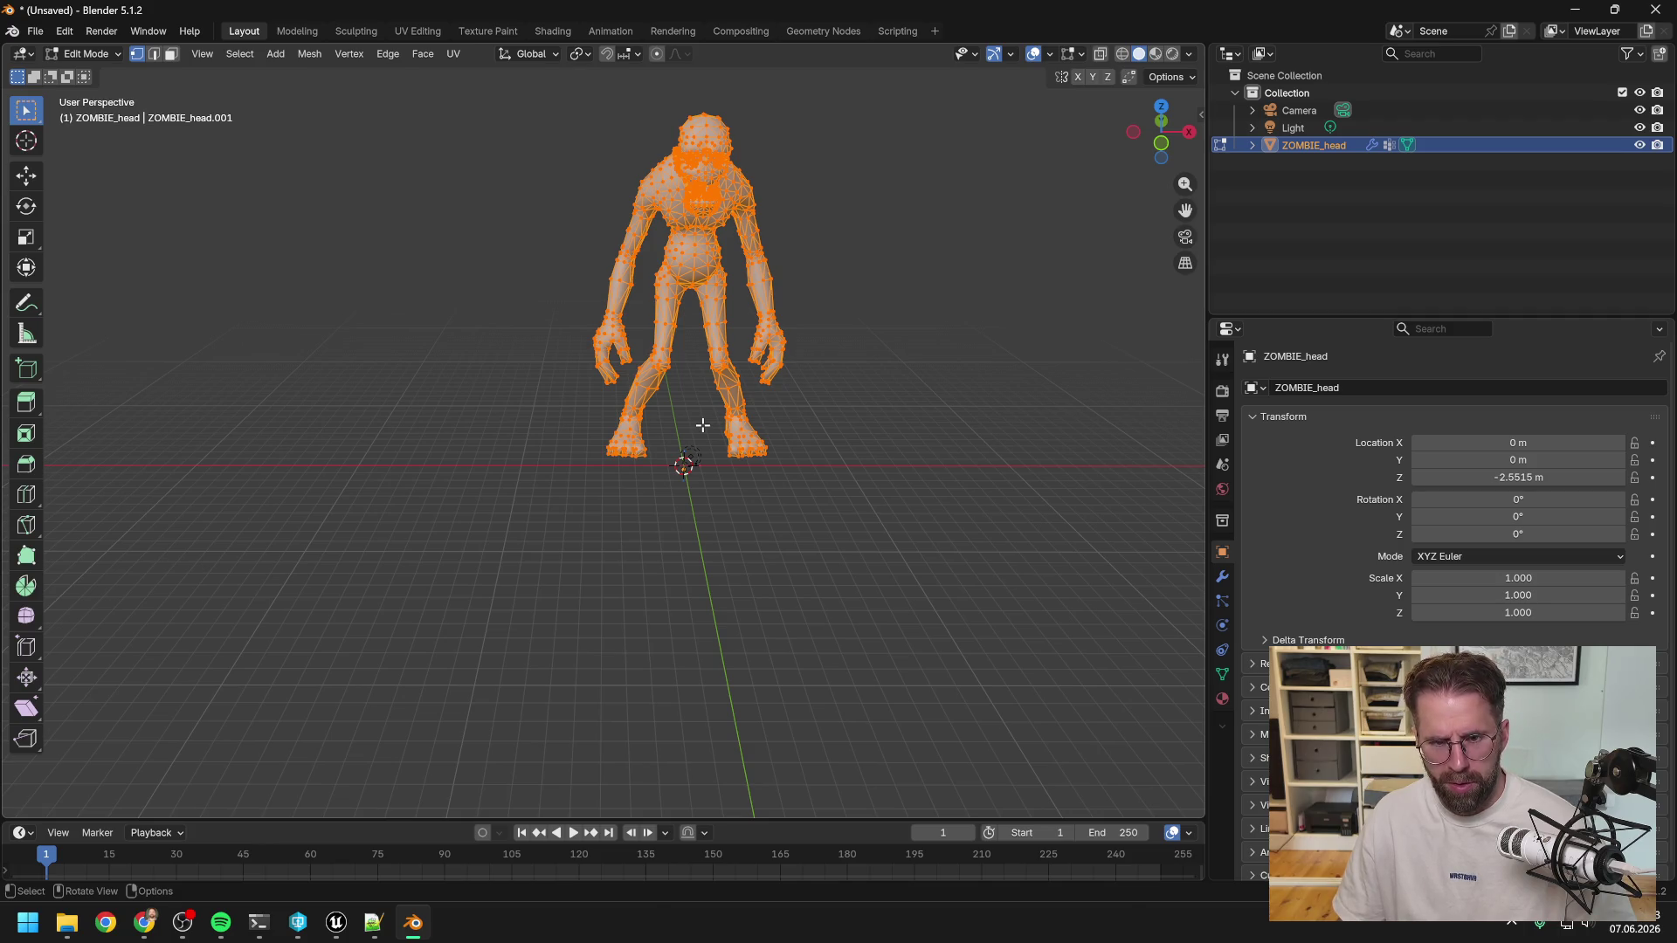
{"action": "key", "text": "g"}
{"action": "key", "text": "z"}
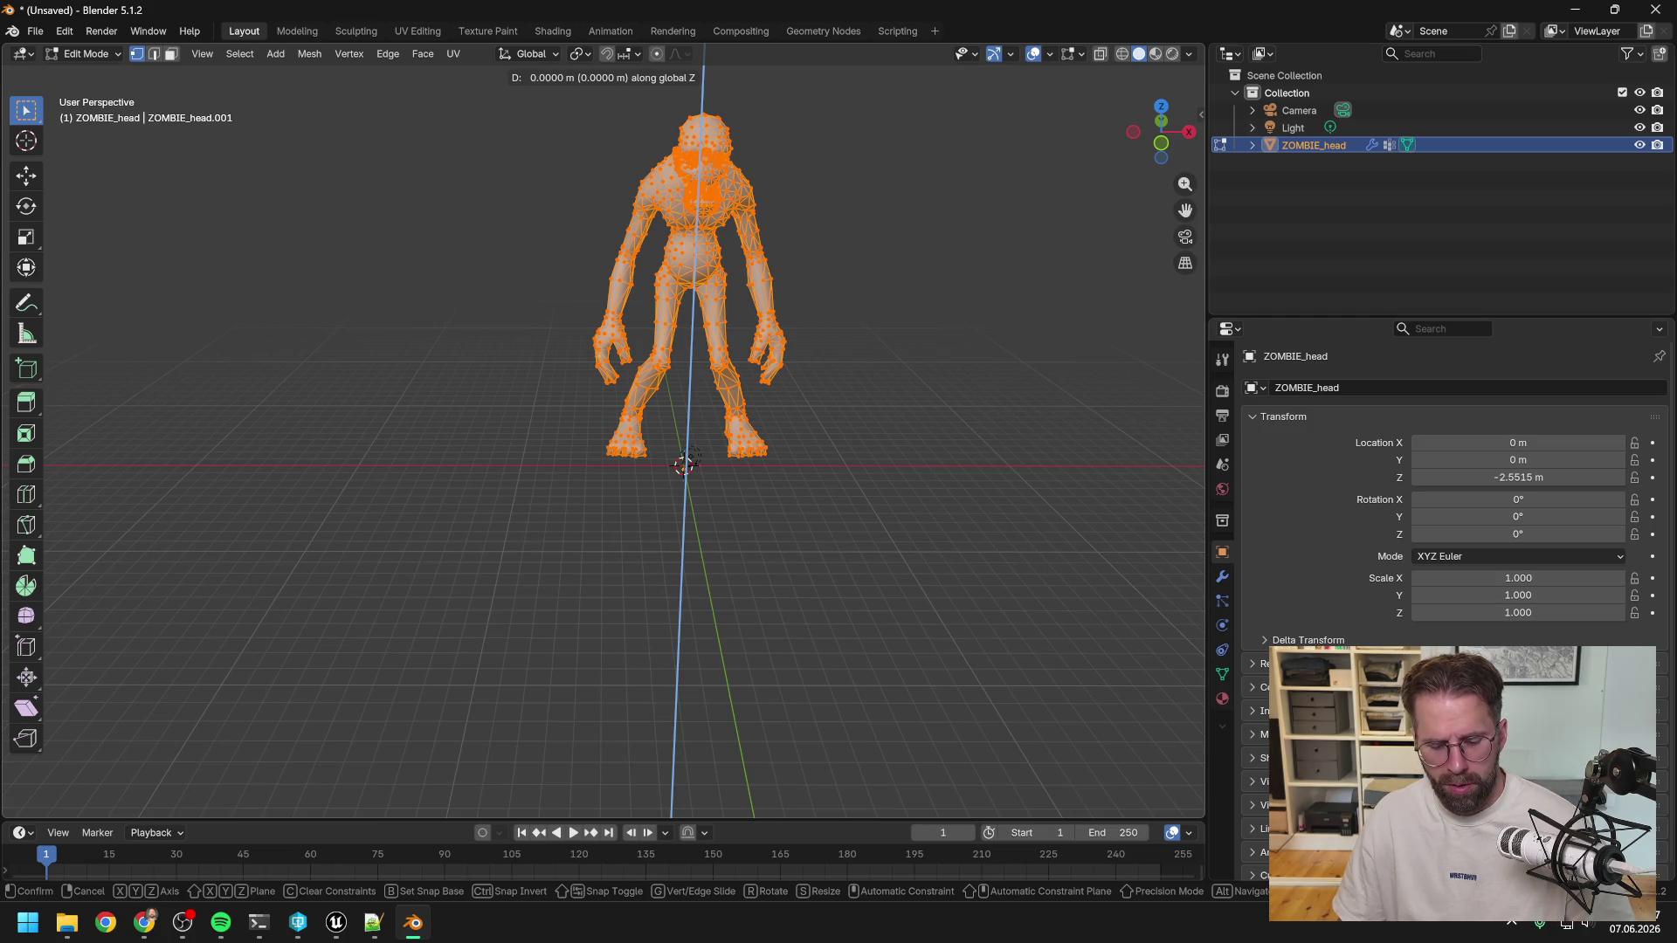
{"action": "key", "text": "g"}
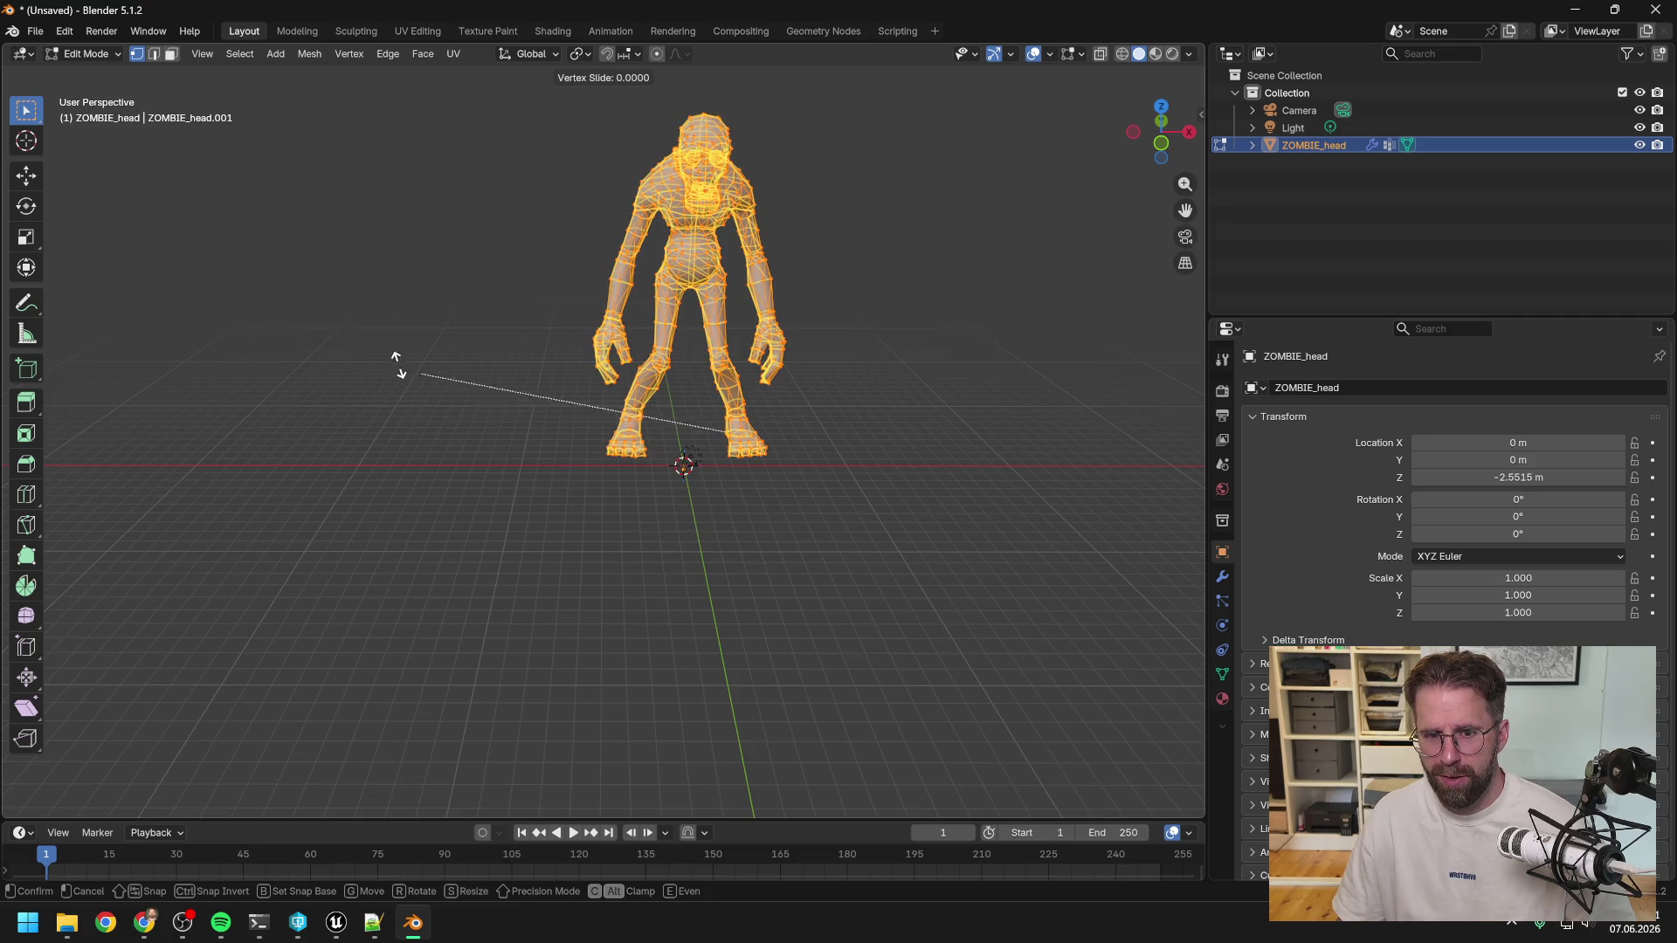
{"action": "right_click", "coordinate": [804, 550]}
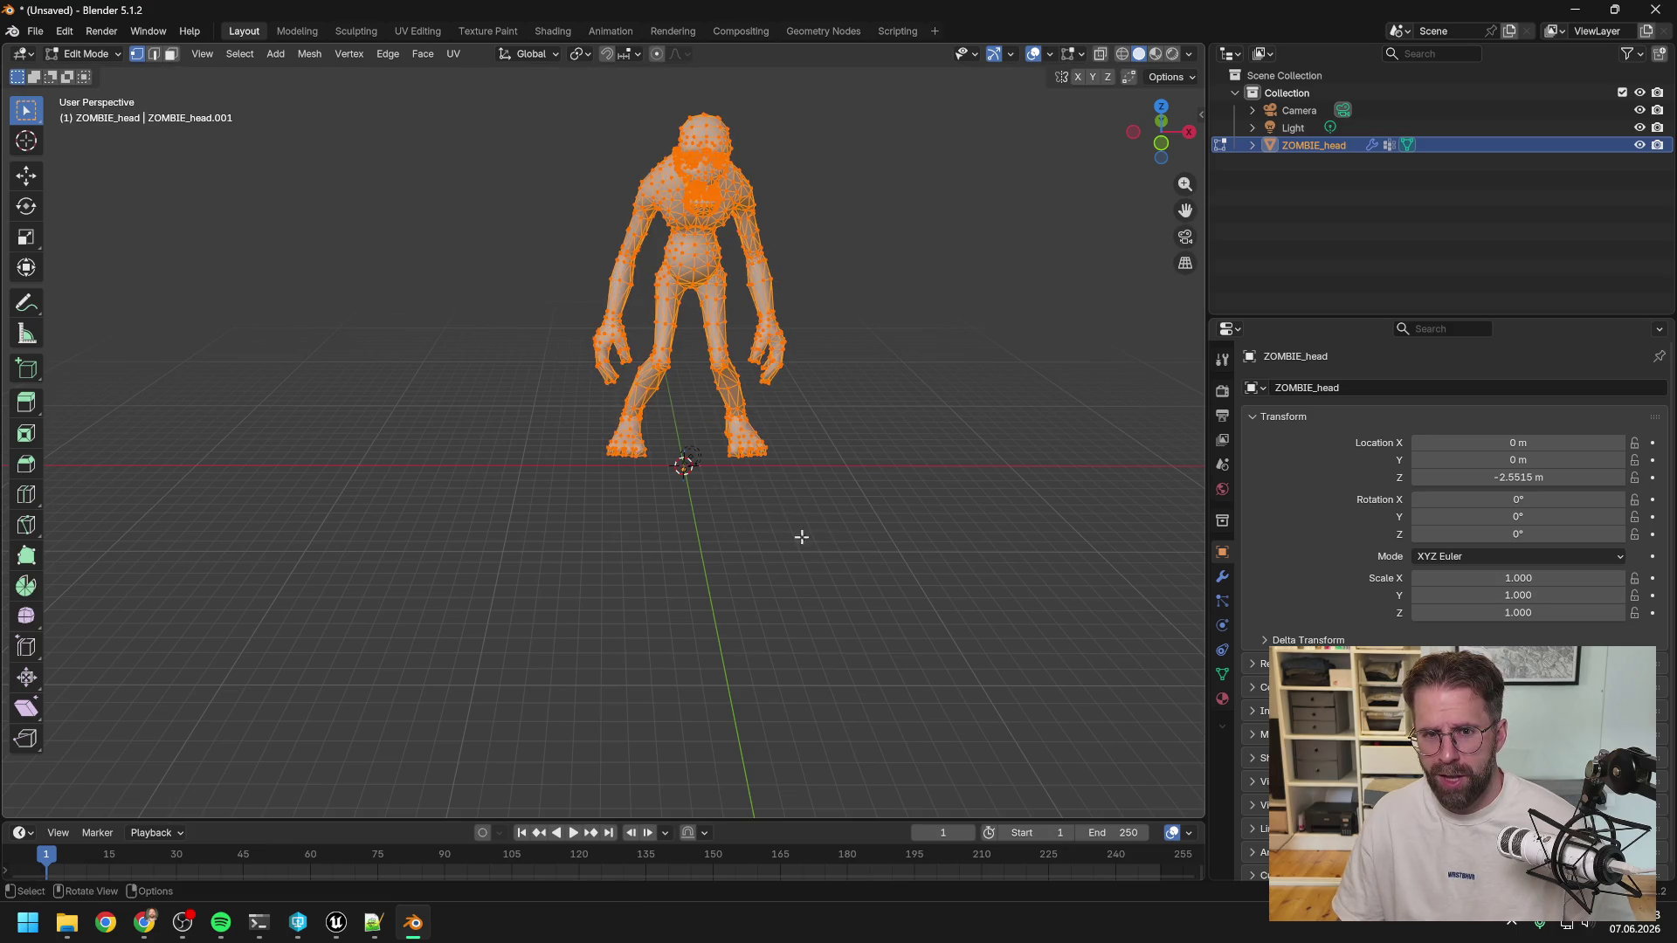
{"action": "left_click", "coordinate": [63, 31]}
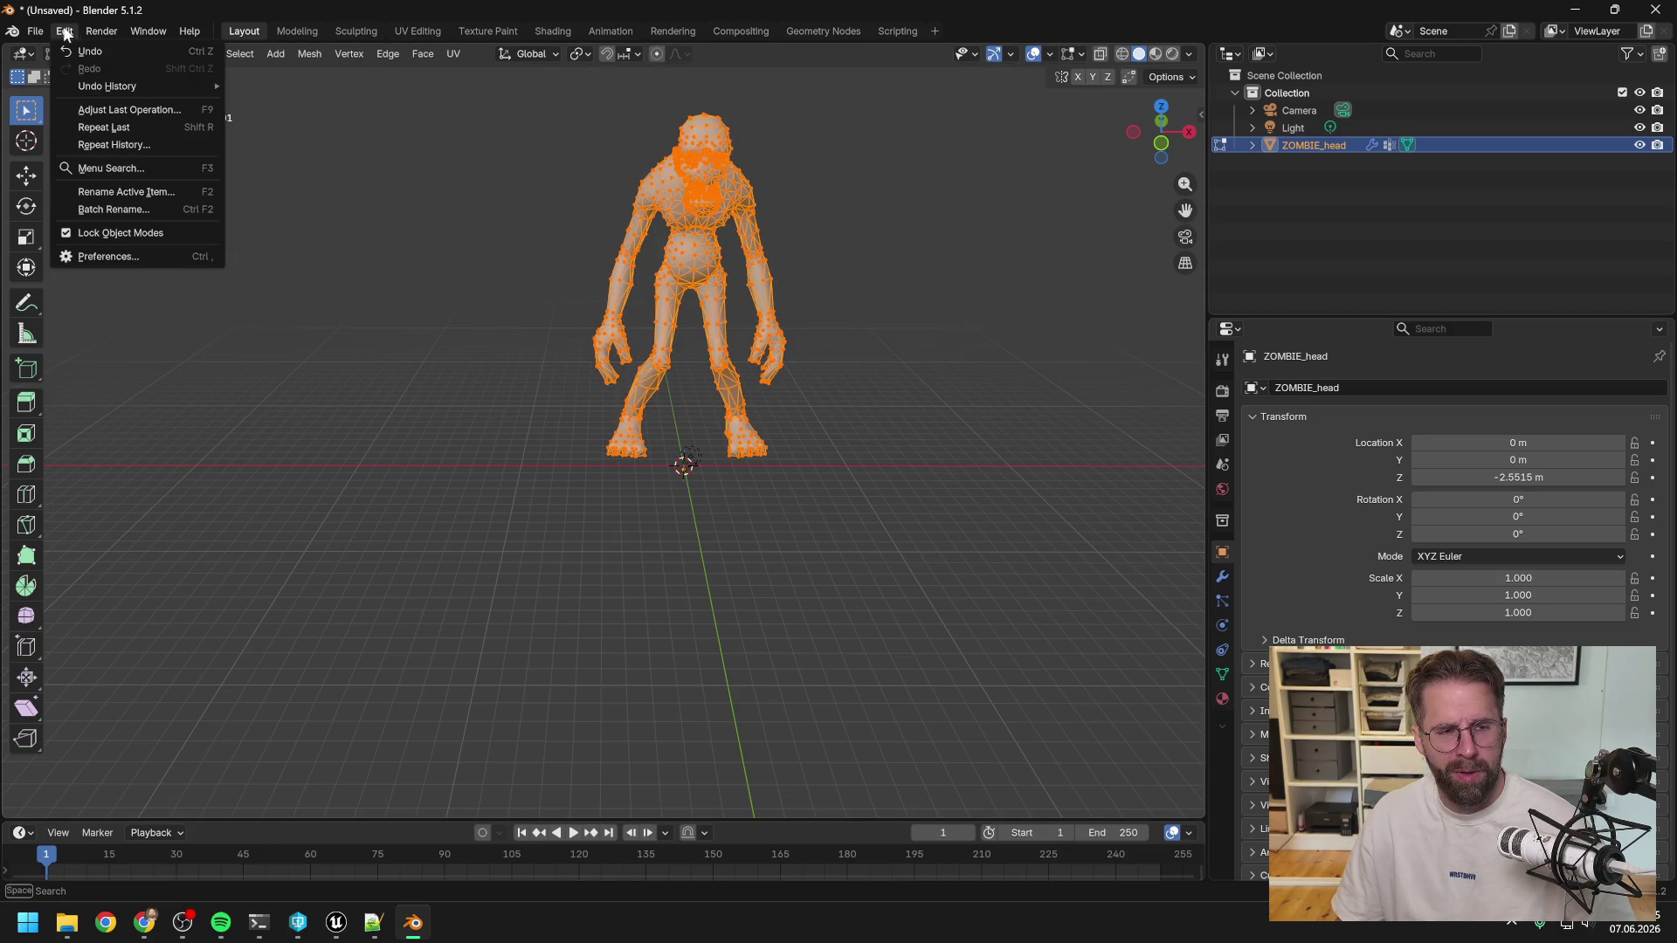
{"action": "left_click", "coordinate": [107, 50]}
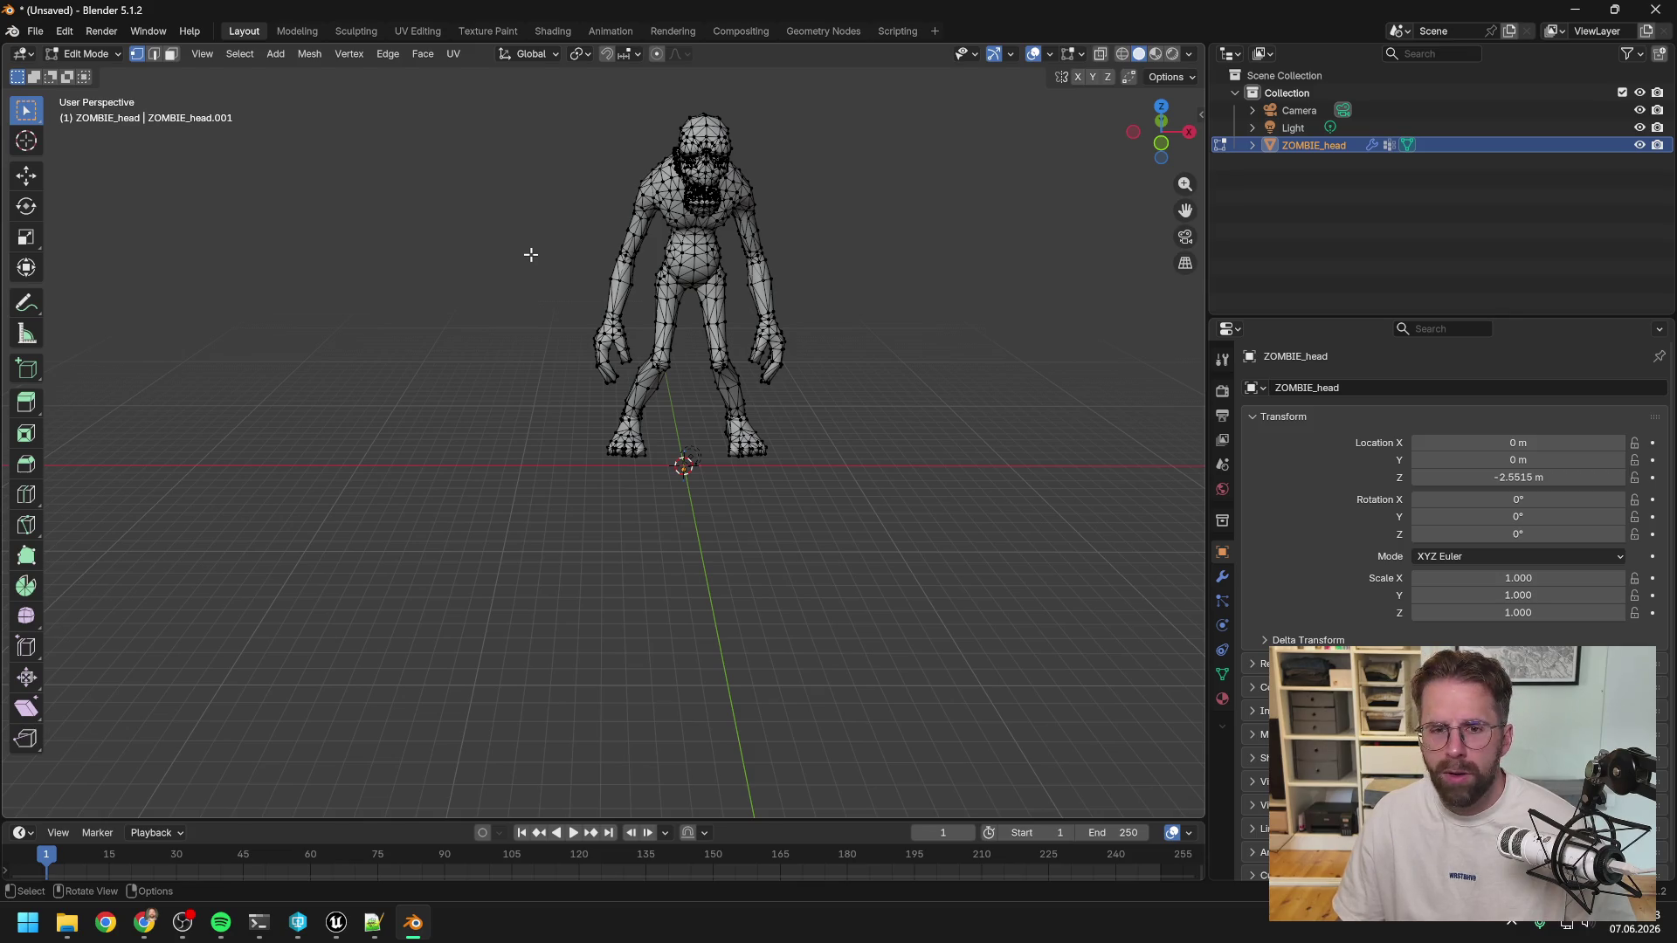
Reselect the mesh, try Y- and Z-constrained moves, cancel, and show the vertex median in the N sidebar.
{"action": "key", "text": "a"}
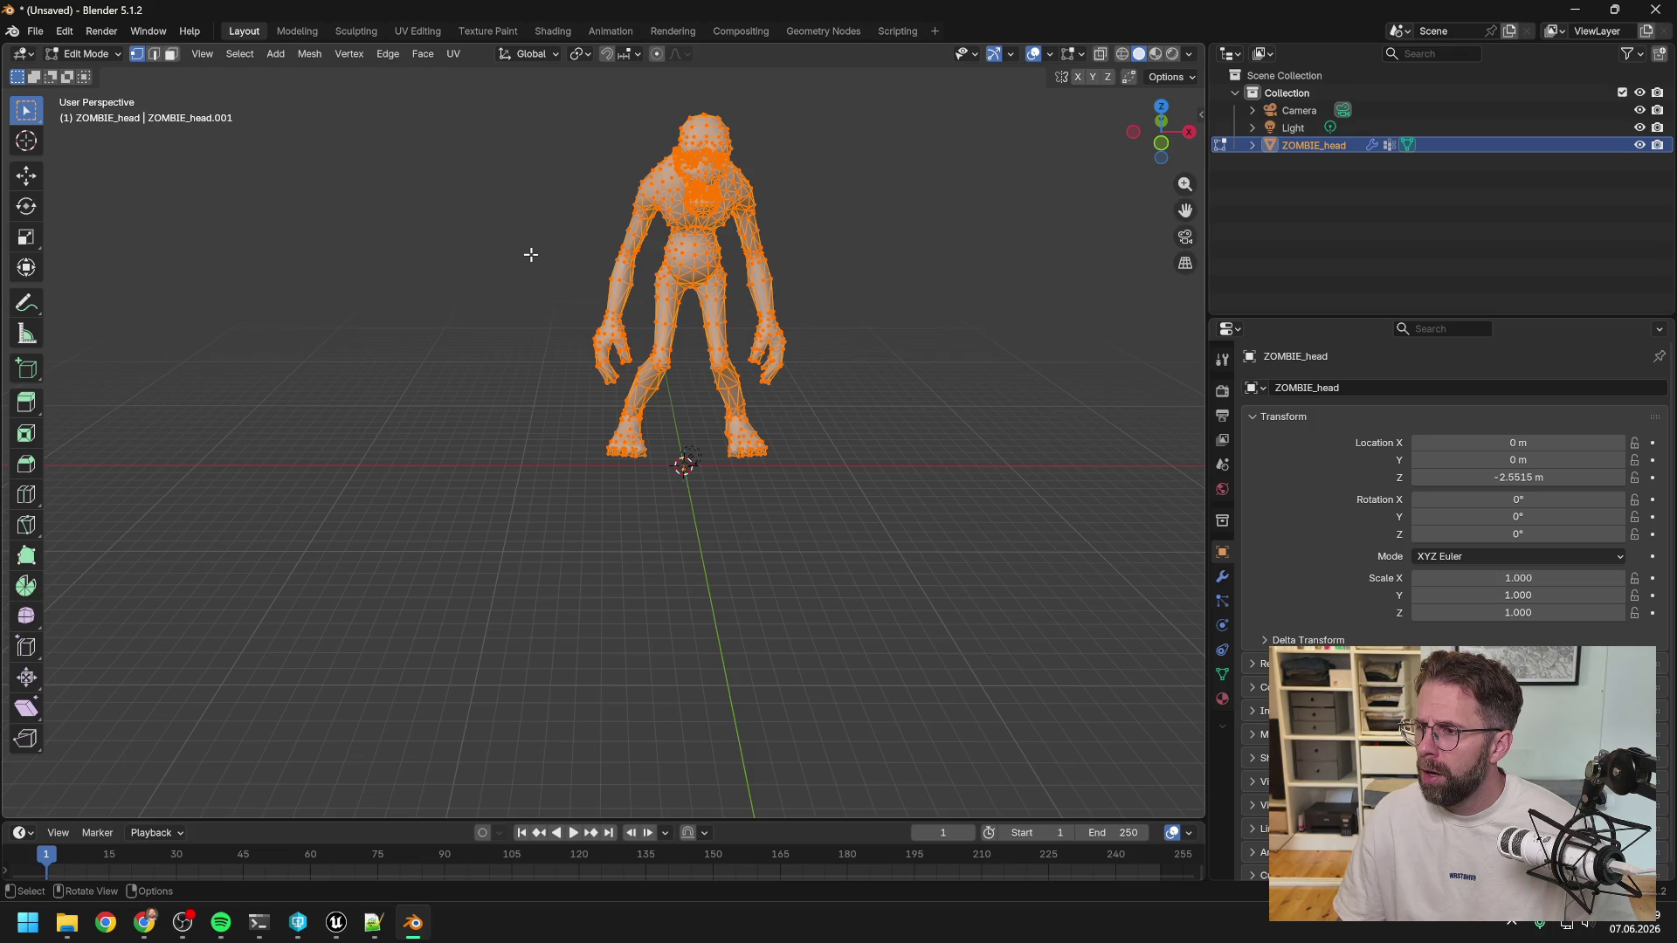
{"action": "key", "text": "g"}
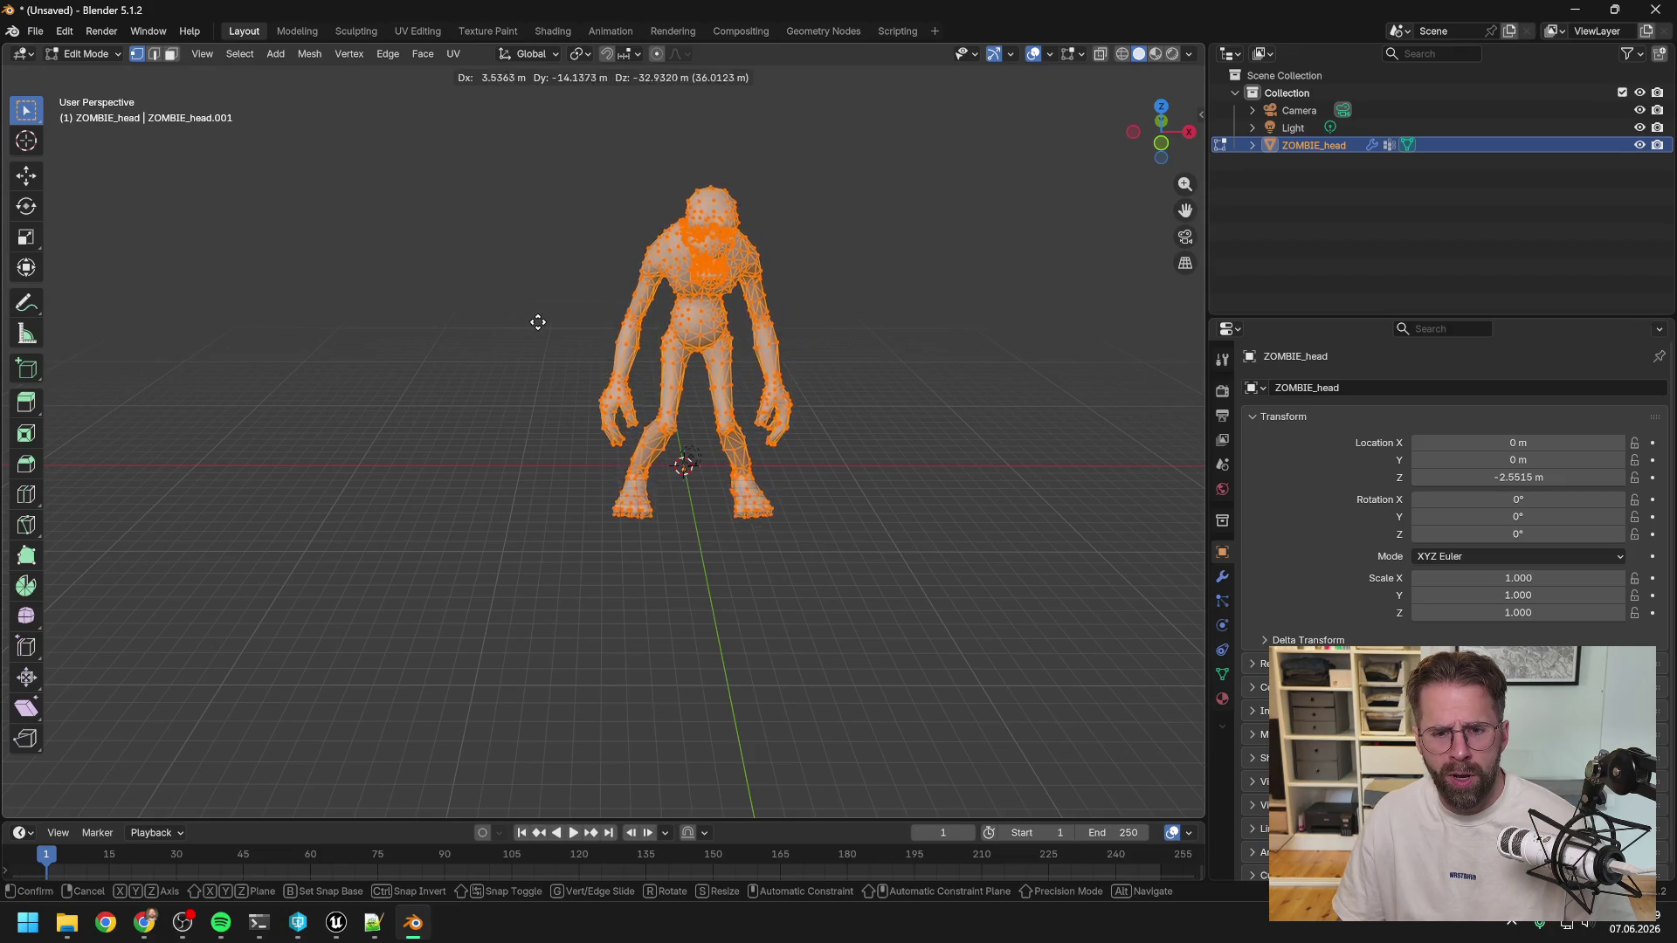
{"action": "key", "text": "y"}
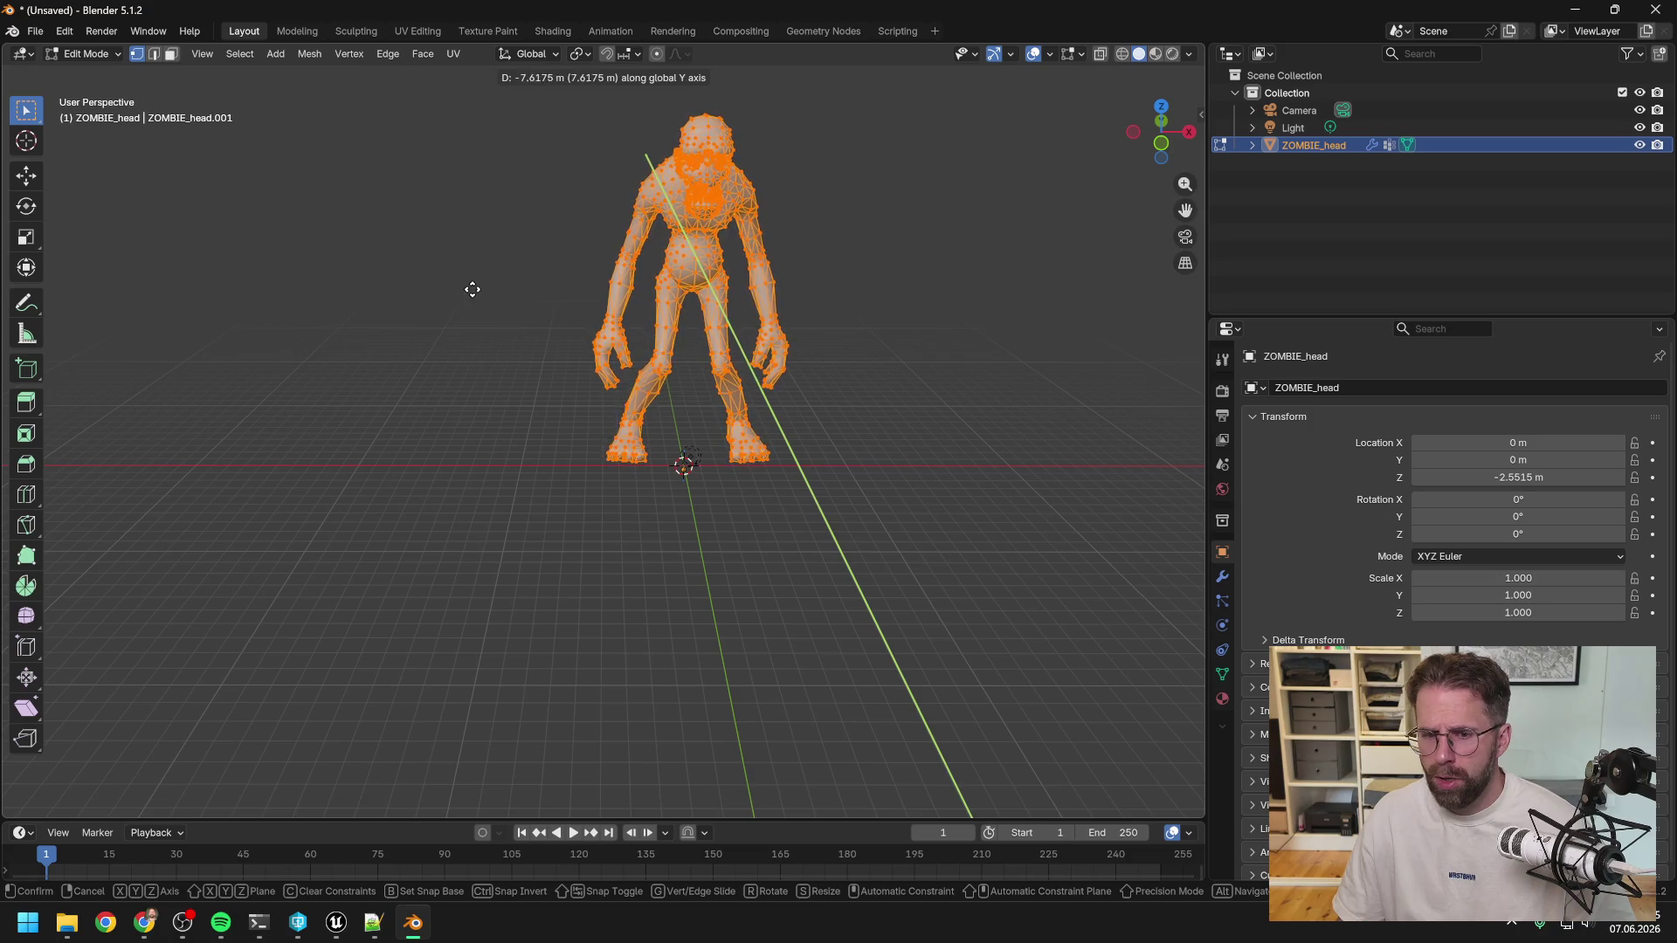
{"action": "key", "text": "shift+y"}
{"action": "key", "text": "shift+y"}
{"action": "key", "text": "shift+y"}
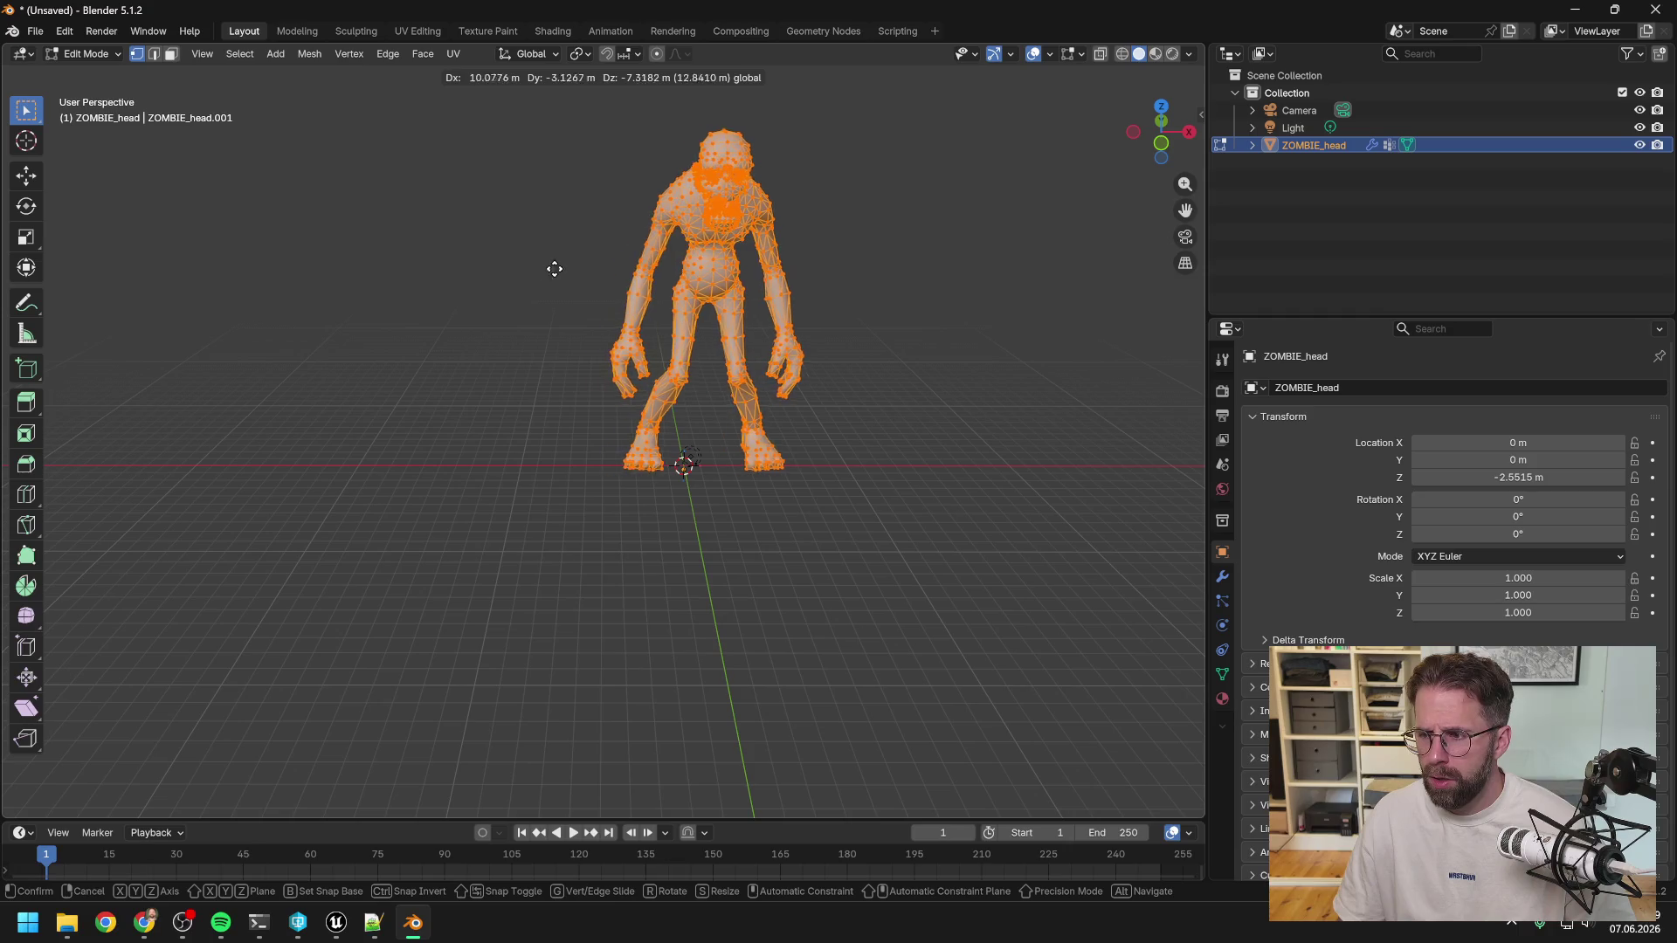
{"action": "key", "text": "z"}
{"action": "key", "text": "z"}
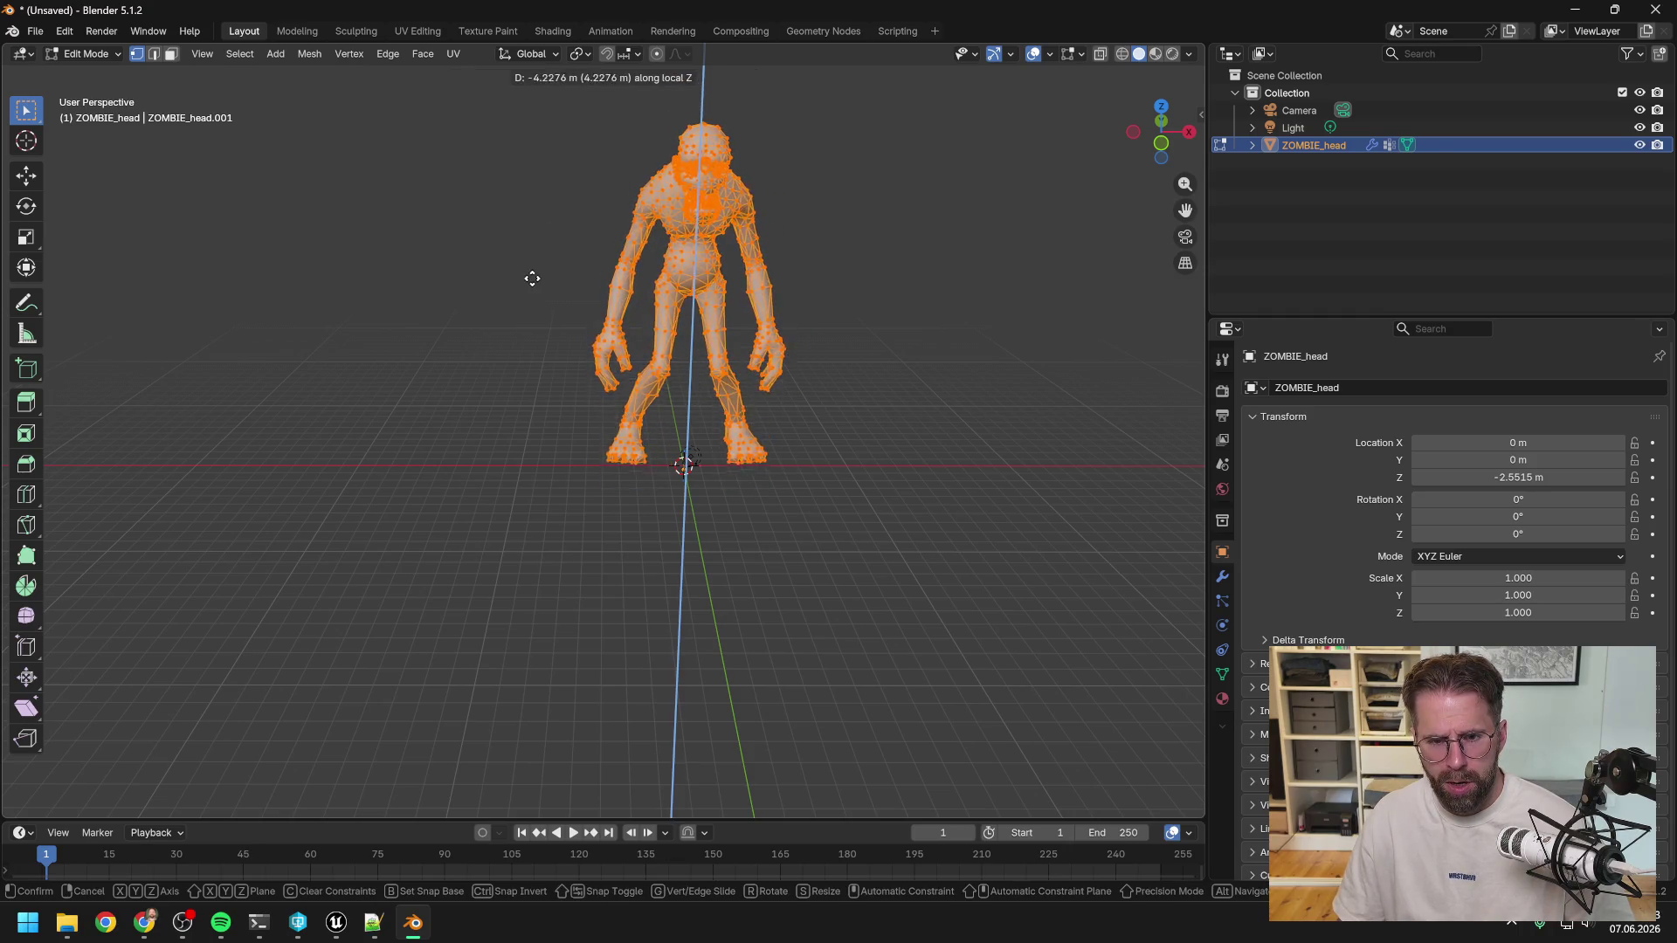
{"action": "key", "text": "z"}
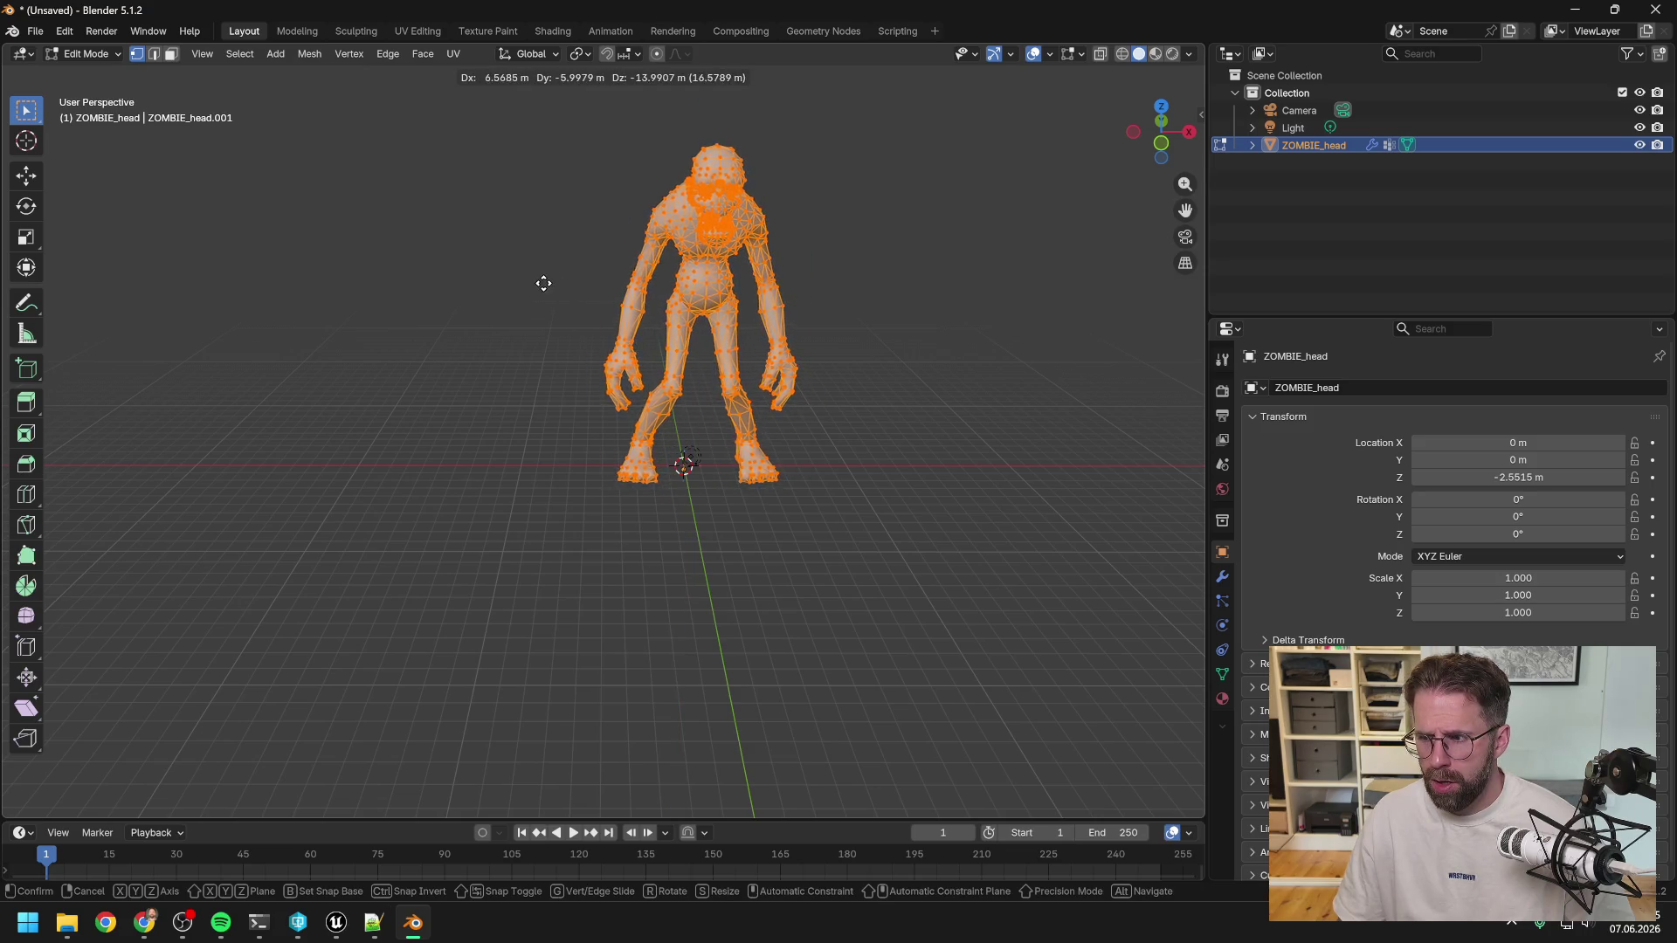
{"action": "key", "text": "g"}
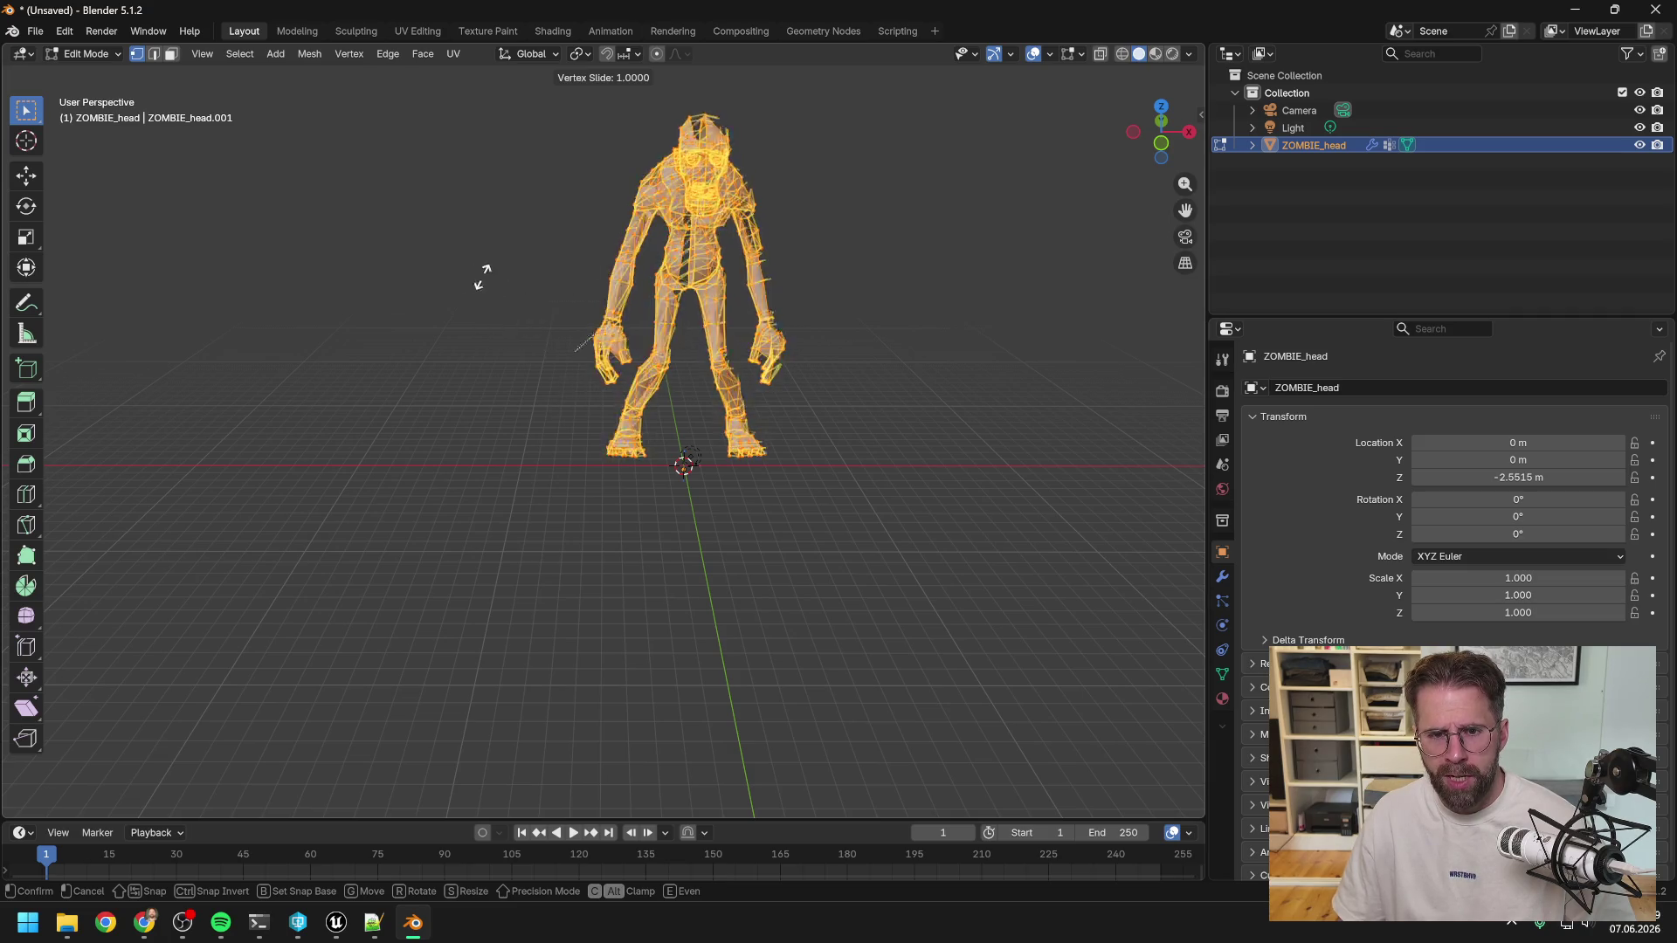
{"action": "key", "text": "Escape"}
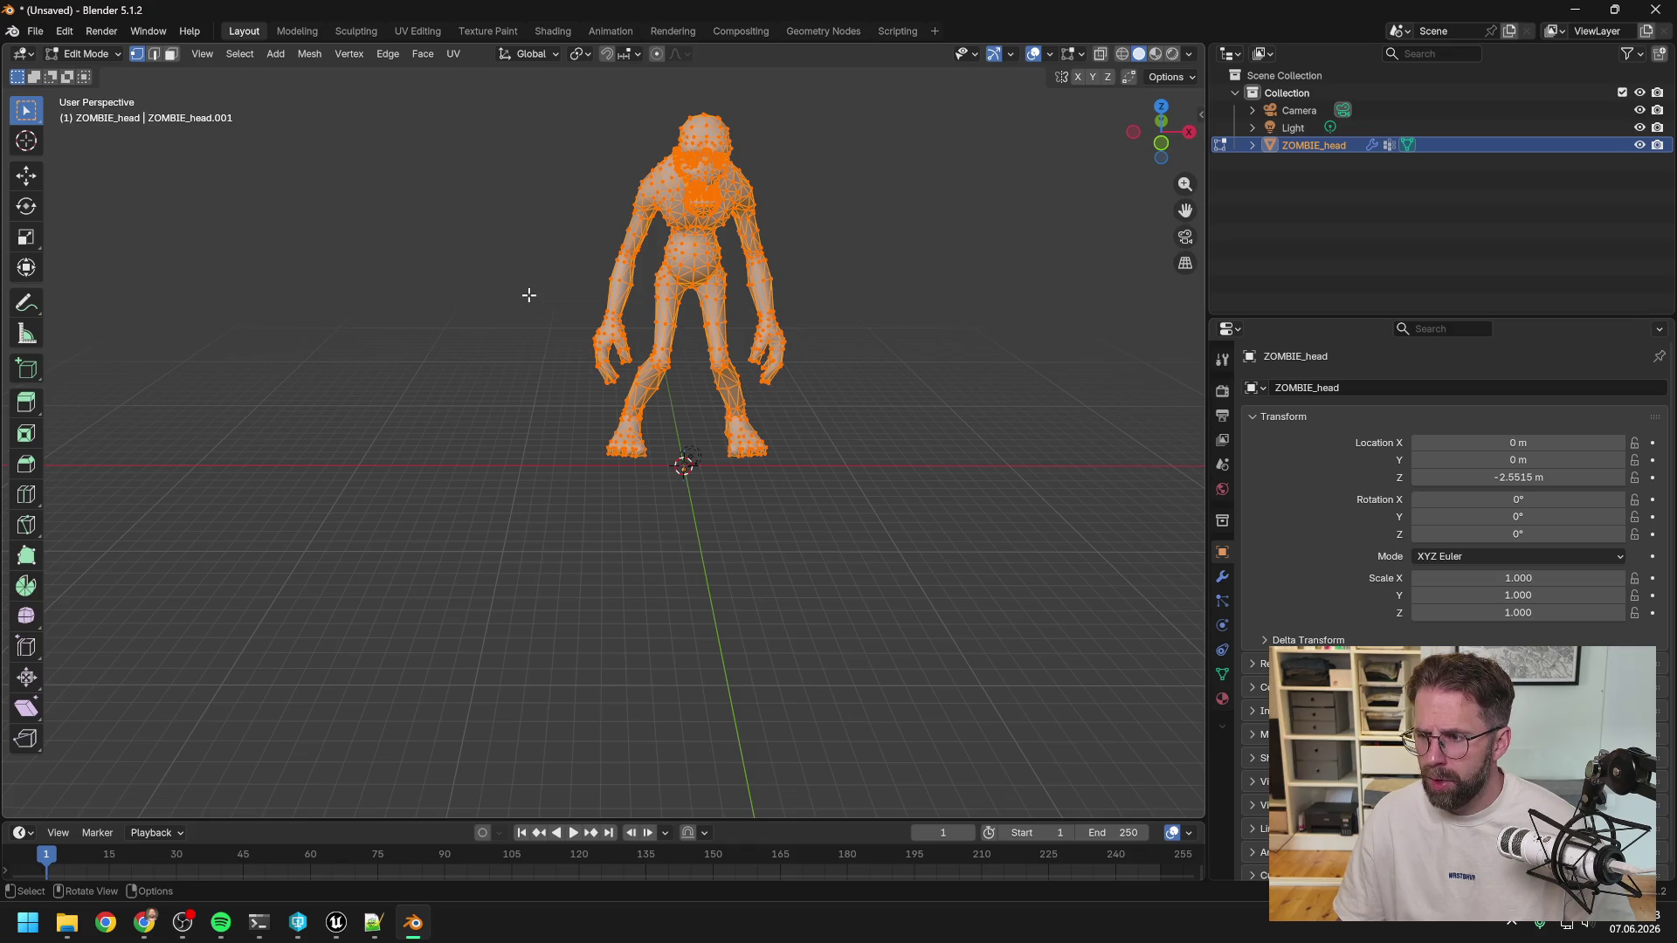
{"action": "key", "text": "n"}
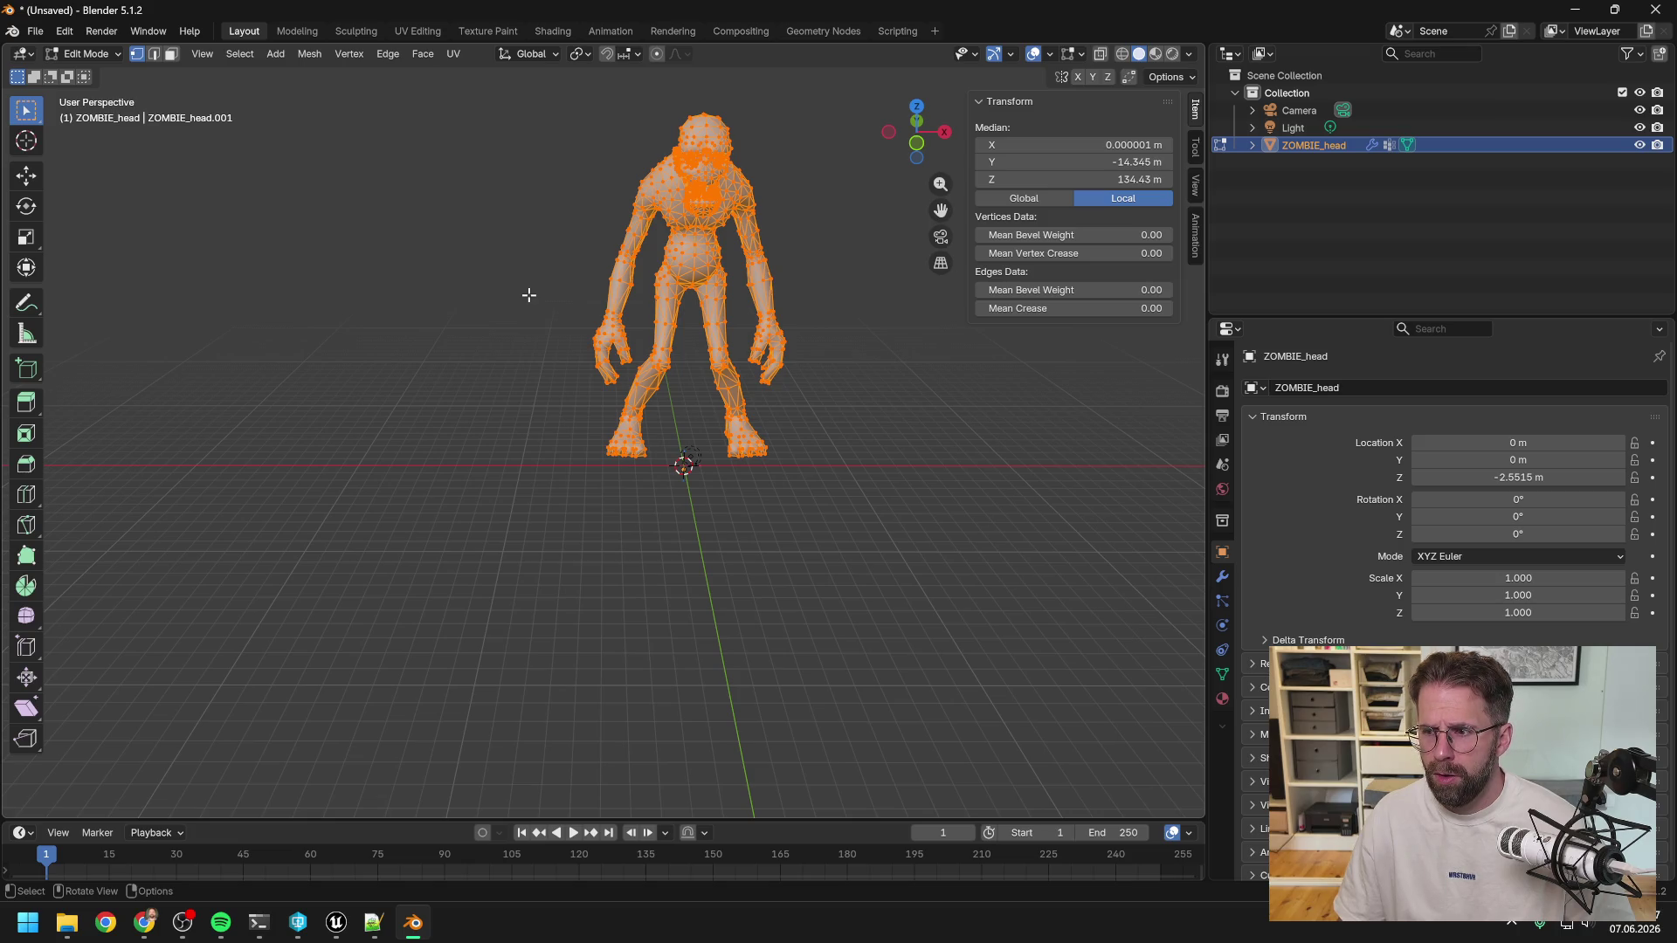
Orbit to a side view and switch ZOMBIE_head from Edit Mode to Object Mode.
{"action": "mouse_move", "coordinate": [498, 294]}
{"action": "middle_mouse_down"}
{"action": "mouse_move", "coordinate": [693, 251]}
{"action": "mouse_move", "coordinate": [689, 293]}
{"action": "middle_mouse_up"}
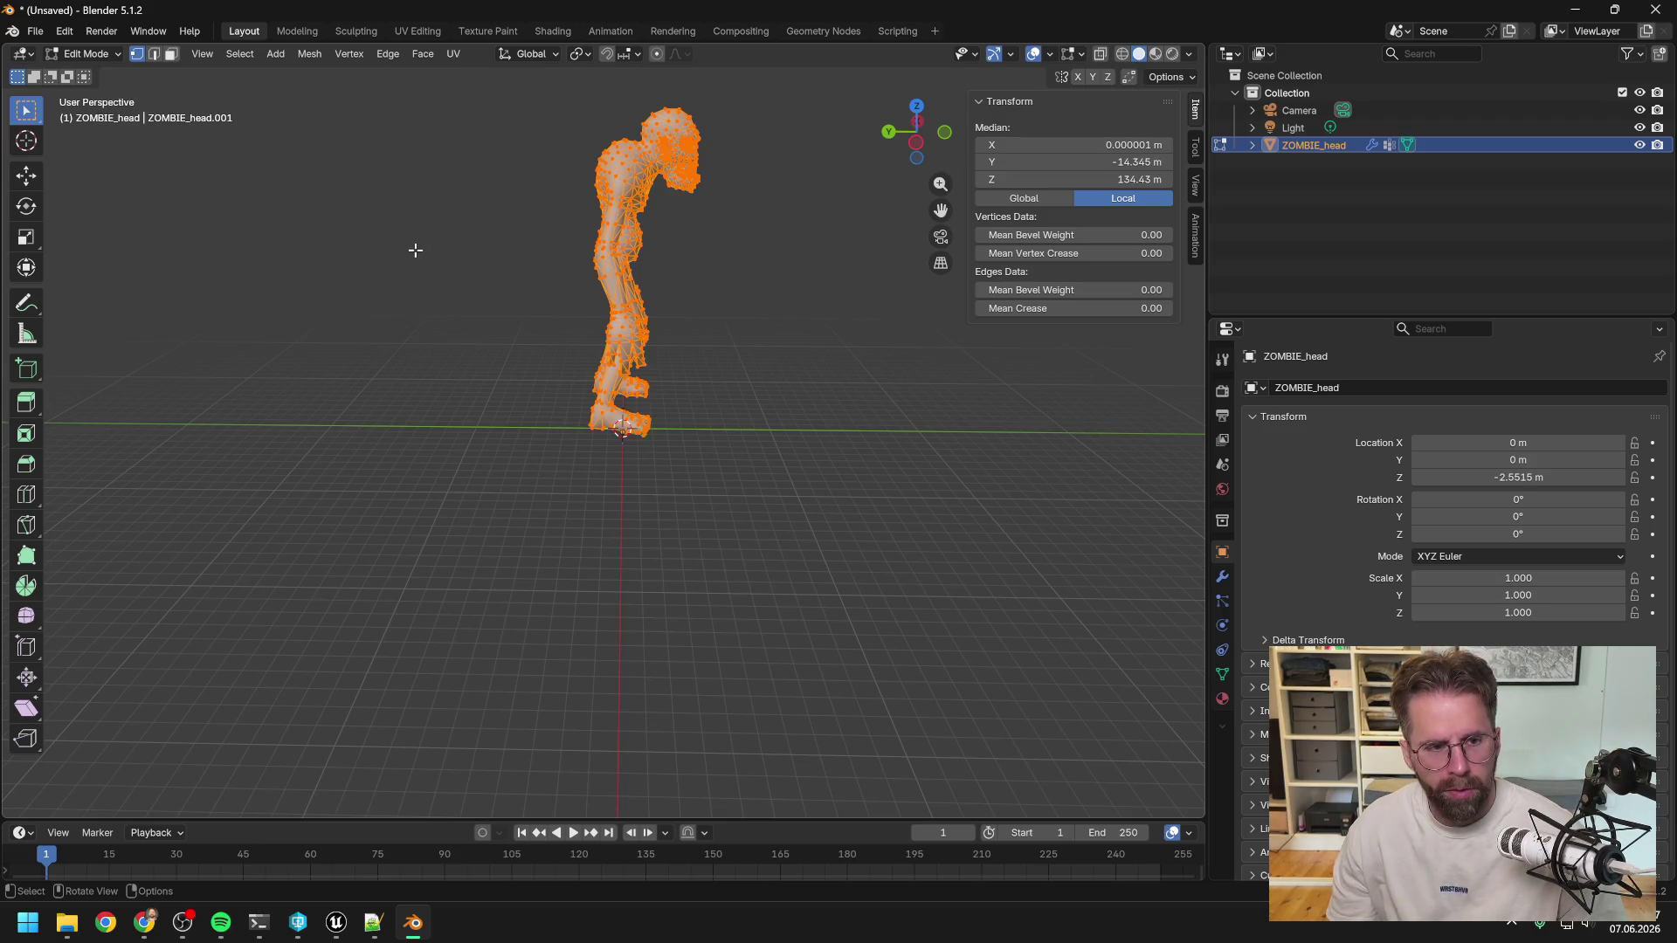
{"action": "key", "text": "Tab"}
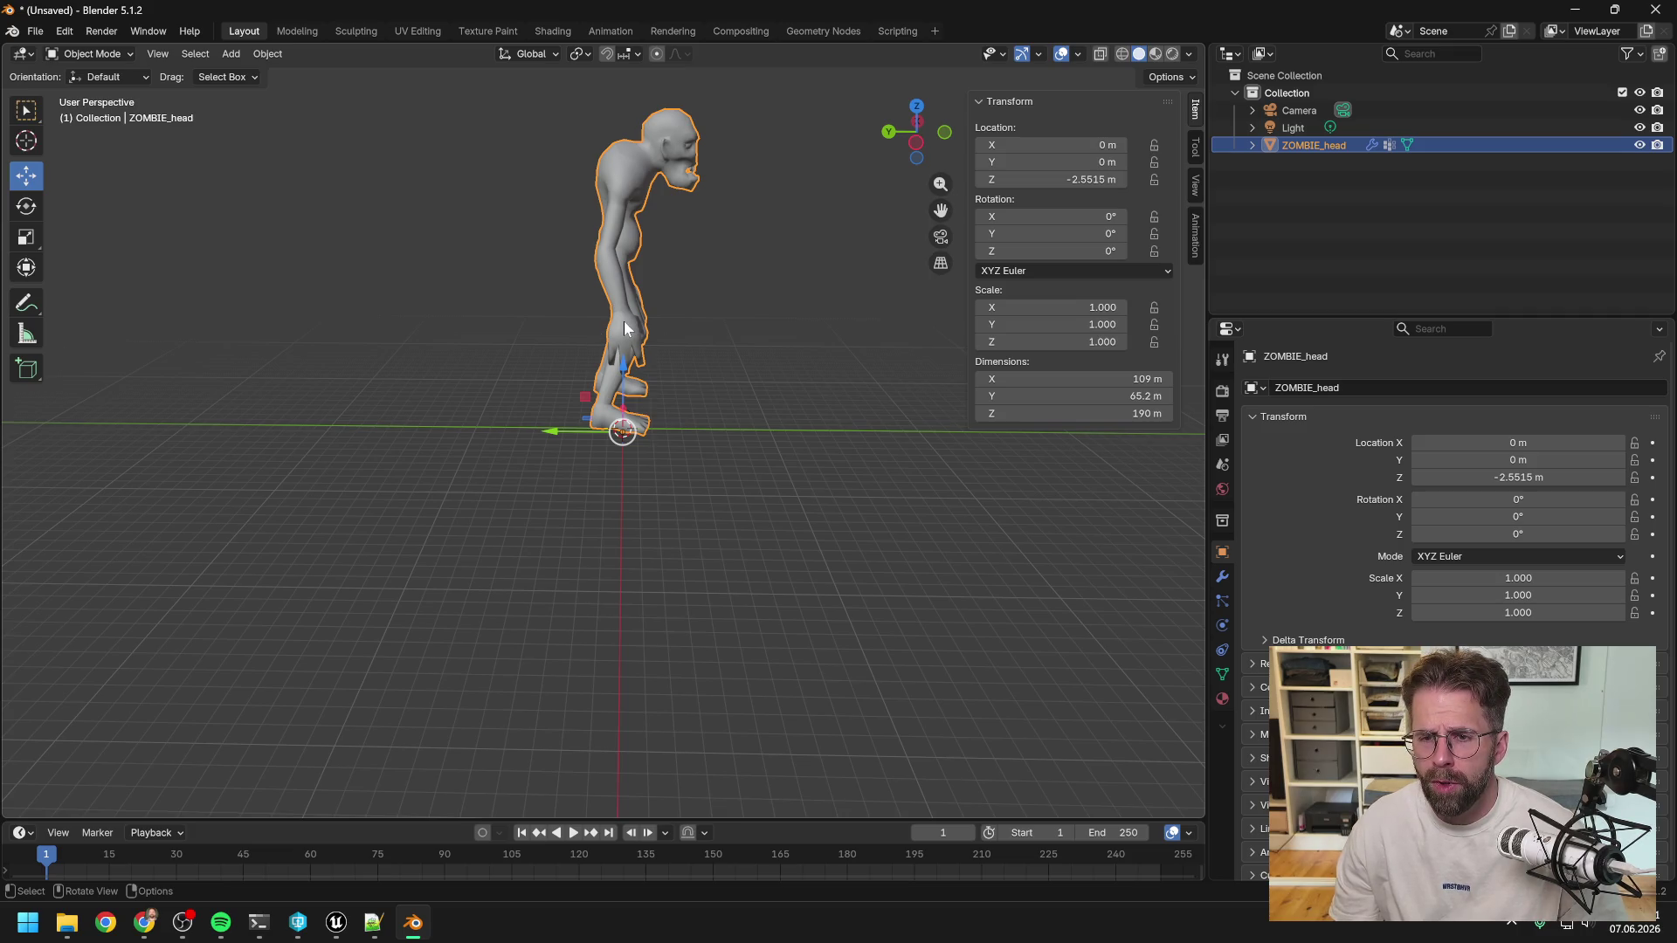
Set ZOMBIE_head's Location Z to 0 m, orbit to a front view, and re-enter Edit Mode.
{"action": "left_click", "coordinate": [1048, 179]}
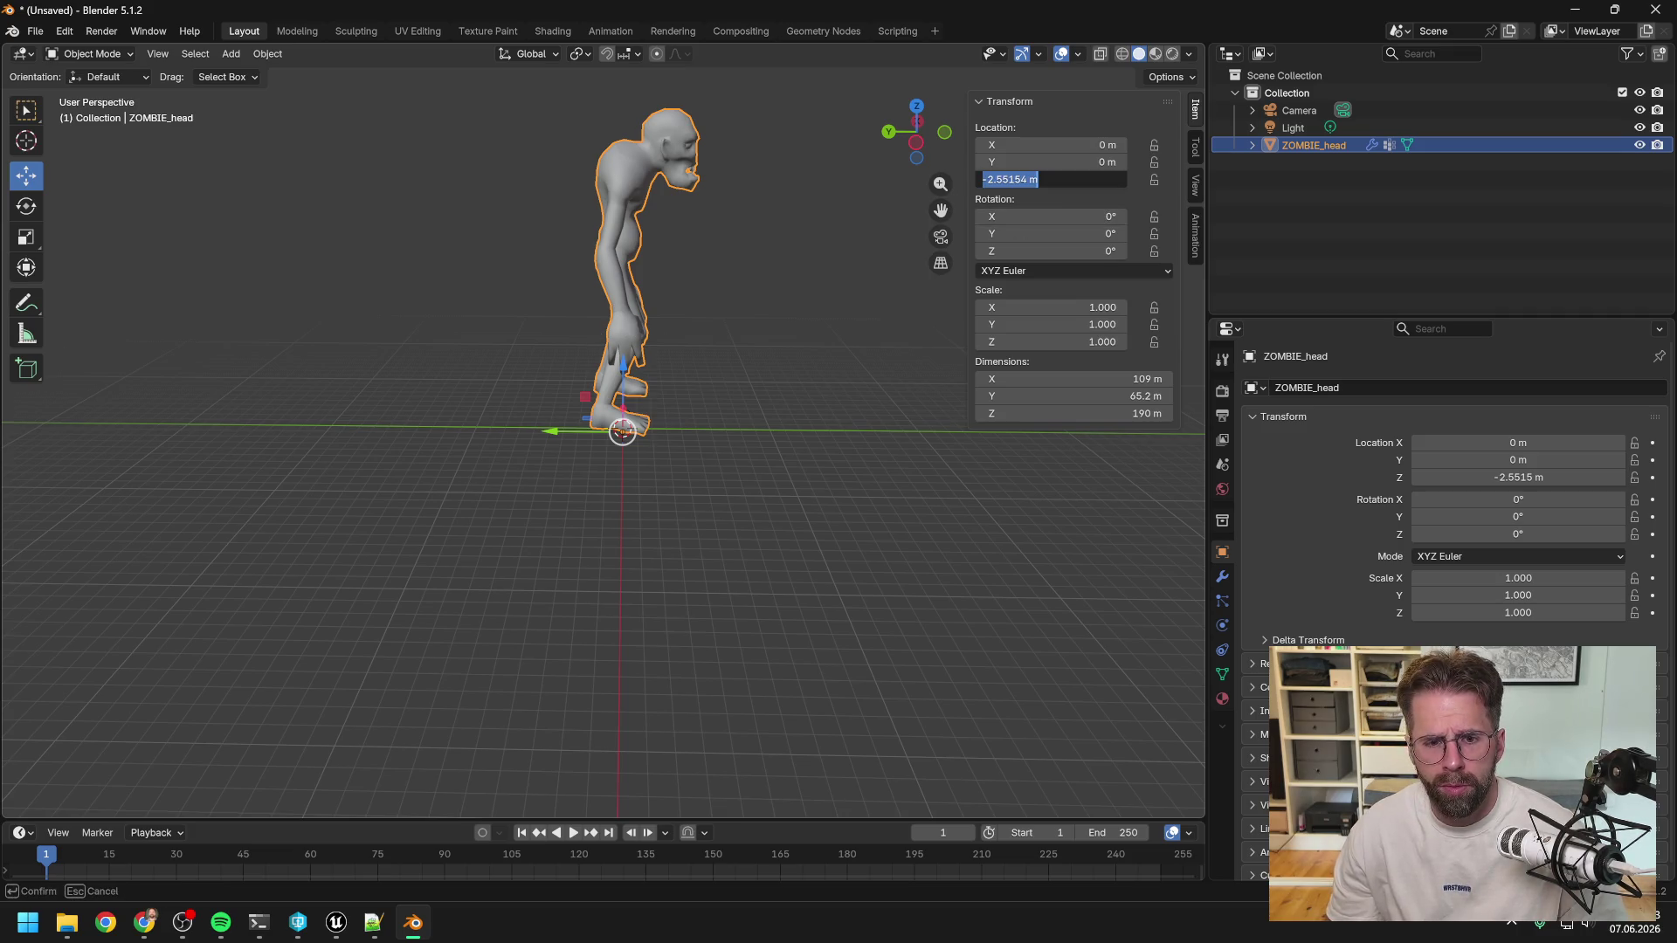
{"action": "type", "text": "0"}
{"action": "key", "text": "Return"}
{"action": "mouse_move", "coordinate": [723, 347]}
{"action": "middle_mouse_down"}
{"action": "mouse_move", "coordinate": [562, 343]}
{"action": "mouse_move", "coordinate": [684, 458]}
{"action": "mouse_move", "coordinate": [681, 428]}
{"action": "mouse_move", "coordinate": [657, 407]}
{"action": "mouse_move", "coordinate": [682, 462]}
{"action": "middle_mouse_up"}
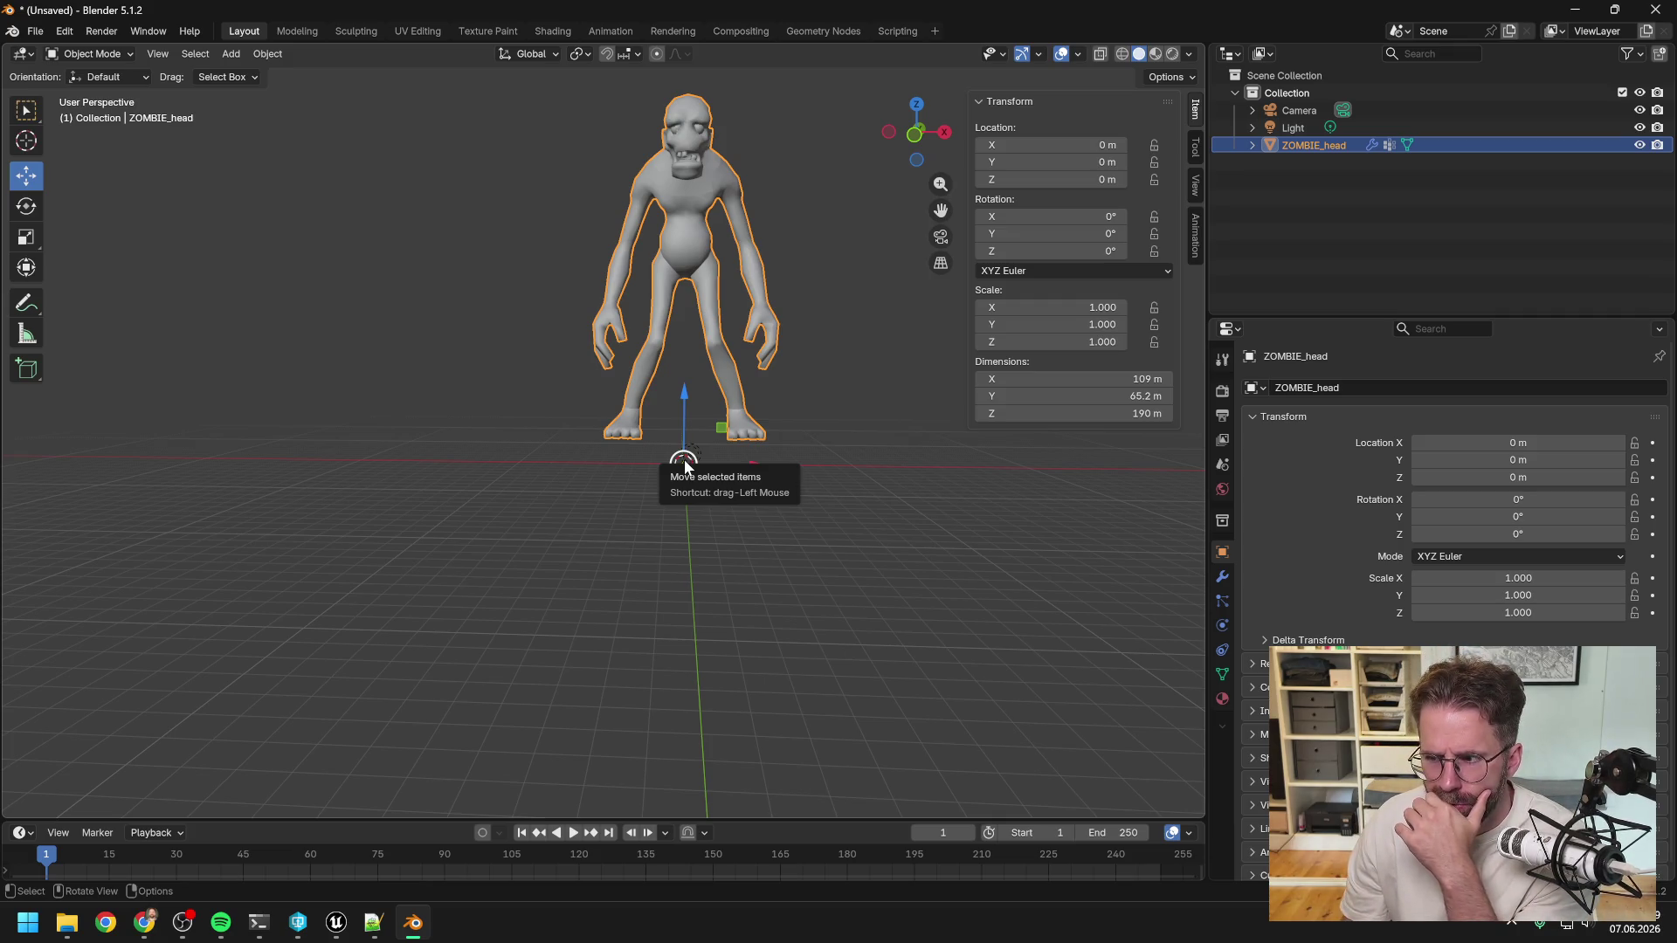
{"action": "key", "text": "Tab"}
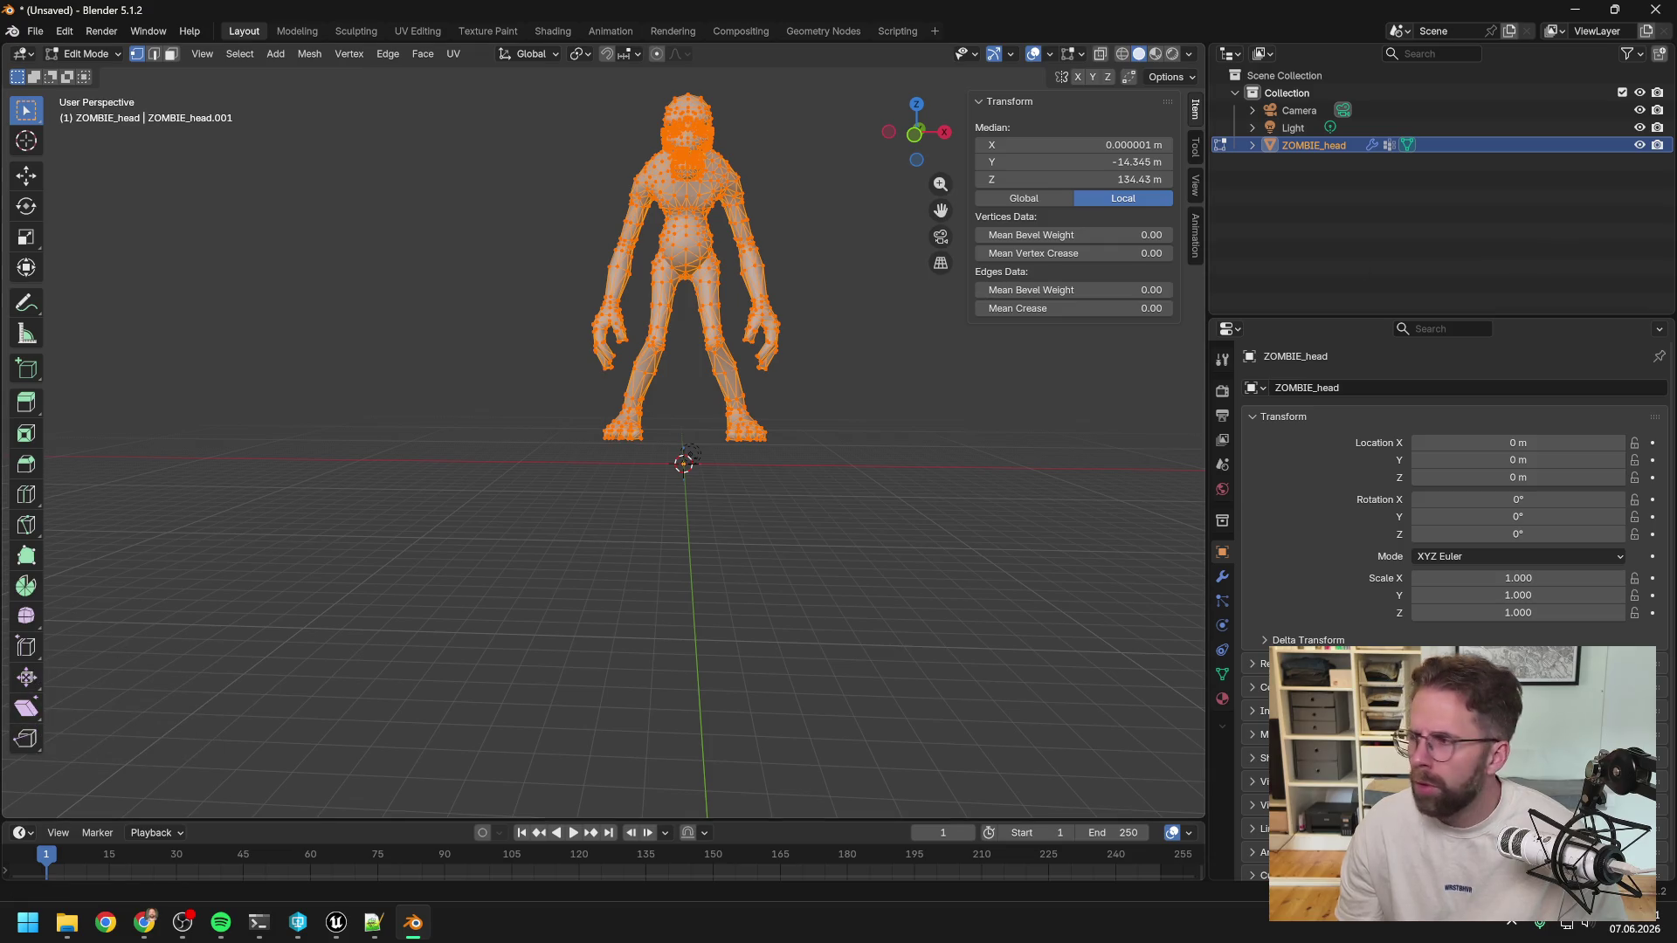
{"action": "key", "text": "alt+Tab"}
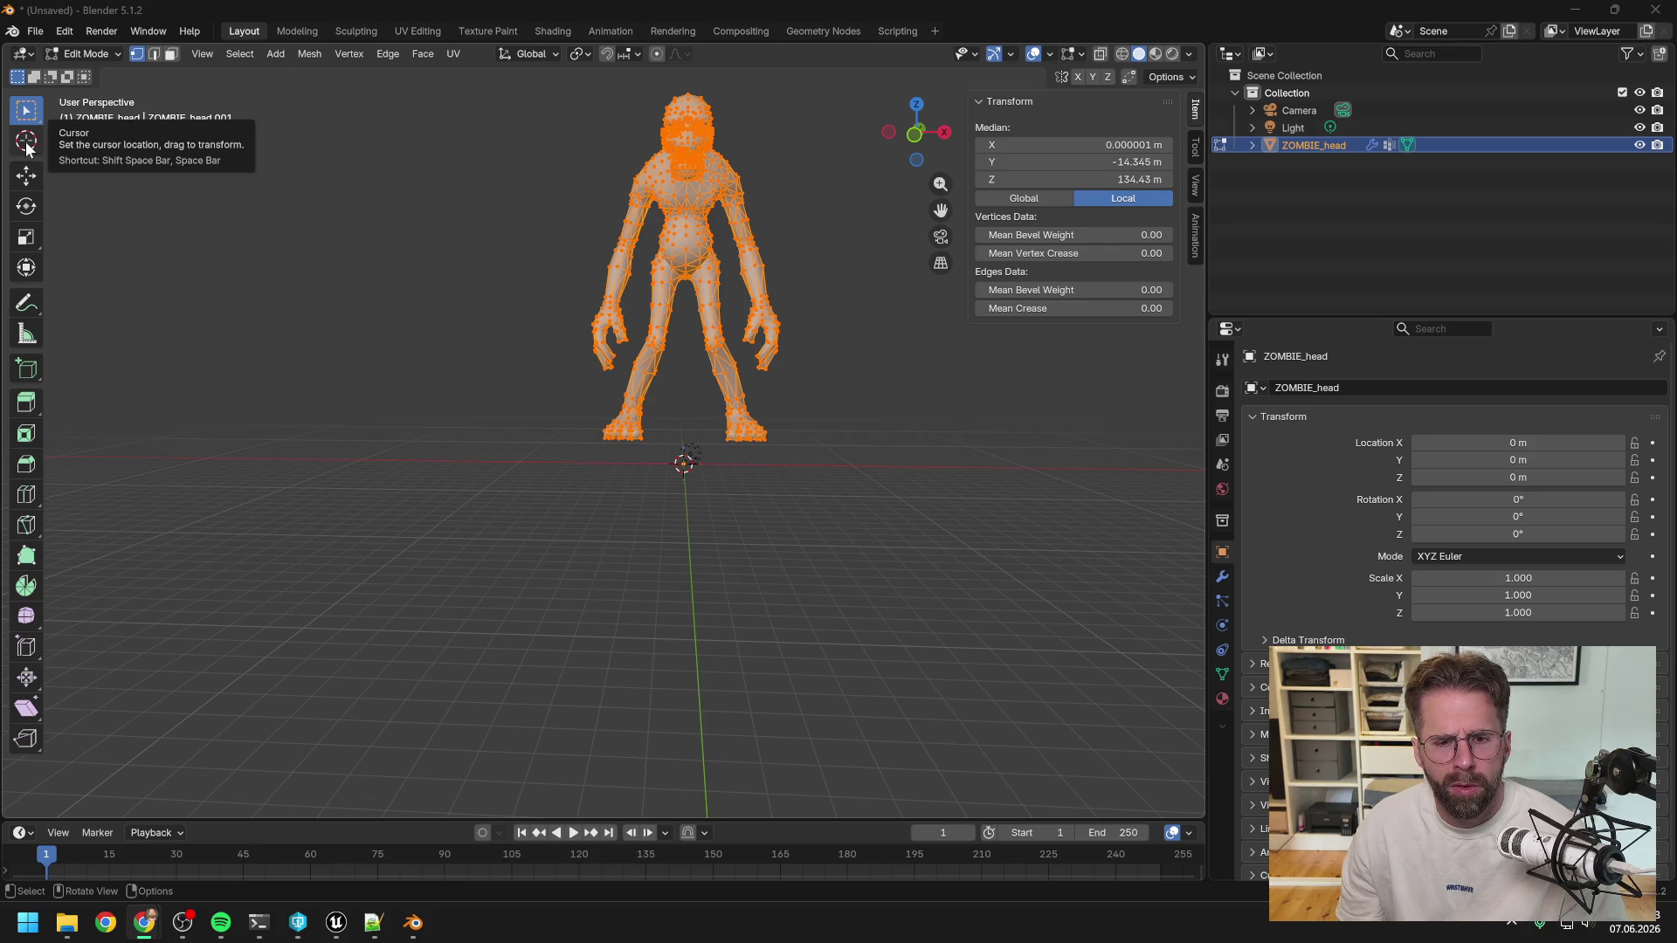
Place the 3D cursor between the zombie's feet just above the world origin with the Cursor tool.
{"action": "left_click", "coordinate": [27, 145]}
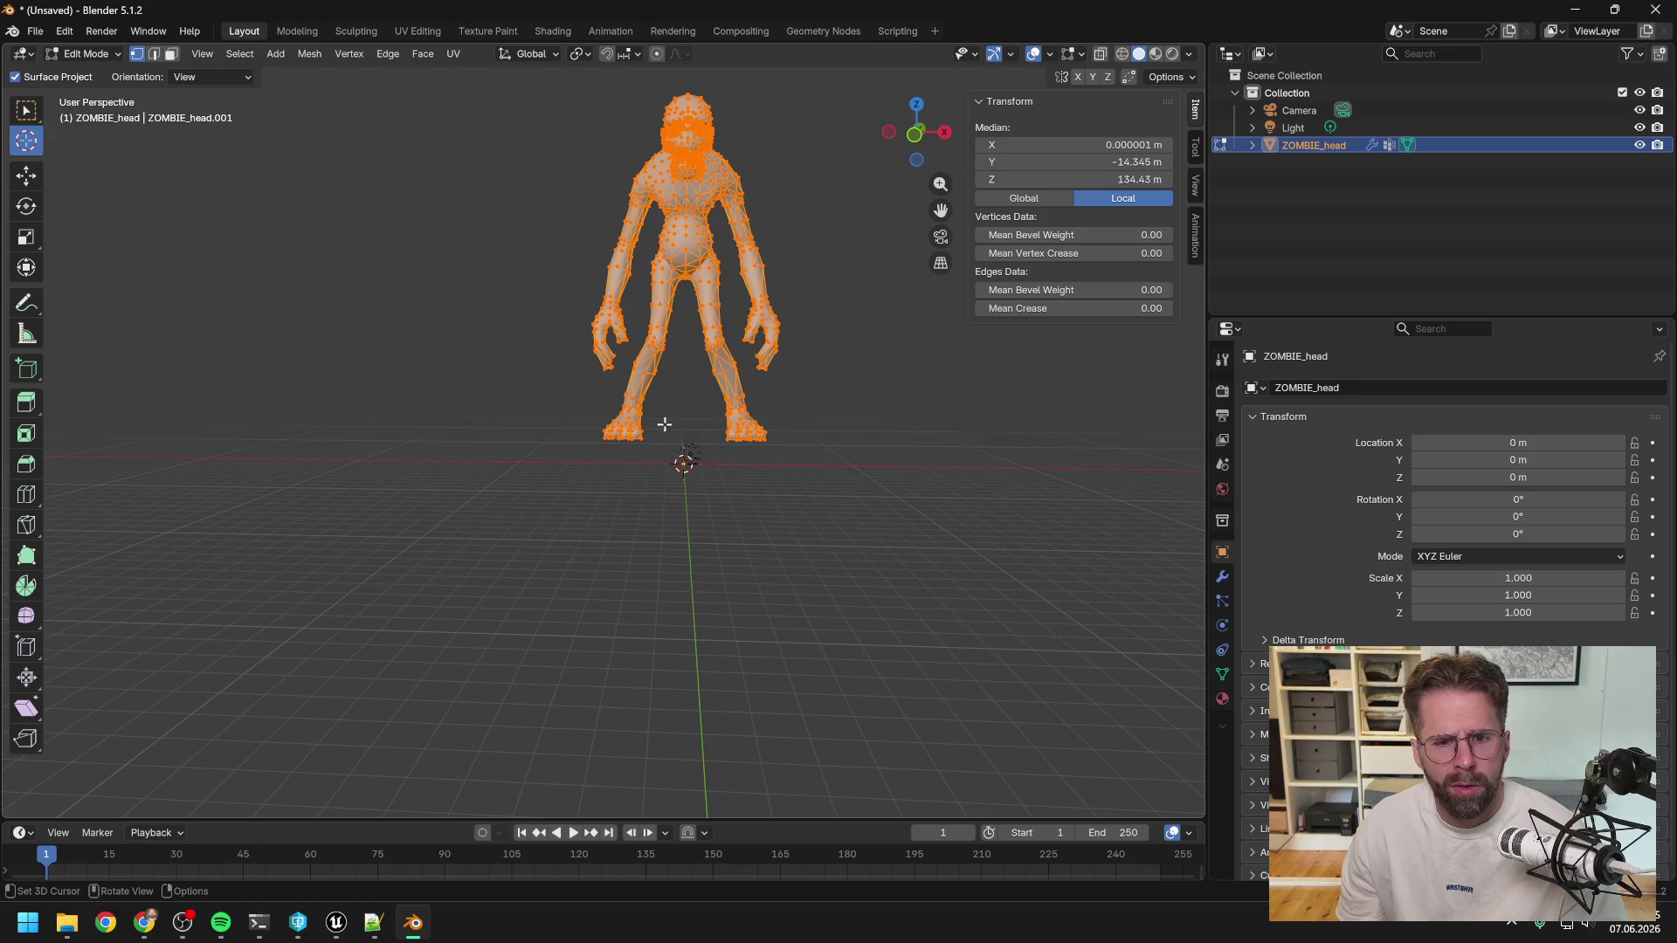
{"action": "left_click", "coordinate": [684, 452]}
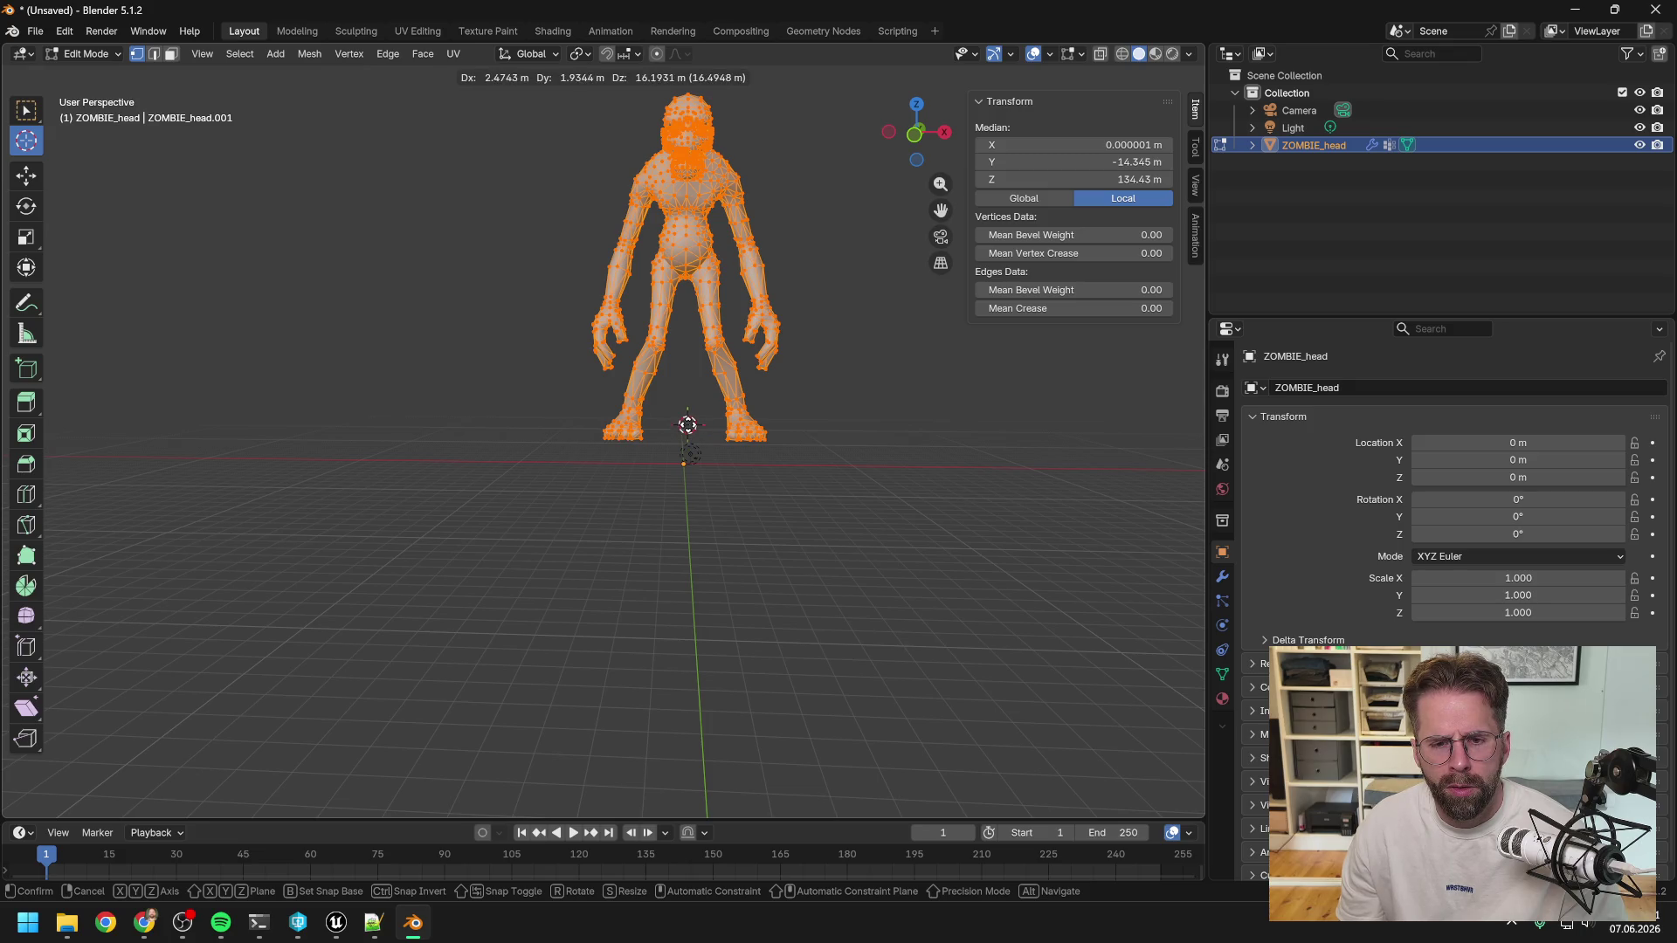
{"action": "left_click", "coordinate": [684, 432]}
{"action": "mouse_move", "coordinate": [684, 419]}
{"action": "middle_mouse_down"}
{"action": "mouse_move", "coordinate": [685, 405]}
{"action": "mouse_move", "coordinate": [854, 404]}
{"action": "mouse_move", "coordinate": [889, 413]}
{"action": "mouse_move", "coordinate": [683, 404]}
{"action": "mouse_move", "coordinate": [678, 423]}
{"action": "mouse_move", "coordinate": [899, 430]}
{"action": "mouse_move", "coordinate": [685, 422]}
{"action": "mouse_move", "coordinate": [681, 375]}
{"action": "mouse_move", "coordinate": [692, 399]}
{"action": "middle_mouse_up"}
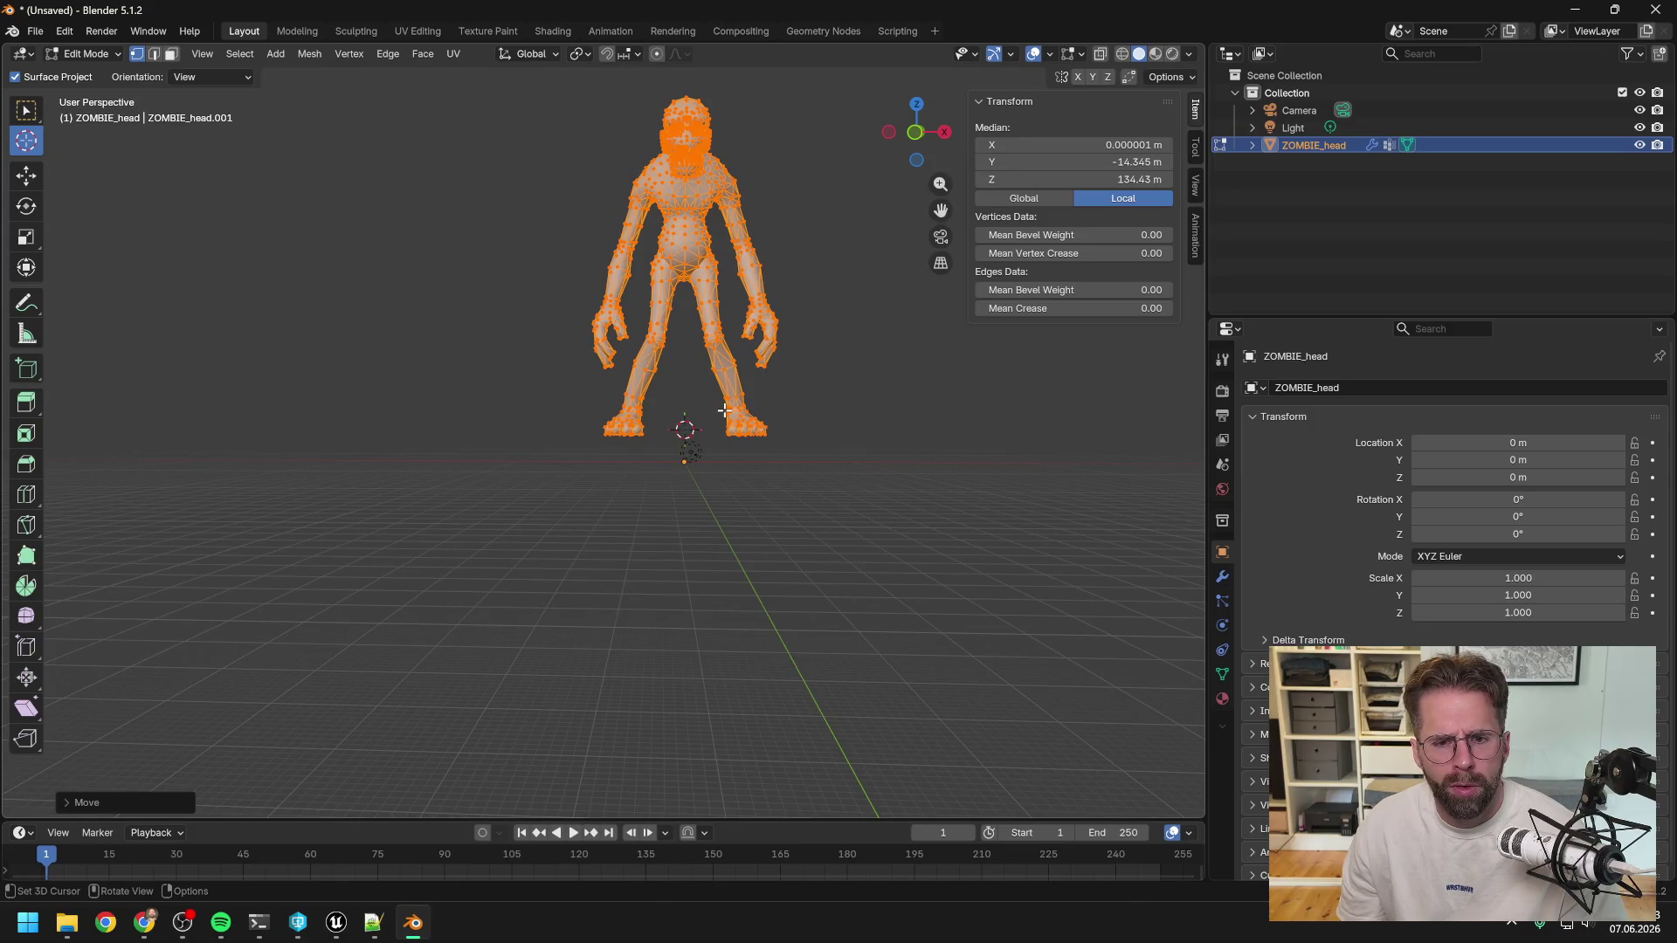
Cancel a started move and bring the 'Ankerpunkt in Blender verschieben' YouTube tutorial to the front.
{"action": "key", "text": "g"}
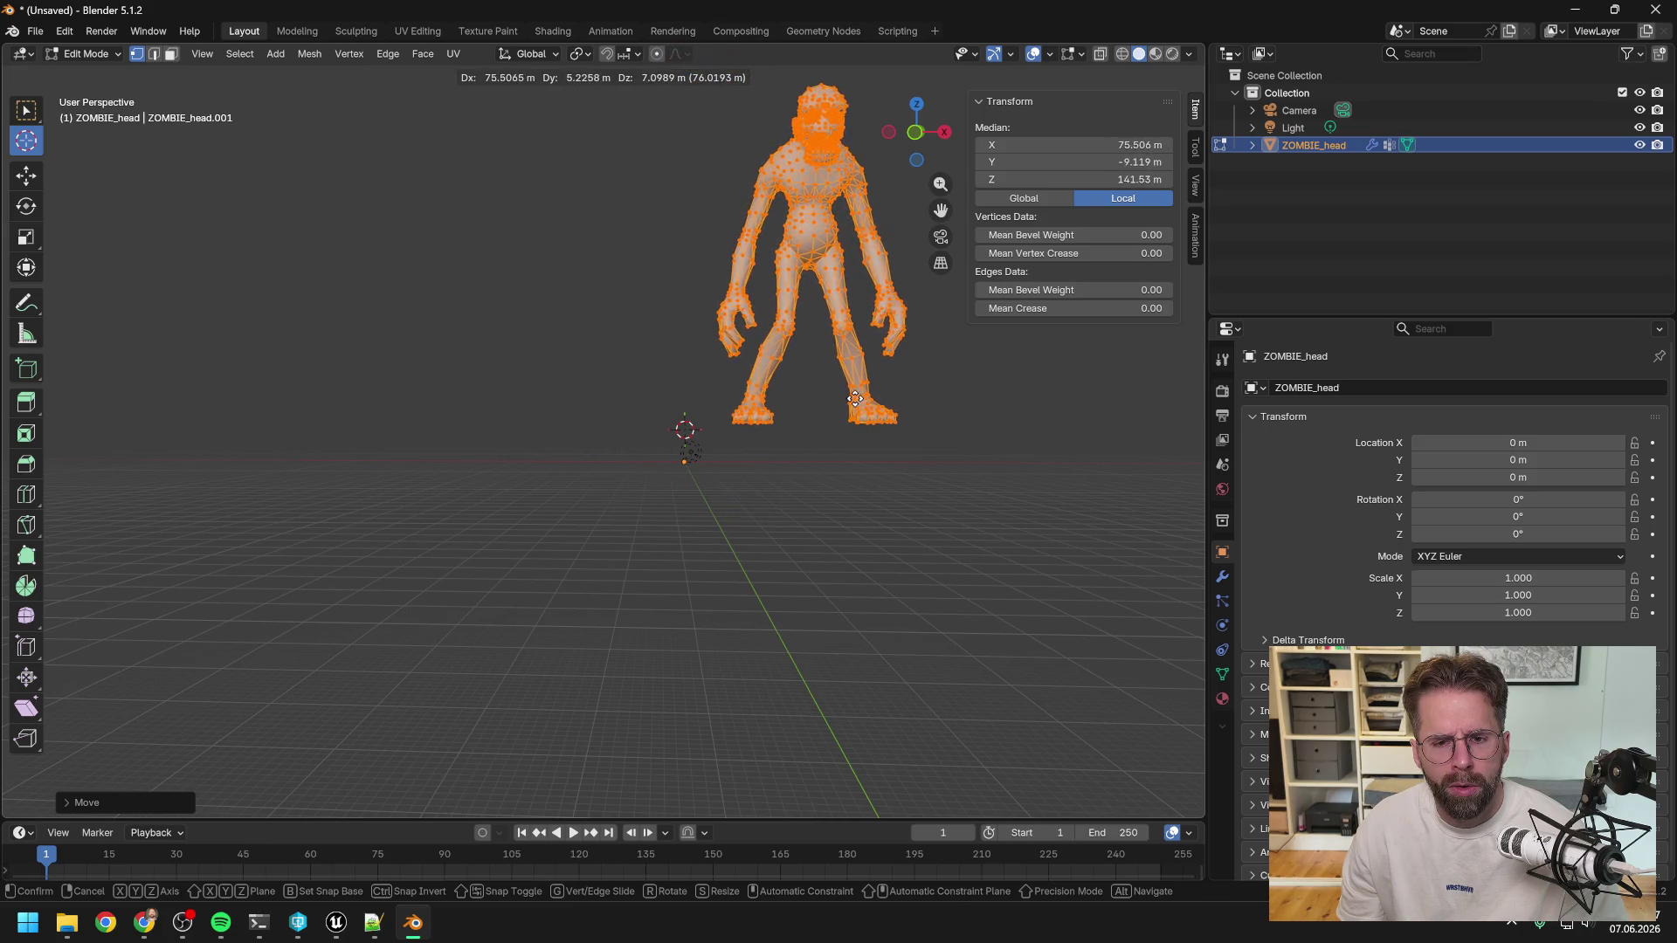
{"action": "right_click", "coordinate": [846, 401]}
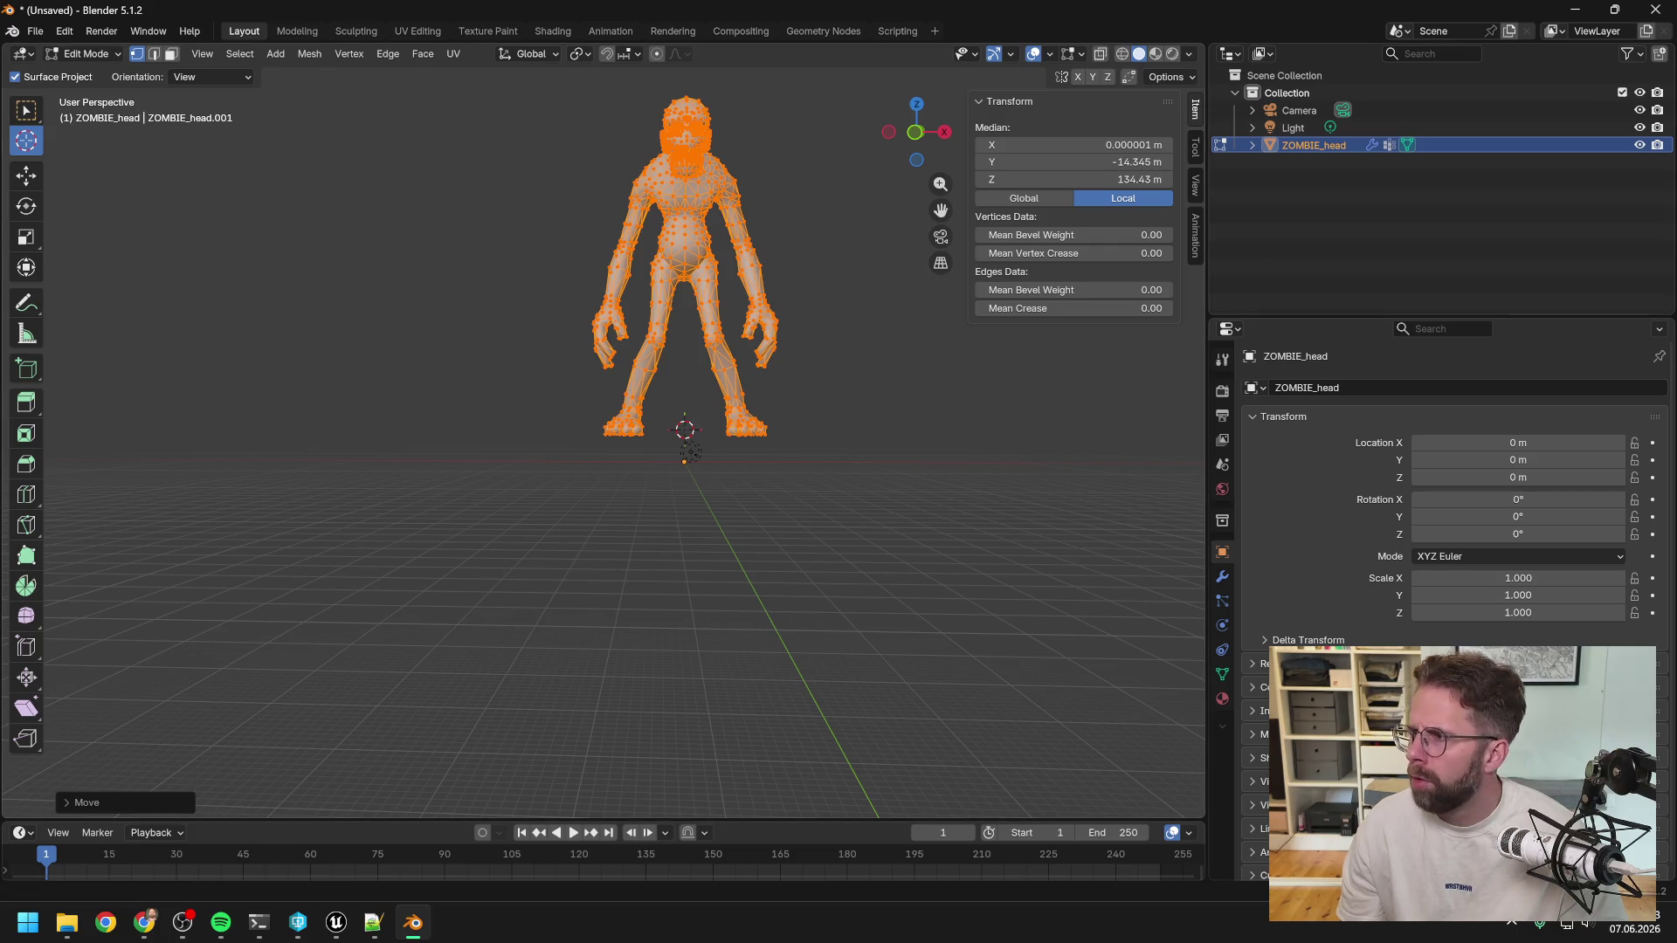
{"action": "key", "text": "alt+Tab"}
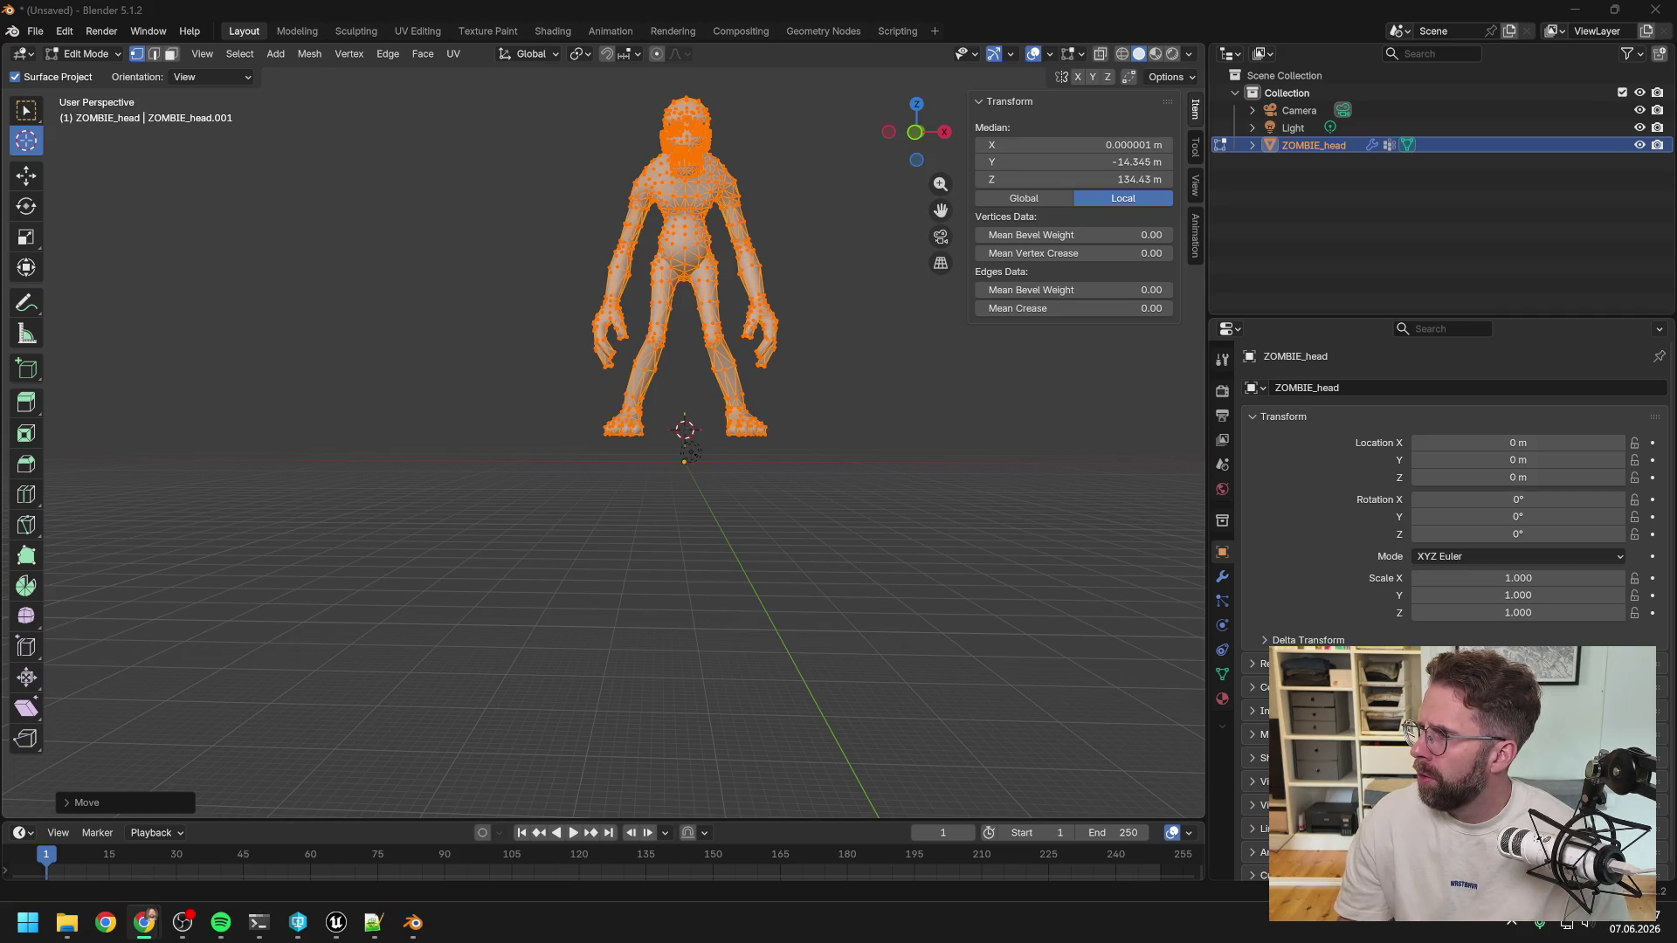
{"action": "key", "text": "alt+Tab"}
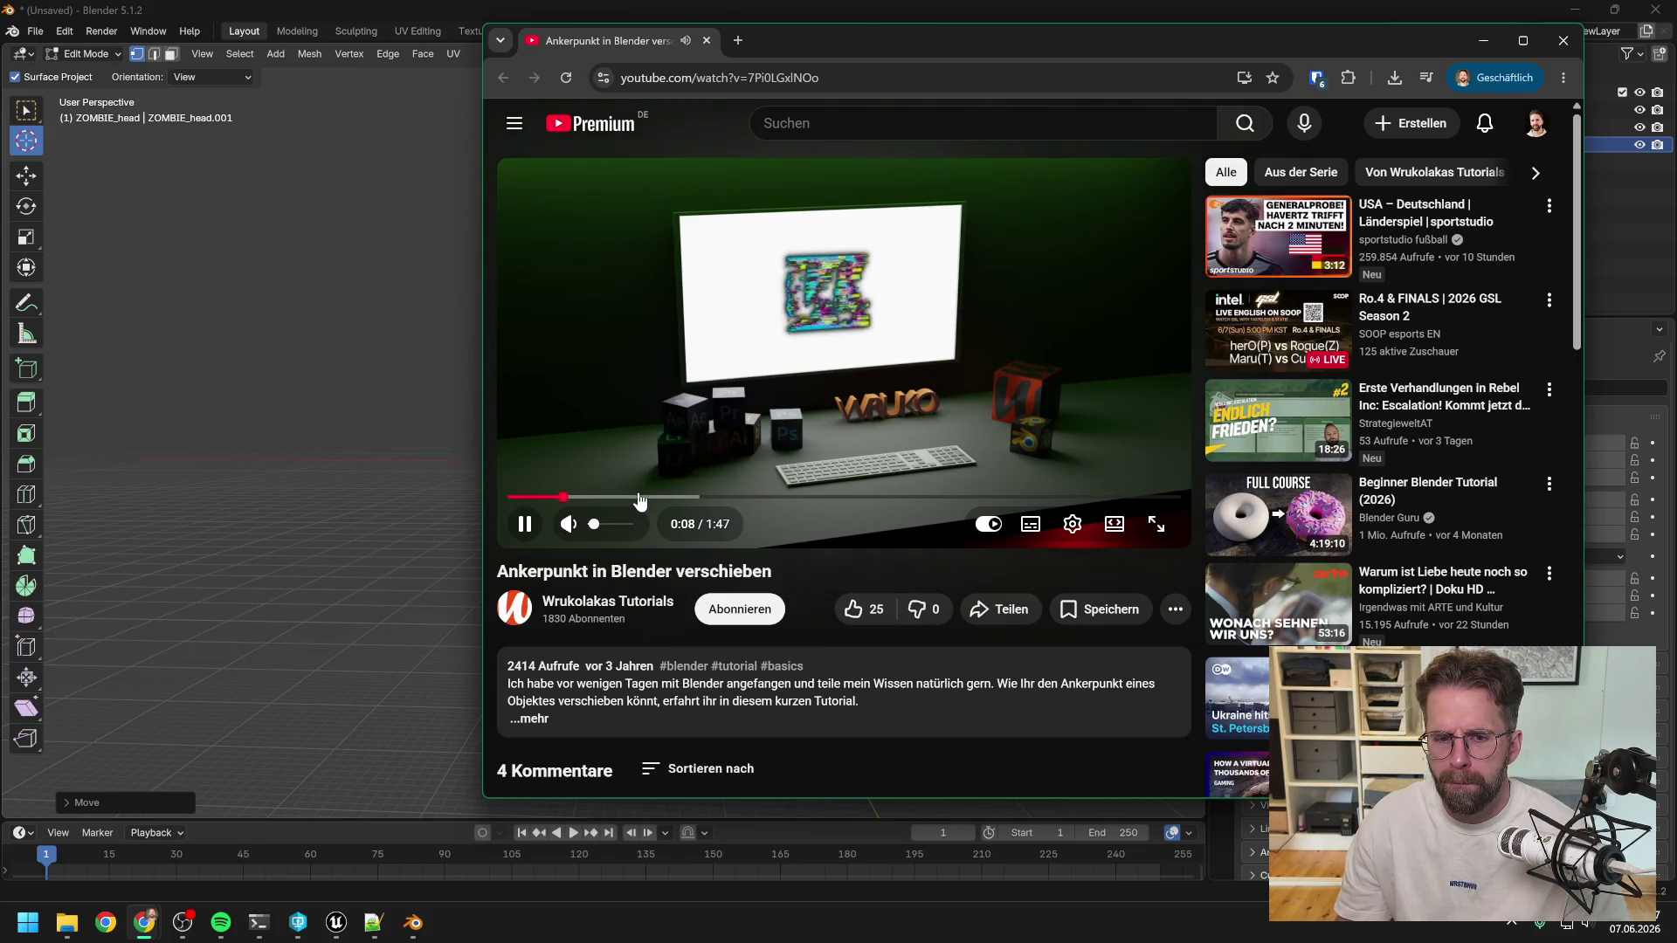
Watch the tutorial fullscreen to its snap options at 0:44, pause, exit fullscreen, and drag the browser aside.
{"action": "left_click", "coordinate": [642, 498]}
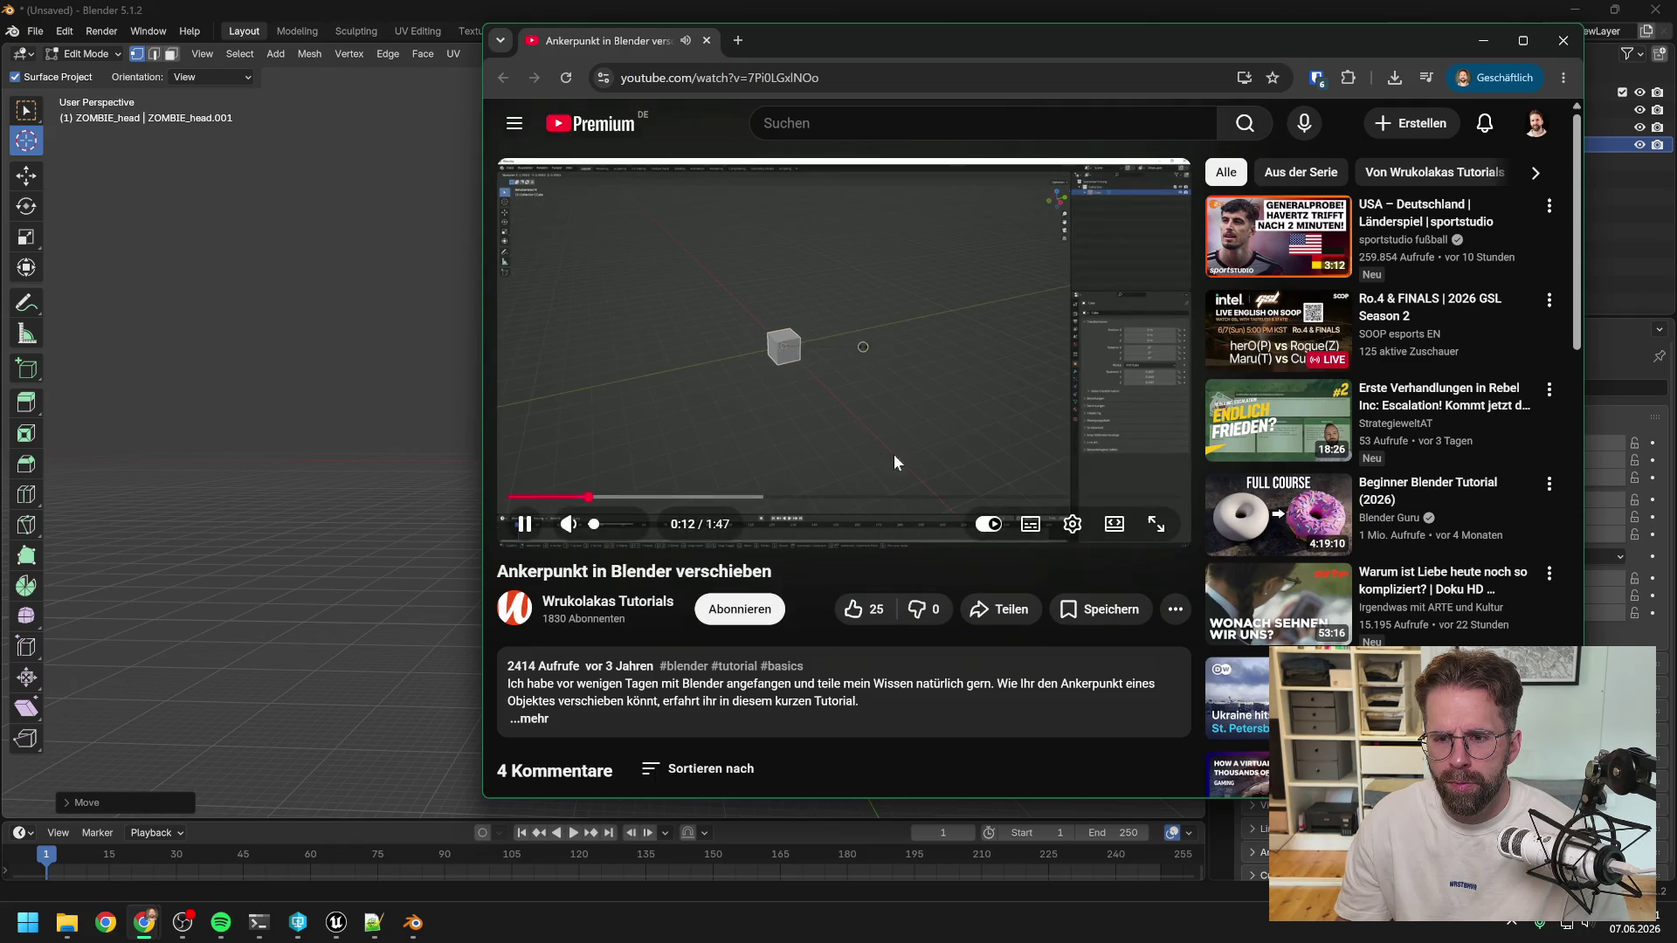
{"action": "left_click", "coordinate": [1157, 522]}
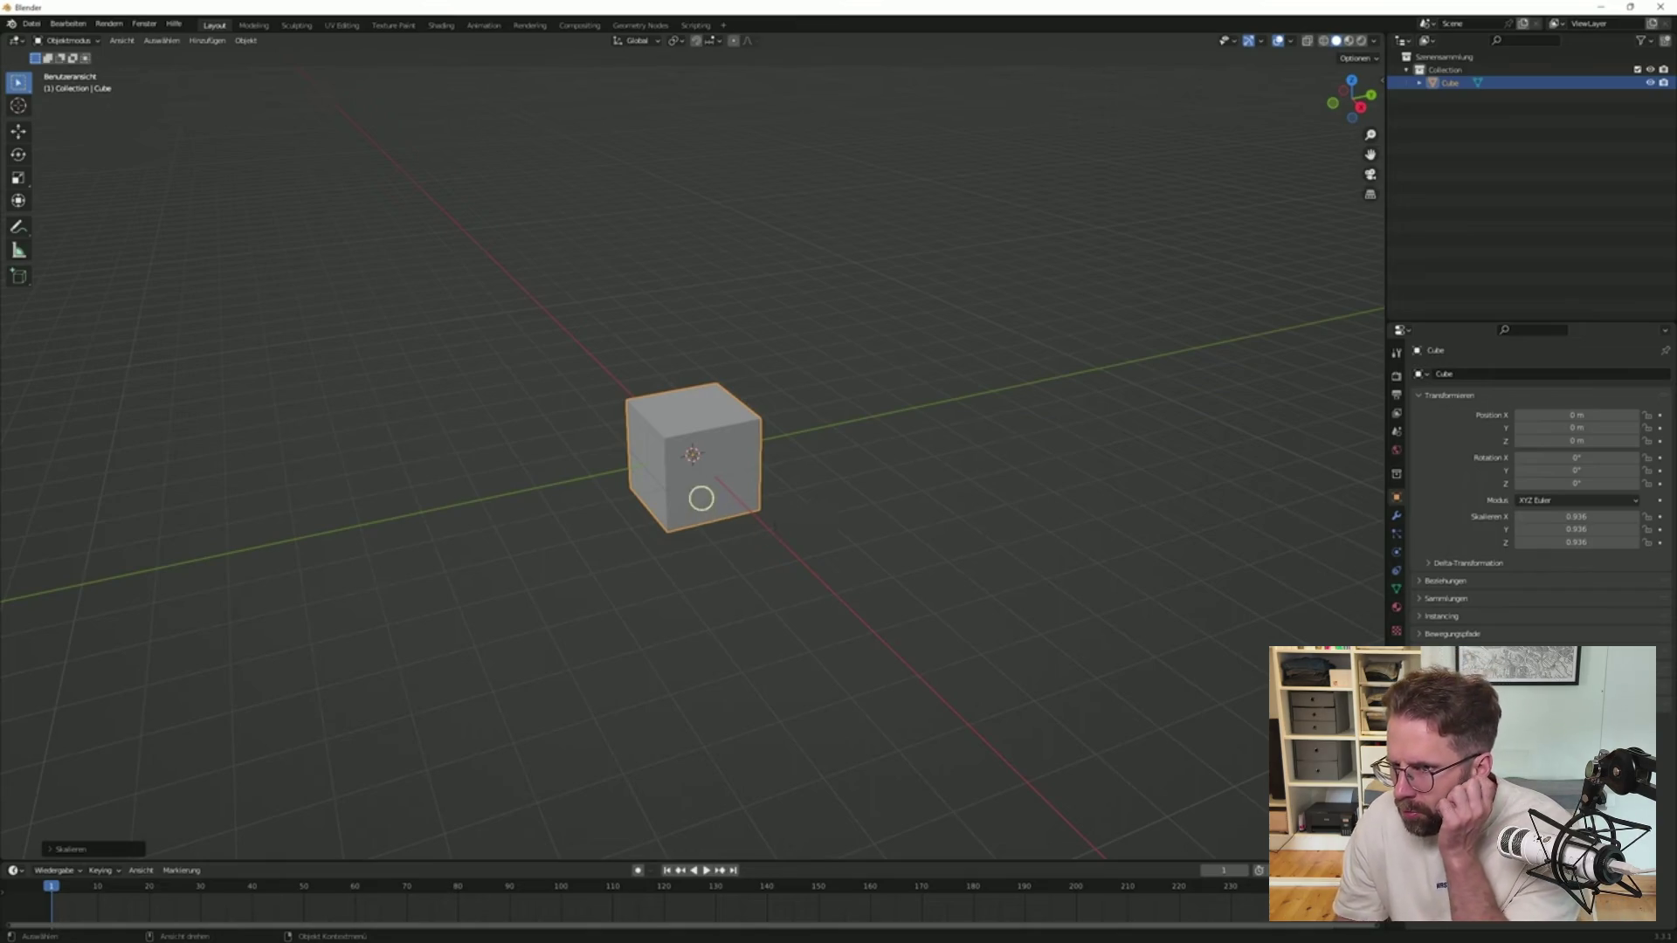
{"action": "mouse_move", "coordinate": [778, 526]}
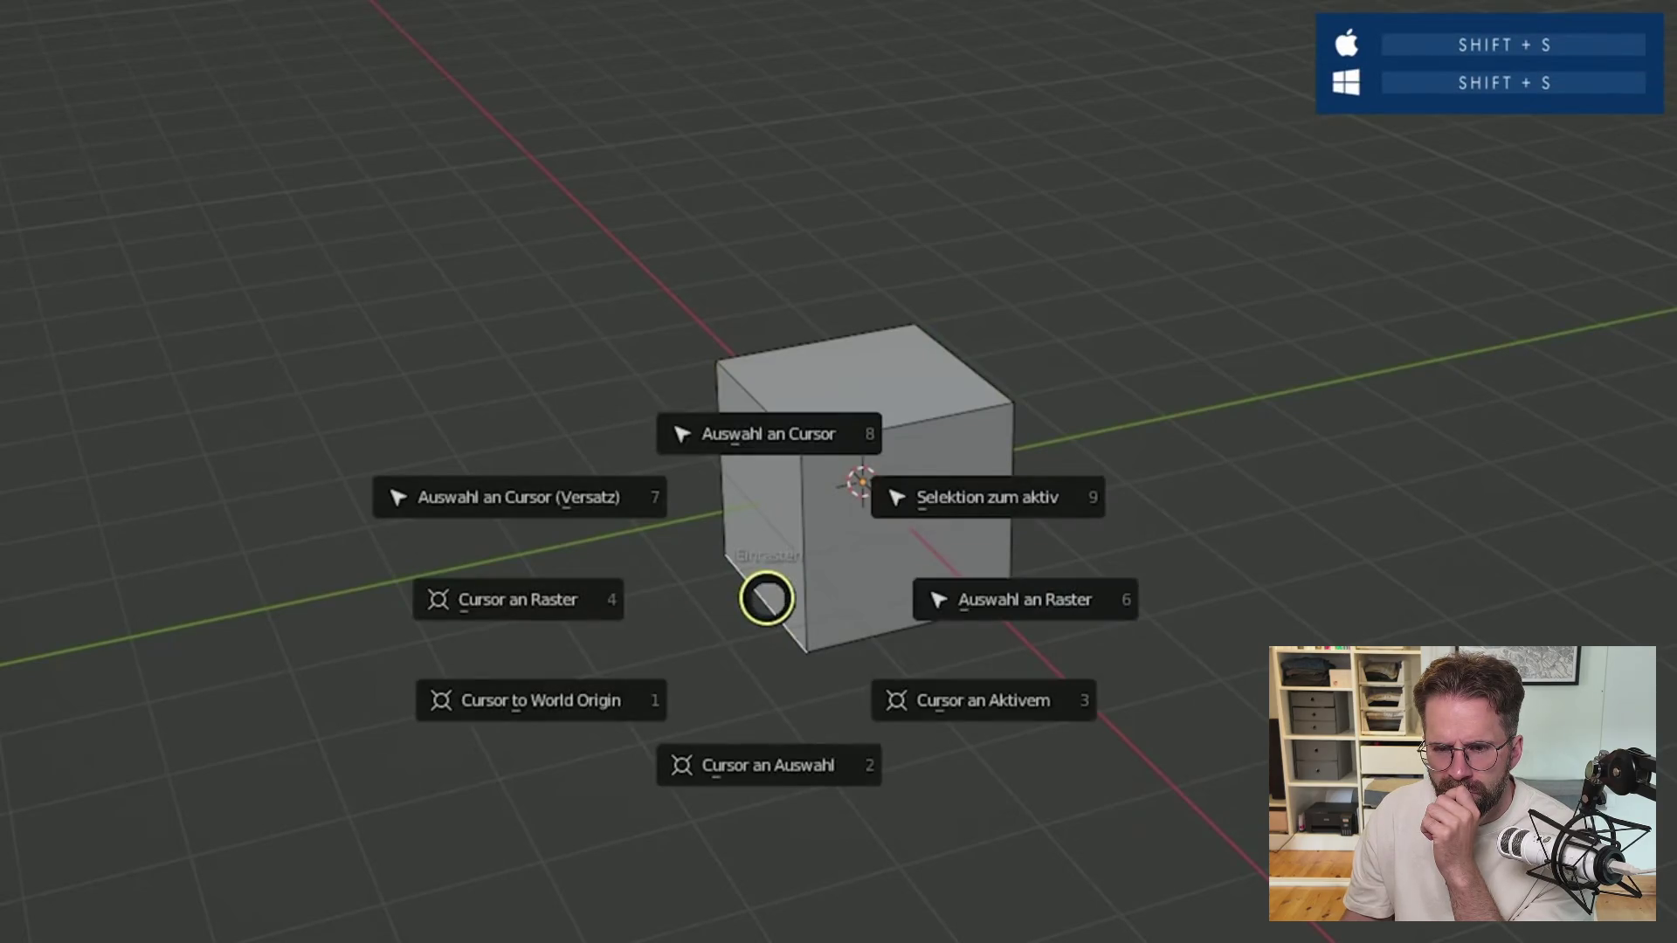
{"action": "mouse_move", "coordinate": [766, 476]}
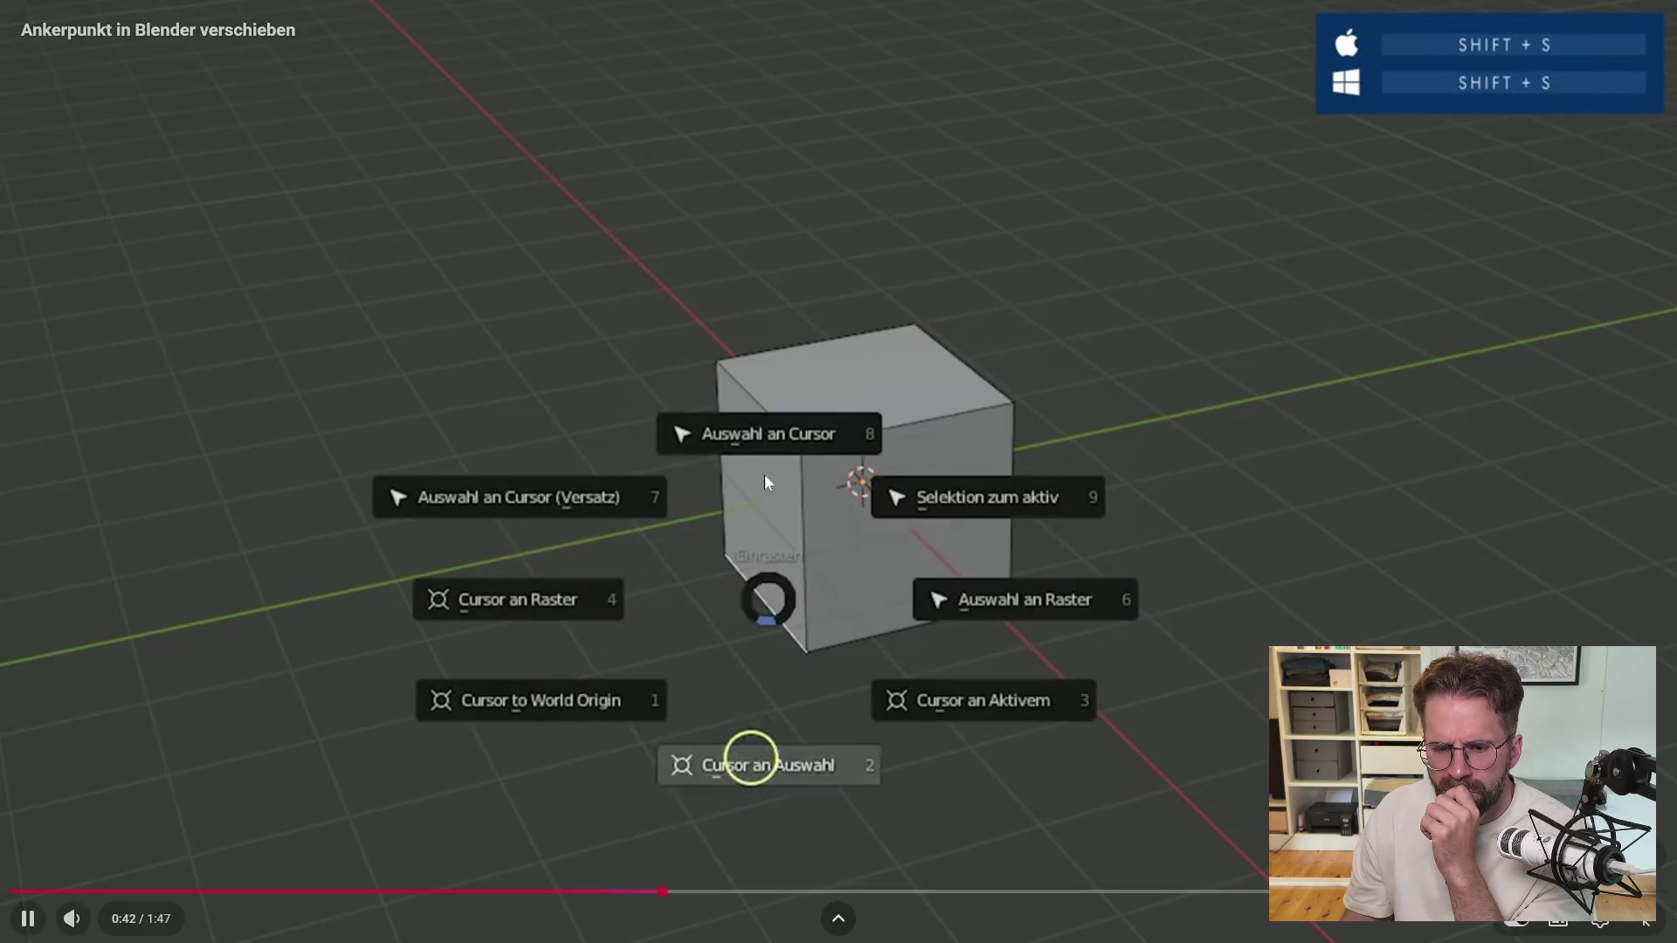
{"action": "left_click", "coordinate": [1324, 500]}
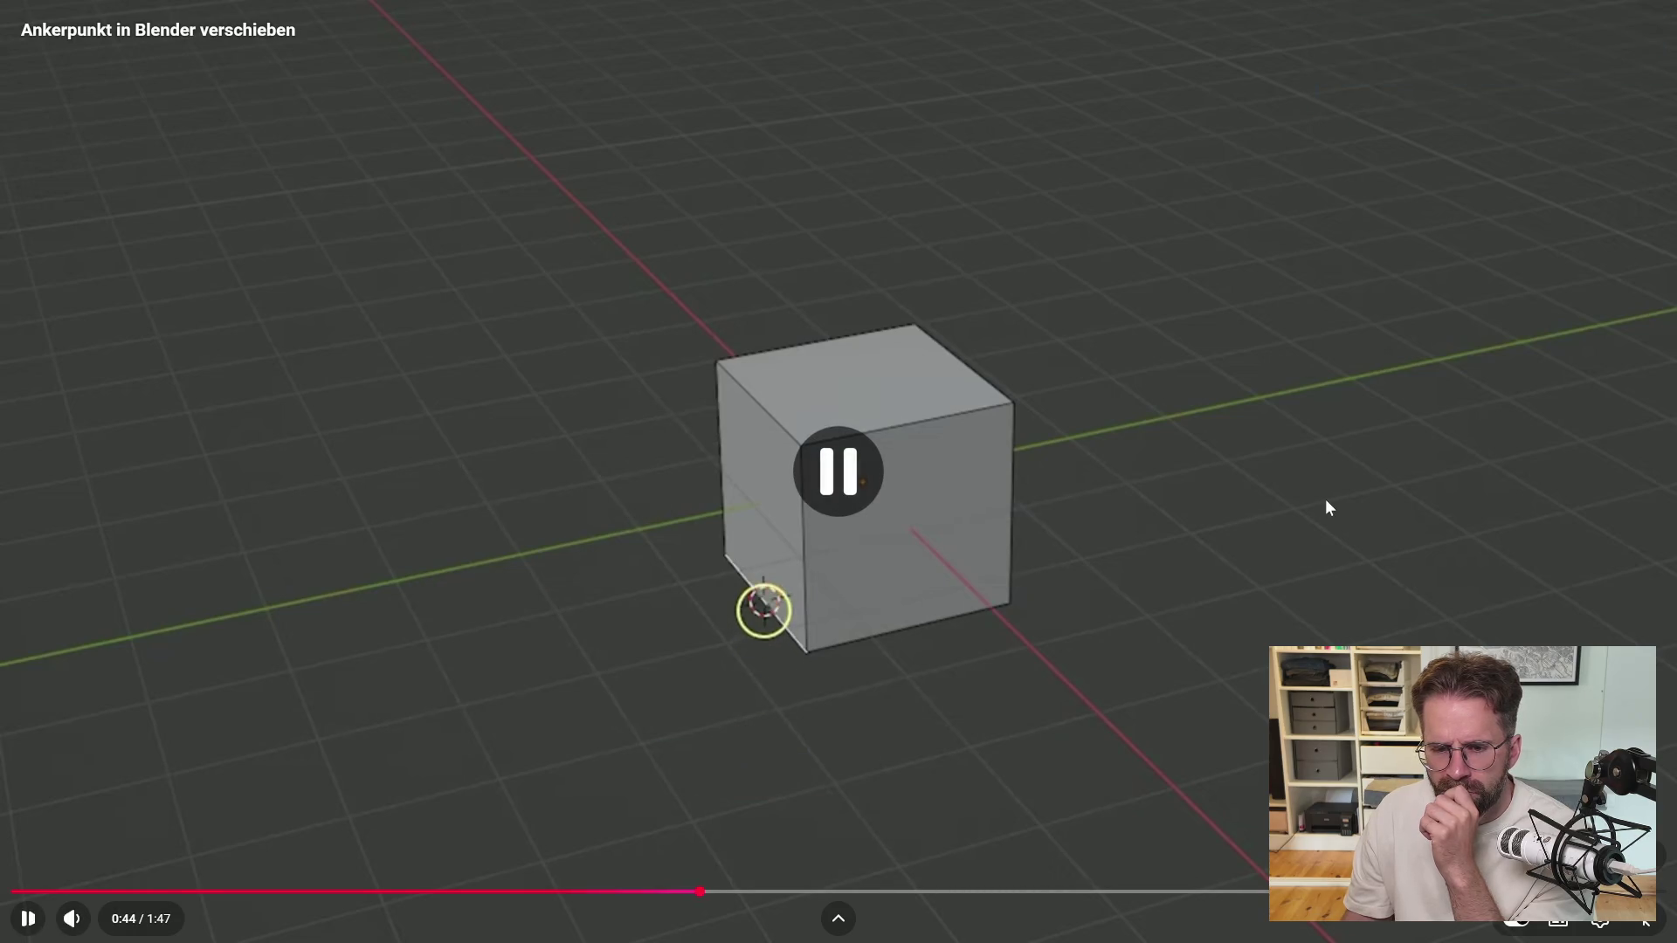
{"action": "left_click", "coordinate": [1650, 924]}
{"action": "left_click_drag", "start_coordinate": [794, 41], "coordinate": [1676, 61]}
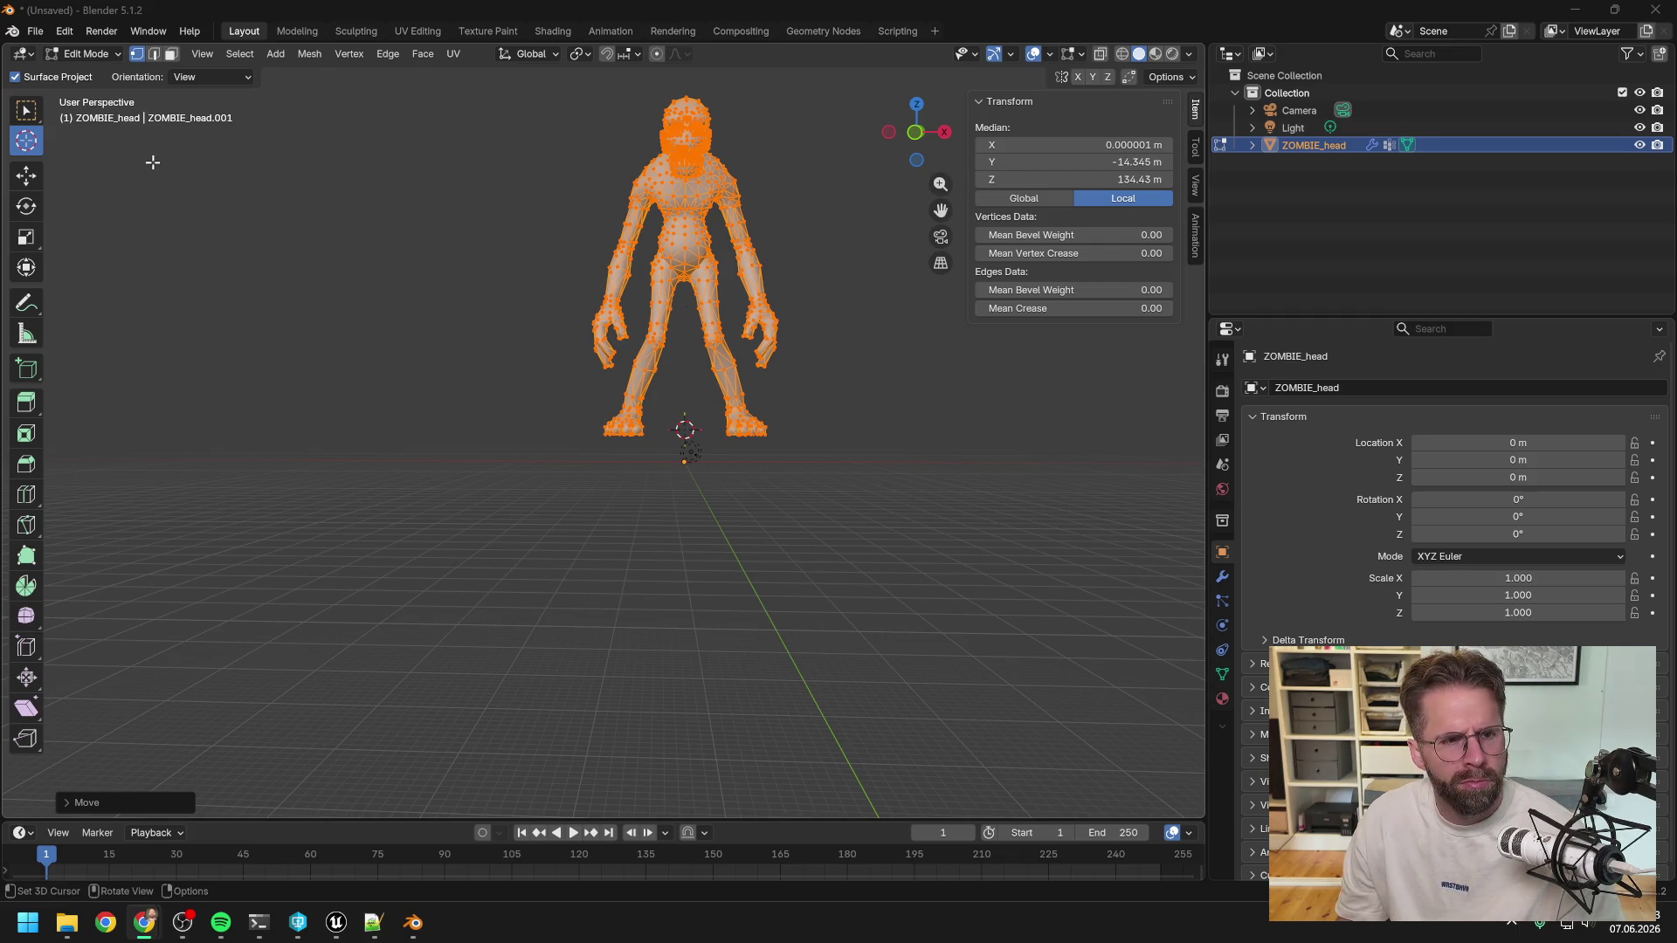
Switch to edge select and place the 3D cursor on the zombie's left foot.
{"action": "left_click", "coordinate": [155, 54]}
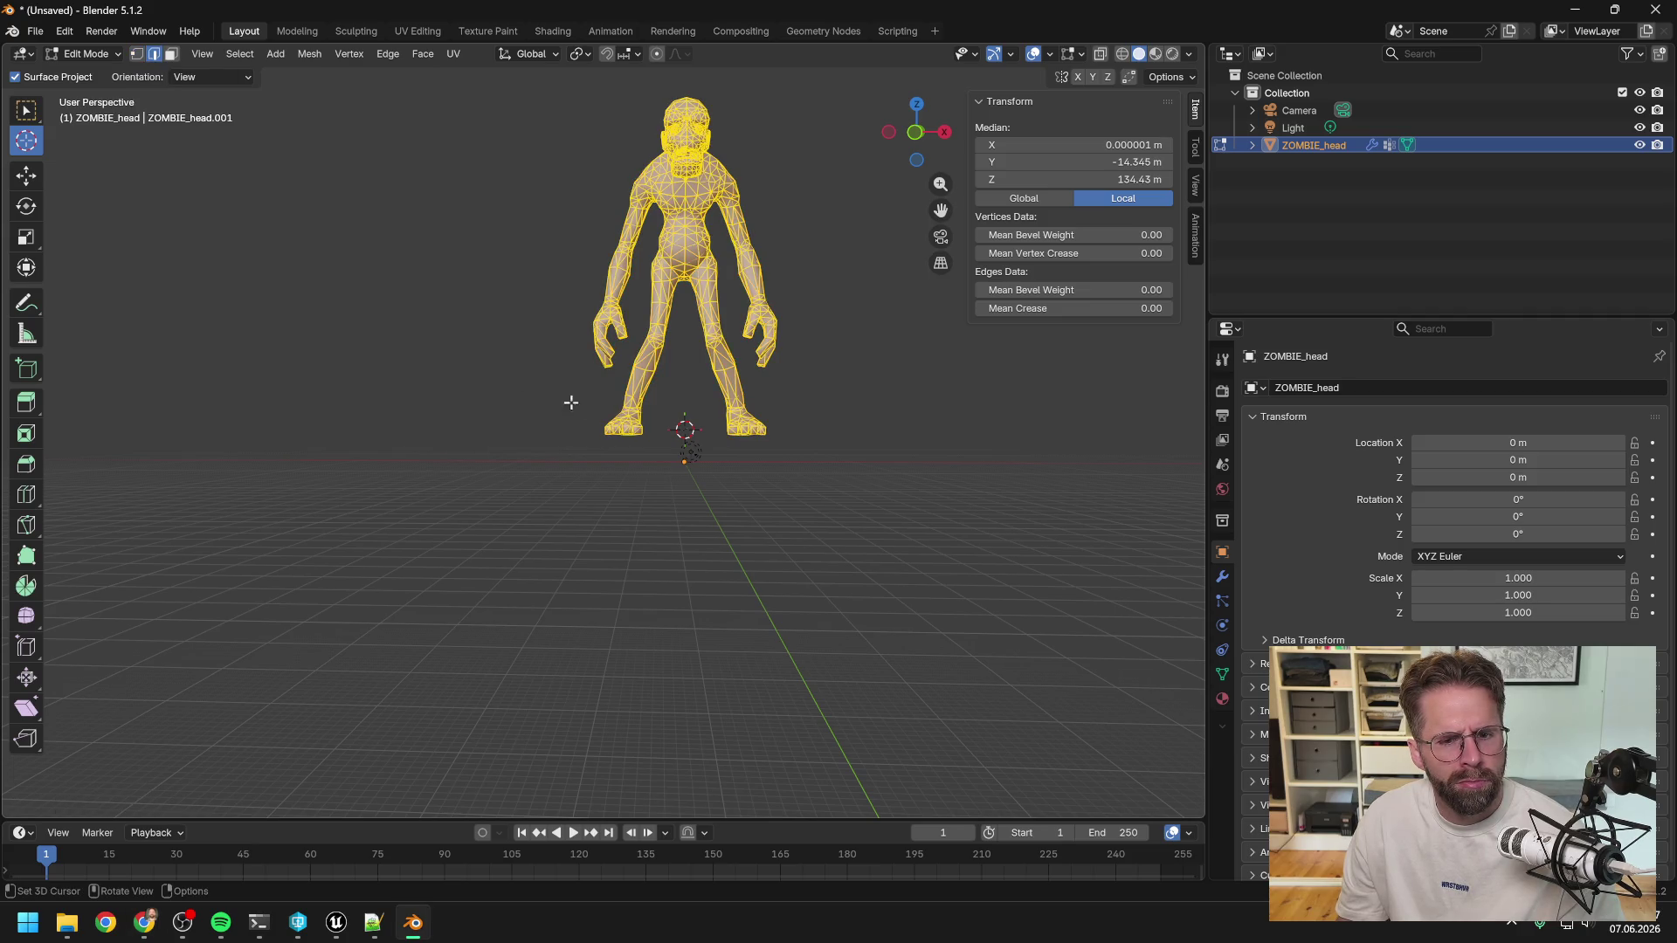
{"action": "left_click", "coordinate": [623, 434]}
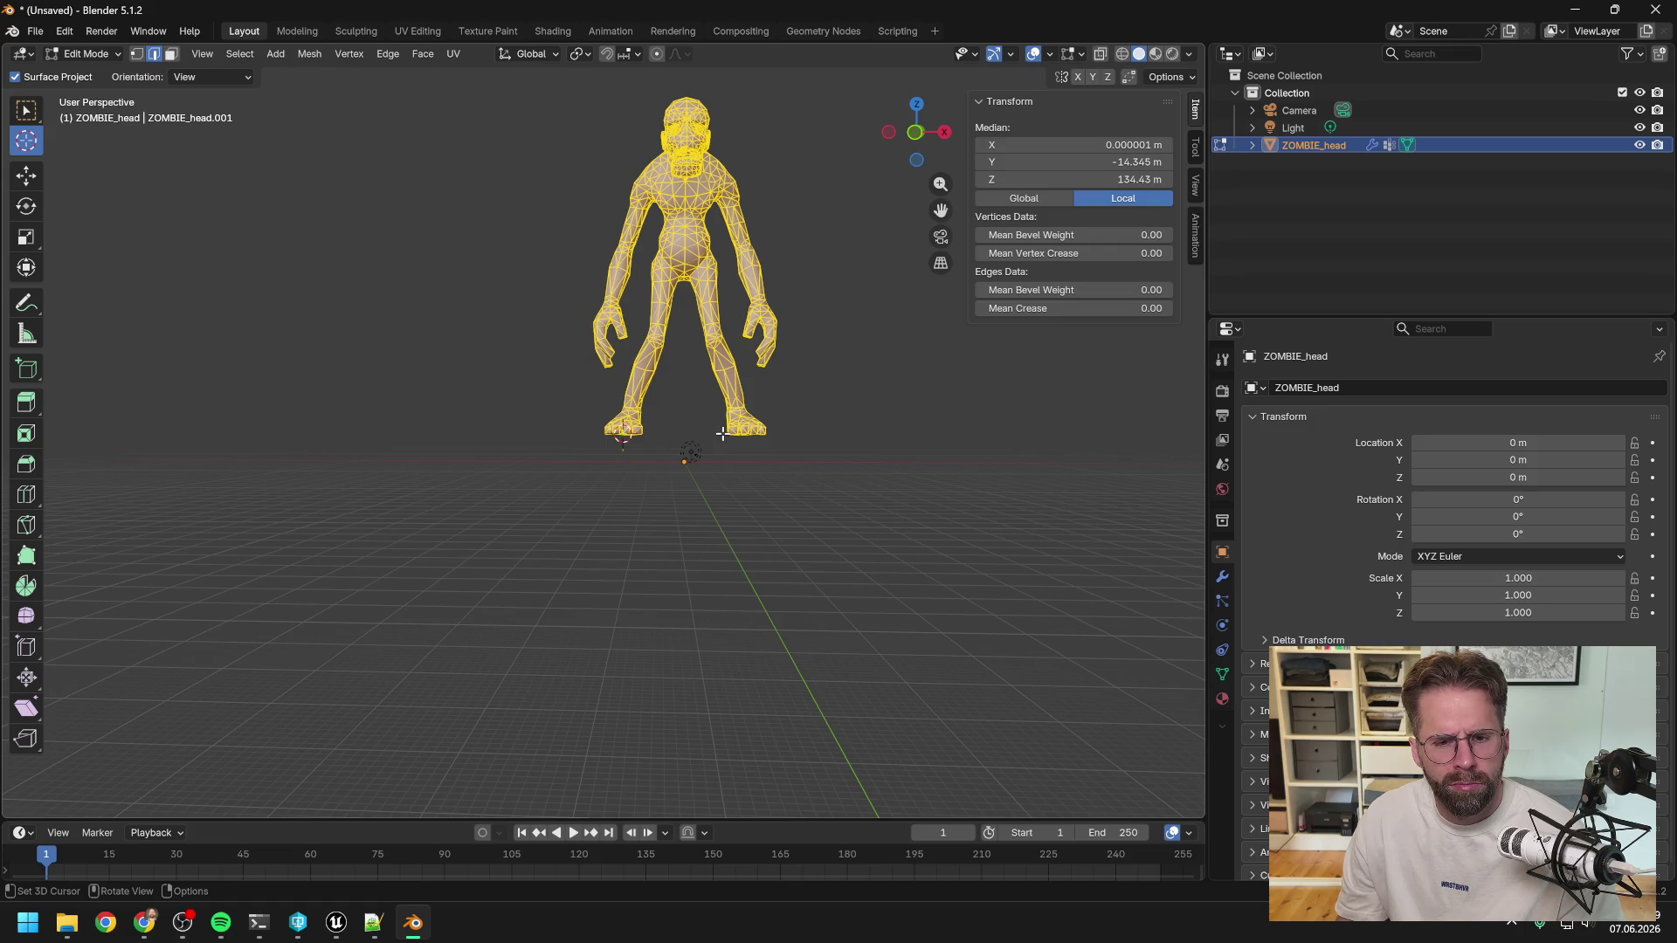
{"action": "left_click", "coordinate": [609, 434]}
{"action": "left_click", "coordinate": [639, 434]}
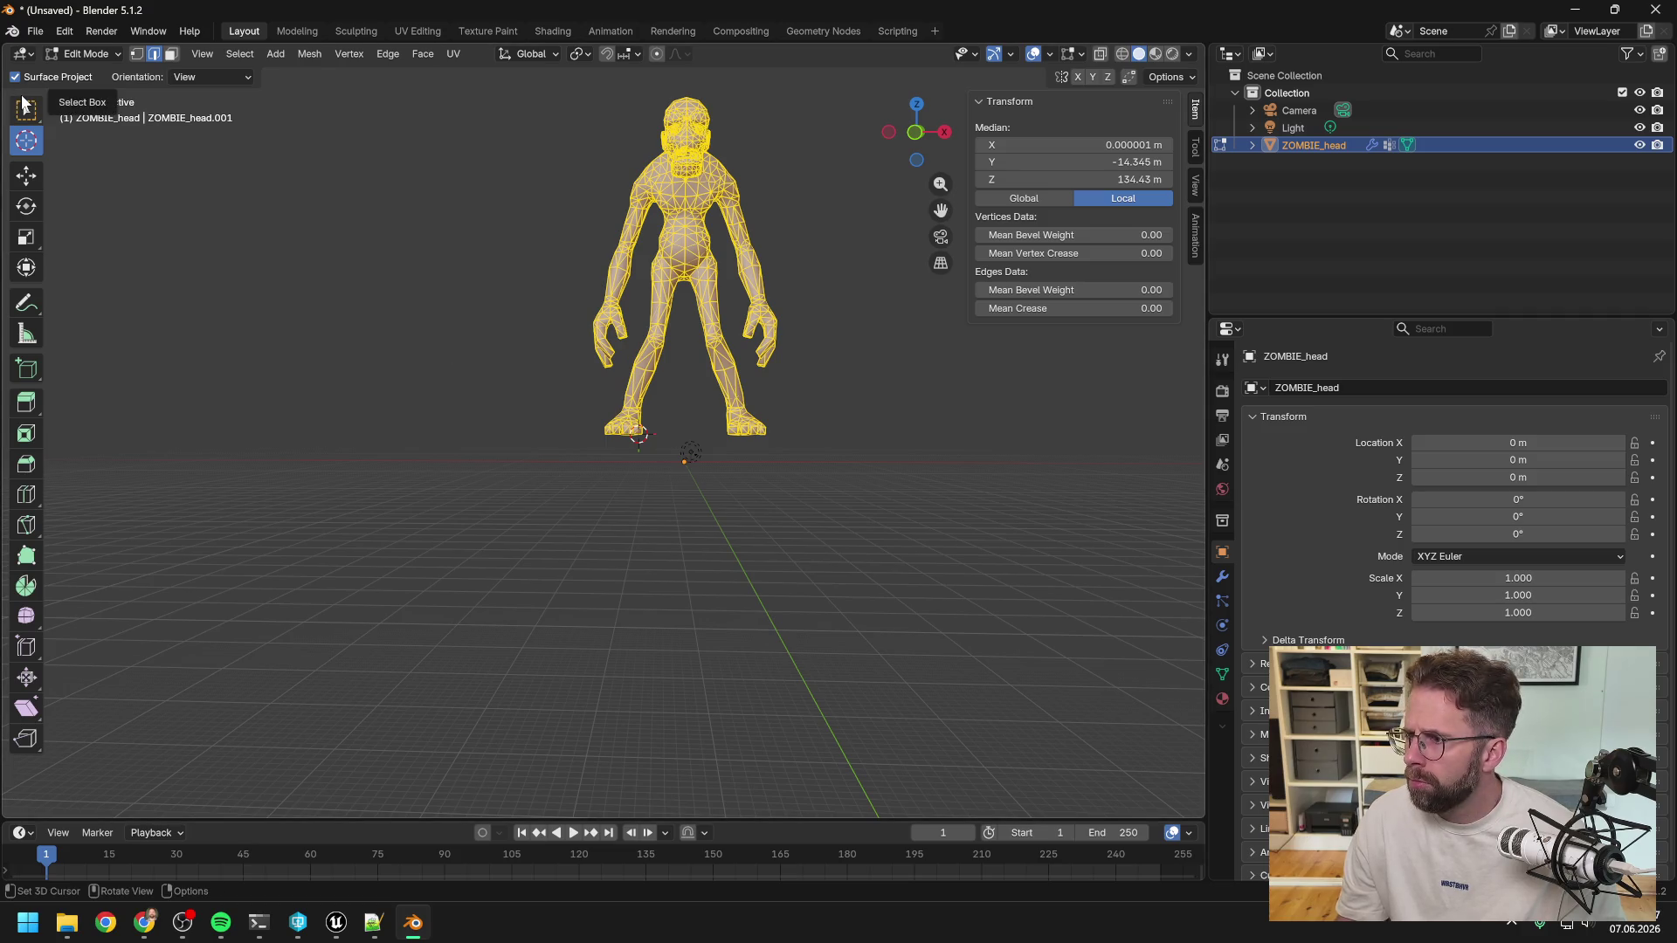
{"action": "key", "text": "alt+Tab"}
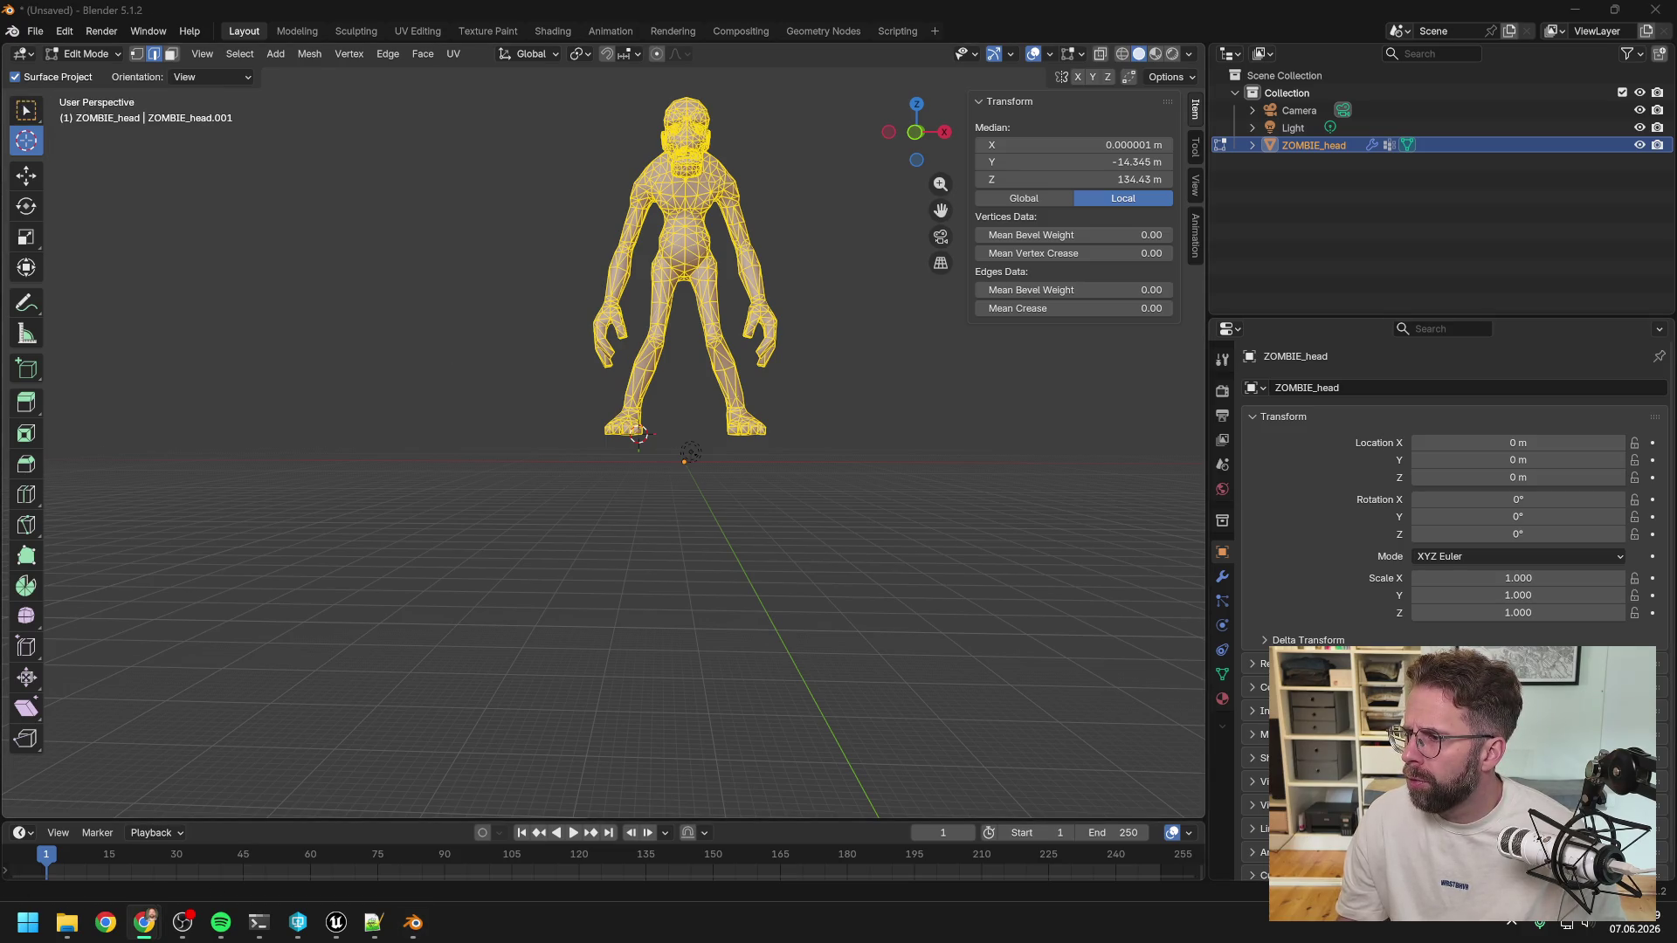
Select edges at the left foot with Select Box, then return to Object Mode.
{"action": "left_click", "coordinate": [26, 110]}
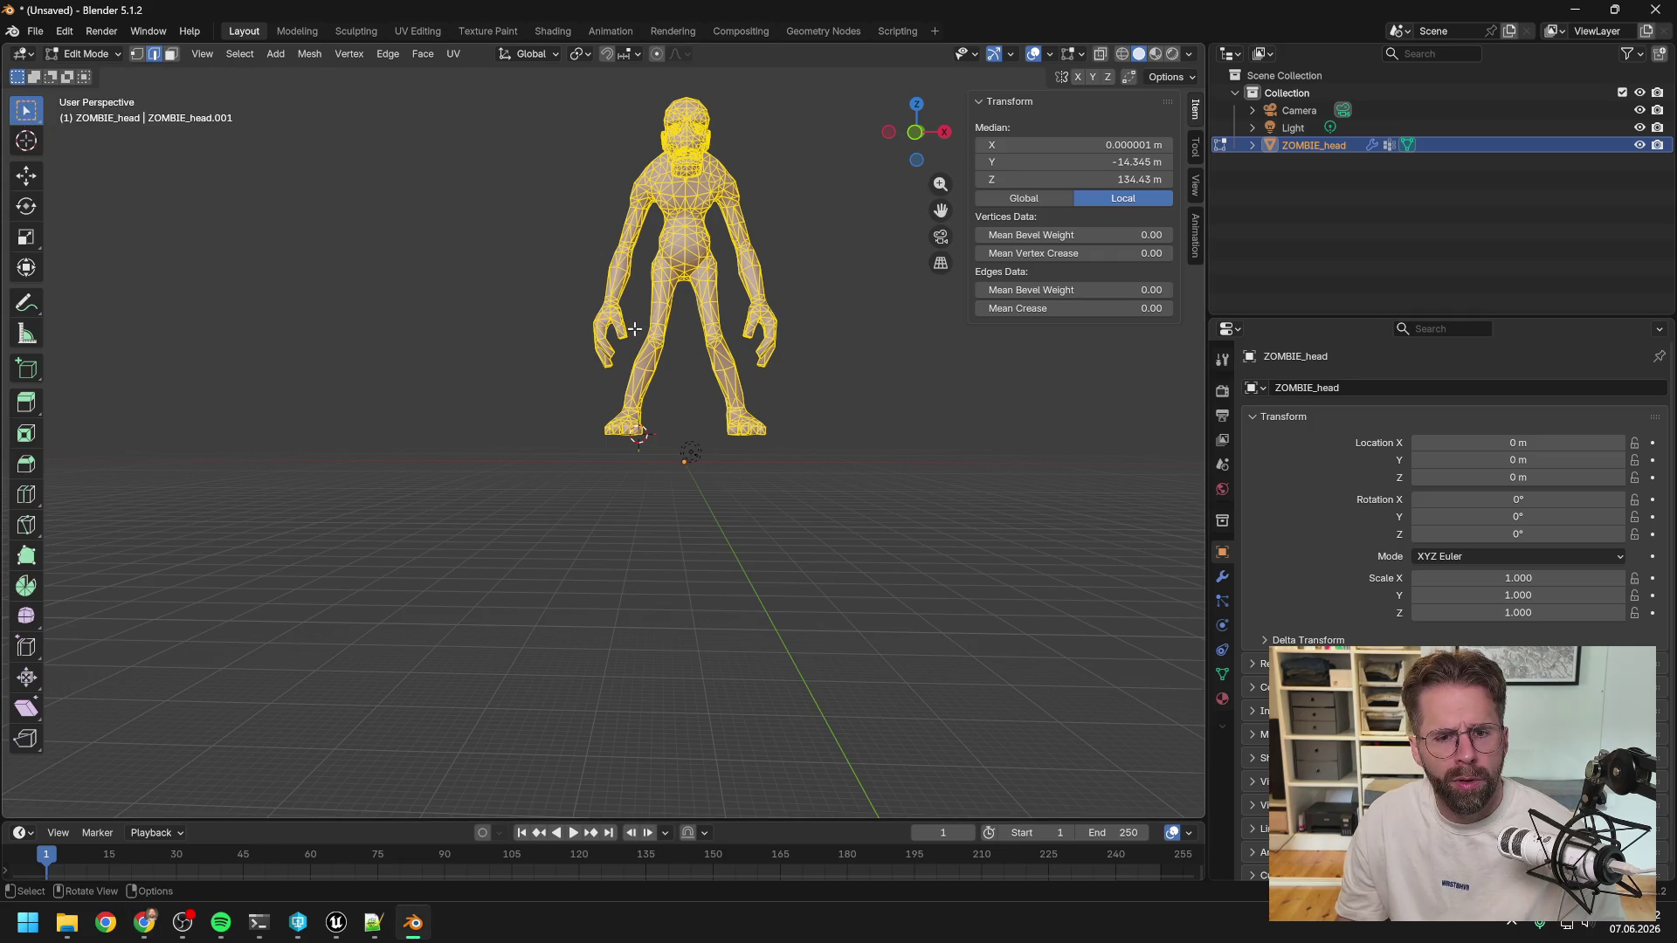
{"action": "left_click", "coordinate": [640, 437]}
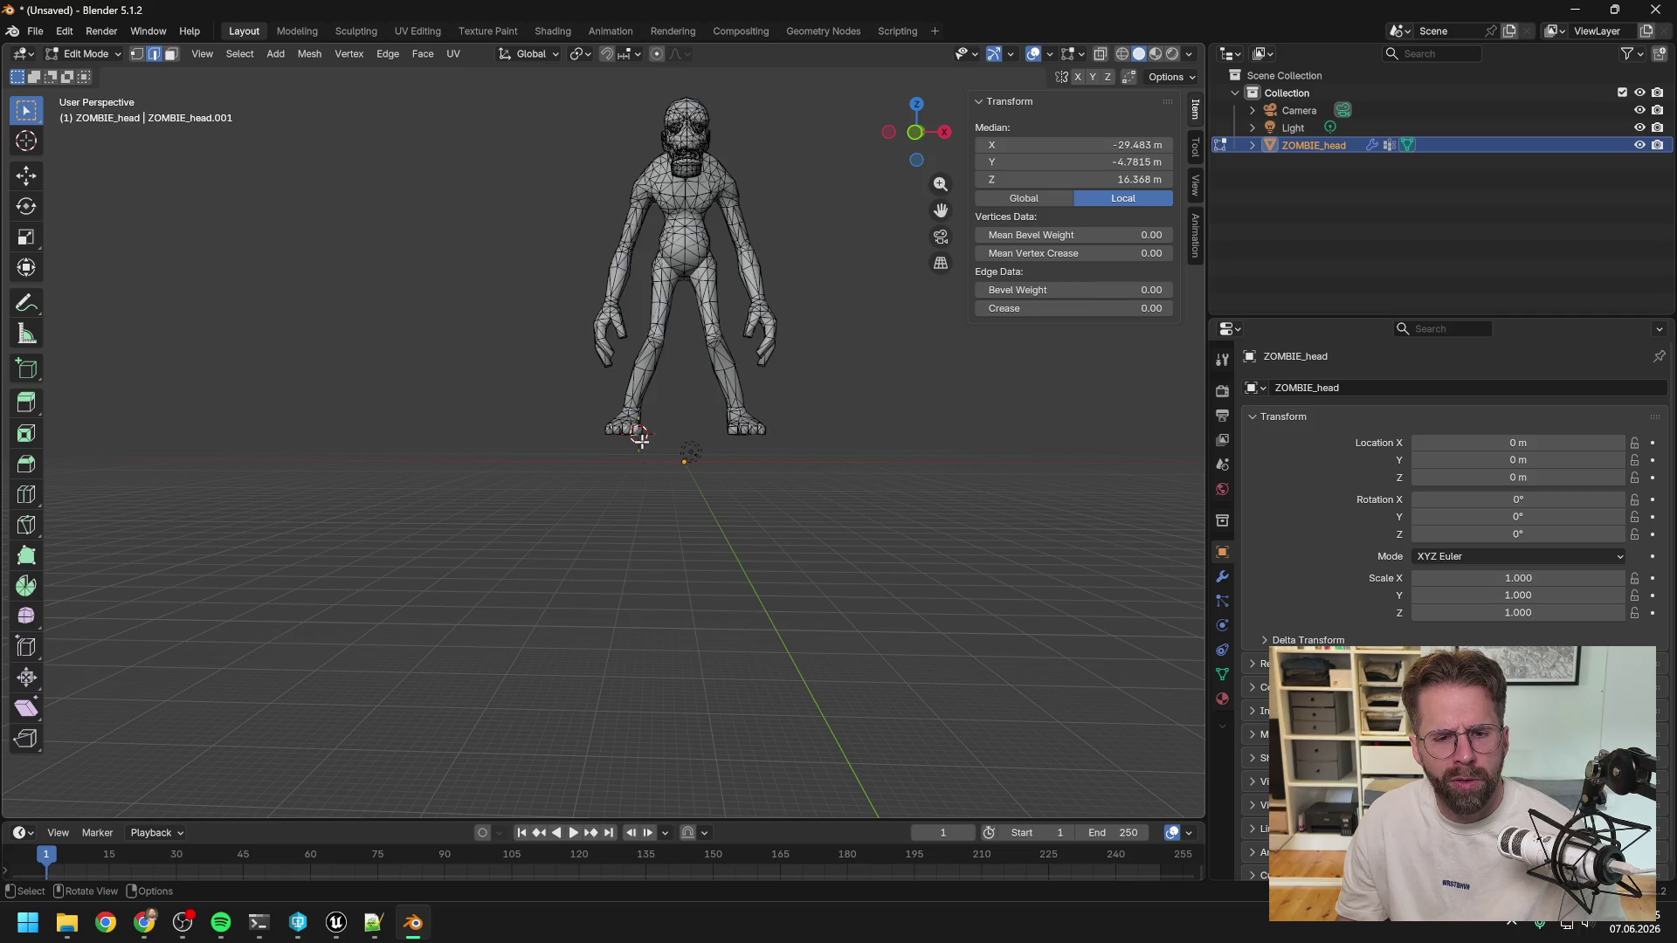
{"action": "left_click", "coordinate": [646, 434]}
{"action": "left_click", "coordinate": [637, 434]}
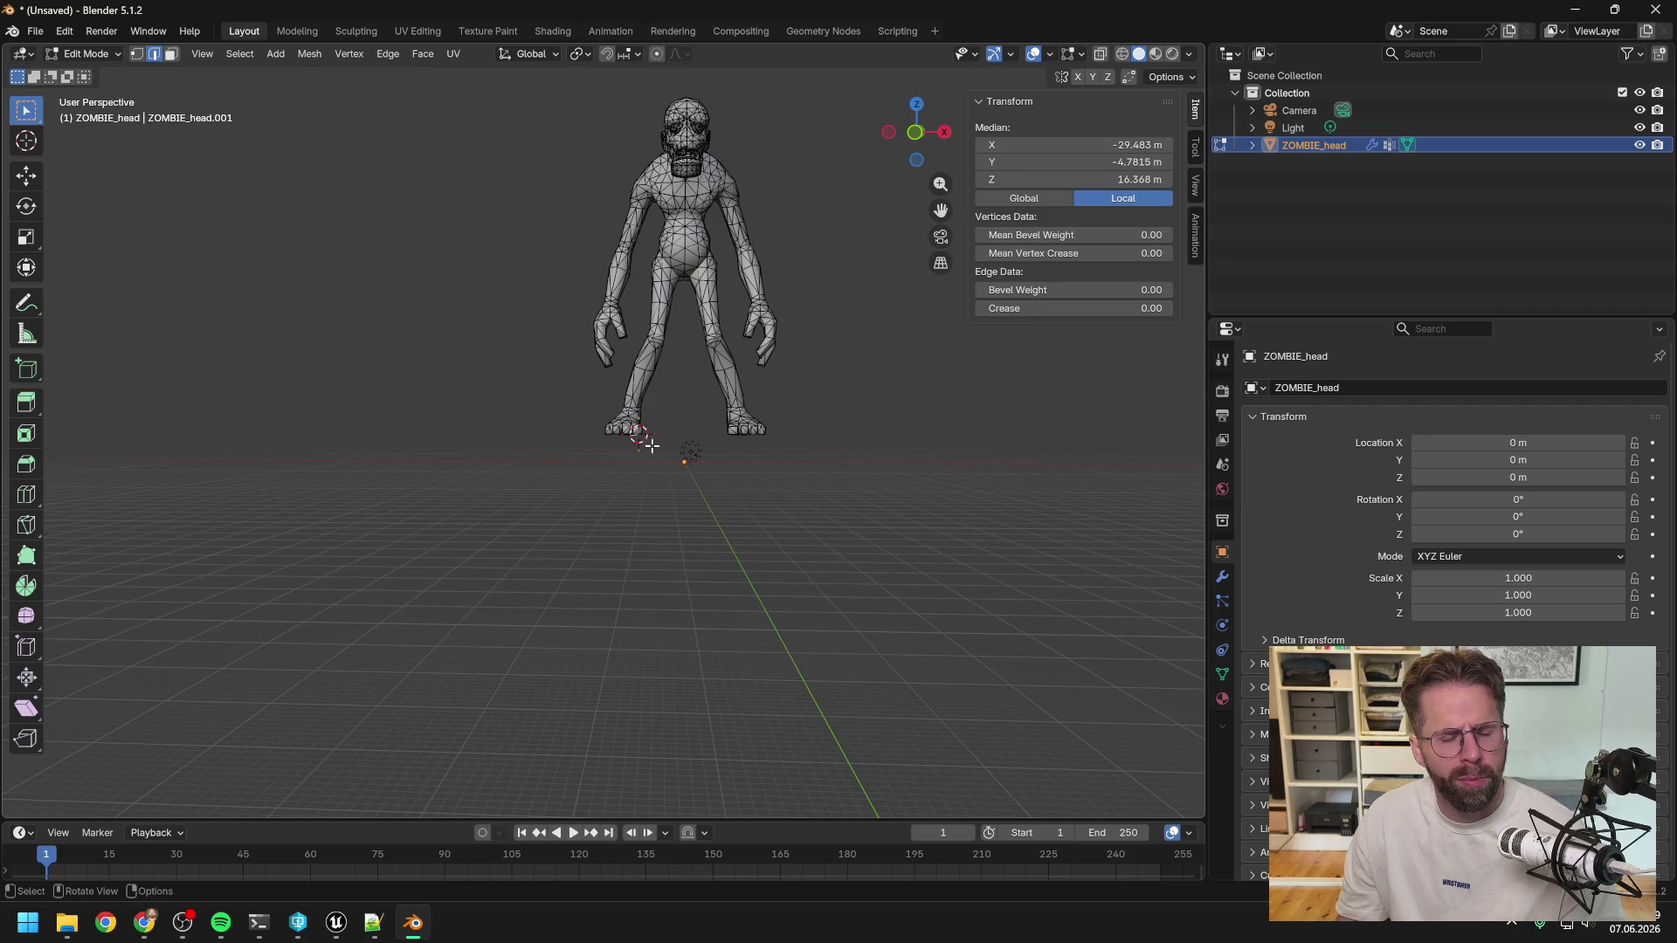
{"action": "key", "text": "Tab"}
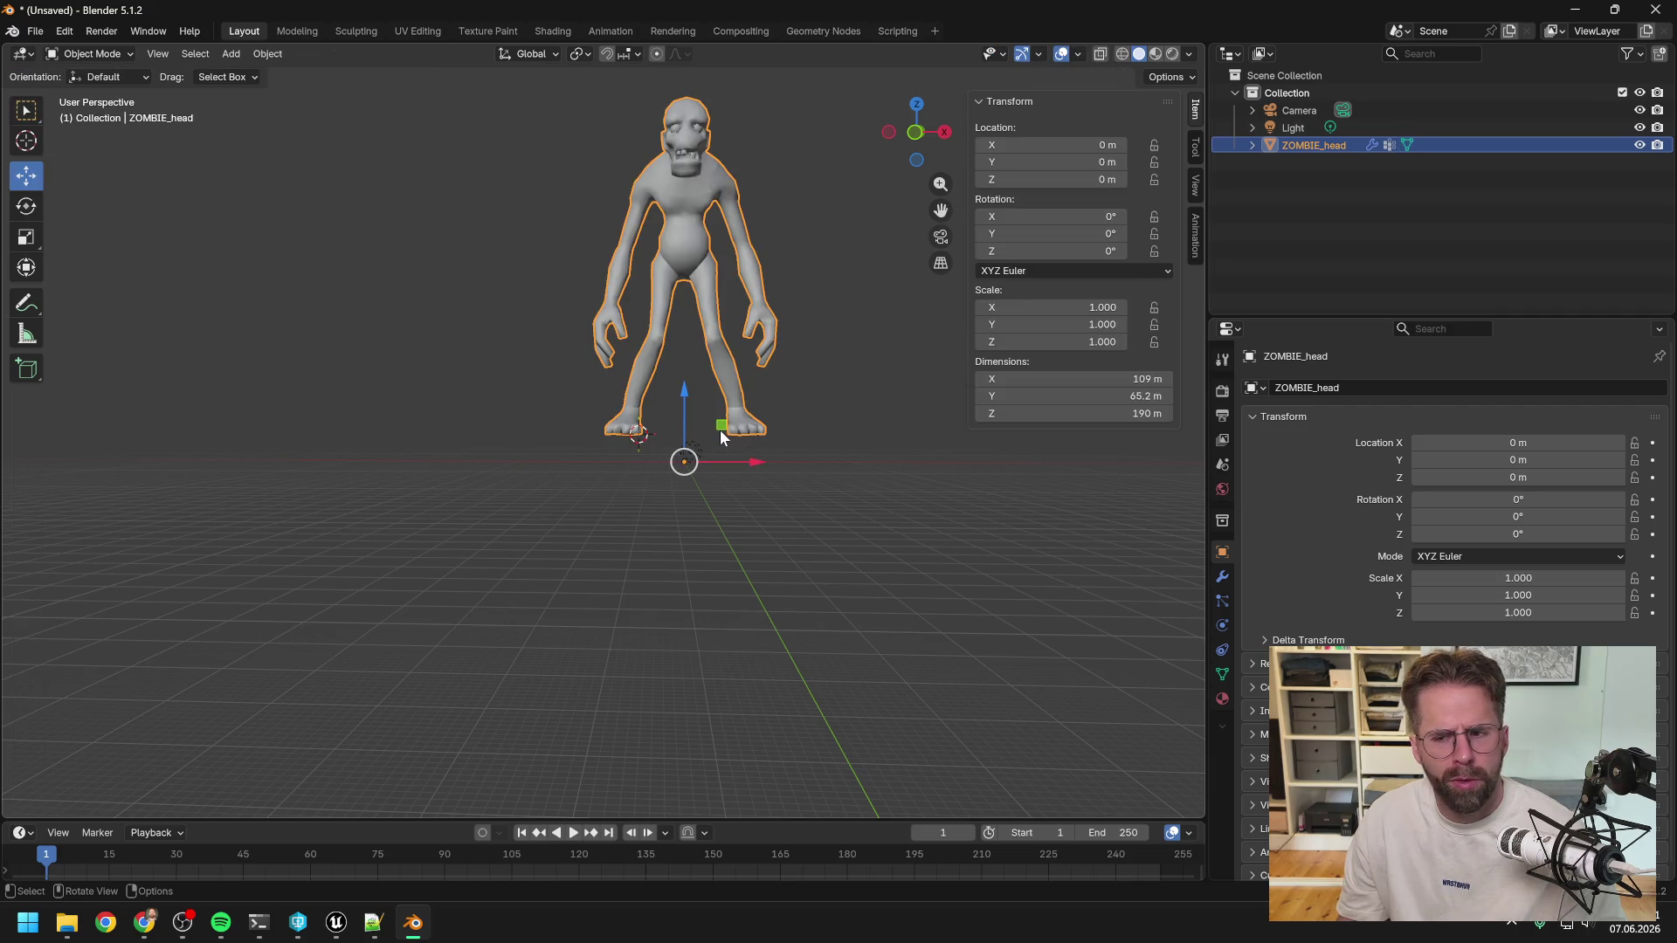
{"action": "key", "text": "alt+Tab"}
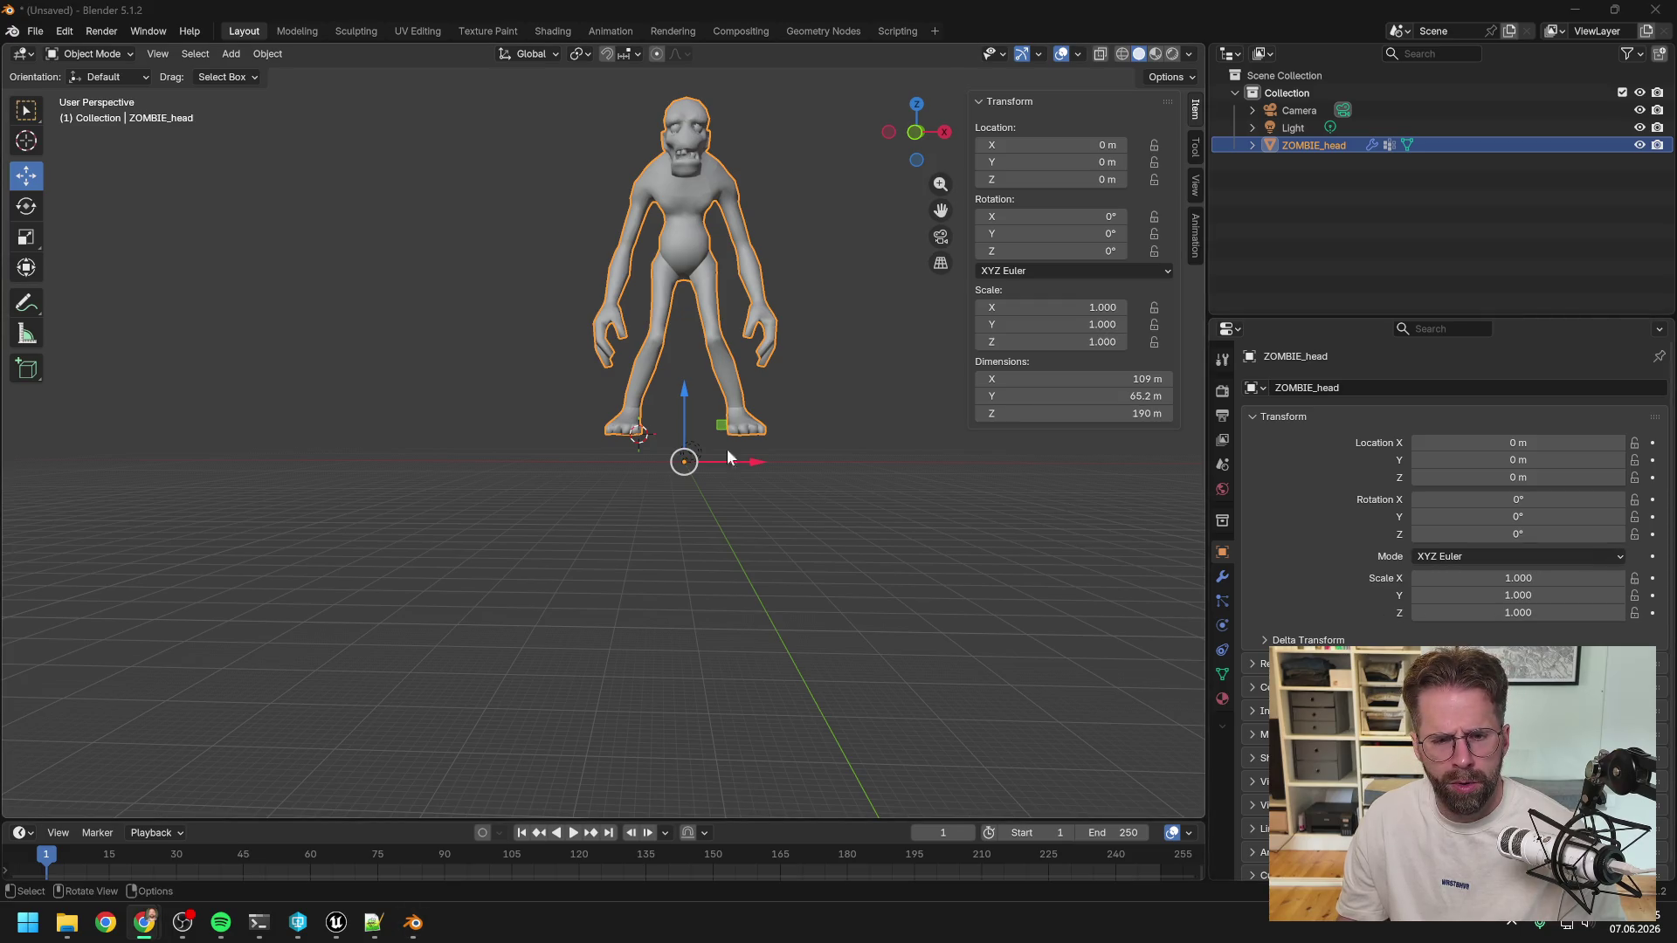
{"action": "scroll", "coordinate": [625, 402], "scroll_direction": "up", "scroll_amount": 10}
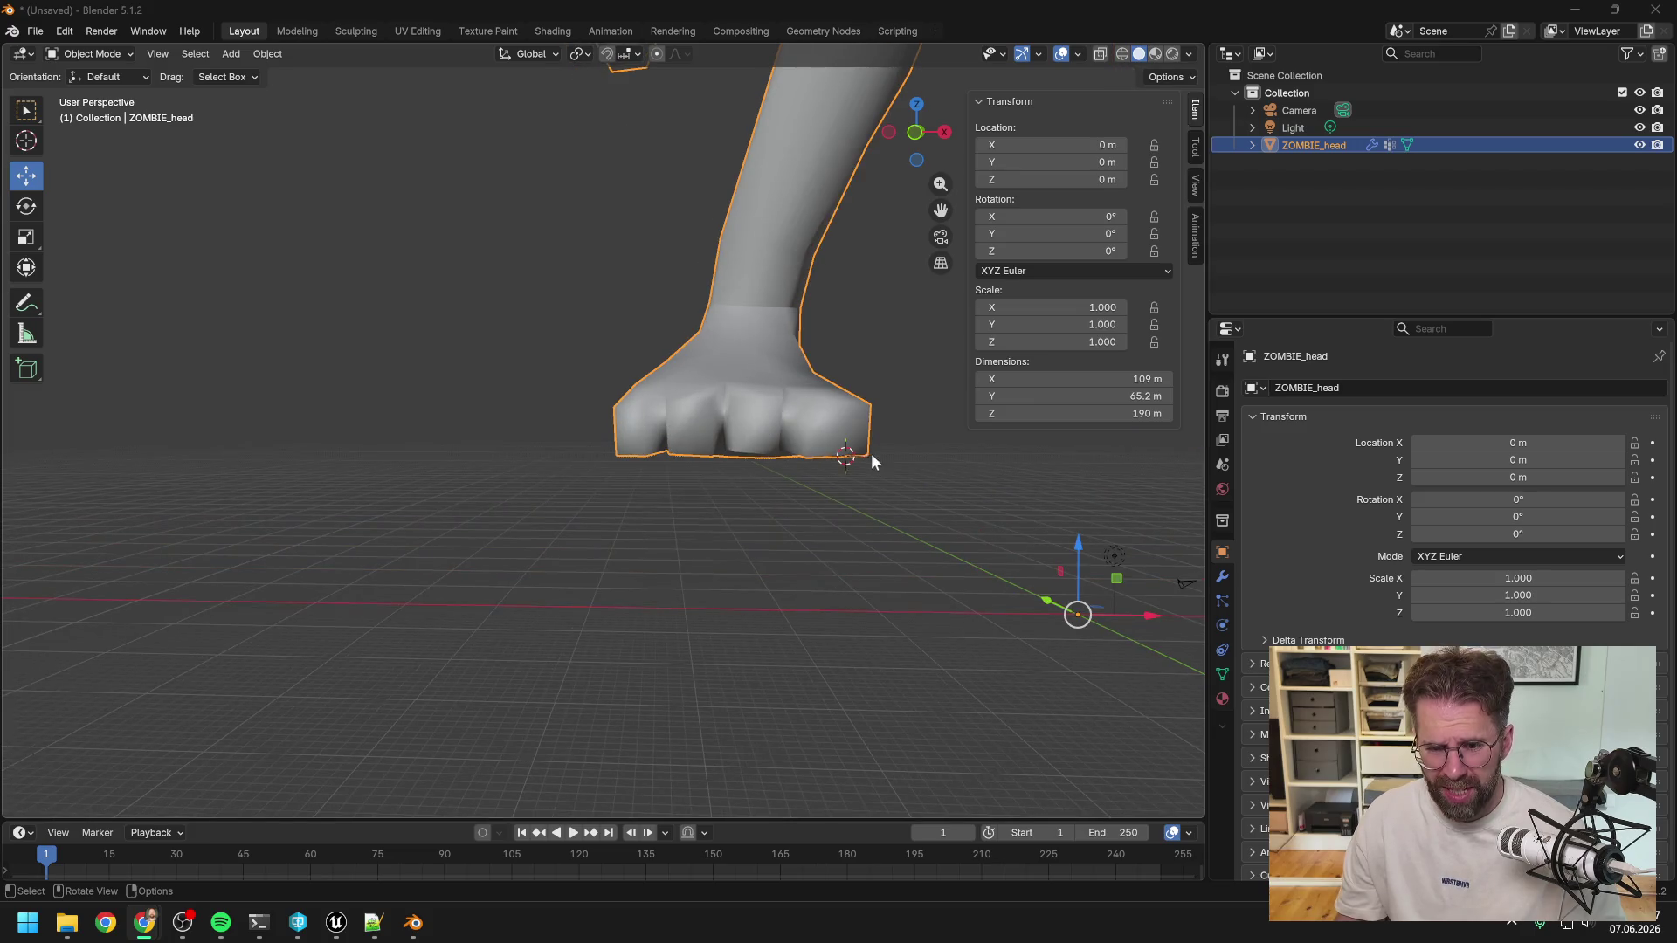
{"action": "mouse_move", "coordinate": [856, 458]}
{"action": "middle_mouse_down"}
{"action": "mouse_move", "coordinate": [897, 463]}
{"action": "mouse_move", "coordinate": [698, 455]}
{"action": "mouse_move", "coordinate": [909, 490]}
{"action": "mouse_move", "coordinate": [868, 475]}
{"action": "middle_mouse_up"}
{"action": "scroll", "coordinate": [870, 470], "scroll_direction": "down", "scroll_amount": 4}
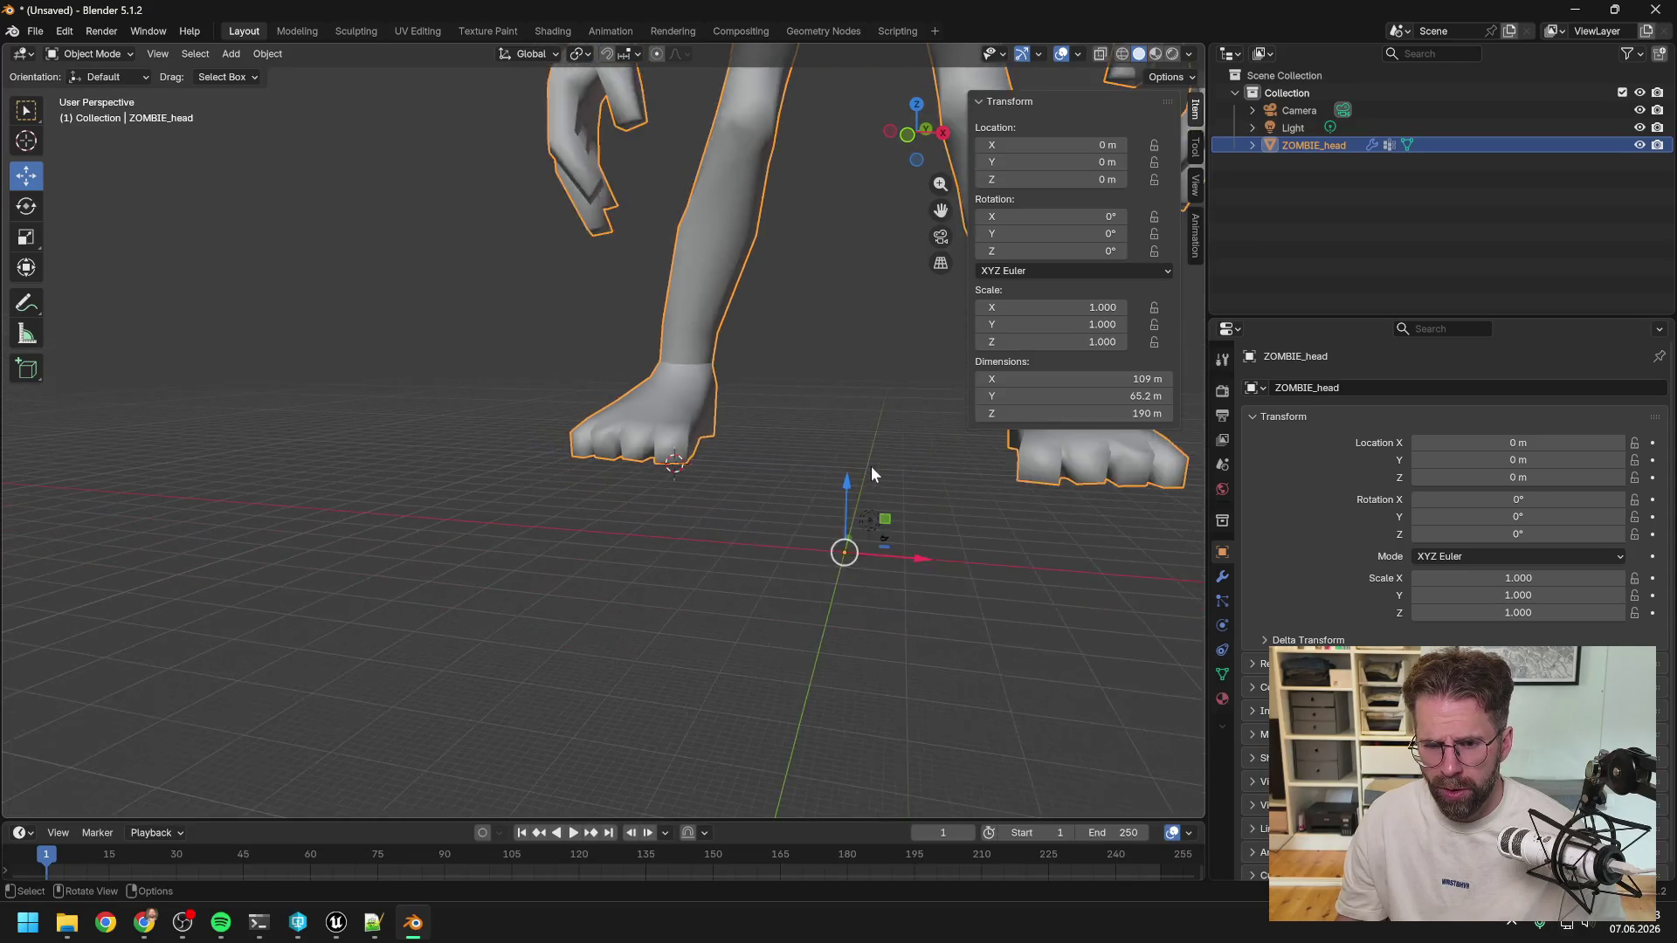
{"action": "middle_click_drag", "start_coordinate": [729, 446], "coordinate": [801, 475]}
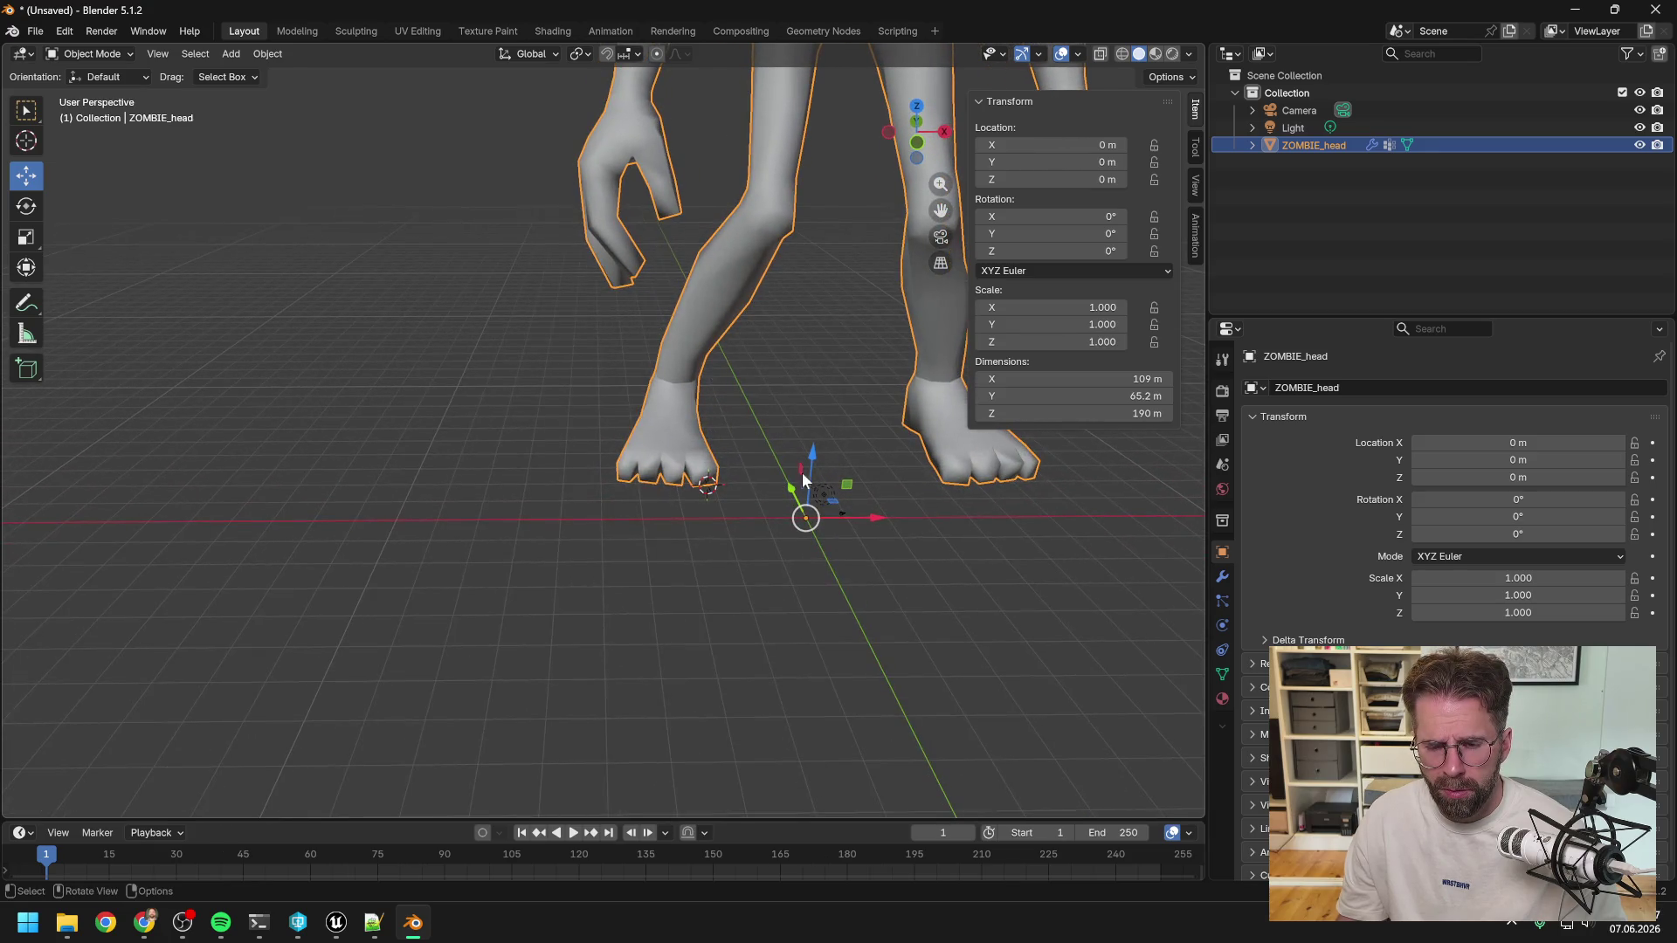
{"action": "left_click", "coordinate": [846, 490]}
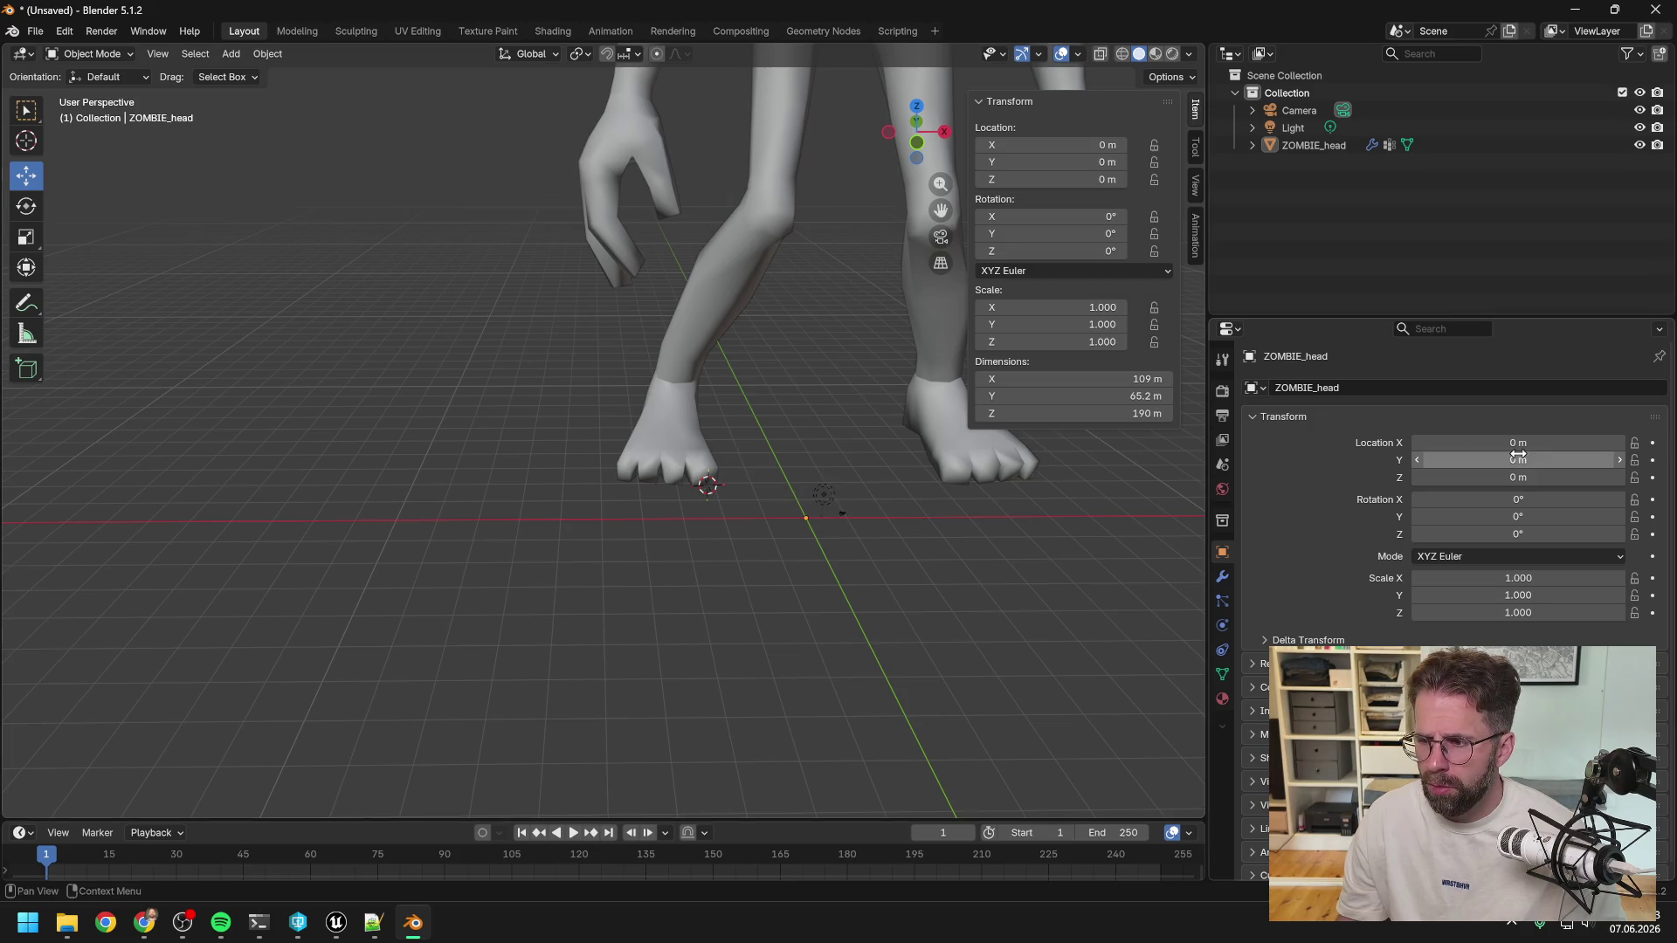
{"action": "mouse_move", "coordinate": [864, 358]}
{"action": "middle_mouse_down"}
{"action": "mouse_move", "coordinate": [726, 375]}
{"action": "mouse_move", "coordinate": [923, 369]}
{"action": "mouse_move", "coordinate": [825, 330]}
{"action": "mouse_move", "coordinate": [693, 335]}
{"action": "mouse_move", "coordinate": [748, 329]}
{"action": "mouse_move", "coordinate": [736, 356]}
{"action": "middle_mouse_up"}
{"action": "scroll", "coordinate": [748, 329], "scroll_direction": "down", "scroll_amount": 5}
{"action": "scroll", "coordinate": [716, 351], "scroll_direction": "up", "scroll_amount": 5}
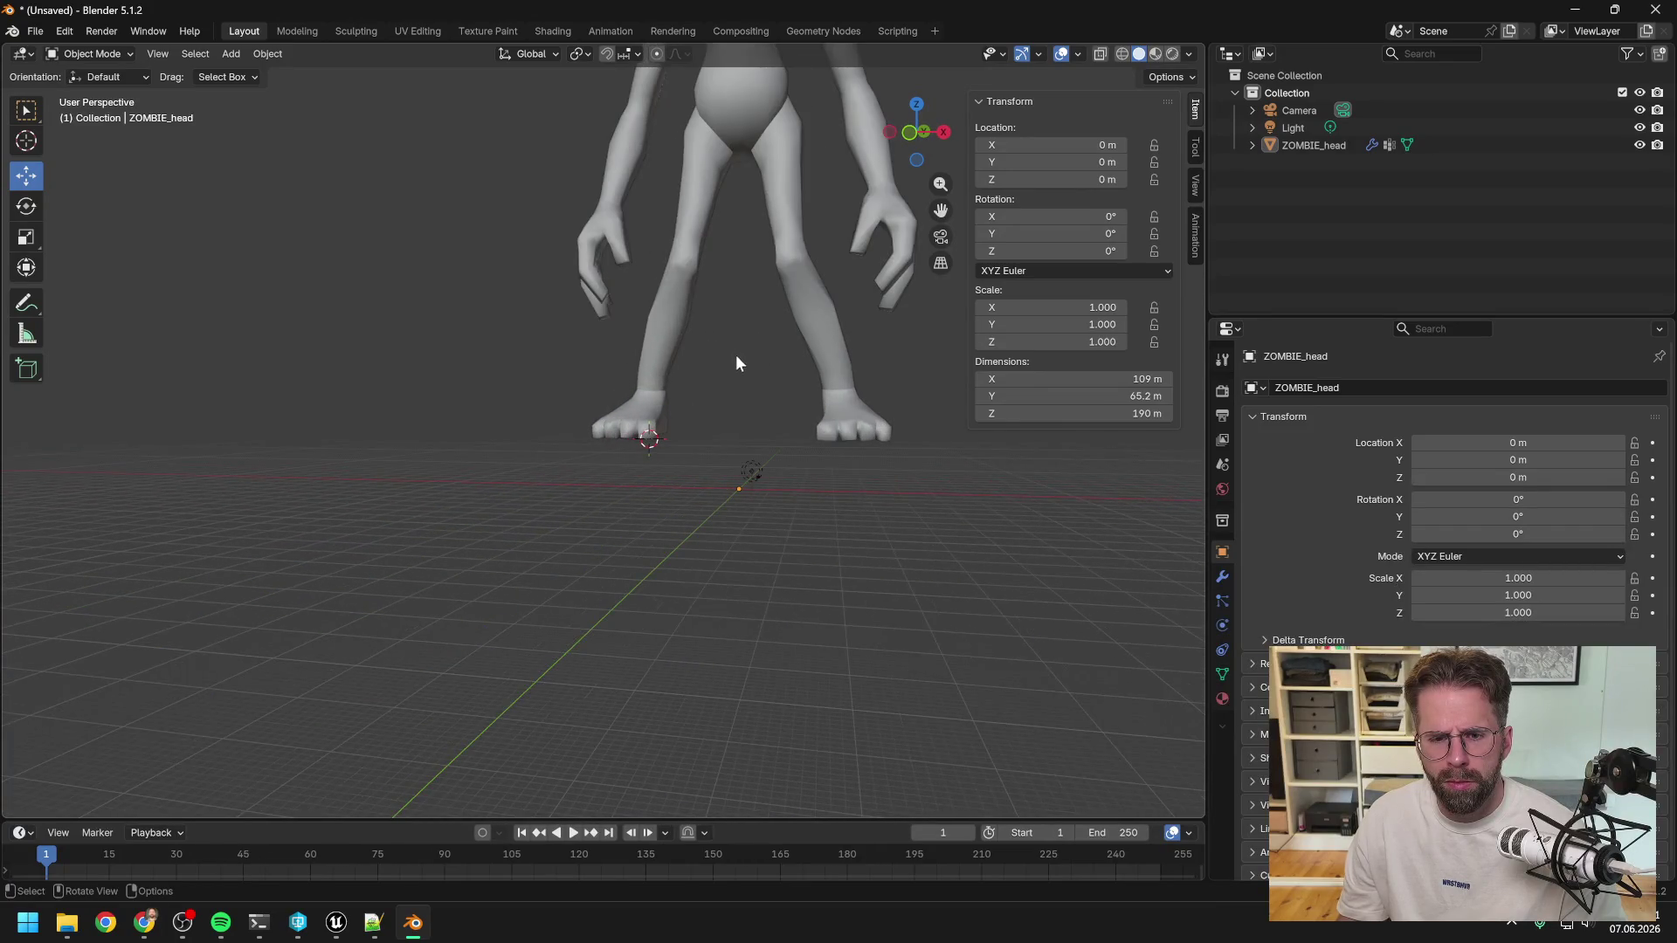
{"action": "left_click", "coordinate": [27, 144]}
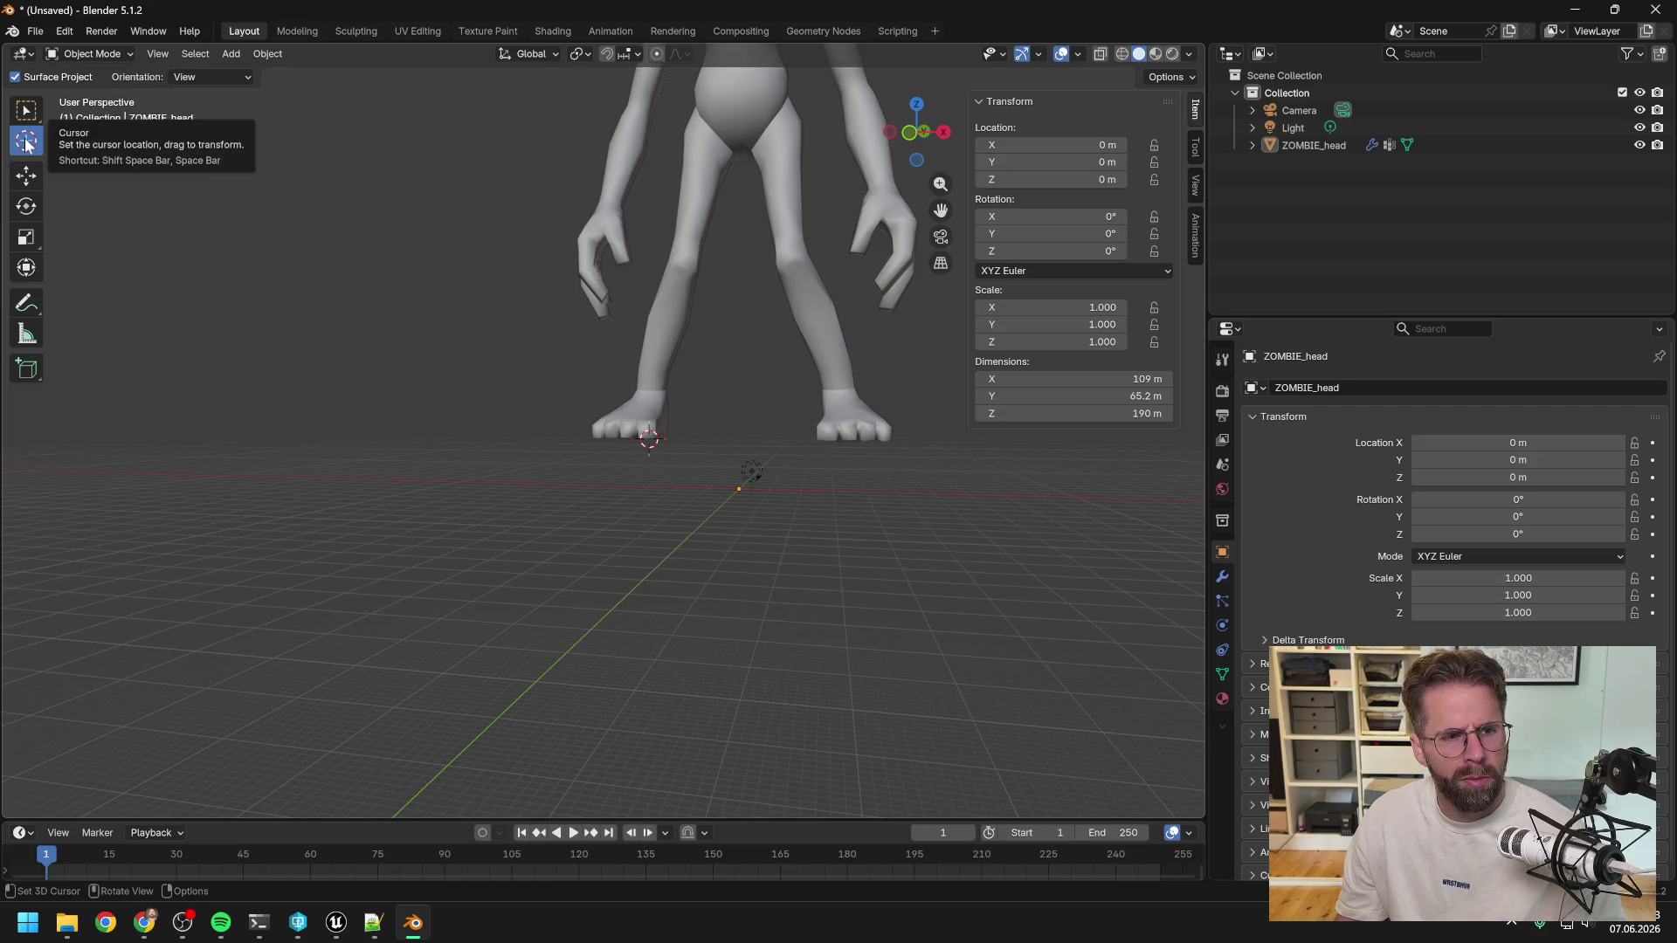
Snap the 3D cursor to the world origin with Shift+S.
{"action": "mouse_move", "coordinate": [648, 440]}
{"action": "left_mouse_down"}
{"action": "mouse_move", "coordinate": [734, 486]}
{"action": "mouse_move", "coordinate": [757, 463]}
{"action": "left_mouse_up"}
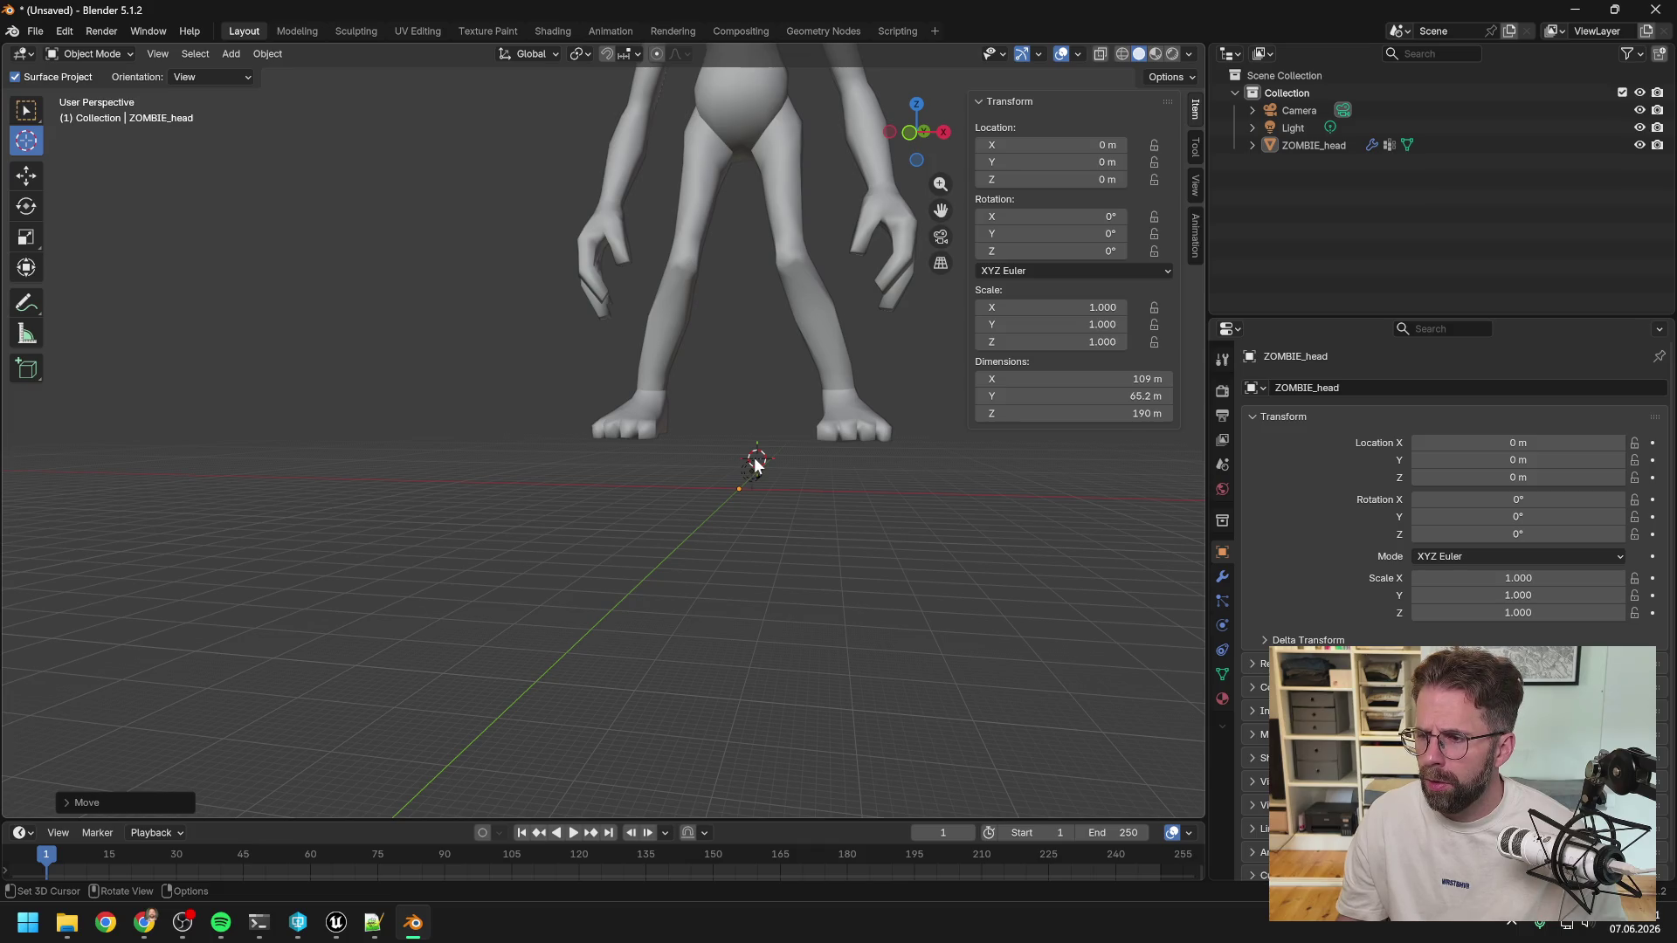
{"action": "key", "text": "shift"}
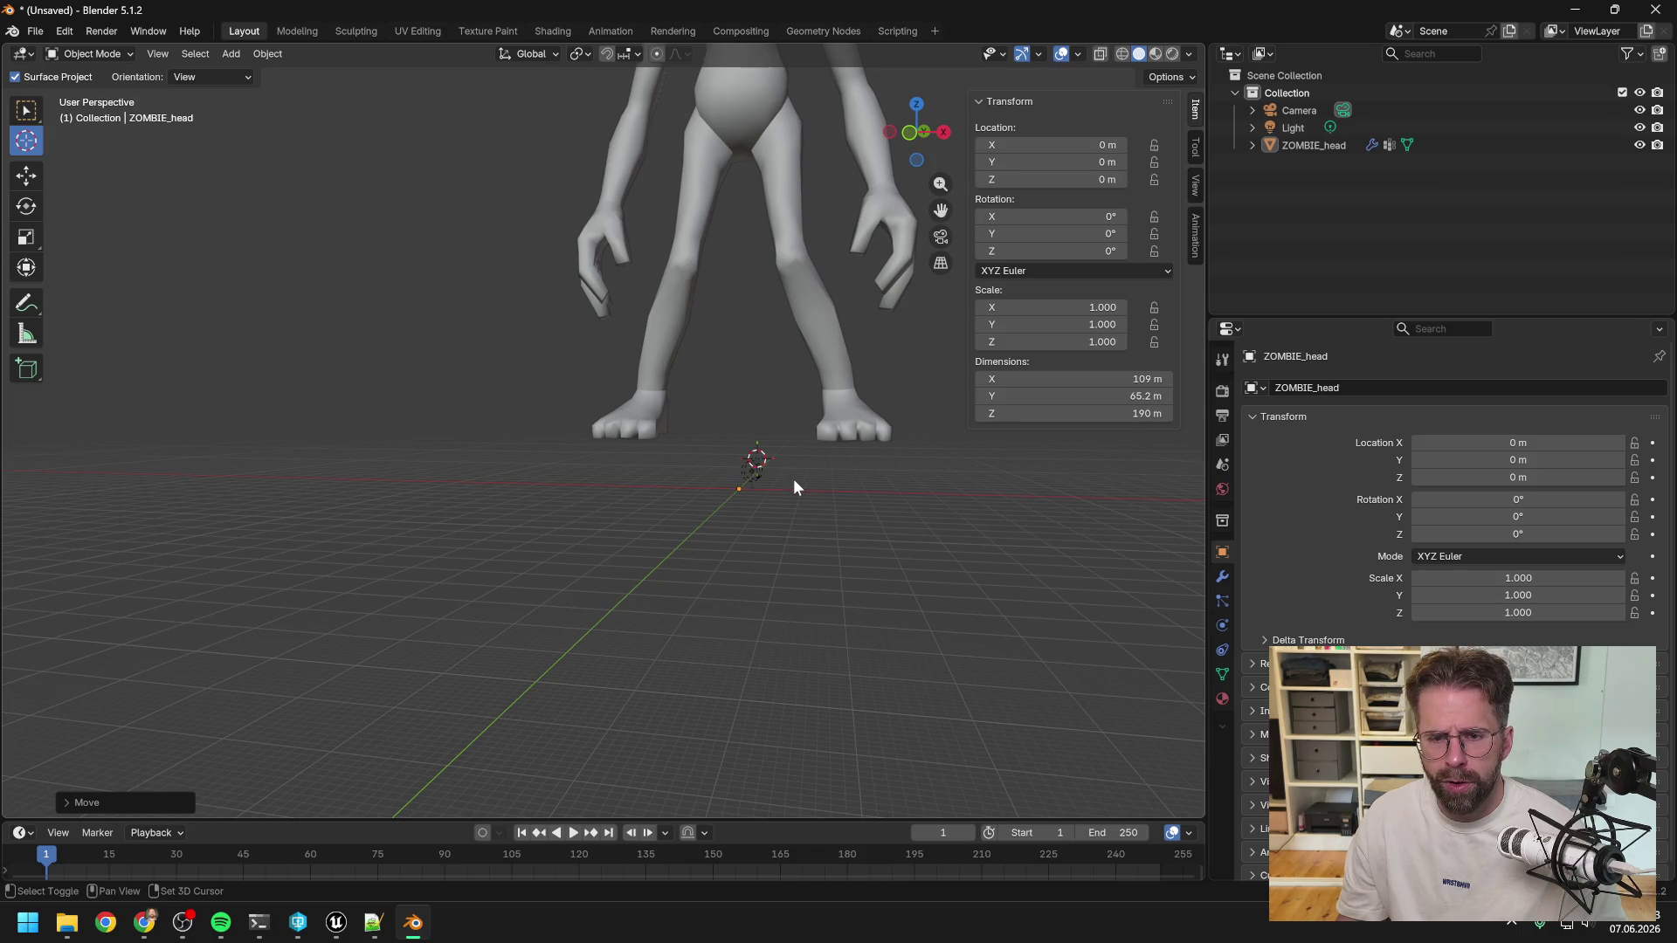
{"action": "key", "text": "shift+s"}
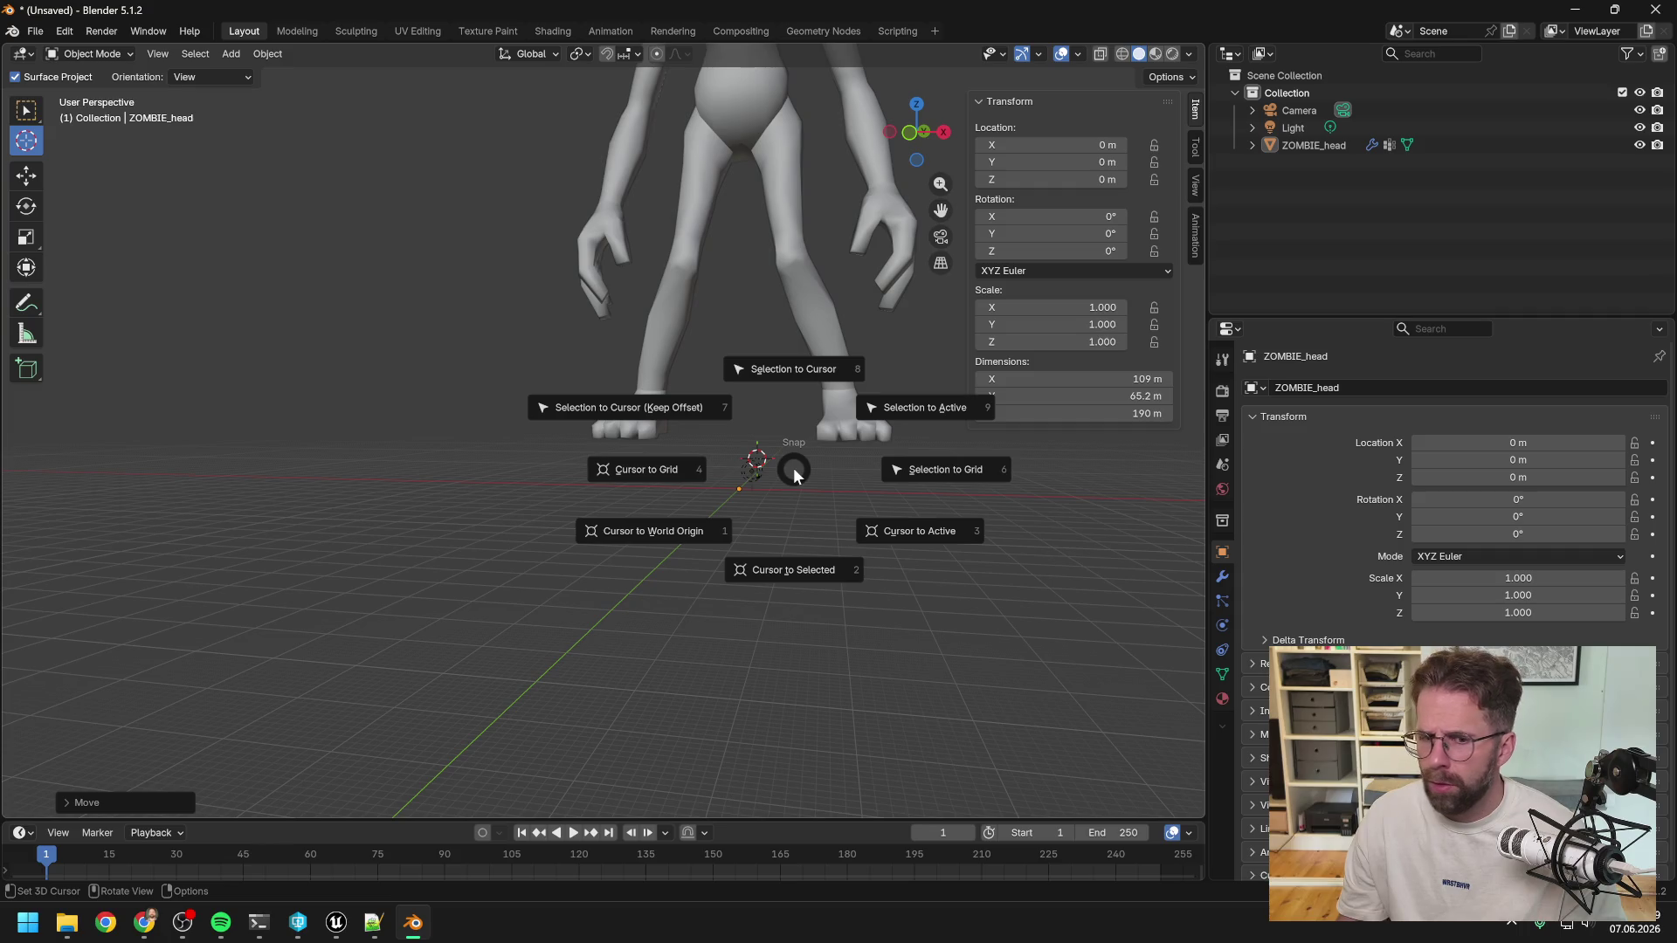
{"action": "left_click", "coordinate": [700, 522]}
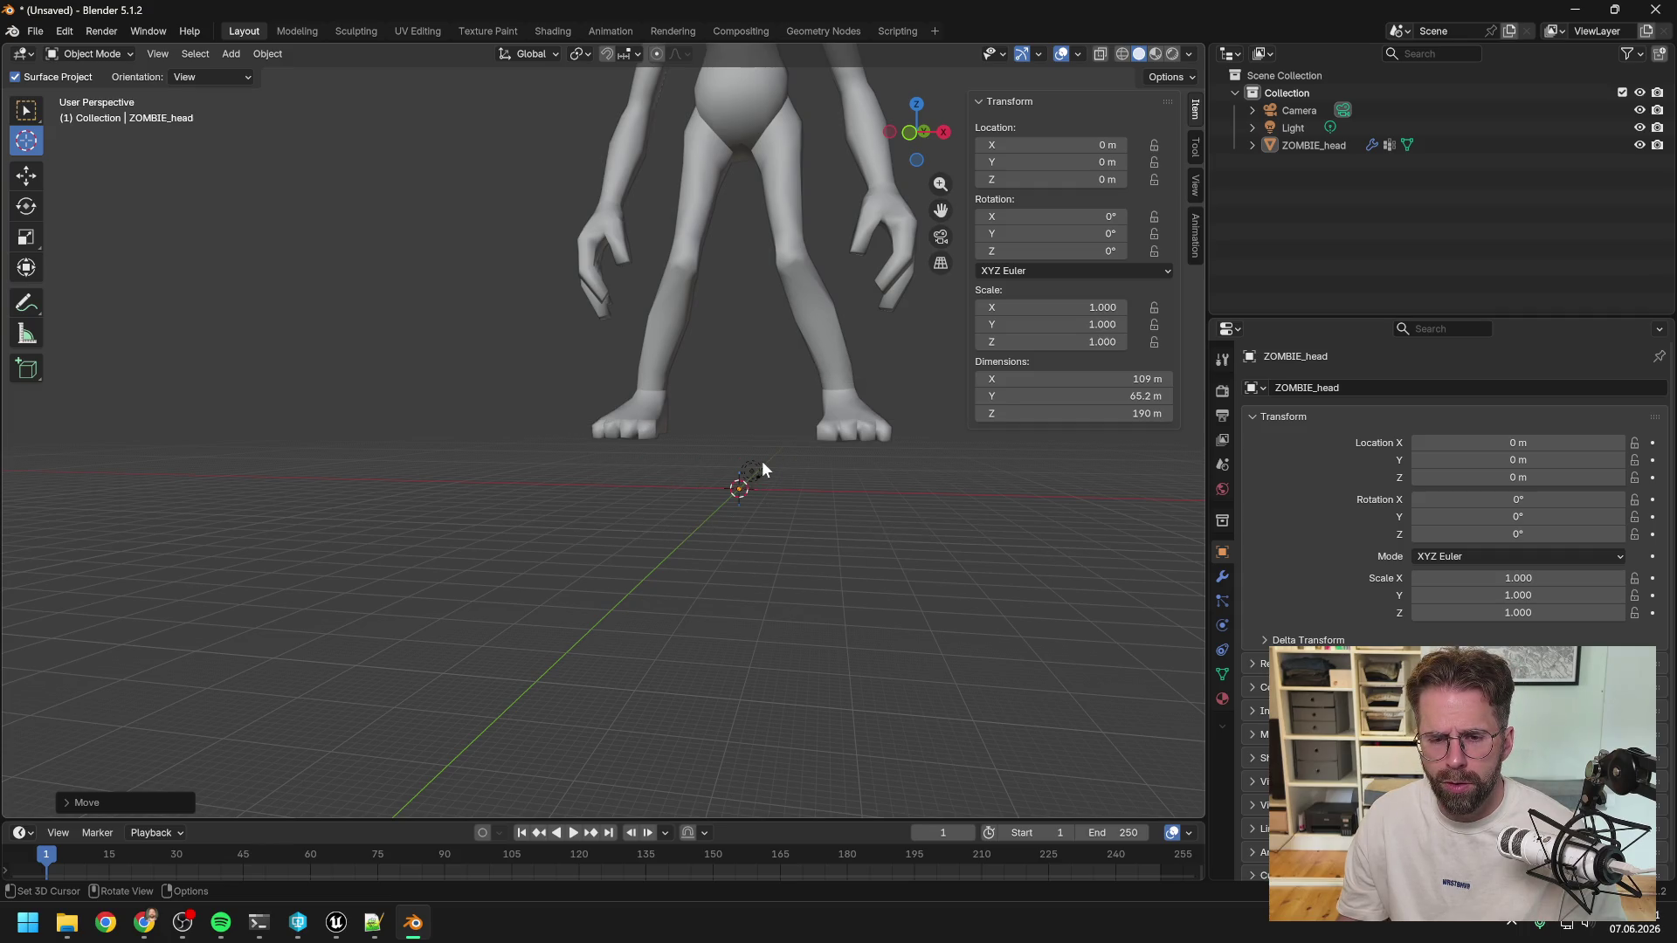
Reposition the cursor, snap it to the world origin again, and reactivate the Select Box tool.
{"action": "left_click", "coordinate": [637, 418]}
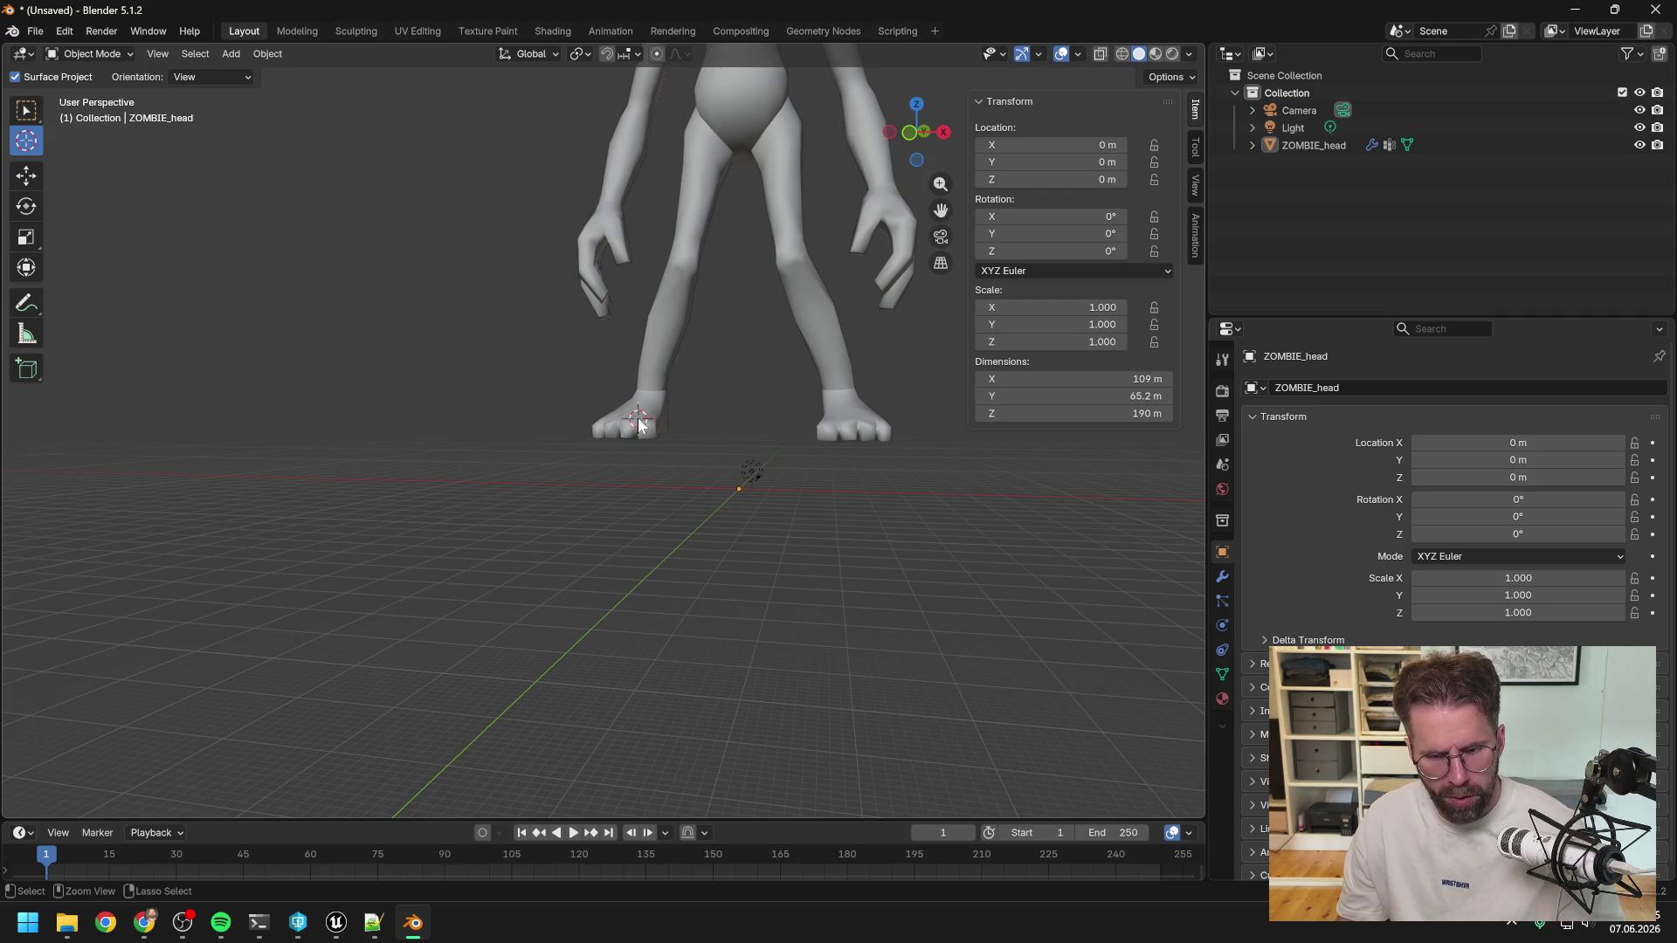
{"action": "left_click", "coordinate": [732, 456]}
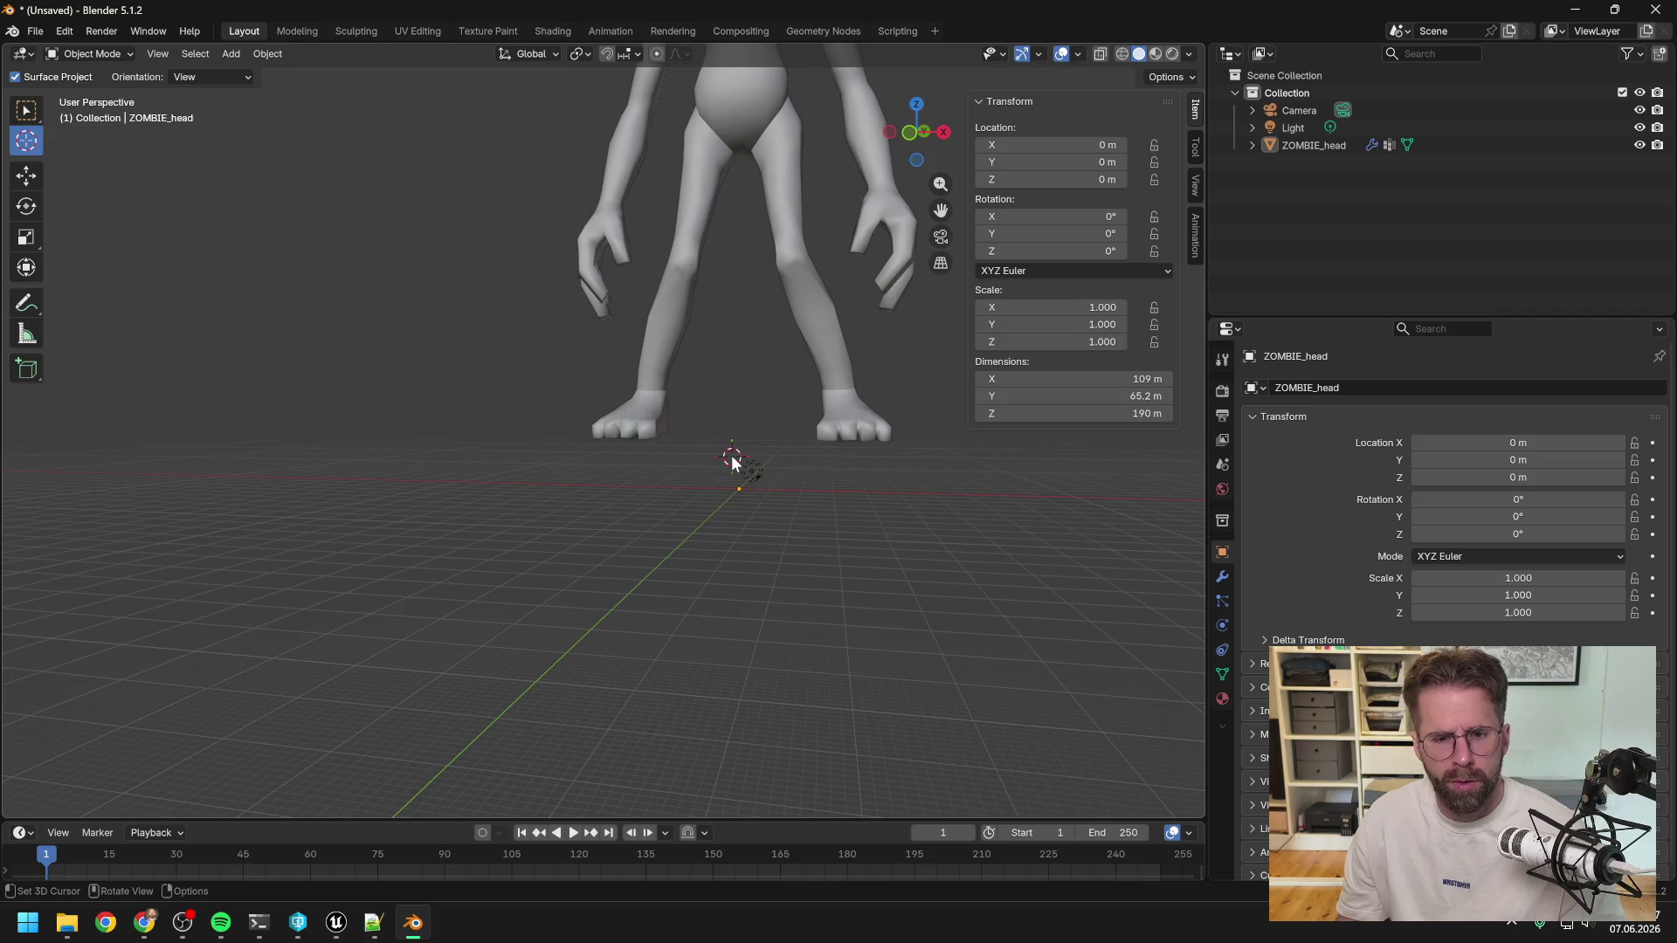
{"action": "key", "text": "shift"}
{"action": "key", "text": "shift+s"}
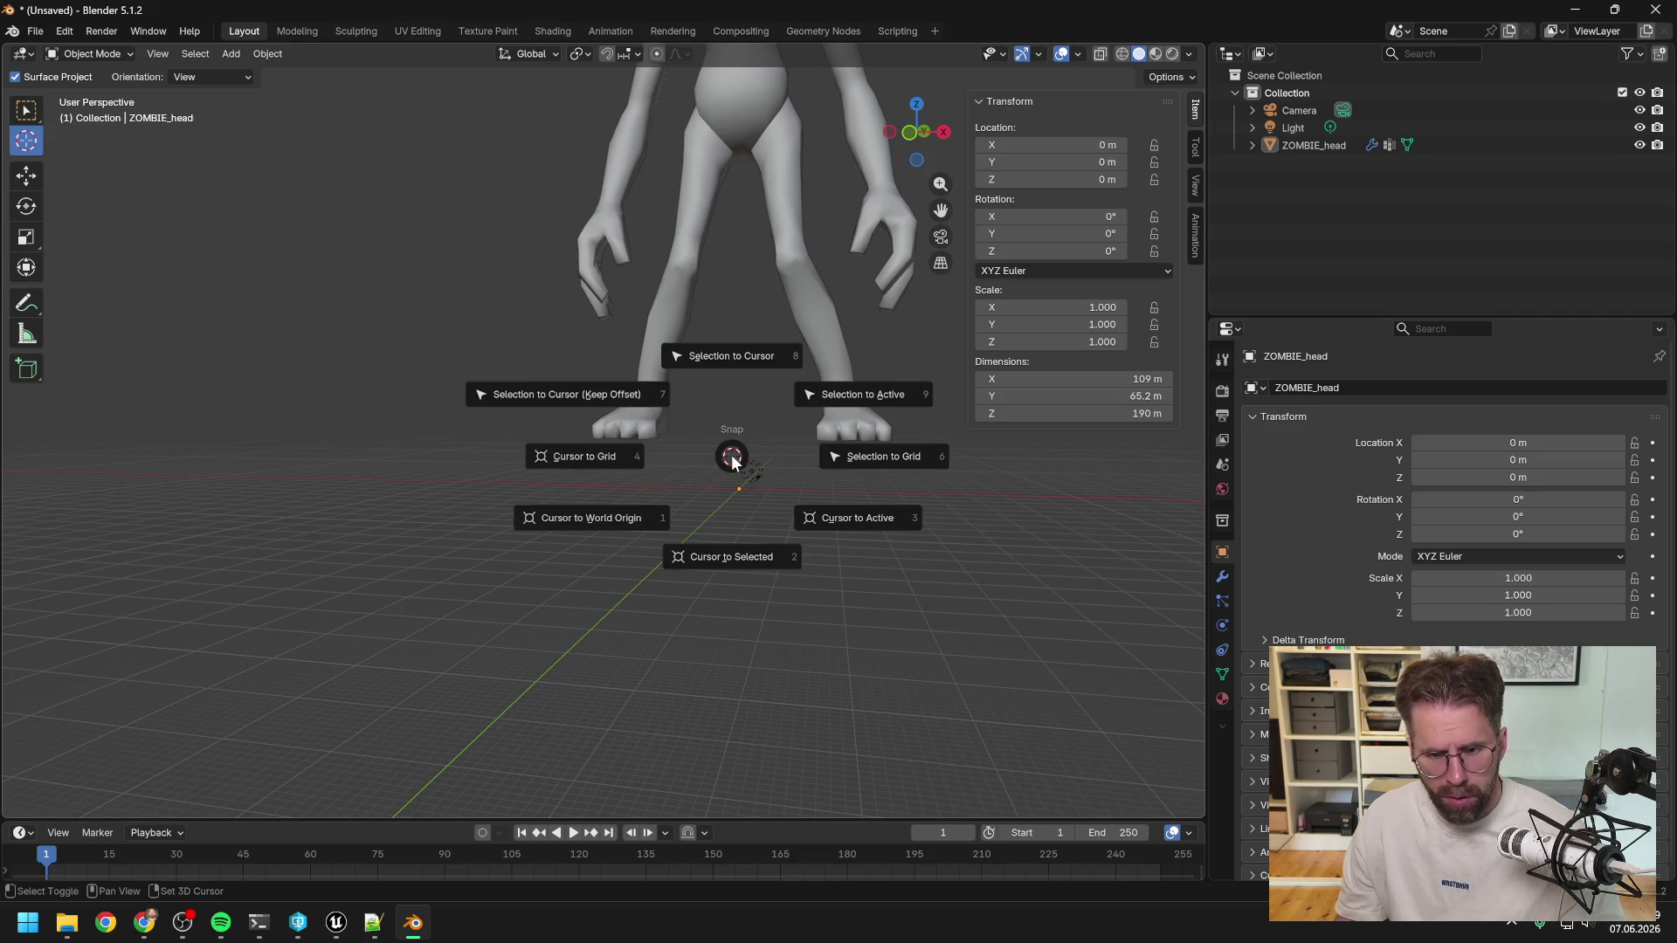
{"action": "left_click", "coordinate": [626, 521]}
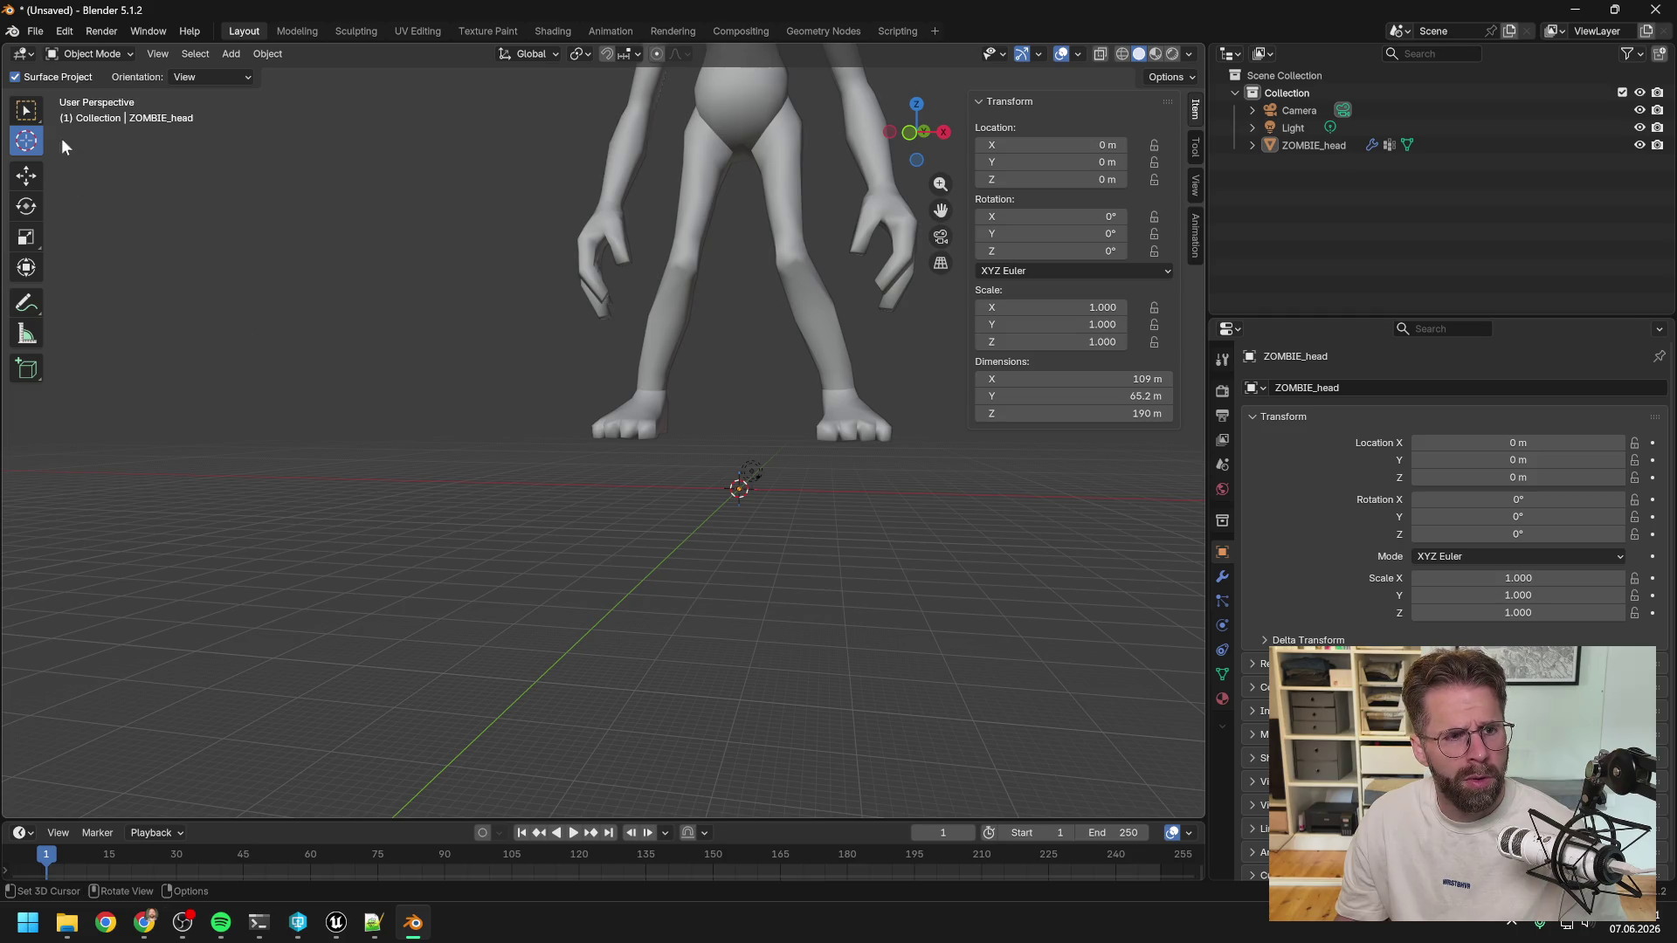
{"action": "left_click", "coordinate": [26, 111]}
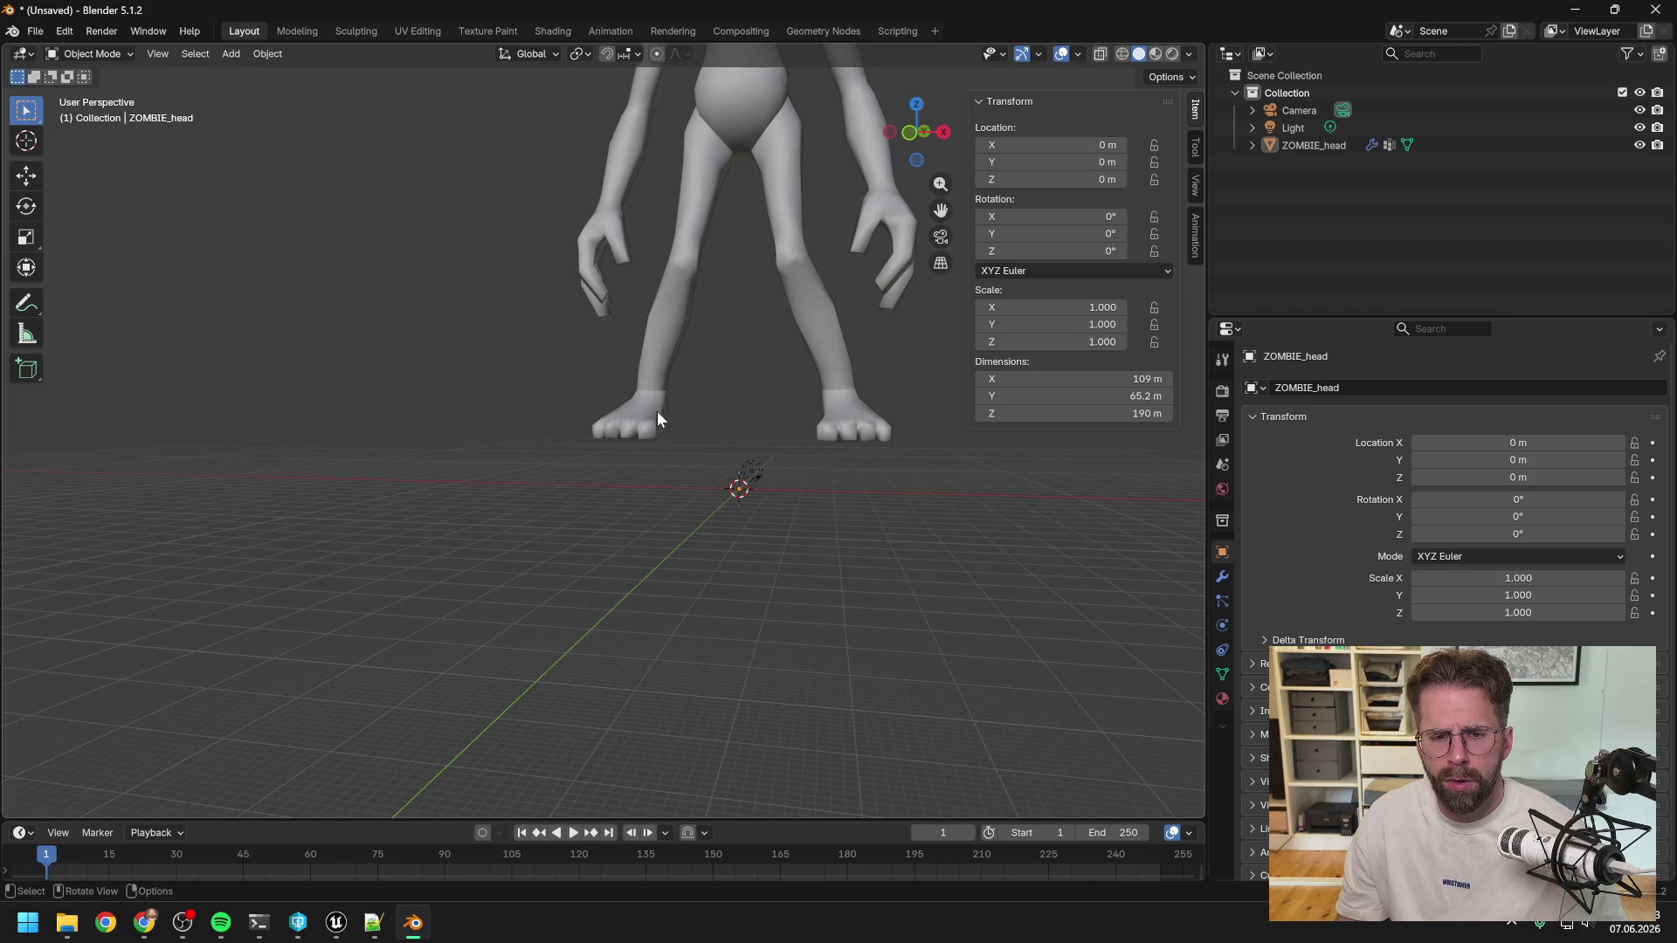
Enter Edit Mode from the mode list and select edges at the zombie's left foot.
{"action": "key", "text": "alt+Tab"}
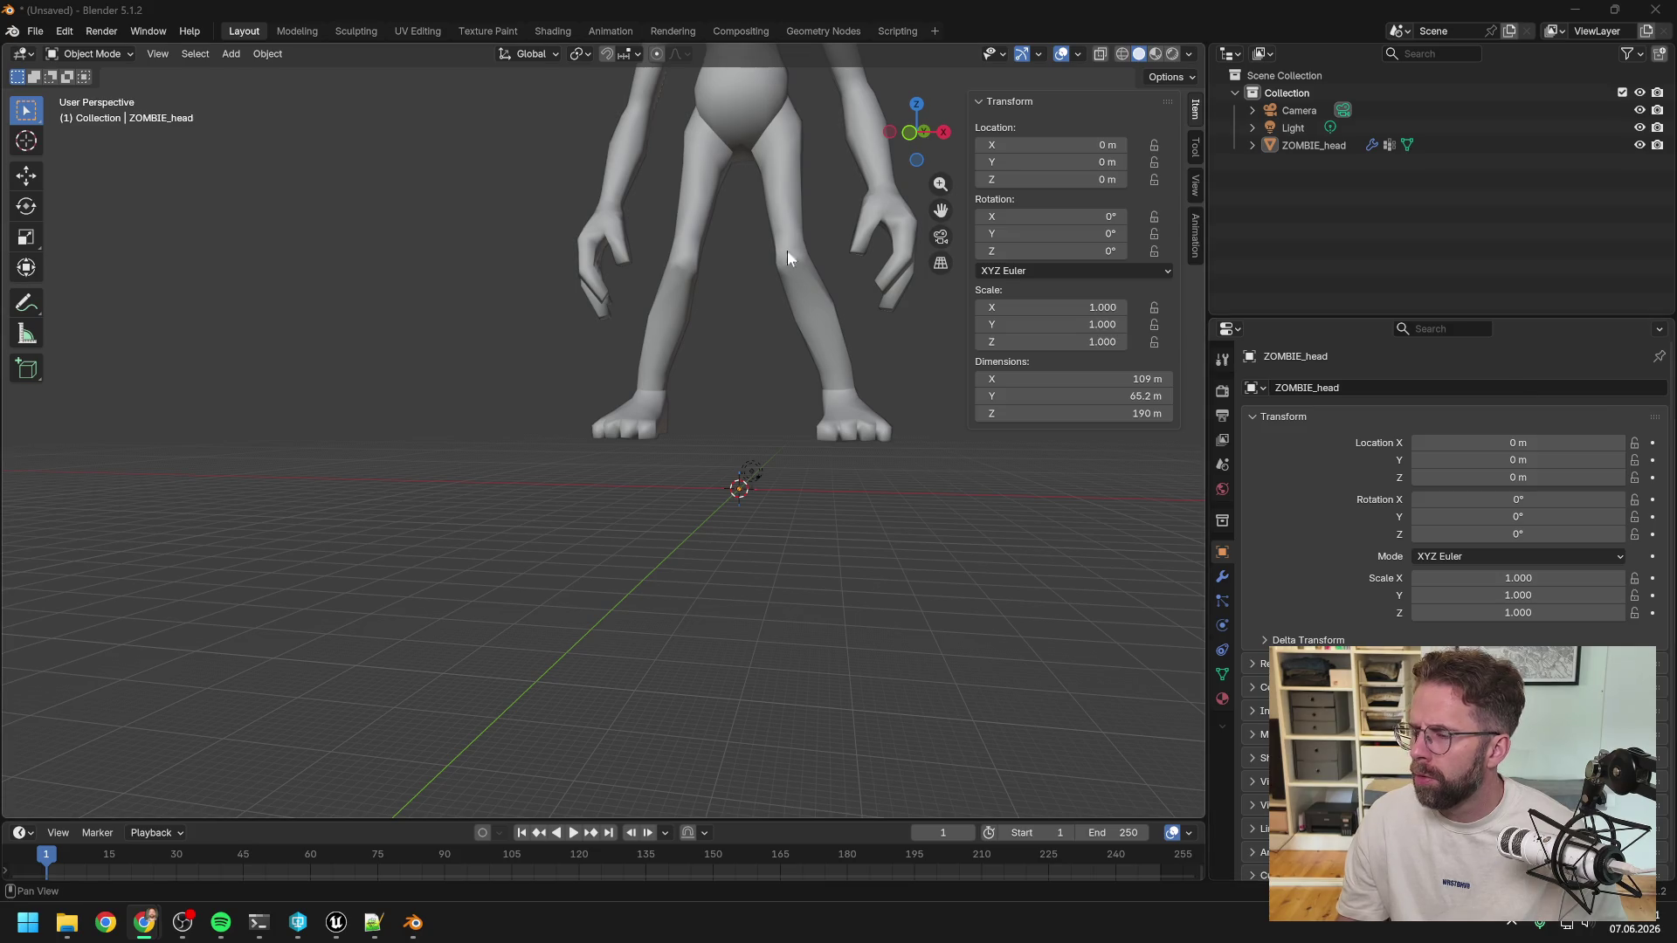
{"action": "left_click", "coordinate": [89, 52]}
{"action": "left_click", "coordinate": [97, 91]}
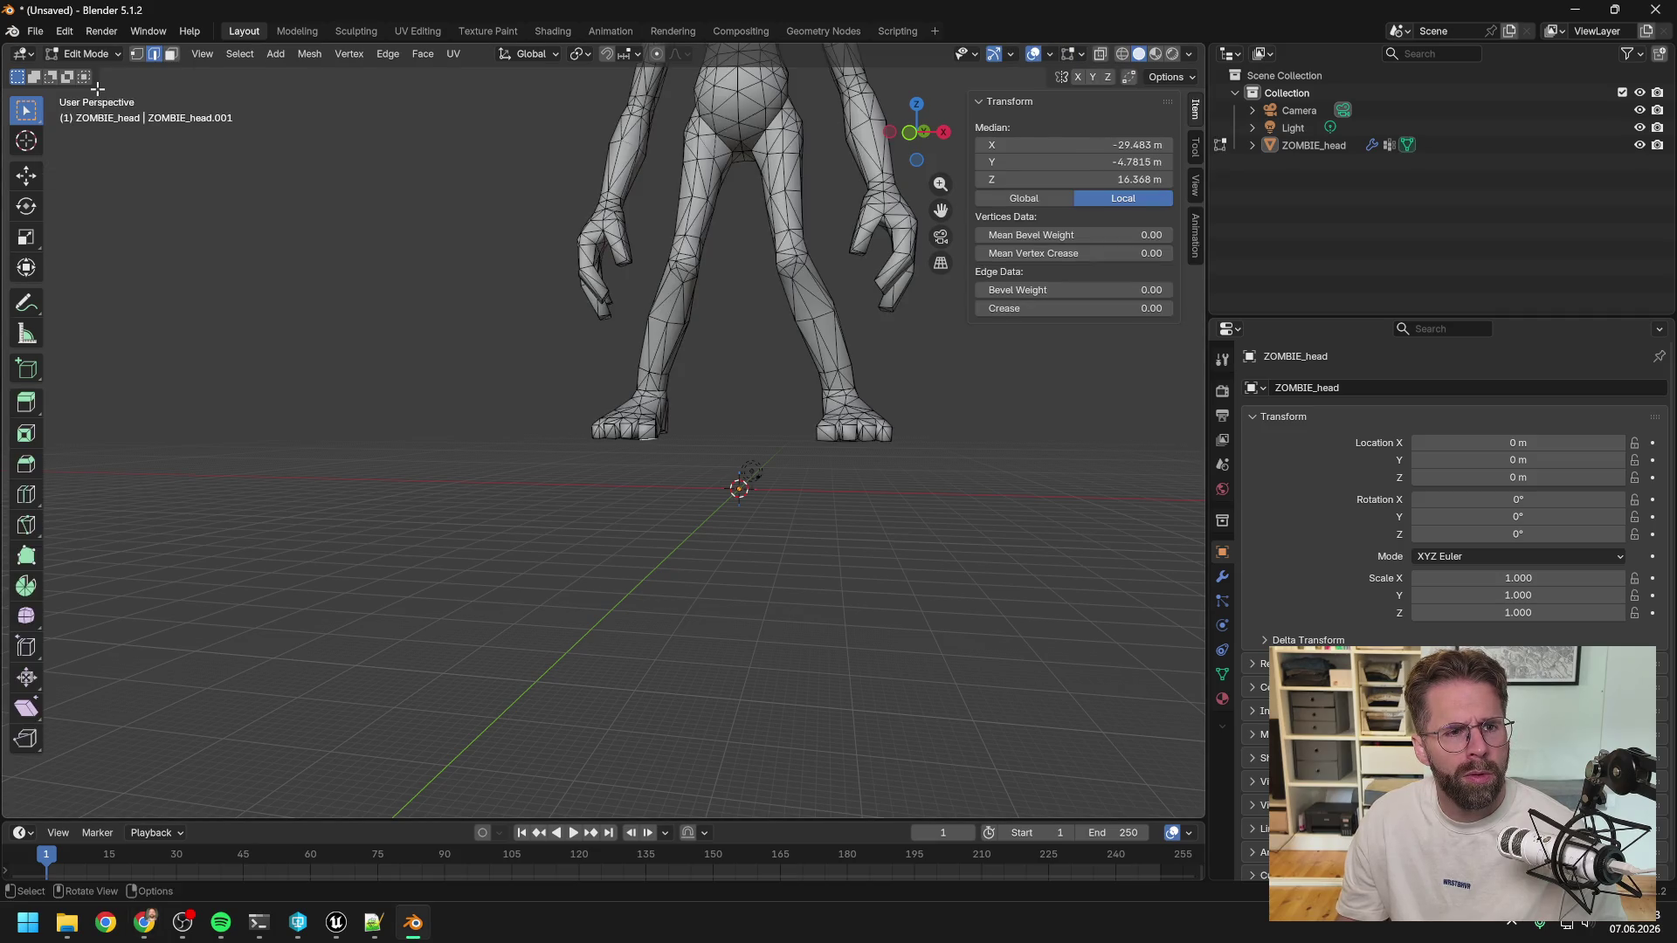
{"action": "key", "text": "alt+Tab"}
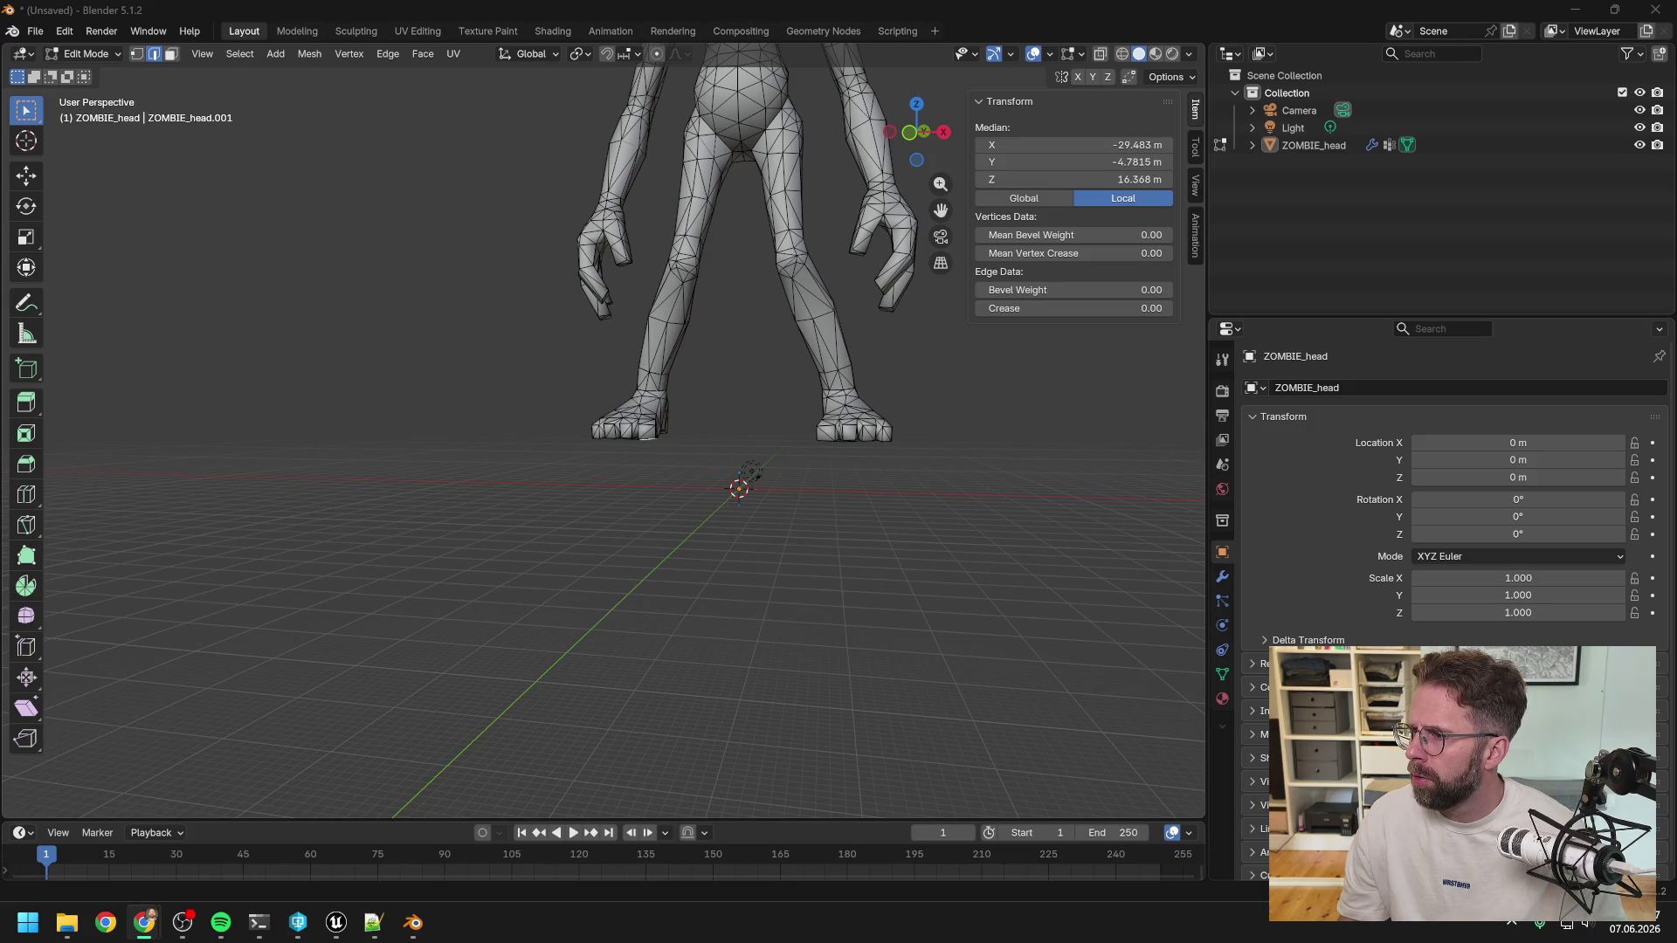
{"action": "left_click", "coordinate": [647, 439]}
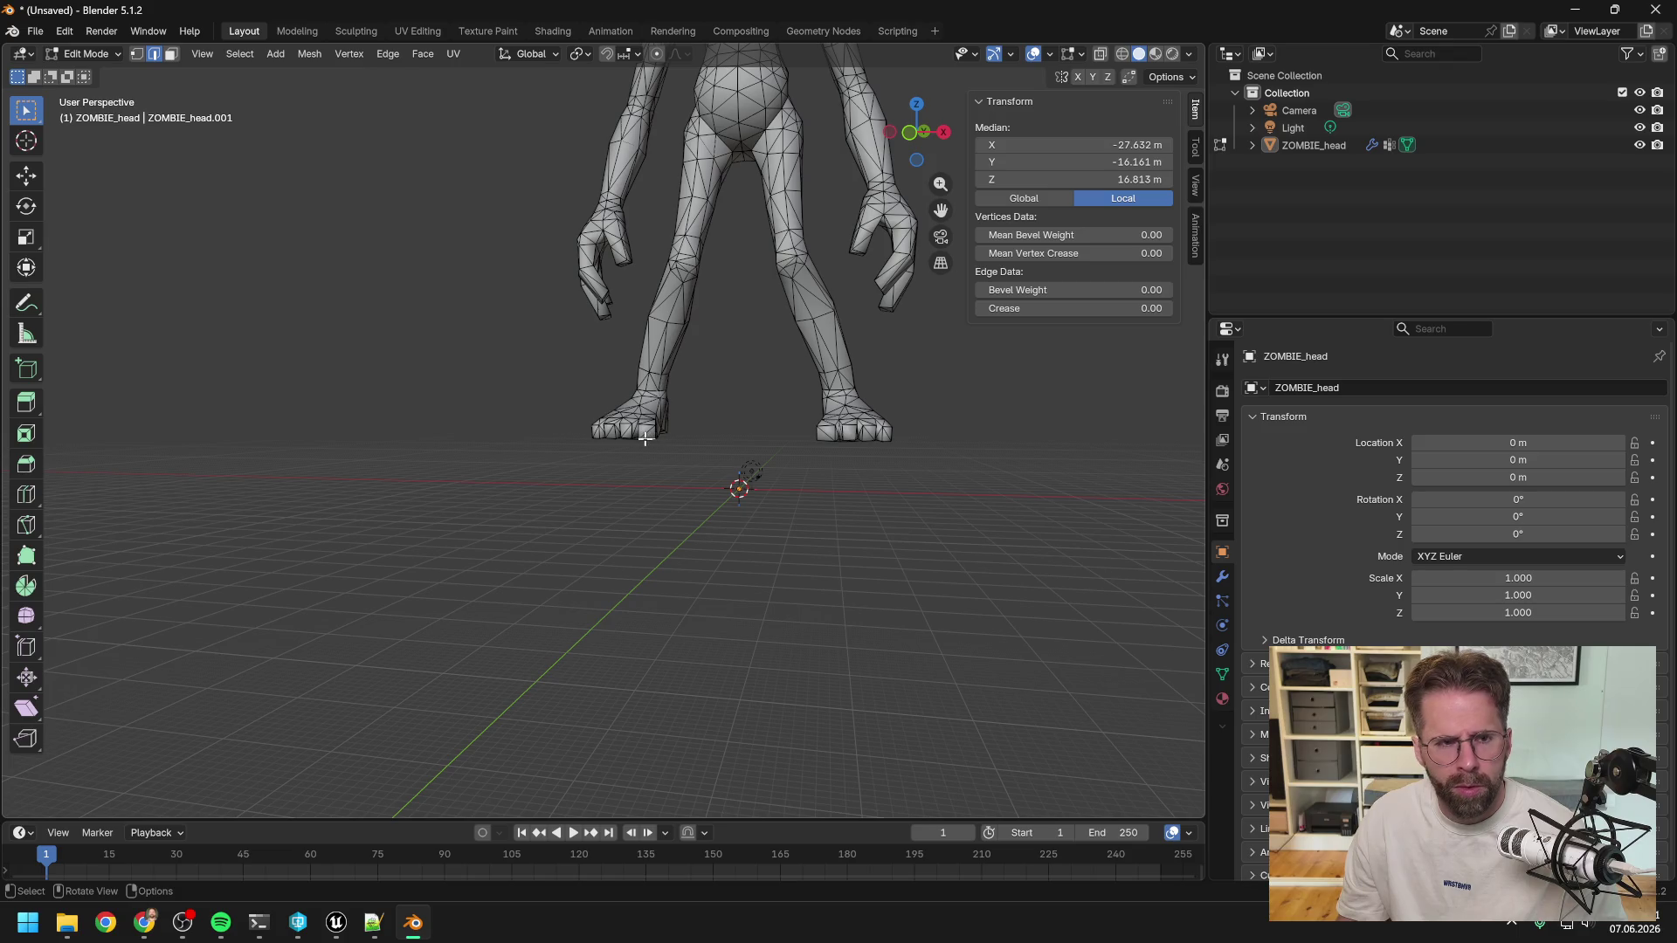
{"action": "middle_click_drag", "start_coordinate": [685, 437], "coordinate": [601, 443]}
{"action": "left_click", "coordinate": [597, 443]}
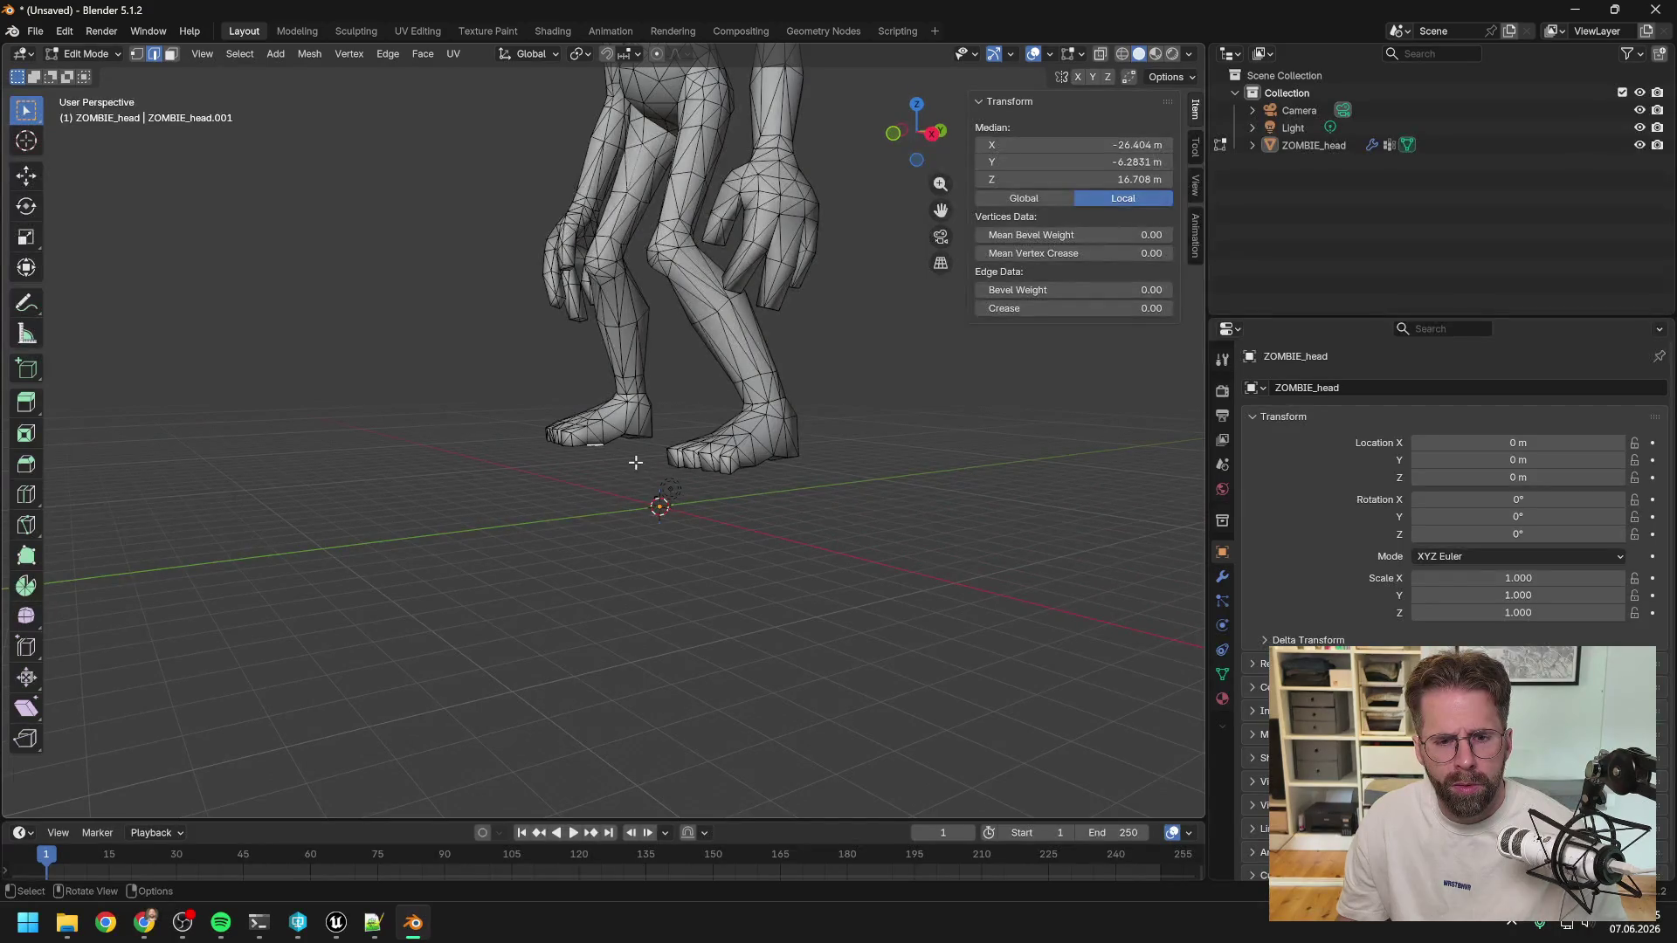
Snap the 3D cursor to the selected foot edges and switch back to Object Mode.
{"action": "key", "text": "alt+Tab"}
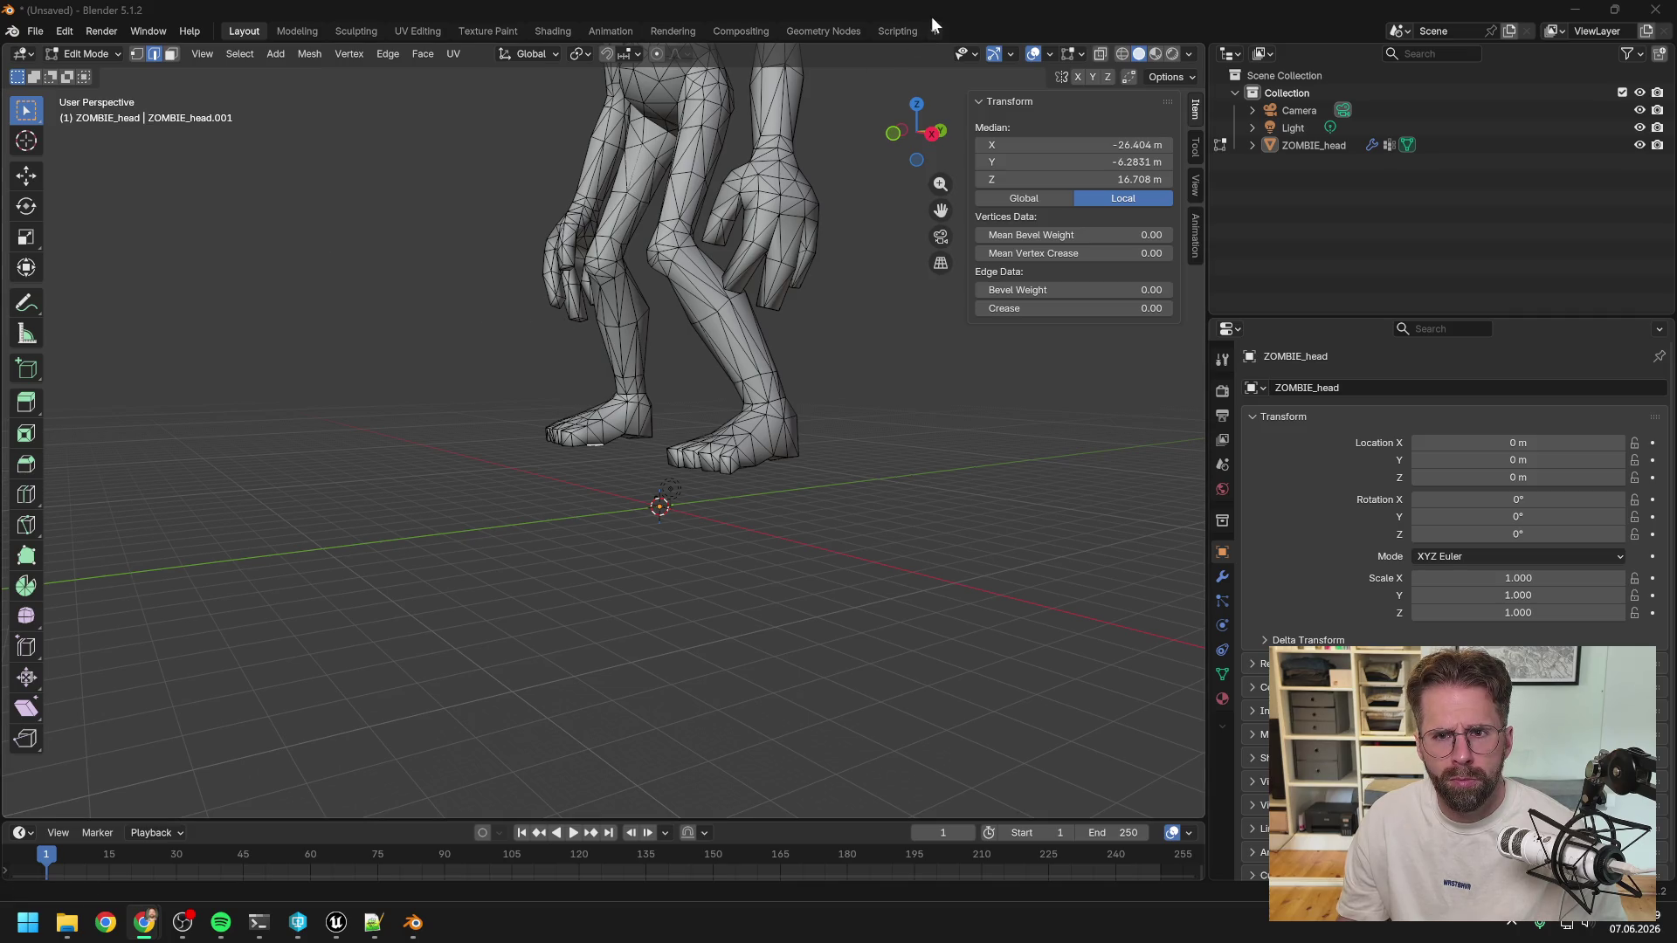
{"action": "key", "text": "shift+s"}
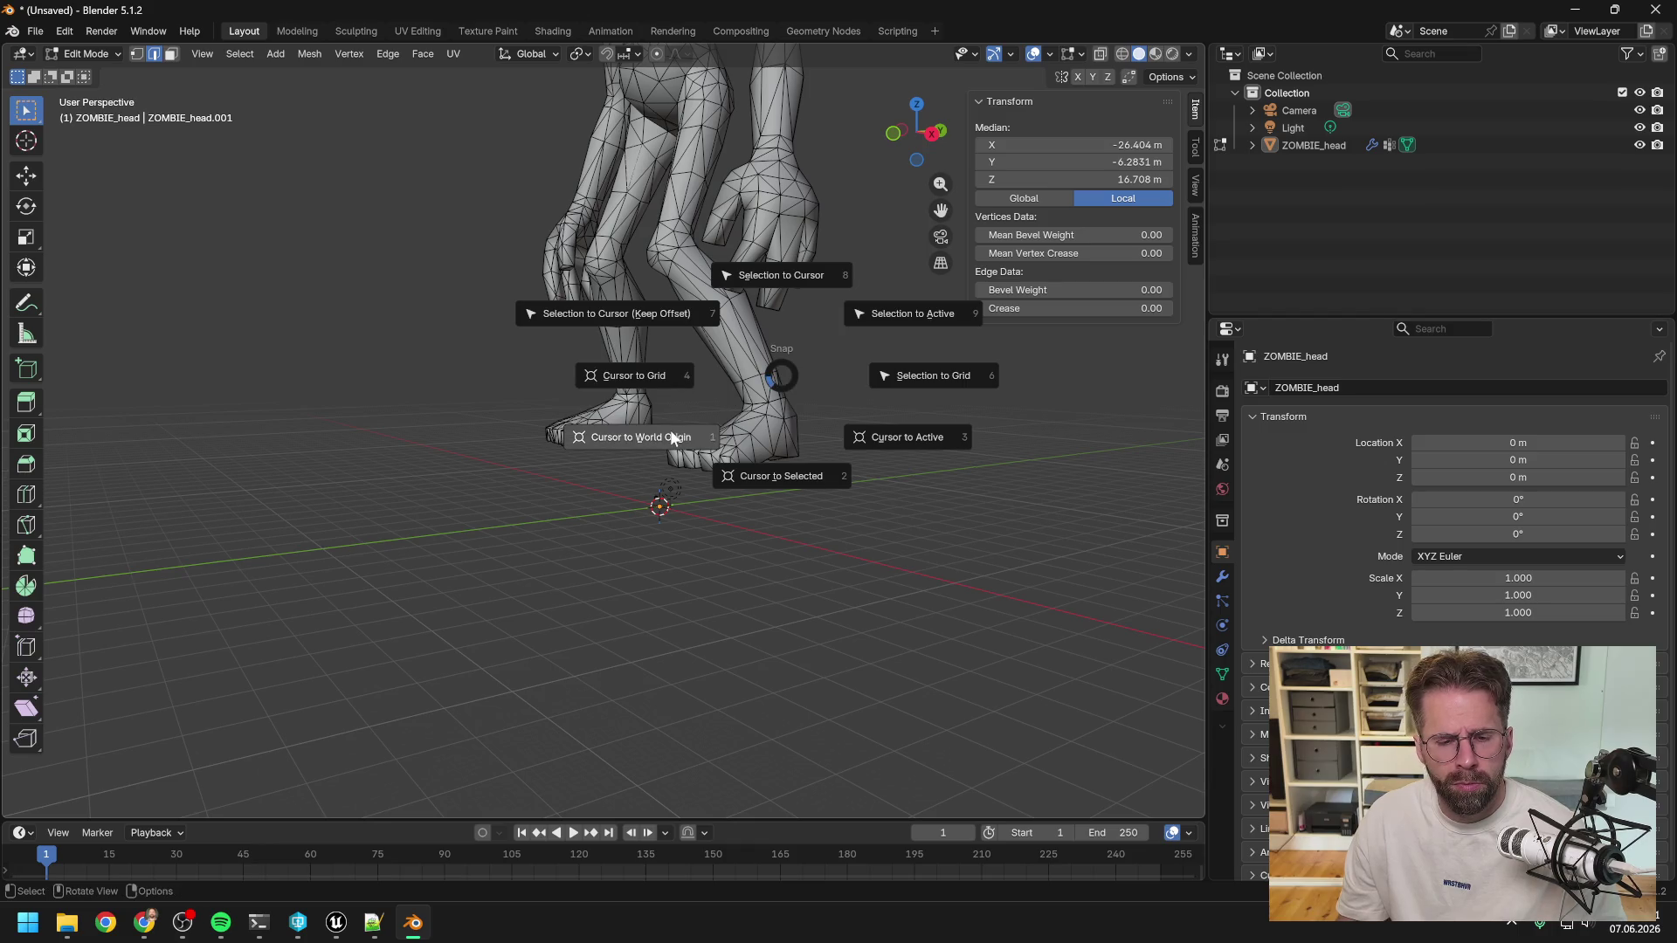
{"action": "left_click", "coordinate": [765, 475]}
{"action": "key", "text": "alt+Tab"}
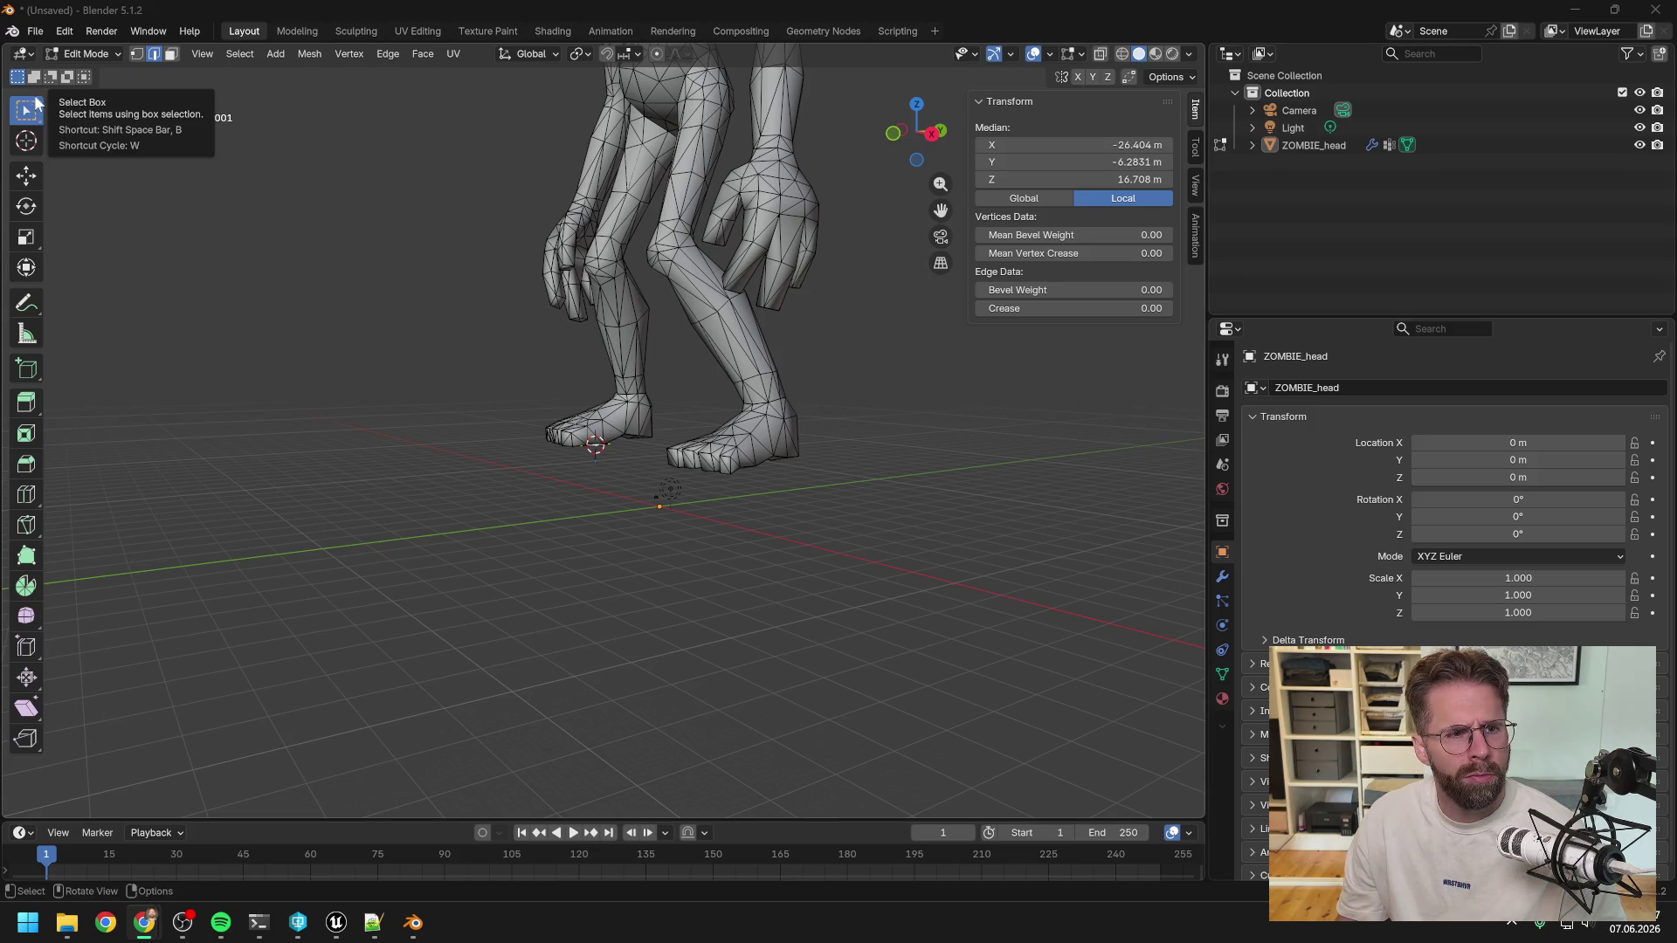
{"action": "left_click", "coordinate": [83, 53]}
{"action": "left_click", "coordinate": [83, 71]}
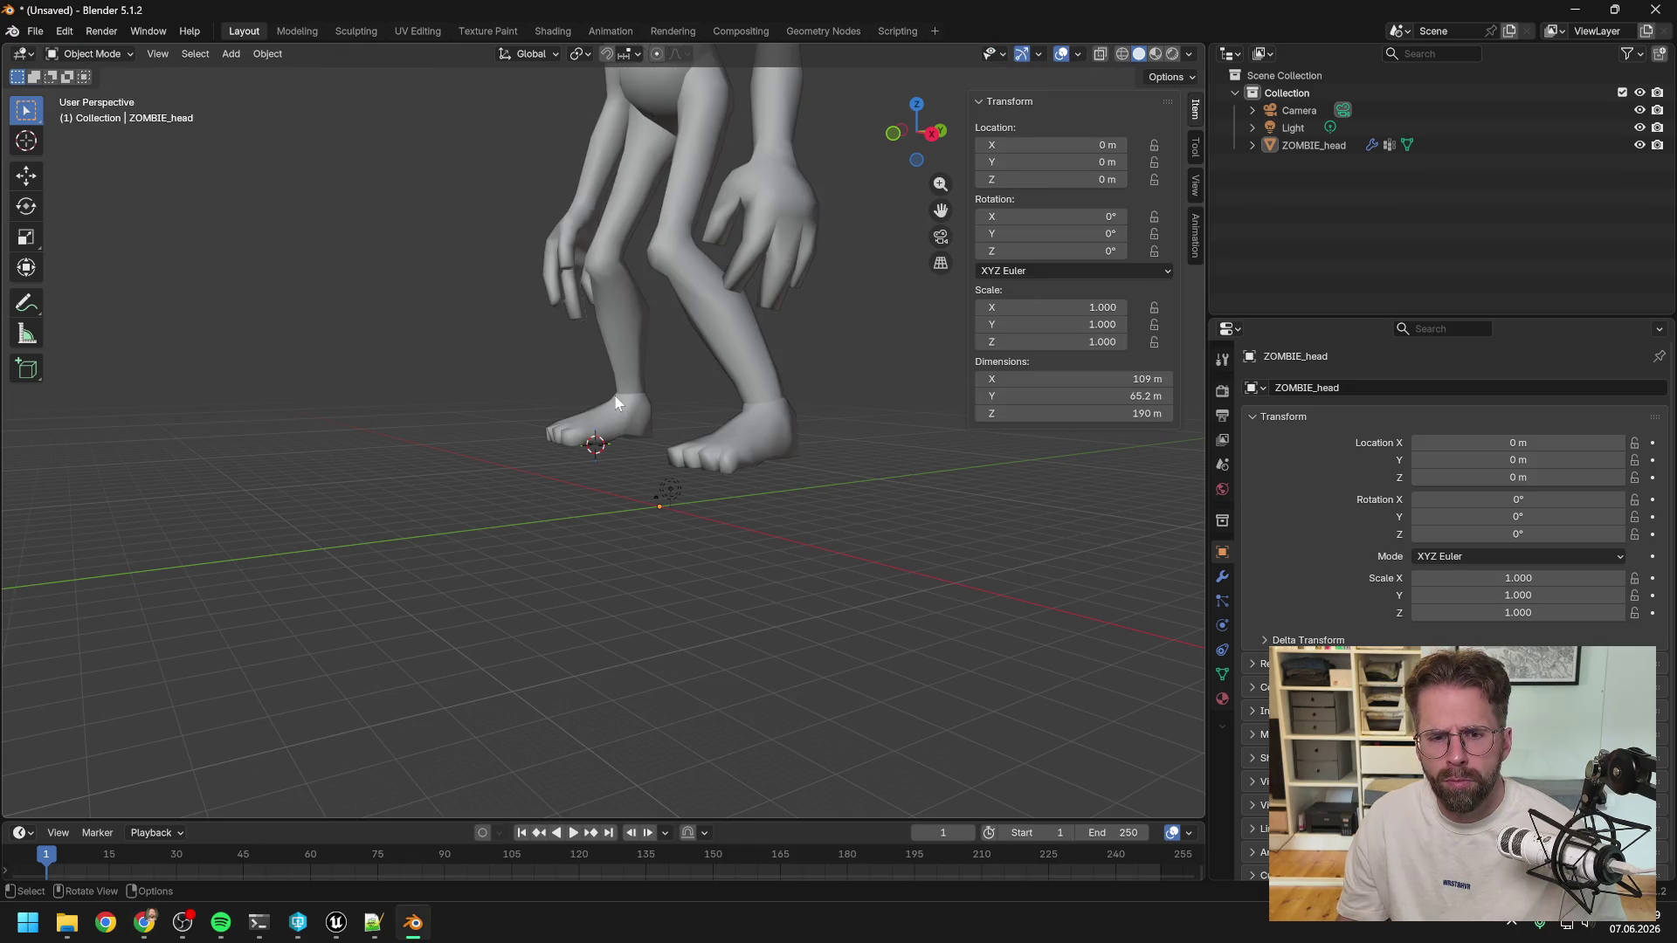
Inspect Set Origin in the object context menu, dismiss it, and drag the tutorial browser over Blender.
{"action": "right_click", "coordinate": [621, 404]}
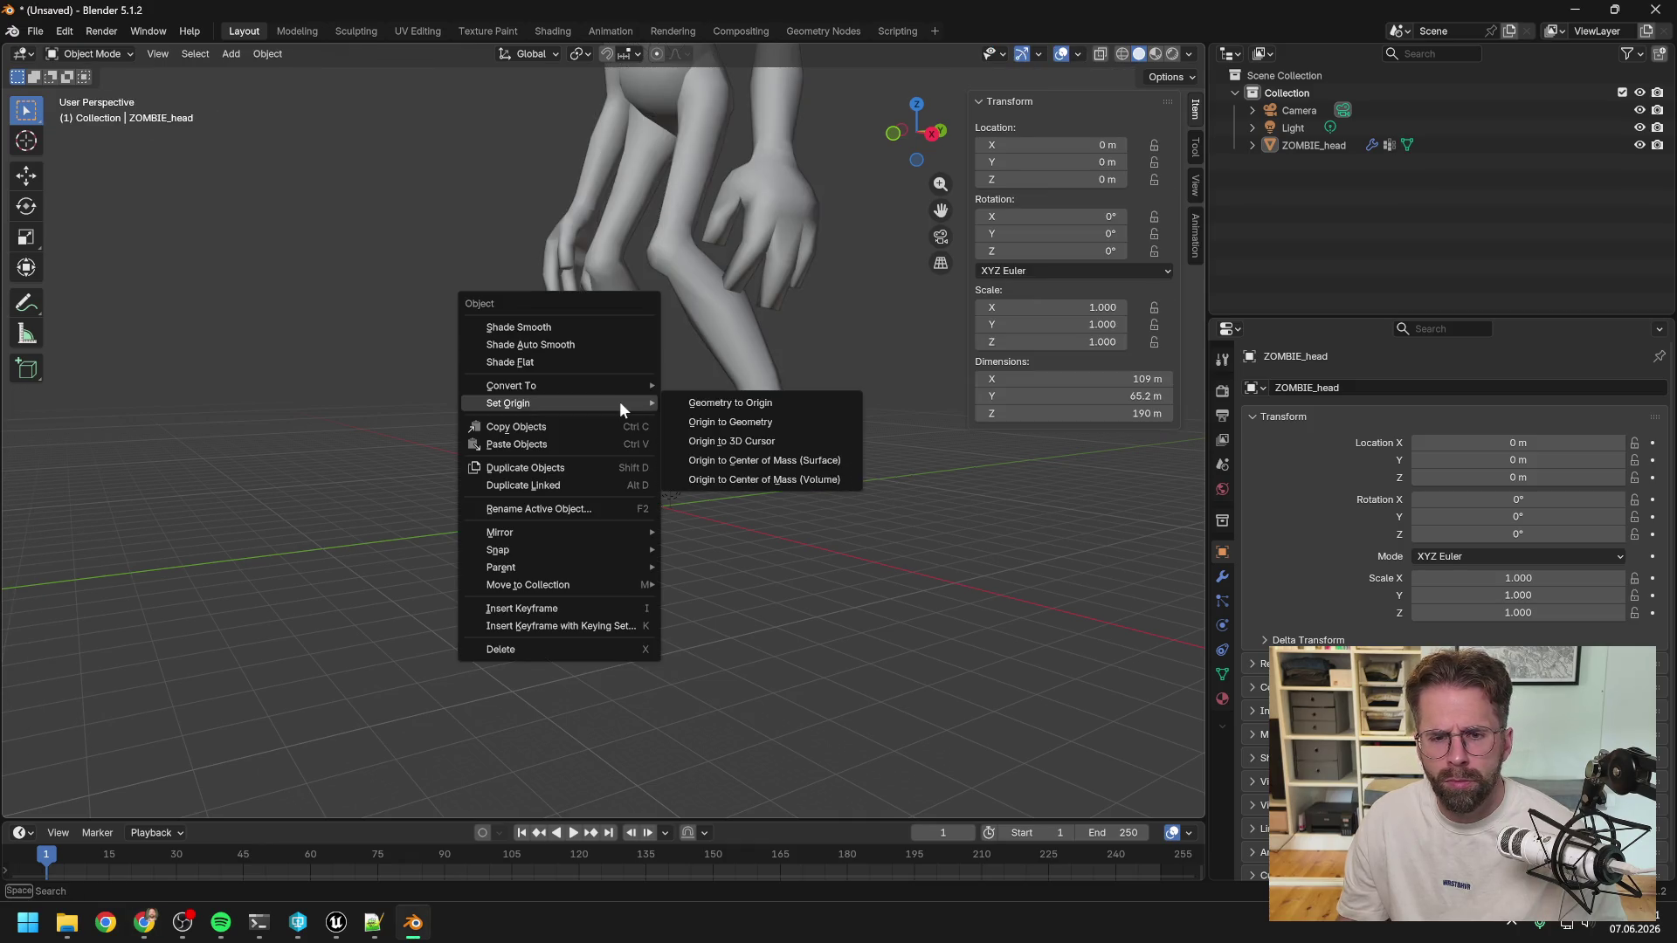
{"action": "key", "text": "alt+Tab"}
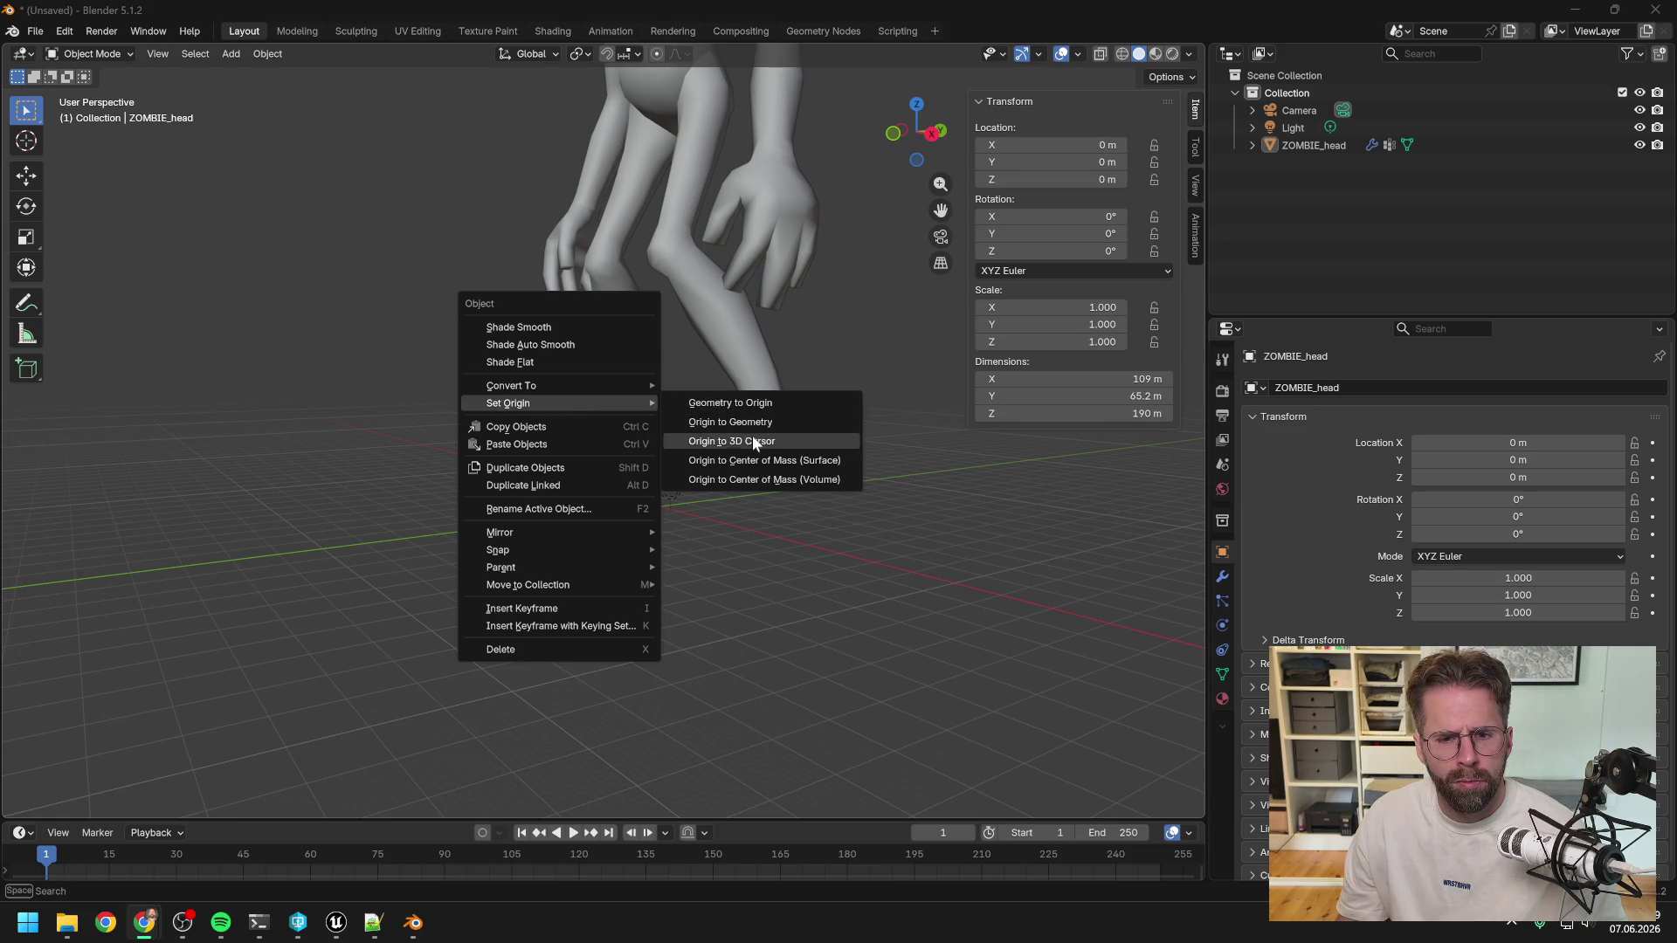
{"action": "key", "text": "Escape"}
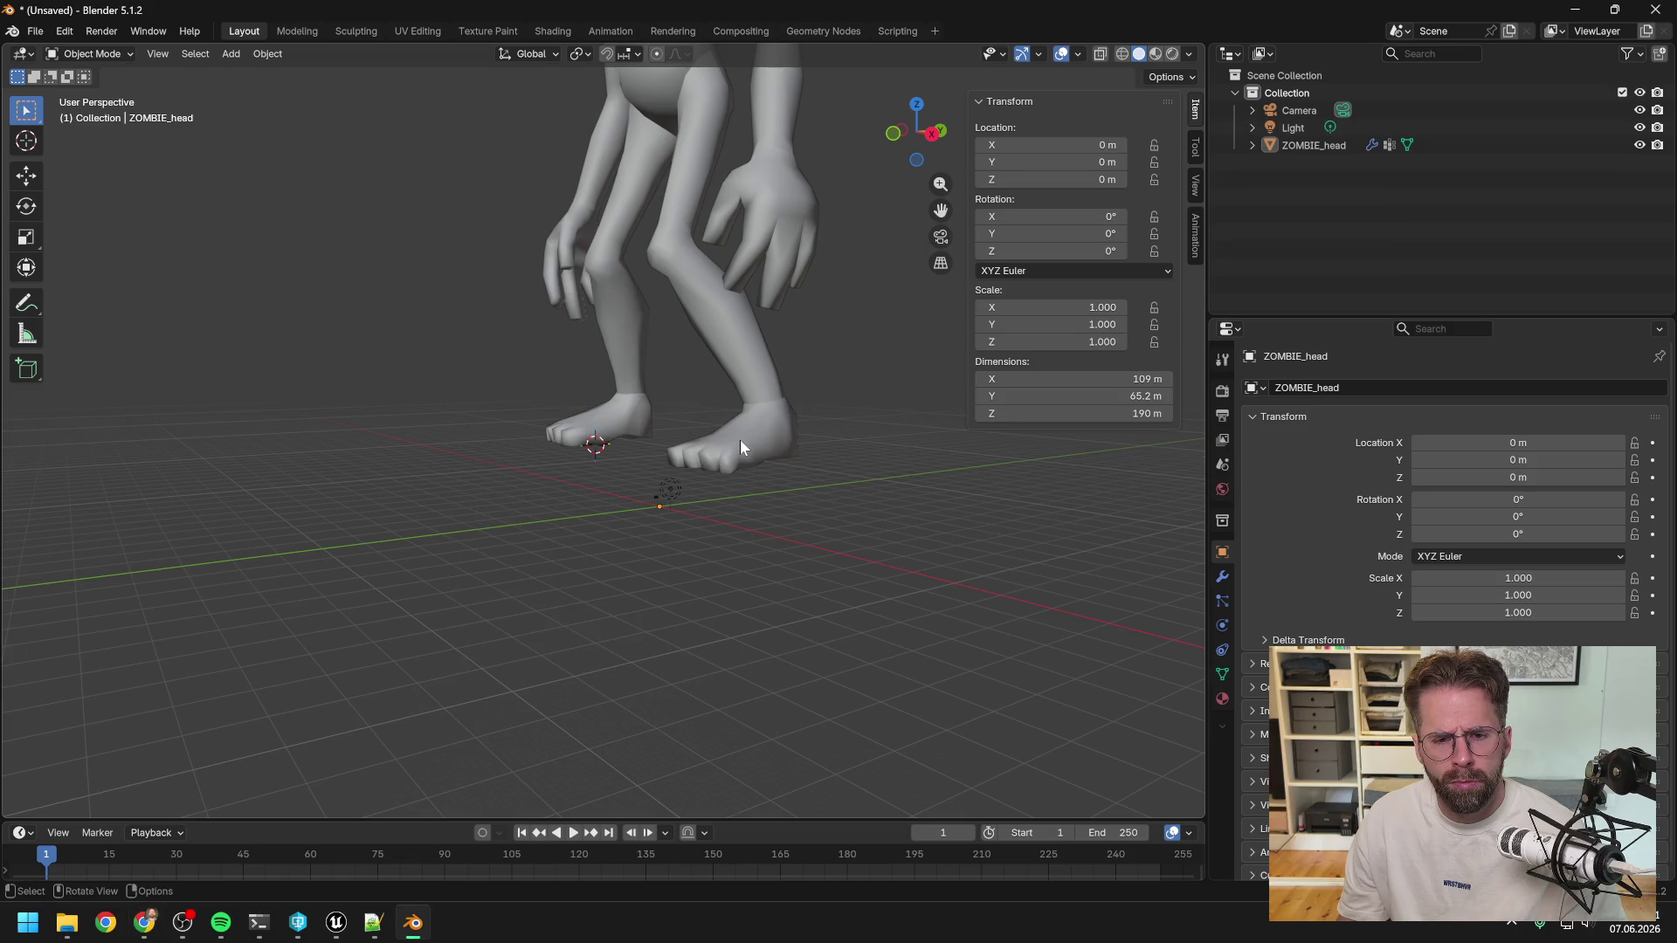
{"action": "key", "text": "alt+Tab"}
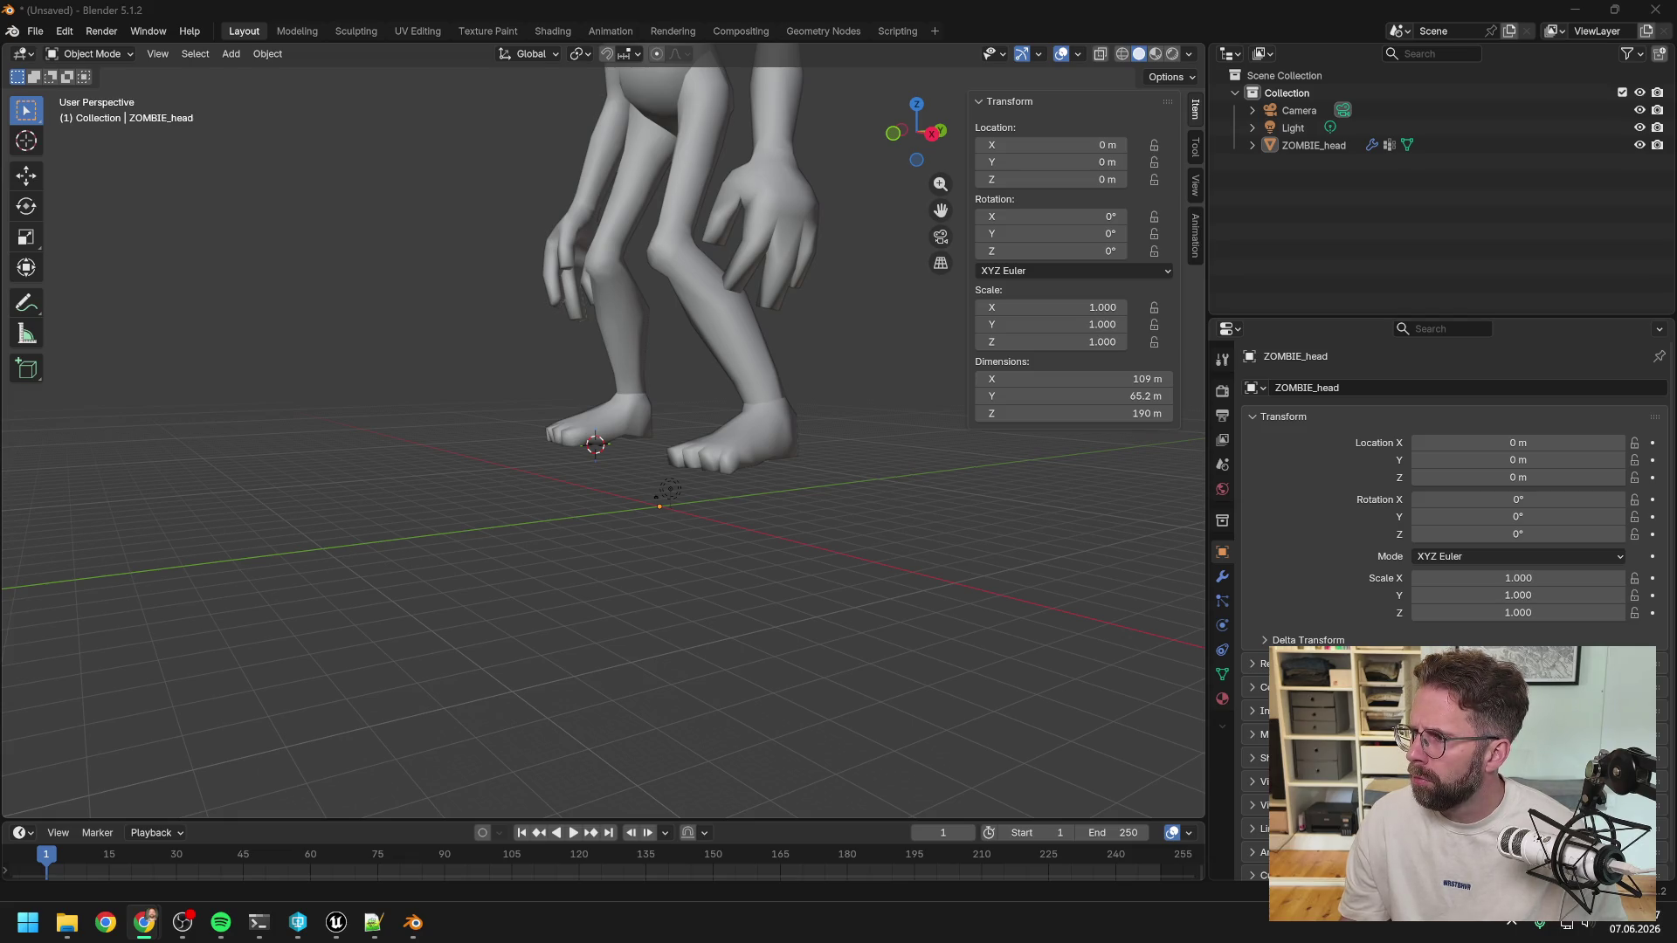
{"action": "left_click_drag", "start_coordinate": [1676, 89], "coordinate": [893, 89]}
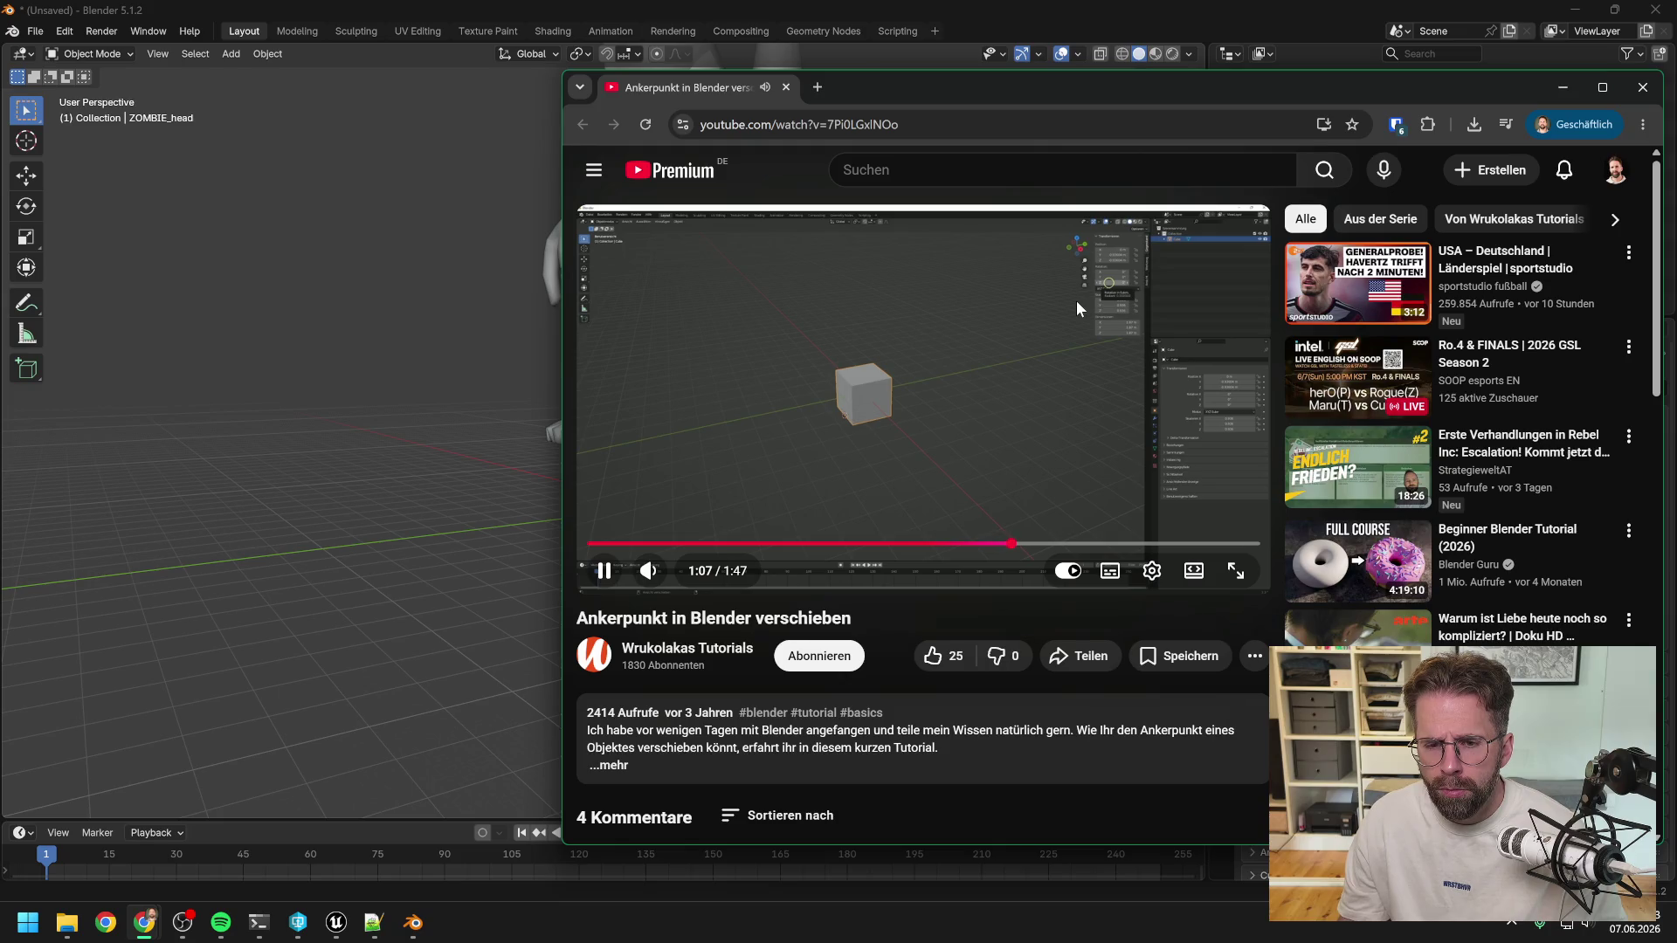
Play and pause the anchor-point tutorial past 1:29, then move the browser aside and return to Blender.
{"action": "mouse_move", "coordinate": [1061, 325]}
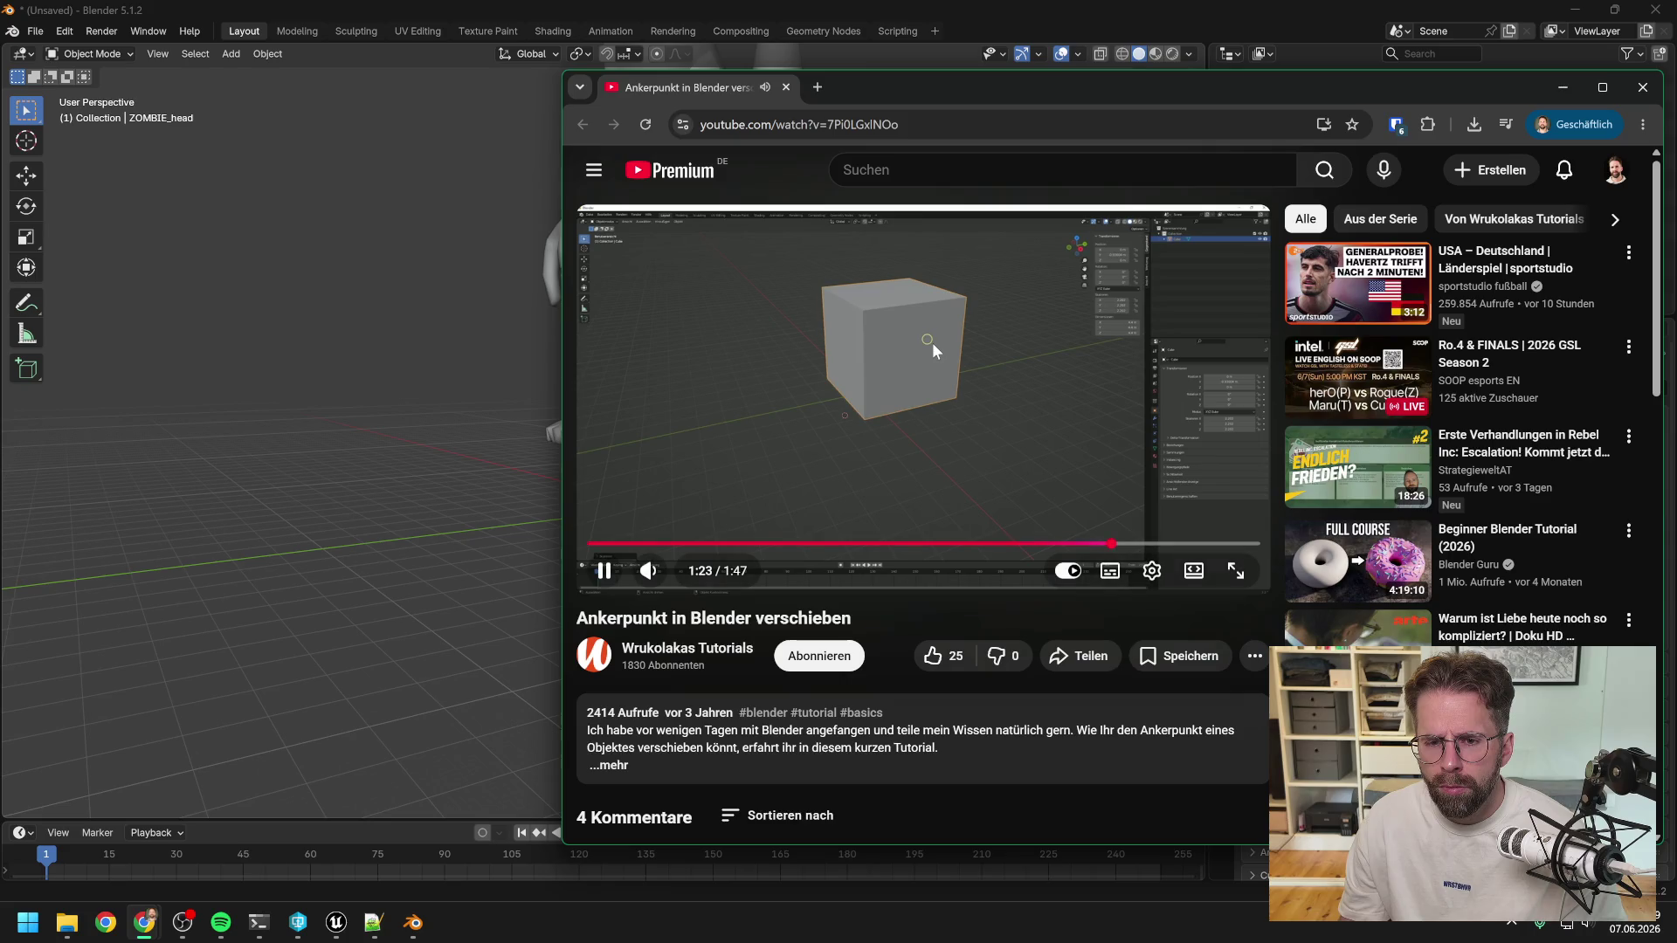
{"action": "left_click", "coordinate": [931, 343]}
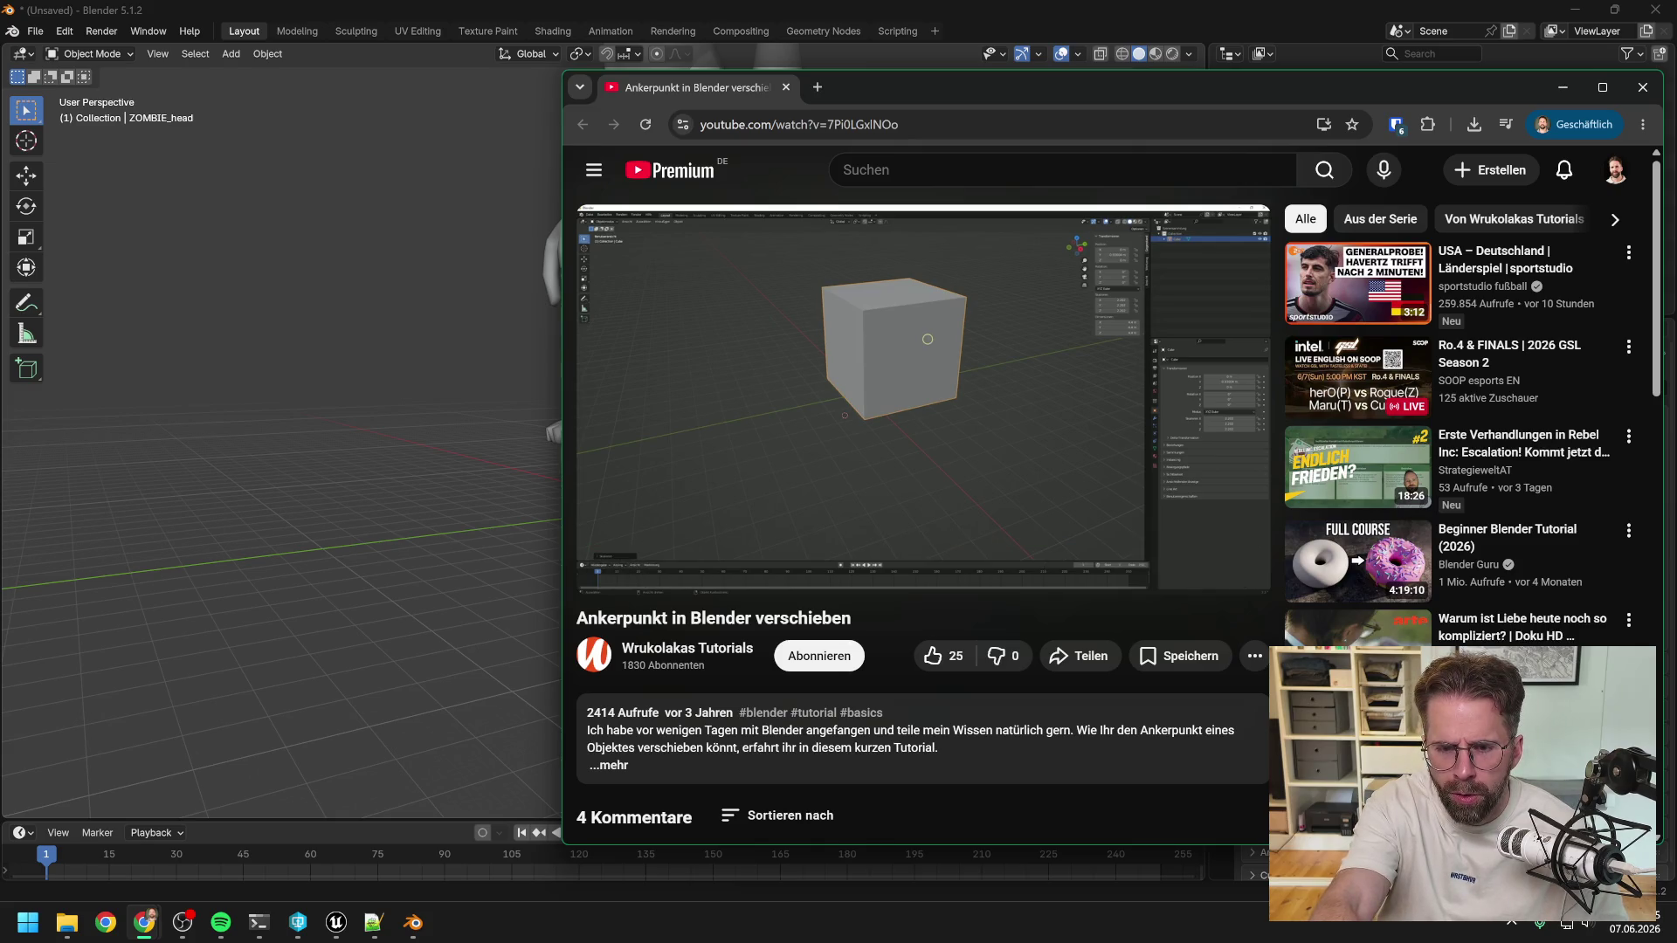
{"action": "left_click", "coordinate": [890, 359]}
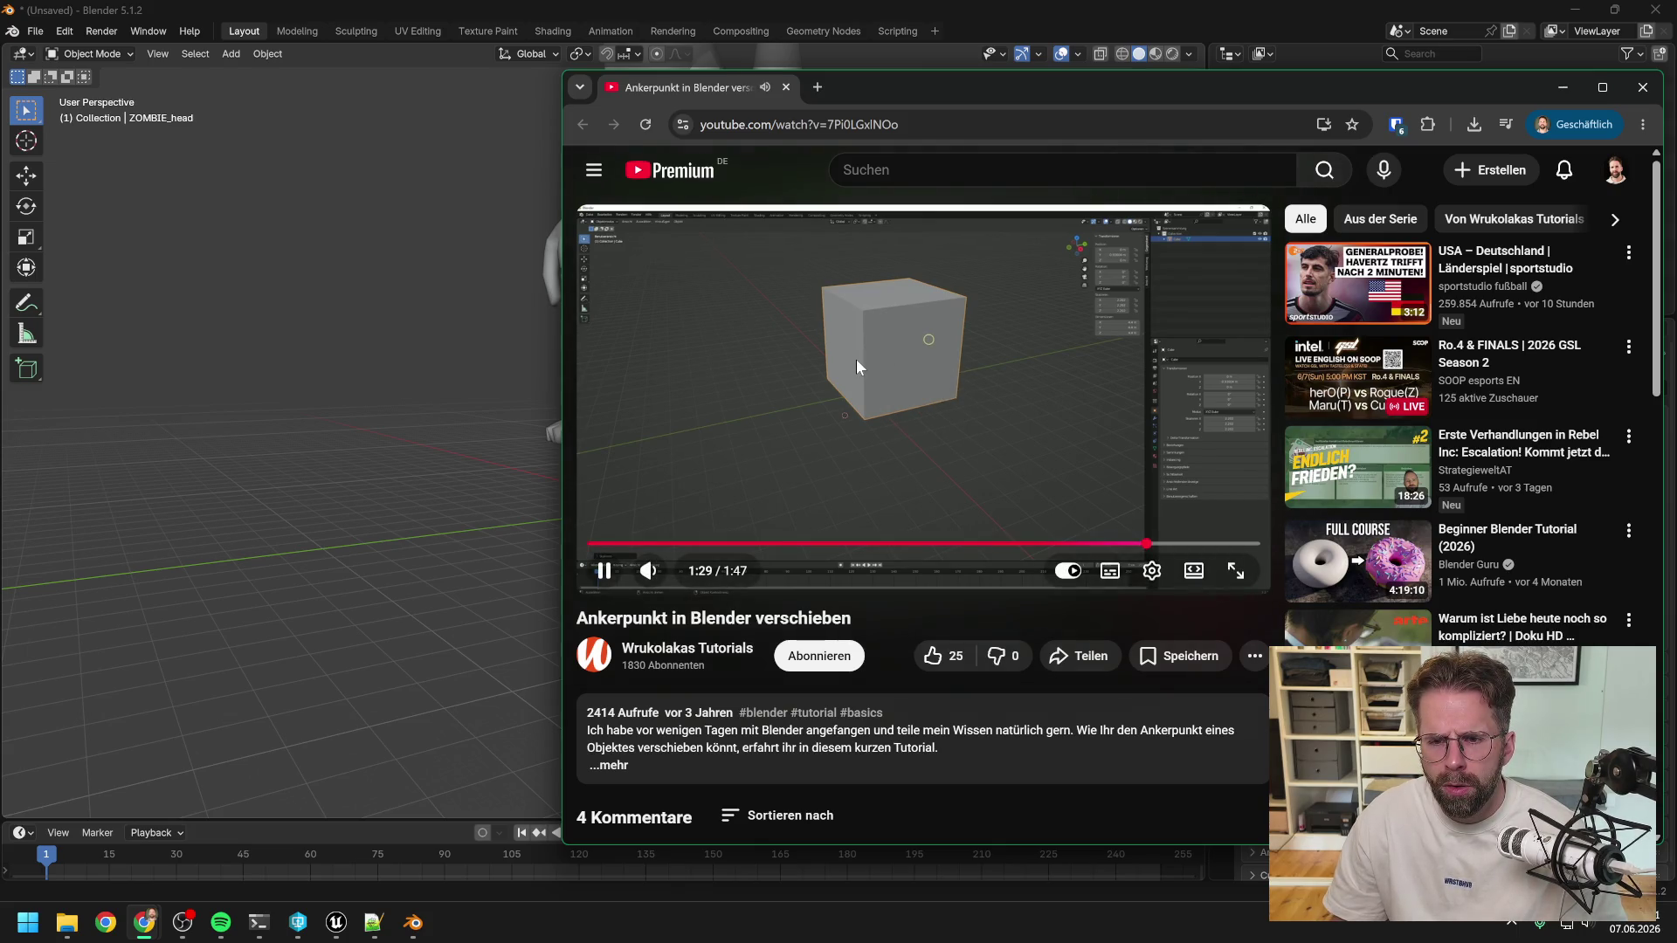
{"action": "left_click", "coordinate": [856, 359]}
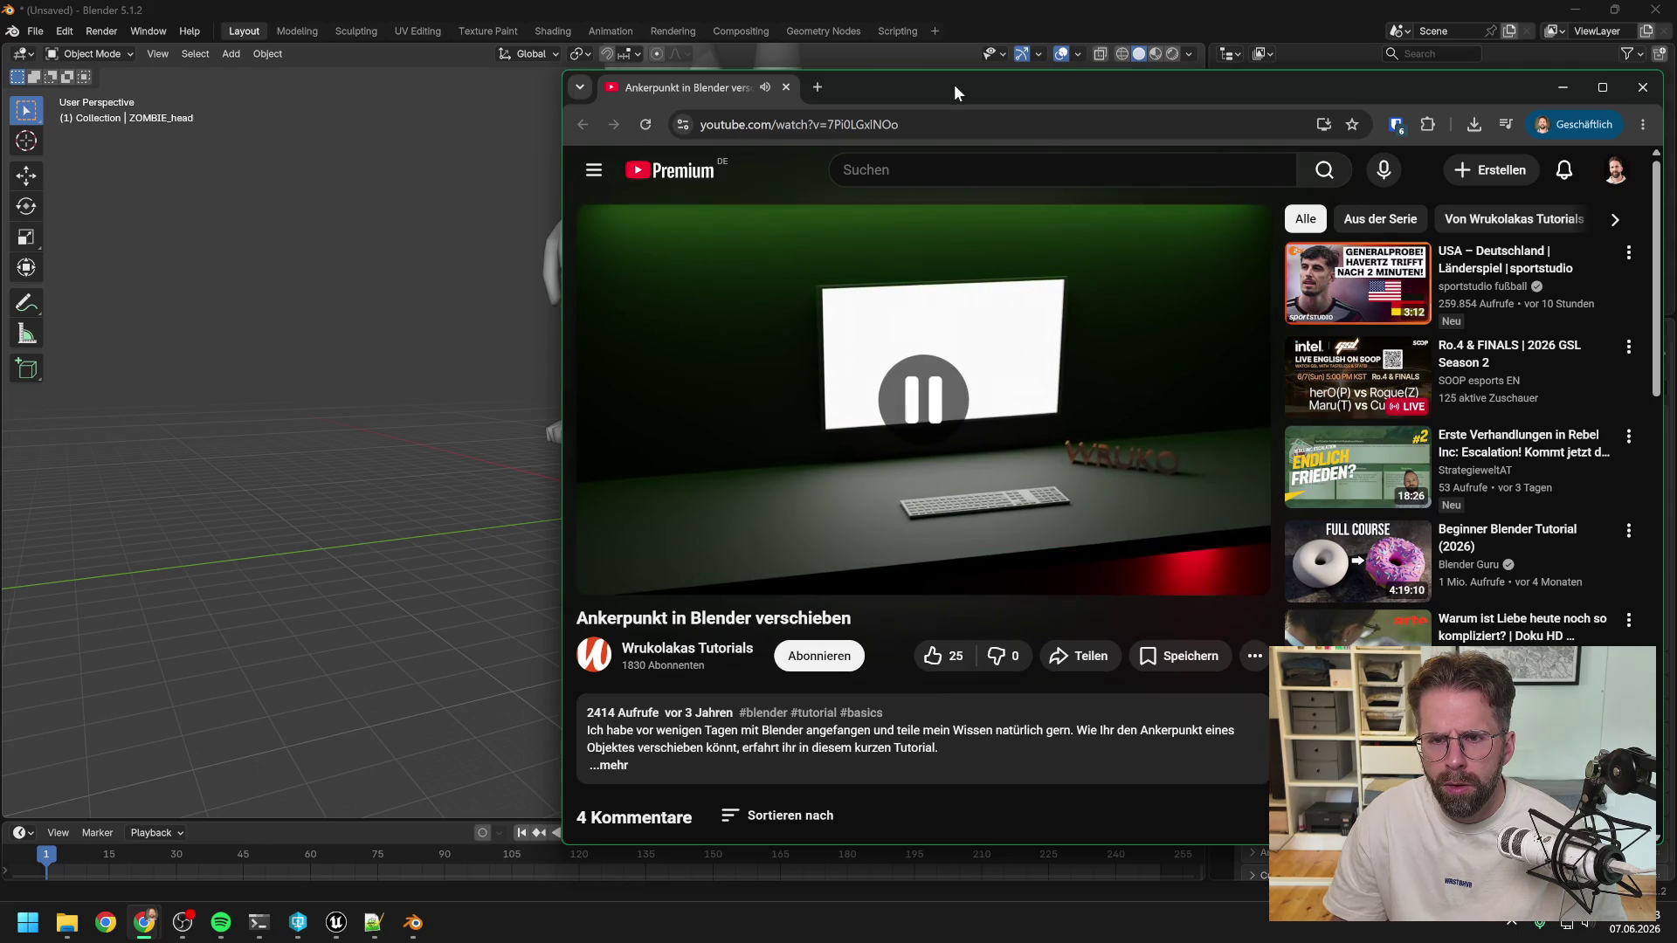
{"action": "left_click_drag", "start_coordinate": [952, 86], "coordinate": [1081, 86]}
{"action": "key", "text": "alt+Tab"}
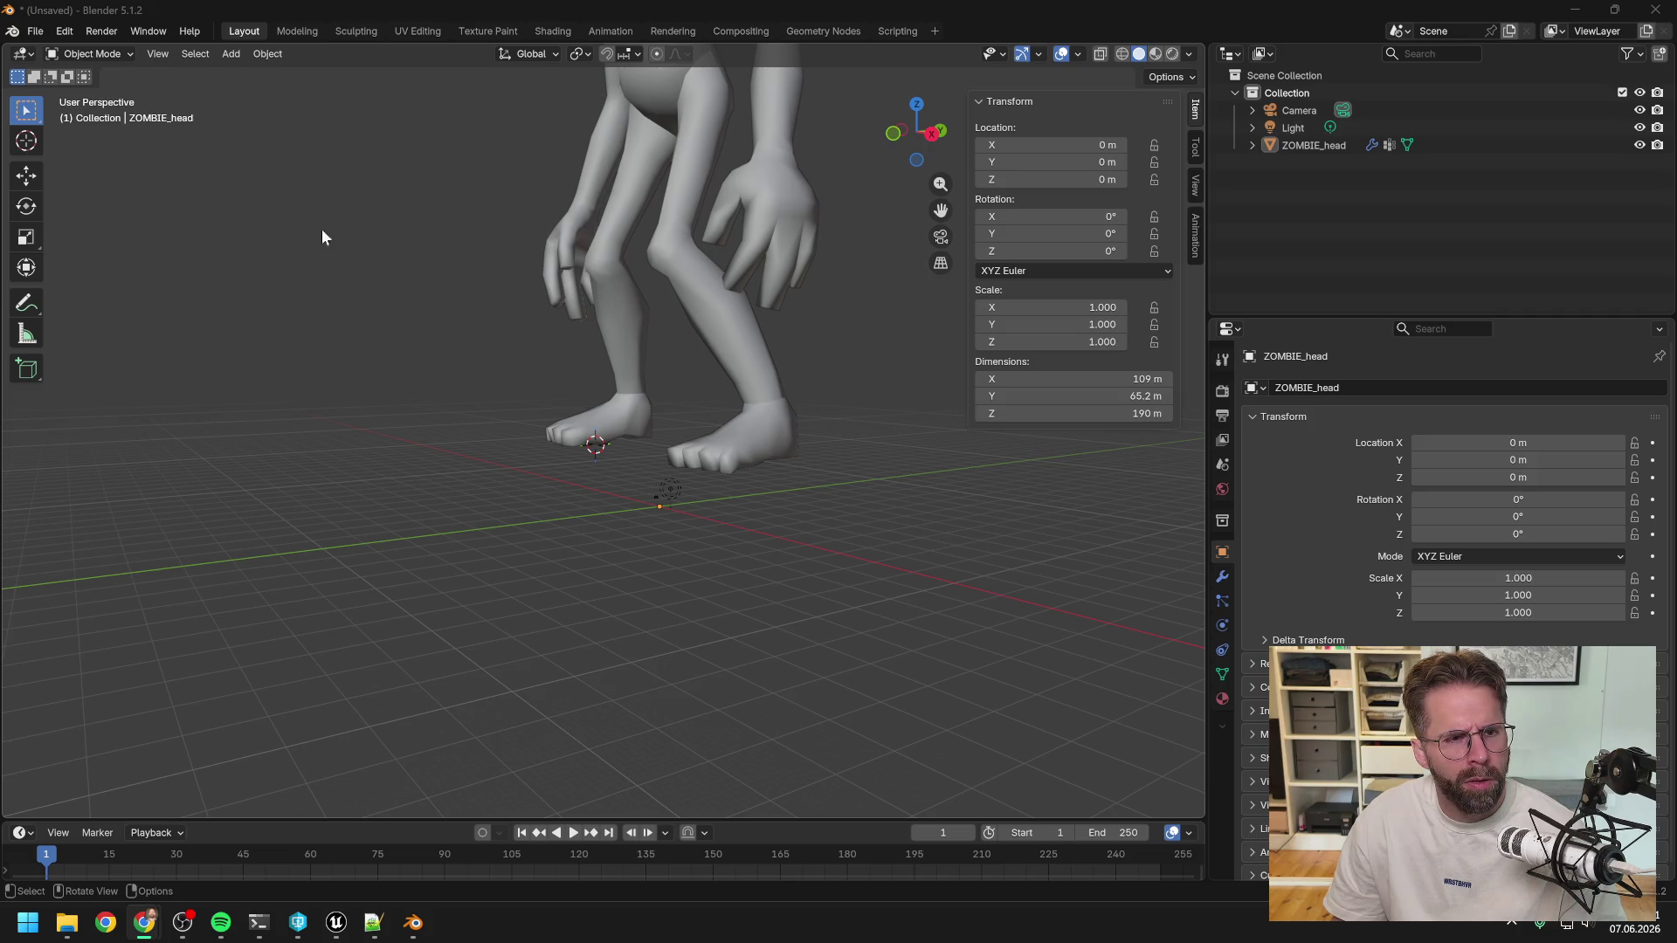
{"action": "right_click", "coordinate": [638, 317]}
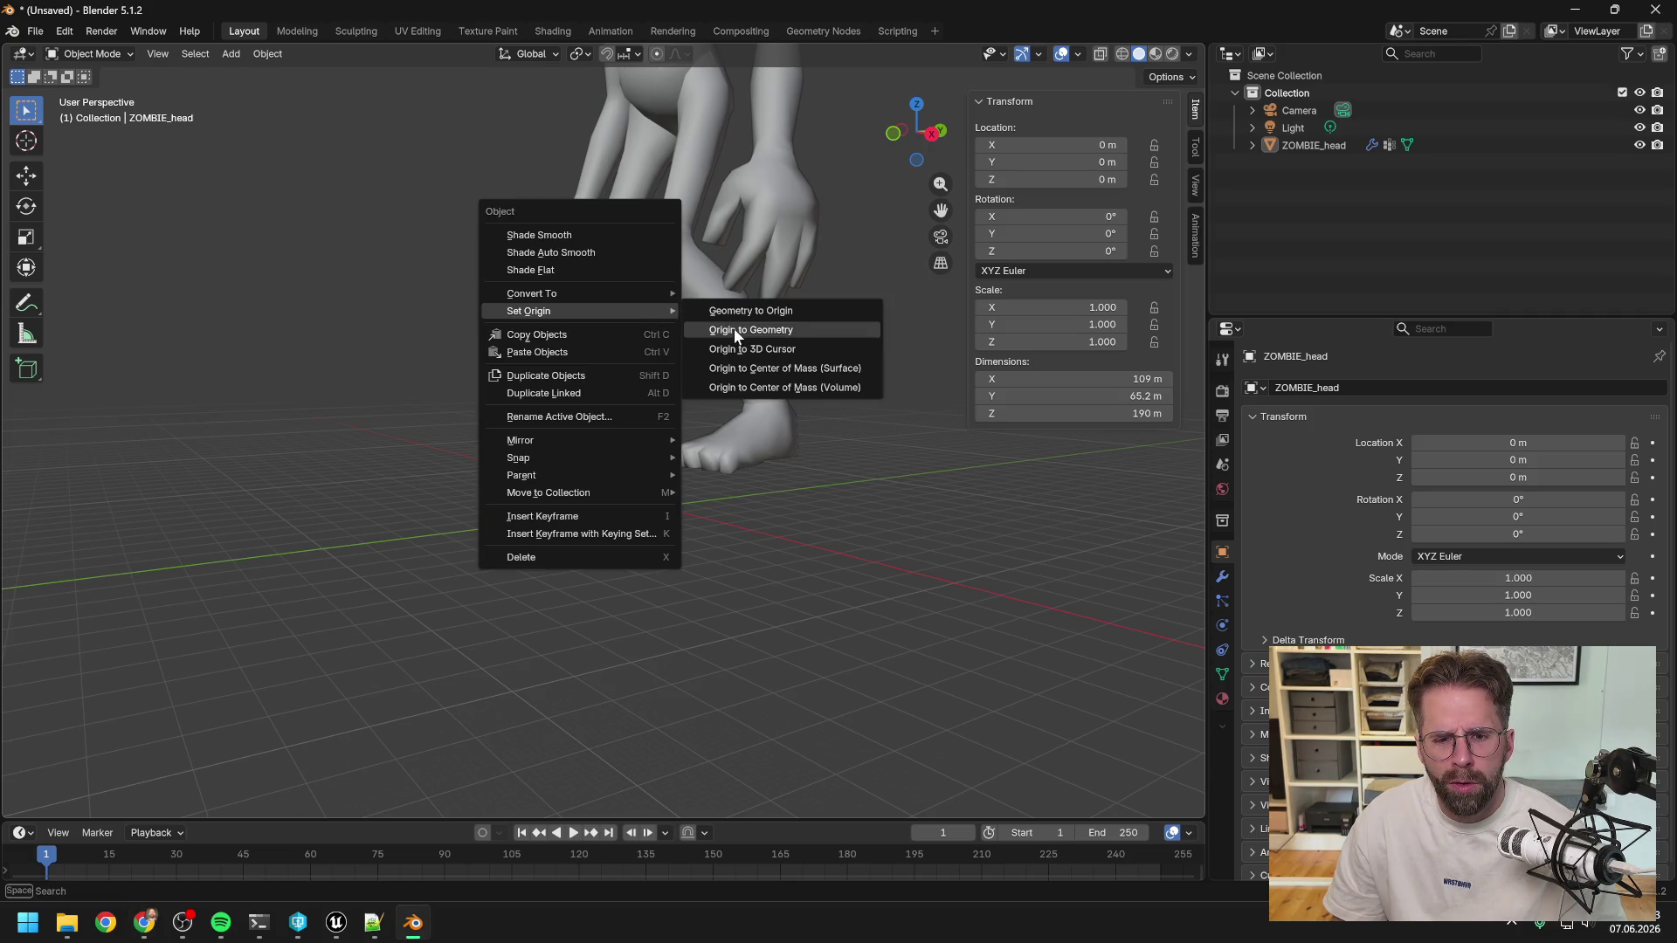
{"action": "mouse_move", "coordinate": [763, 236]}
{"action": "middle_mouse_down"}
{"action": "mouse_move", "coordinate": [816, 244]}
{"action": "mouse_move", "coordinate": [805, 263]}
{"action": "mouse_move", "coordinate": [831, 272]}
{"action": "middle_mouse_up"}
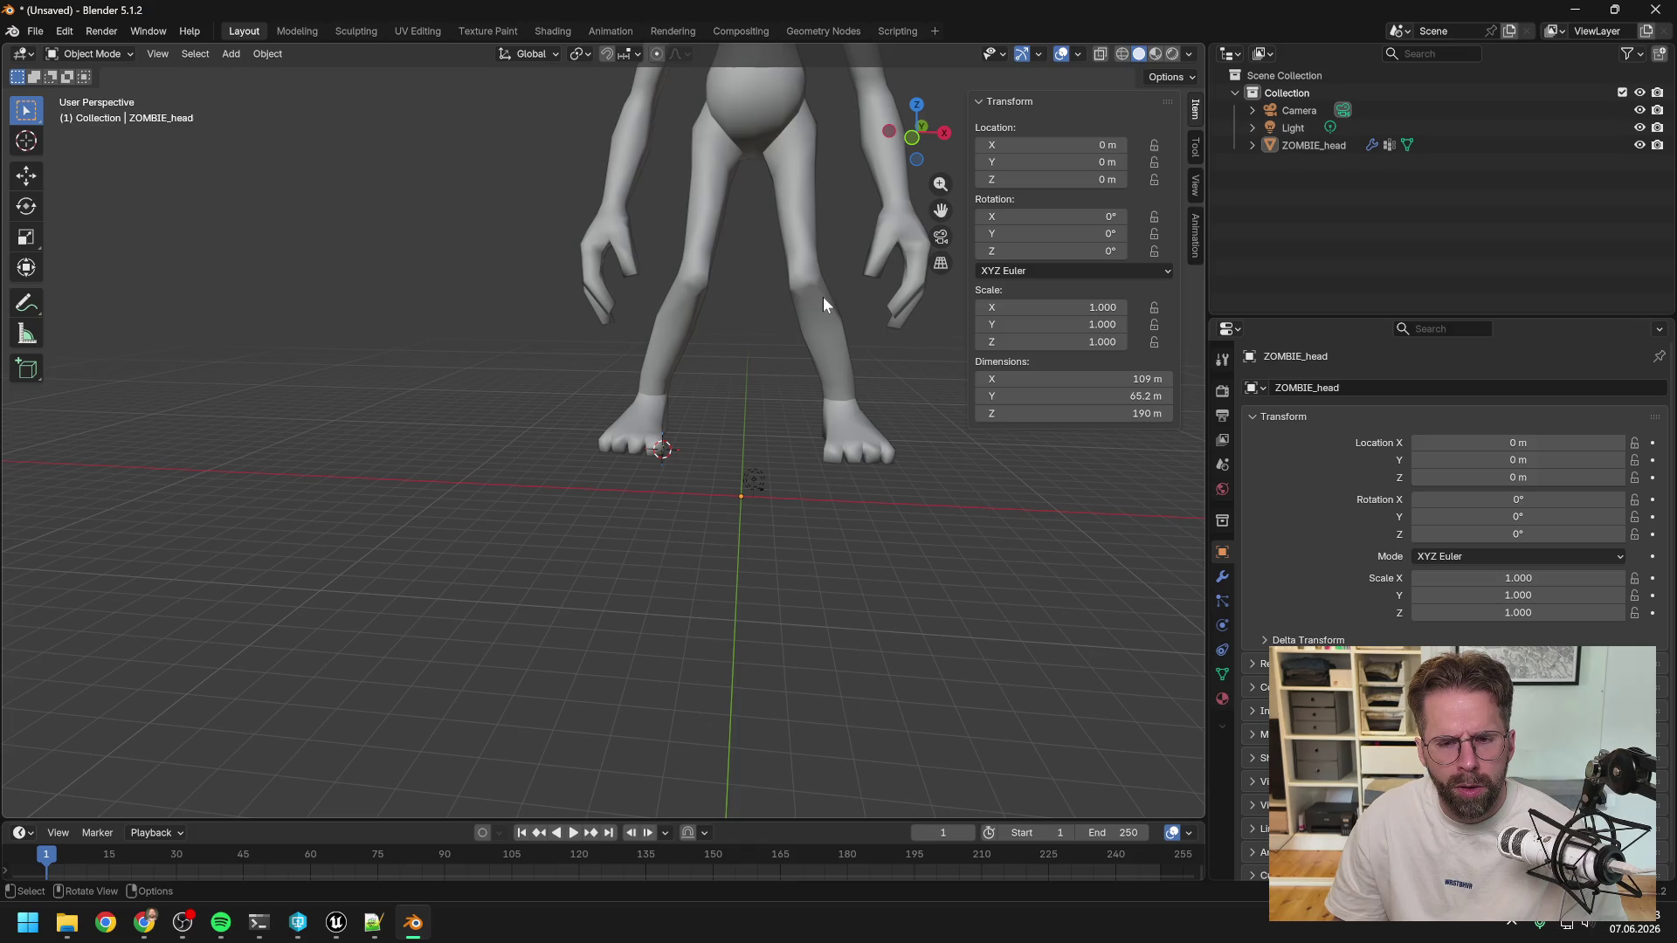
{"action": "left_click", "coordinate": [26, 145]}
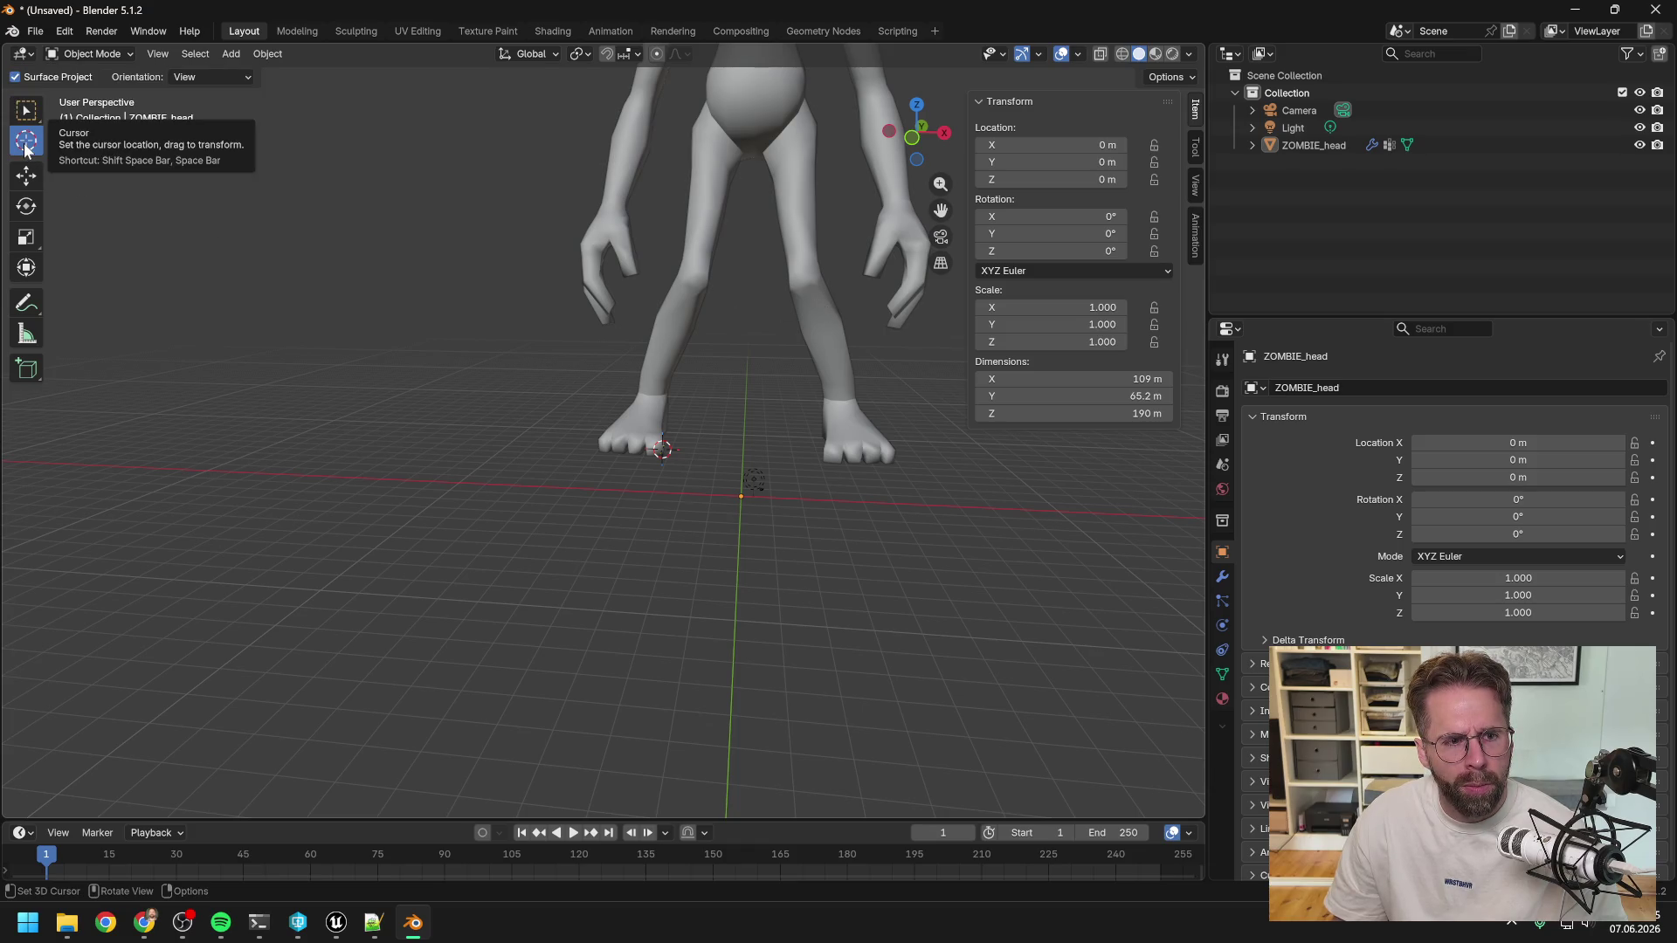
Switch the zombie mesh into Edit Mode and select the Cursor tool.
{"action": "left_click", "coordinate": [101, 55]}
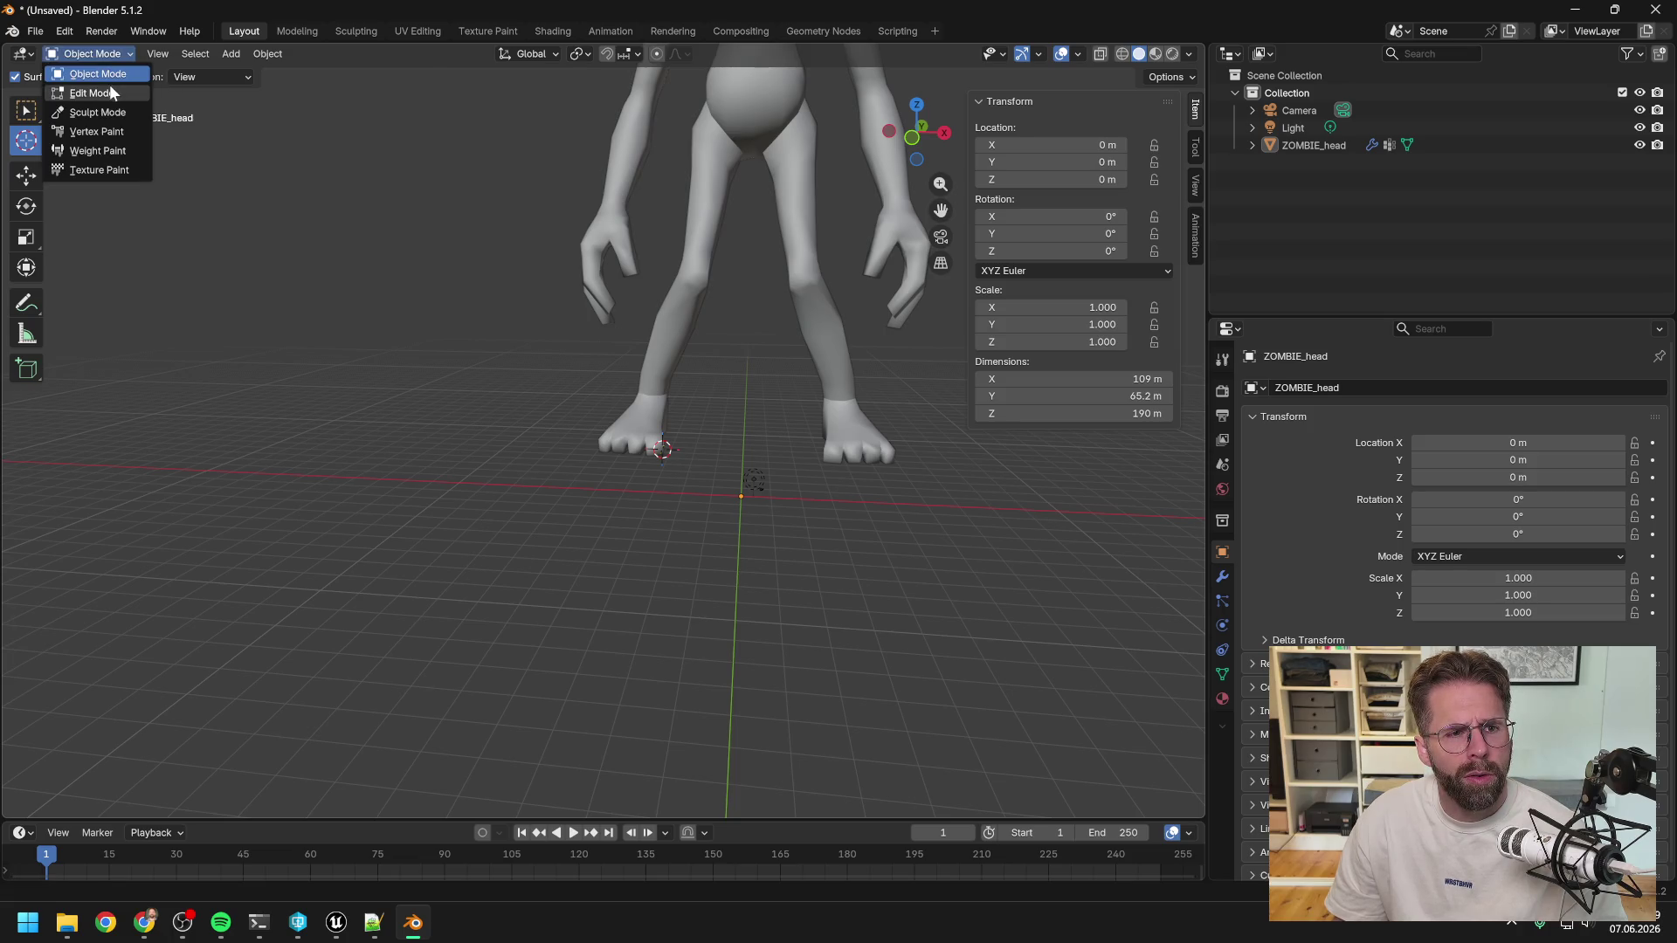
{"action": "left_click", "coordinate": [108, 85]}
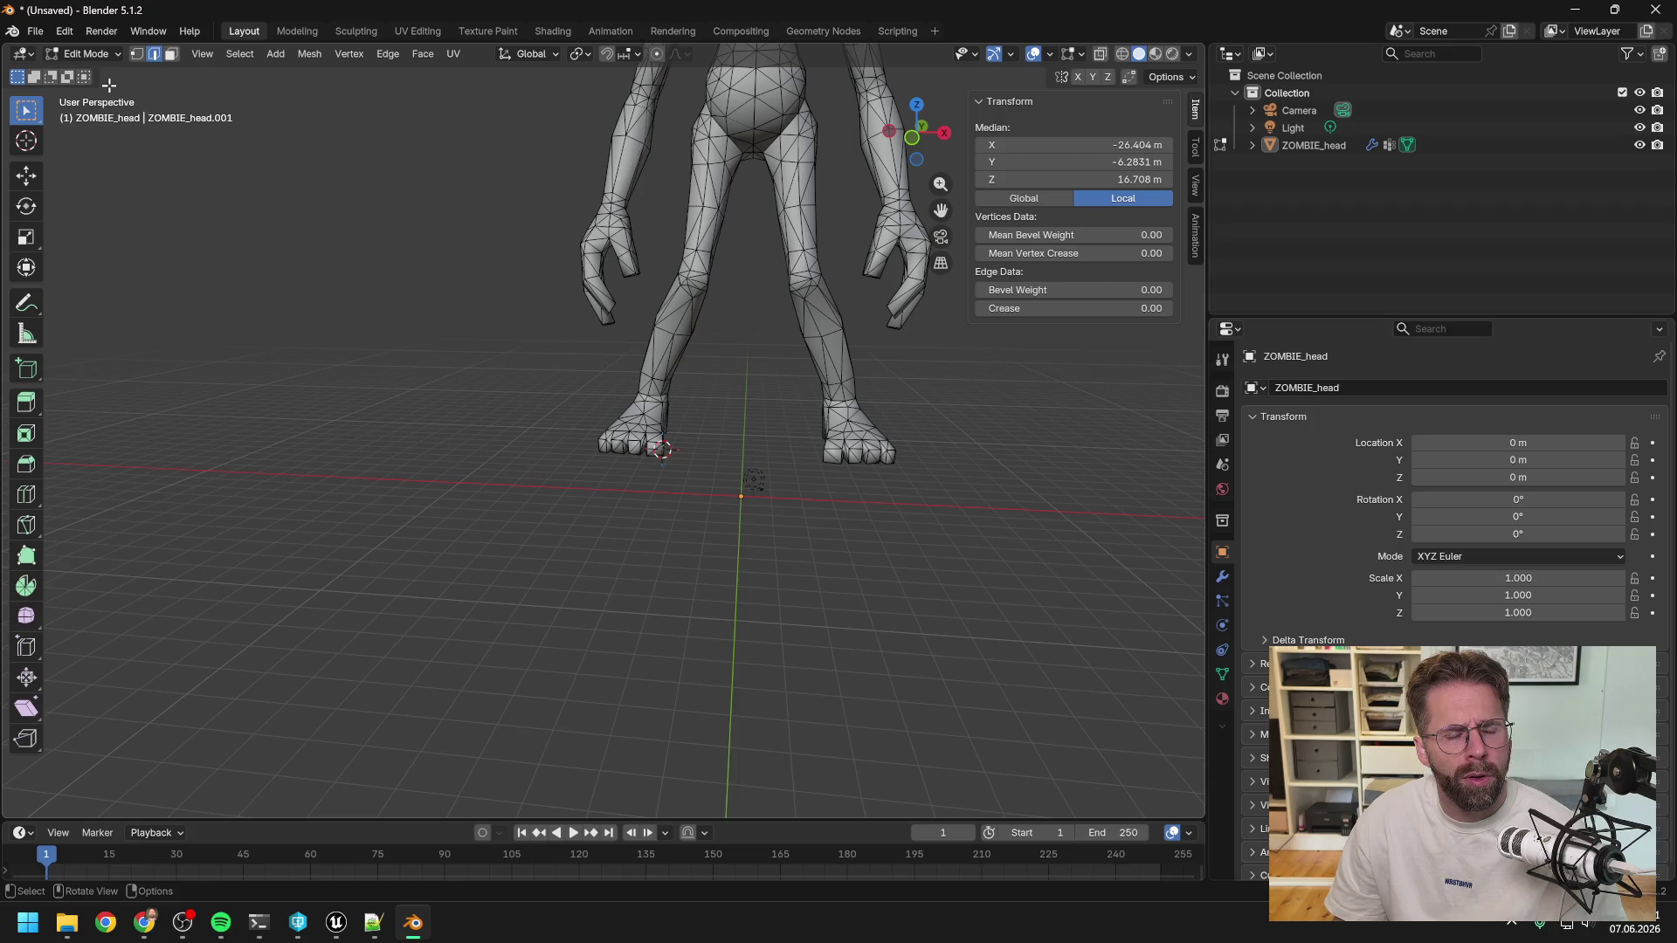
{"action": "left_click", "coordinate": [27, 145]}
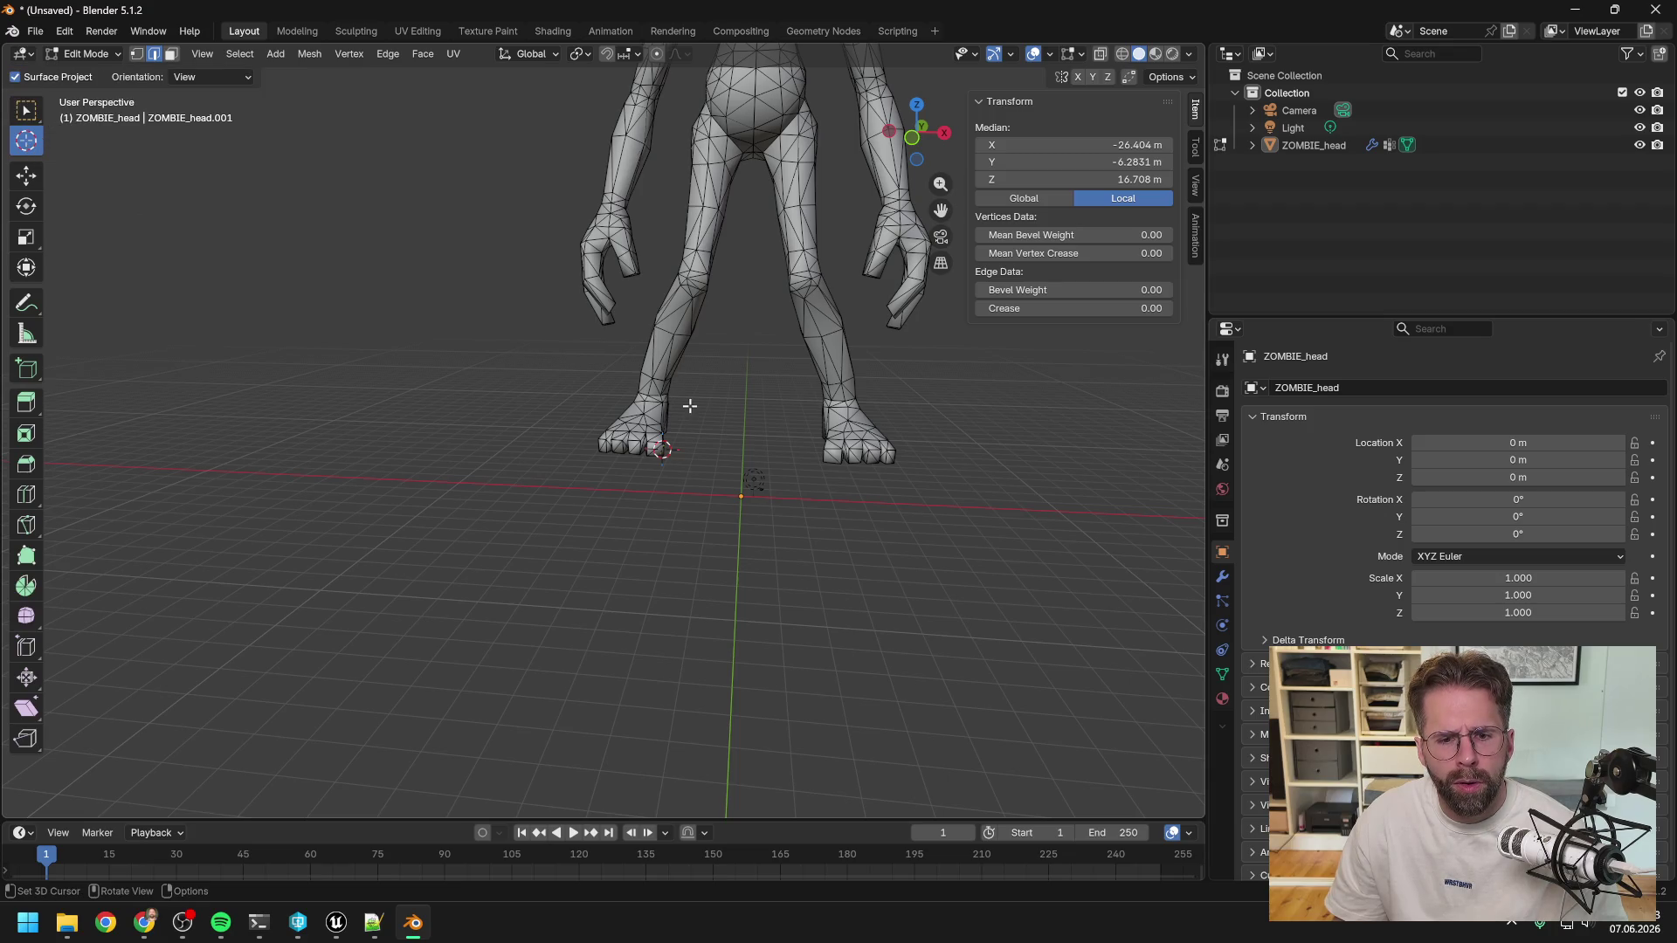
Zoom onto the zombie's foot, then bring up the 'Blender 2.8 Change the Pivot Point' tutorial in Chrome.
{"action": "scroll", "coordinate": [695, 454], "scroll_direction": "up", "scroll_amount": 5}
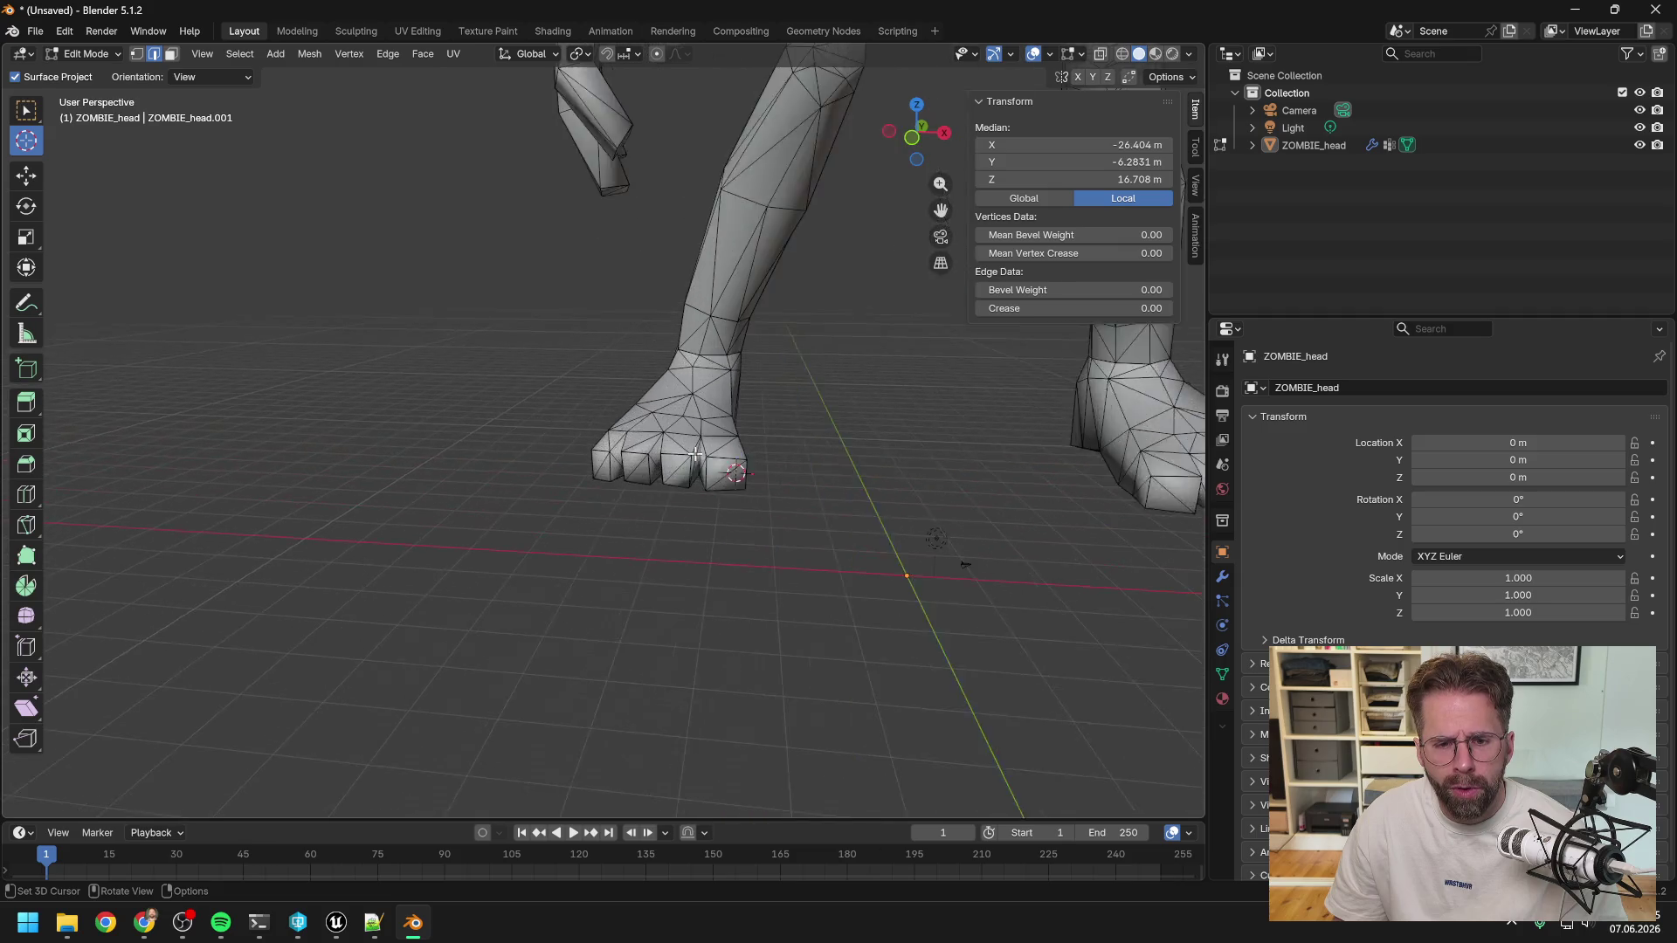
{"action": "scroll", "coordinate": [695, 454], "scroll_direction": "up", "scroll_amount": 2}
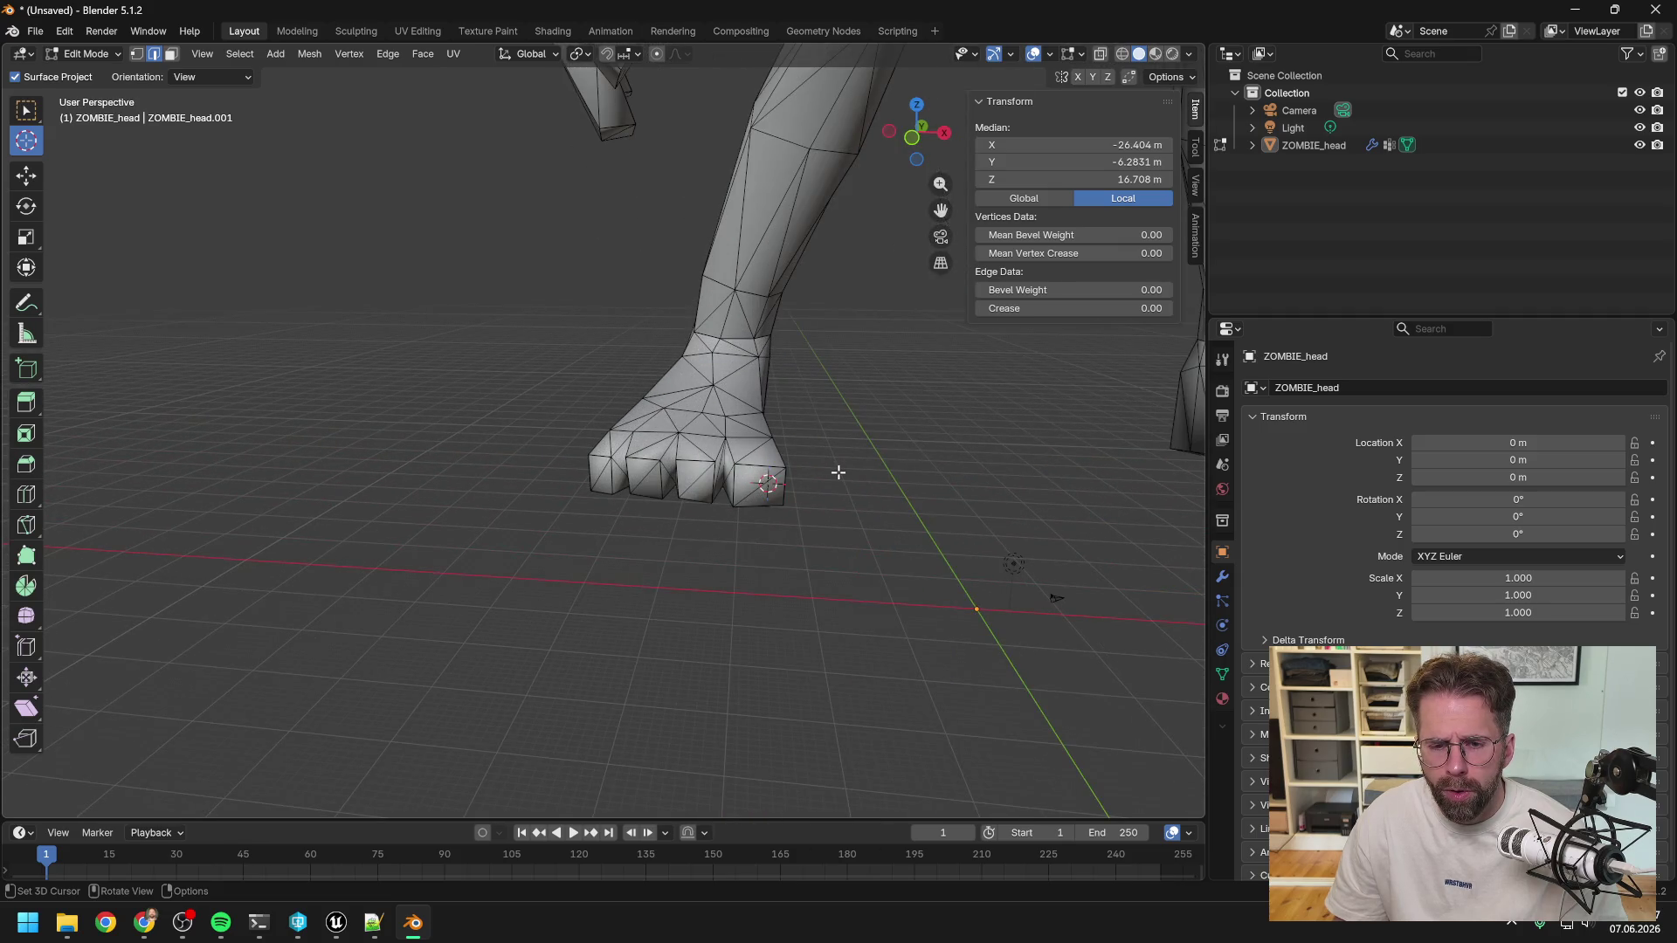
{"action": "scroll", "coordinate": [838, 473], "scroll_direction": "down", "scroll_amount": 3}
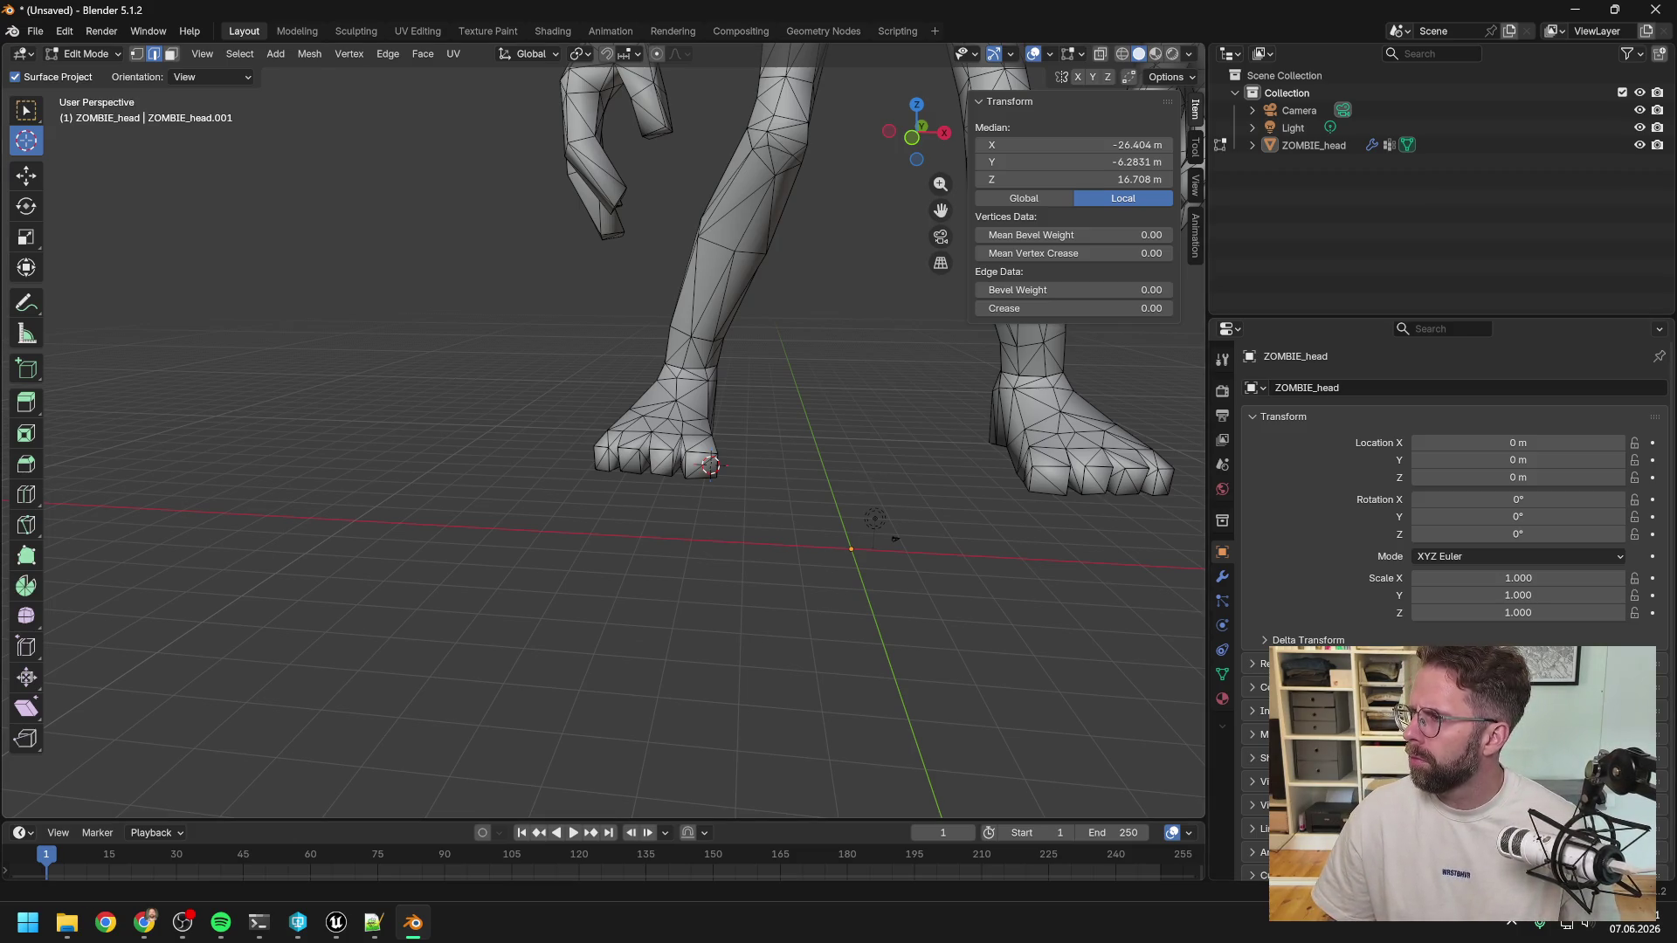
{"action": "key", "text": "alt+Tab"}
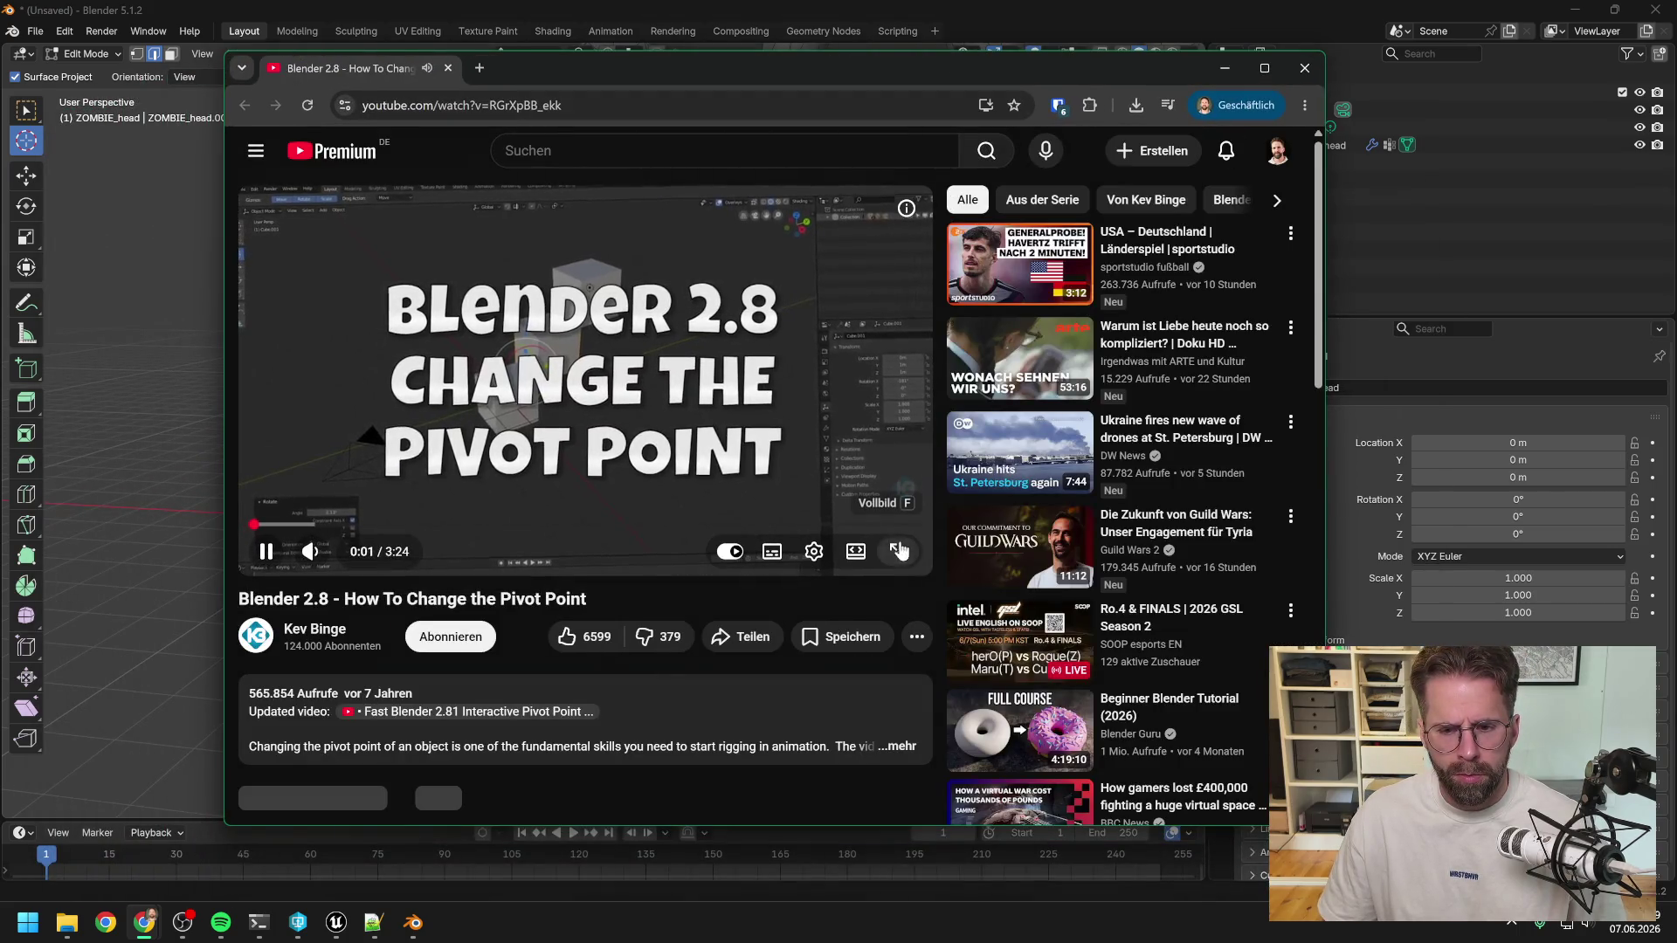
Play the pivot-point tutorial fullscreen, skip to its Blender part, and change the video quality.
{"action": "left_click", "coordinate": [900, 551]}
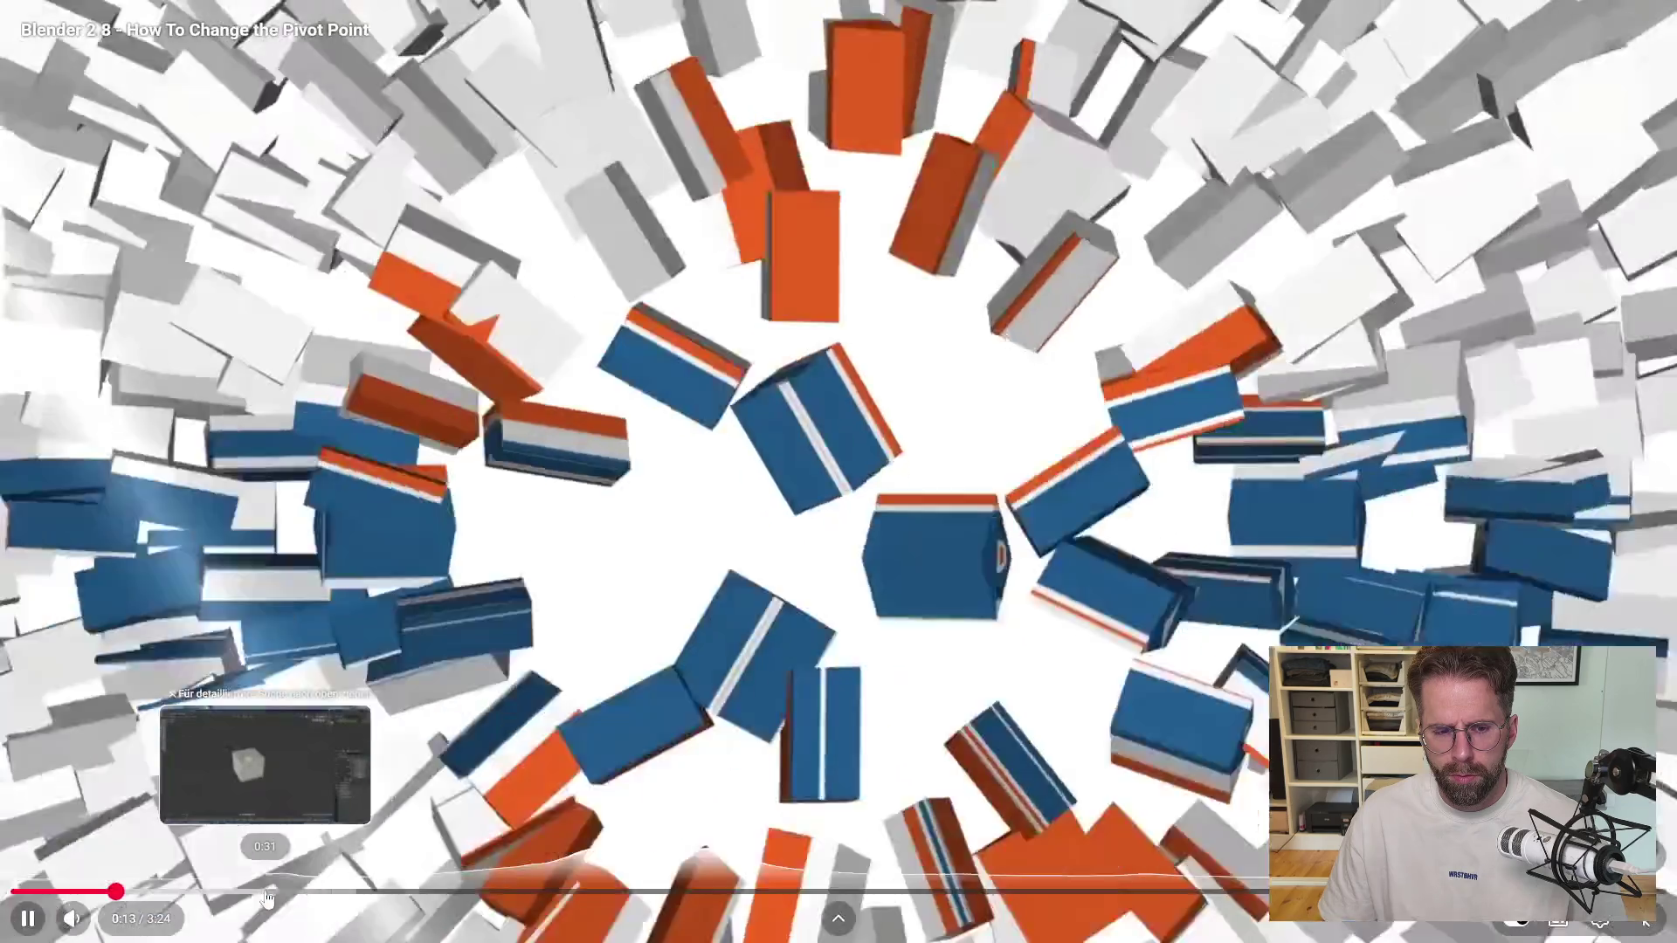
{"action": "left_click", "coordinate": [266, 892]}
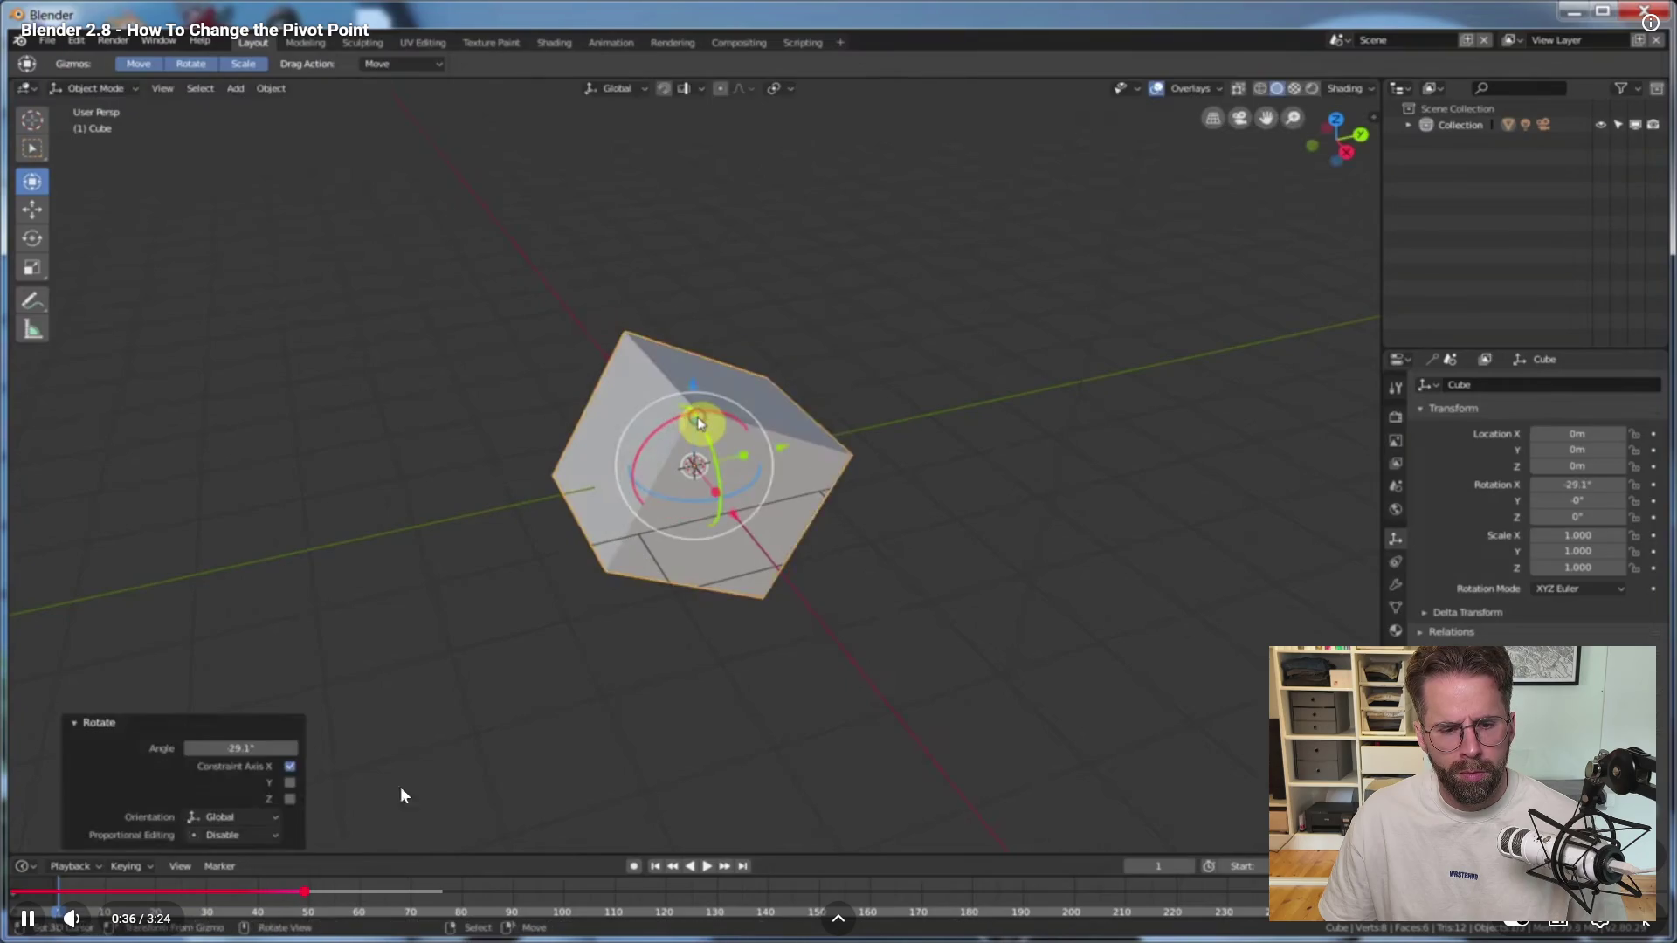
{"action": "left_click", "coordinate": [1600, 919]}
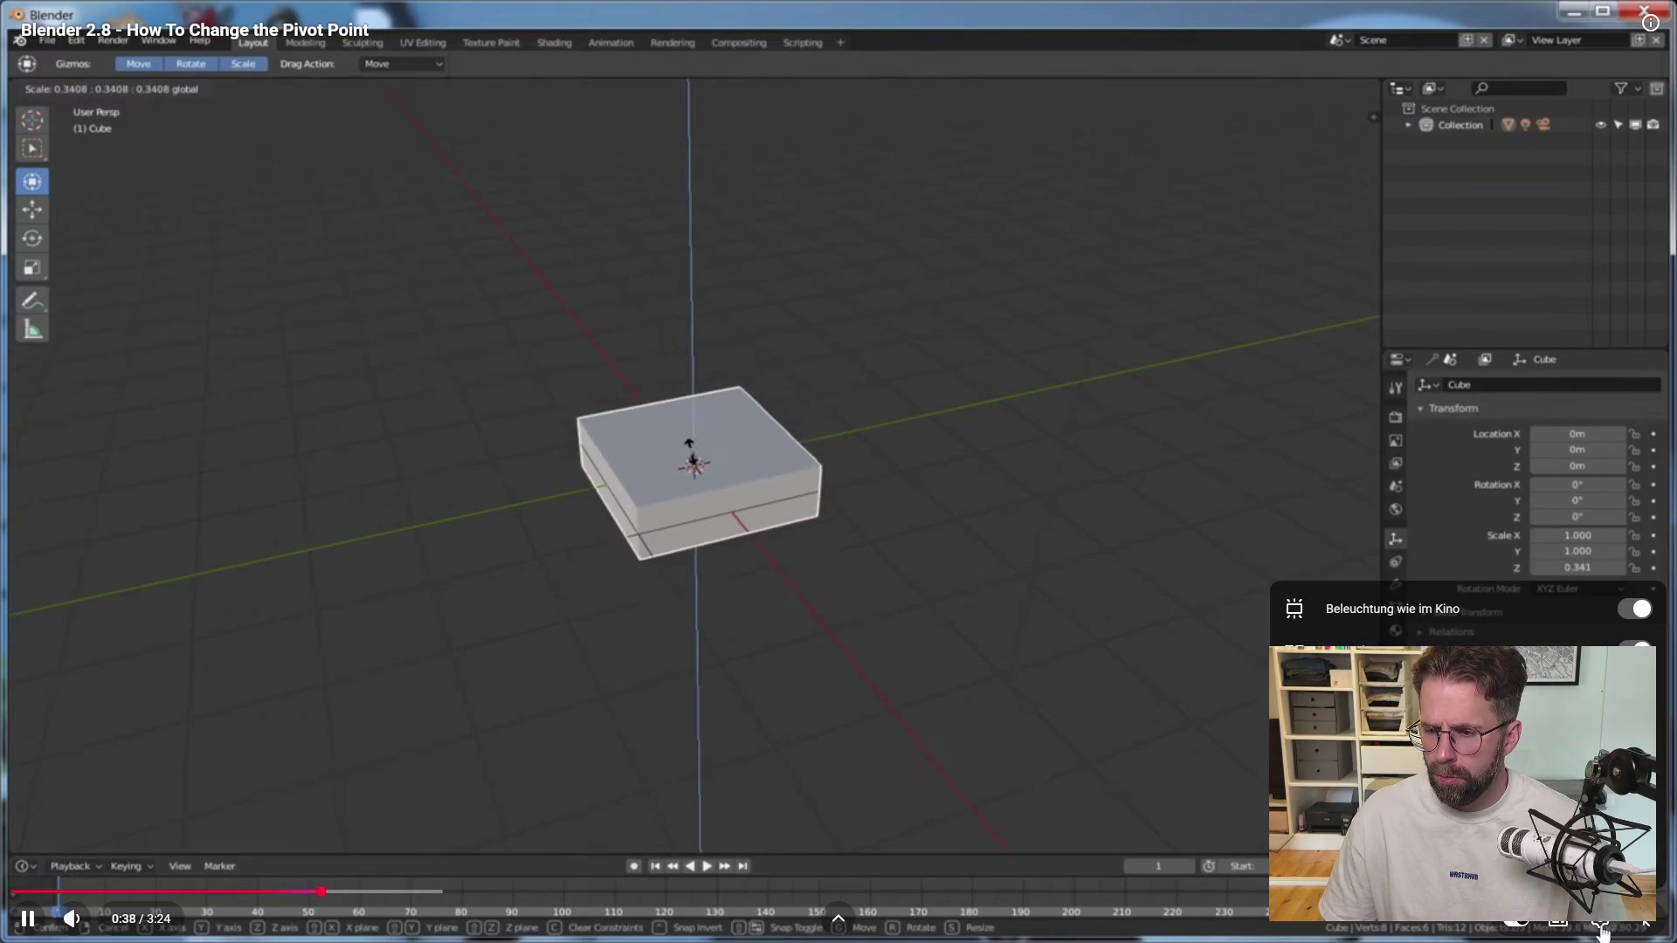
{"action": "left_click", "coordinate": [1528, 860]}
{"action": "left_click", "coordinate": [1537, 690]}
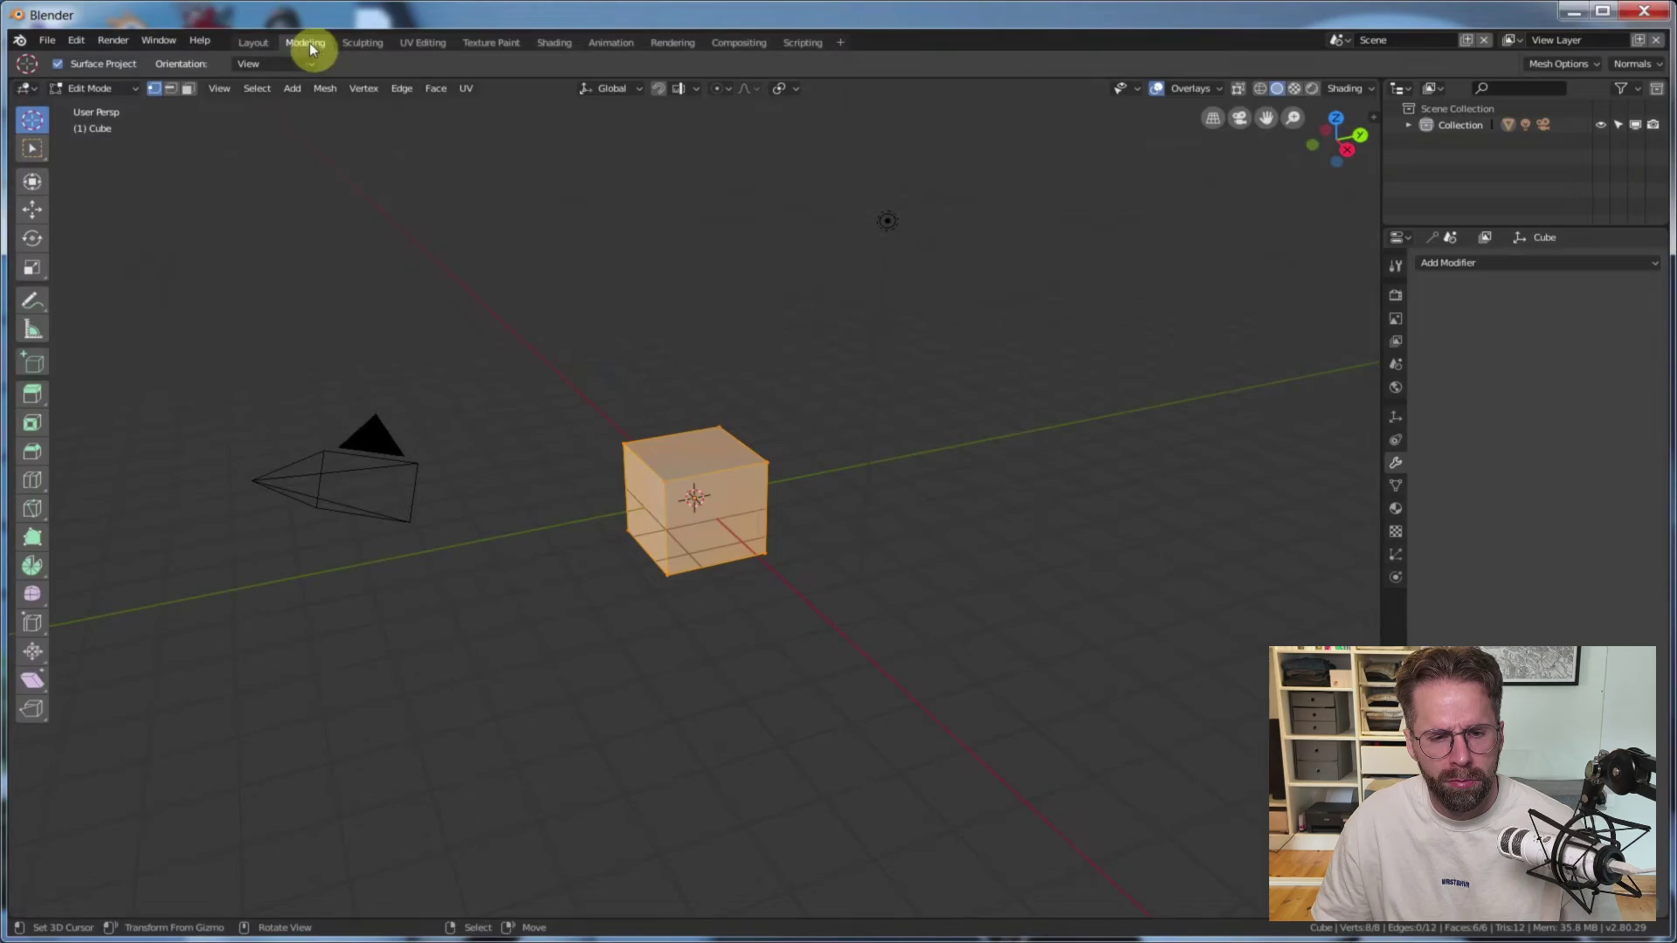
Follow the tutorial to its Mesh > Snap > Cursor to Selected step on the cube's top edge.
{"action": "middle_click_drag", "start_coordinate": [748, 364], "coordinate": [751, 385]}
{"action": "scroll", "coordinate": [753, 384], "scroll_direction": "up", "scroll_amount": 4}
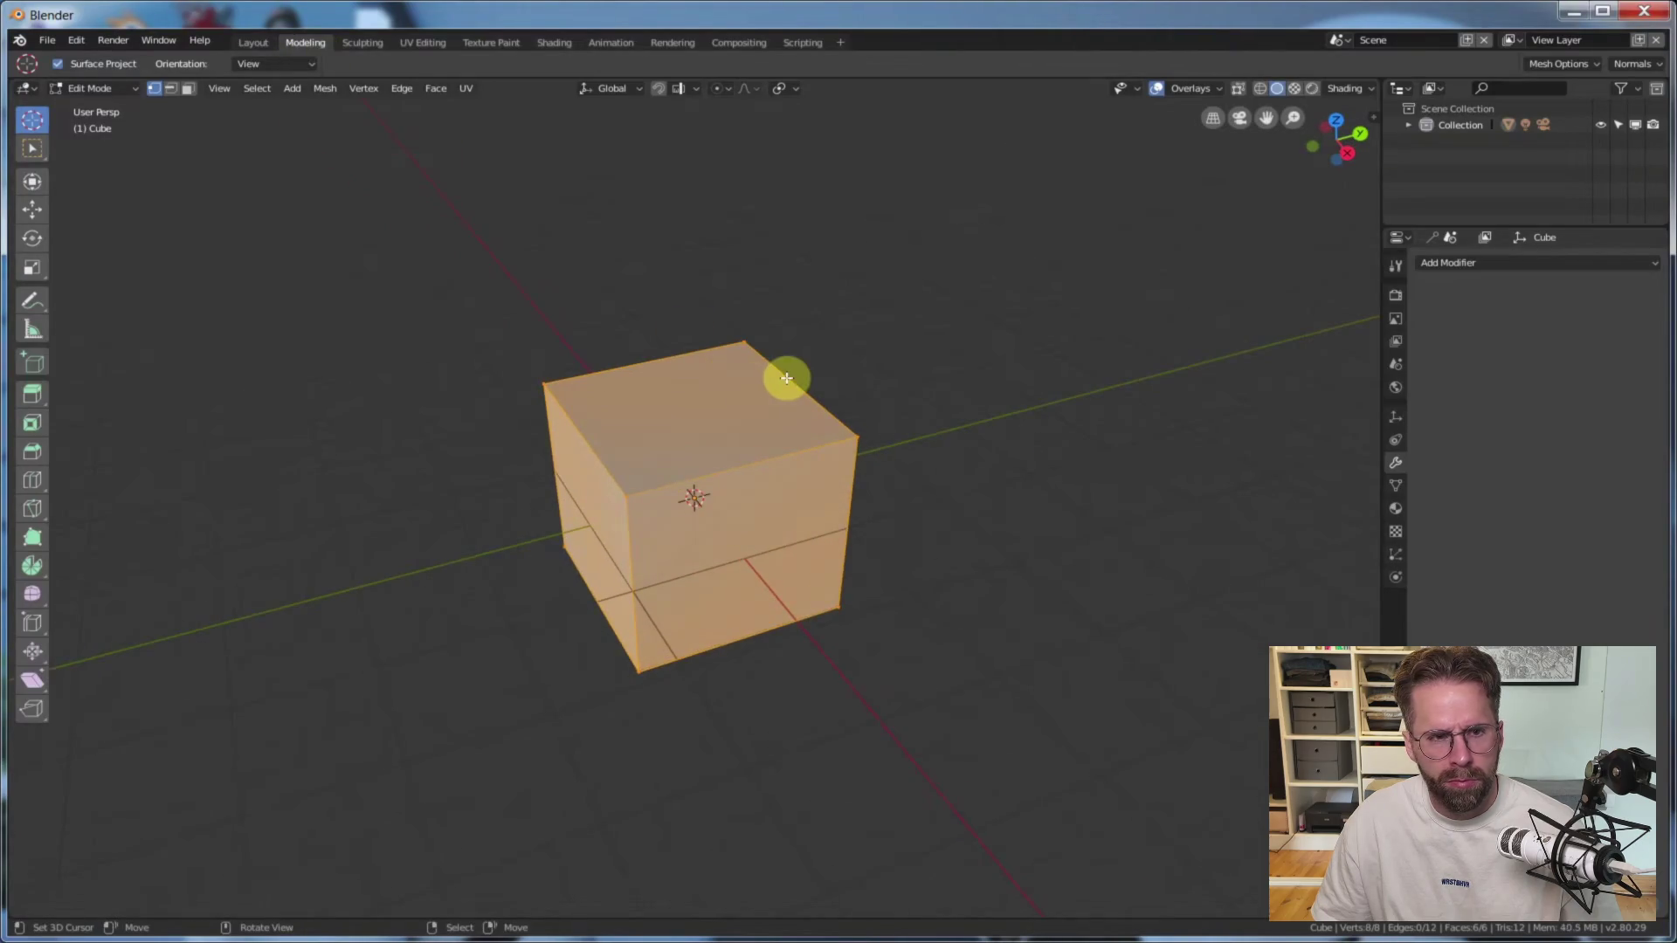
{"action": "left_click", "coordinate": [171, 89]}
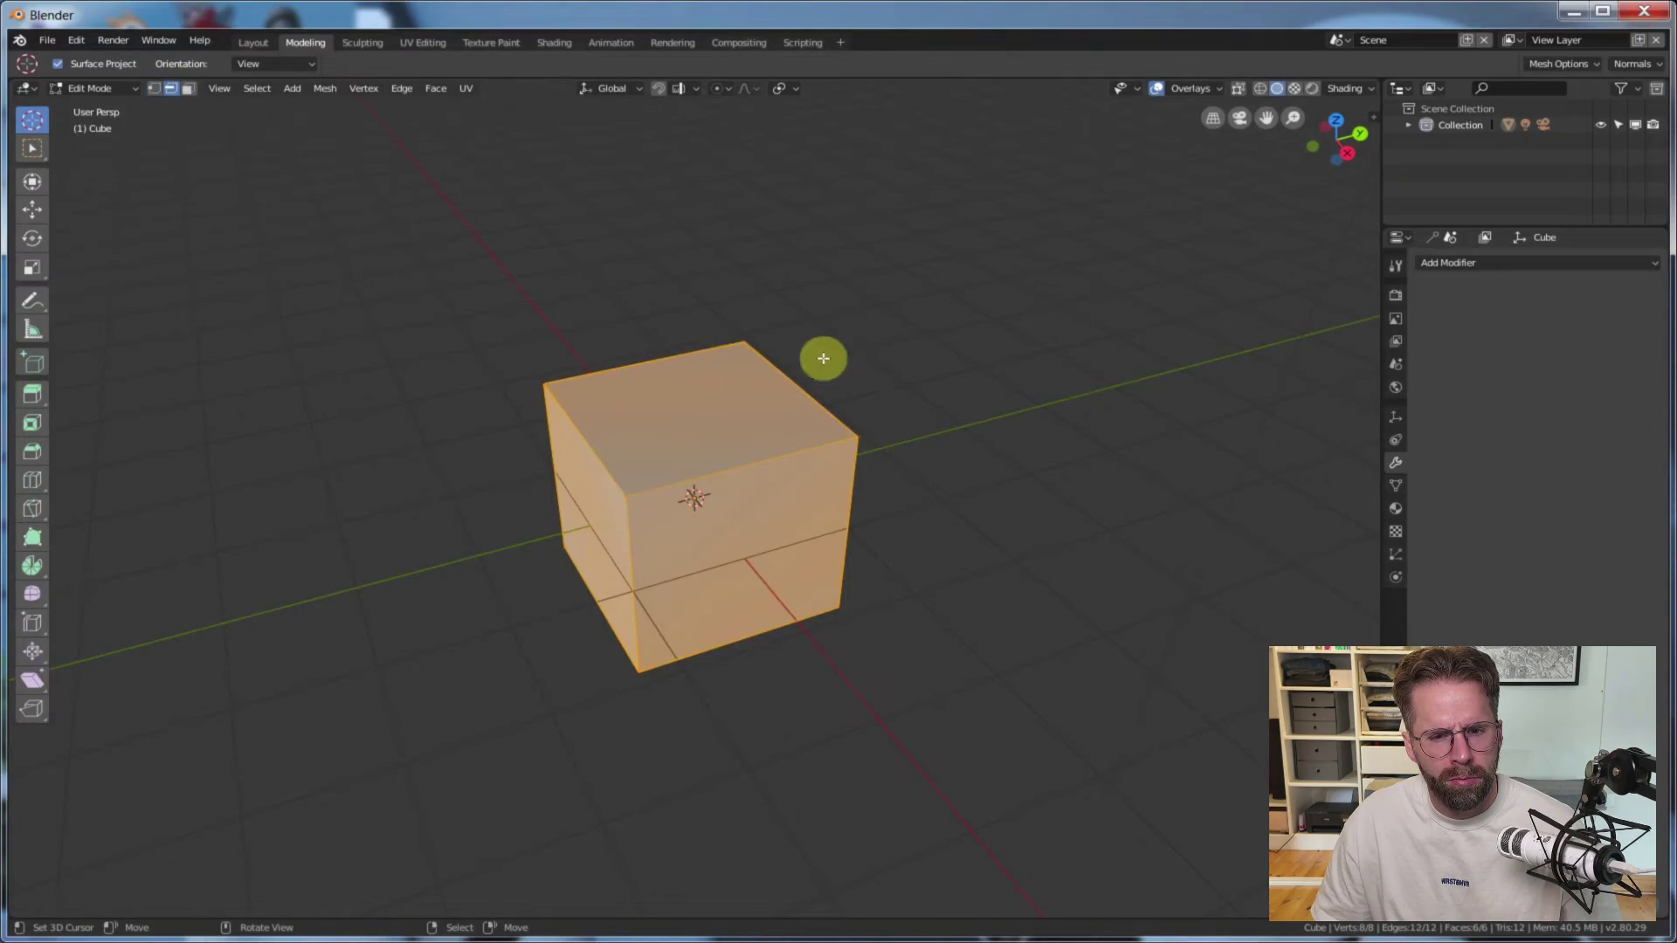
{"action": "left_click", "coordinate": [790, 378]}
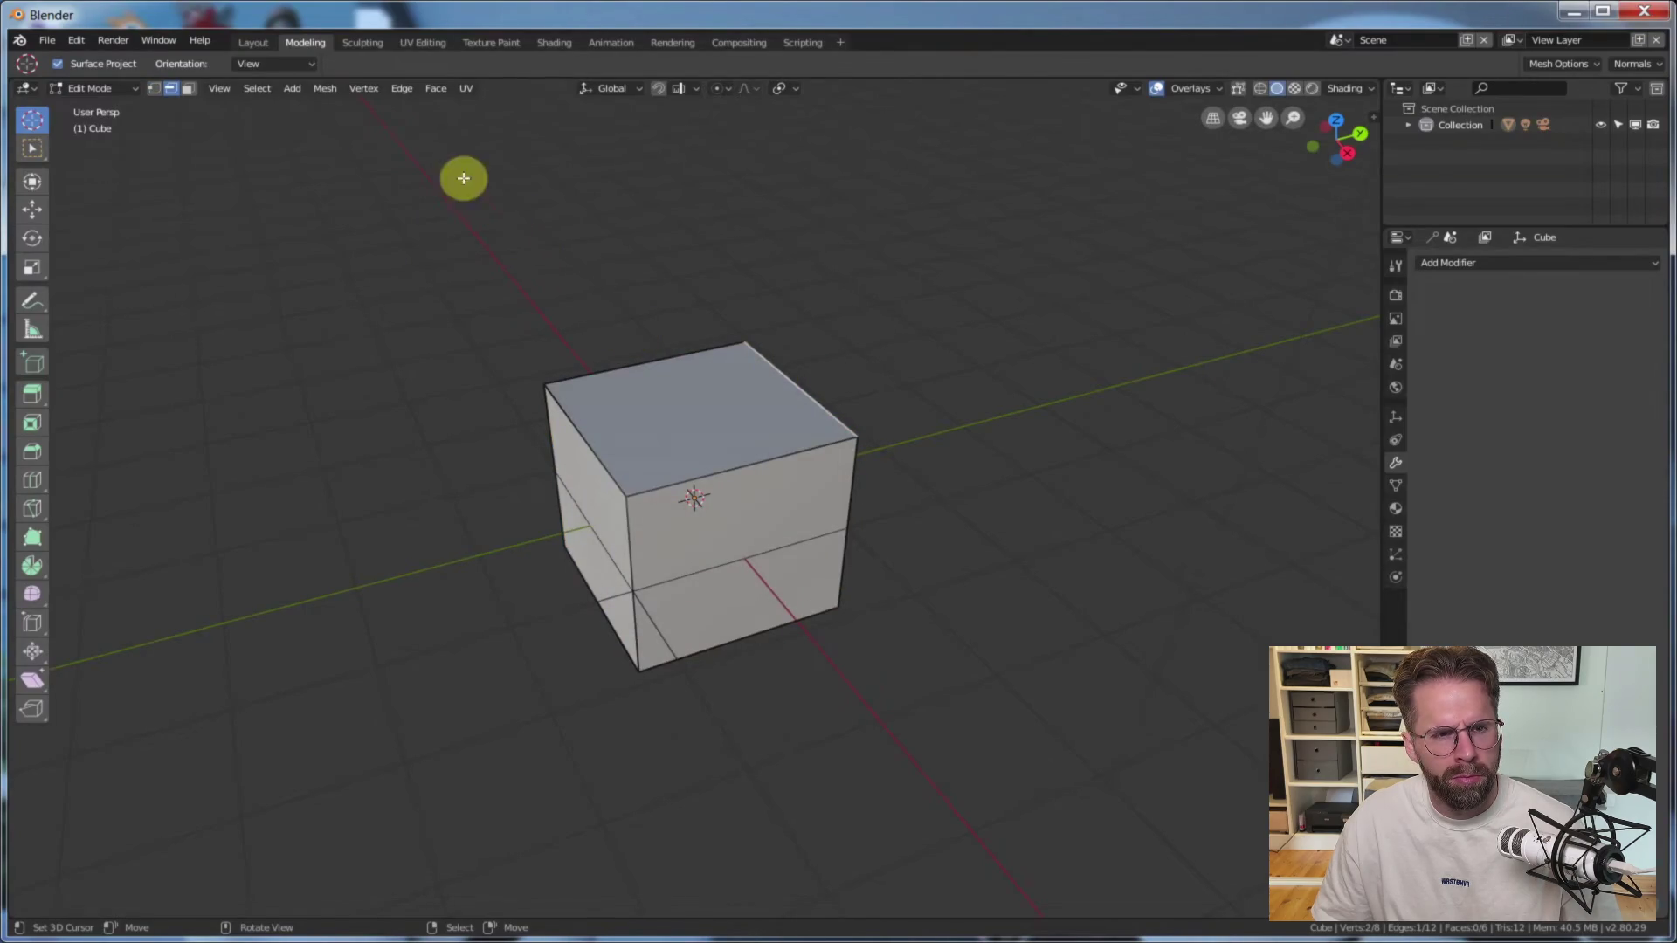
{"action": "left_click", "coordinate": [324, 89]}
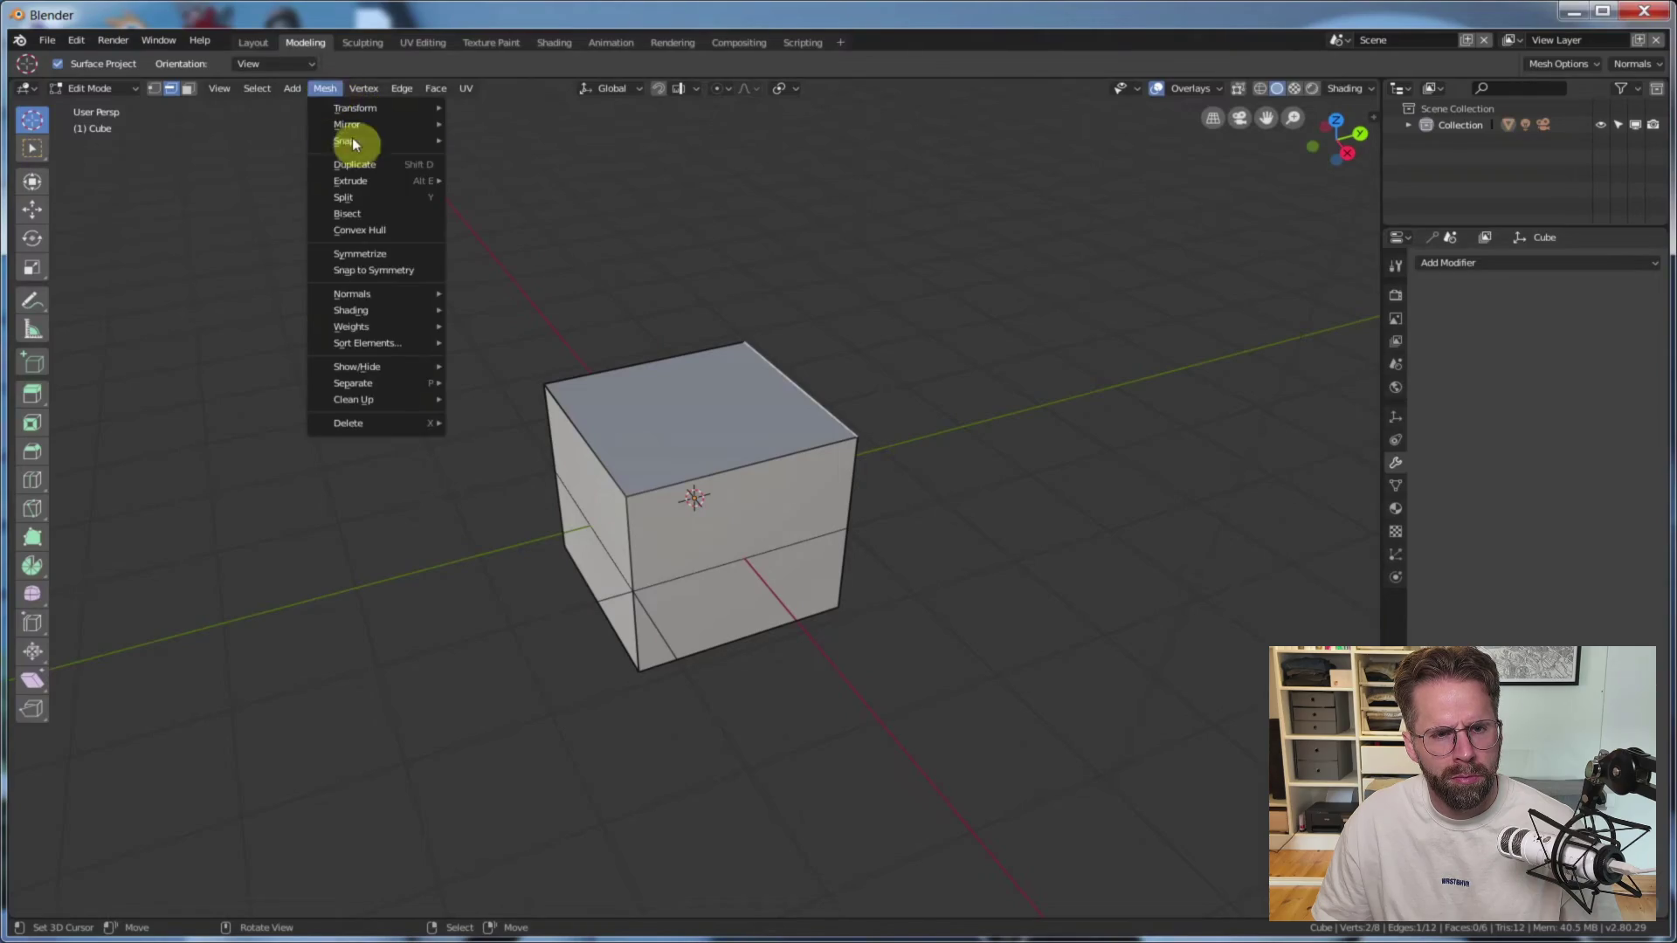
{"action": "mouse_move", "coordinate": [352, 142]}
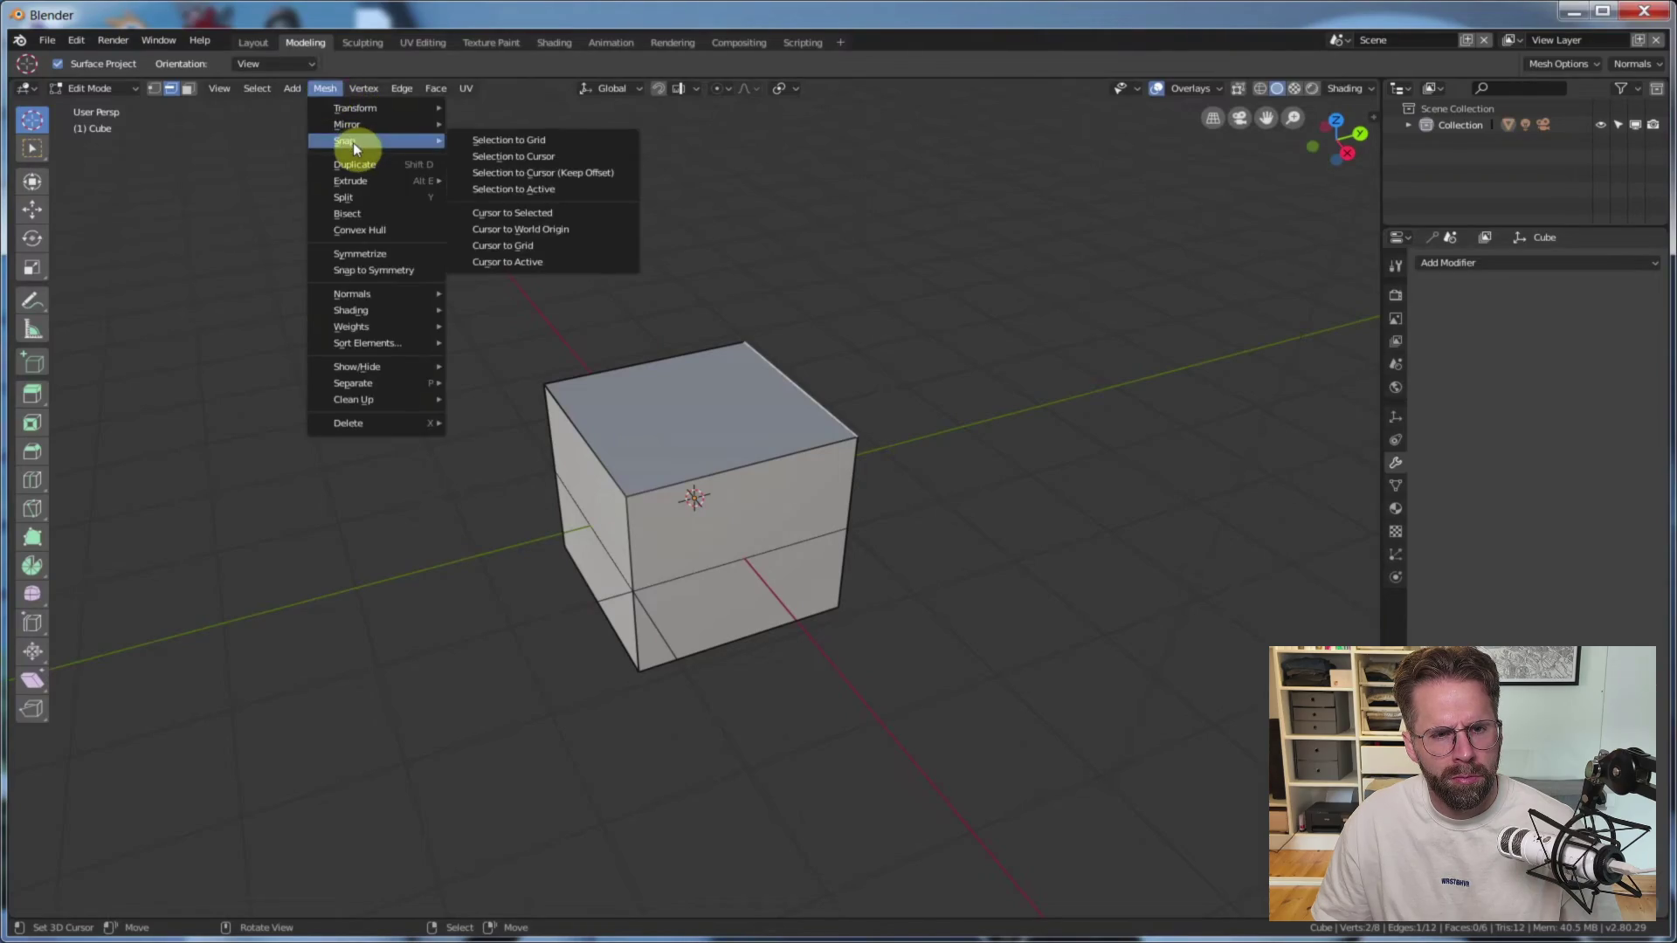
{"action": "left_click", "coordinate": [503, 212]}
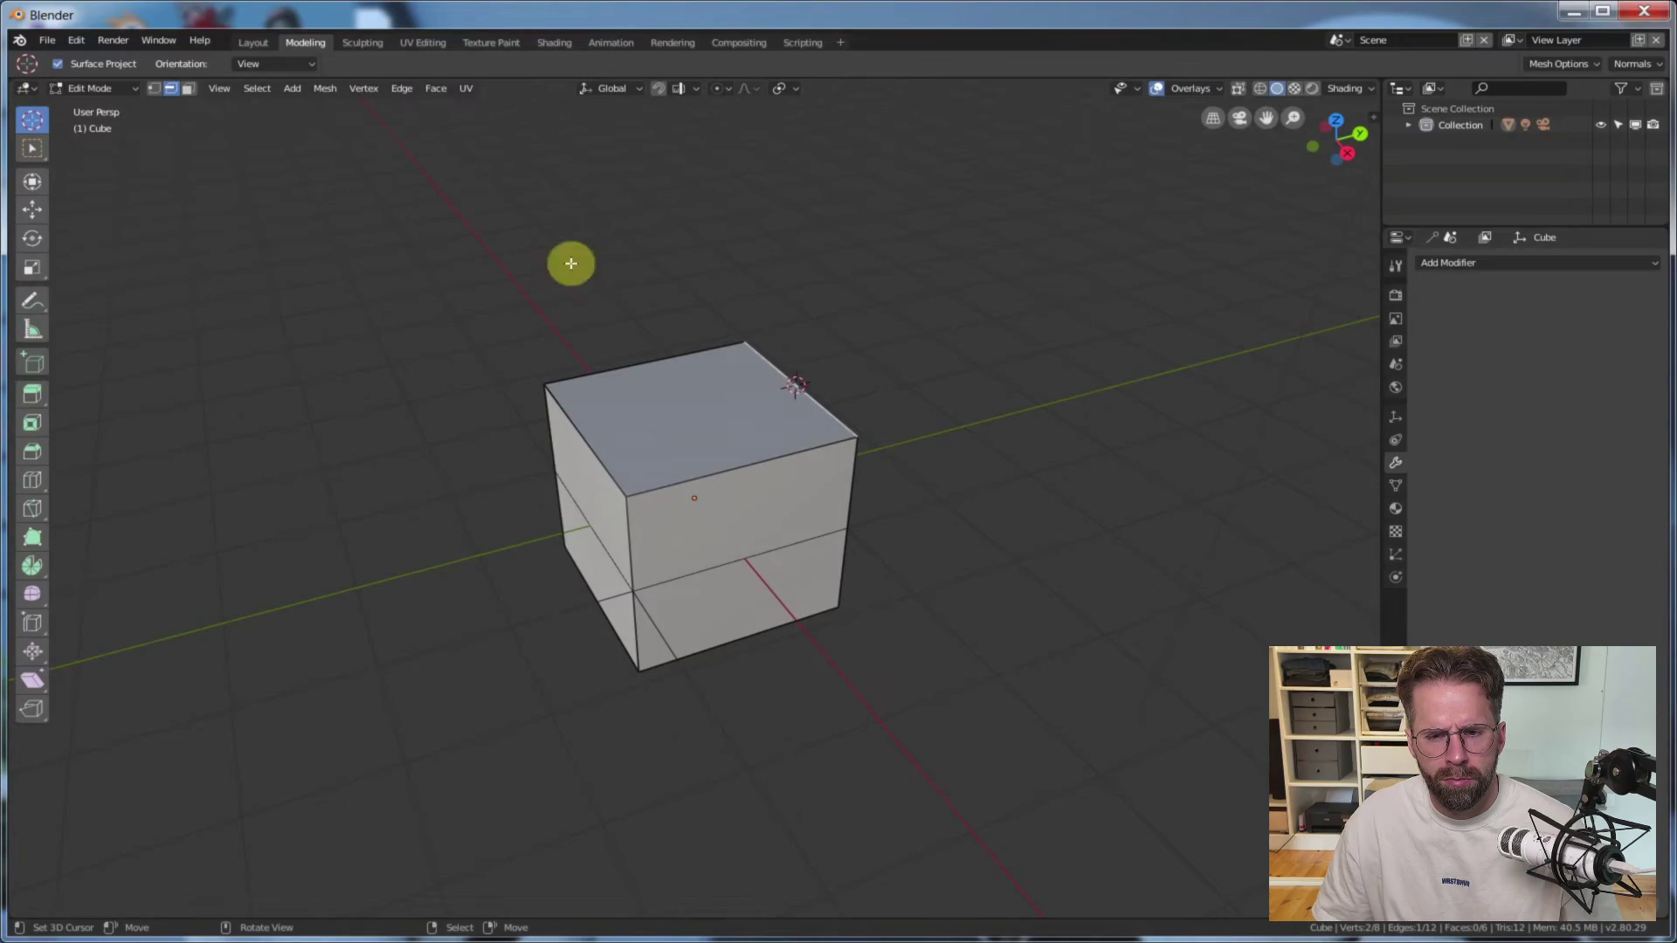
Skip the Blender 2.8 tutorial ahead to rotating around the new pivot, then leave fullscreen.
{"action": "left_click", "coordinate": [259, 42]}
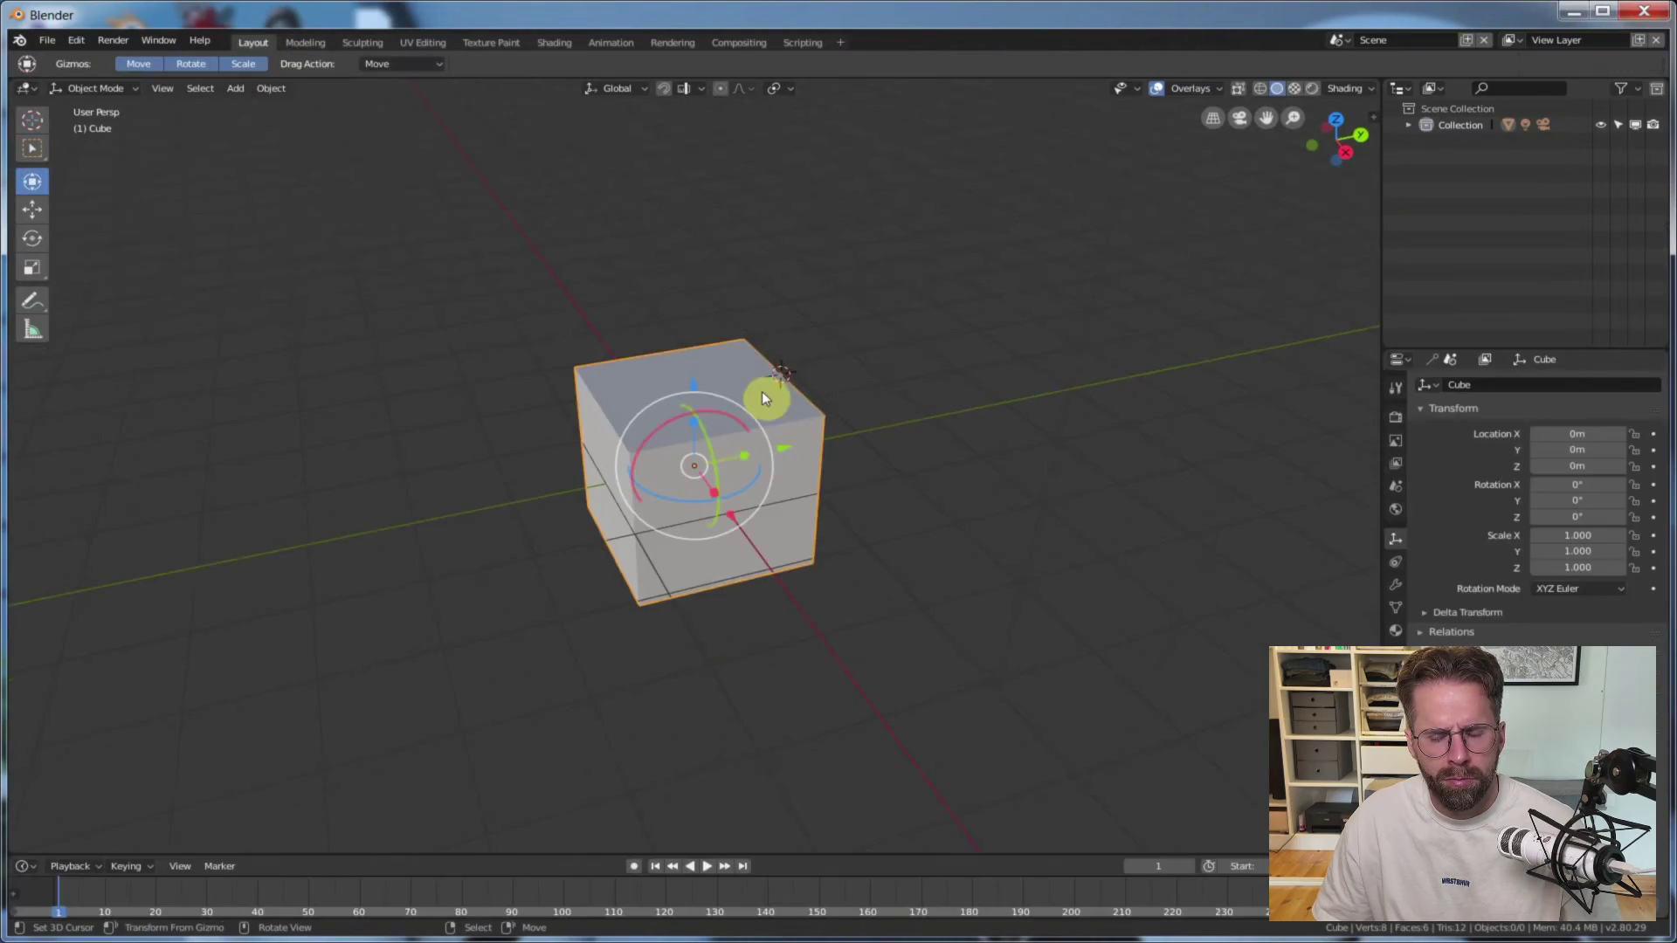
{"action": "left_click", "coordinate": [269, 88]}
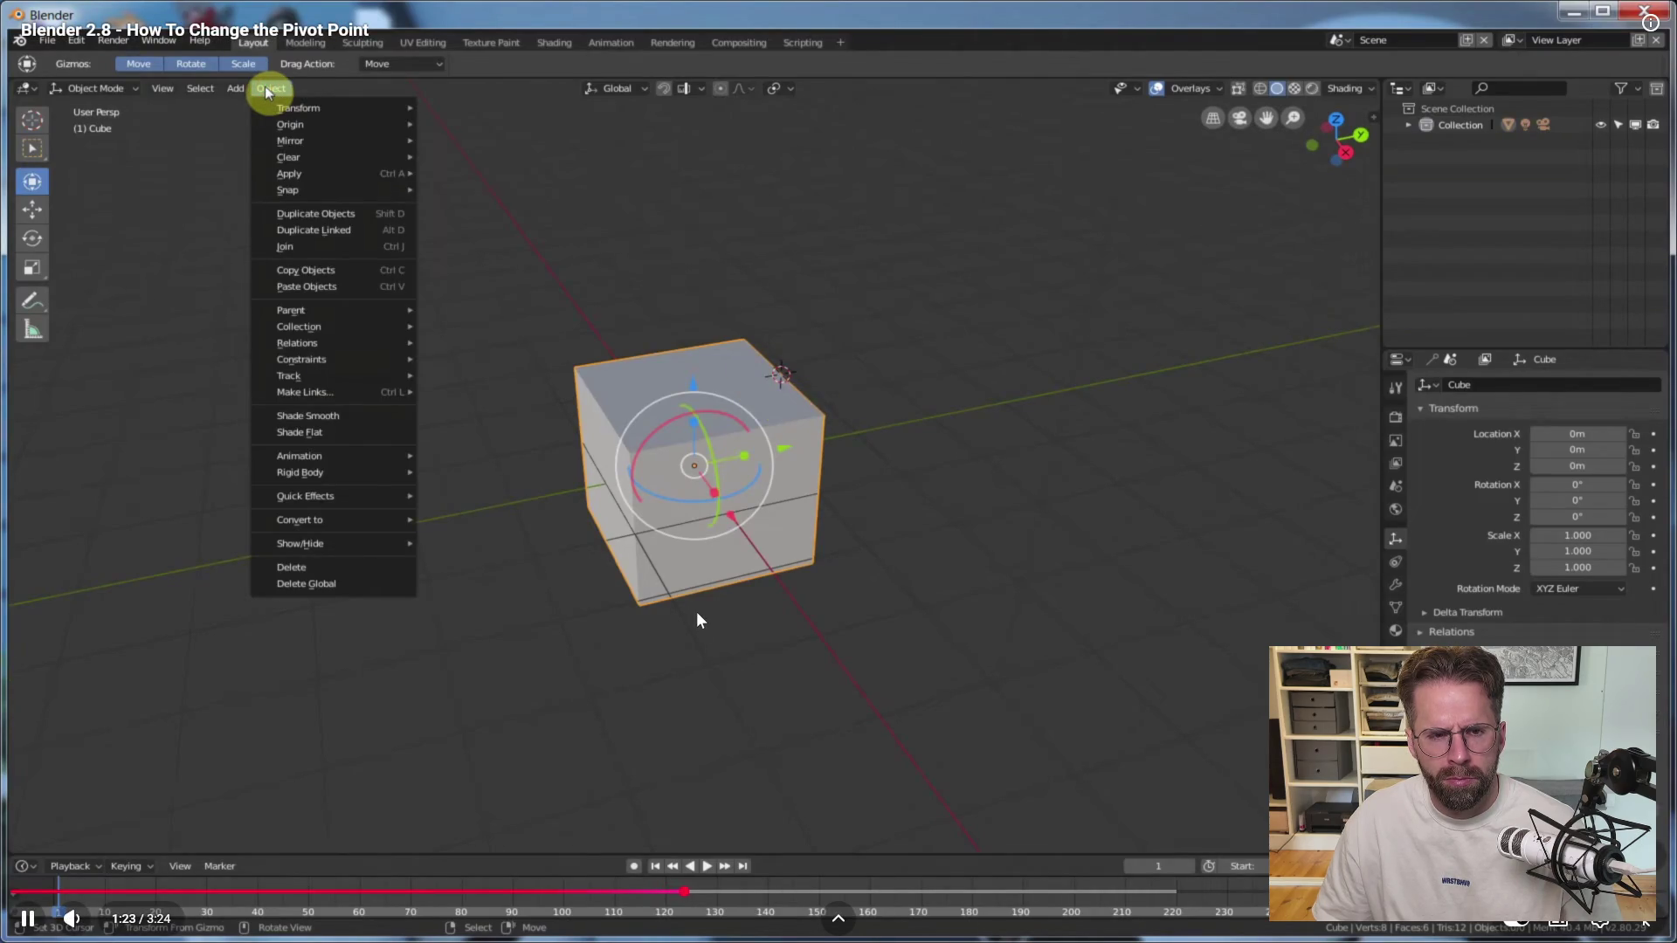
{"action": "mouse_move", "coordinate": [278, 123]}
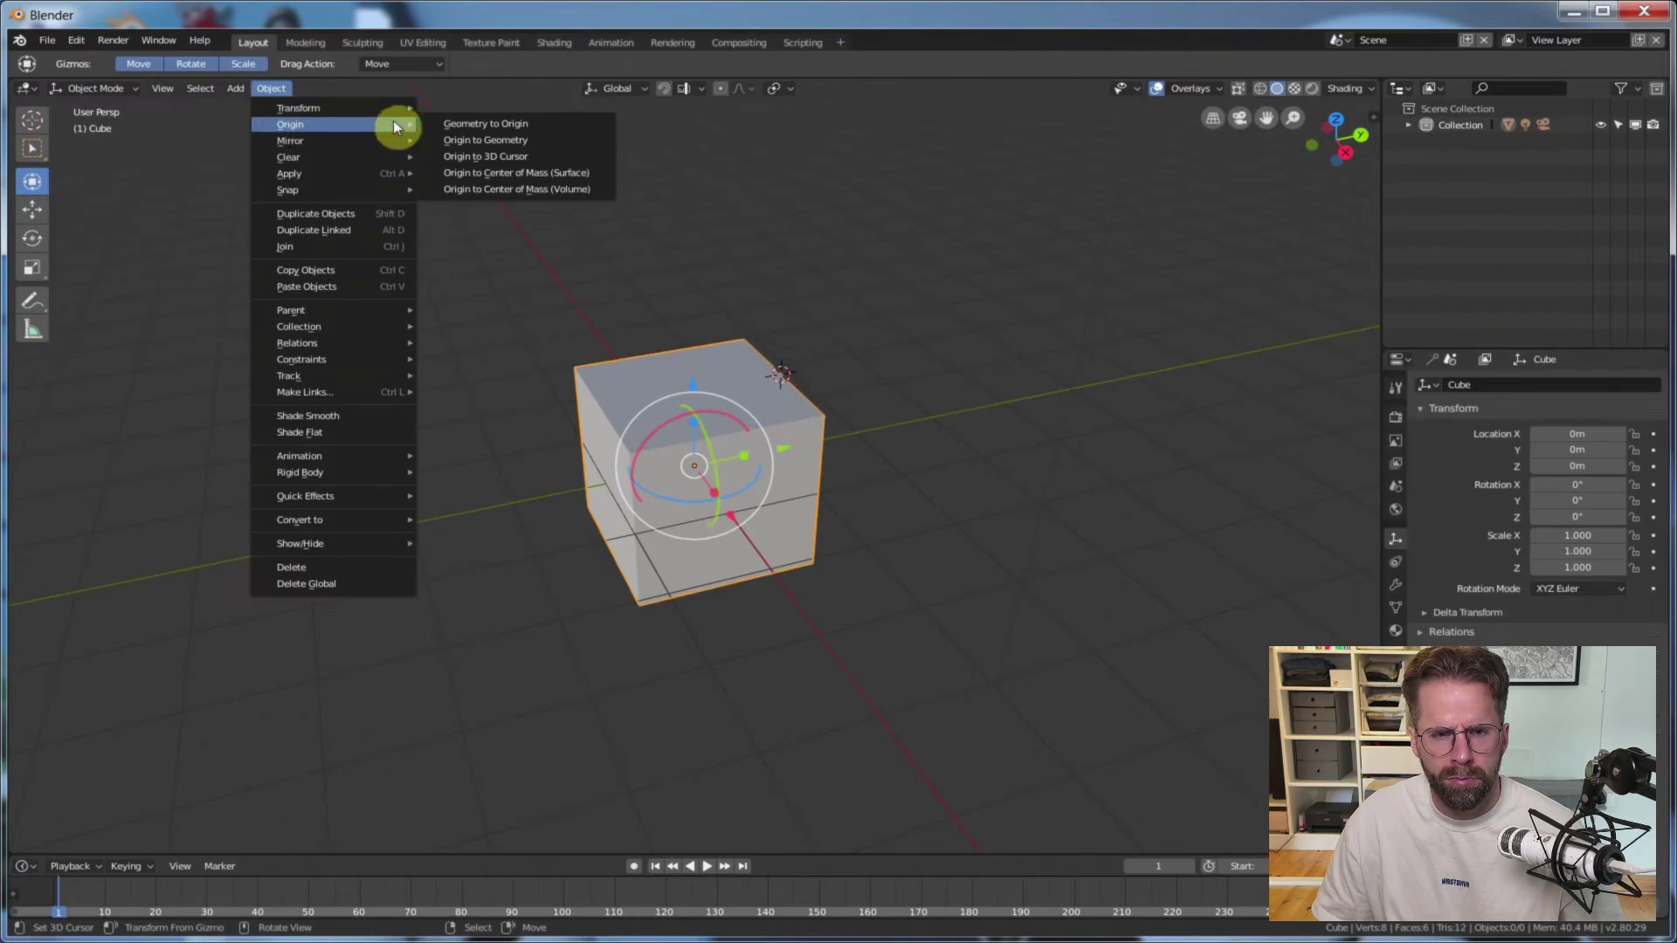
{"action": "left_click", "coordinate": [498, 162]}
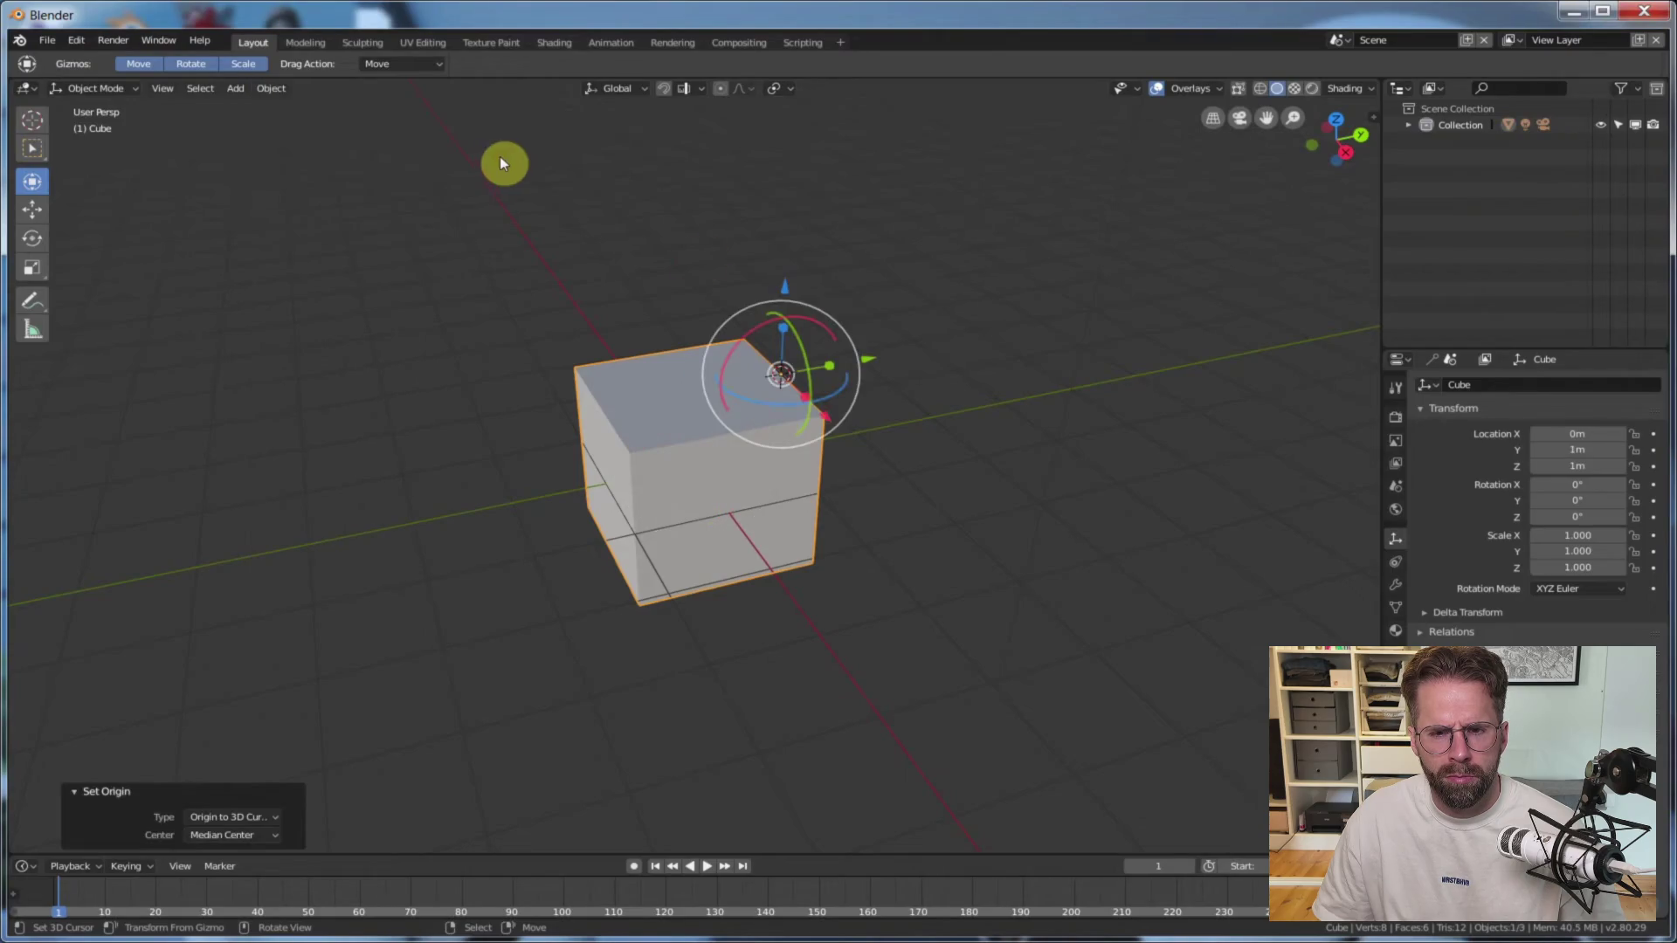
{"action": "mouse_move", "coordinate": [758, 332]}
{"action": "left_mouse_down"}
{"action": "mouse_move", "coordinate": [872, 311]}
{"action": "mouse_move", "coordinate": [759, 330]}
{"action": "mouse_move", "coordinate": [727, 386]}
{"action": "left_mouse_up"}
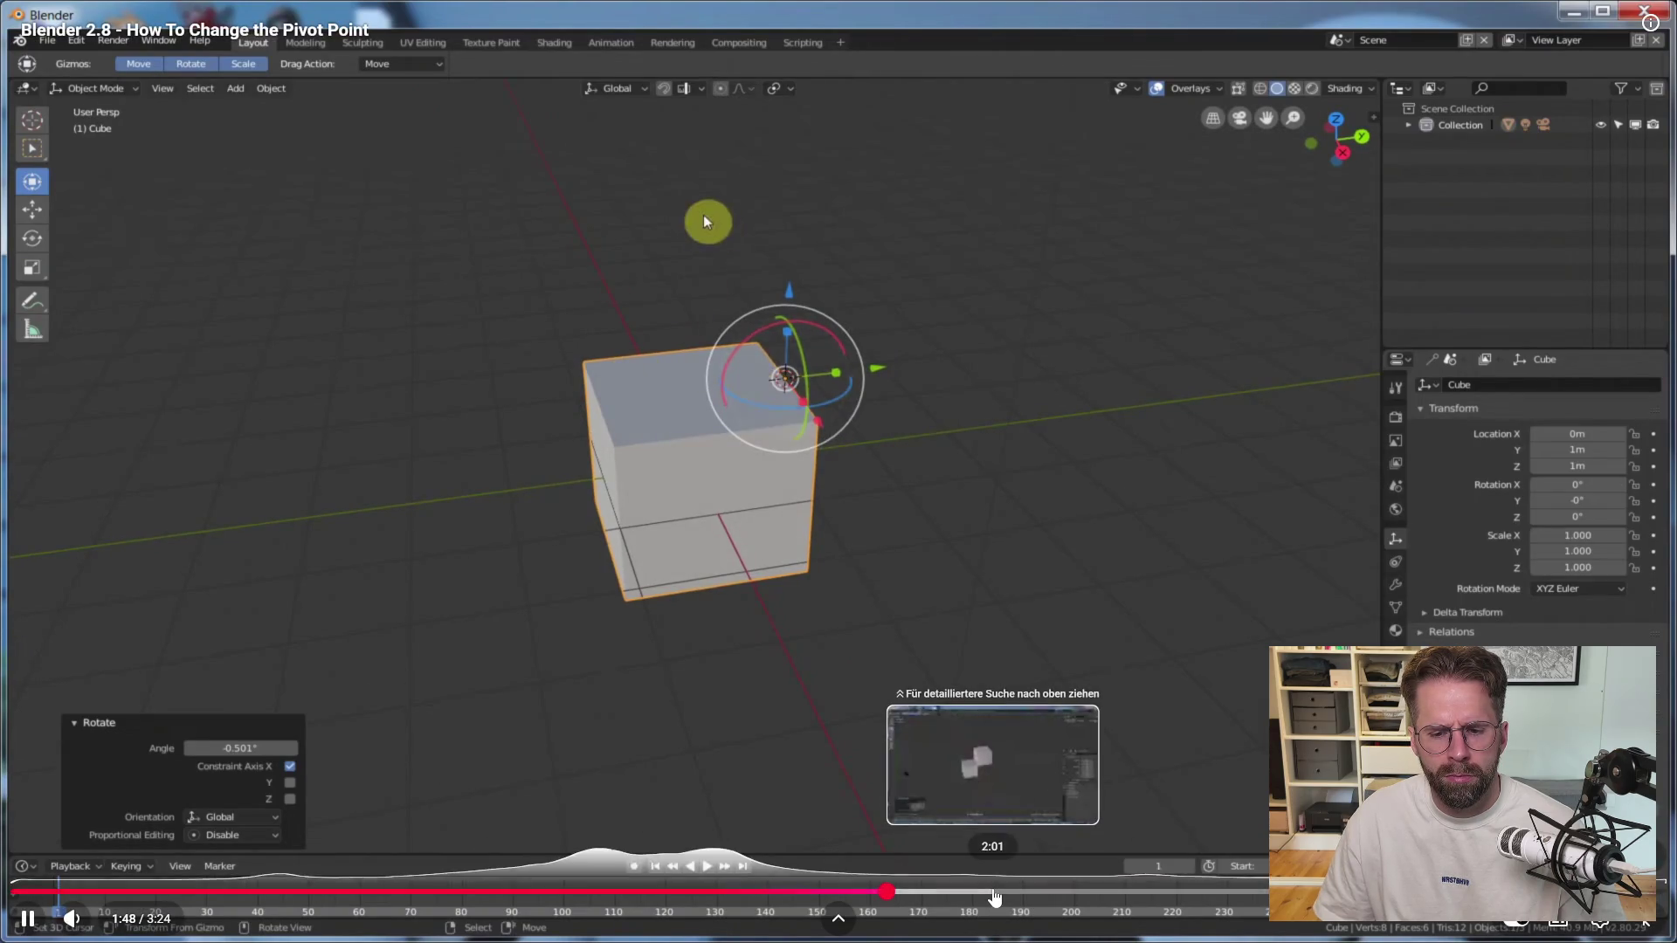
{"action": "left_click", "coordinate": [996, 892]}
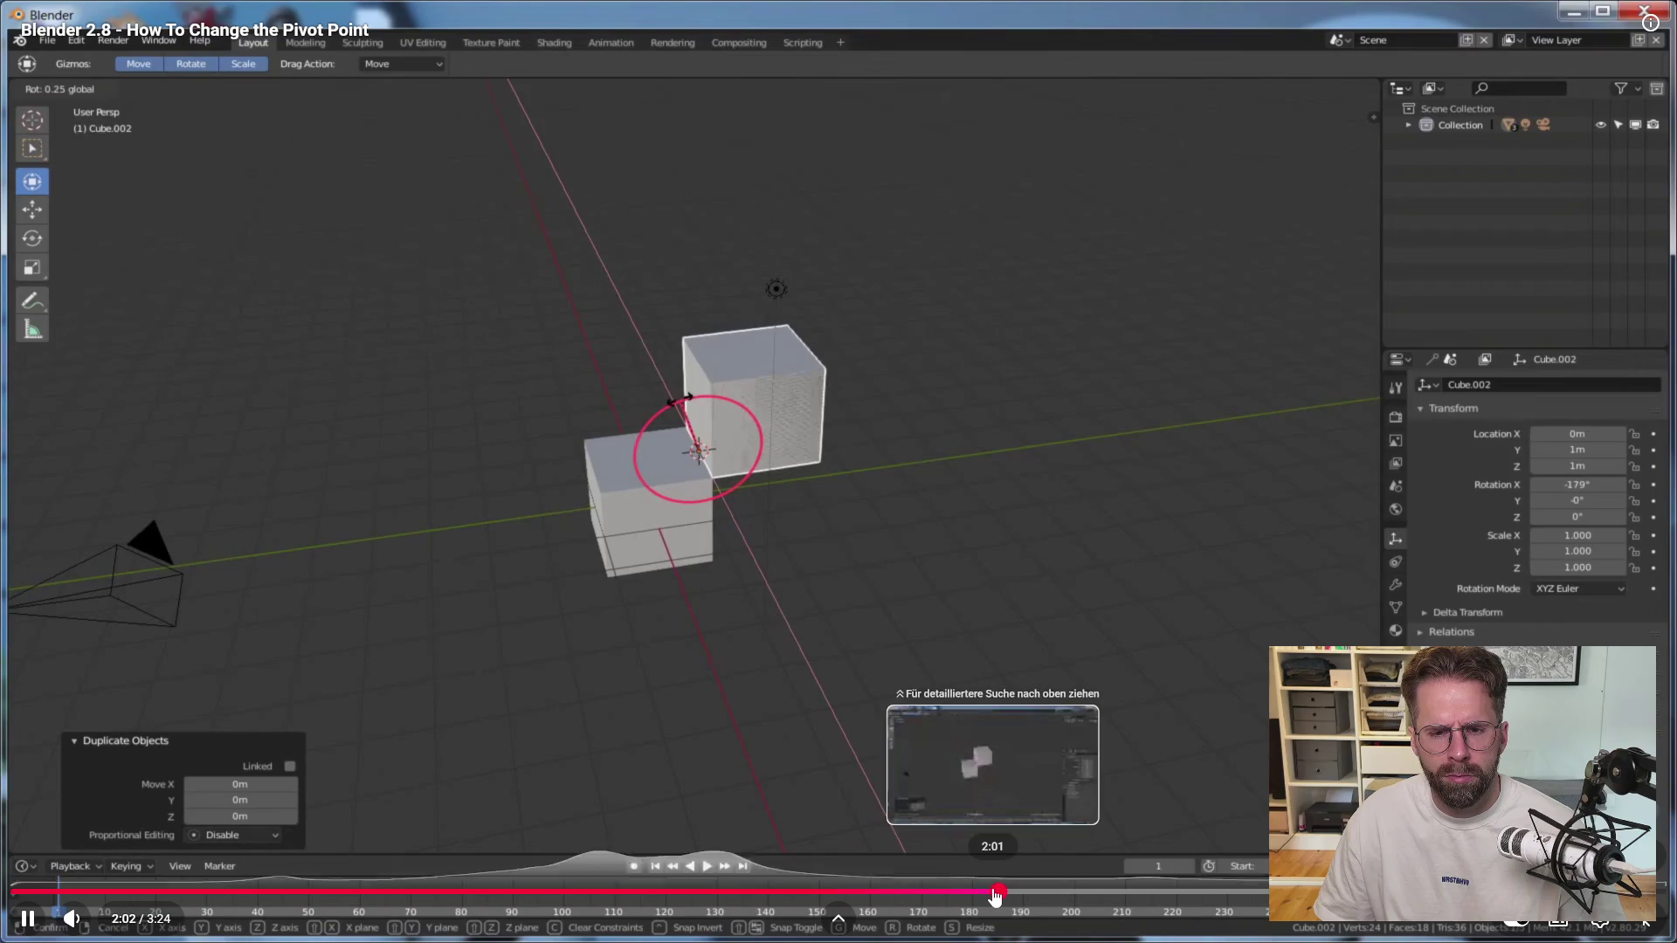
{"action": "left_click", "coordinate": [1154, 893]}
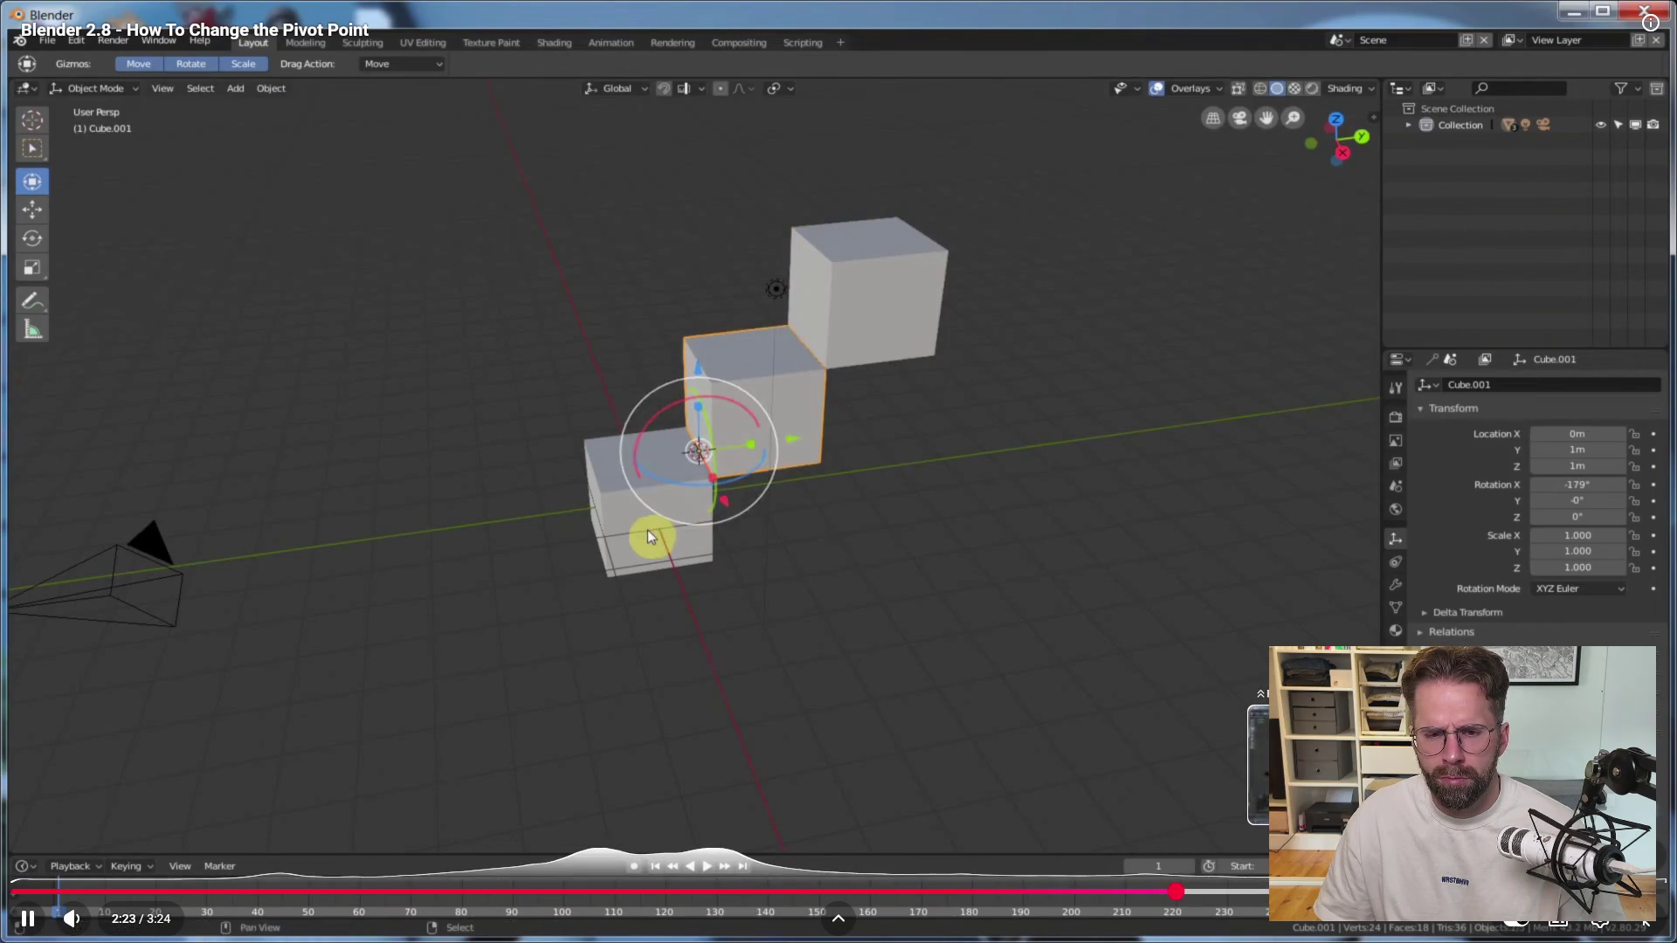
{"action": "key", "text": "Right"}
{"action": "key", "text": "Right"}
{"action": "key", "text": "Right"}
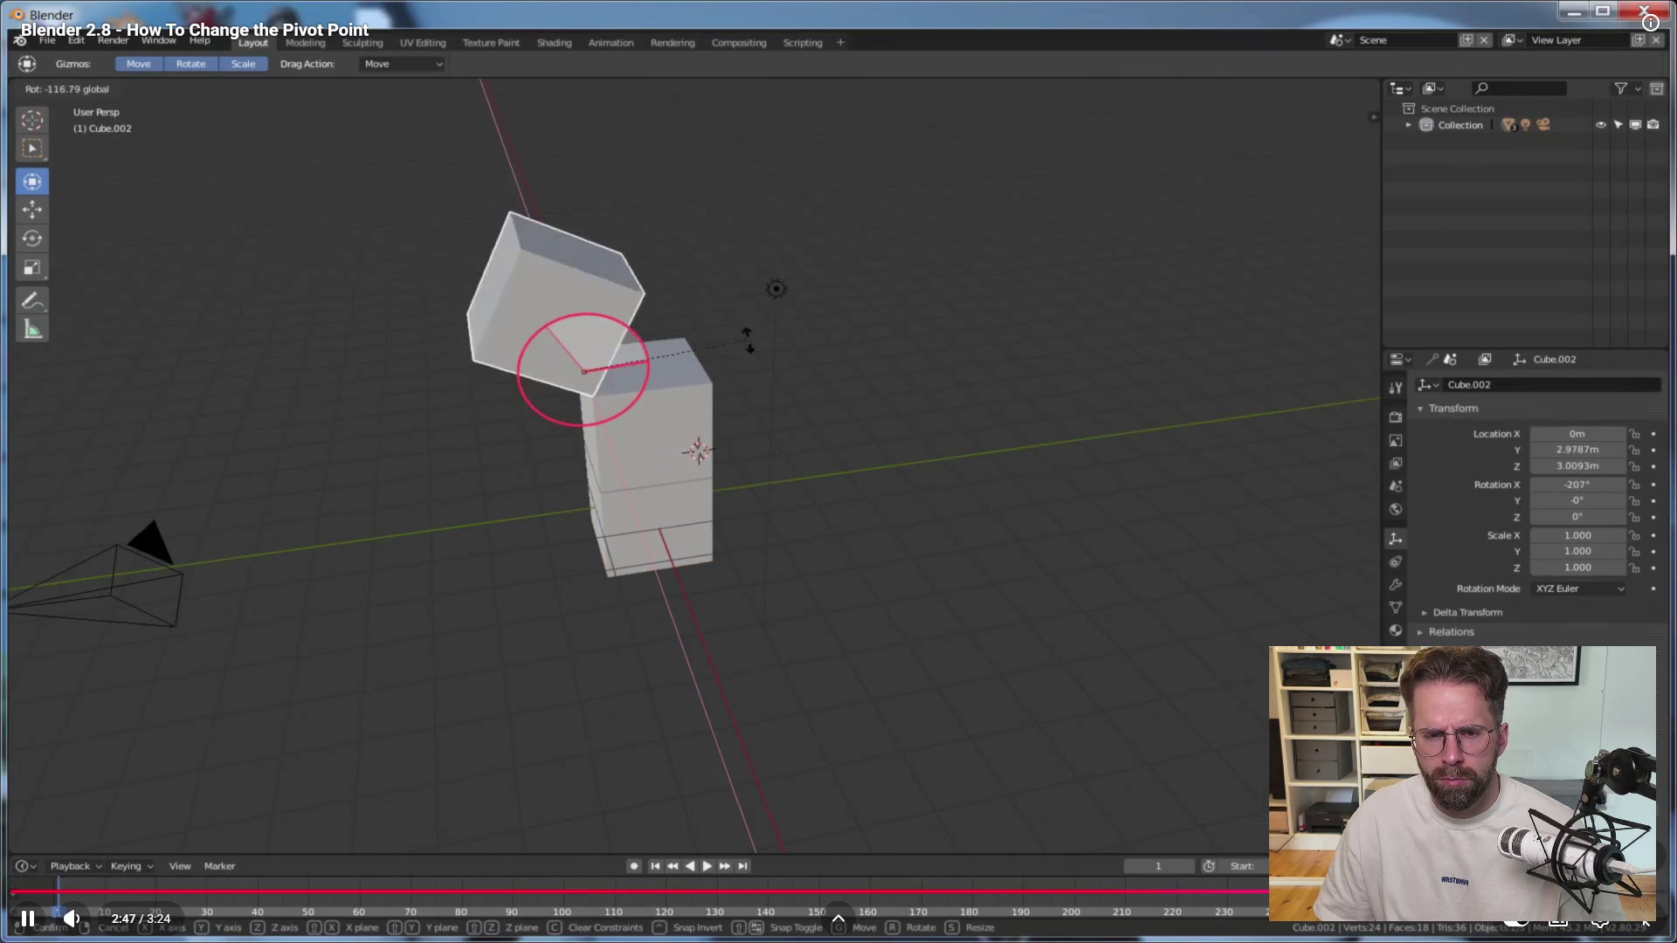
{"action": "key", "text": "Escape"}
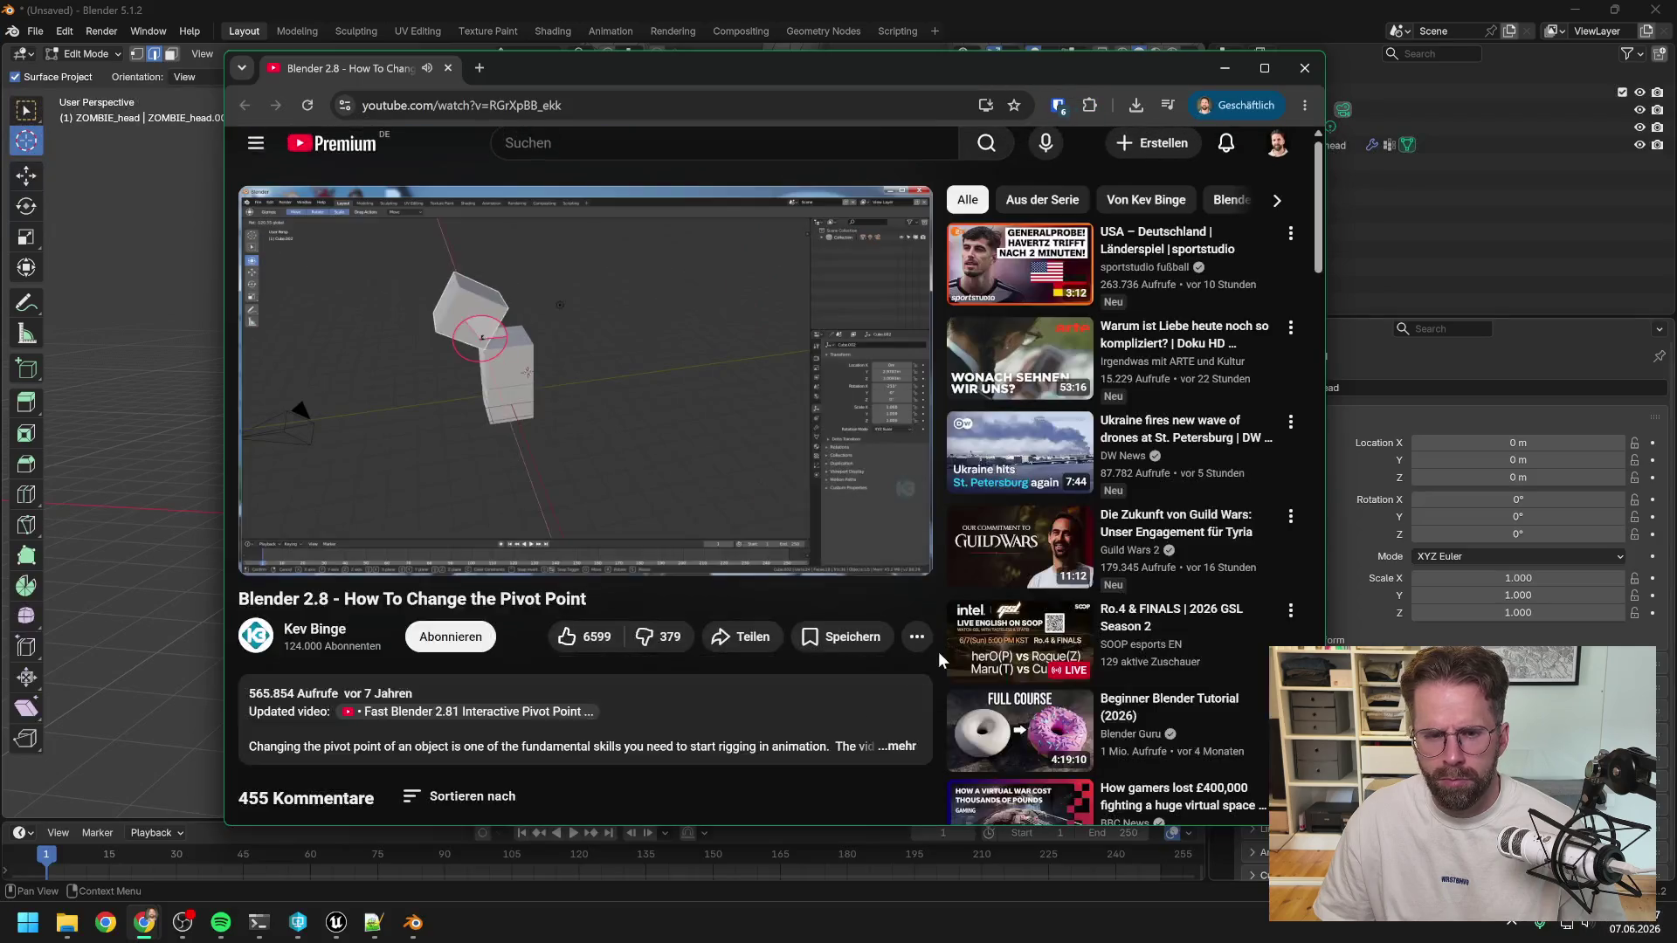
Close Chrome, then open the Blender 3.2 pivot tutorial fullscreen and skip to the origin-setting part.
{"action": "left_click", "coordinate": [1304, 68]}
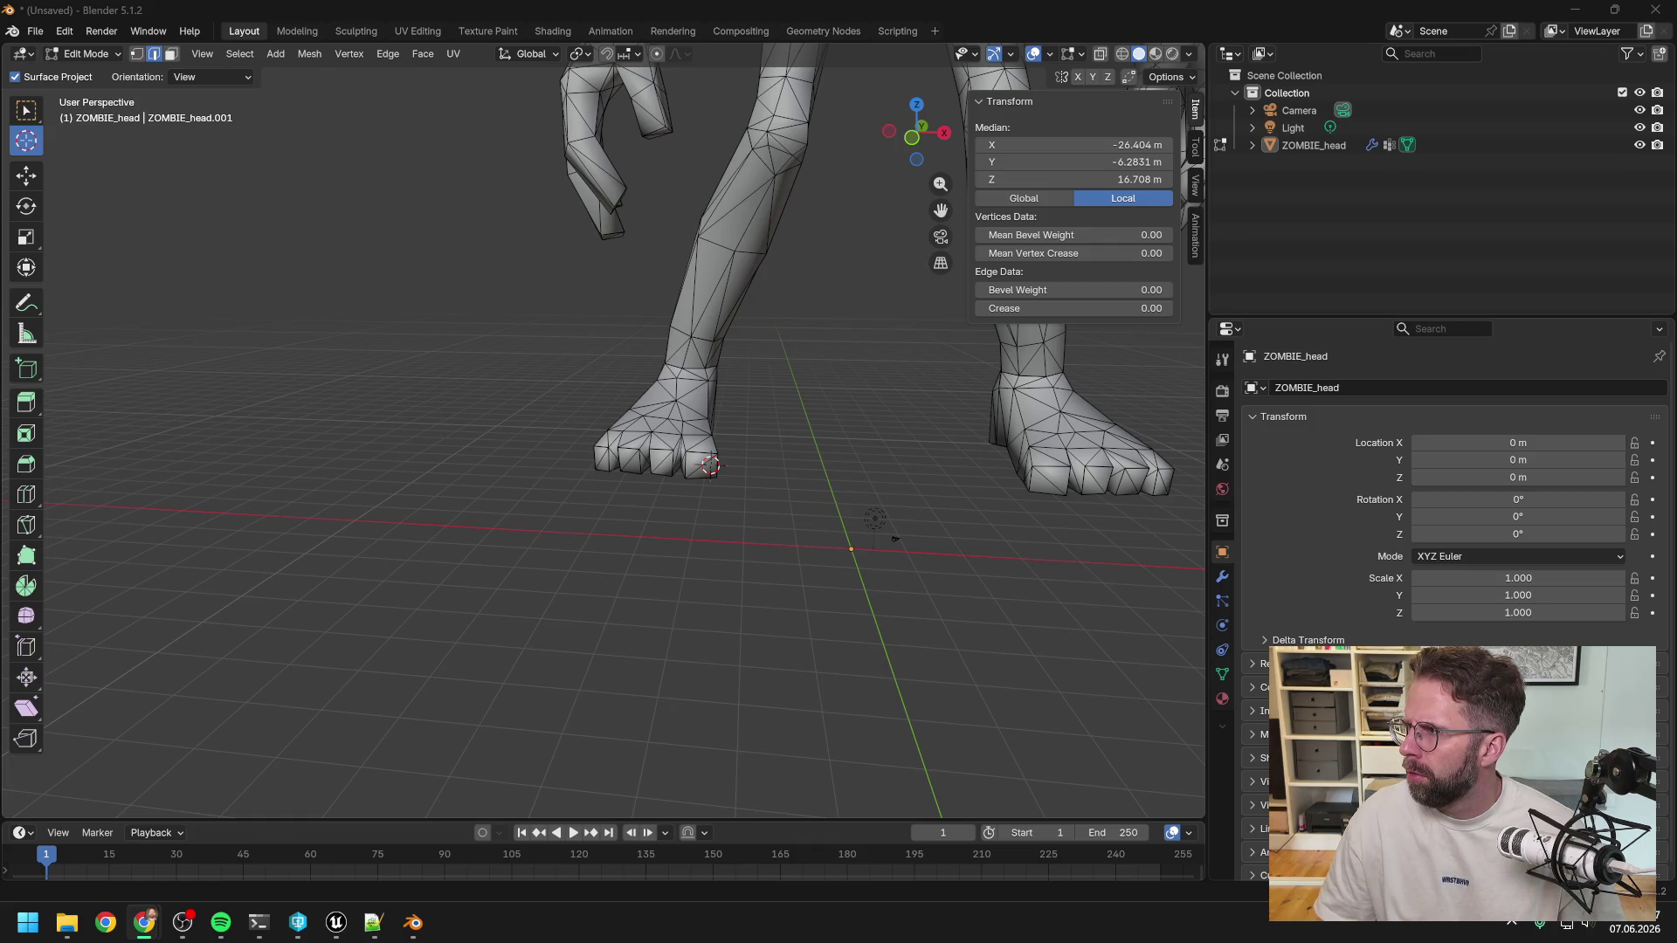
{"action": "key", "text": "alt+Tab"}
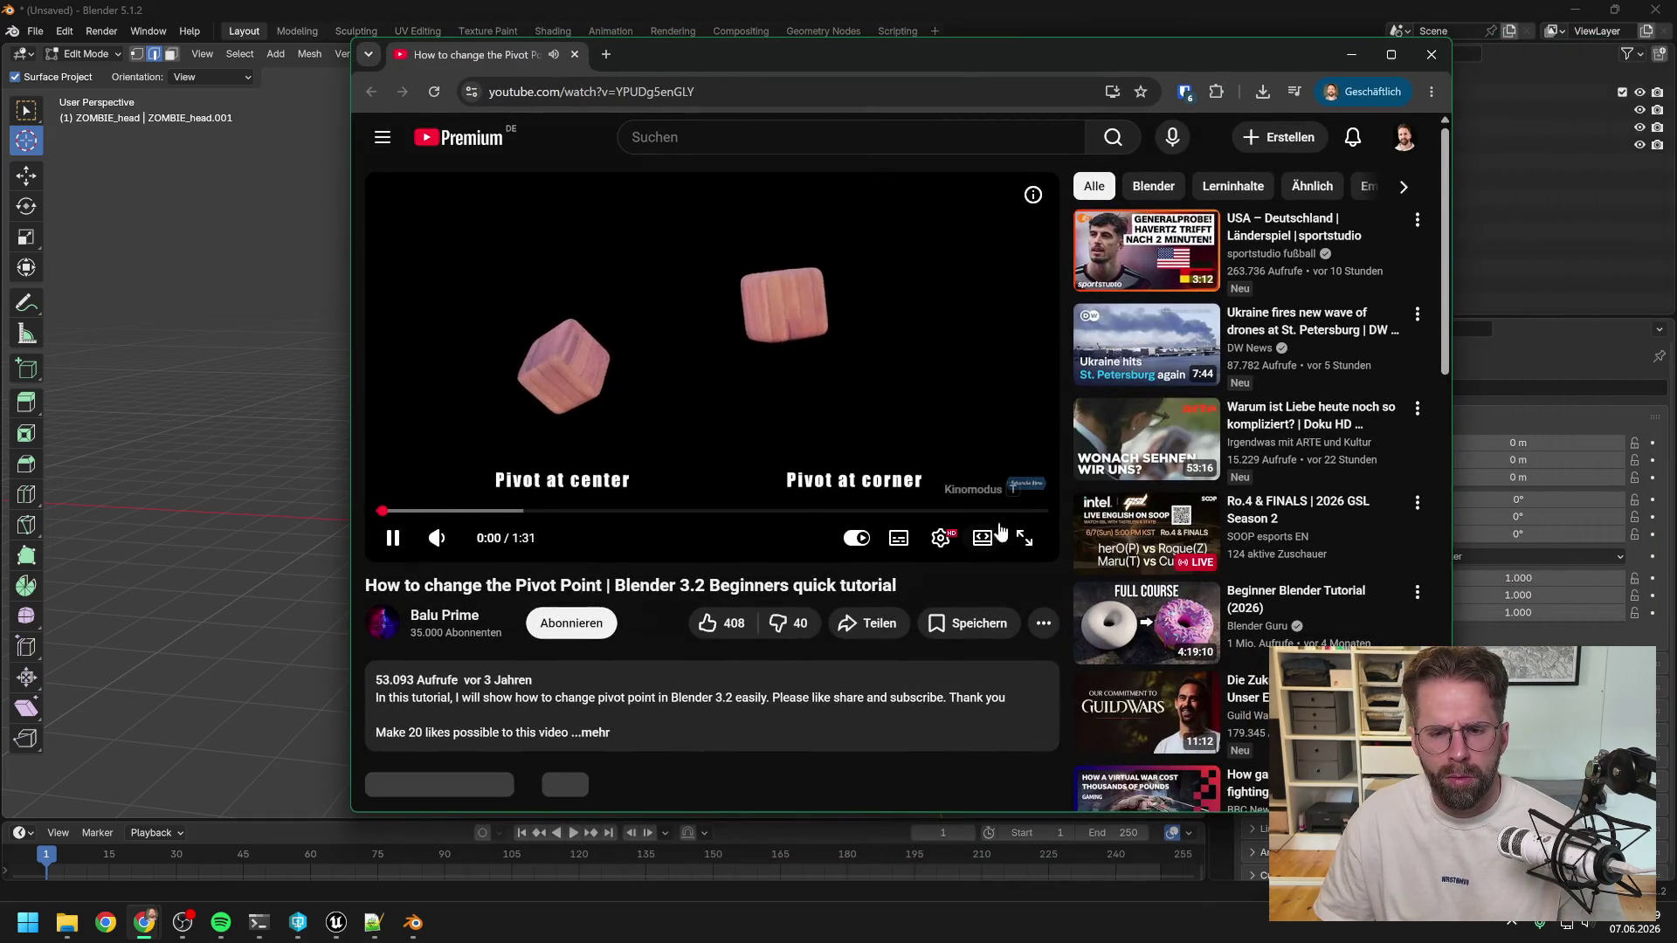
{"action": "left_click", "coordinate": [1024, 538]}
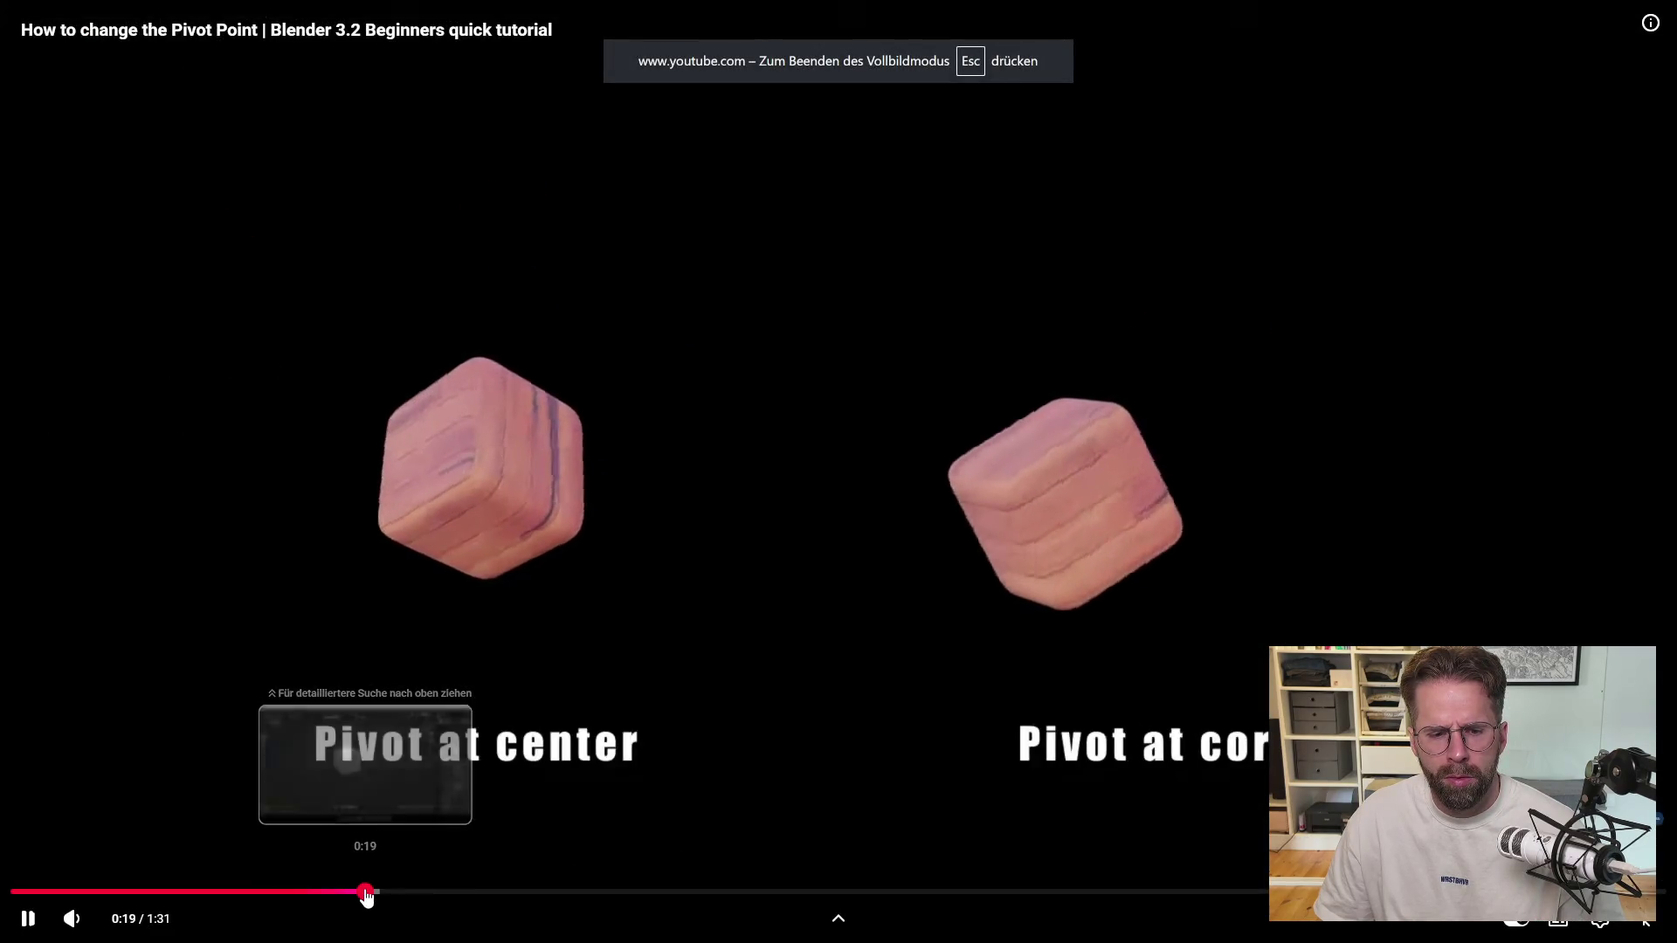
{"action": "left_click", "coordinate": [377, 892]}
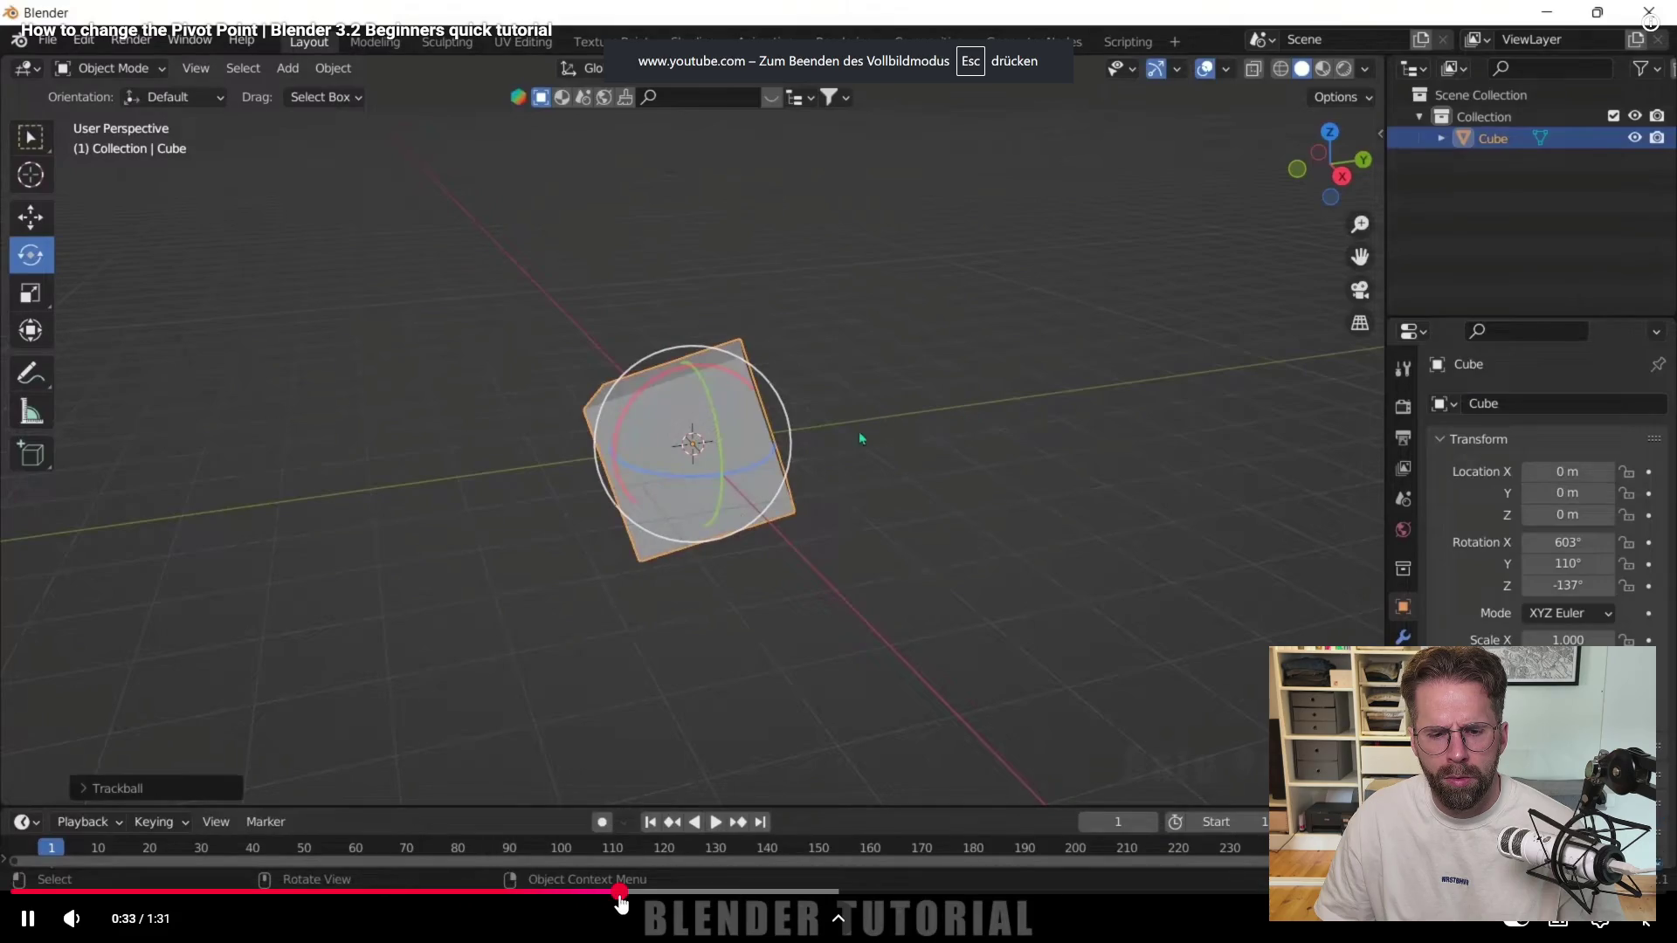
{"action": "left_click", "coordinate": [627, 895]}
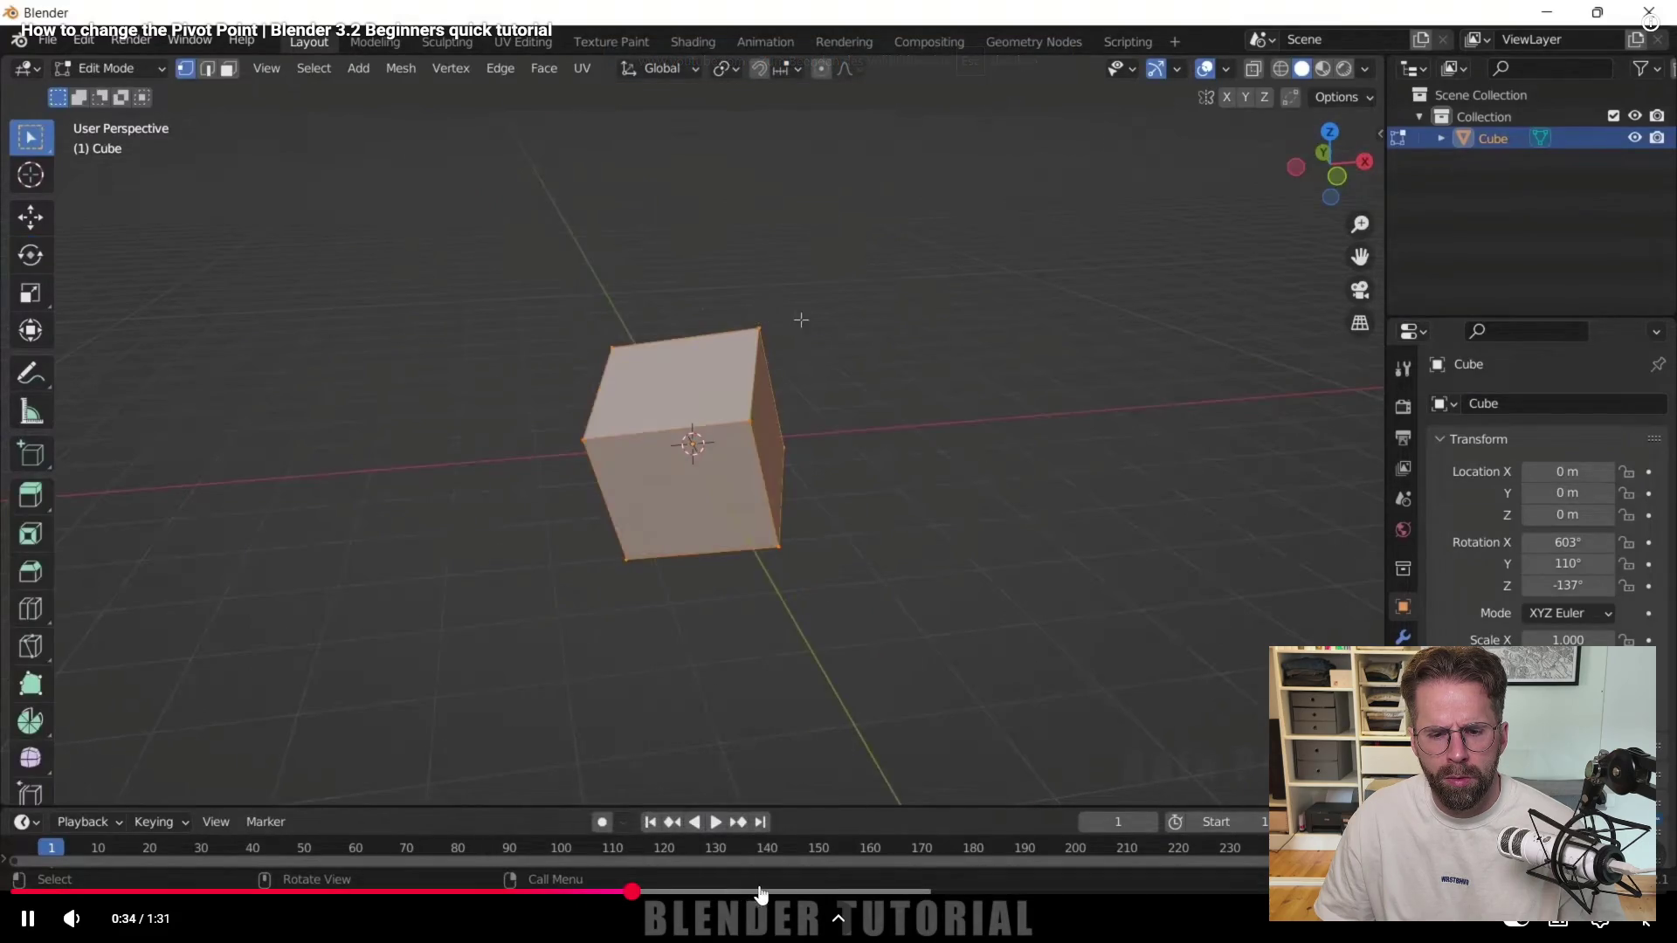
{"action": "left_click", "coordinate": [761, 893]}
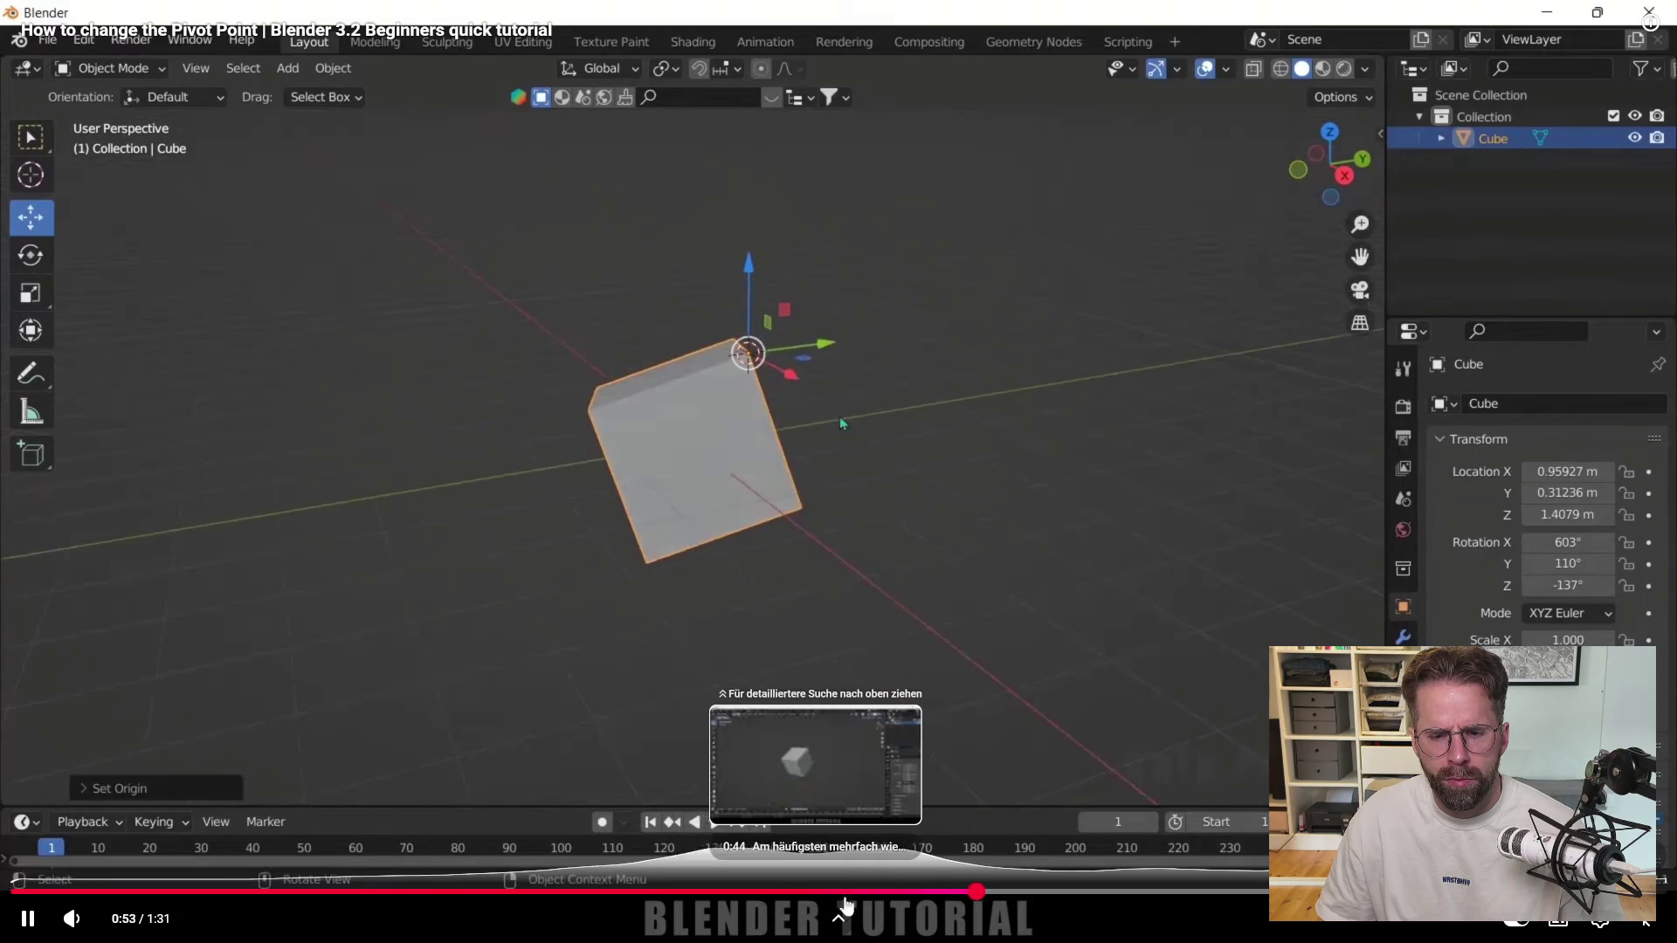
{"action": "left_click", "coordinate": [1151, 900]}
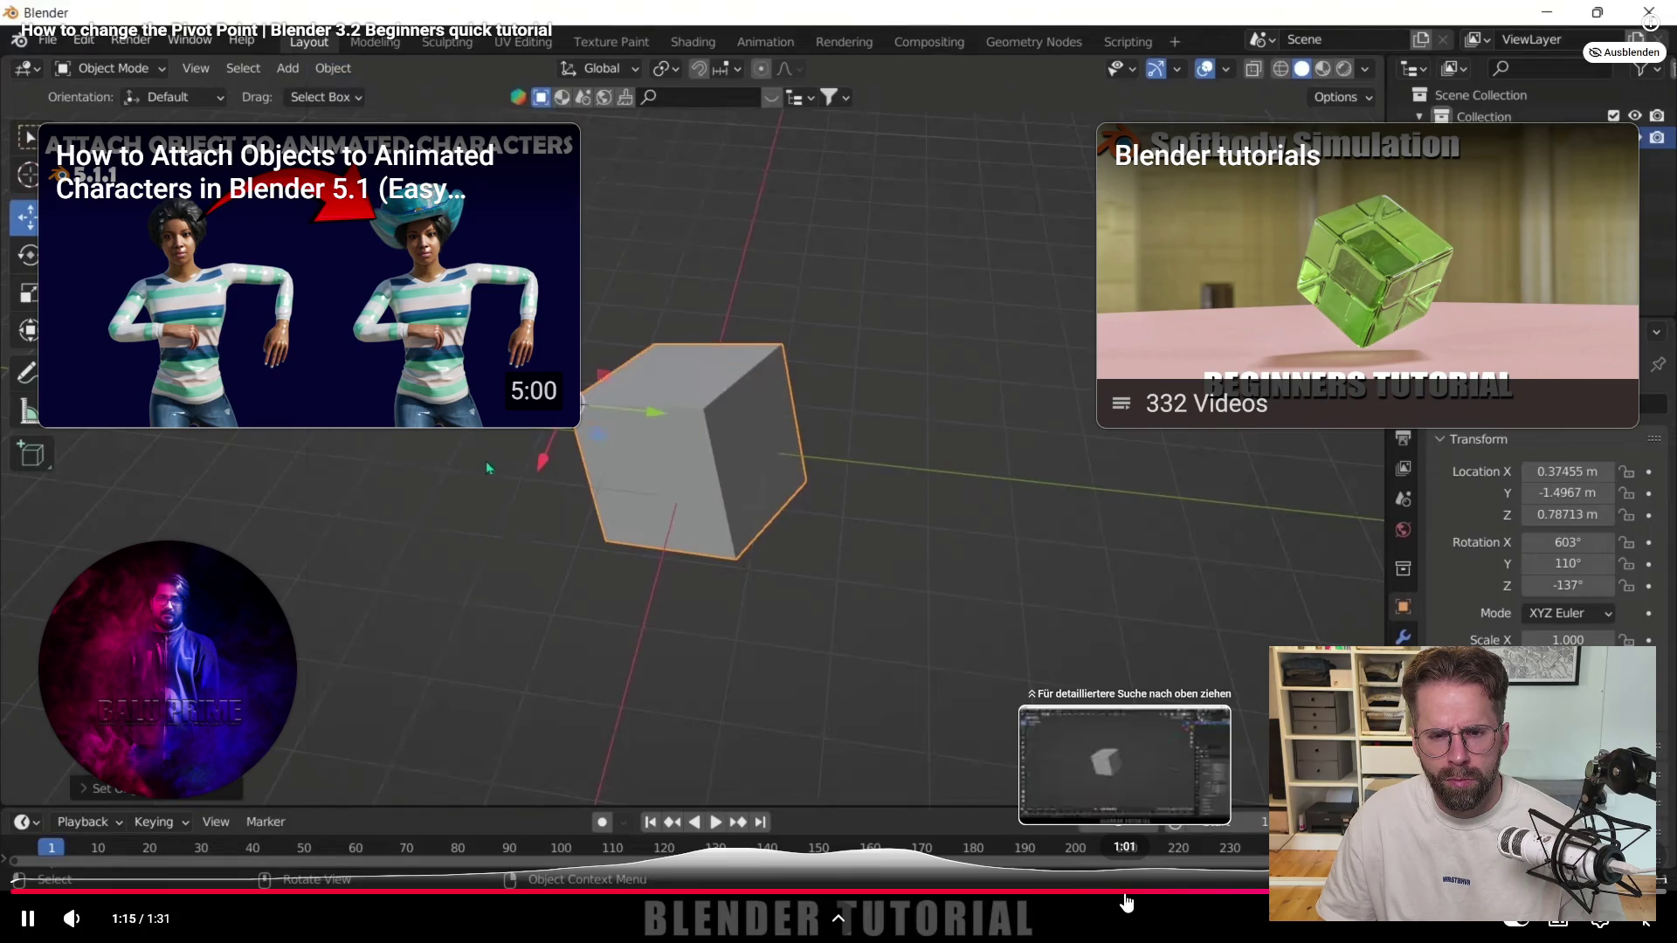
Rewind the Blender 3.2 tutorial, pause it at 1:07, and return to Blender.
{"action": "left_click", "coordinate": [1126, 895]}
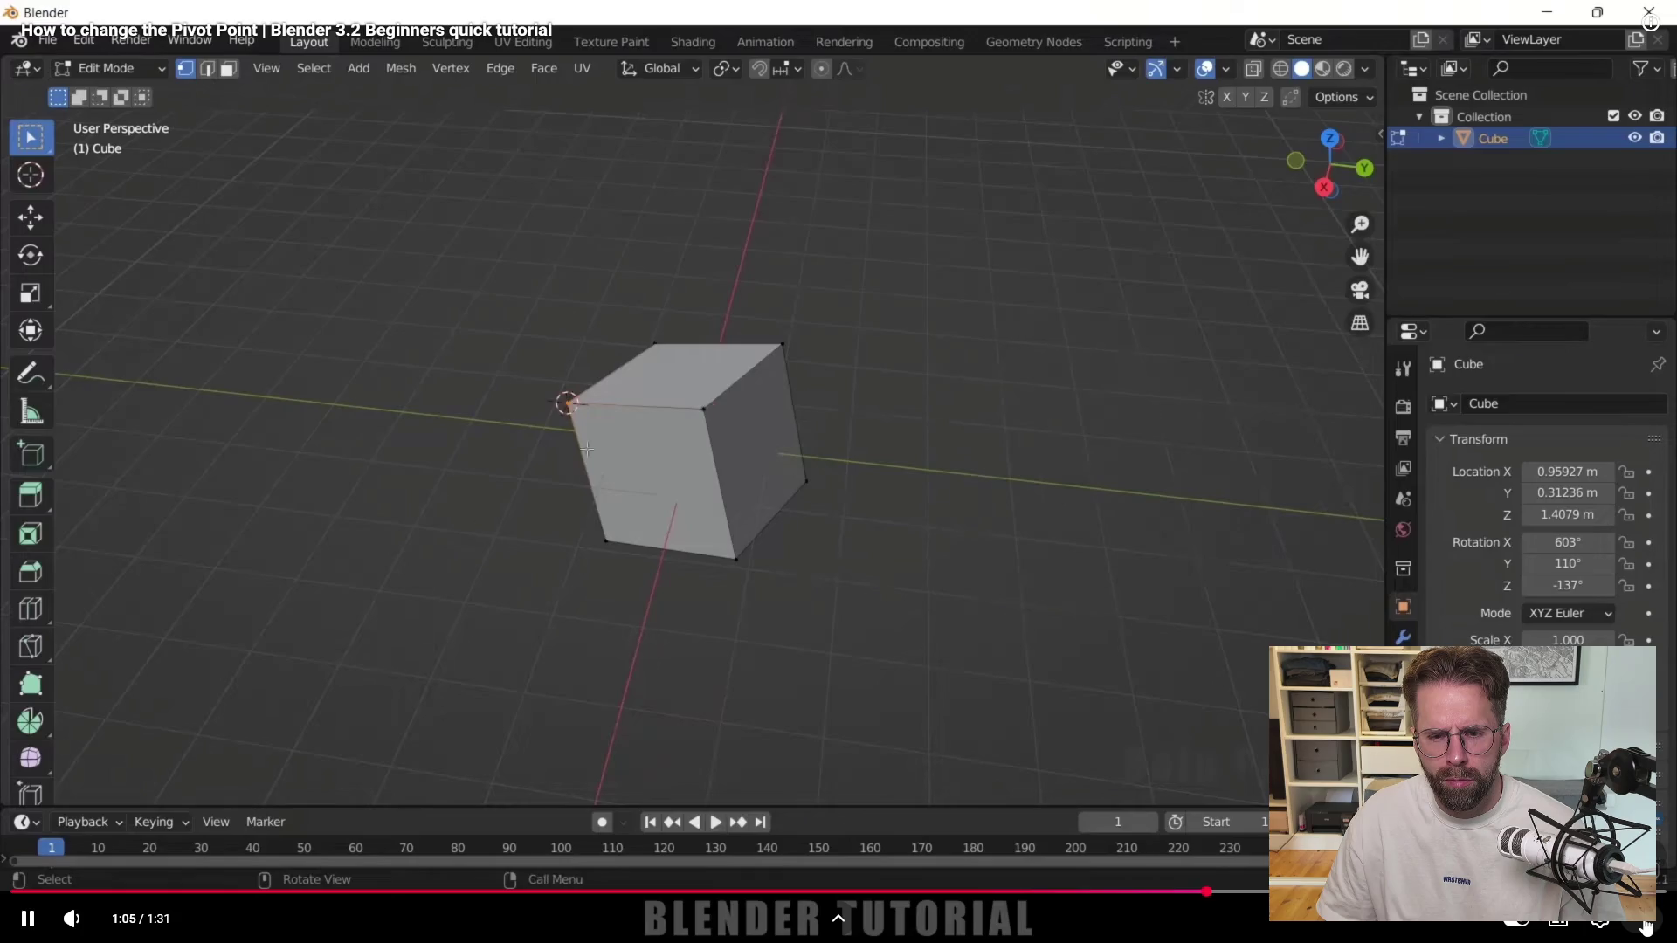
{"action": "key", "text": "Escape"}
{"action": "left_click", "coordinate": [393, 489]}
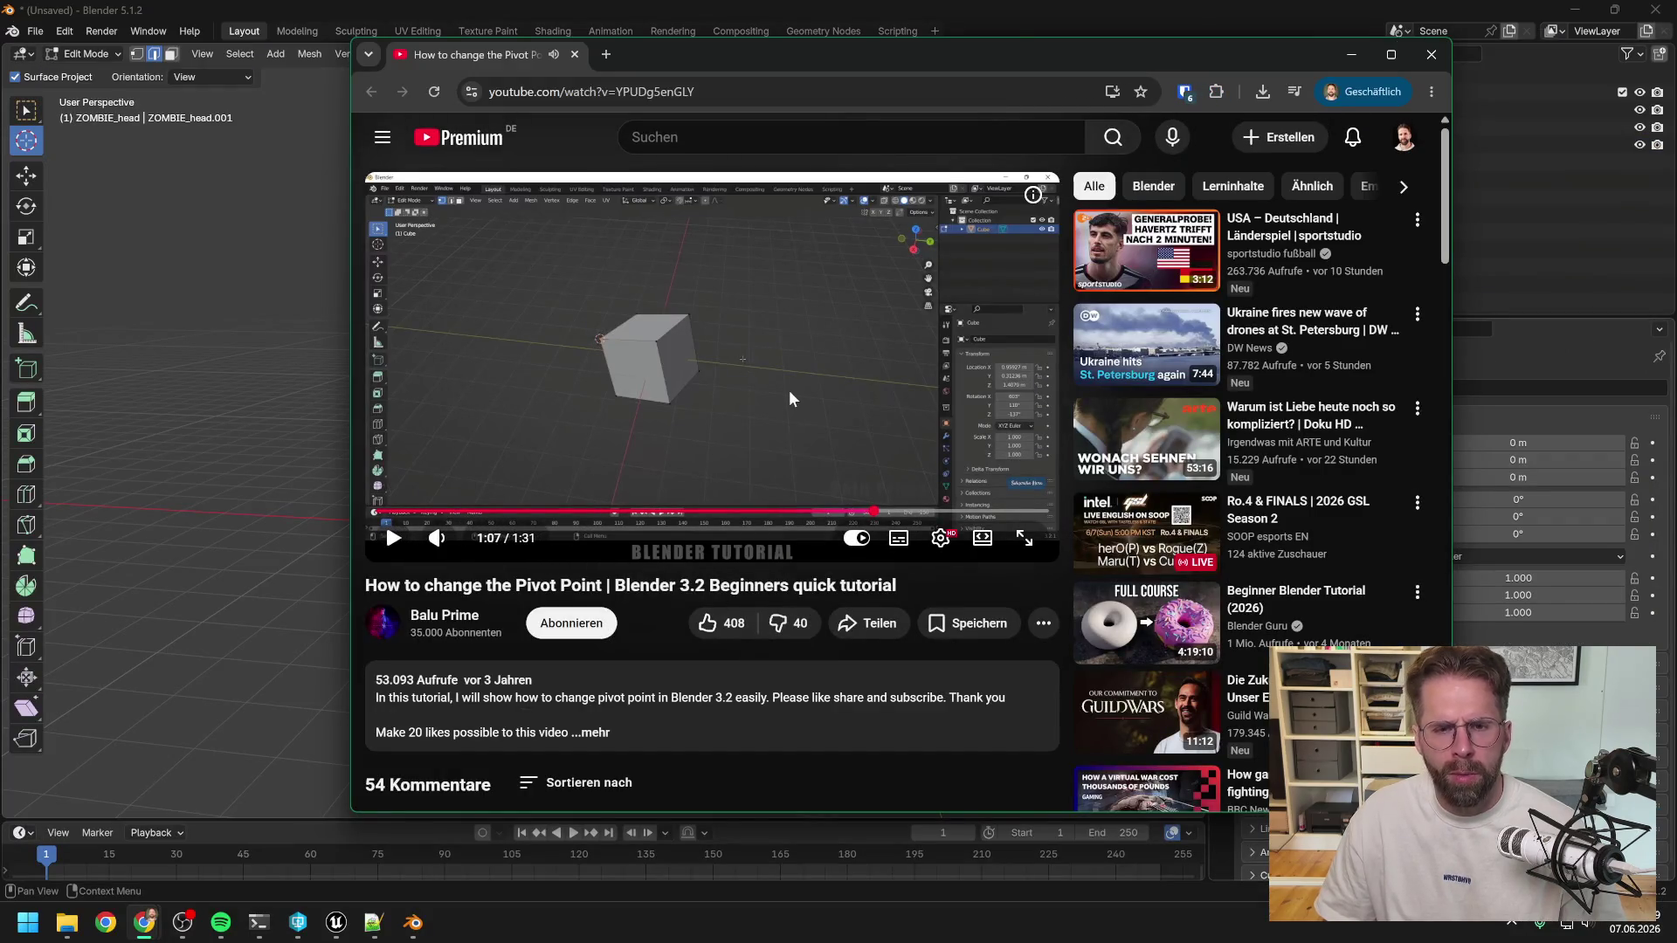
{"action": "key", "text": "alt+Tab"}
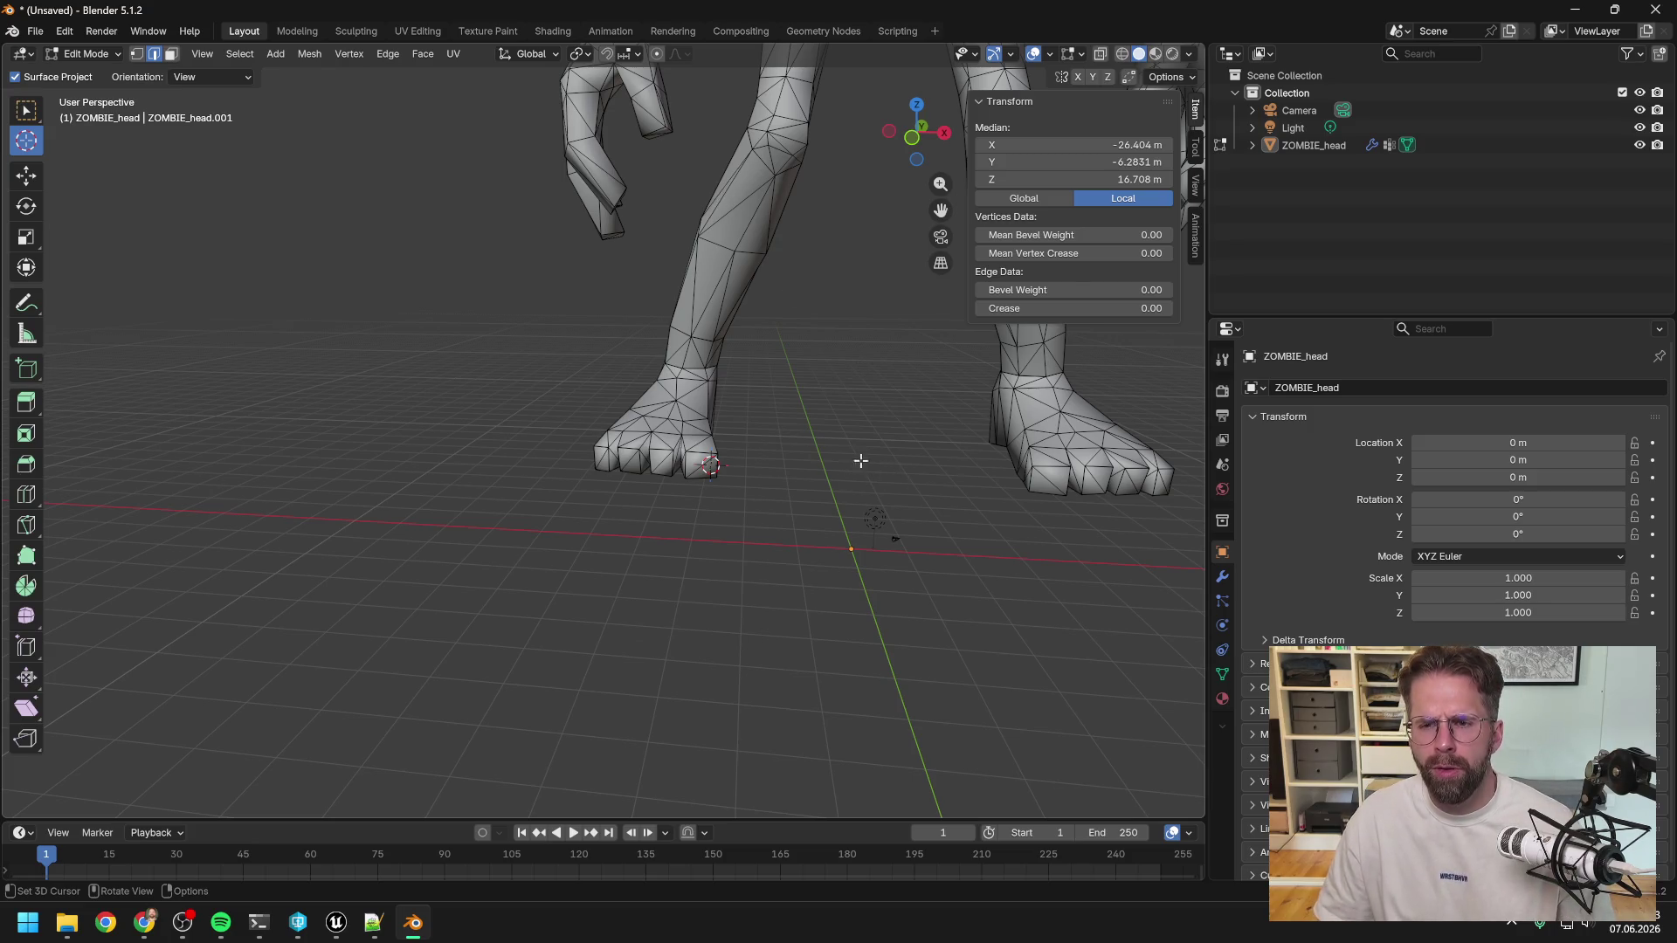
Orbit down to the zombie's feet and world origin, then grab-move the selection twice; median stays at X −26.404 m.
{"action": "scroll", "coordinate": [865, 462], "scroll_direction": "down", "scroll_amount": 5}
{"action": "scroll", "coordinate": [753, 419], "scroll_direction": "up", "scroll_amount": 4}
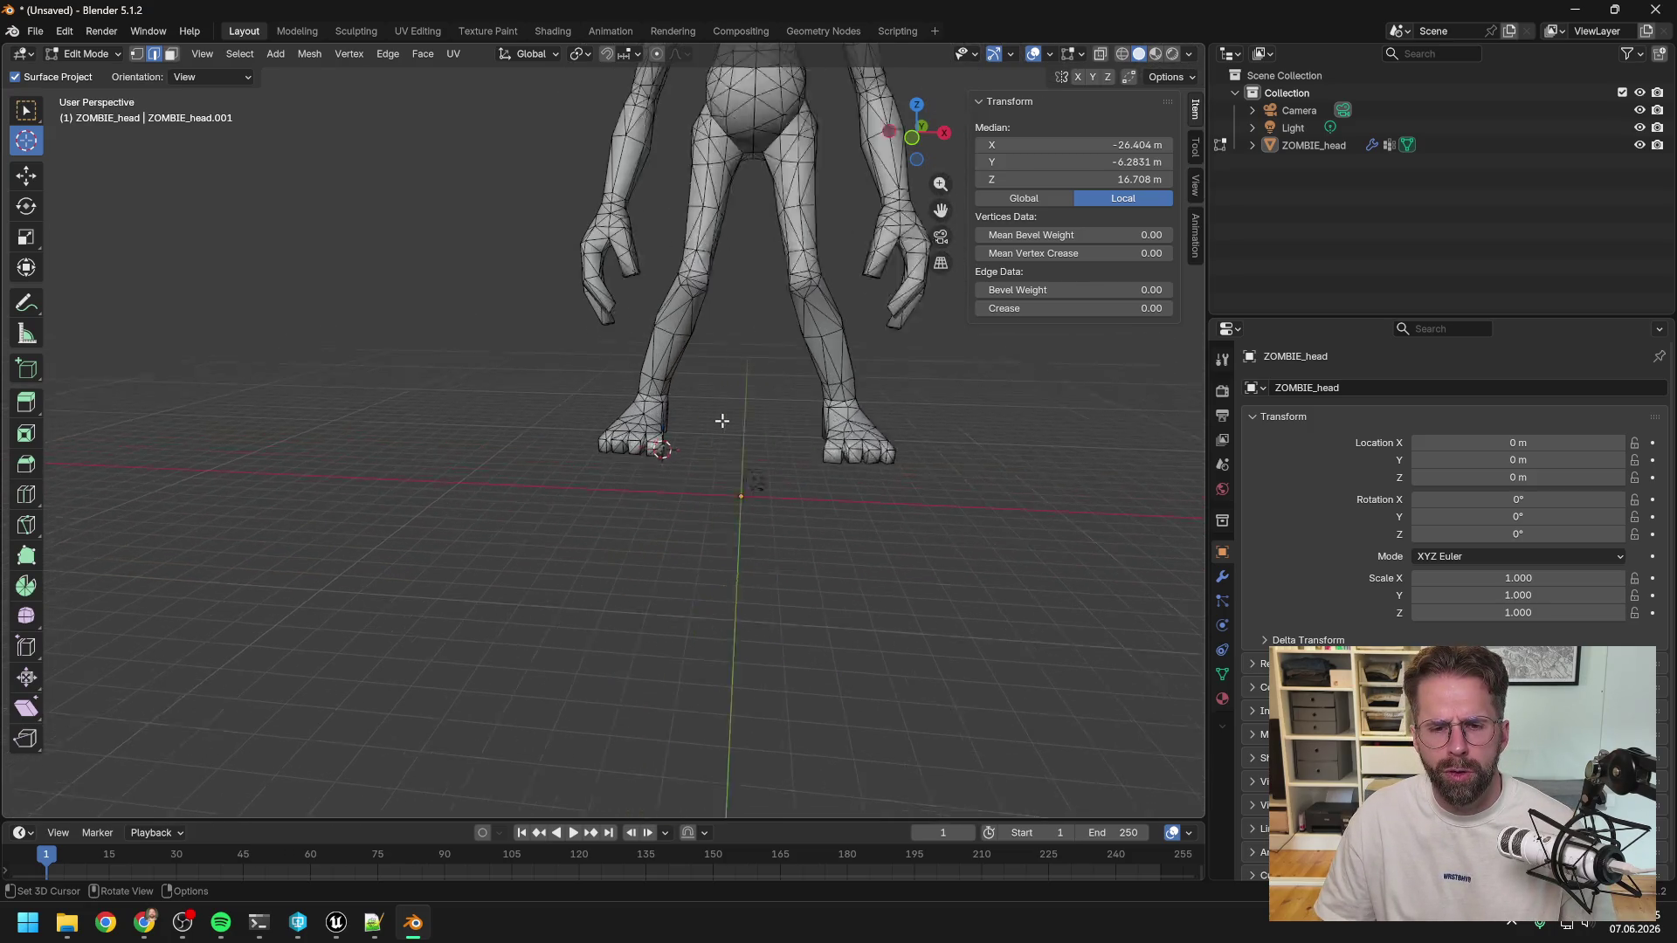
{"action": "mouse_move", "coordinate": [759, 422]}
{"action": "middle_mouse_down"}
{"action": "mouse_move", "coordinate": [585, 424]}
{"action": "mouse_move", "coordinate": [769, 428]}
{"action": "middle_mouse_up"}
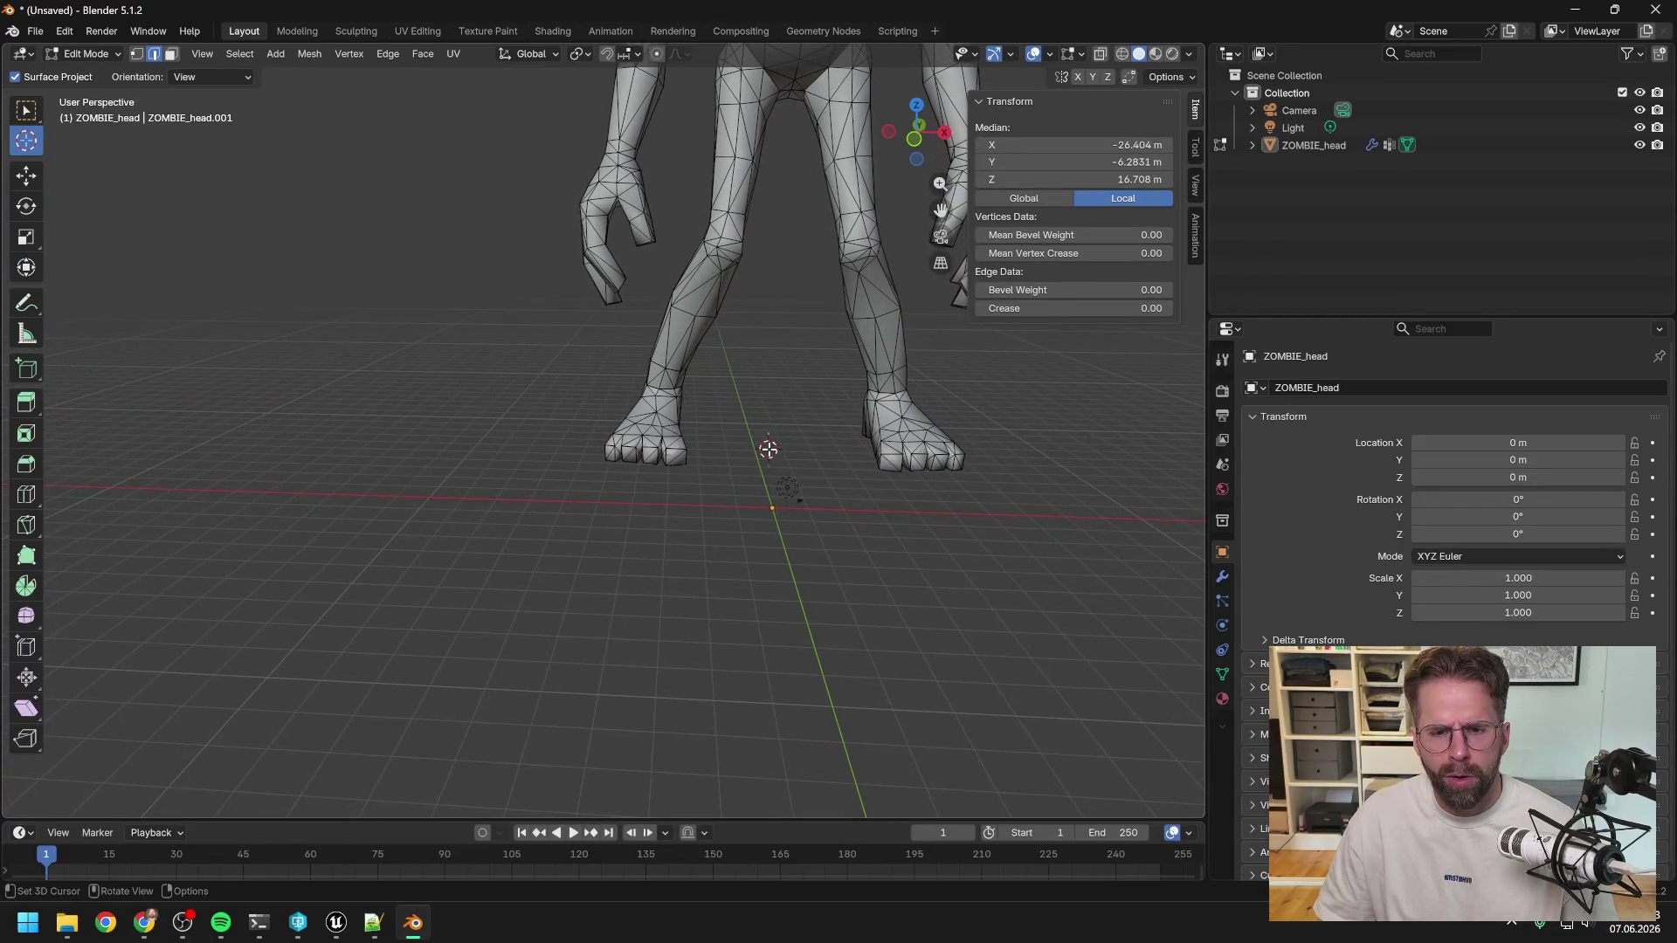
{"action": "mouse_move", "coordinate": [779, 427]}
{"action": "middle_mouse_down"}
{"action": "mouse_move", "coordinate": [753, 511]}
{"action": "mouse_move", "coordinate": [773, 398]}
{"action": "mouse_move", "coordinate": [784, 426]}
{"action": "middle_mouse_up"}
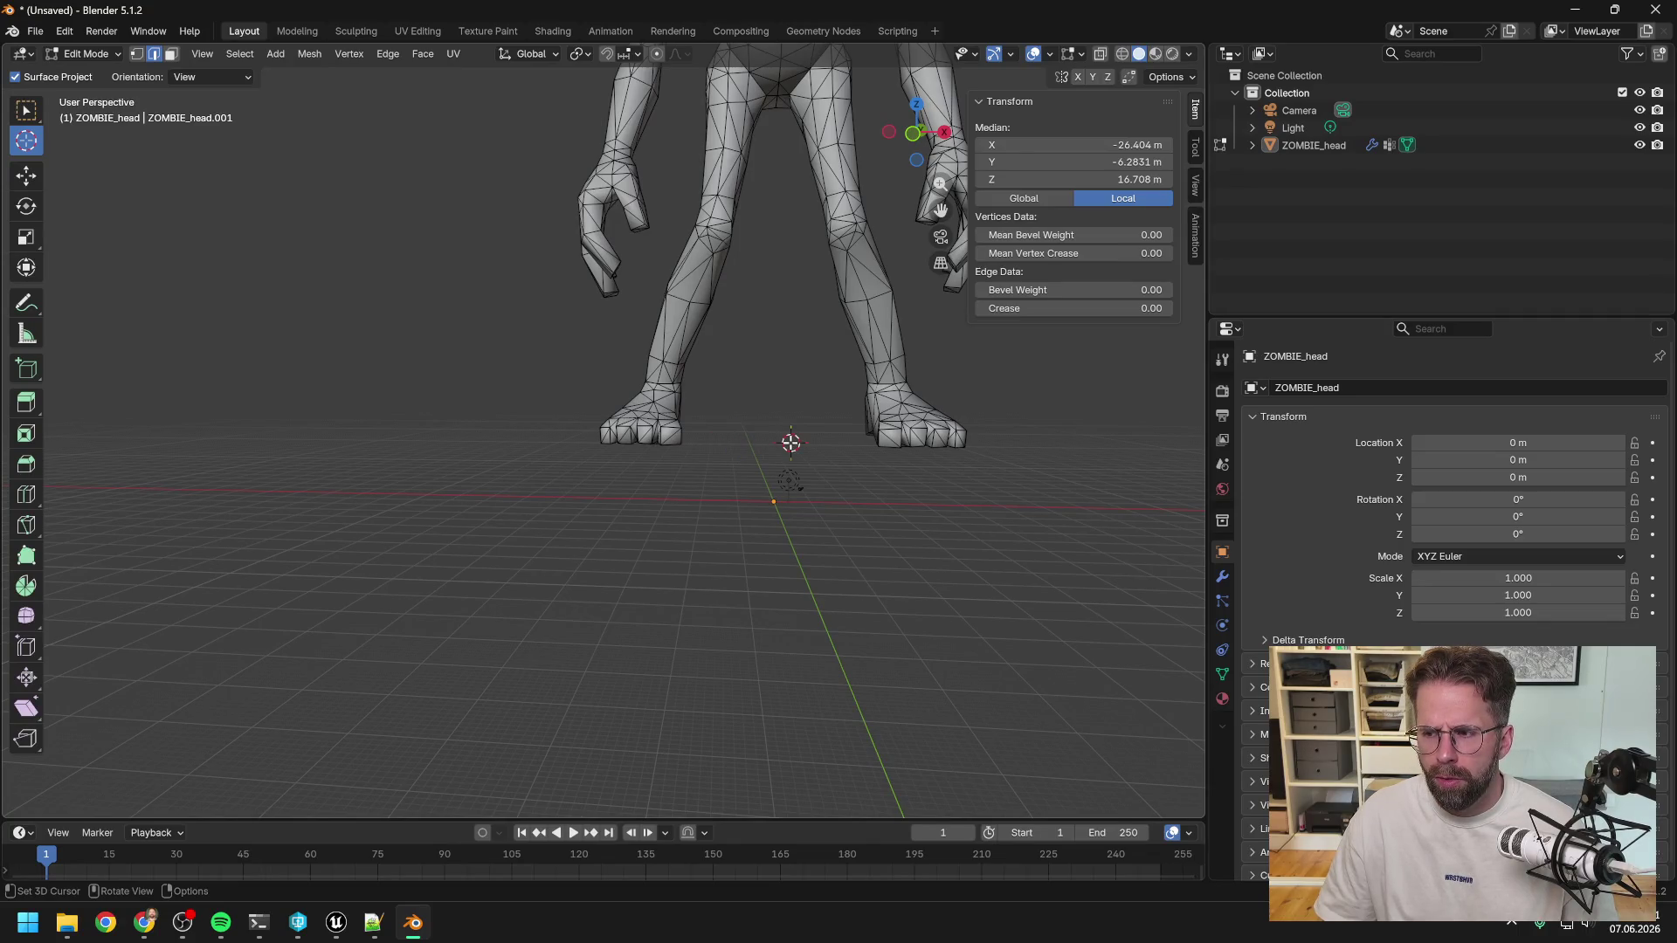
{"action": "mouse_move", "coordinate": [799, 425]}
{"action": "middle_mouse_down"}
{"action": "mouse_move", "coordinate": [774, 457]}
{"action": "mouse_move", "coordinate": [857, 479]}
{"action": "mouse_move", "coordinate": [779, 470]}
{"action": "middle_mouse_up"}
{"action": "key", "text": "g"}
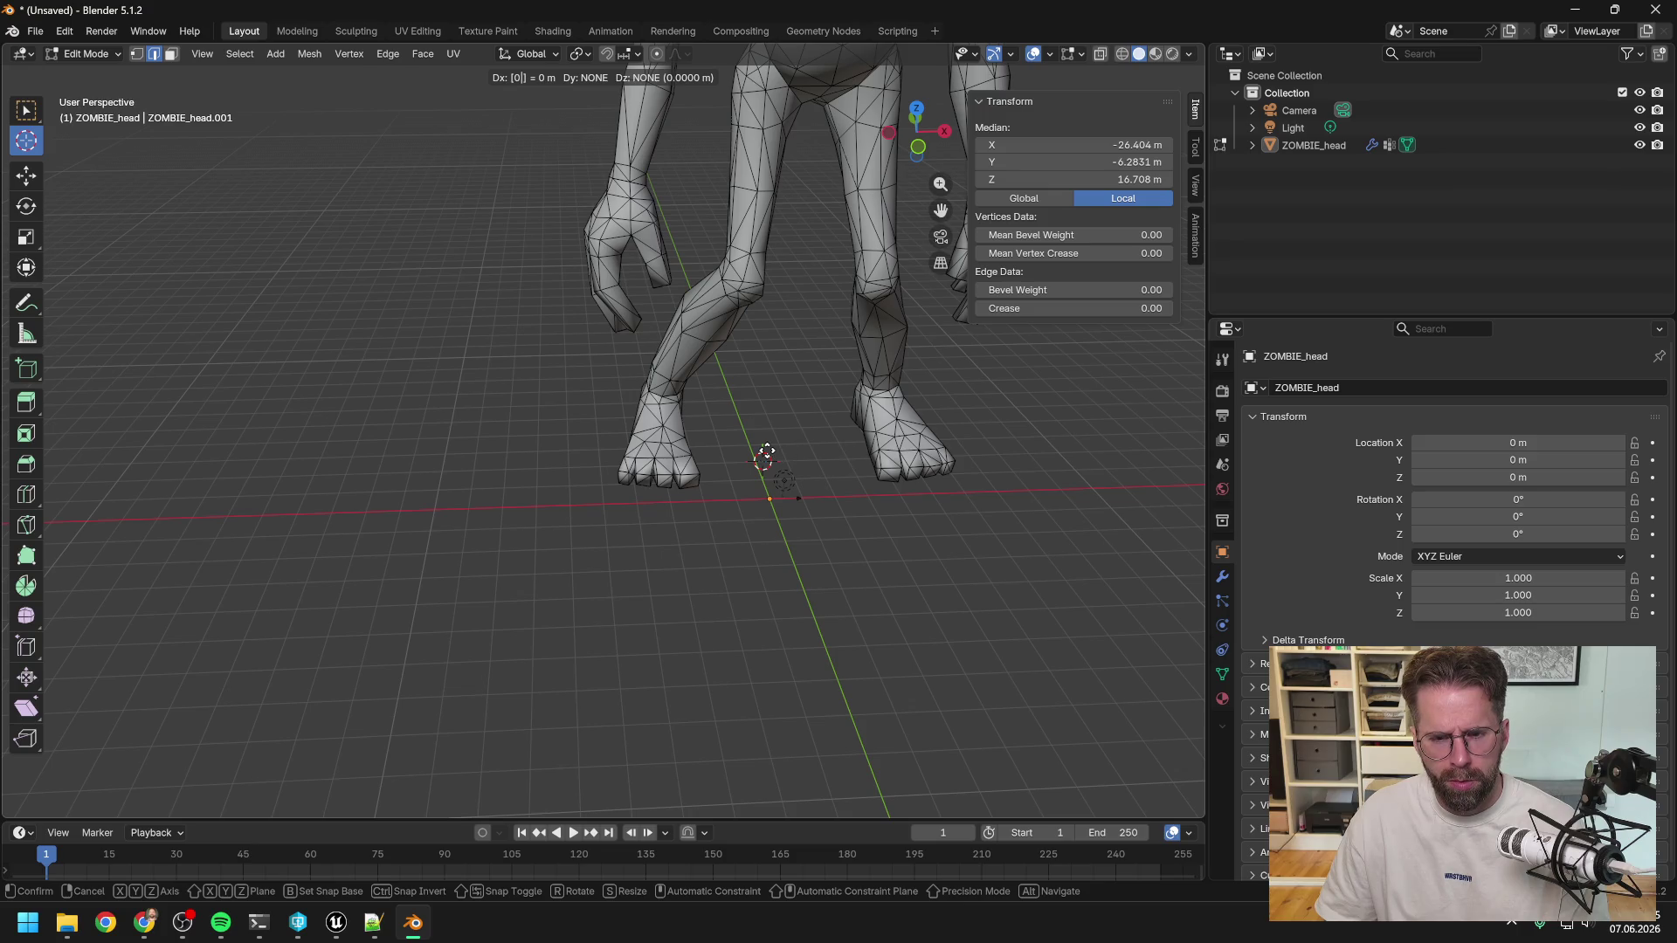
{"action": "left_click", "coordinate": [766, 452]}
{"action": "mouse_move", "coordinate": [794, 435]}
{"action": "middle_mouse_down"}
{"action": "mouse_move", "coordinate": [695, 456]}
{"action": "mouse_move", "coordinate": [524, 437]}
{"action": "mouse_move", "coordinate": [423, 408]}
{"action": "mouse_move", "coordinate": [401, 367]}
{"action": "mouse_move", "coordinate": [621, 453]}
{"action": "mouse_move", "coordinate": [416, 453]}
{"action": "mouse_move", "coordinate": [419, 359]}
{"action": "mouse_move", "coordinate": [416, 405]}
{"action": "mouse_move", "coordinate": [441, 397]}
{"action": "mouse_move", "coordinate": [413, 395]}
{"action": "middle_mouse_up"}
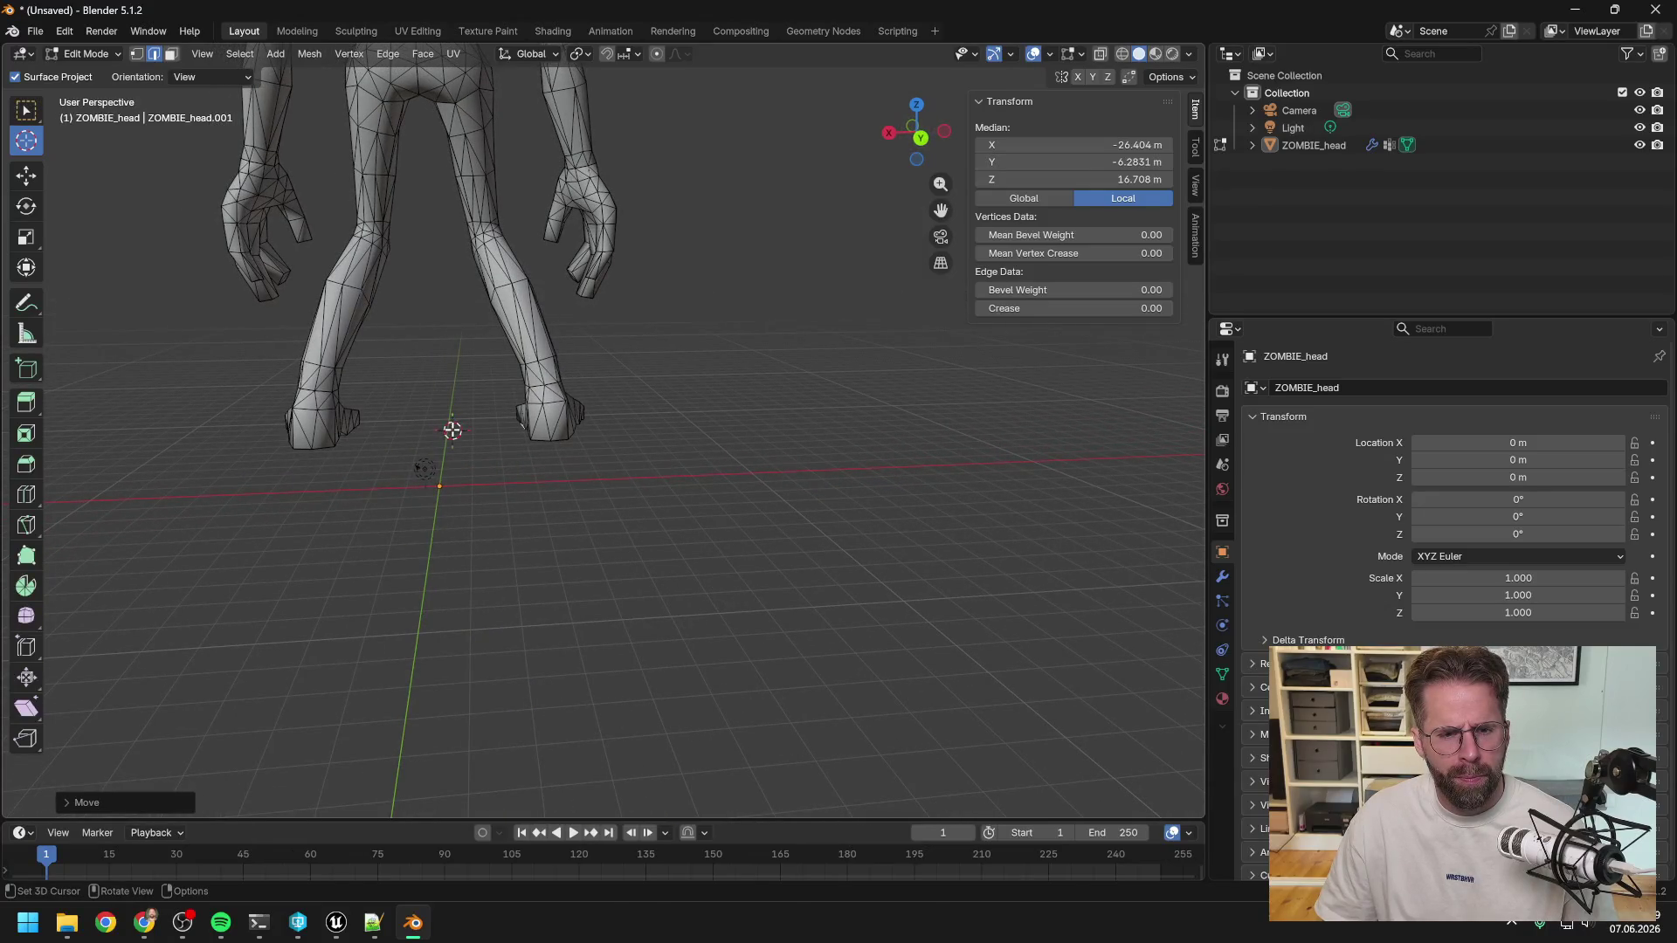
{"action": "key", "text": "g"}
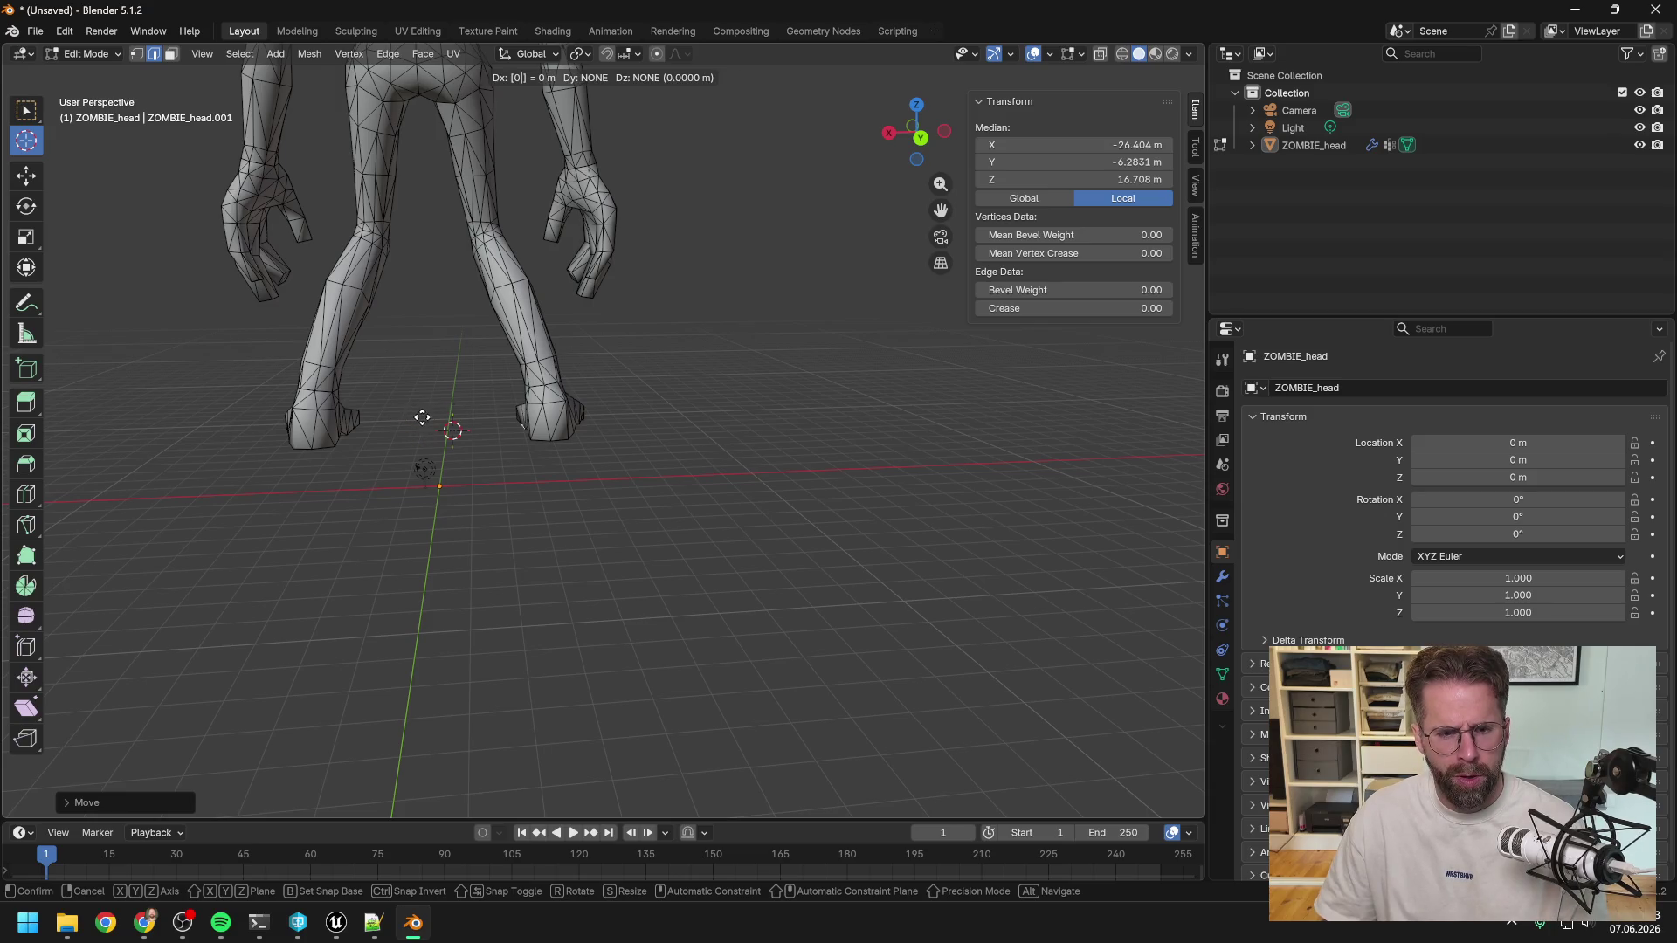
Cancel the accidental grabs and orbit around the legs, keeping the foot selection in place.
{"action": "key", "text": "Escape"}
{"action": "mouse_move", "coordinate": [457, 411]}
{"action": "middle_mouse_down"}
{"action": "mouse_move", "coordinate": [490, 411]}
{"action": "mouse_move", "coordinate": [449, 329]}
{"action": "mouse_move", "coordinate": [464, 262]}
{"action": "middle_mouse_up"}
{"action": "middle_click_drag", "start_coordinate": [485, 270], "coordinate": [487, 337]}
{"action": "scroll", "coordinate": [483, 434], "scroll_direction": "up", "scroll_amount": 3}
{"action": "mouse_move", "coordinate": [483, 434]}
{"action": "middle_mouse_down"}
{"action": "mouse_move", "coordinate": [453, 430]}
{"action": "mouse_move", "coordinate": [463, 411]}
{"action": "middle_mouse_up"}
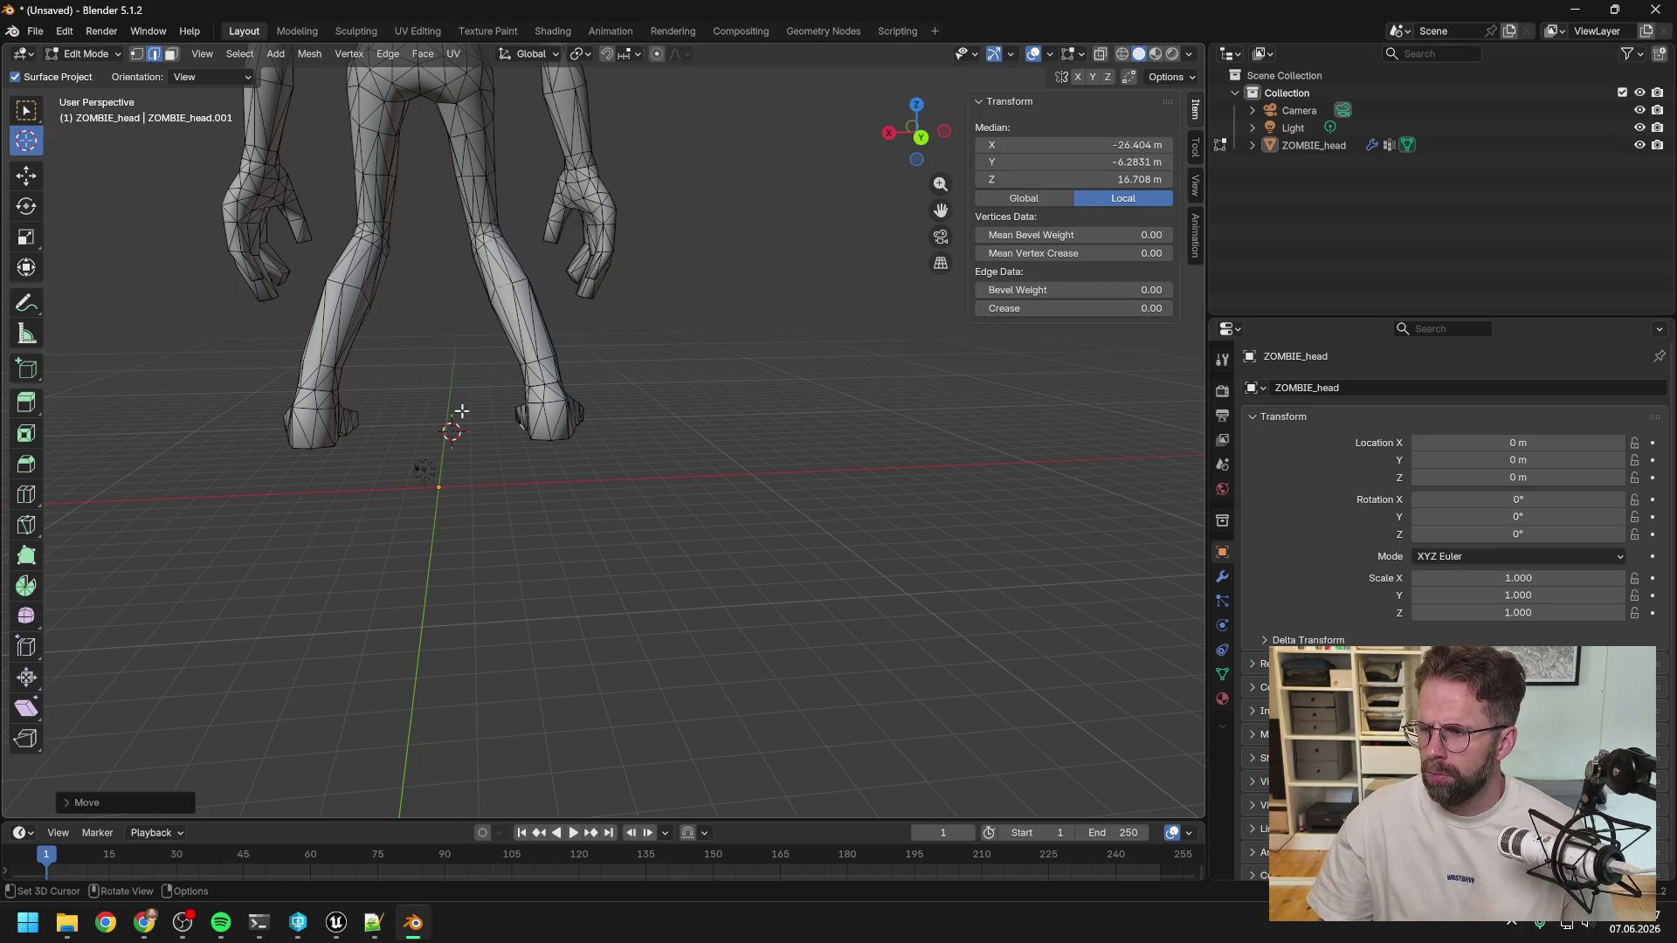
{"action": "mouse_move", "coordinate": [469, 424]}
{"action": "middle_mouse_down"}
{"action": "mouse_move", "coordinate": [513, 419]}
{"action": "mouse_move", "coordinate": [450, 431]}
{"action": "middle_mouse_up"}
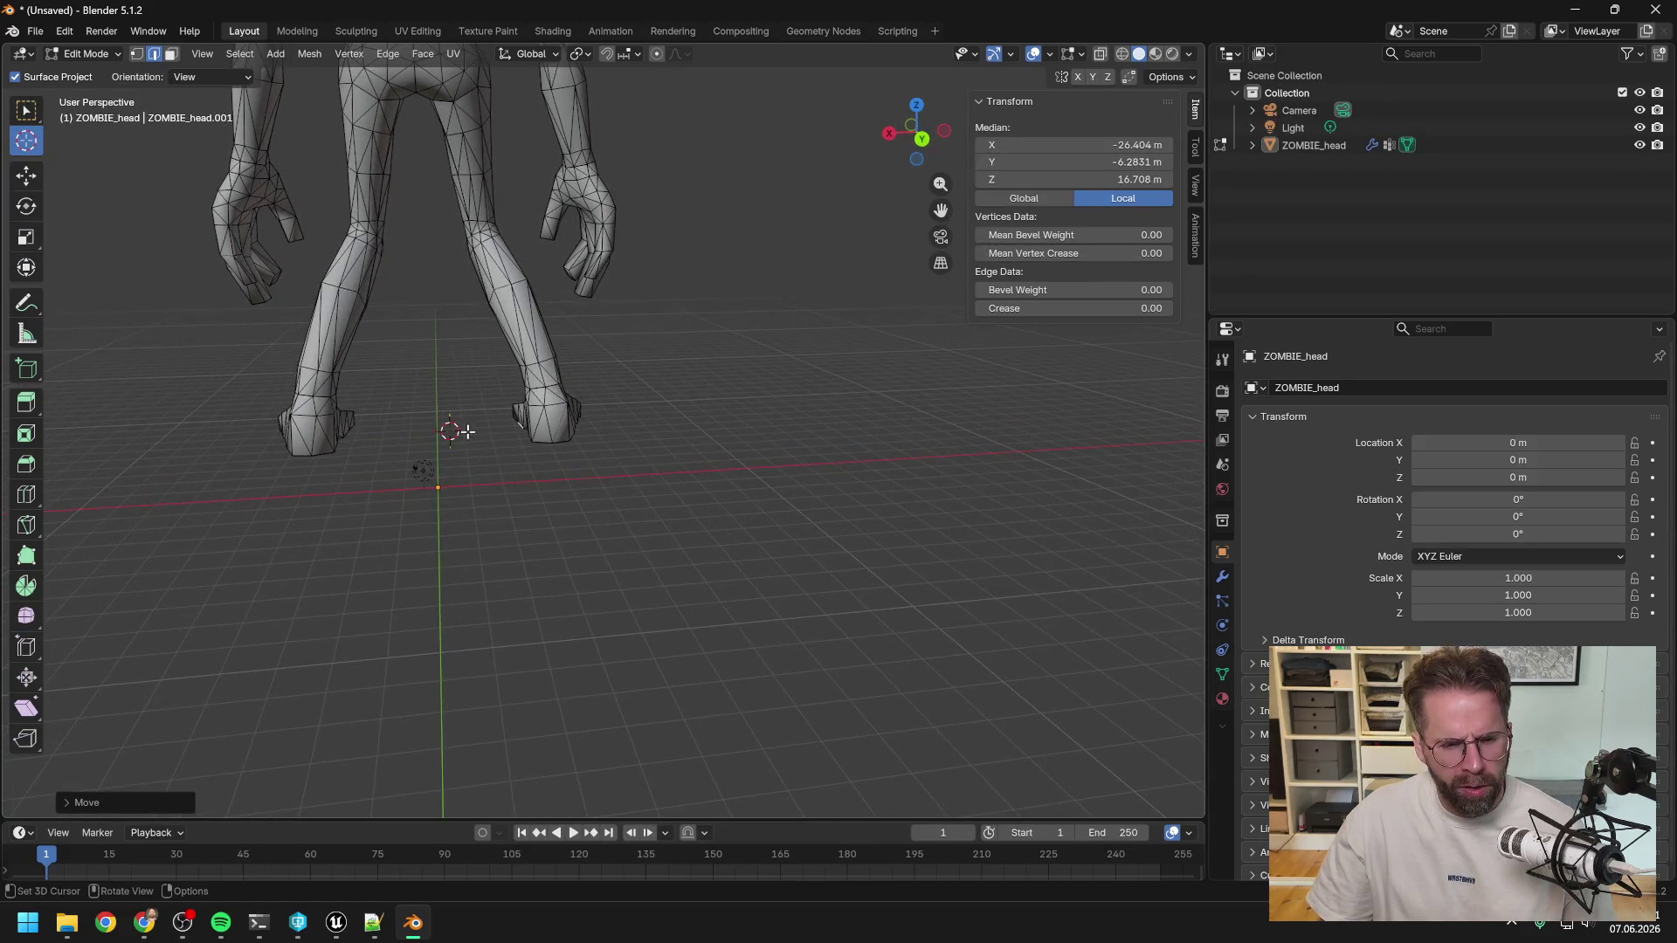
{"action": "key", "text": "g"}
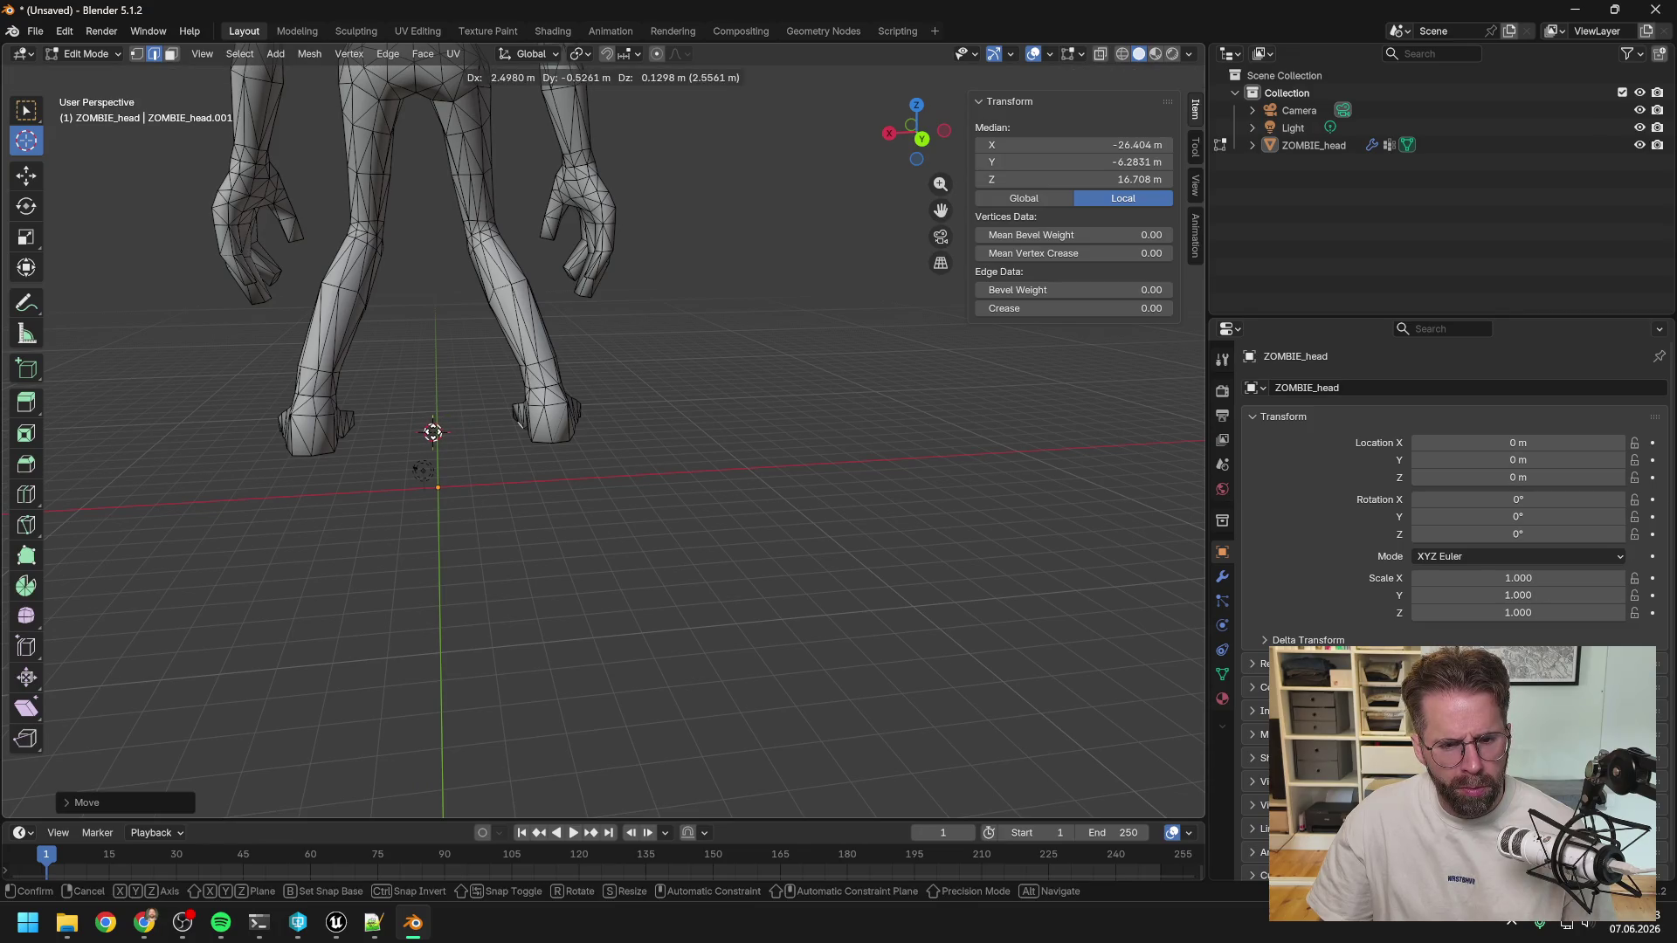
{"action": "left_click", "coordinate": [436, 431]}
Orbit around the zombie's feet and open the interaction mode dropdown.
{"action": "mouse_move", "coordinate": [453, 388]}
{"action": "middle_mouse_down"}
{"action": "mouse_move", "coordinate": [453, 302]}
{"action": "mouse_move", "coordinate": [453, 382]}
{"action": "mouse_move", "coordinate": [711, 365]}
{"action": "mouse_move", "coordinate": [816, 333]}
{"action": "mouse_move", "coordinate": [797, 353]}
{"action": "middle_mouse_up"}
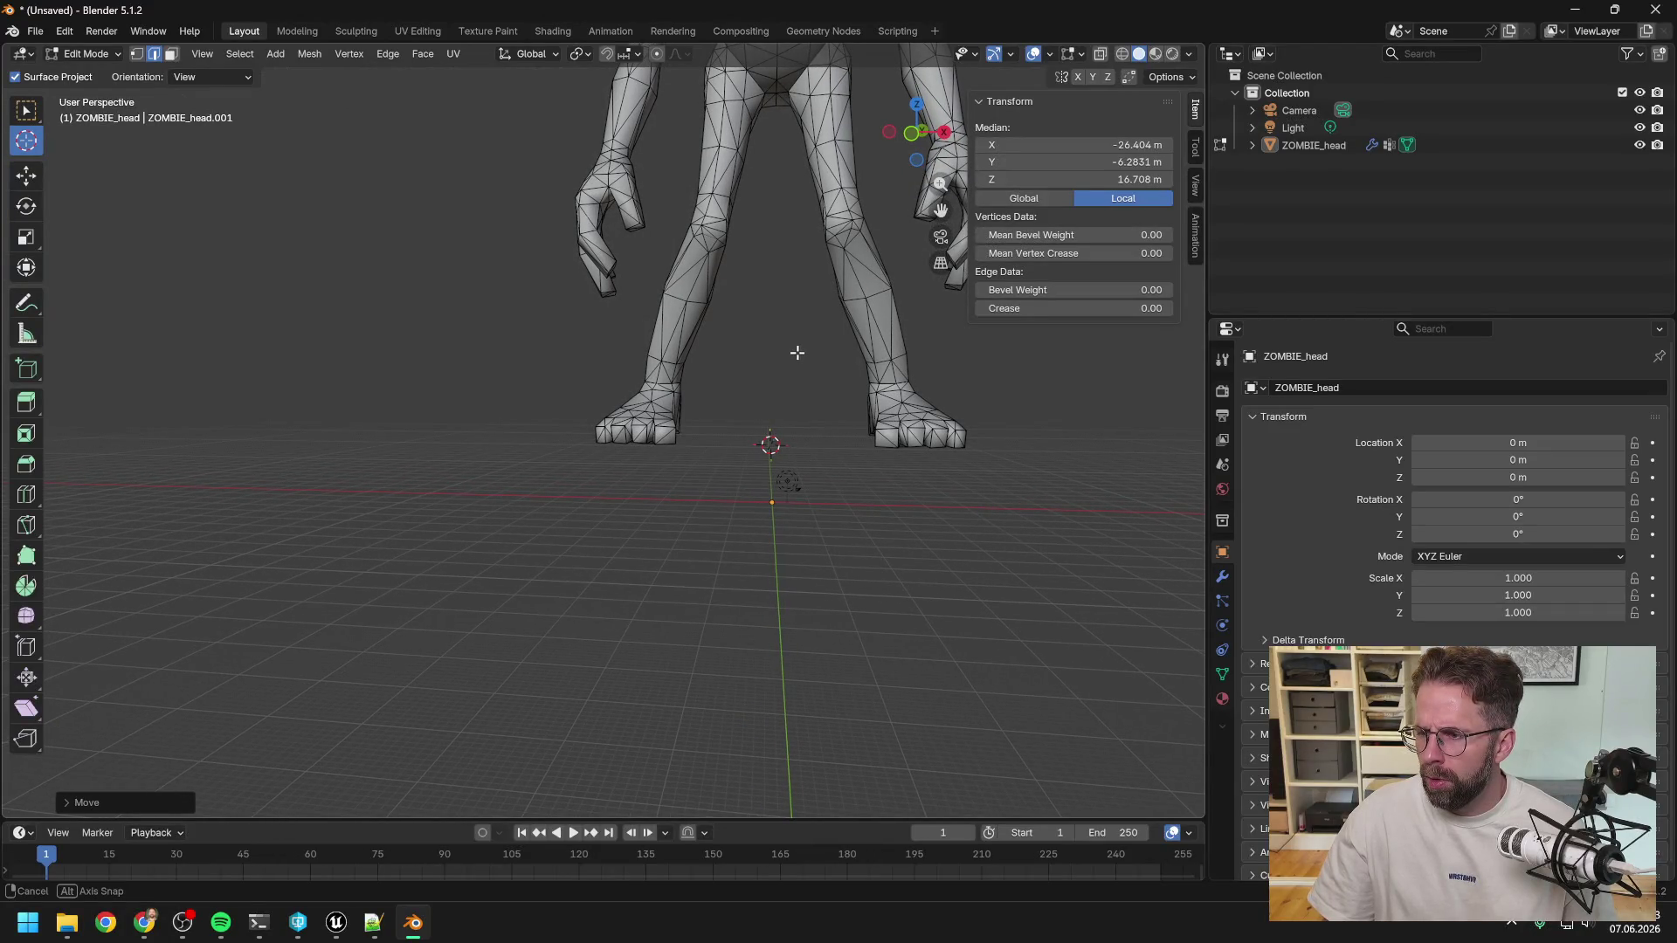
{"action": "middle_click_drag", "start_coordinate": [797, 353], "coordinate": [819, 370]}
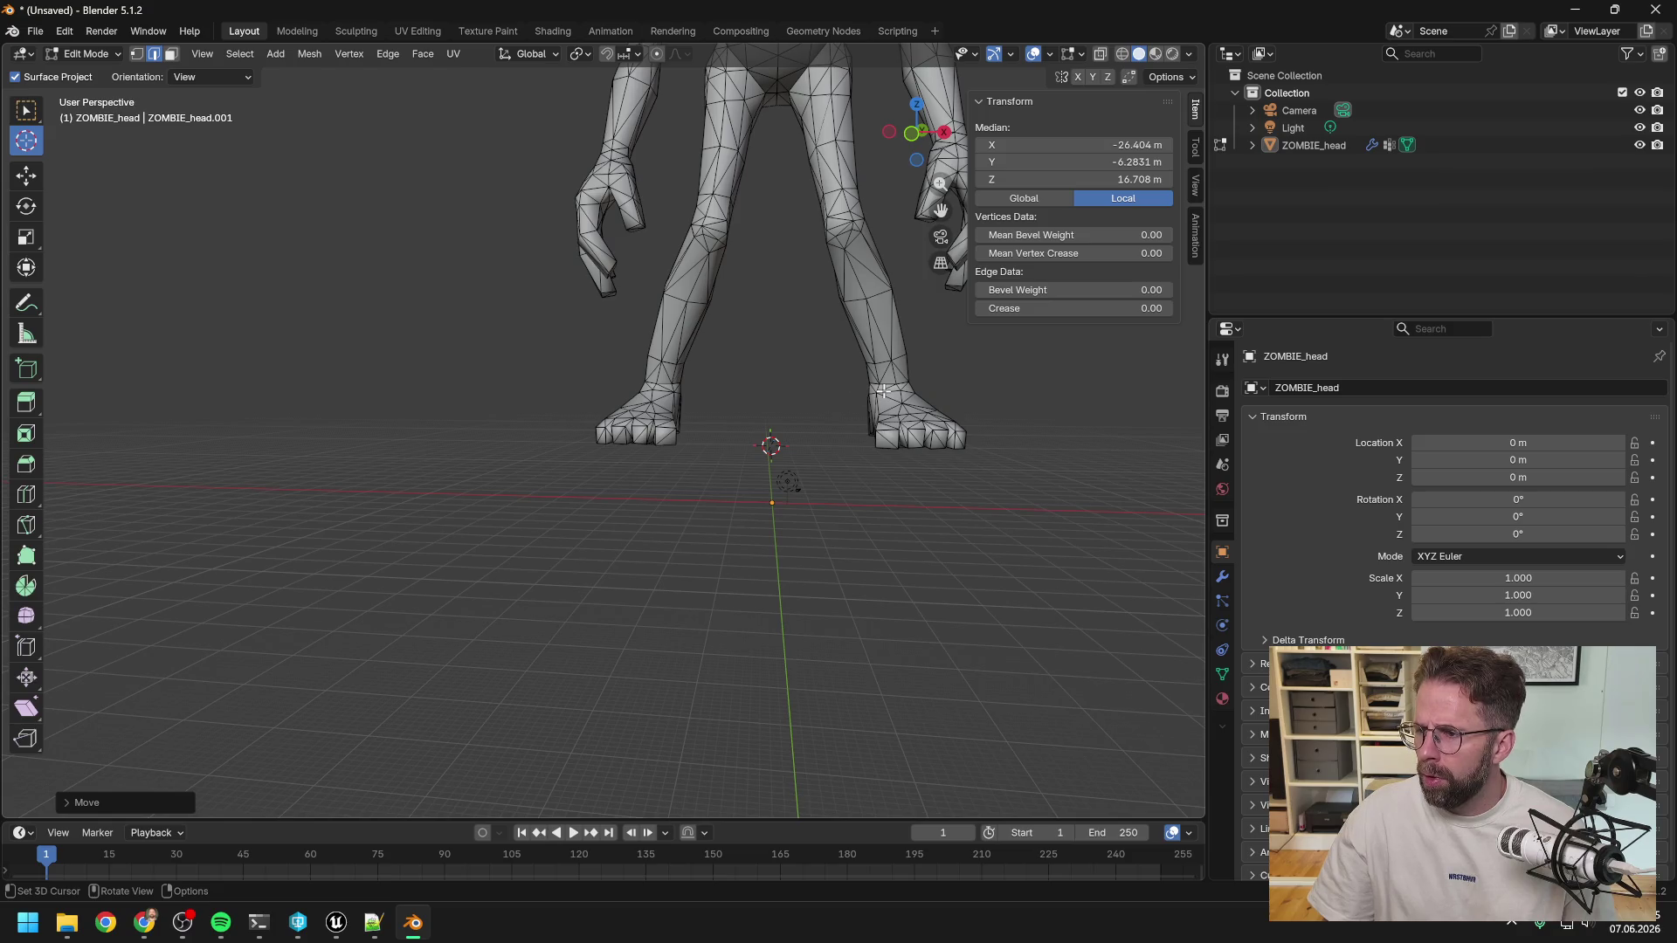
{"action": "left_click", "coordinate": [95, 56]}
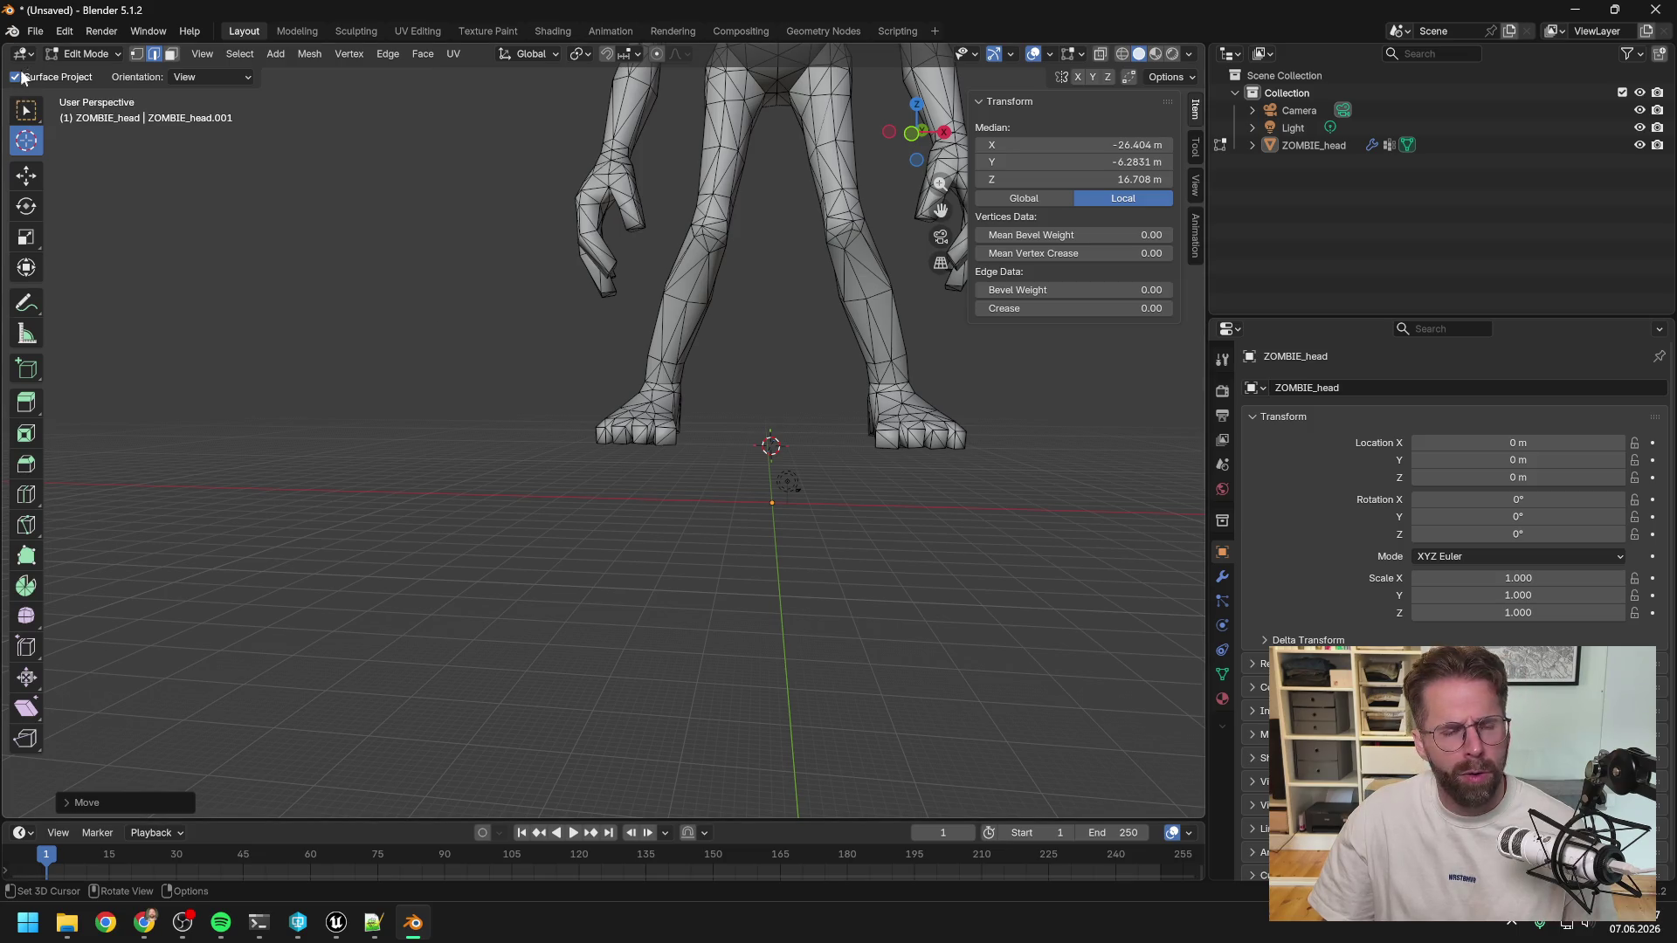
{"action": "left_click", "coordinate": [69, 55]}
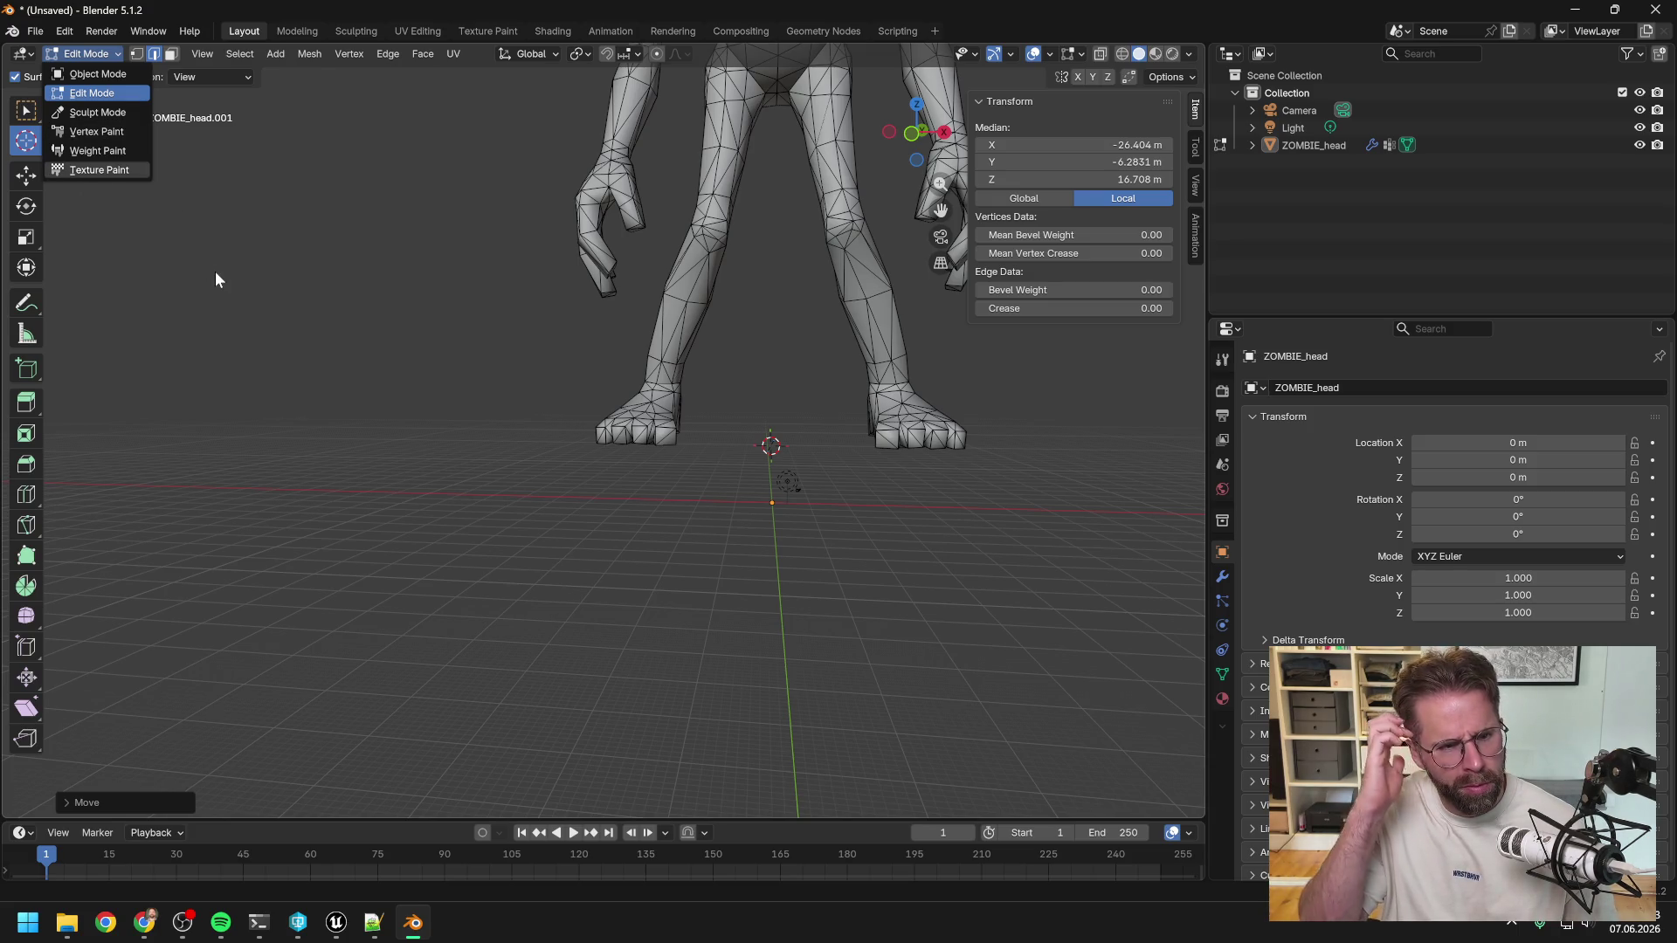
{"action": "left_click", "coordinate": [102, 132]}
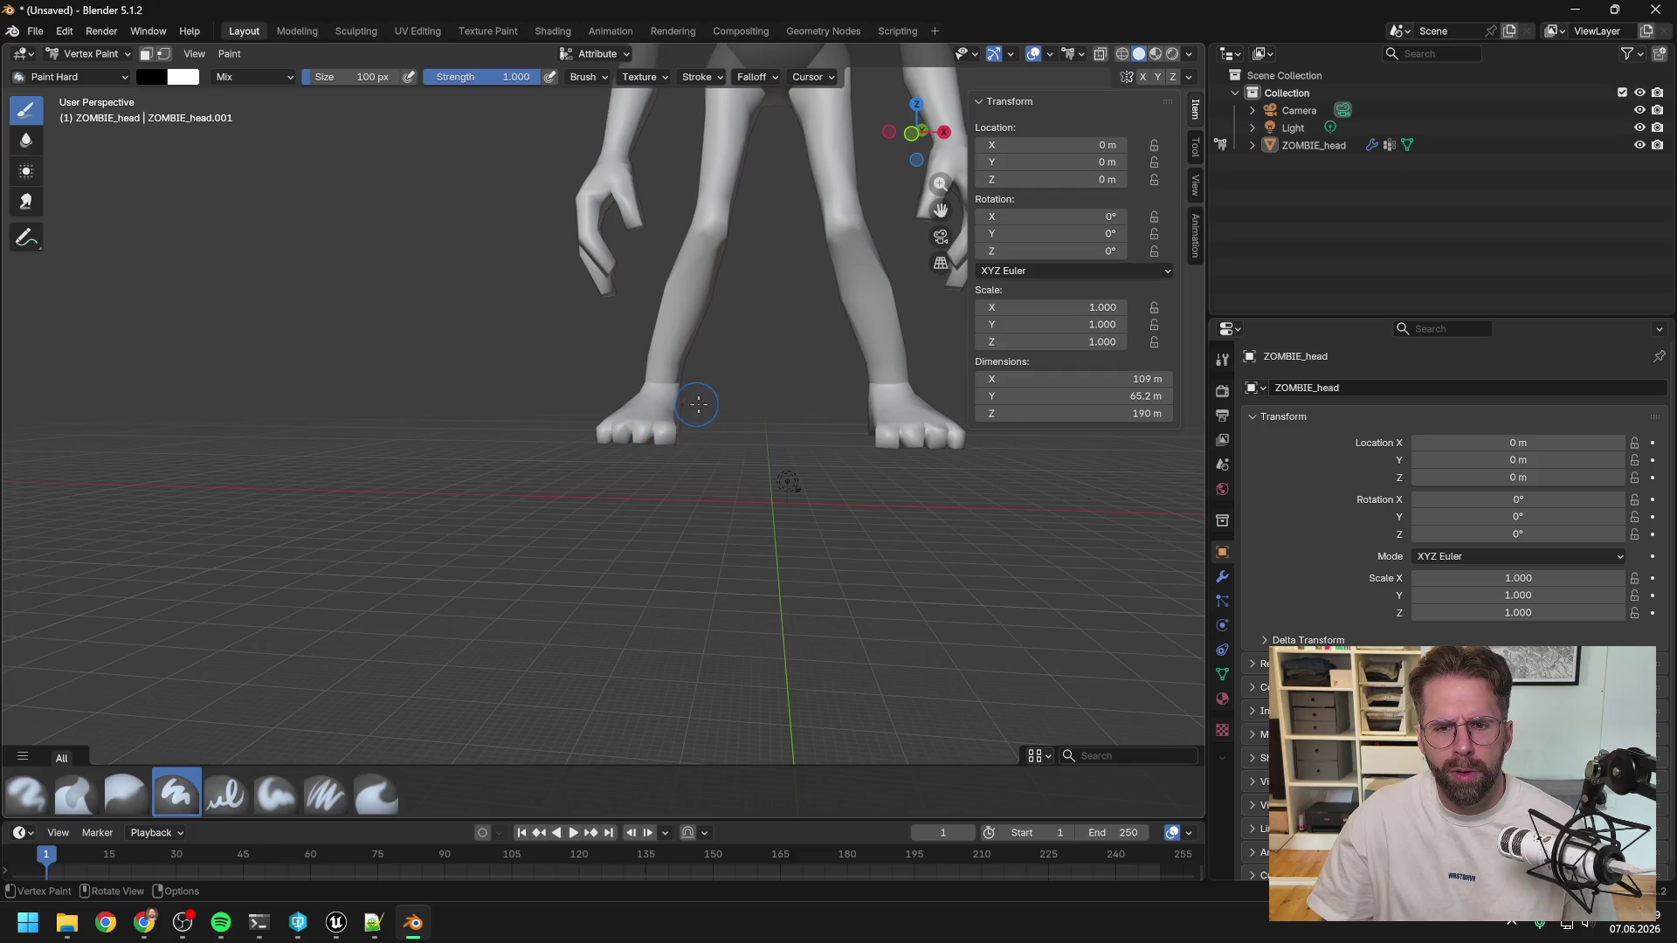
{"action": "left_click", "coordinate": [102, 55]}
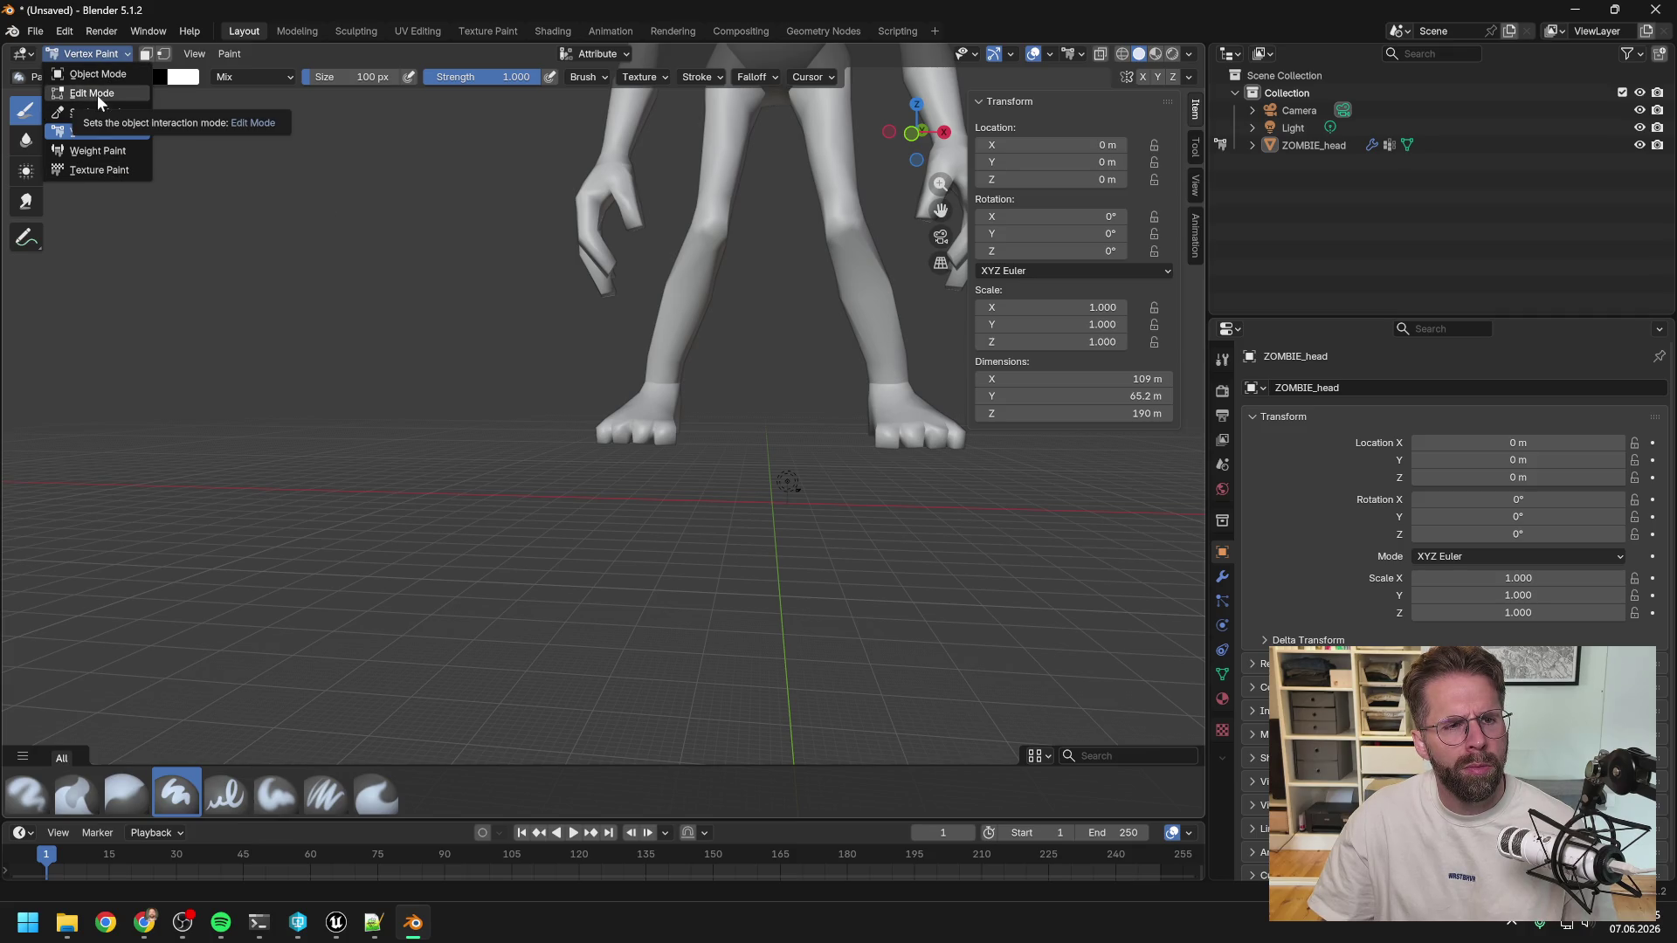
{"action": "left_click", "coordinate": [97, 94]}
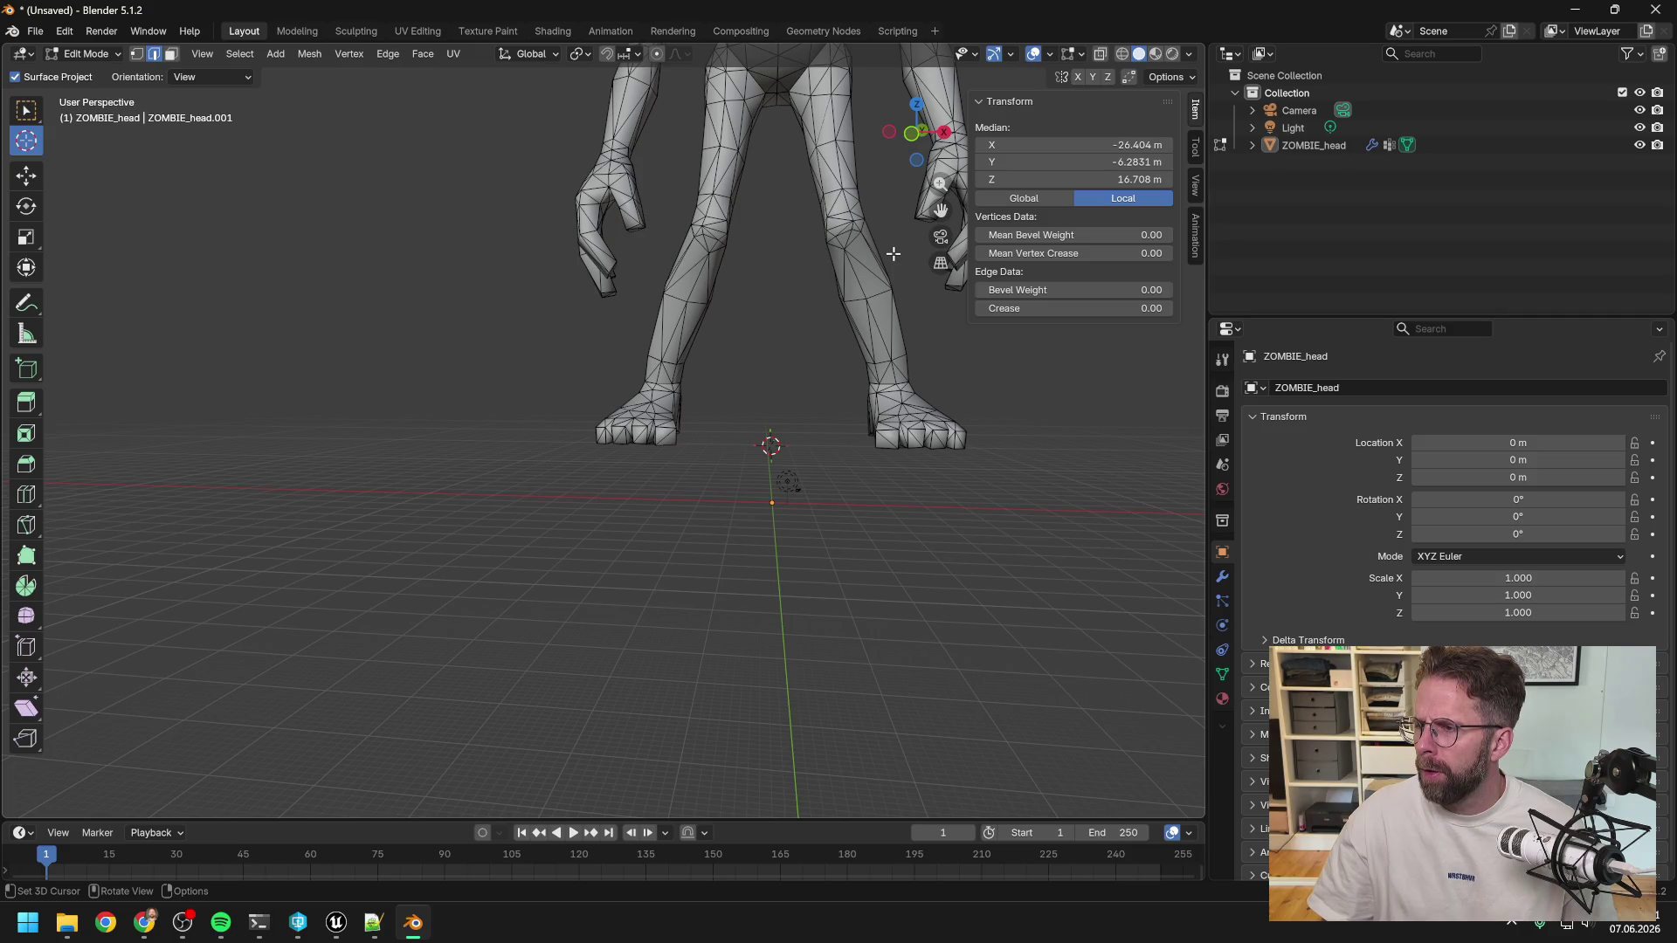
Switch to Vertex select and pick a foot vertex at X −8.6472 m (L_Foot_J 0.463, L_Toe_J 0.537).
{"action": "mouse_move", "coordinate": [806, 344]}
{"action": "middle_mouse_down"}
{"action": "mouse_move", "coordinate": [812, 404]}
{"action": "mouse_move", "coordinate": [734, 341]}
{"action": "mouse_move", "coordinate": [532, 332]}
{"action": "mouse_move", "coordinate": [734, 416]}
{"action": "middle_mouse_up"}
{"action": "scroll", "coordinate": [558, 349], "scroll_direction": "up", "scroll_amount": 2}
{"action": "scroll", "coordinate": [572, 360], "scroll_direction": "up", "scroll_amount": 2}
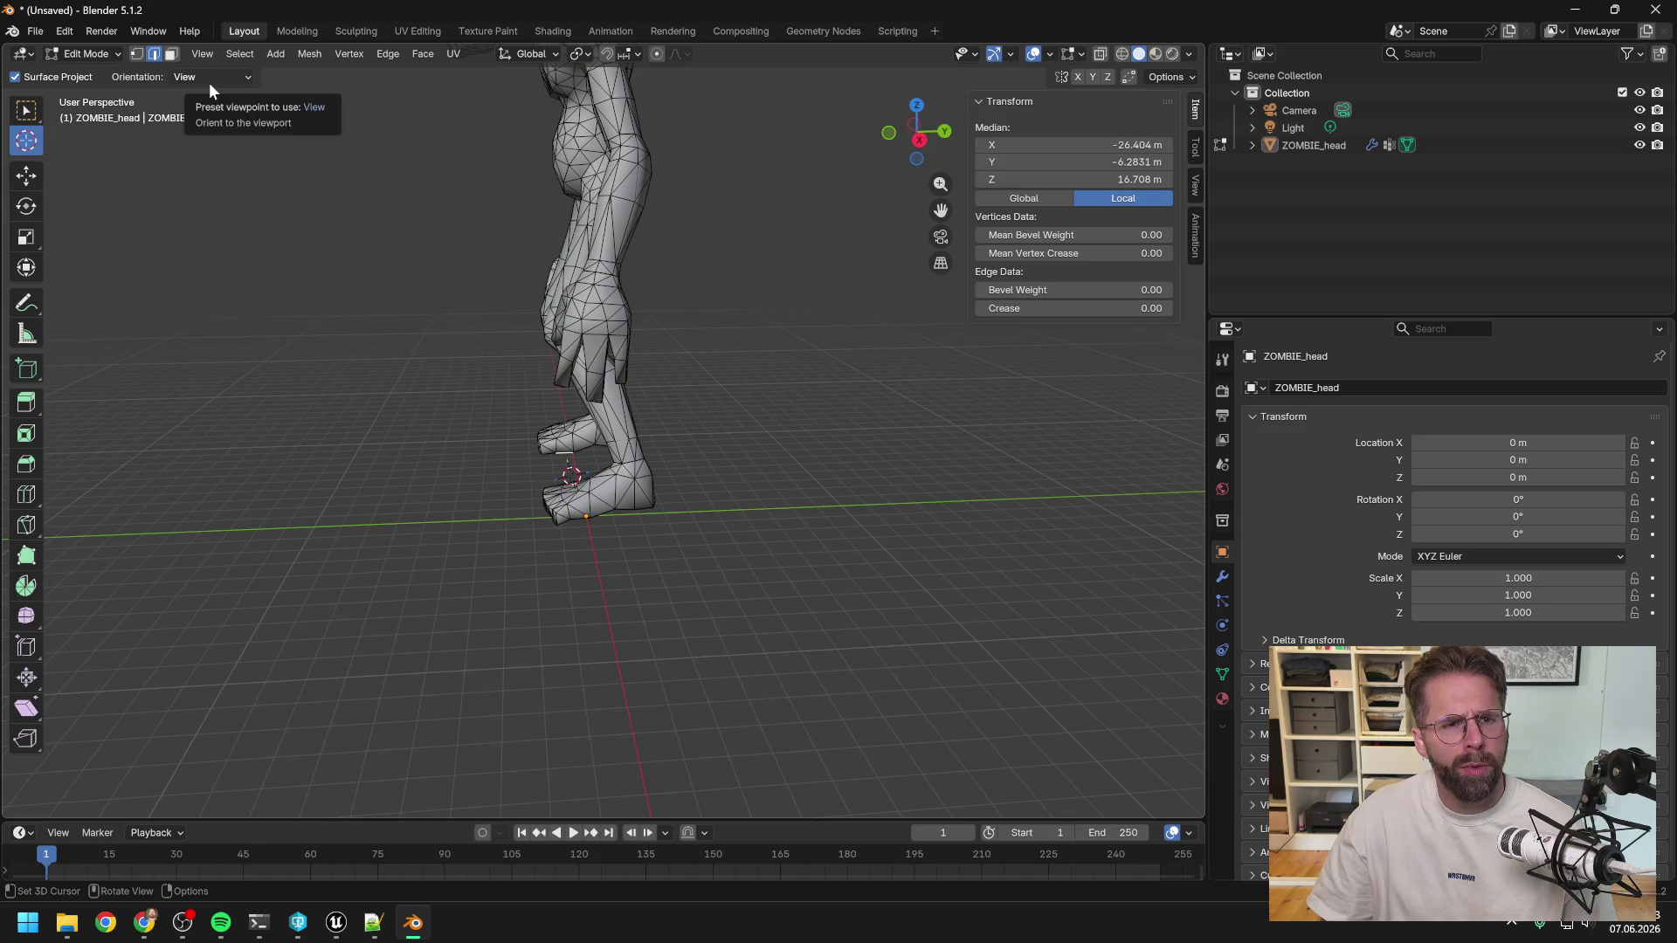
{"action": "left_click", "coordinate": [136, 54]}
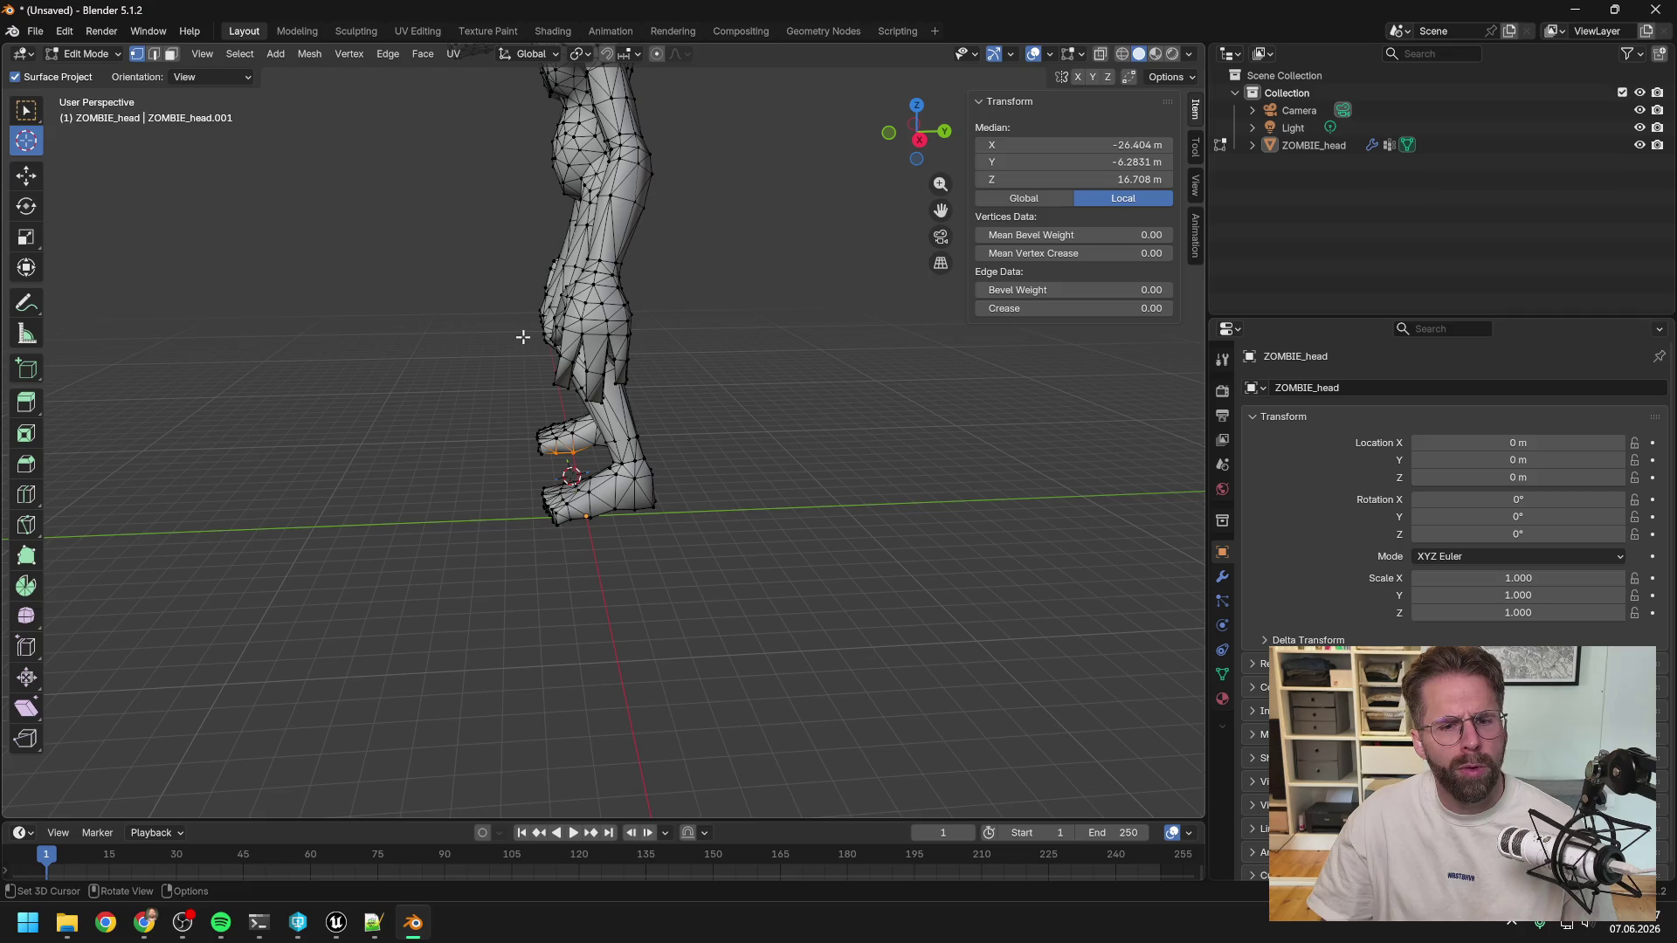
{"action": "mouse_move", "coordinate": [481, 346]}
{"action": "middle_mouse_down"}
{"action": "mouse_move", "coordinate": [672, 297]}
{"action": "mouse_move", "coordinate": [588, 224]}
{"action": "mouse_move", "coordinate": [553, 270]}
{"action": "mouse_move", "coordinate": [591, 280]}
{"action": "mouse_move", "coordinate": [700, 227]}
{"action": "mouse_move", "coordinate": [774, 318]}
{"action": "middle_mouse_up"}
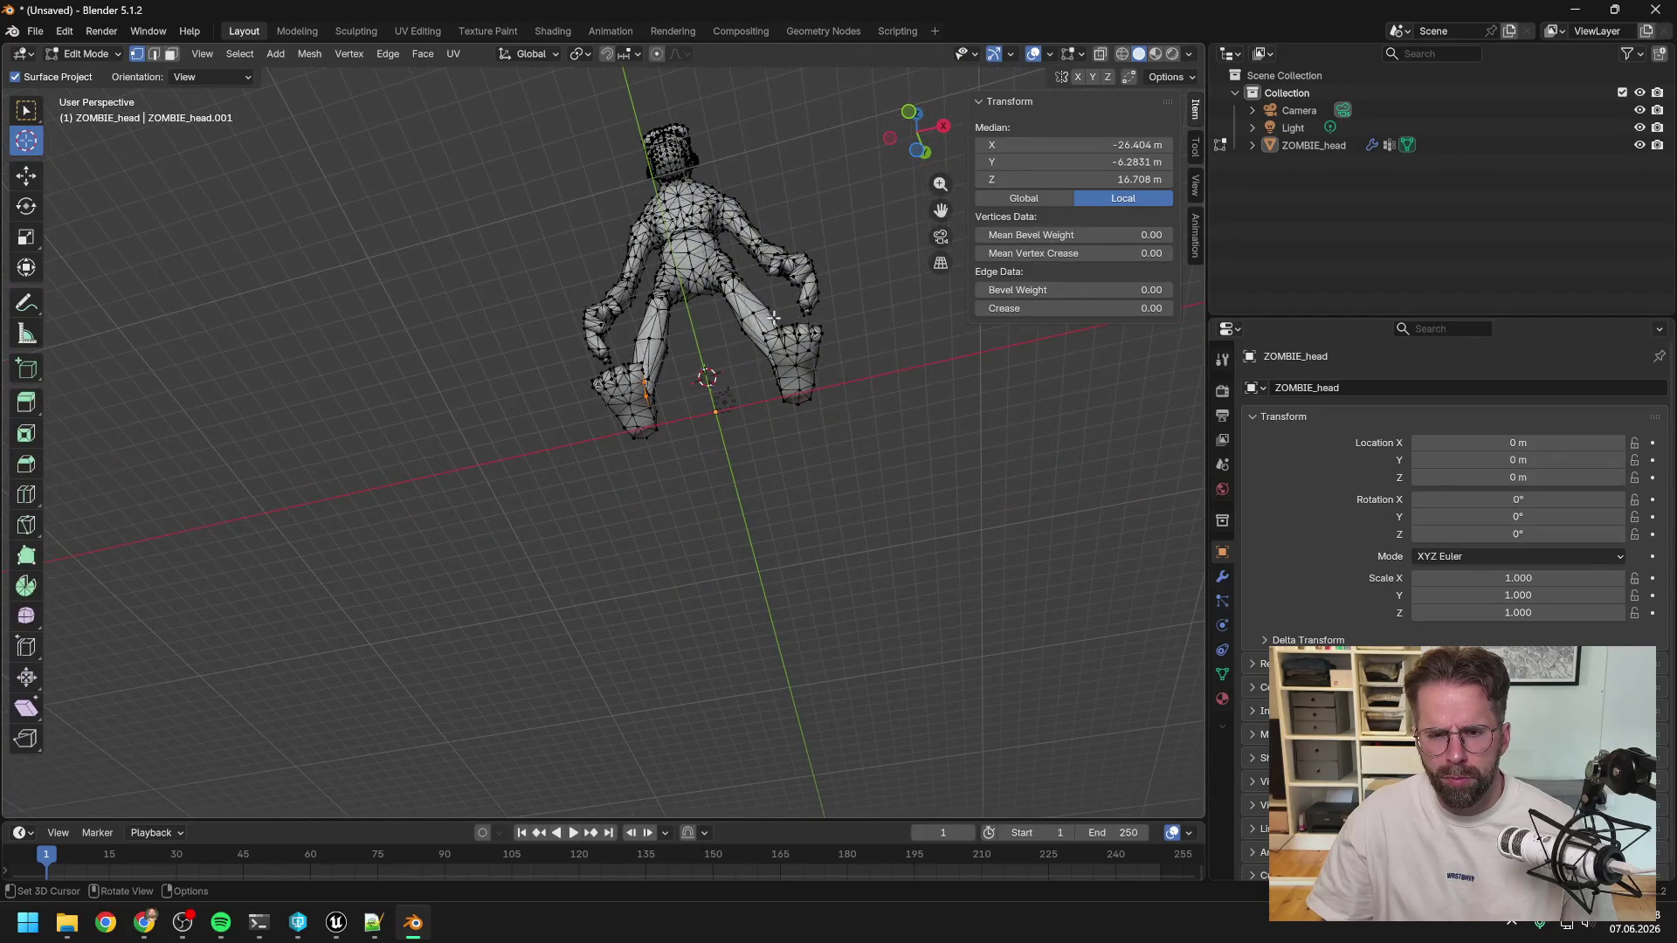
{"action": "left_click", "coordinate": [775, 368], "text": "shift"}
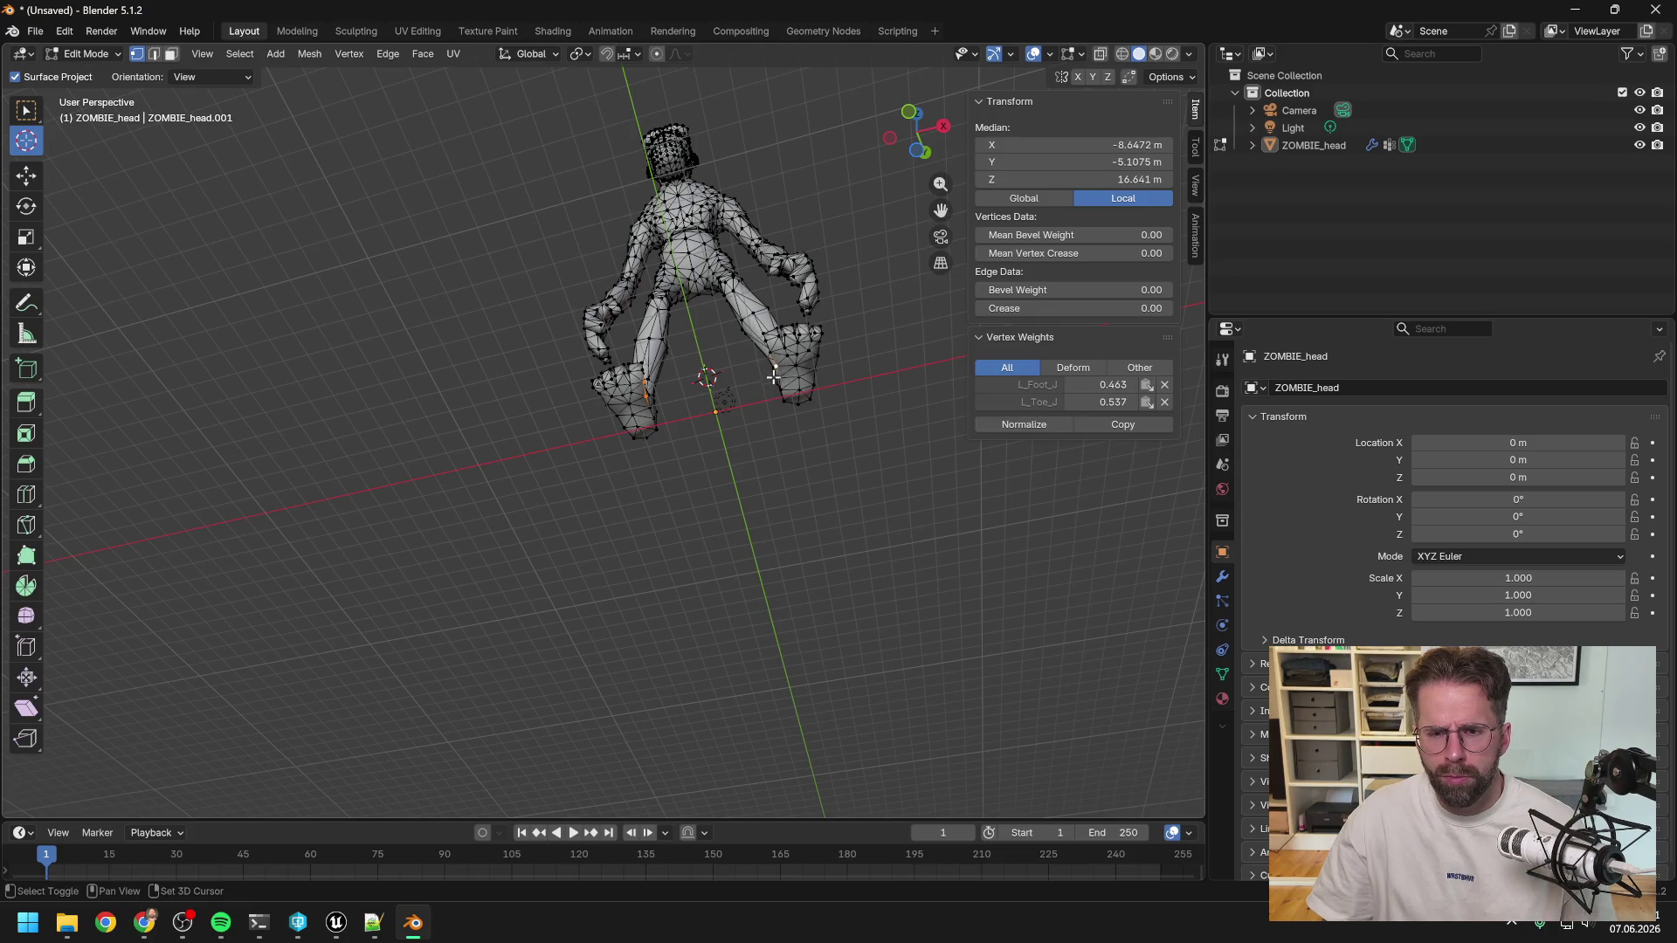
{"action": "scroll", "coordinate": [778, 375], "scroll_direction": "up", "scroll_amount": 6}
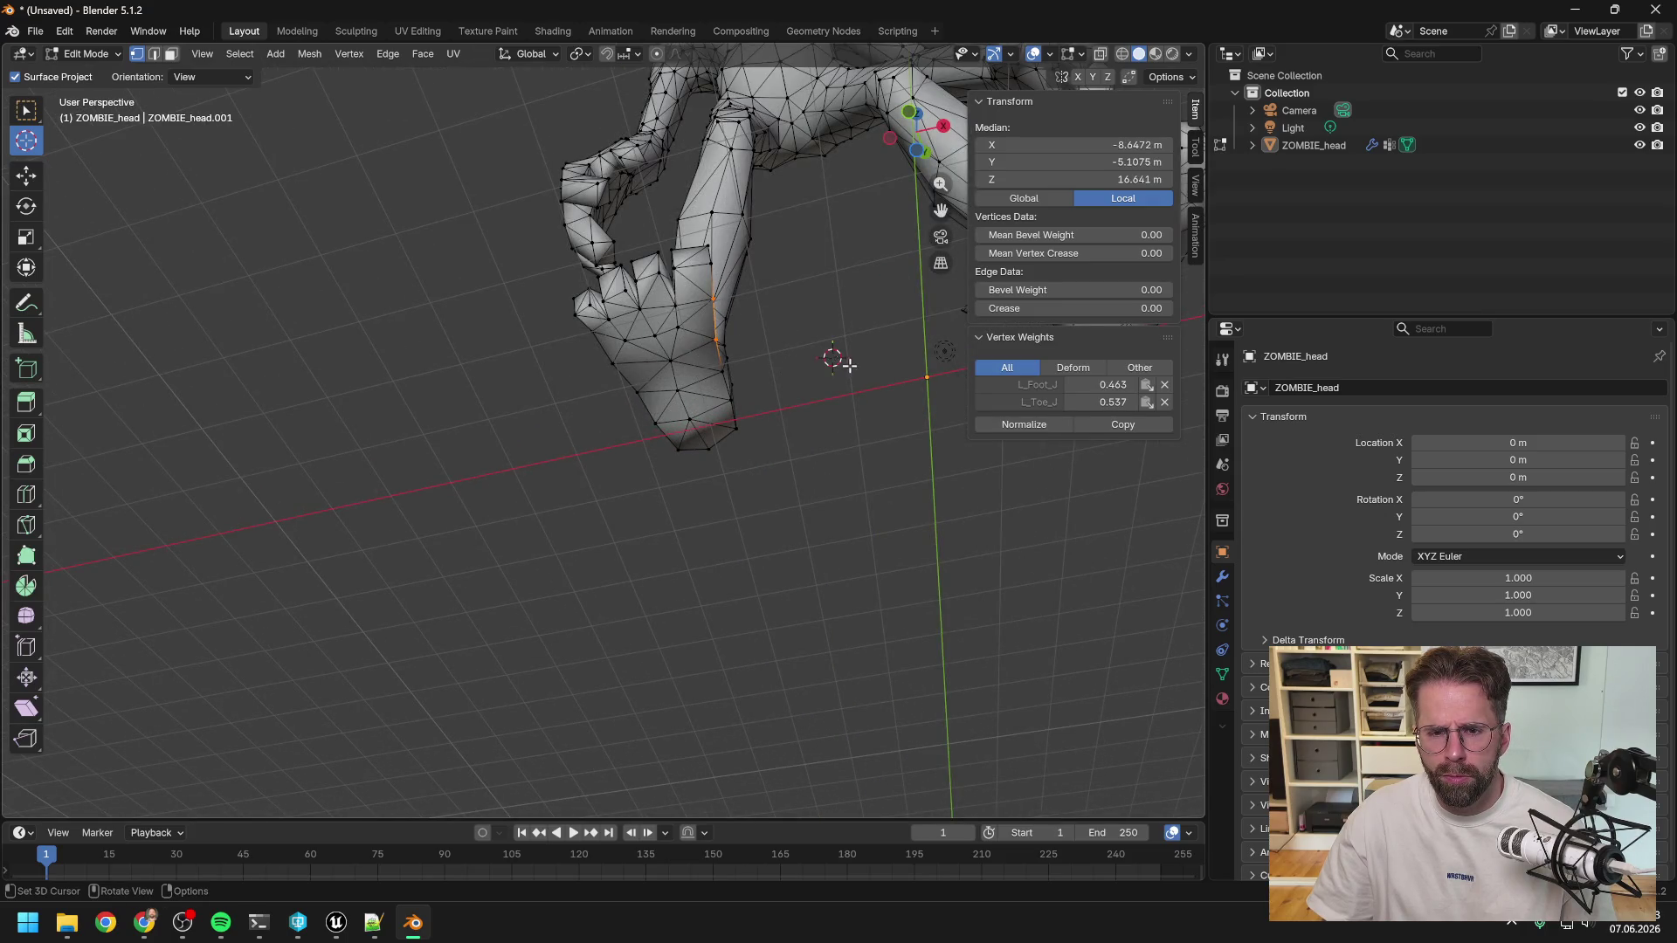
Switch to Select Box, dismiss the vertex context menu, and pick a vertex on one foot.
{"action": "key", "text": "w"}
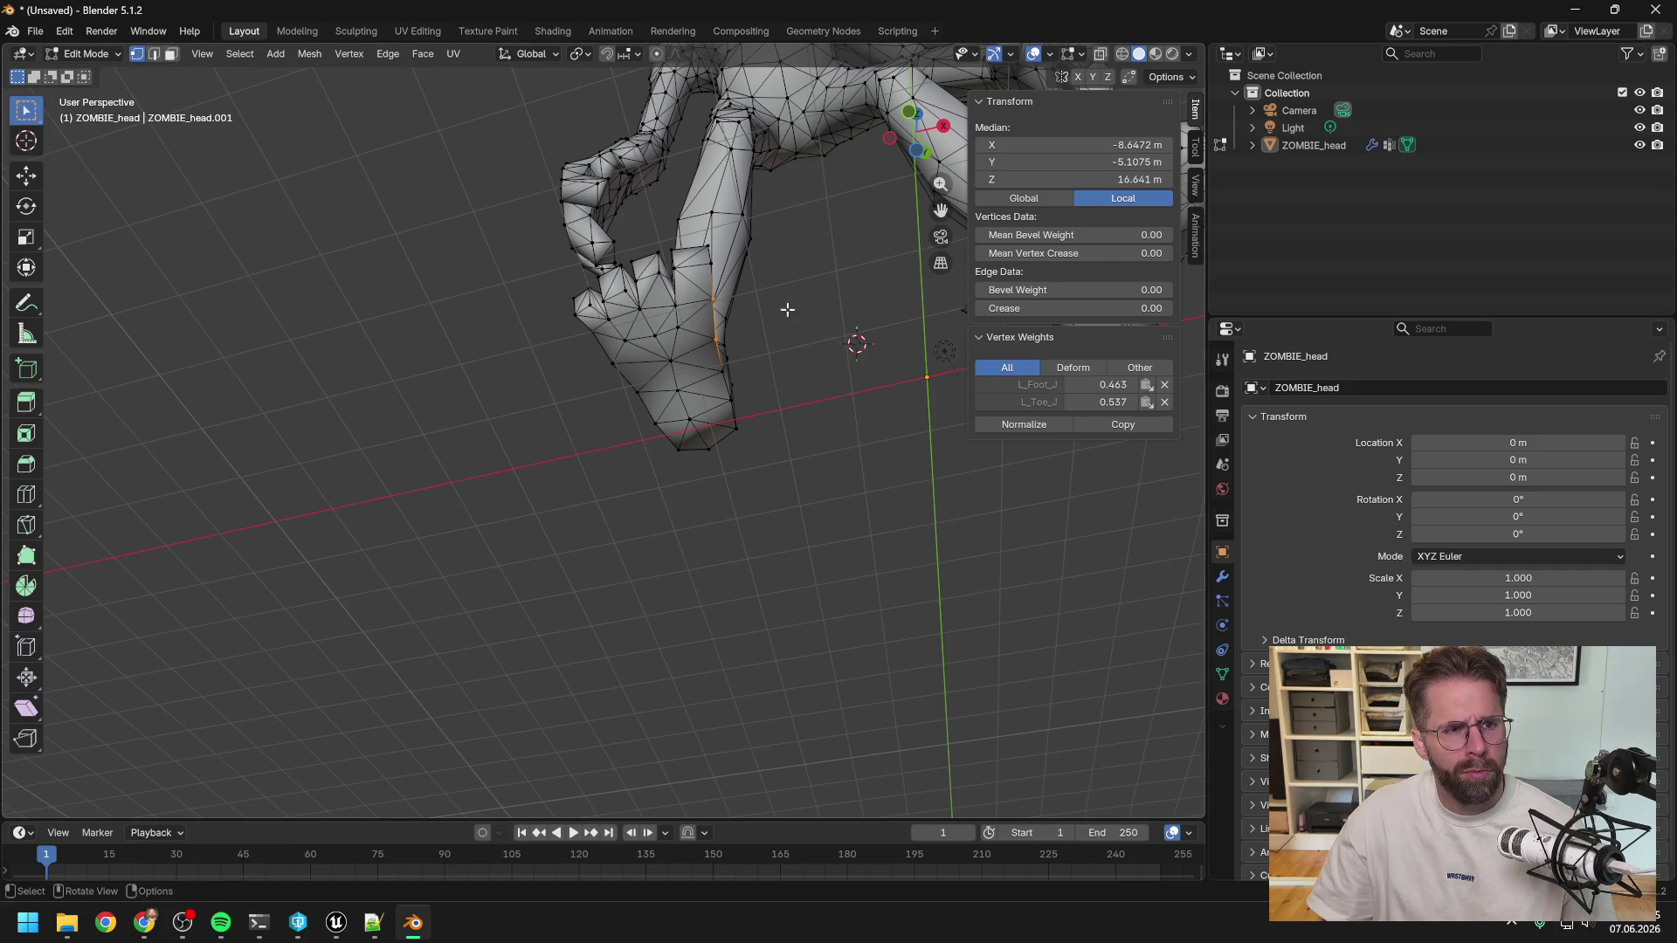
{"action": "left_click", "coordinate": [922, 319]}
{"action": "right_click", "coordinate": [854, 288]}
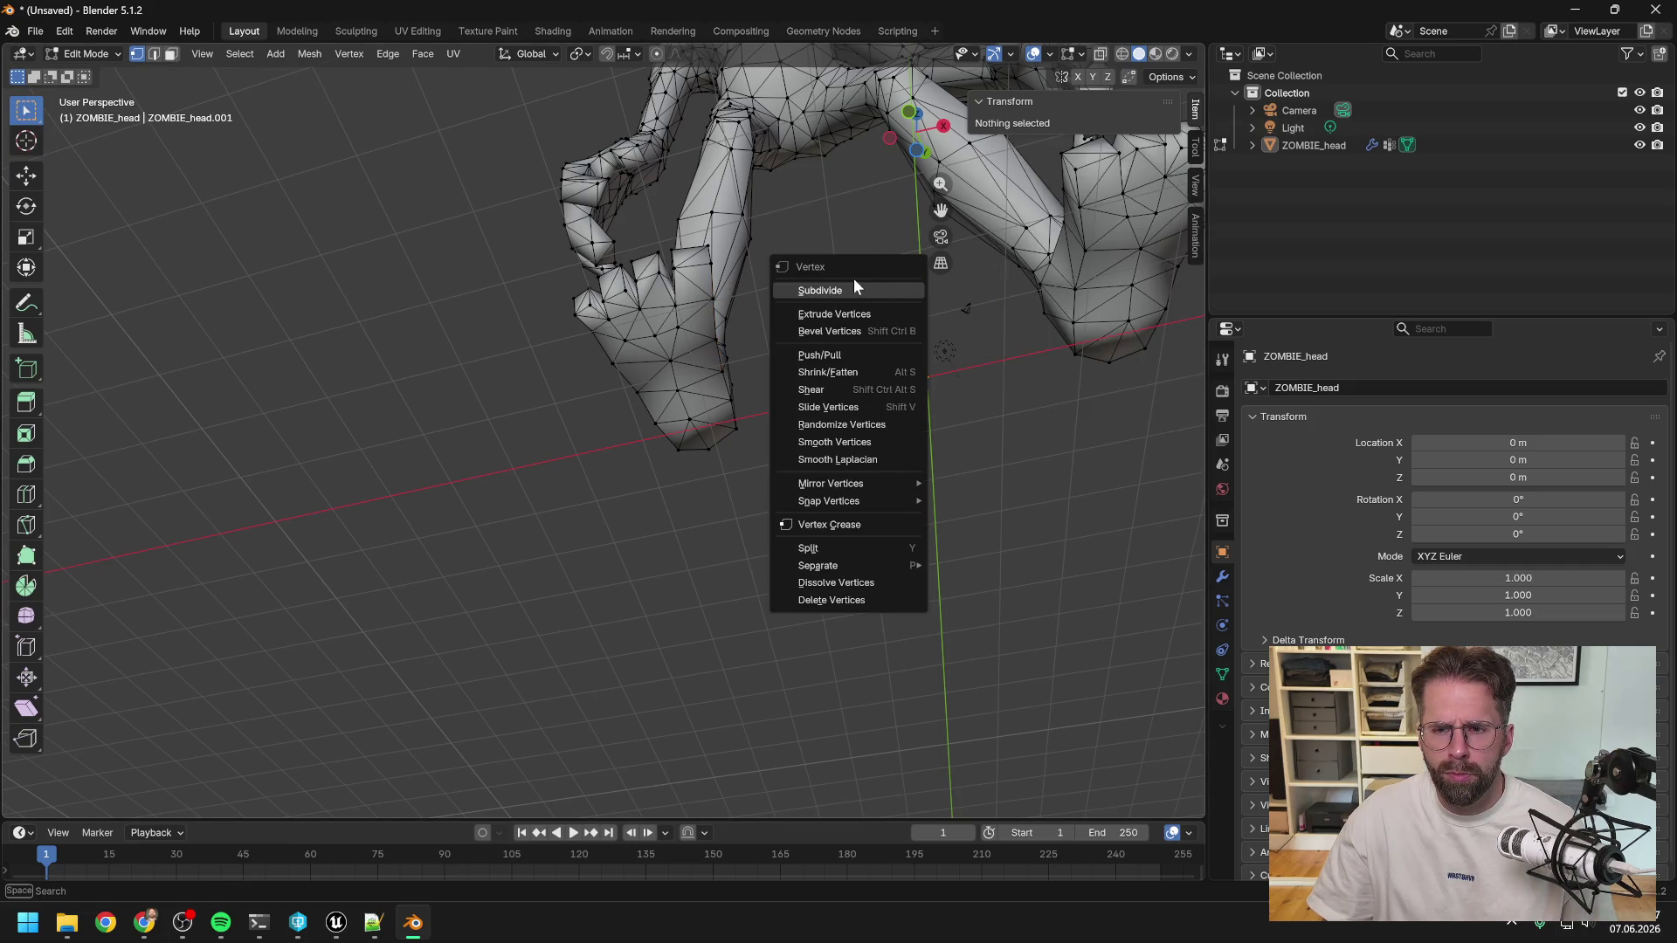
{"action": "left_click", "coordinate": [1081, 248]}
{"action": "left_click", "coordinate": [1048, 281]}
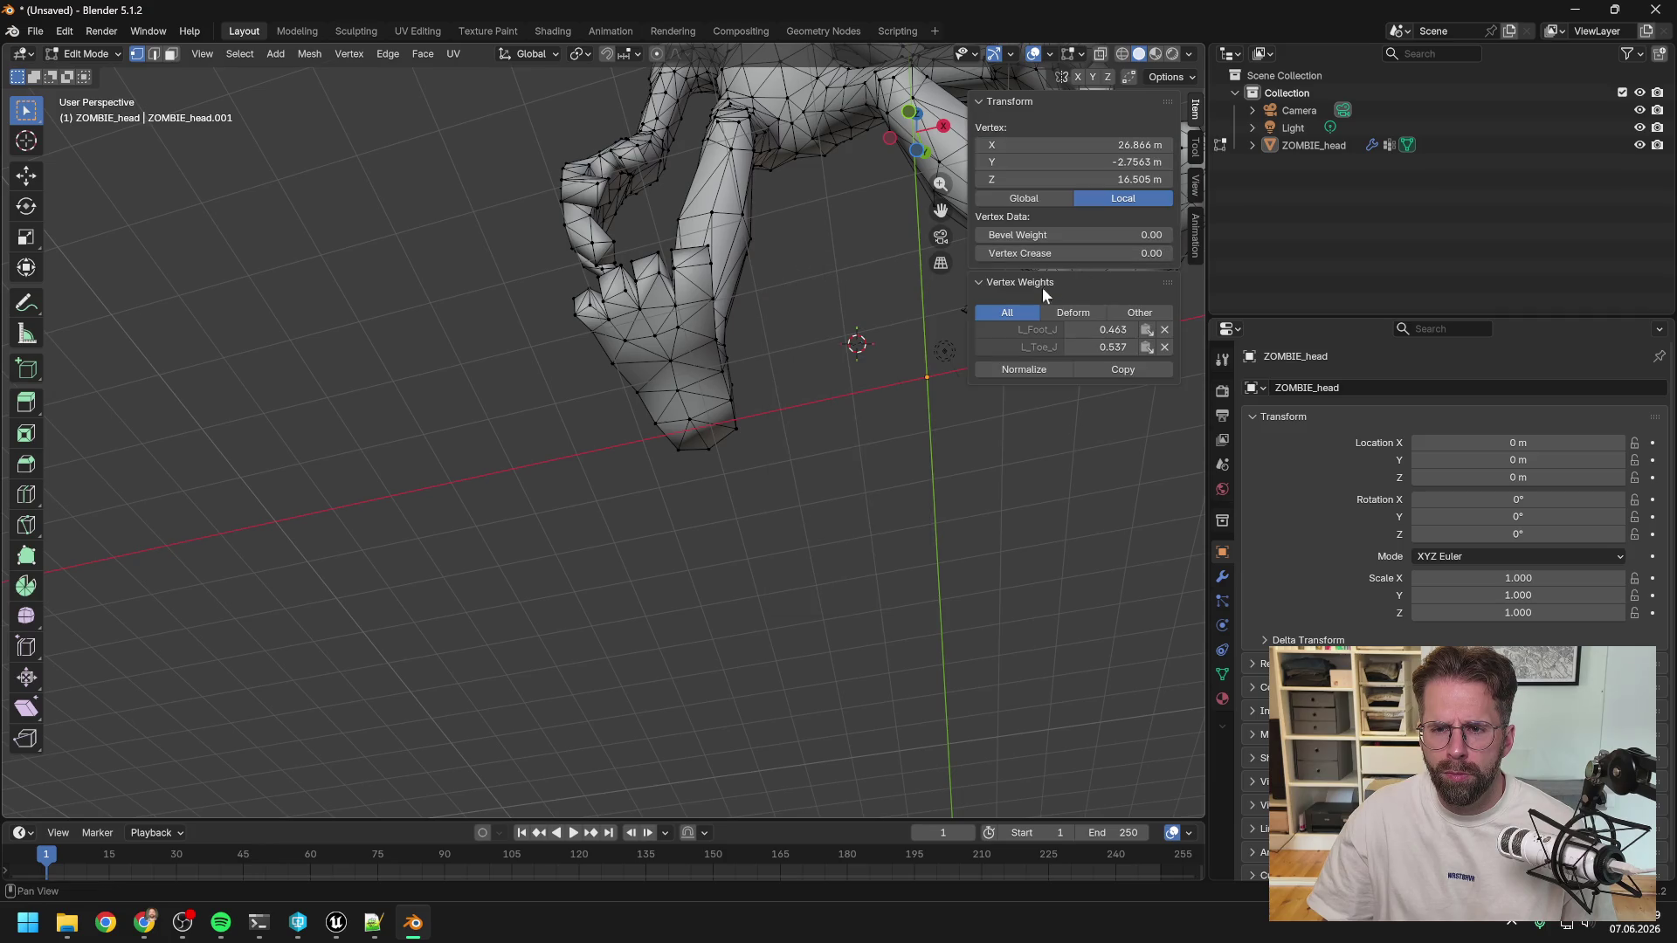
{"action": "left_click", "coordinate": [901, 300]}
Add the mirrored vertex on the other foot, bringing the median X to about −0.028 m.
{"action": "mouse_move", "coordinate": [904, 297]}
{"action": "middle_mouse_down"}
{"action": "mouse_move", "coordinate": [831, 296]}
{"action": "mouse_move", "coordinate": [828, 262]}
{"action": "mouse_move", "coordinate": [587, 283]}
{"action": "middle_mouse_up"}
{"action": "left_click", "coordinate": [618, 282]}
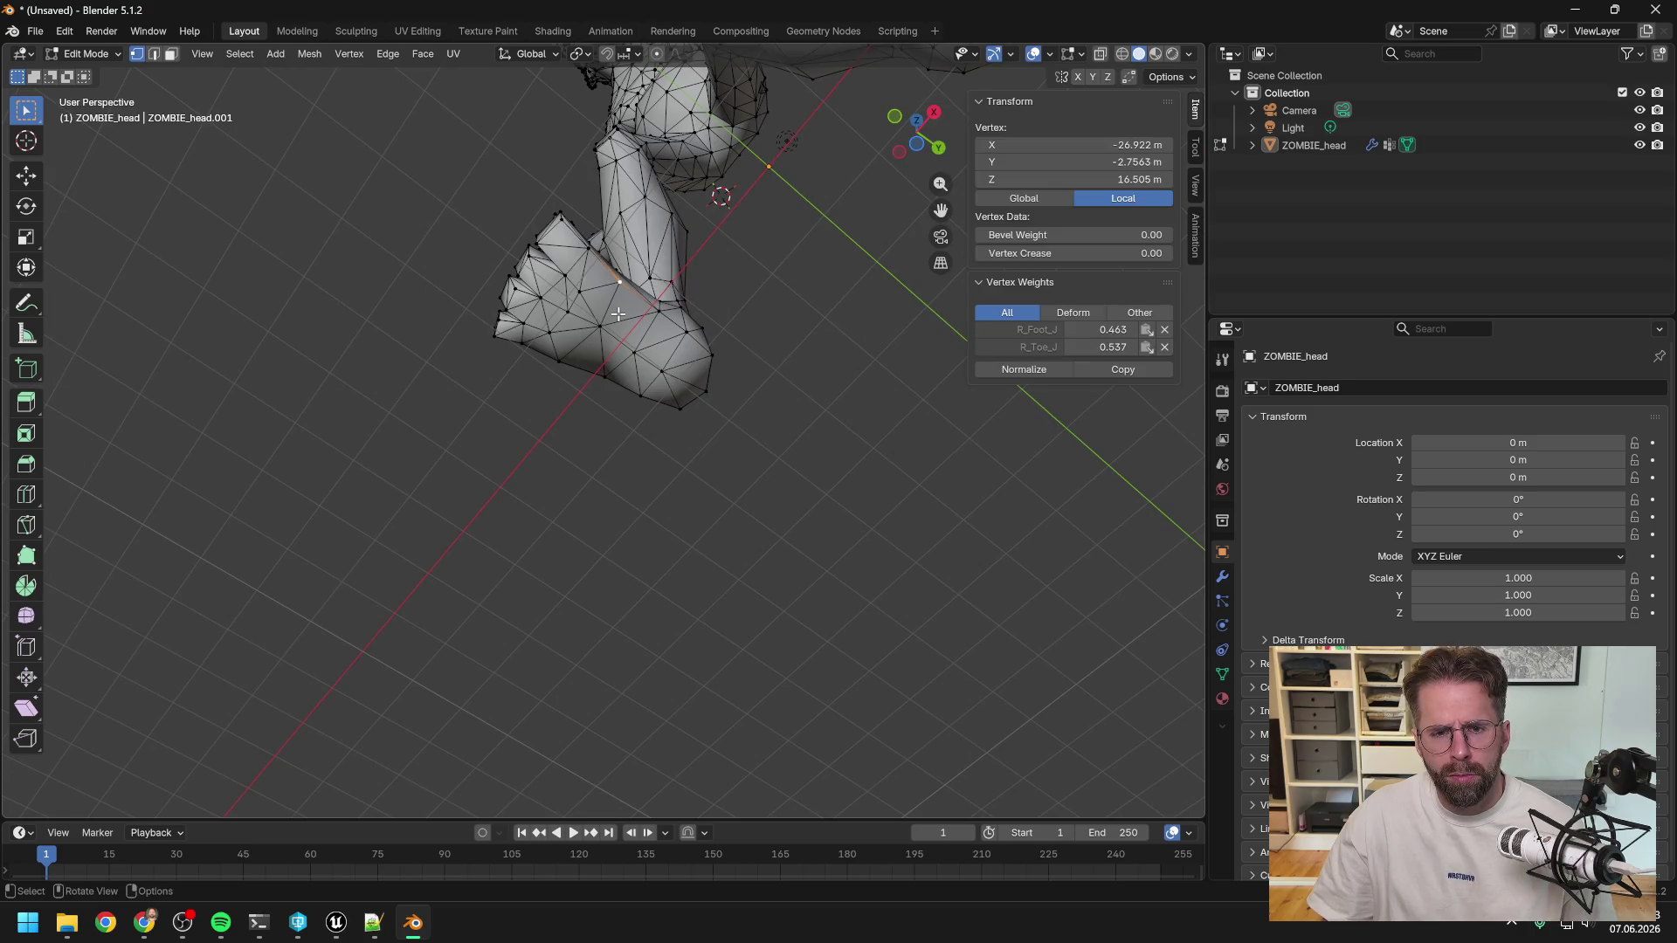
{"action": "mouse_move", "coordinate": [733, 258]}
{"action": "middle_mouse_down"}
{"action": "mouse_move", "coordinate": [762, 278]}
{"action": "mouse_move", "coordinate": [804, 262]}
{"action": "mouse_move", "coordinate": [850, 300]}
{"action": "mouse_move", "coordinate": [831, 258]}
{"action": "mouse_move", "coordinate": [853, 285]}
{"action": "mouse_move", "coordinate": [720, 327]}
{"action": "mouse_move", "coordinate": [787, 292]}
{"action": "middle_mouse_up"}
{"action": "key", "text": "ctrl+shift+m"}
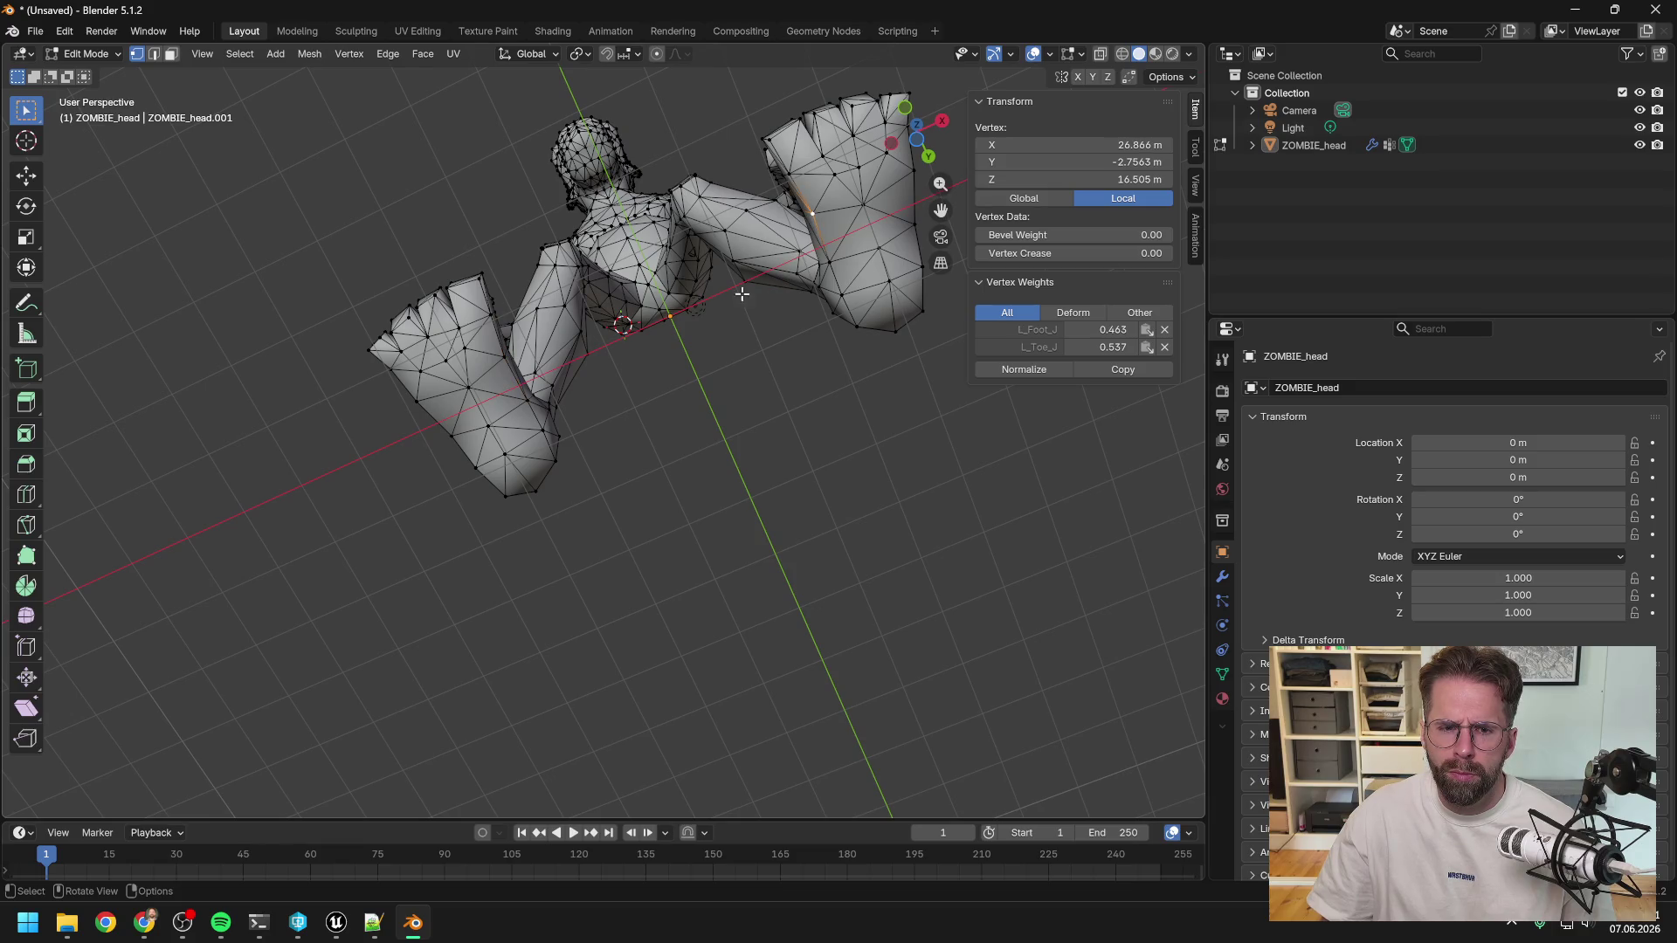
{"action": "left_click", "coordinate": [504, 356], "text": "shift"}
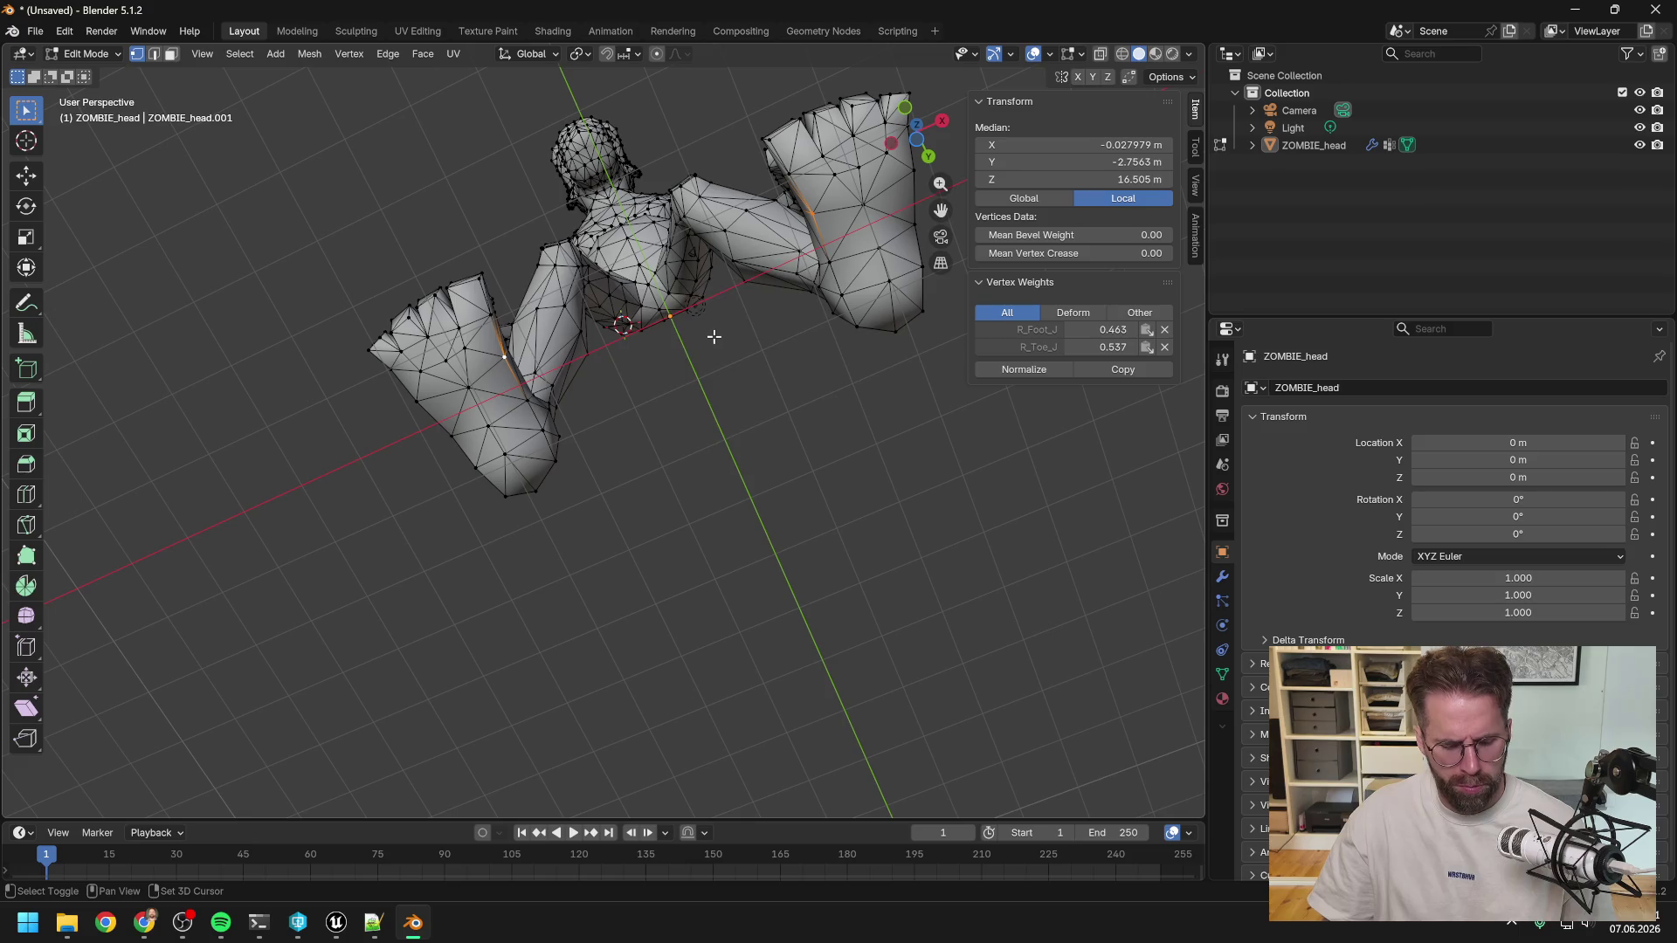
Snap the 3D cursor to the current foot selection, then orbit to a front view.
{"action": "key", "text": "shift+s"}
{"action": "left_click", "coordinate": [715, 437]}
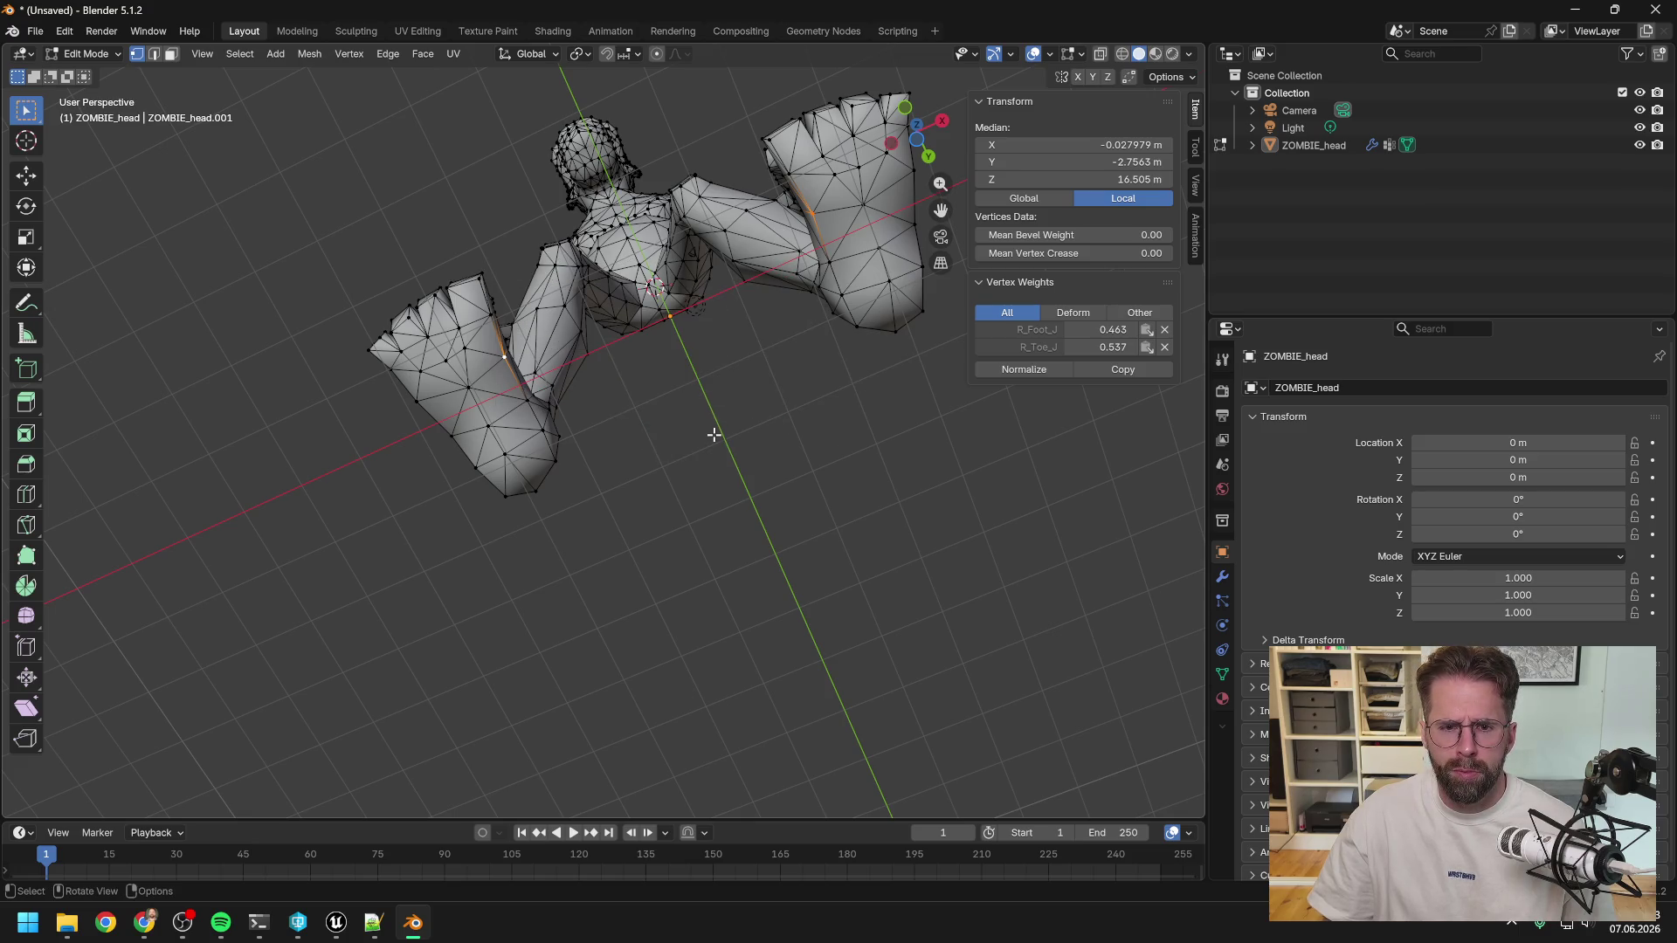
{"action": "mouse_move", "coordinate": [704, 322]}
{"action": "middle_mouse_down"}
{"action": "mouse_move", "coordinate": [678, 329]}
{"action": "mouse_move", "coordinate": [742, 499]}
{"action": "mouse_move", "coordinate": [760, 457]}
{"action": "mouse_move", "coordinate": [738, 495]}
{"action": "mouse_move", "coordinate": [576, 492]}
{"action": "middle_mouse_up"}
{"action": "scroll", "coordinate": [577, 462], "scroll_direction": "down", "scroll_amount": 10}
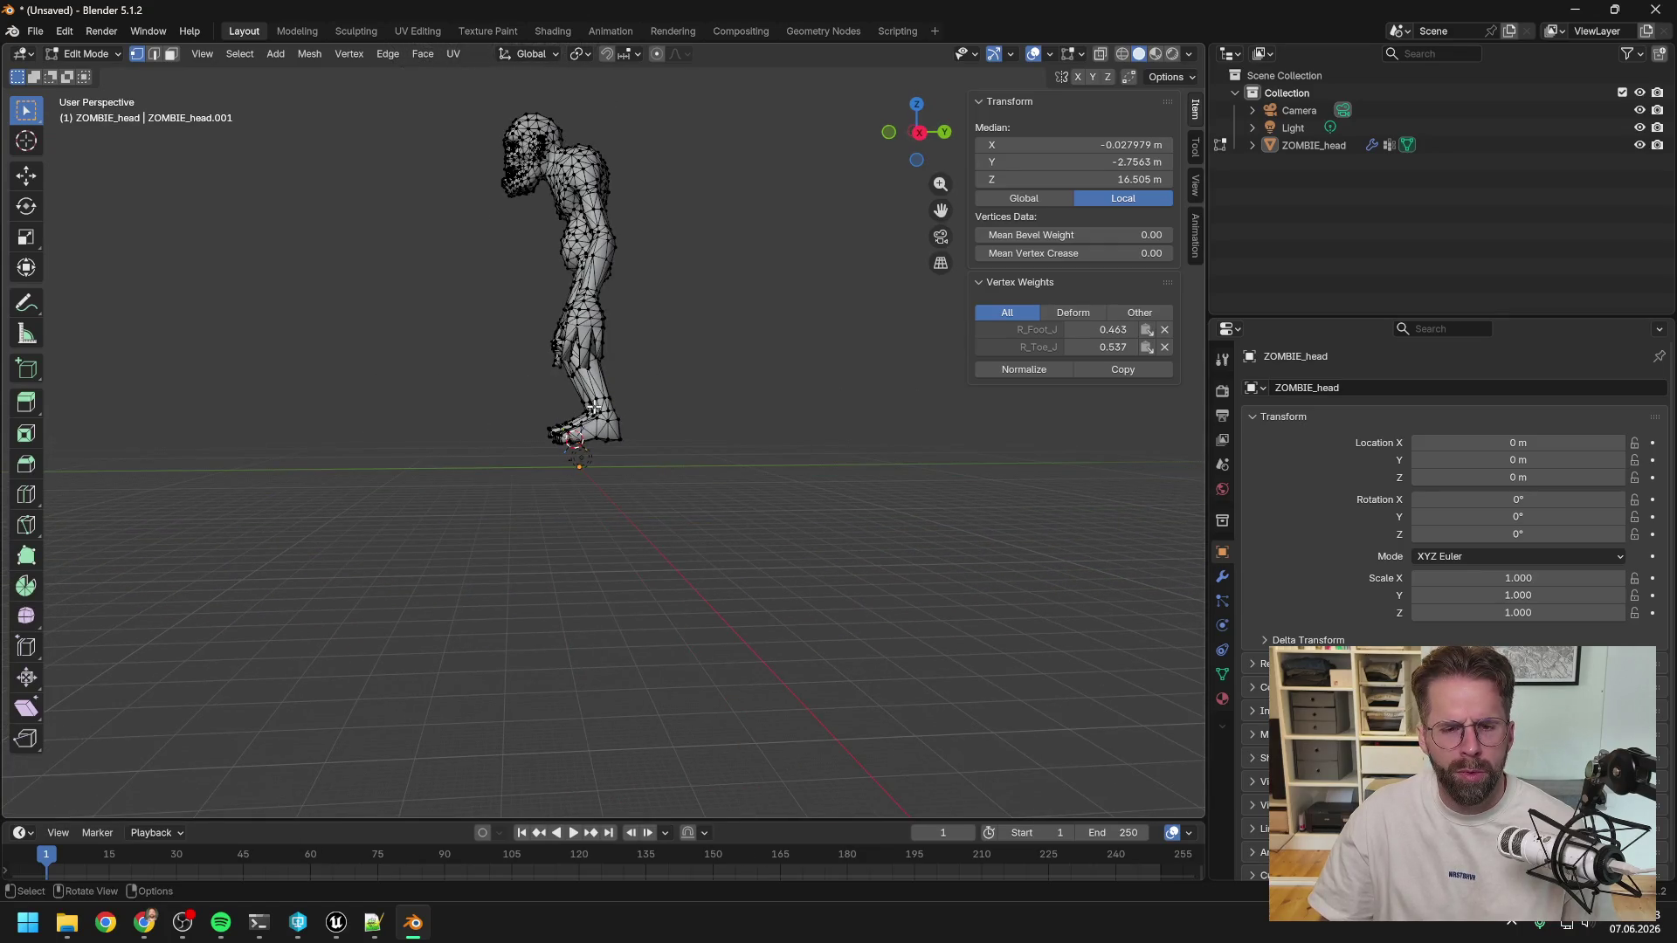
{"action": "middle_click_drag", "start_coordinate": [618, 393], "coordinate": [609, 398]}
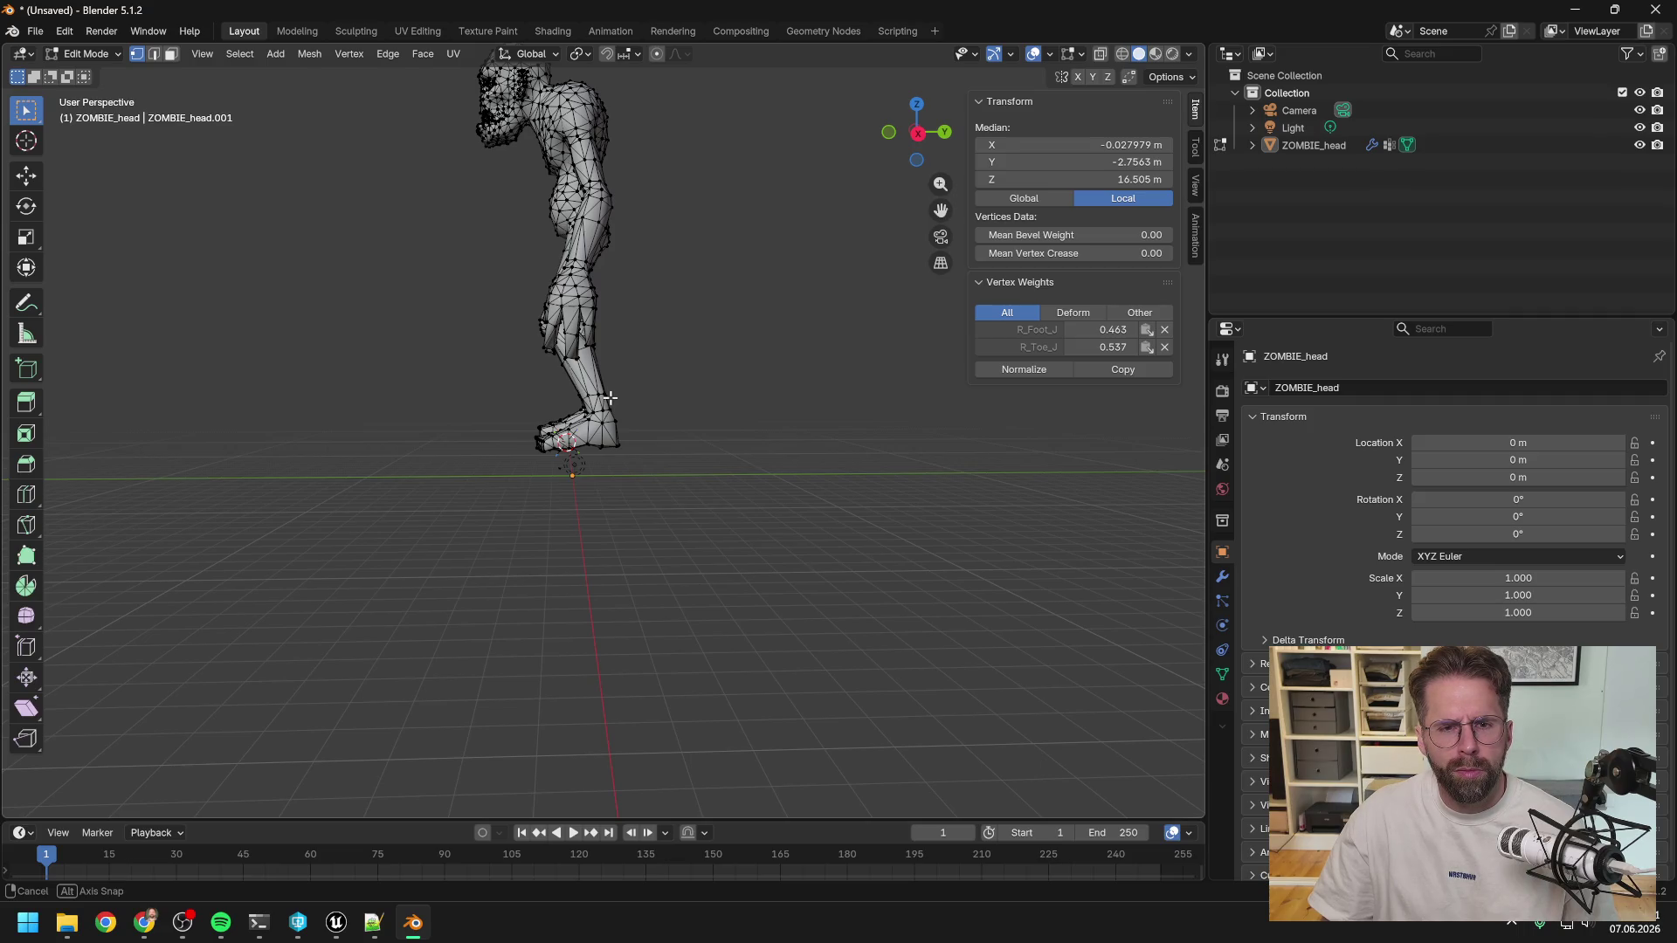
{"action": "mouse_move", "coordinate": [610, 397]}
{"action": "middle_mouse_down"}
{"action": "mouse_move", "coordinate": [775, 393]}
{"action": "mouse_move", "coordinate": [715, 411]}
{"action": "mouse_move", "coordinate": [699, 313]}
{"action": "middle_mouse_up"}
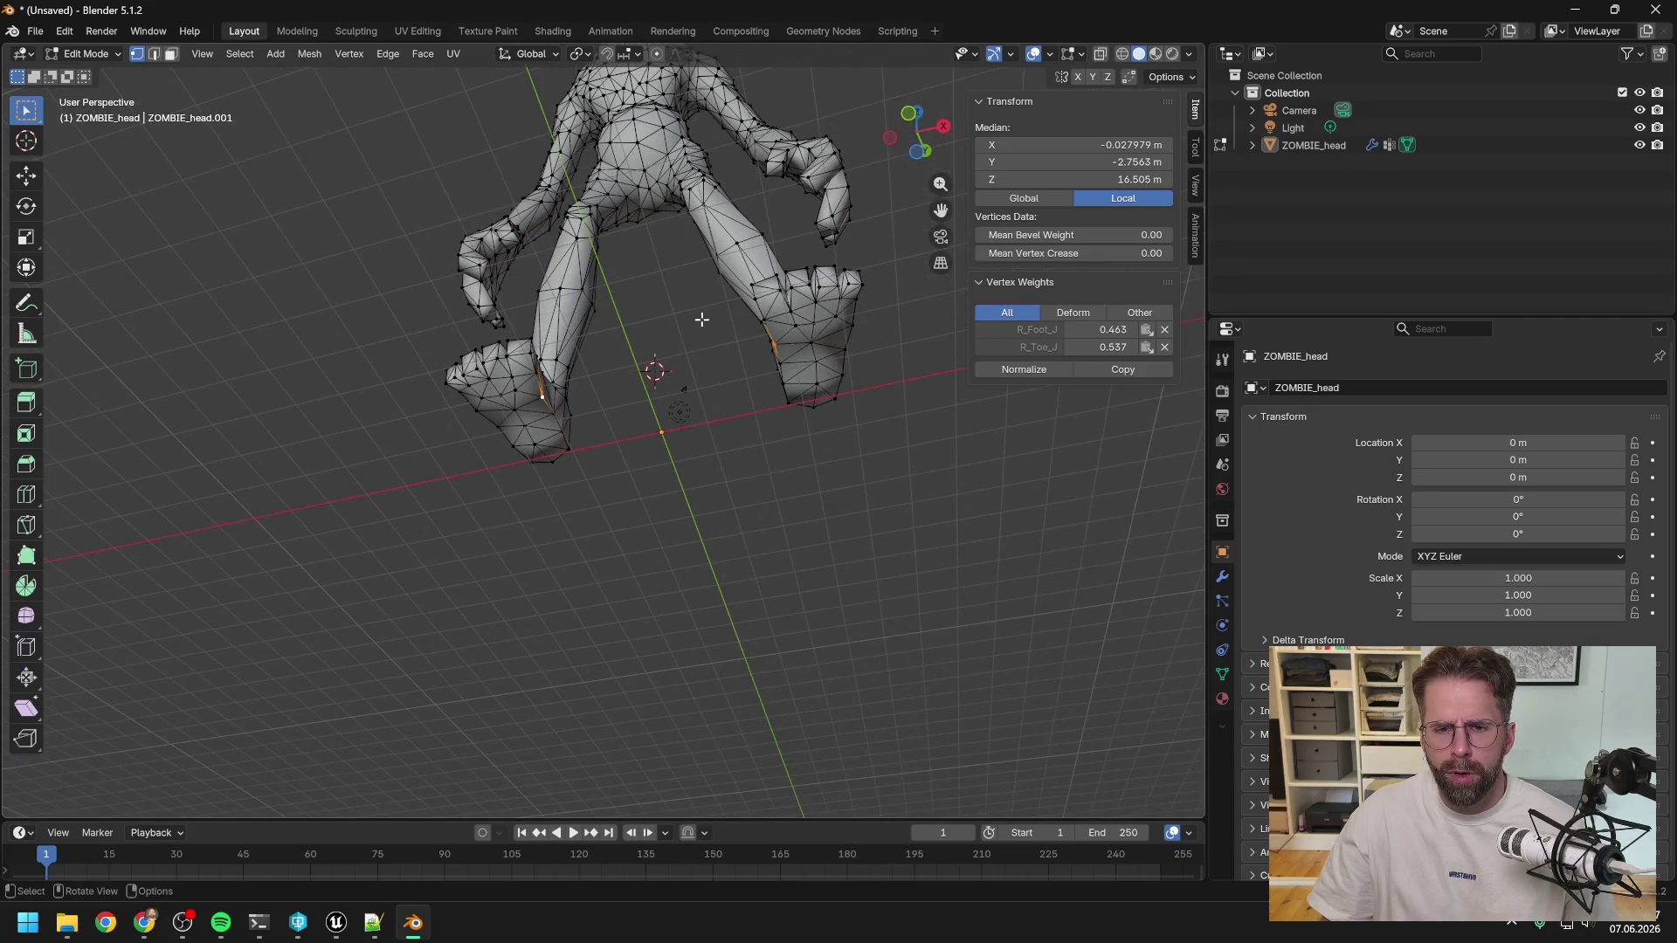
Select a matching toe vertex on each foot and snap the 3D cursor midway between them.
{"action": "left_click", "coordinate": [754, 298]}
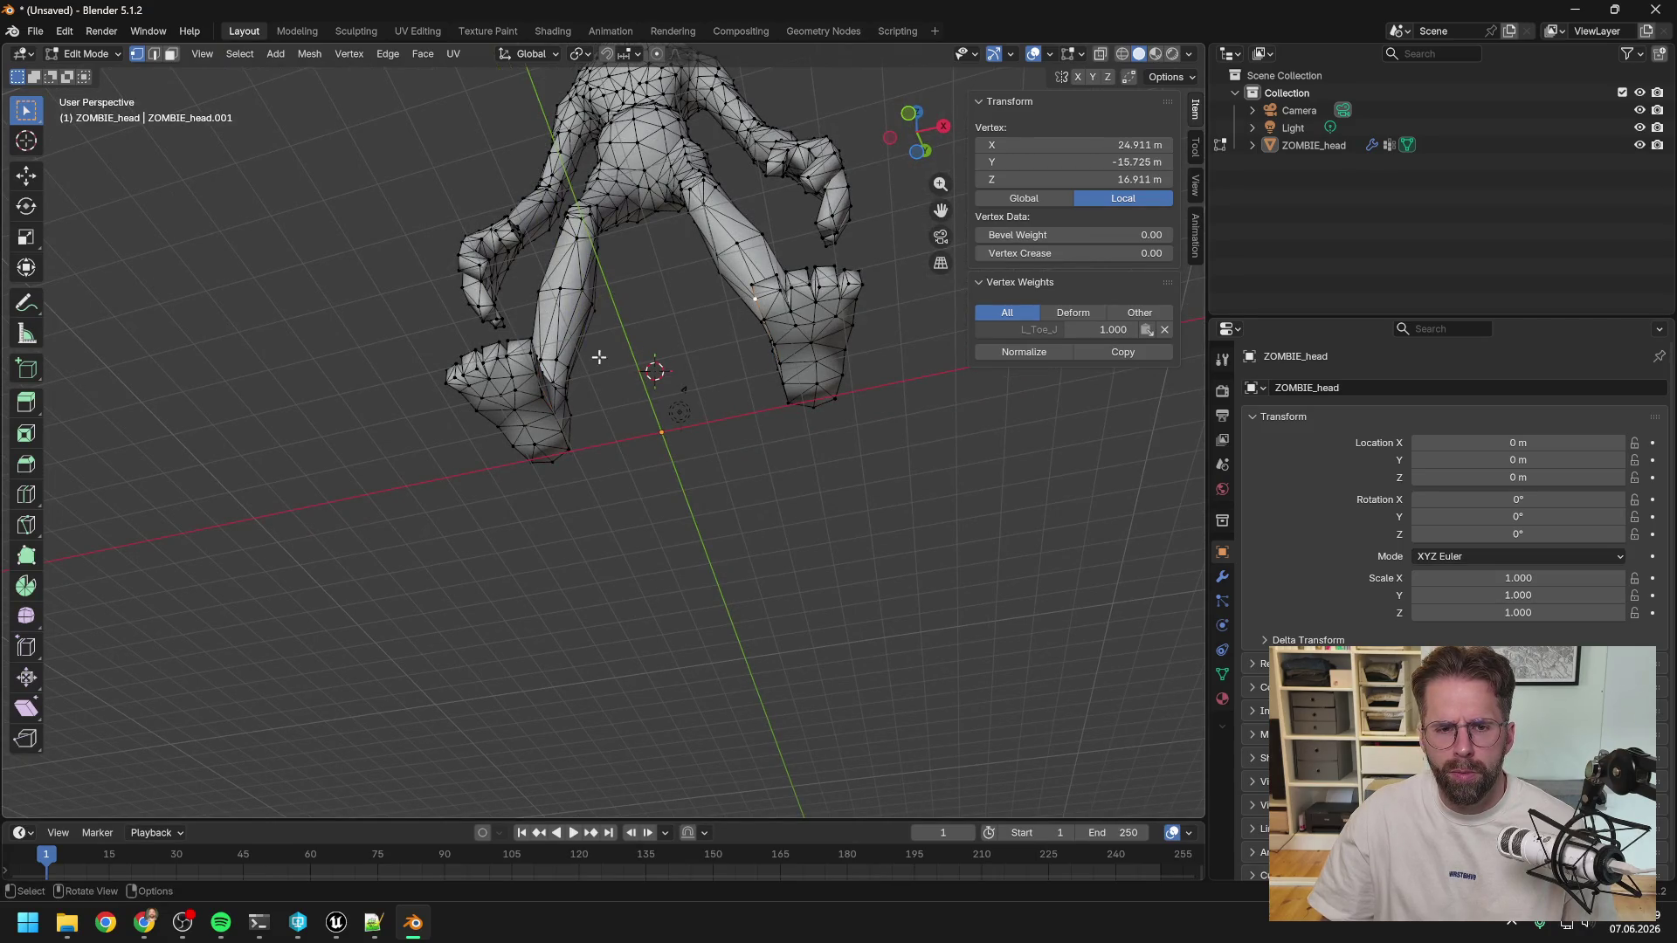
{"action": "left_click", "coordinate": [531, 353], "text": "shift"}
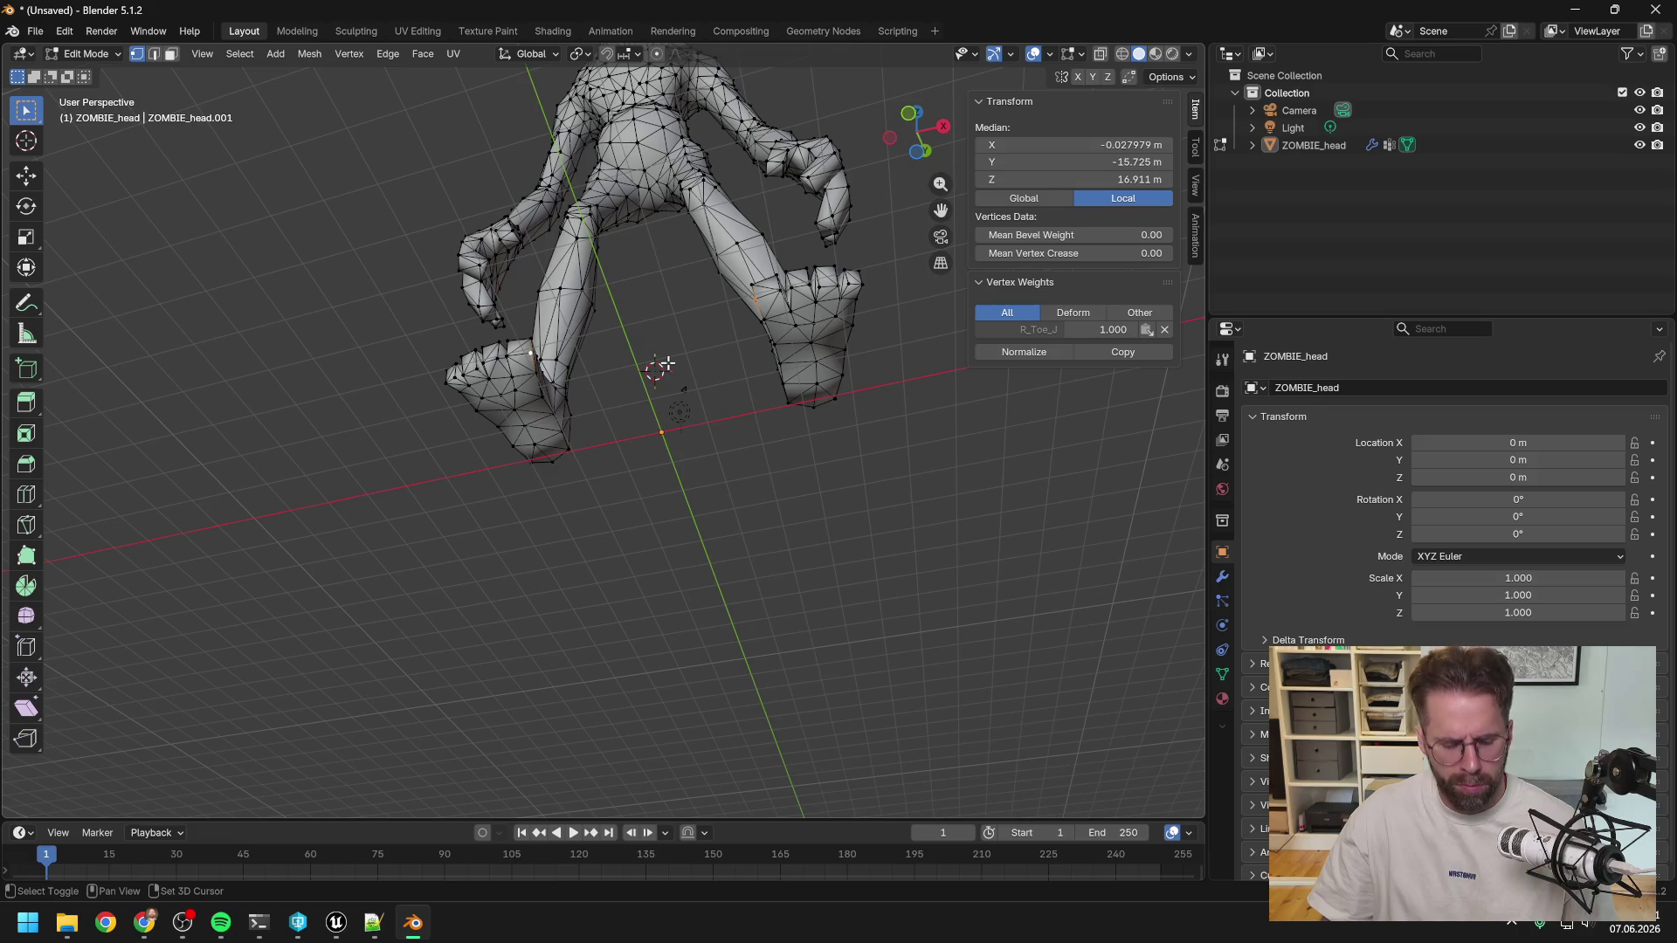
{"action": "key", "text": "shift+s"}
{"action": "left_click", "coordinate": [680, 455]}
{"action": "mouse_move", "coordinate": [681, 453]}
{"action": "middle_mouse_down"}
{"action": "mouse_move", "coordinate": [722, 385]}
{"action": "mouse_move", "coordinate": [589, 473]}
{"action": "middle_mouse_up"}
{"action": "scroll", "coordinate": [583, 473], "scroll_direction": "down", "scroll_amount": 6}
{"action": "scroll", "coordinate": [583, 472], "scroll_direction": "up", "scroll_amount": 6}
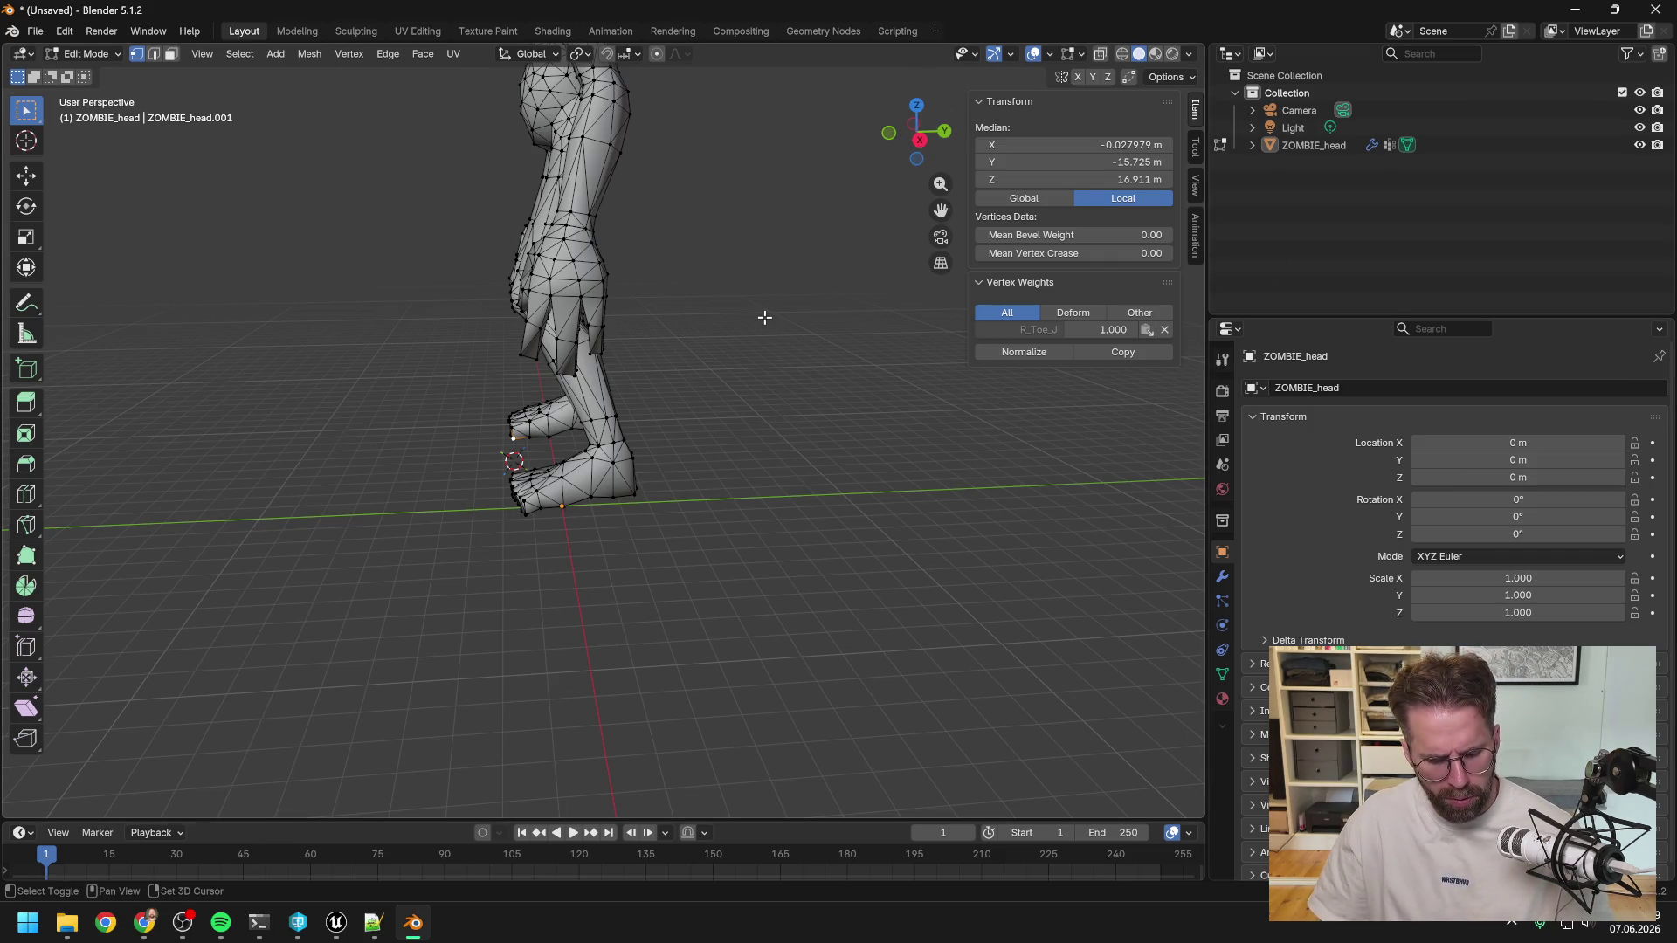
Snap the selected toe vertices onto the active one, median X −24.967 m, then bring back the tutorial.
{"action": "key", "text": "shift+s"}
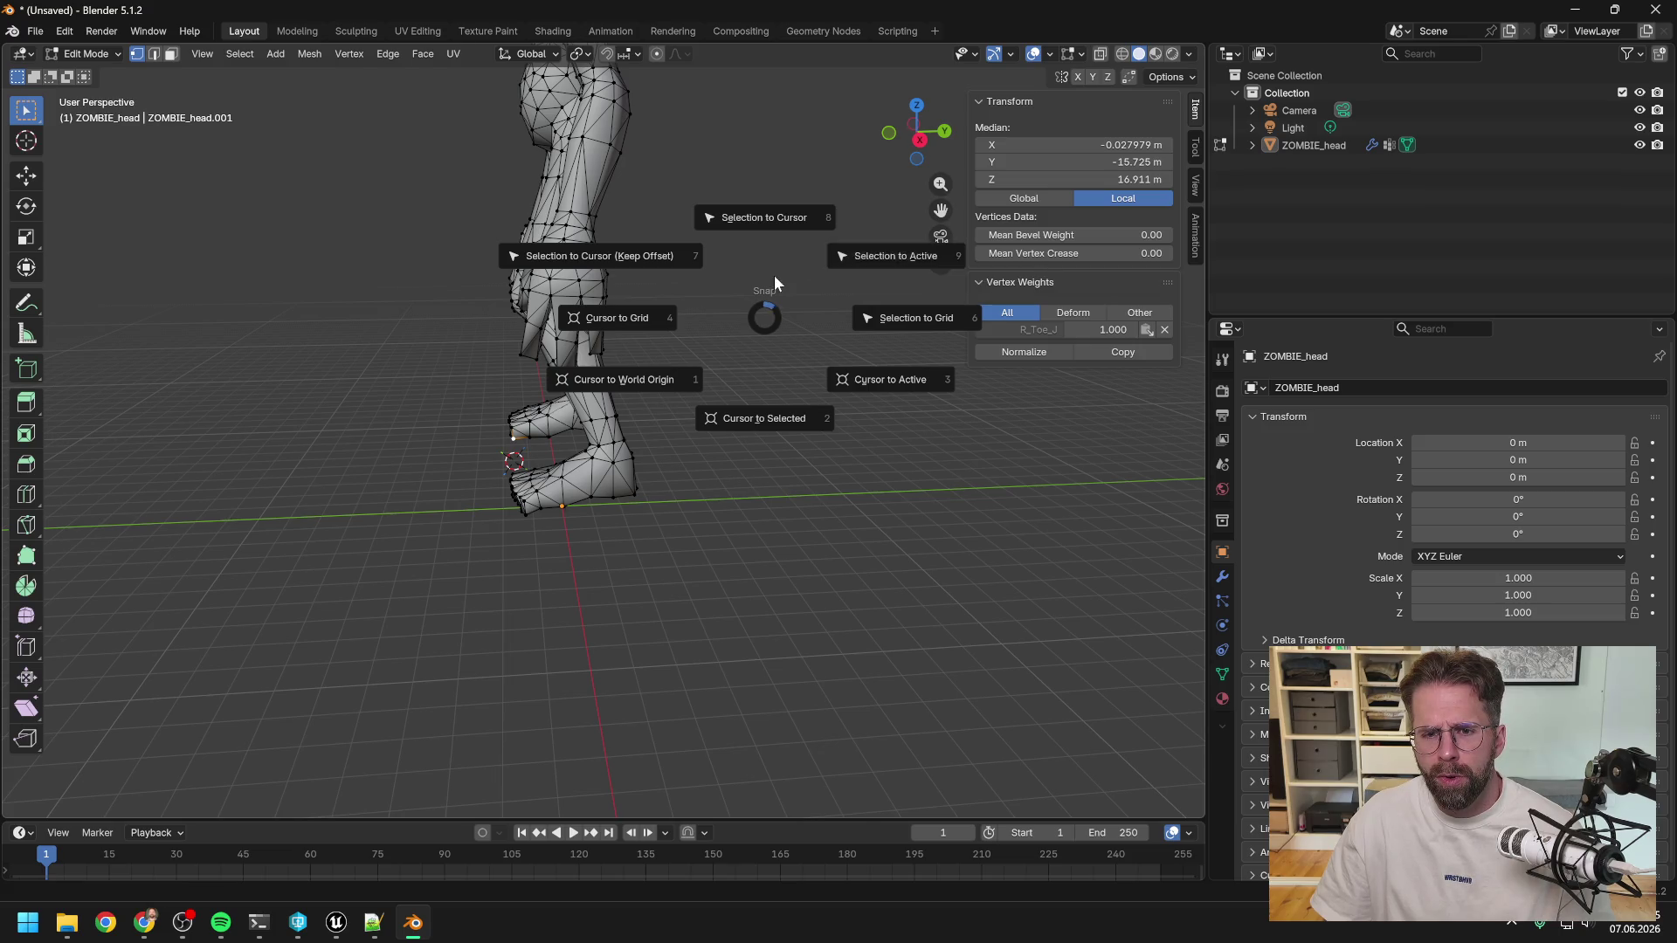
{"action": "left_click", "coordinate": [849, 98]}
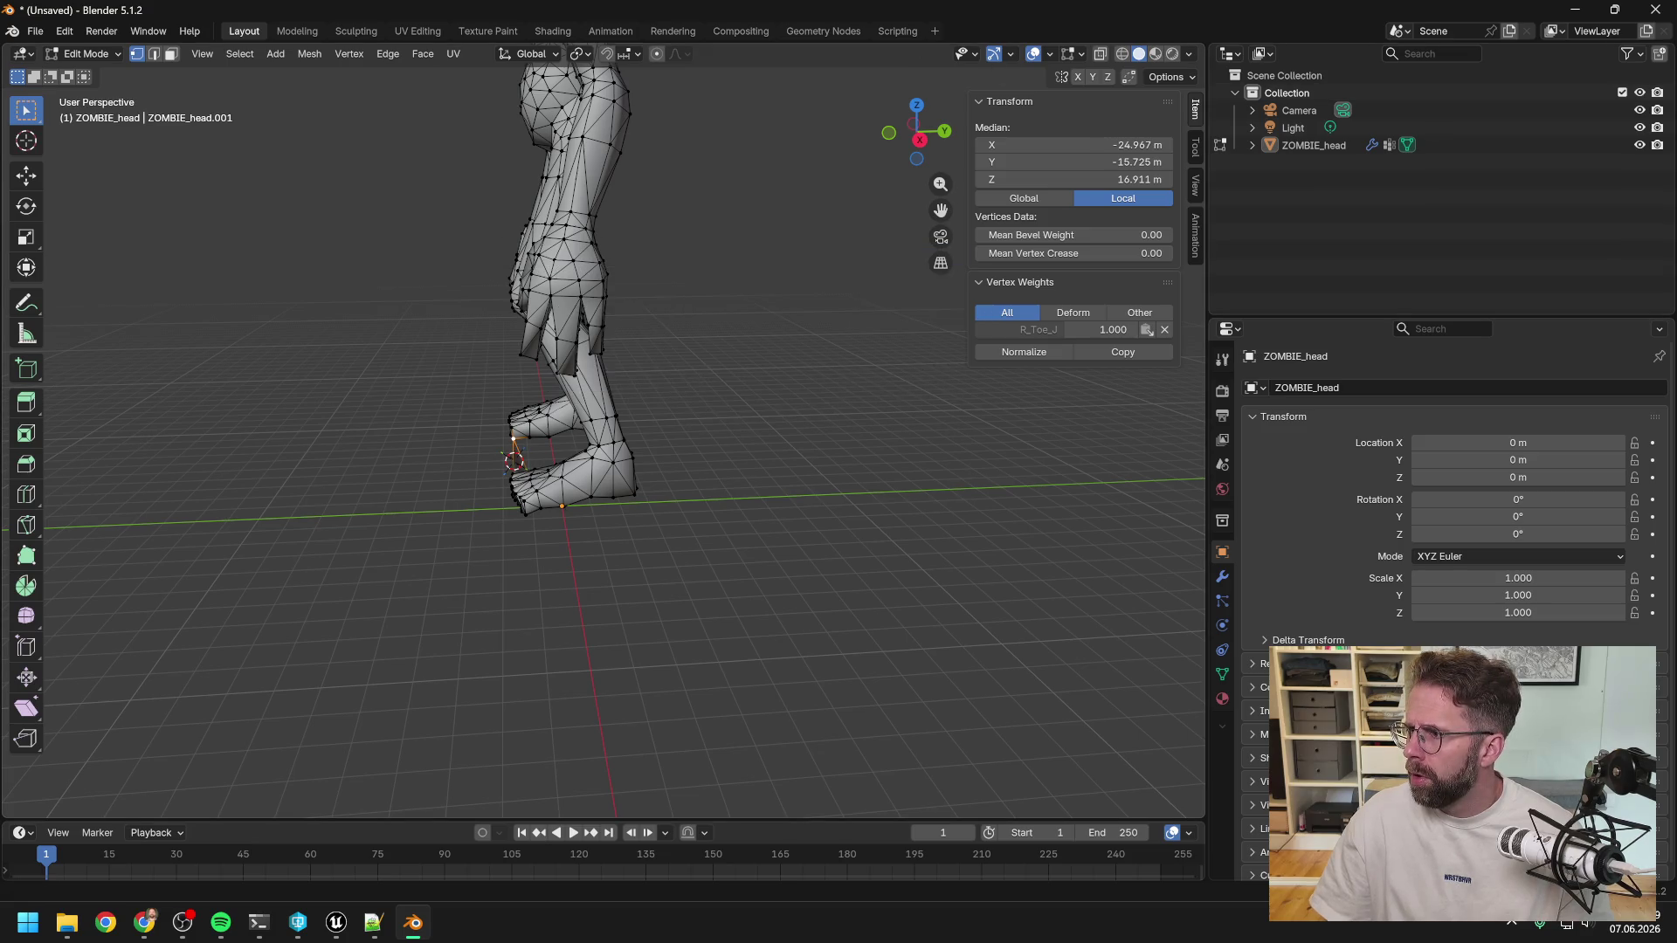
{"action": "key", "text": "alt+Tab"}
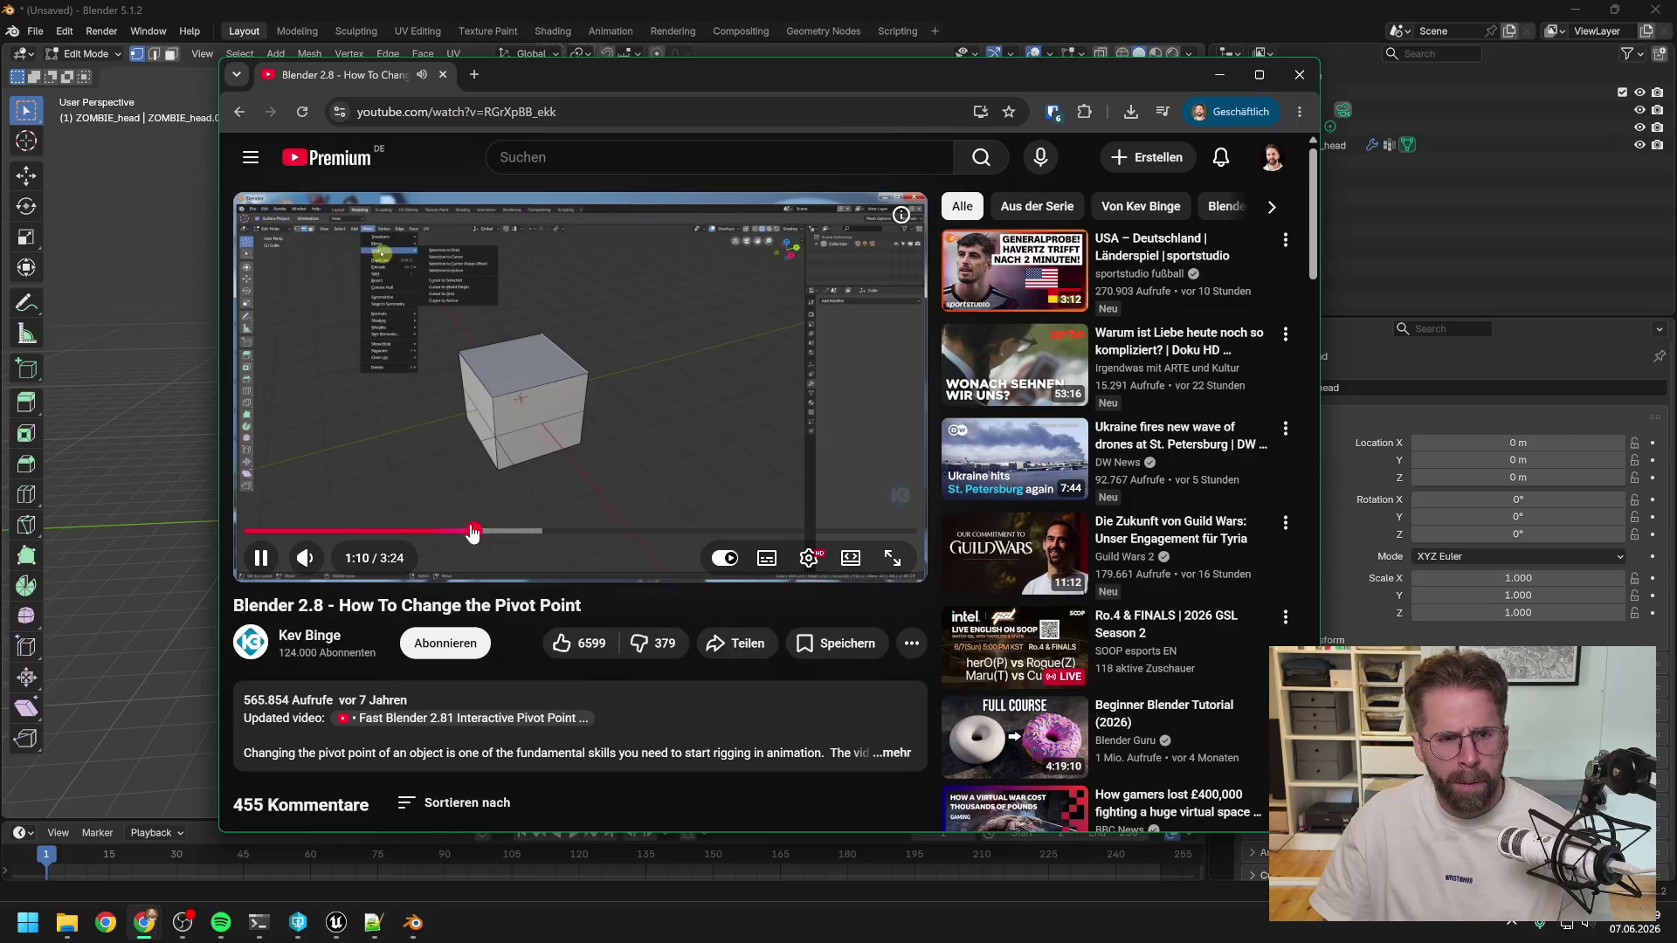
Jump the tutorial to its origin-to-3D-cursor step at 1:27, exit fullscreen, and return to Blender.
{"action": "left_click", "coordinate": [891, 557]}
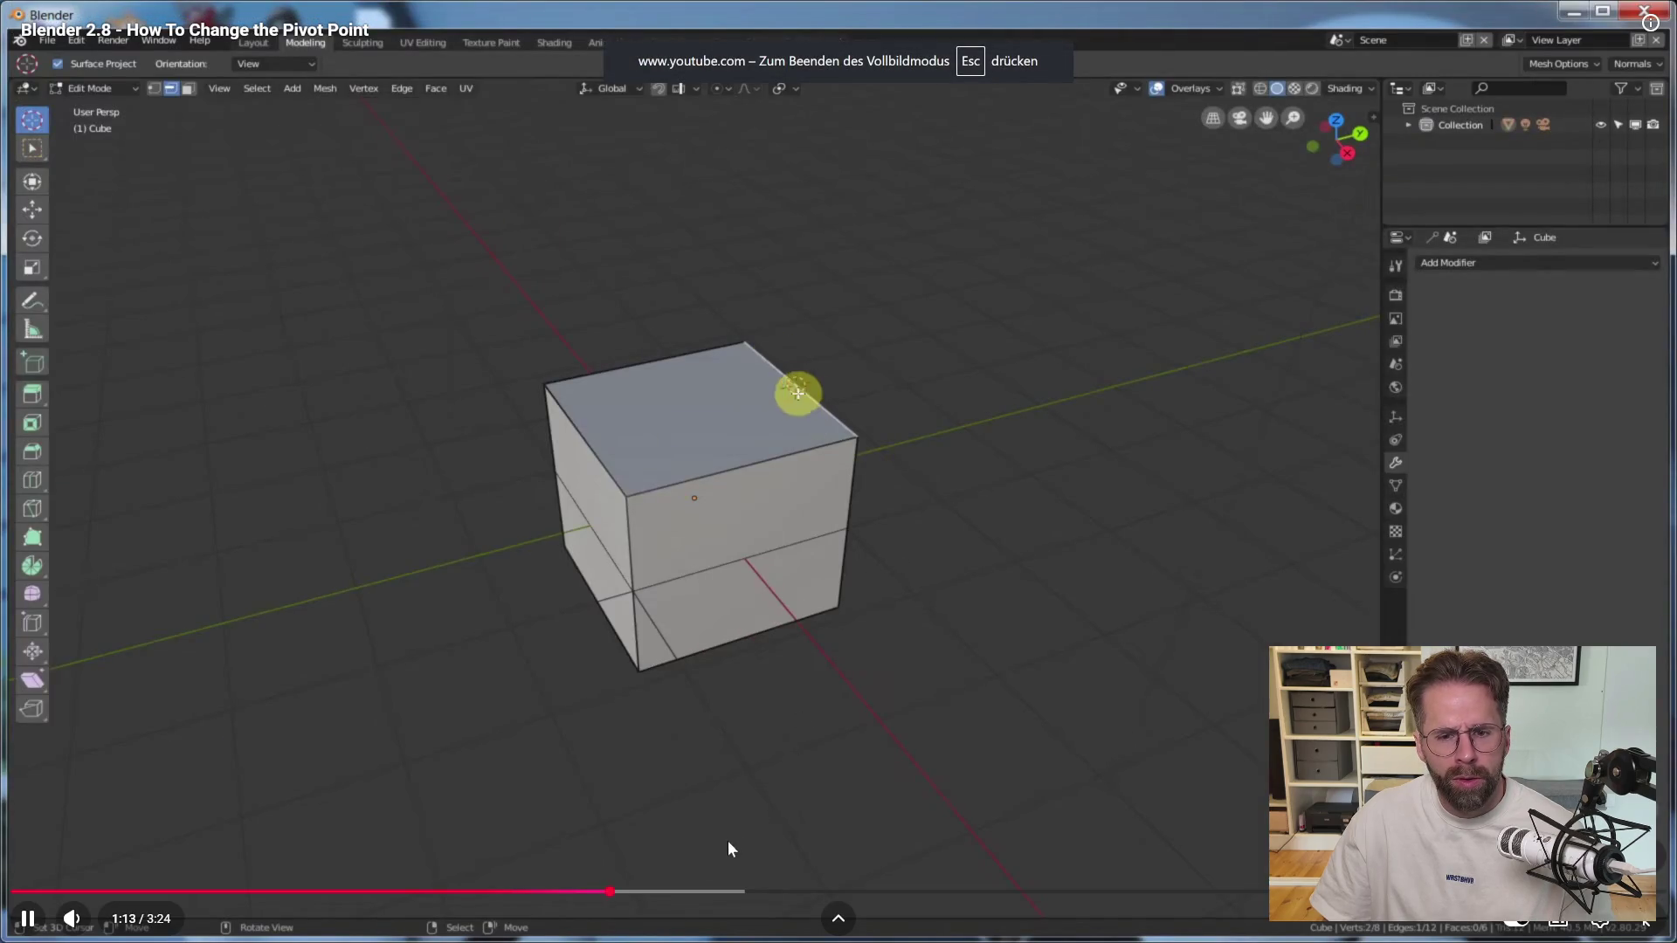
{"action": "left_click", "coordinate": [681, 898]}
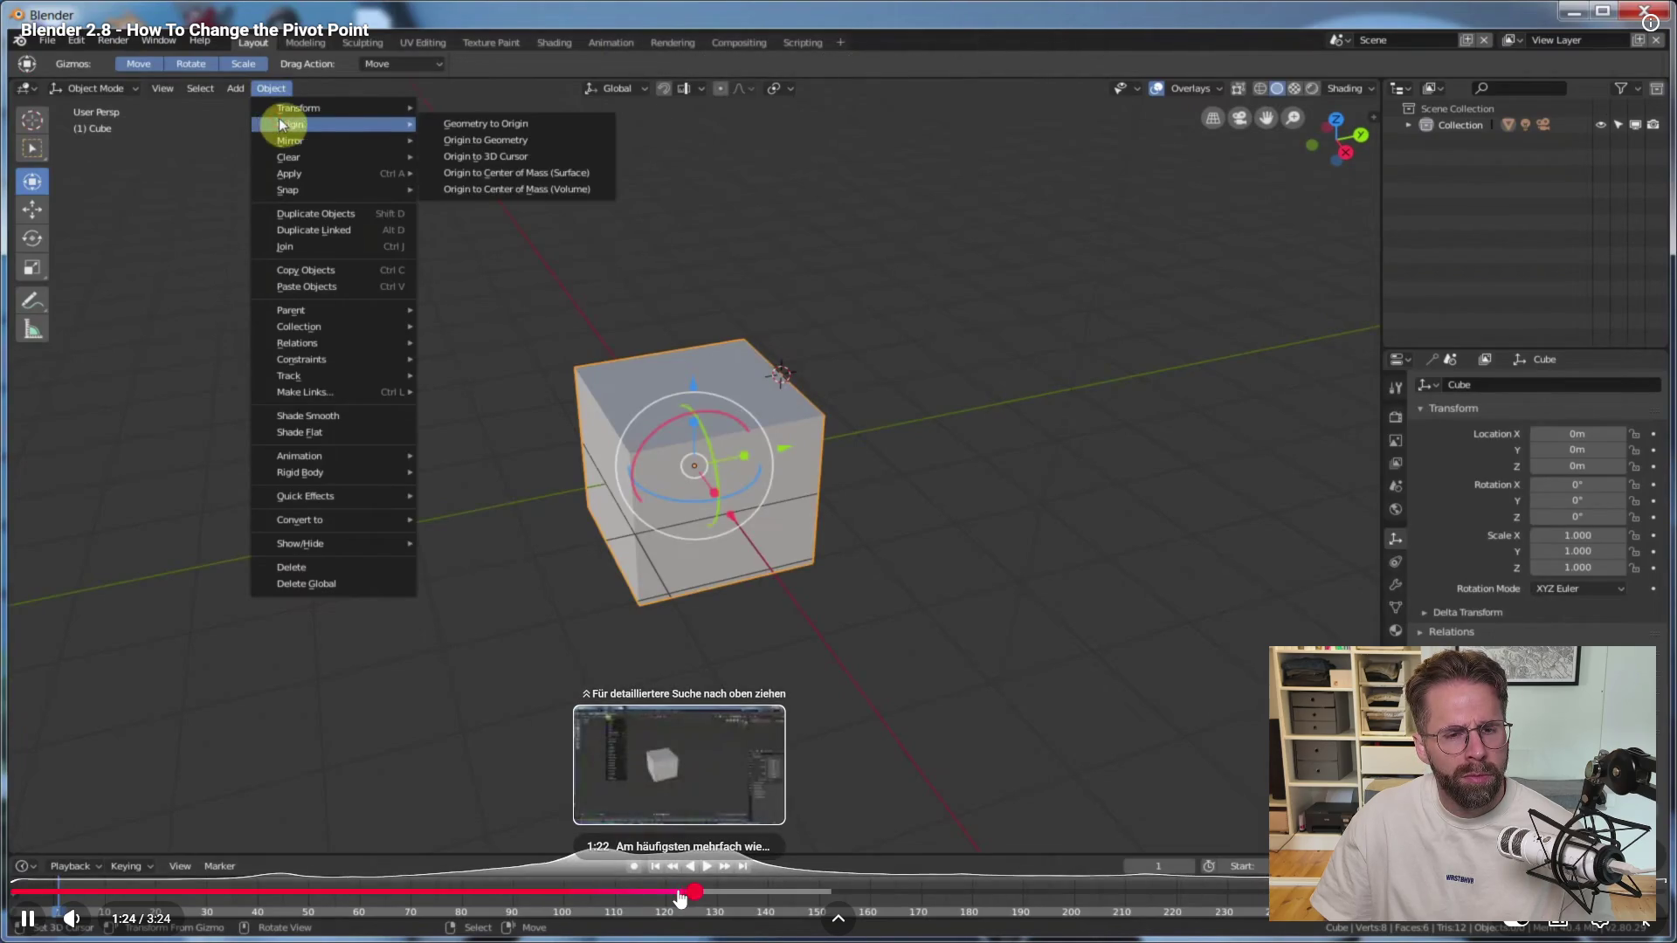
{"action": "left_click", "coordinate": [26, 925]}
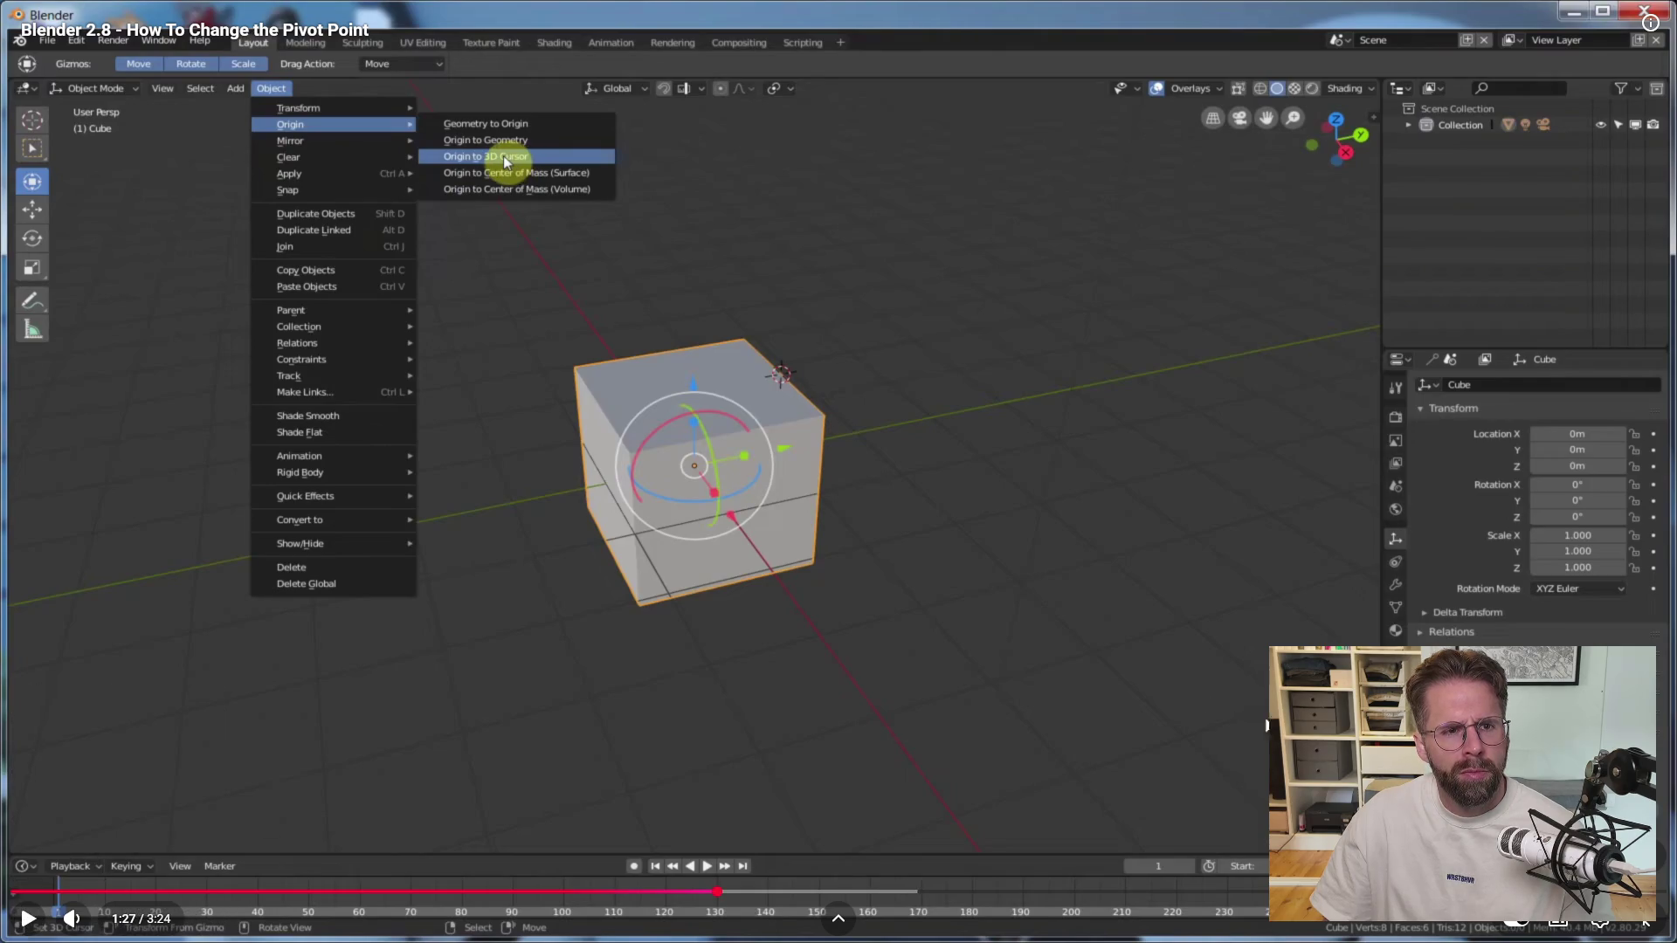
{"action": "key", "text": "Escape"}
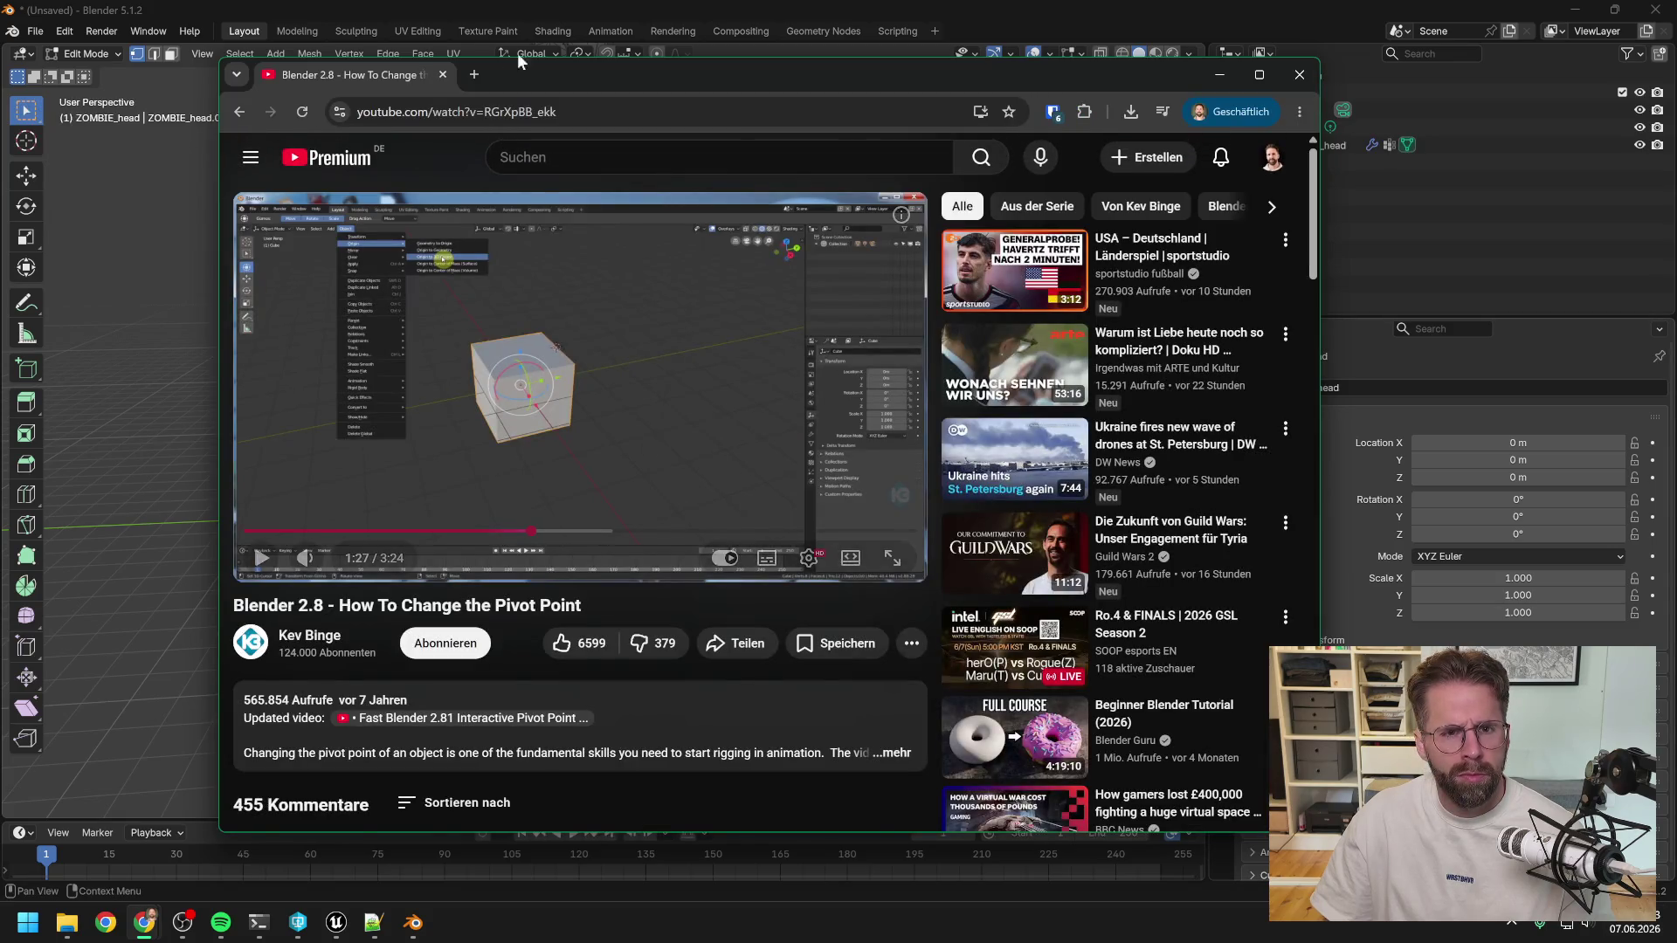
{"action": "left_click", "coordinate": [1093, 26]}
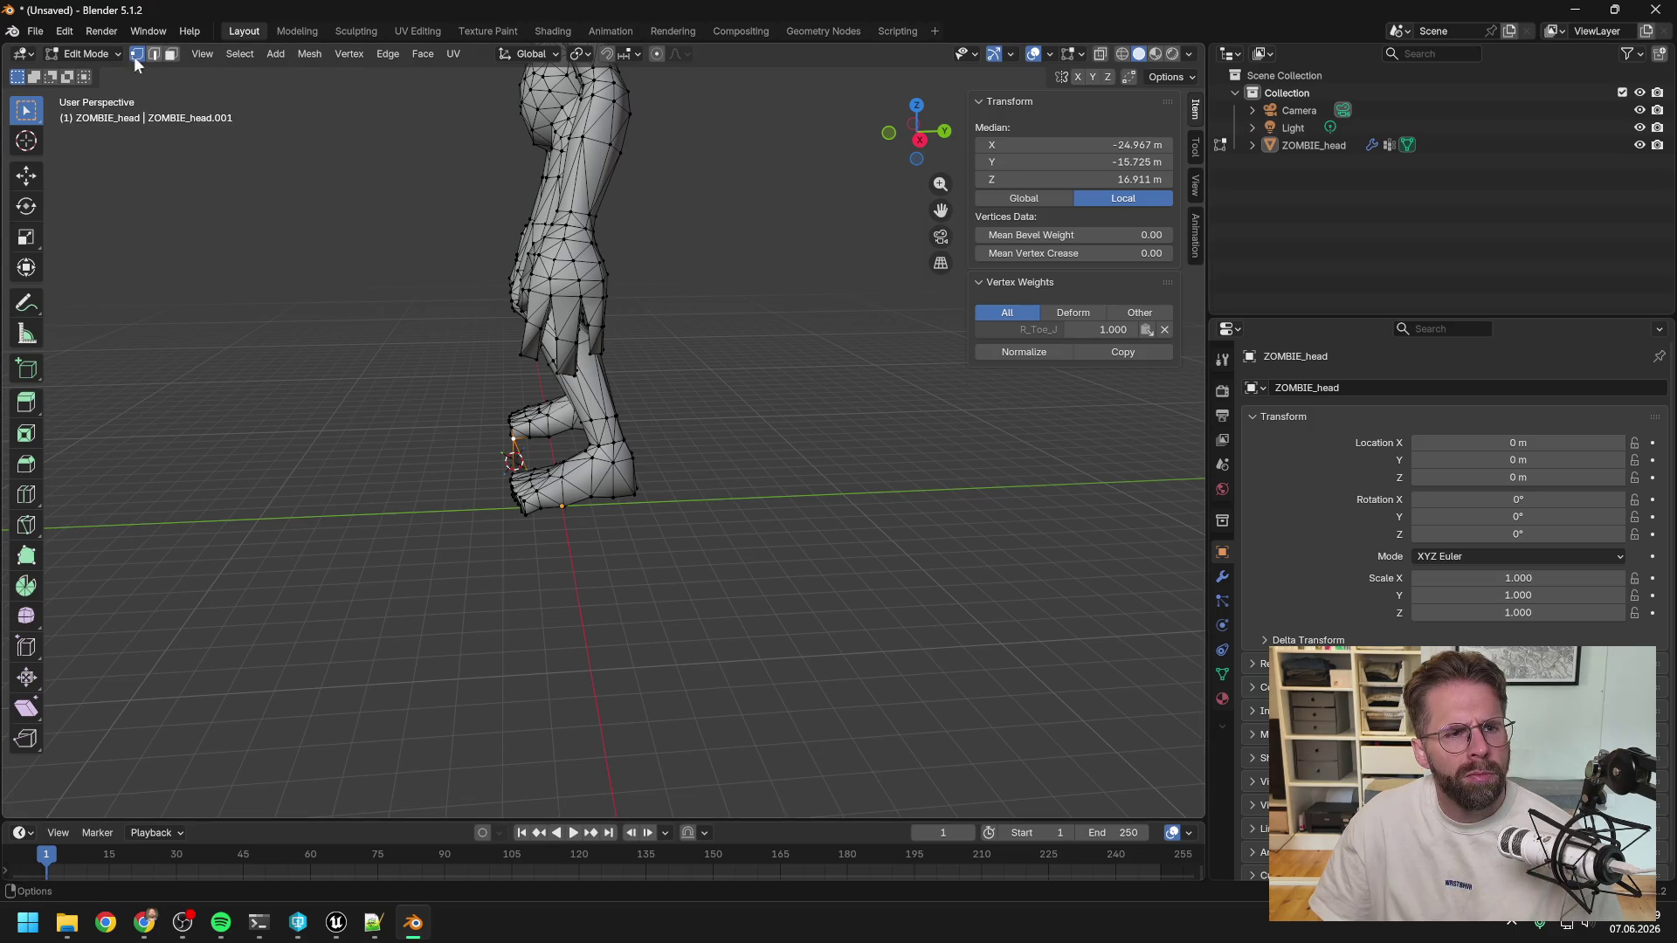
Switch ZOMBIE_head from Edit Mode to Object Mode and try Set Origin > Origin to 3D Cursor.
{"action": "left_click", "coordinate": [87, 54]}
{"action": "left_click", "coordinate": [94, 75]}
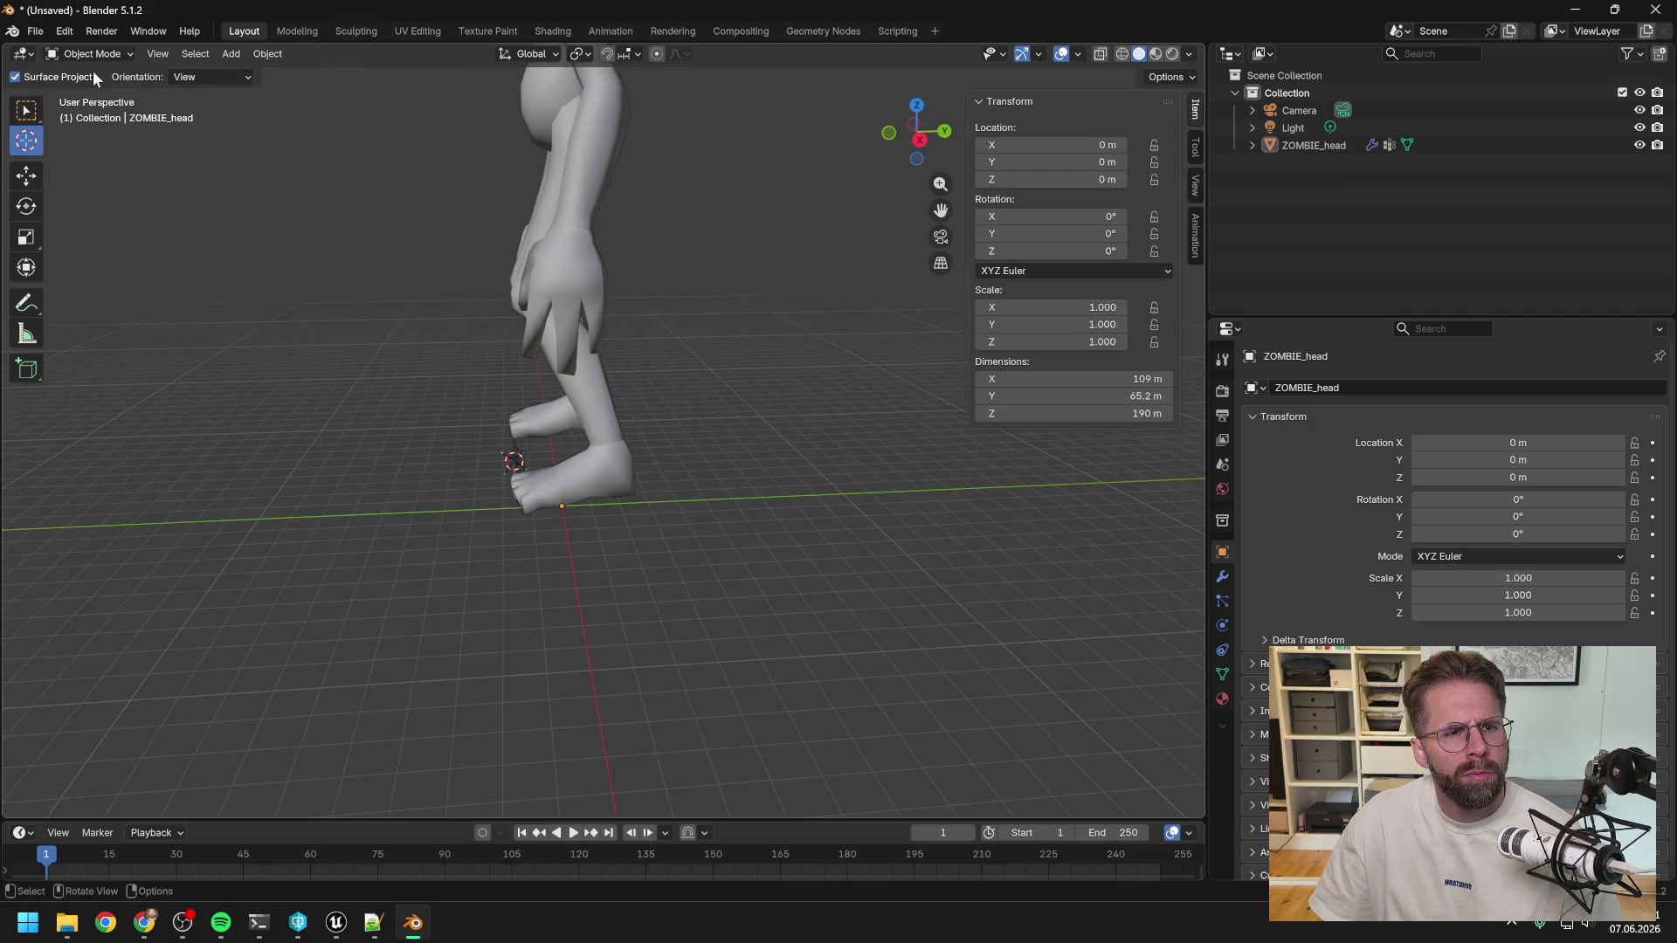
{"action": "left_click", "coordinate": [259, 54]}
{"action": "mouse_move", "coordinate": [307, 92]}
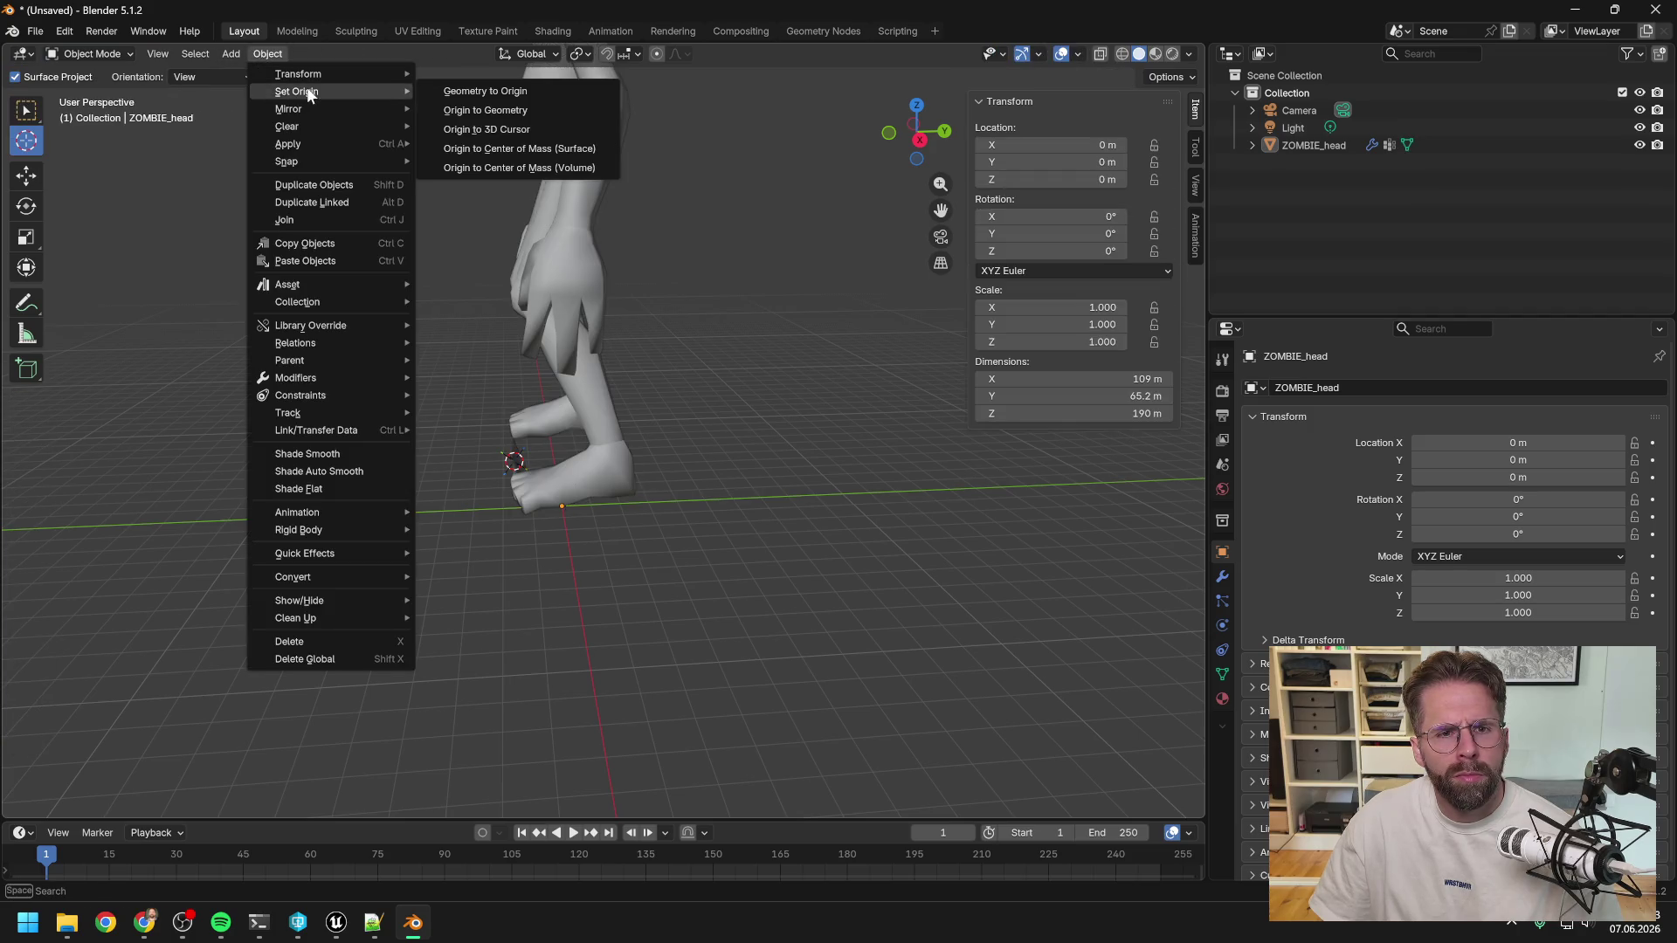
{"action": "left_click", "coordinate": [523, 129]}
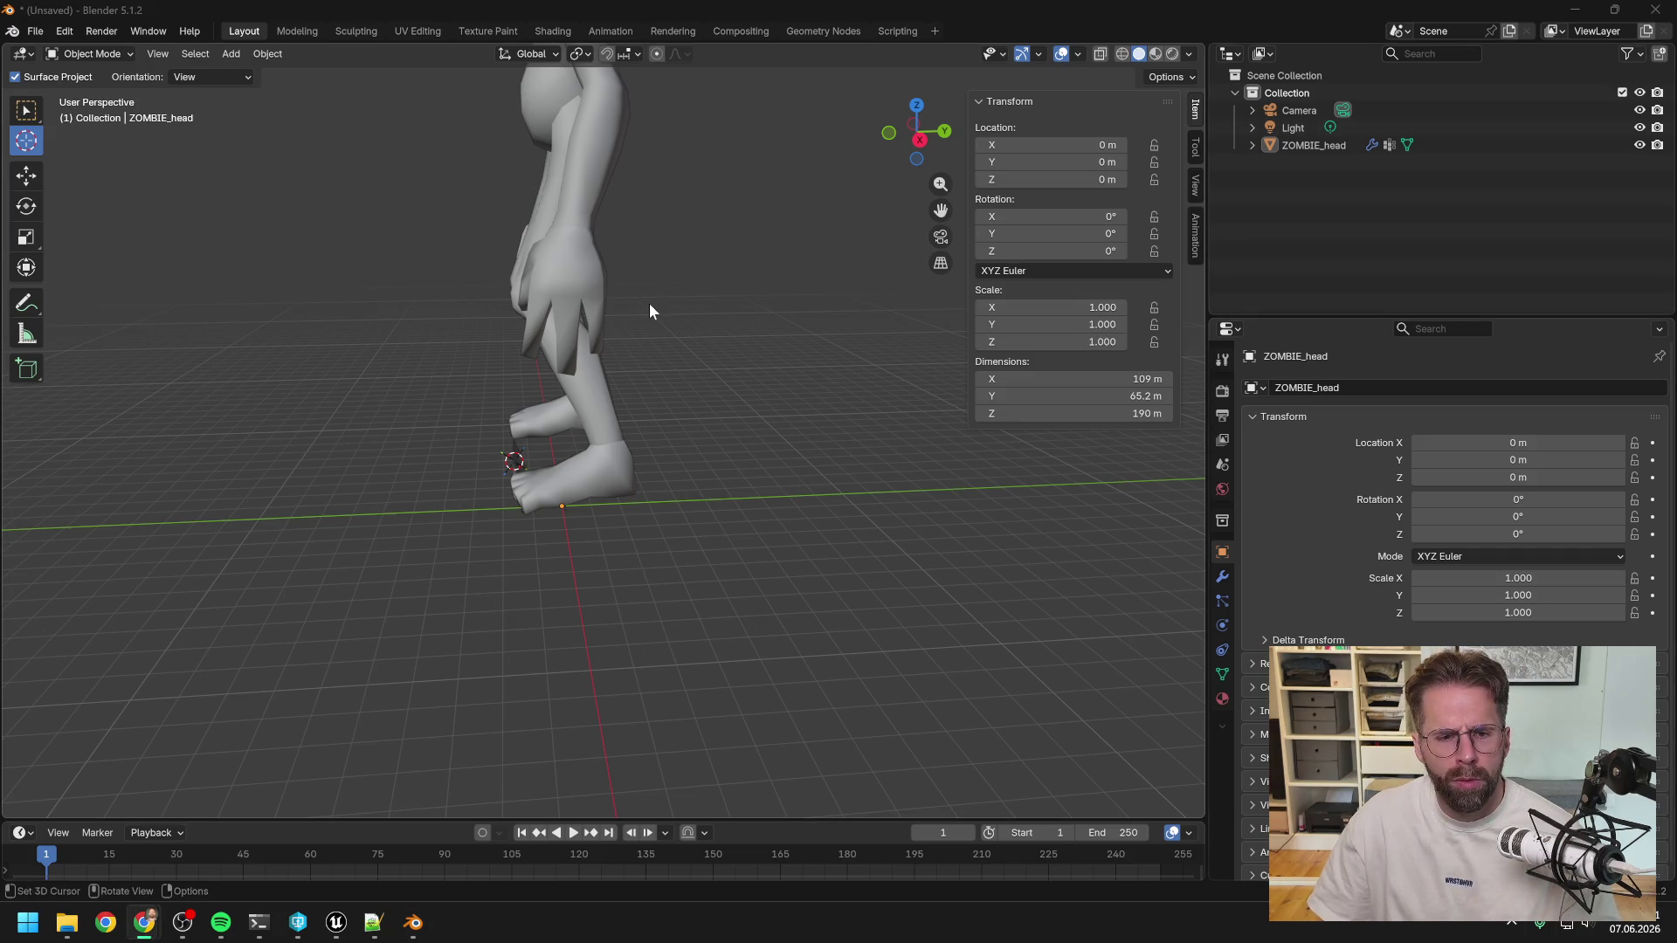
Box-select the zombie mesh and orbit down to a low front view of its feet.
{"action": "left_click", "coordinate": [25, 111]}
{"action": "left_click", "coordinate": [559, 248]}
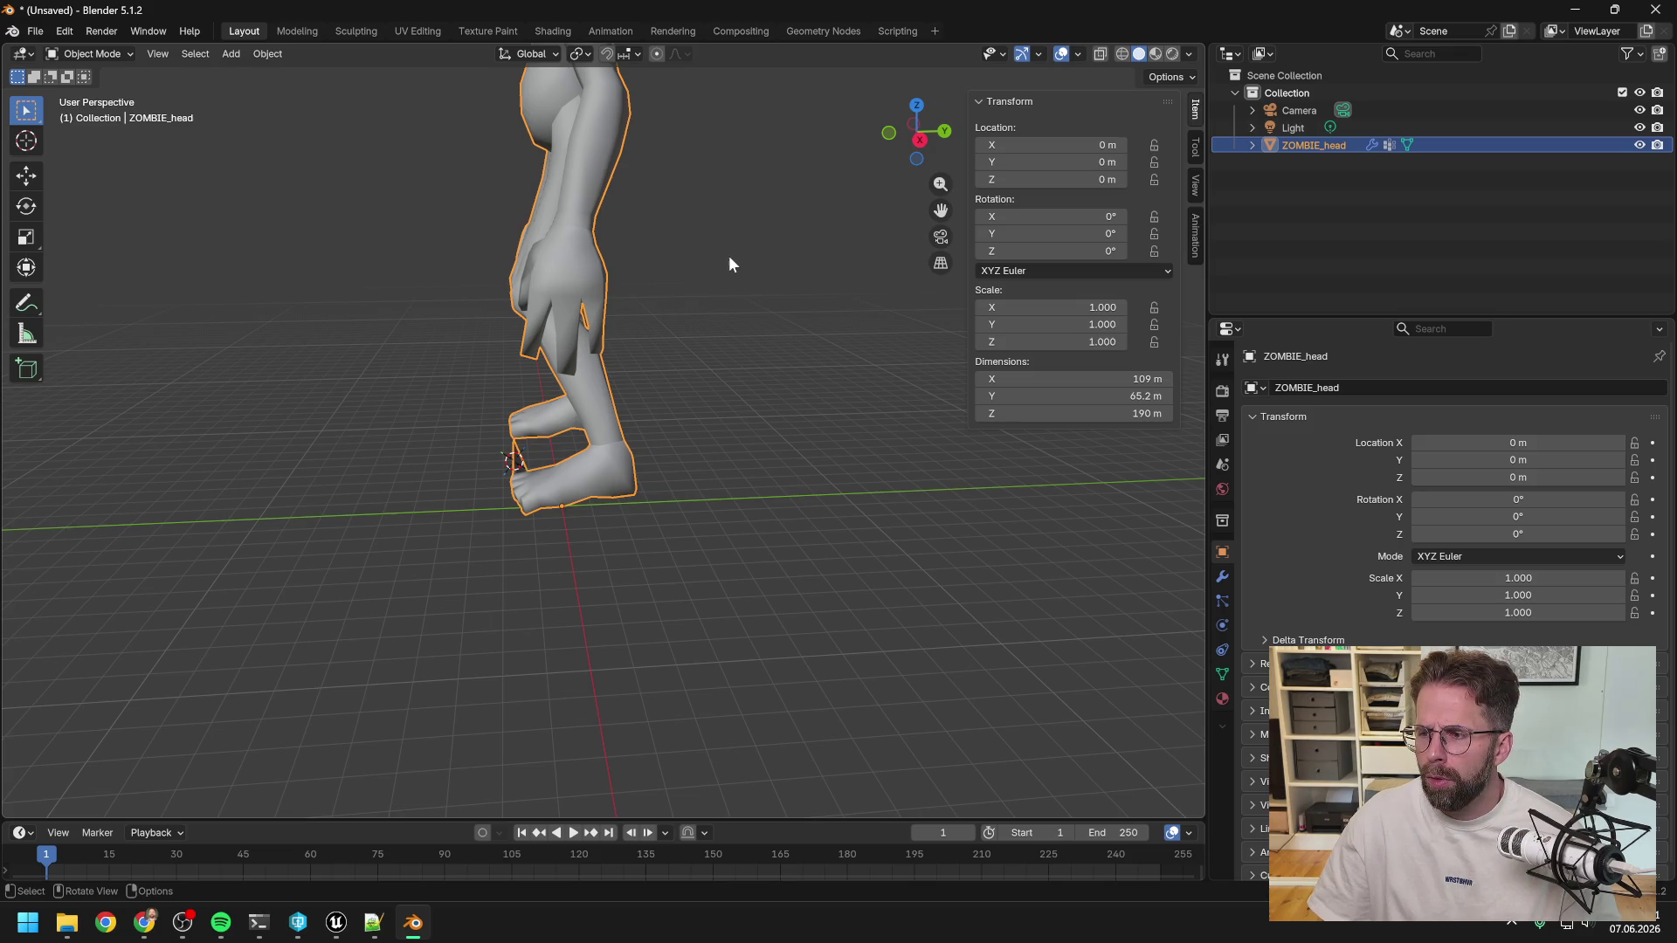
{"action": "mouse_move", "coordinate": [684, 269]}
{"action": "middle_mouse_down"}
{"action": "mouse_move", "coordinate": [851, 260]}
{"action": "mouse_move", "coordinate": [841, 163]}
{"action": "mouse_move", "coordinate": [825, 164]}
{"action": "mouse_move", "coordinate": [821, 382]}
{"action": "mouse_move", "coordinate": [690, 554]}
{"action": "mouse_move", "coordinate": [723, 451]}
{"action": "mouse_move", "coordinate": [726, 322]}
{"action": "mouse_move", "coordinate": [706, 471]}
{"action": "mouse_move", "coordinate": [756, 520]}
{"action": "mouse_move", "coordinate": [896, 497]}
{"action": "middle_mouse_up"}
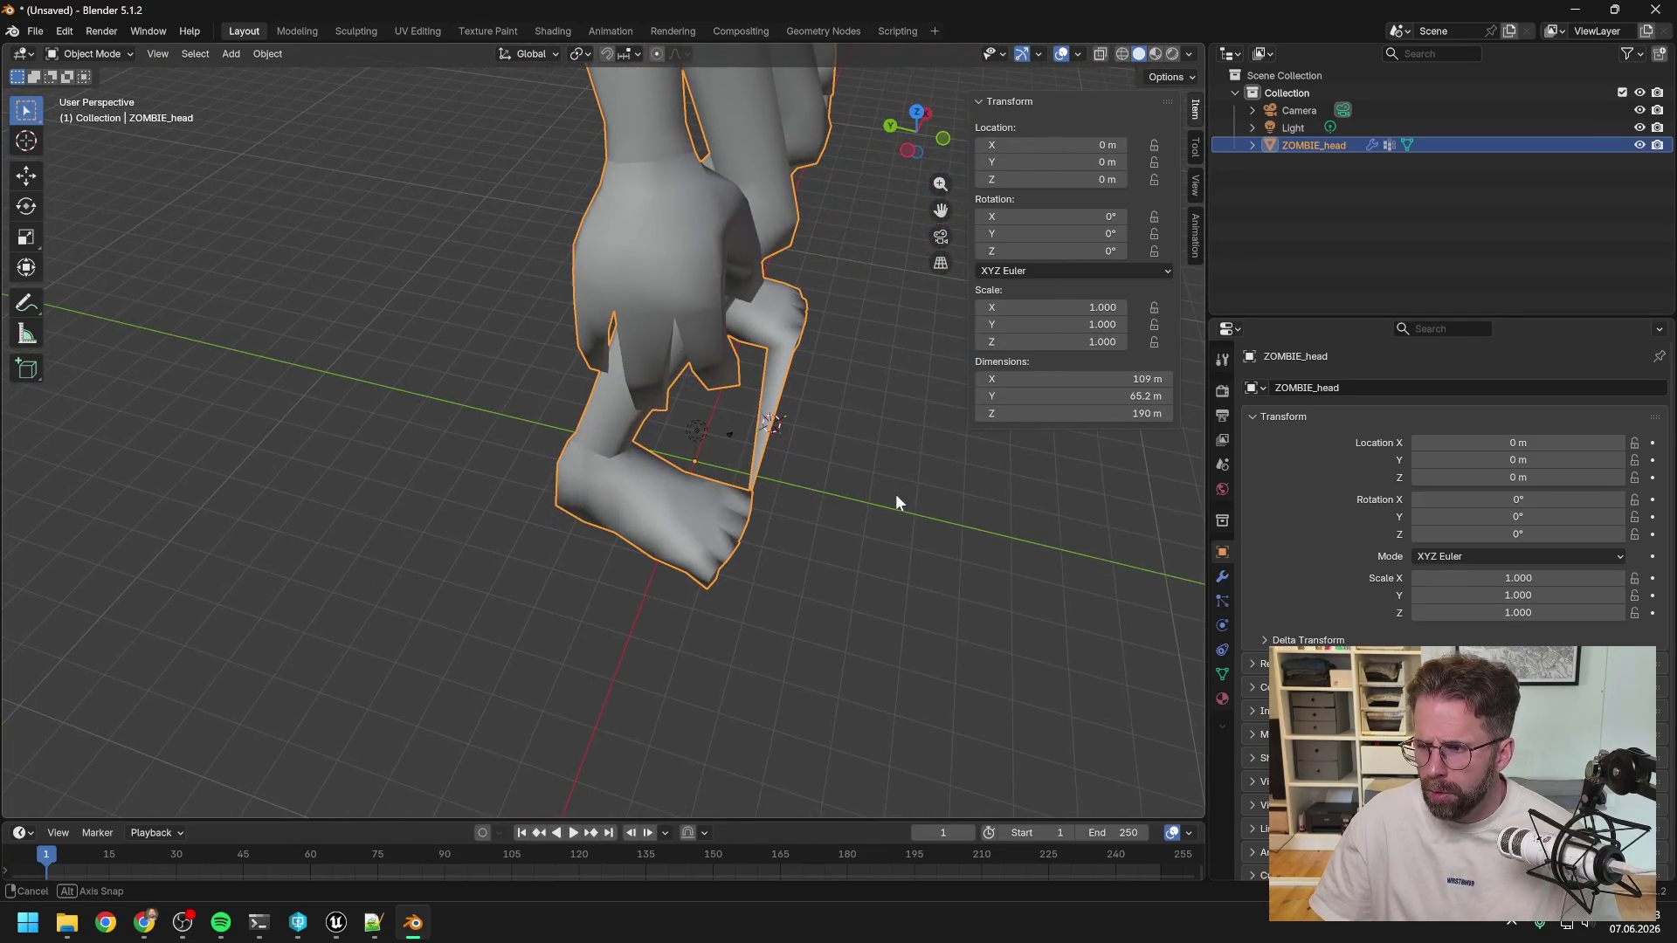
{"action": "mouse_move", "coordinate": [896, 503]}
{"action": "middle_mouse_down"}
{"action": "mouse_move", "coordinate": [711, 472]}
{"action": "mouse_move", "coordinate": [696, 361]}
{"action": "mouse_move", "coordinate": [713, 515]}
{"action": "middle_mouse_up"}
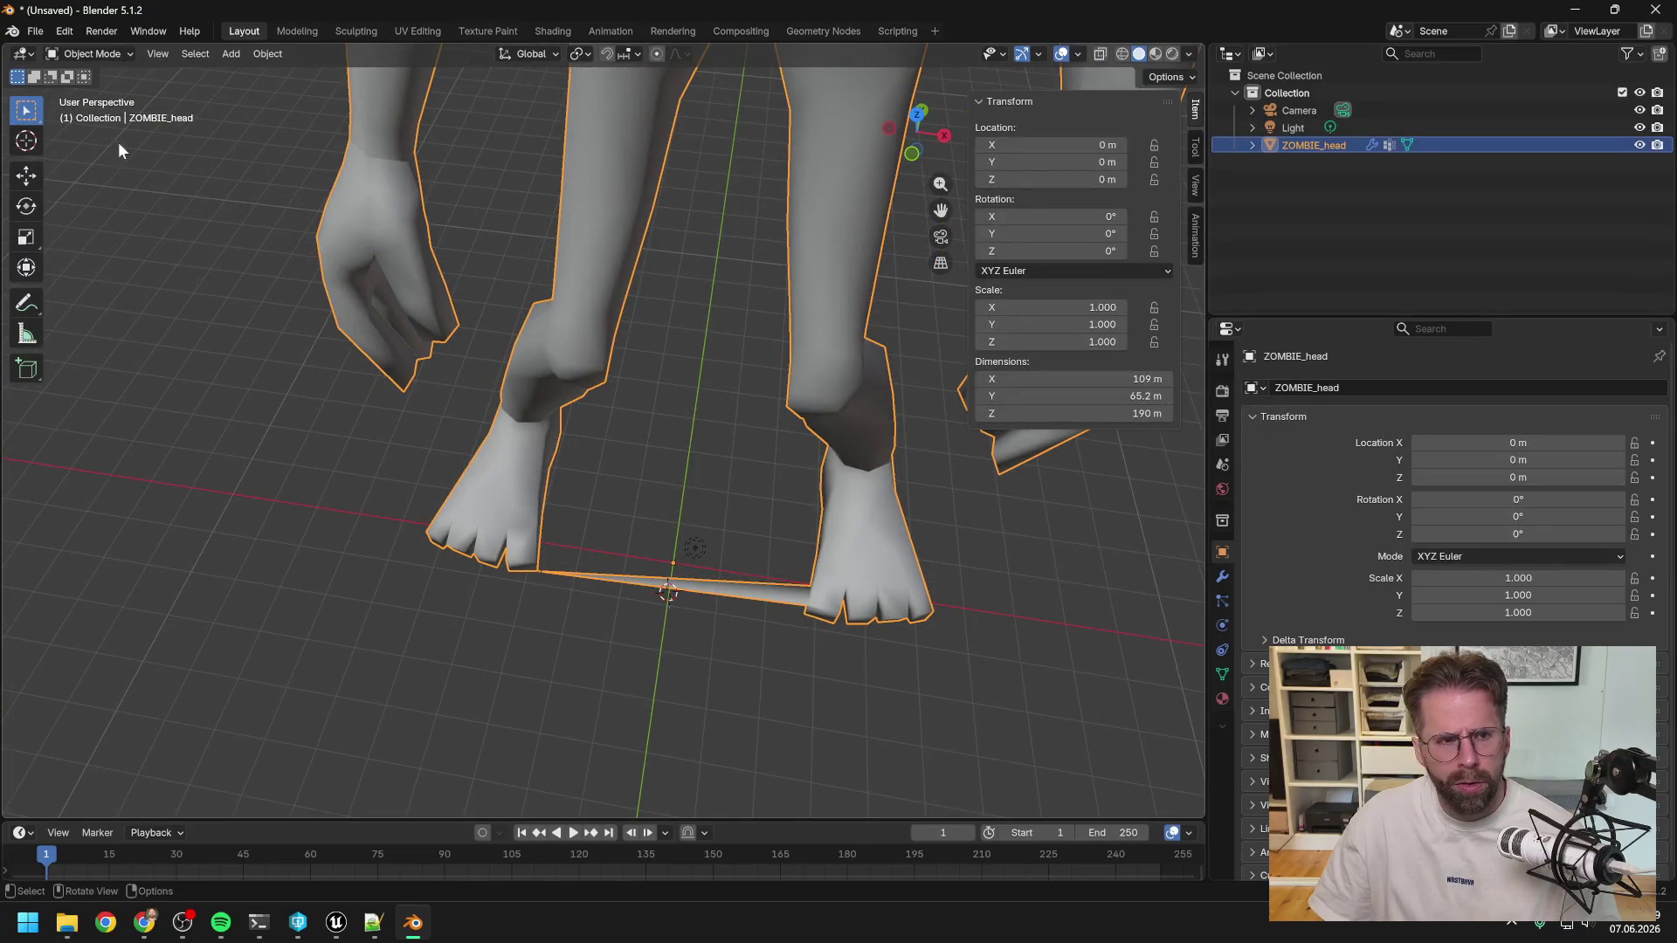
In Edit Mode, undo the stray vertex stretched between the feet, then return to Object Mode.
{"action": "left_click", "coordinate": [65, 30]}
{"action": "left_click", "coordinate": [96, 45]}
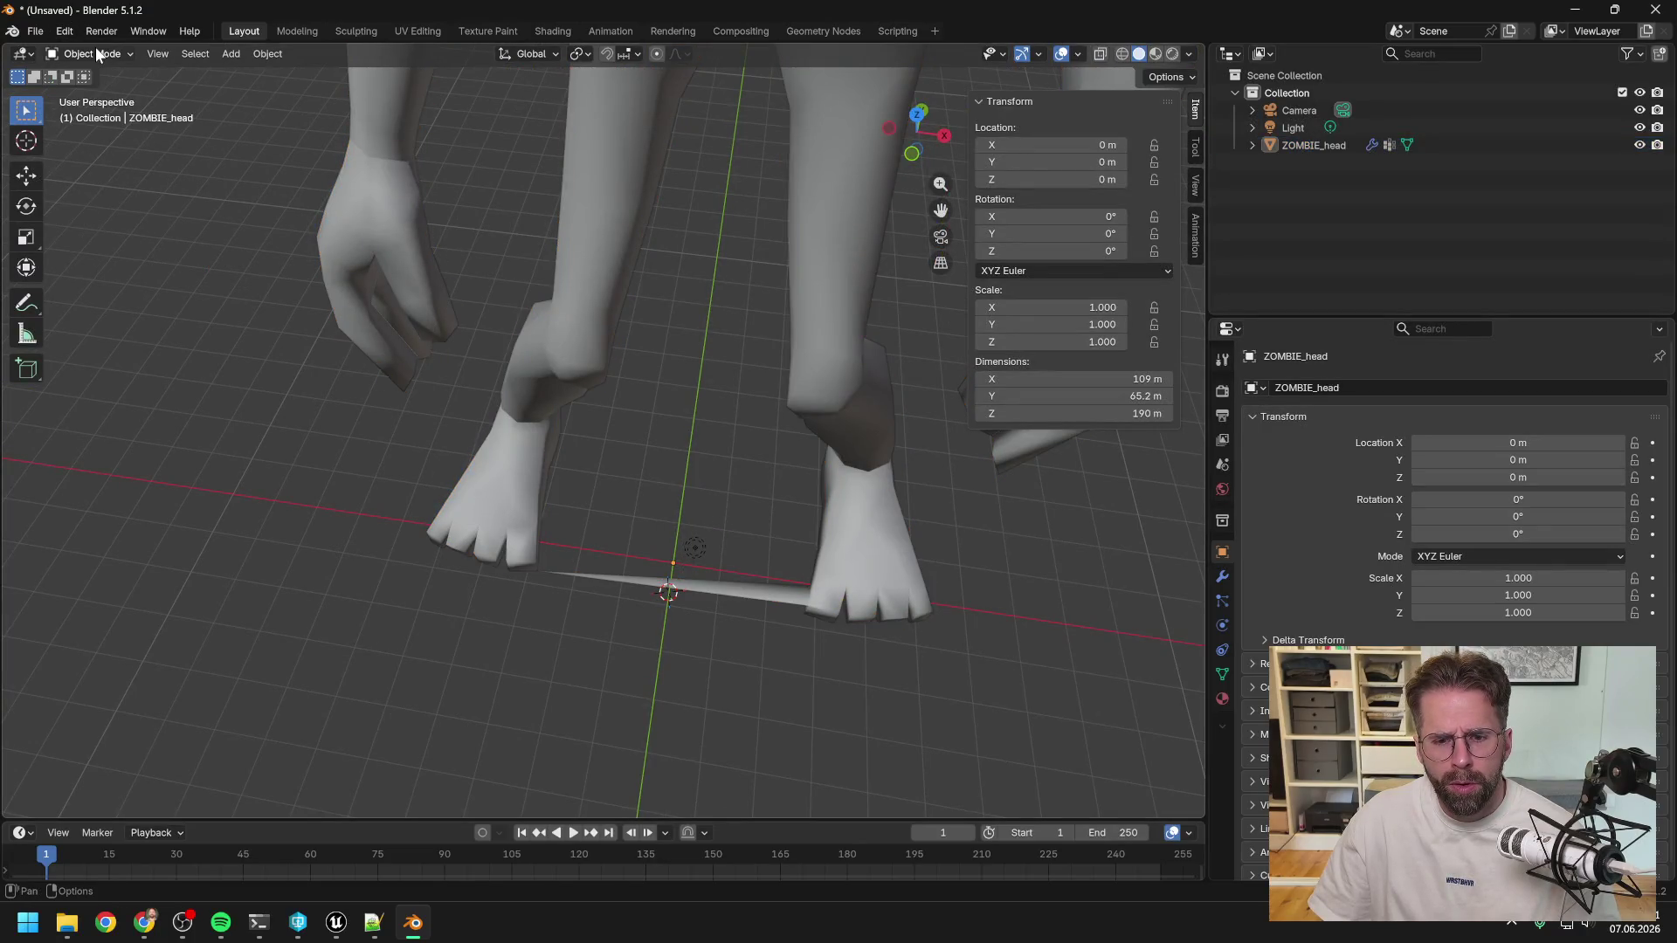
{"action": "left_click", "coordinate": [96, 50]}
{"action": "left_click", "coordinate": [96, 68]}
{"action": "left_click", "coordinate": [92, 50]}
{"action": "key", "text": "ctrl+z"}
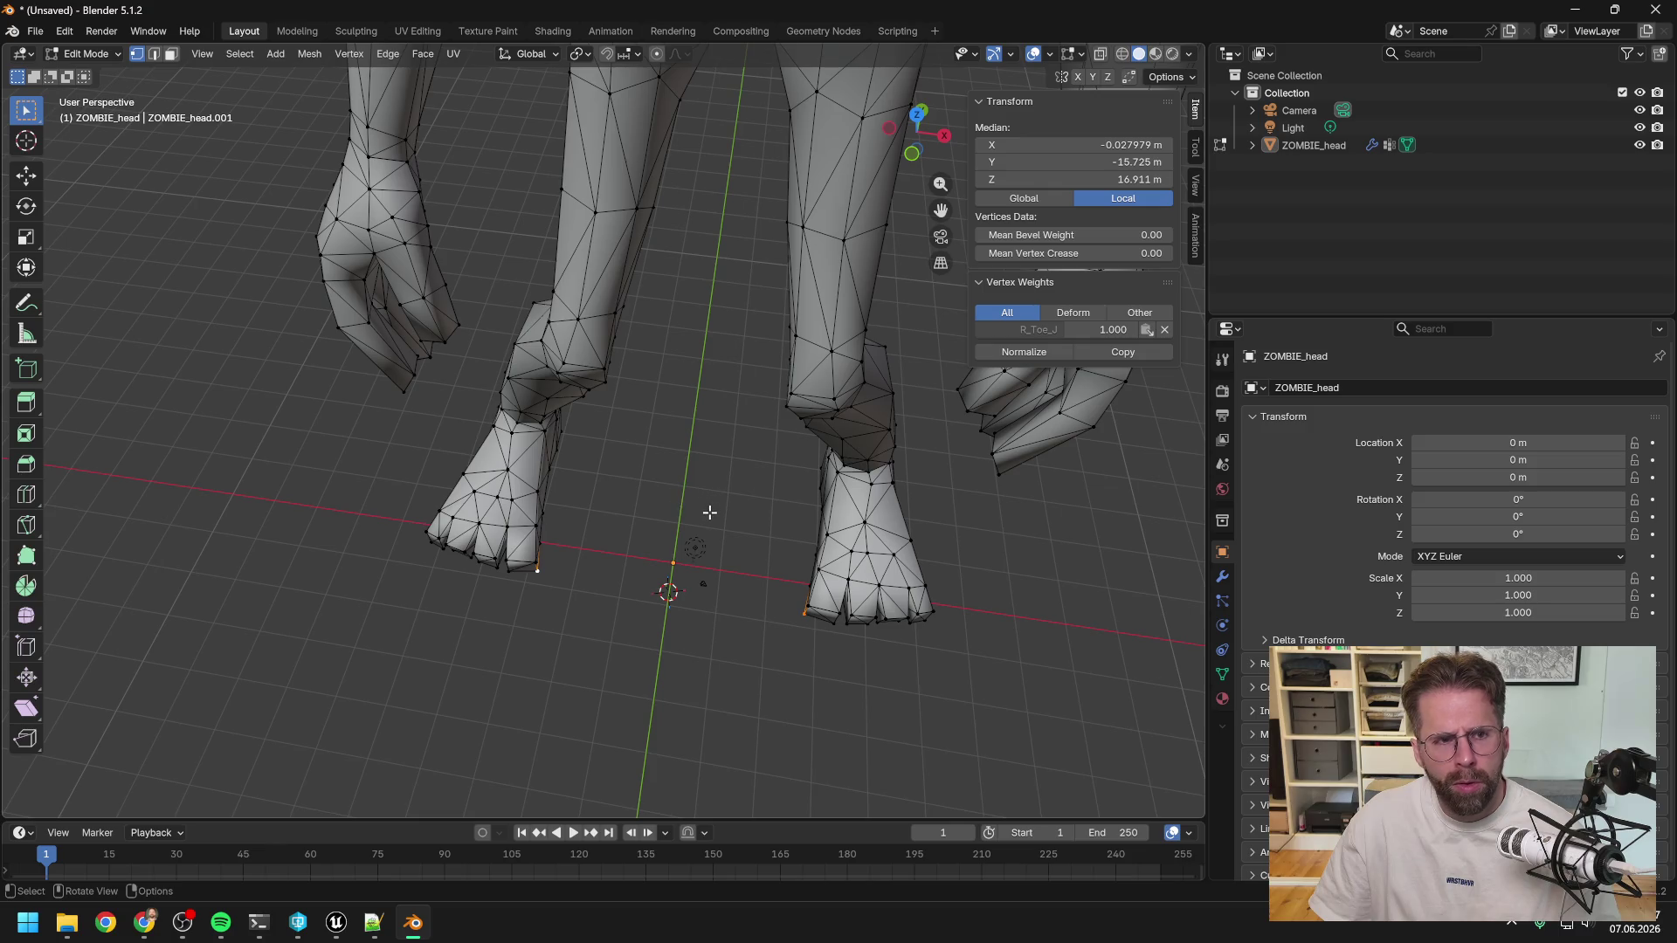
{"action": "left_click", "coordinate": [81, 53]}
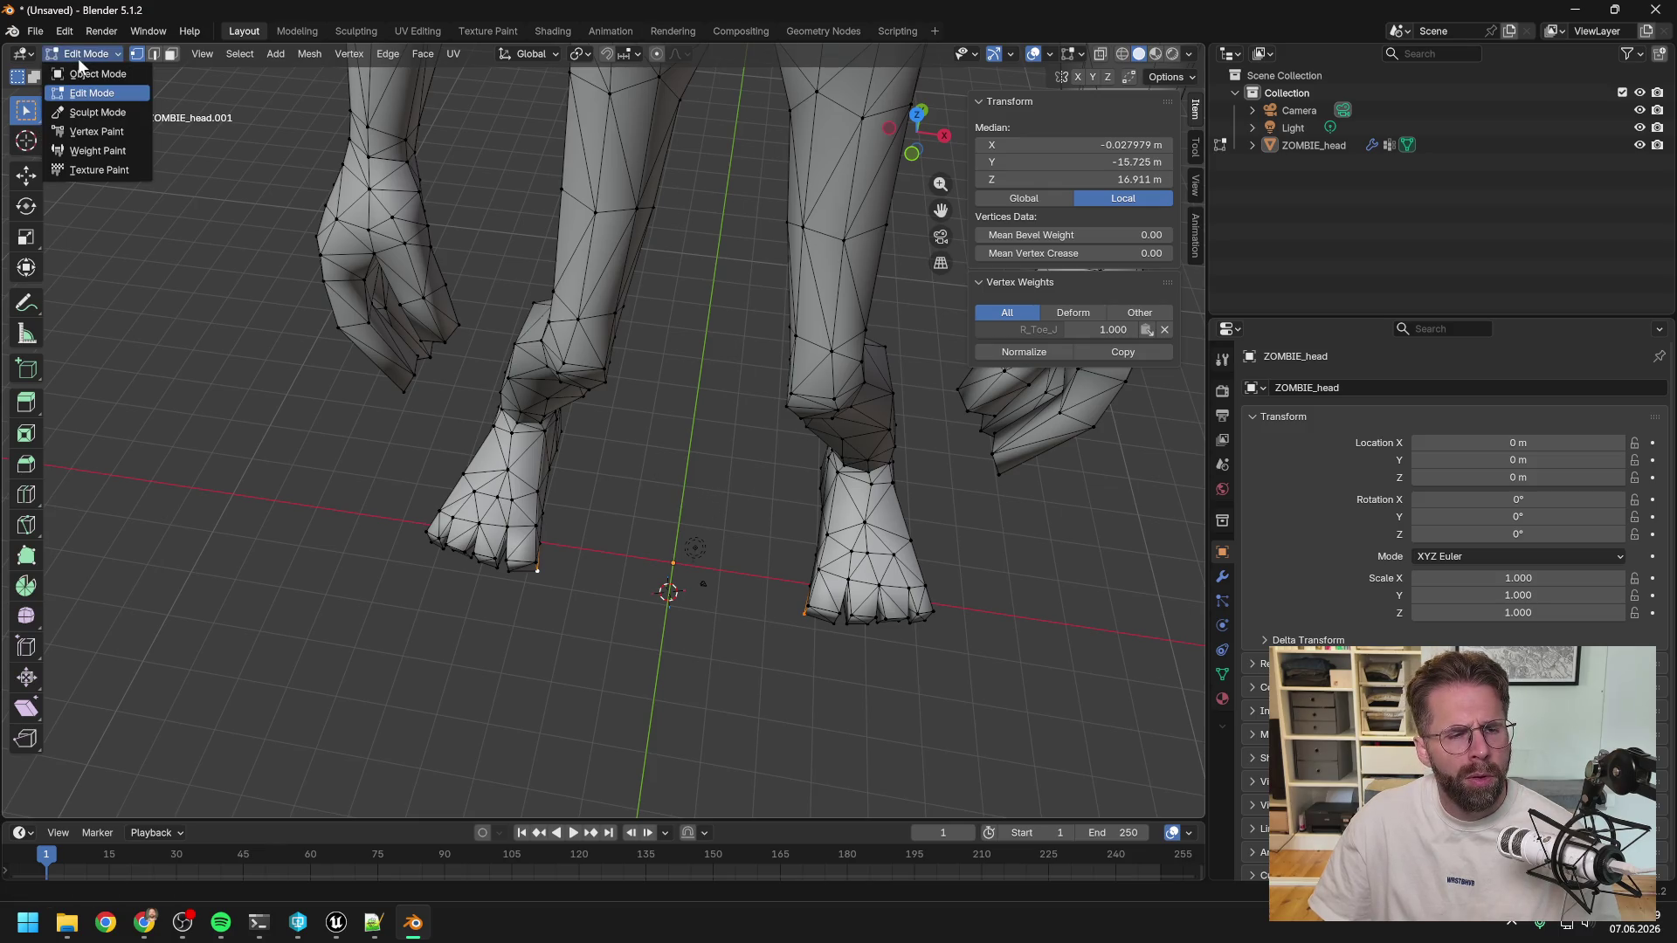
{"action": "left_click", "coordinate": [96, 74]}
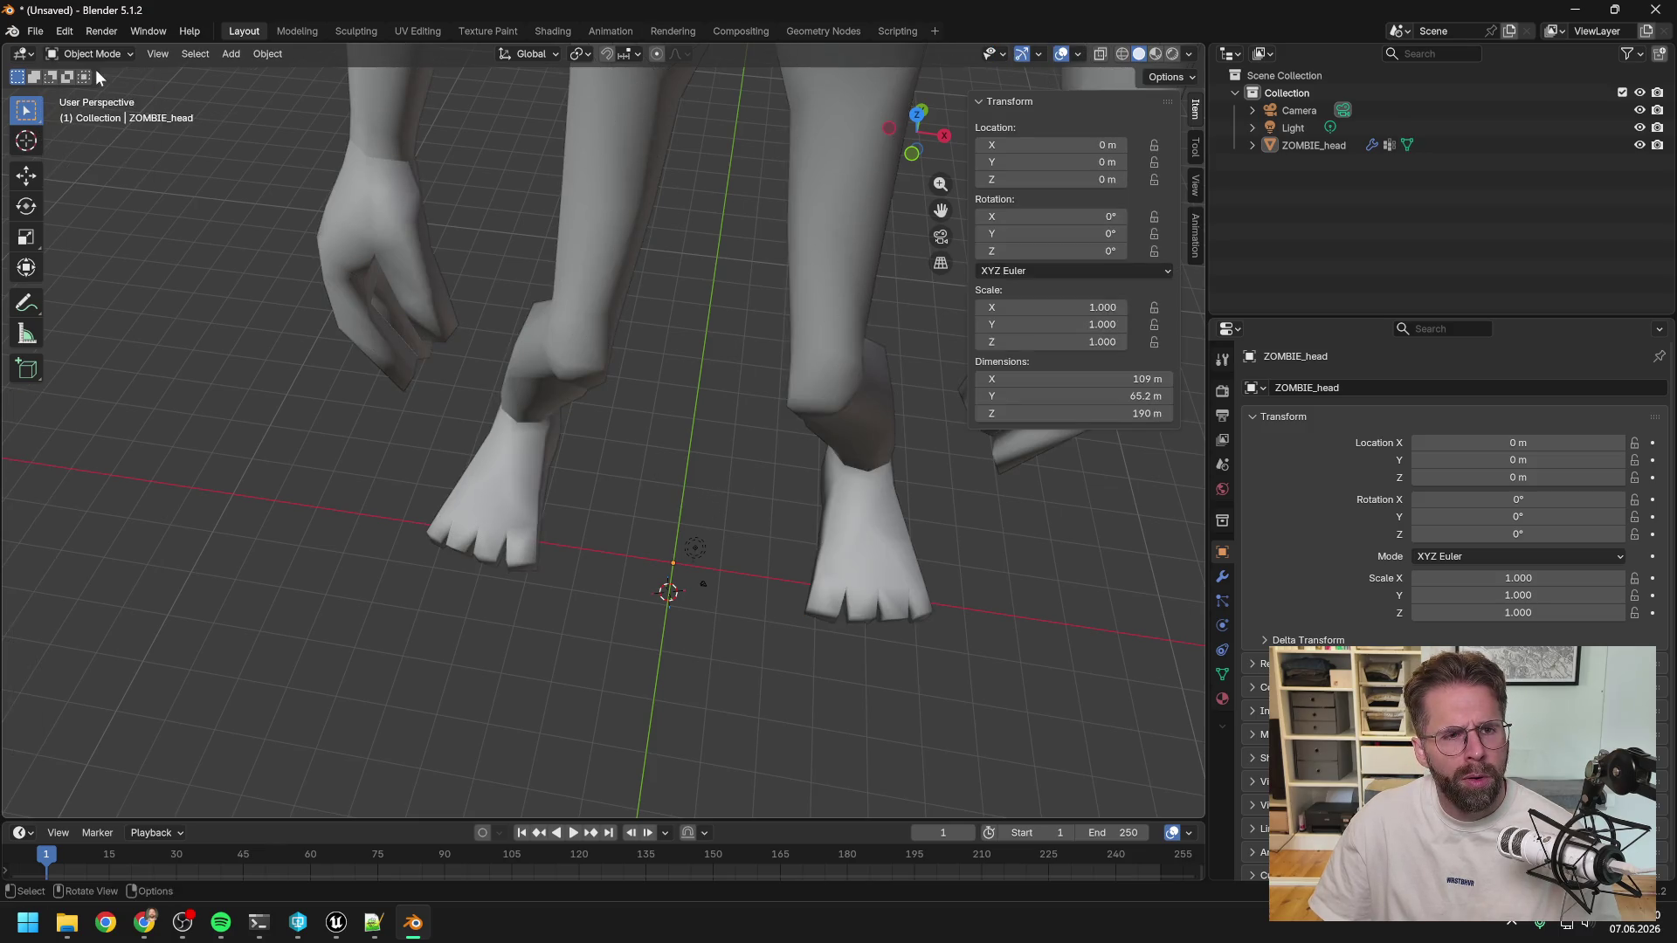
Select ZOMBIE_head and apply Origin to 3D Cursor so its origin sits between the feet.
{"action": "left_click", "coordinate": [575, 214]}
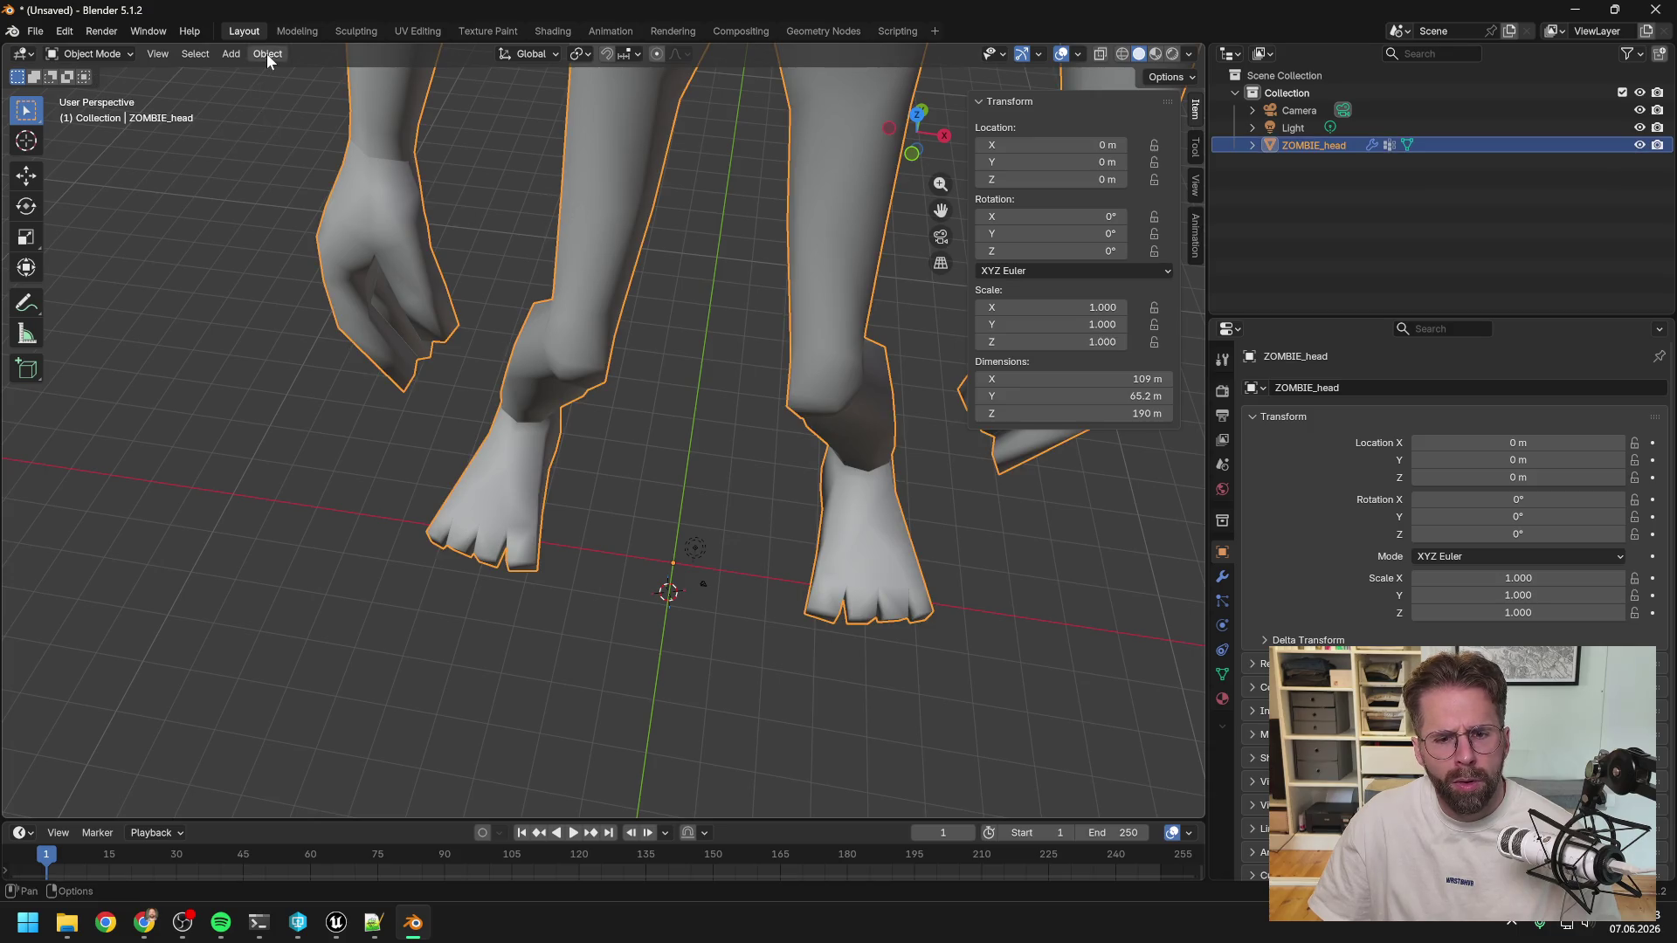
{"action": "scroll", "coordinate": [679, 579], "scroll_direction": "up", "scroll_amount": 5}
{"action": "scroll", "coordinate": [694, 573], "scroll_direction": "down", "scroll_amount": 3}
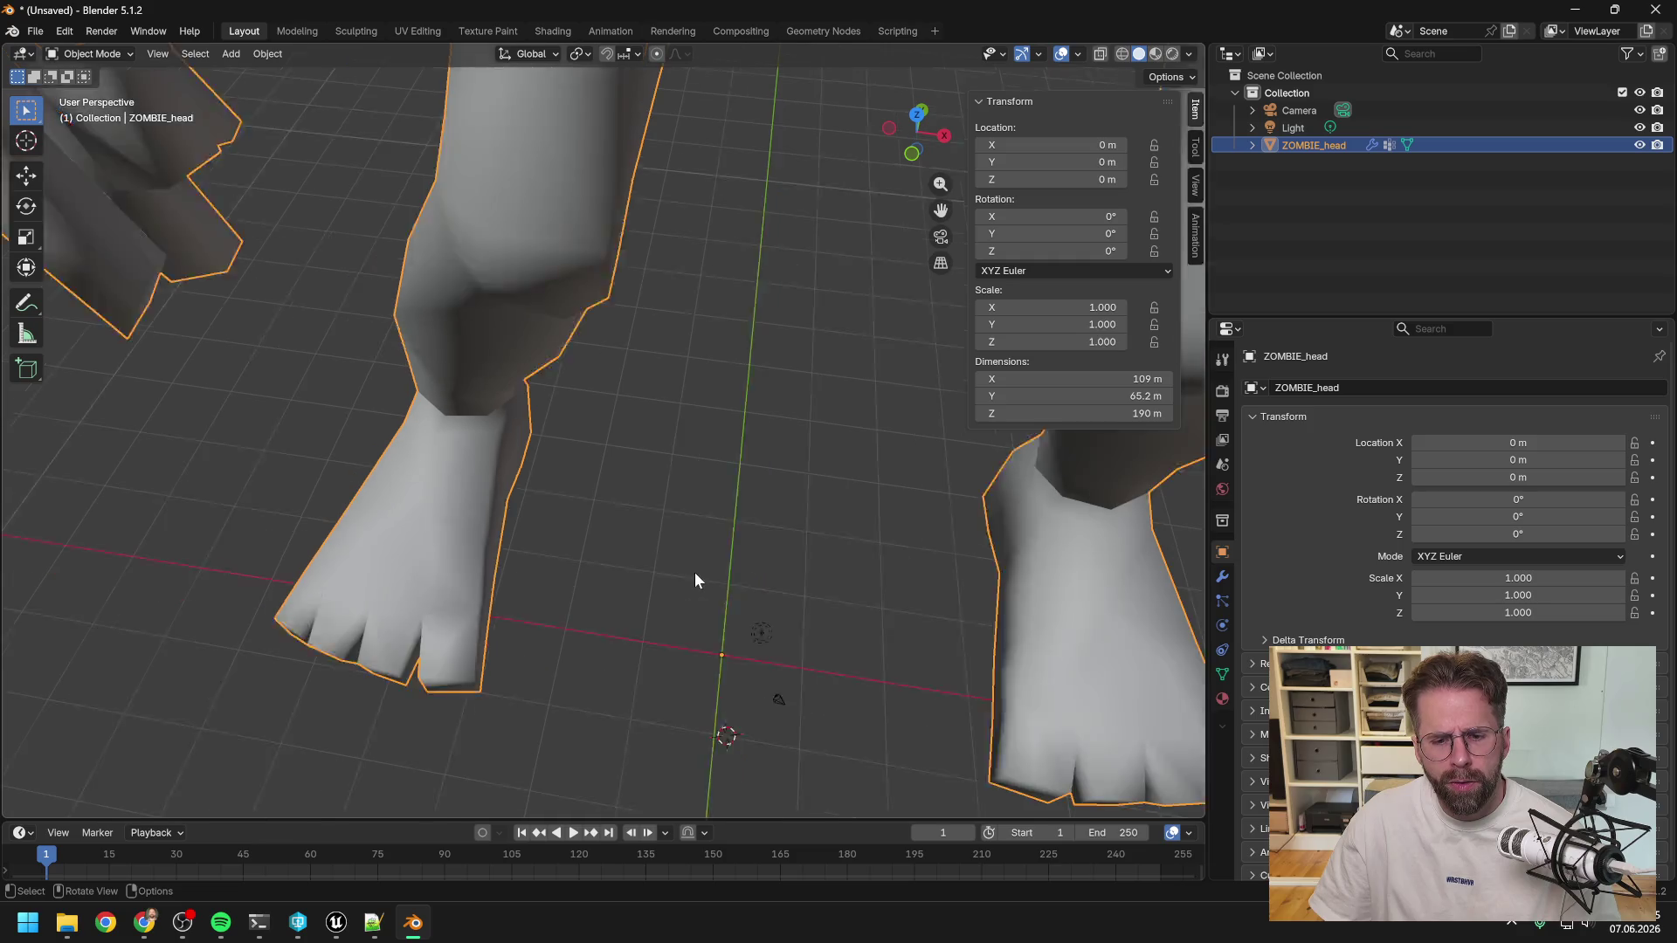
{"action": "left_click", "coordinate": [266, 54]}
{"action": "mouse_move", "coordinate": [293, 91]}
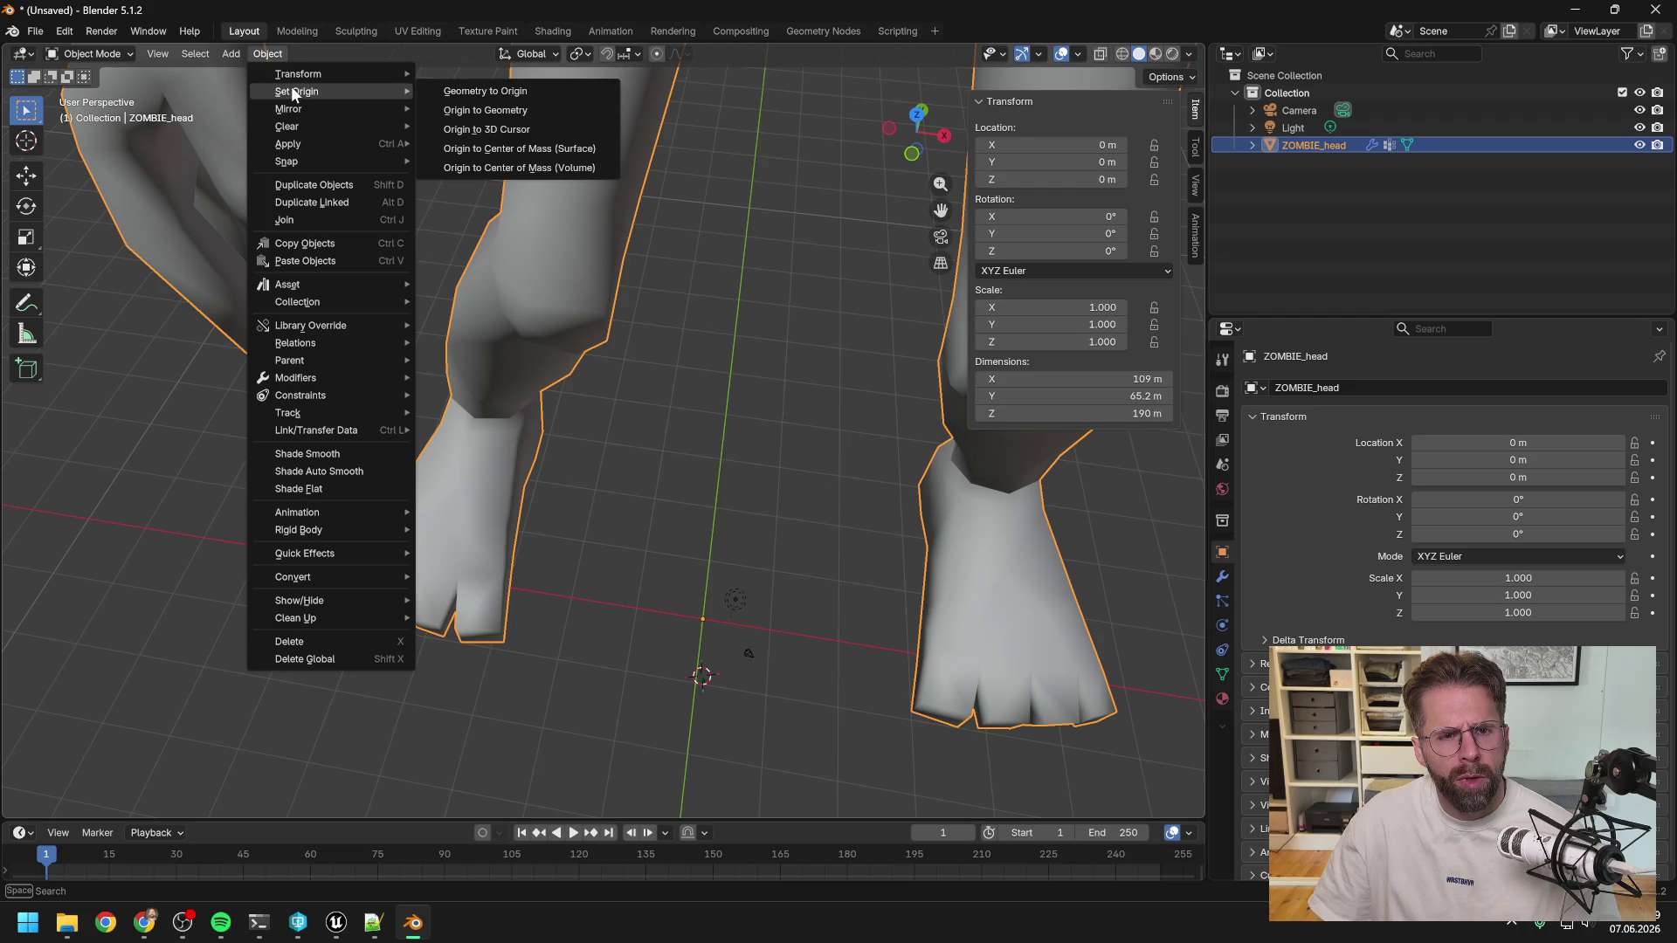
{"action": "left_click", "coordinate": [515, 131]}
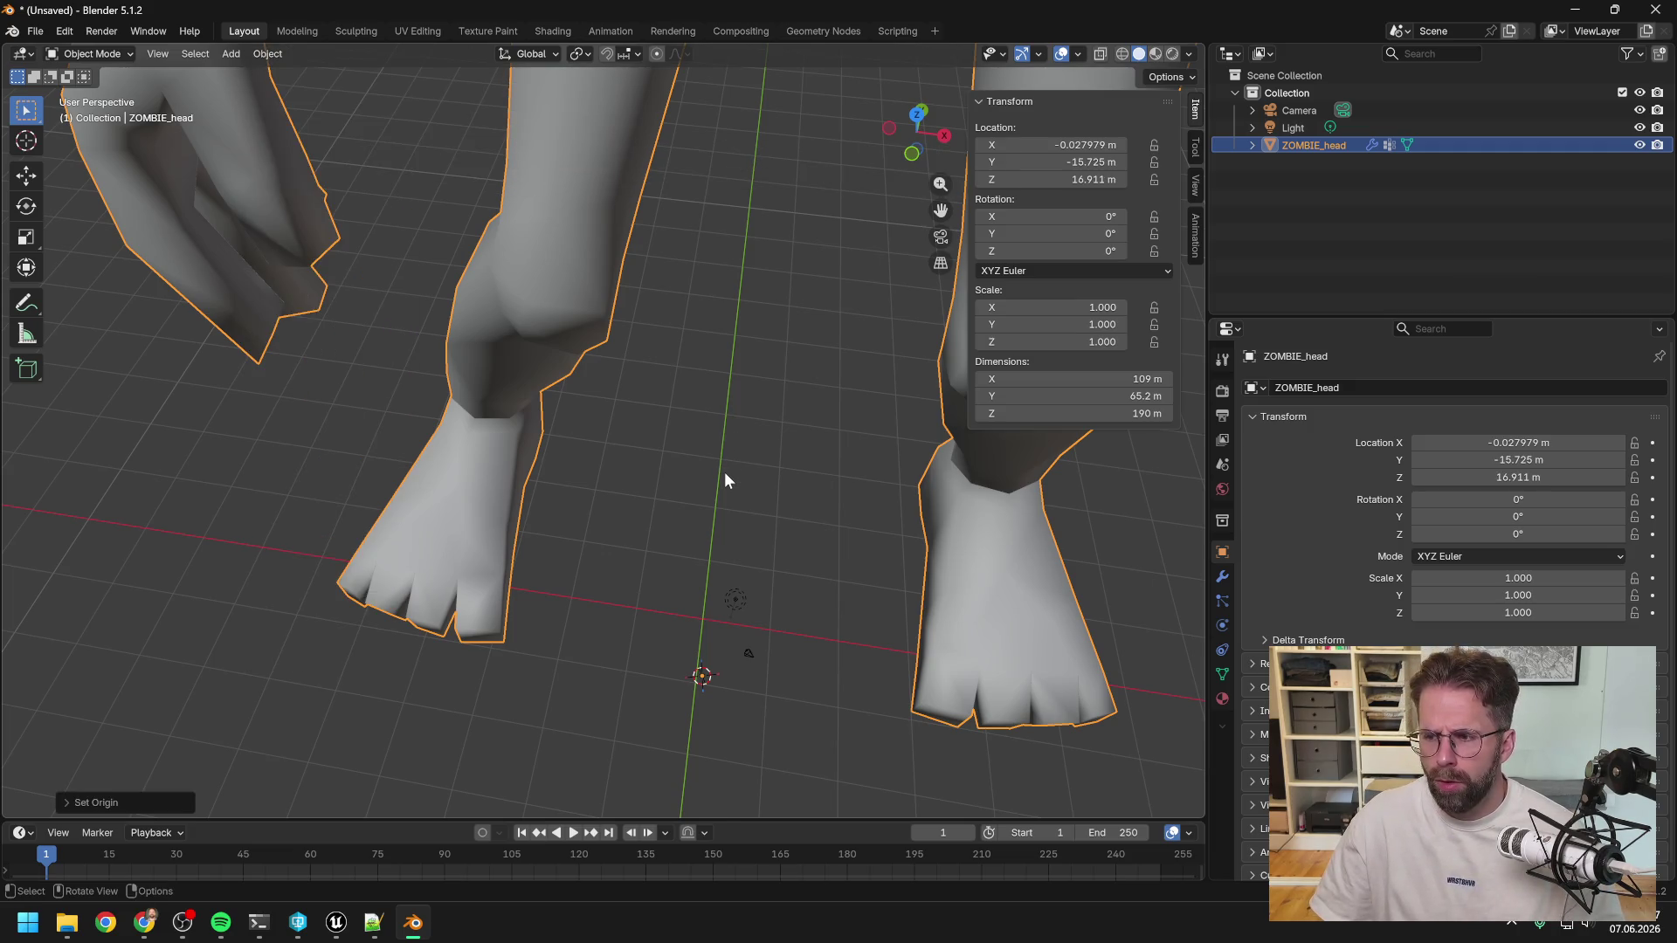
{"action": "scroll", "coordinate": [725, 472], "scroll_direction": "down", "scroll_amount": 5}
{"action": "mouse_move", "coordinate": [725, 474]}
{"action": "middle_mouse_down"}
{"action": "mouse_move", "coordinate": [695, 481]}
{"action": "mouse_move", "coordinate": [684, 456]}
{"action": "mouse_move", "coordinate": [722, 360]}
{"action": "middle_mouse_up"}
Set the zombie's Location Z to 0 m in the Transform panel.
{"action": "double_click", "coordinate": [1091, 180]}
{"action": "type", "text": "0"}
{"action": "key", "text": "Return"}
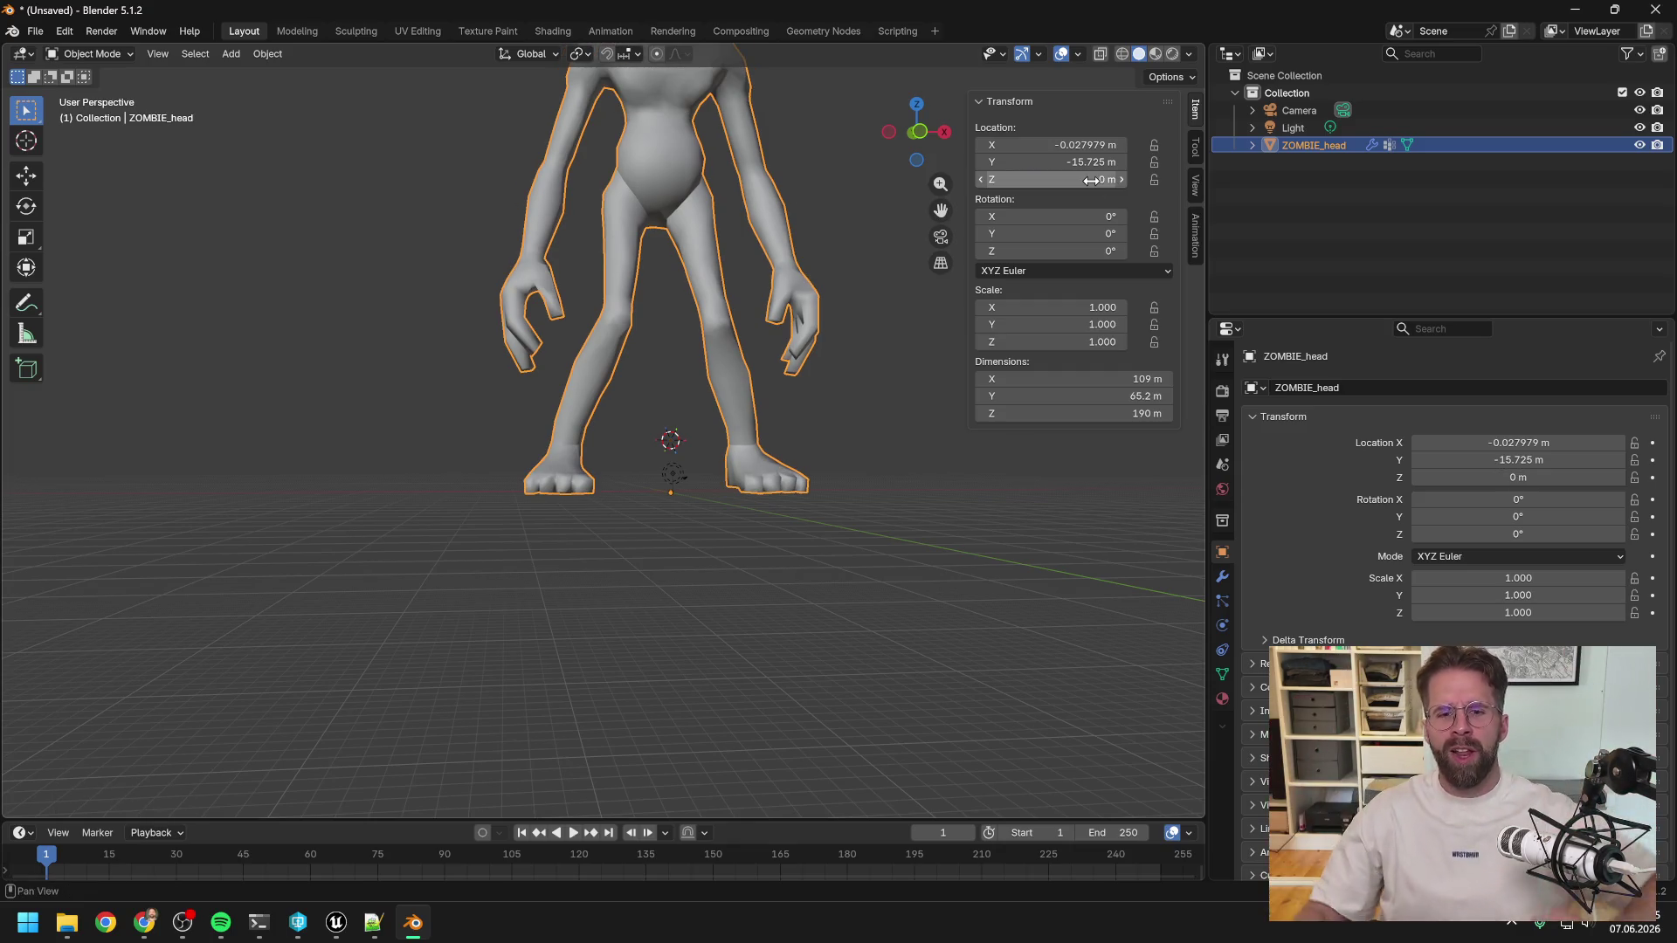
{"action": "mouse_move", "coordinate": [796, 458]}
{"action": "middle_mouse_down"}
{"action": "mouse_move", "coordinate": [764, 413]}
{"action": "mouse_move", "coordinate": [774, 542]}
{"action": "mouse_move", "coordinate": [543, 538]}
{"action": "mouse_move", "coordinate": [595, 501]}
{"action": "mouse_move", "coordinate": [590, 464]}
{"action": "mouse_move", "coordinate": [643, 448]}
{"action": "mouse_move", "coordinate": [636, 477]}
{"action": "middle_mouse_up"}
{"action": "scroll", "coordinate": [590, 464], "scroll_direction": "down", "scroll_amount": 4}
Set Location Y and X to 0 m, then orbit to check the upright zombie.
{"action": "left_click", "coordinate": [1094, 161]}
{"action": "type", "text": "0"}
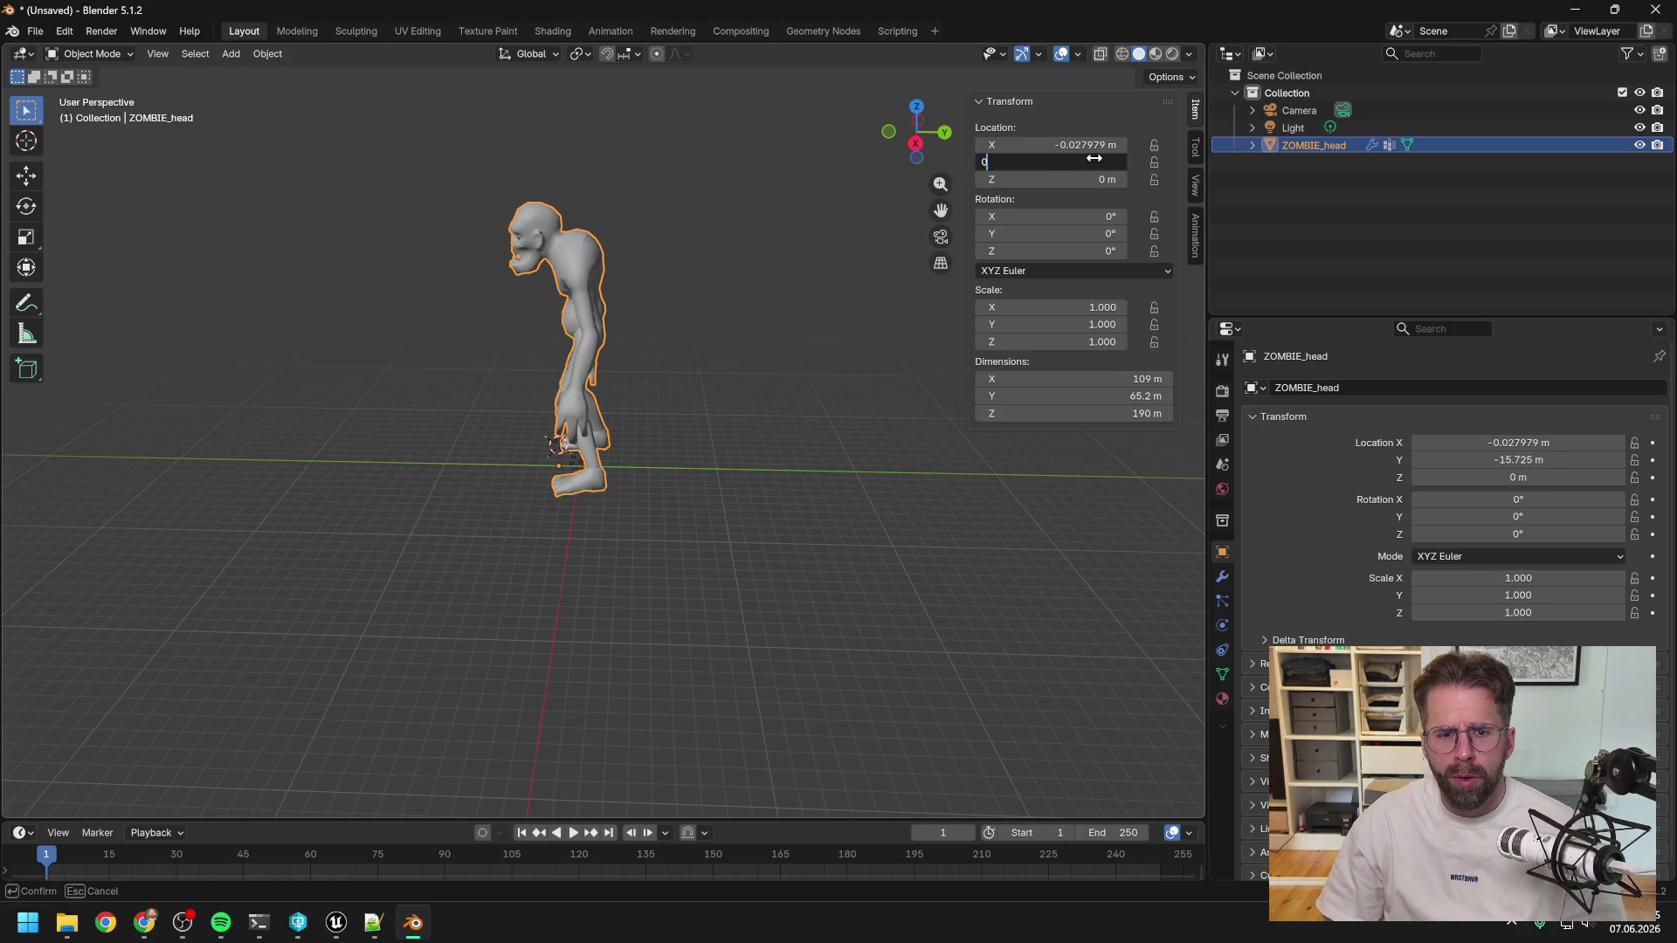
{"action": "key", "text": "Return"}
{"action": "left_click", "coordinate": [1040, 145]}
{"action": "type", "text": "0"}
{"action": "key", "text": "Return"}
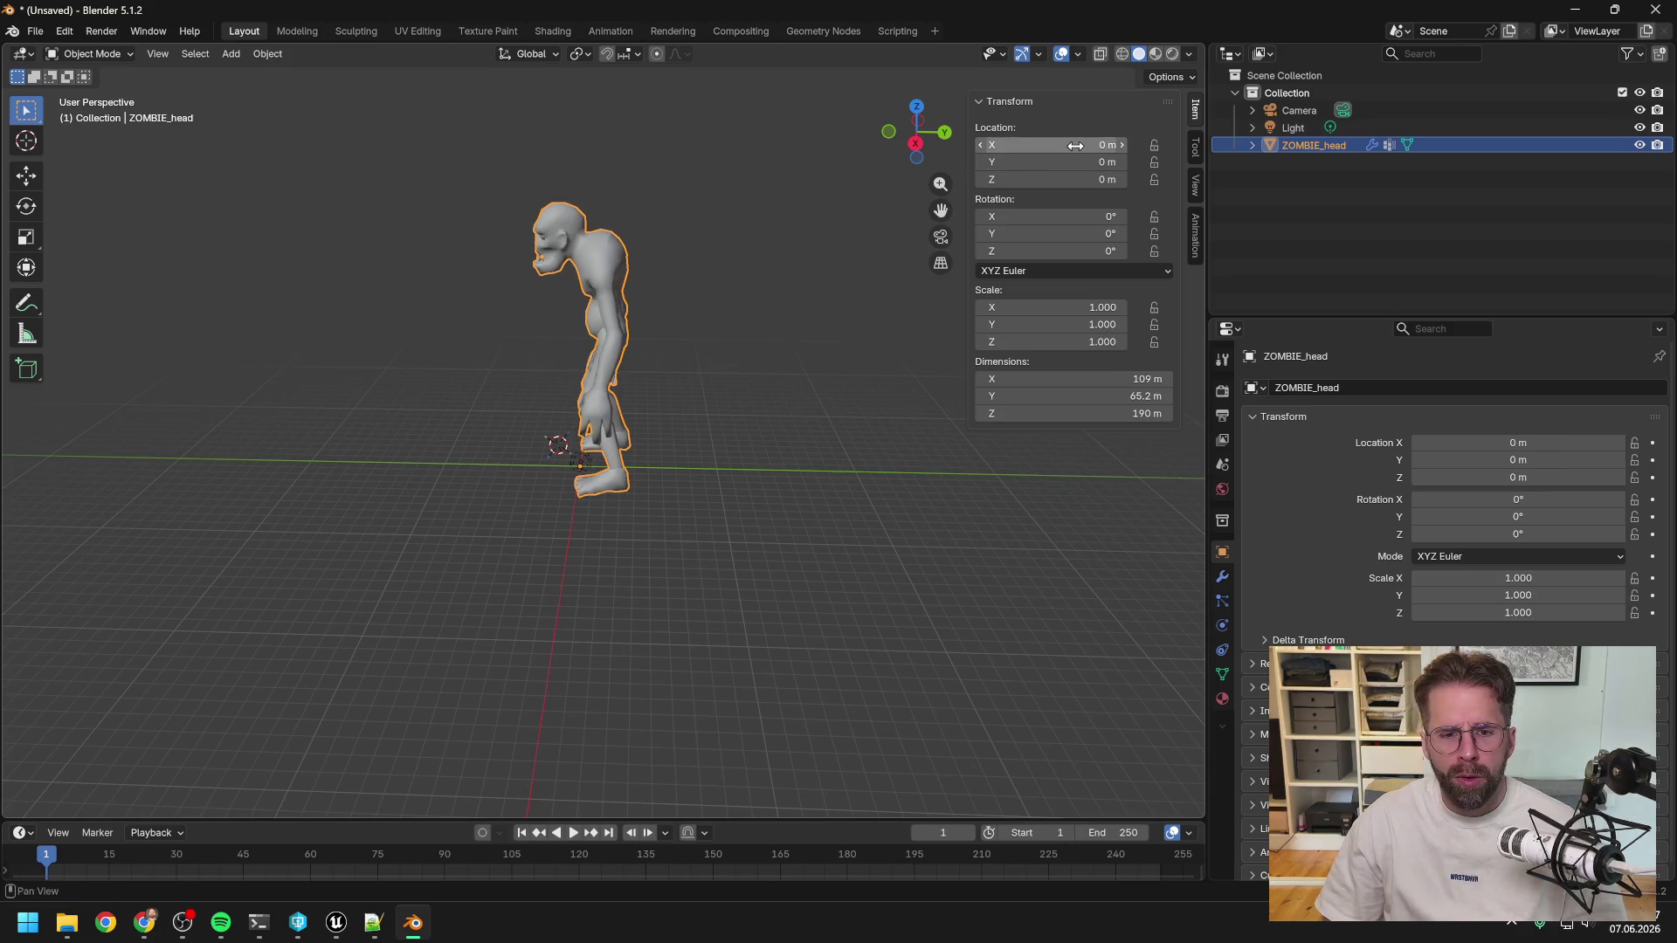
{"action": "middle_click_drag", "start_coordinate": [736, 281], "coordinate": [934, 253]}
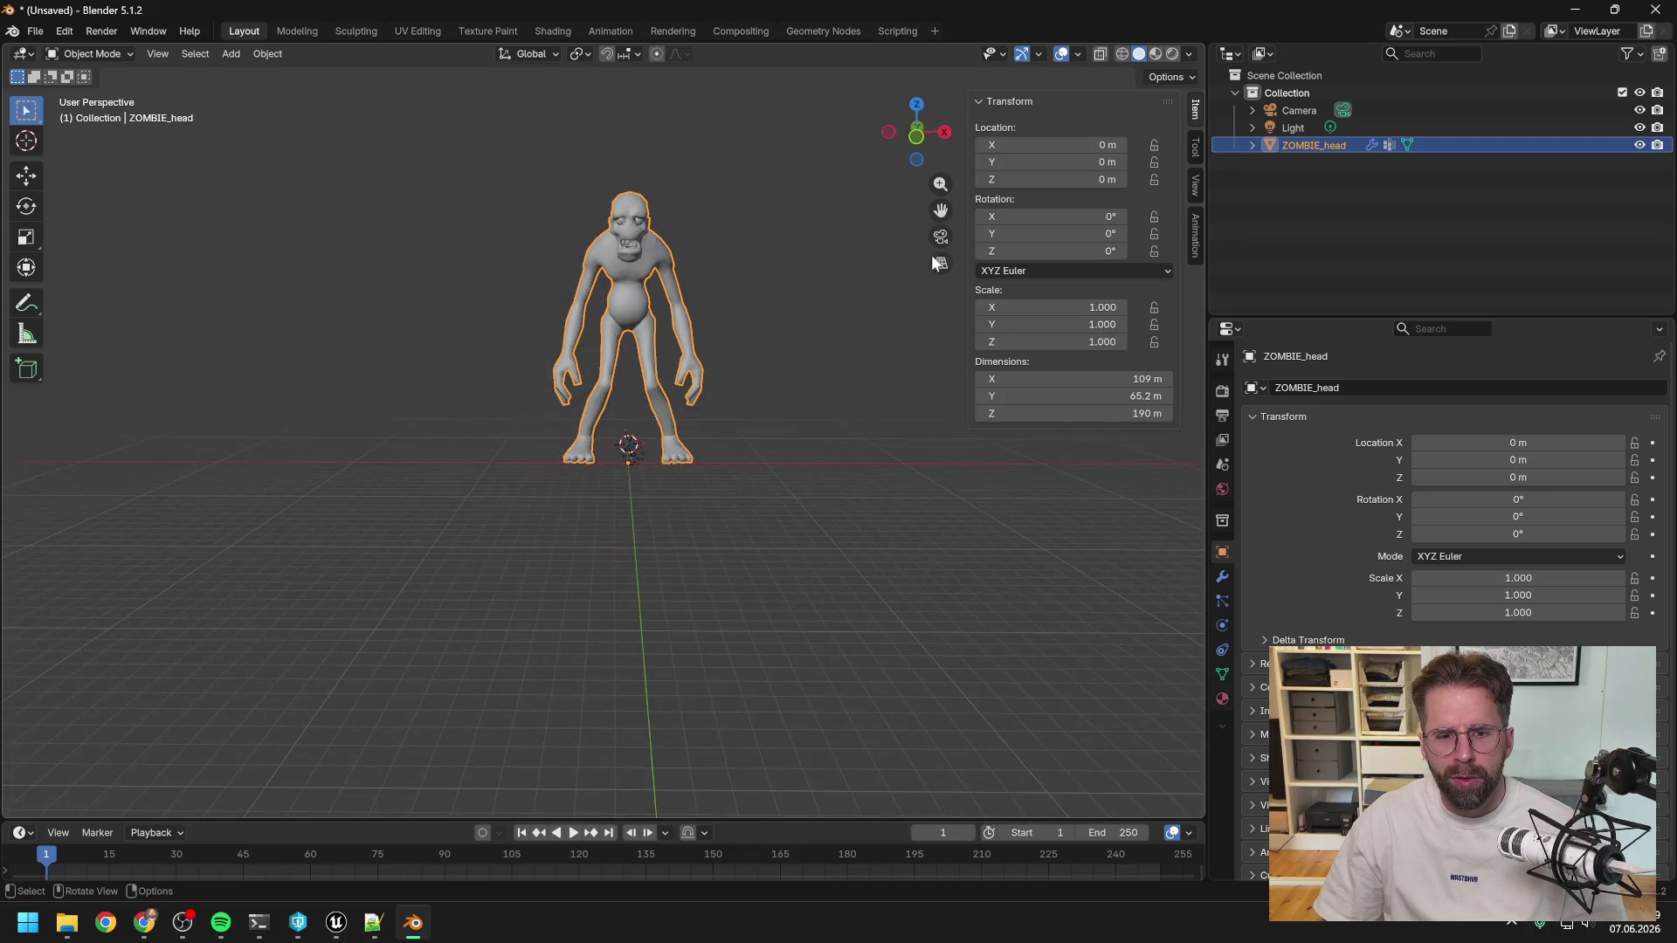
{"action": "mouse_move", "coordinate": [803, 287]}
{"action": "middle_mouse_down"}
{"action": "mouse_move", "coordinate": [468, 311]}
{"action": "mouse_move", "coordinate": [461, 259]}
{"action": "mouse_move", "coordinate": [376, 292]}
{"action": "mouse_move", "coordinate": [768, 306]}
{"action": "mouse_move", "coordinate": [548, 323]}
{"action": "mouse_move", "coordinate": [609, 299]}
{"action": "middle_mouse_up"}
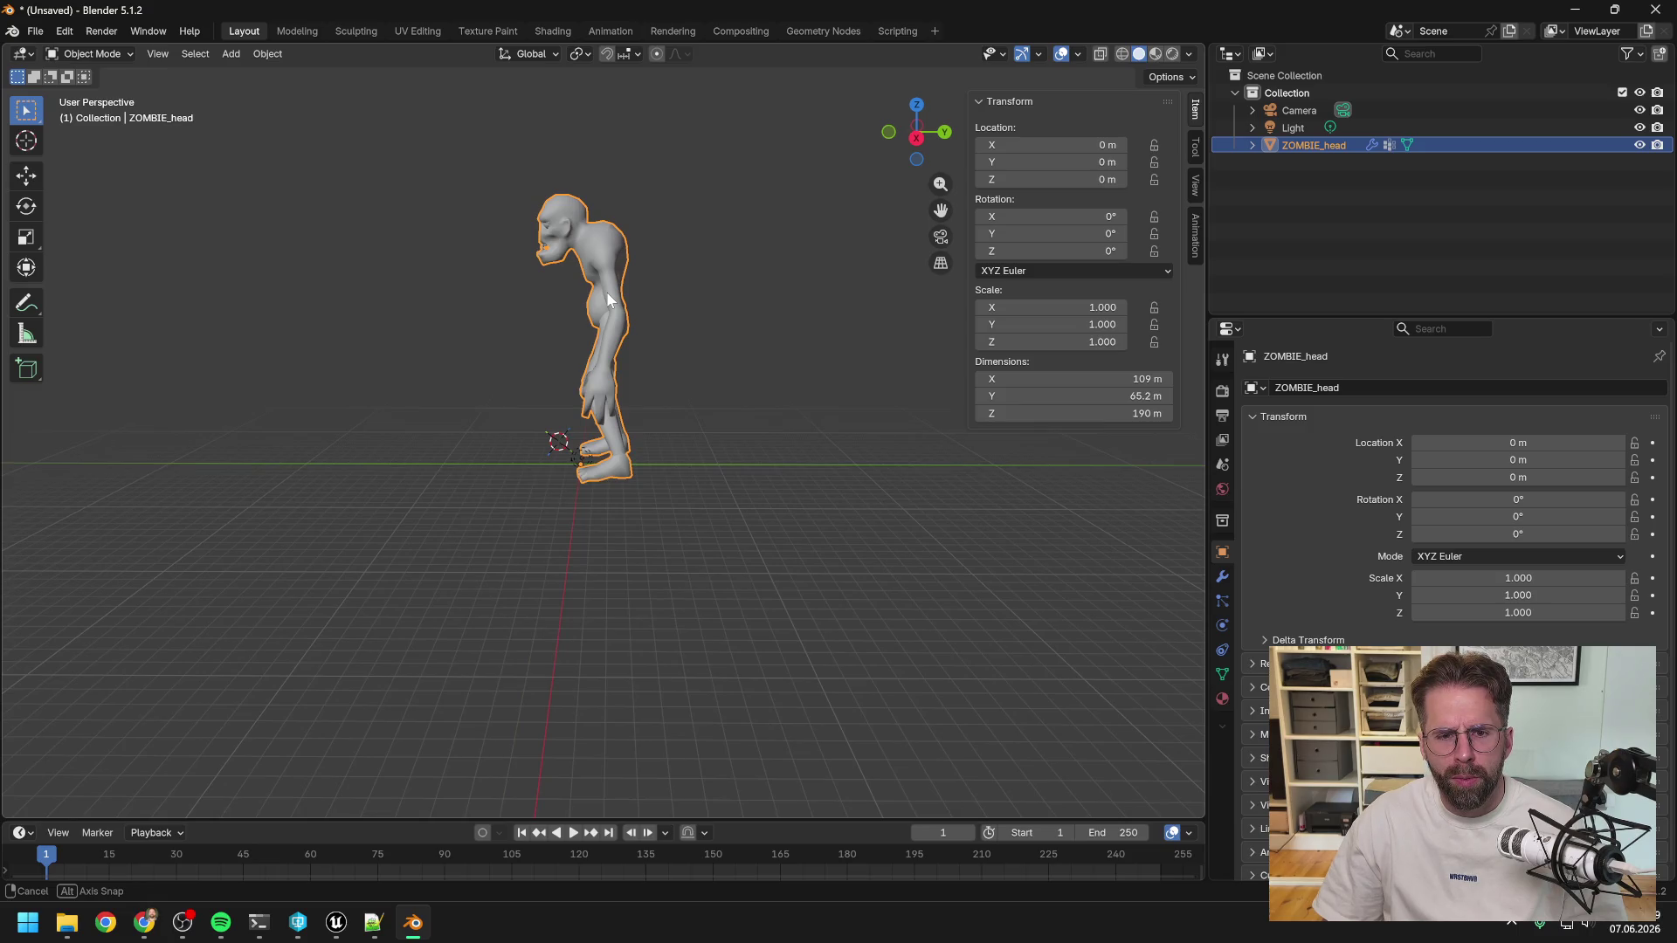
{"action": "middle_click_drag", "start_coordinate": [609, 299], "coordinate": [609, 300]}
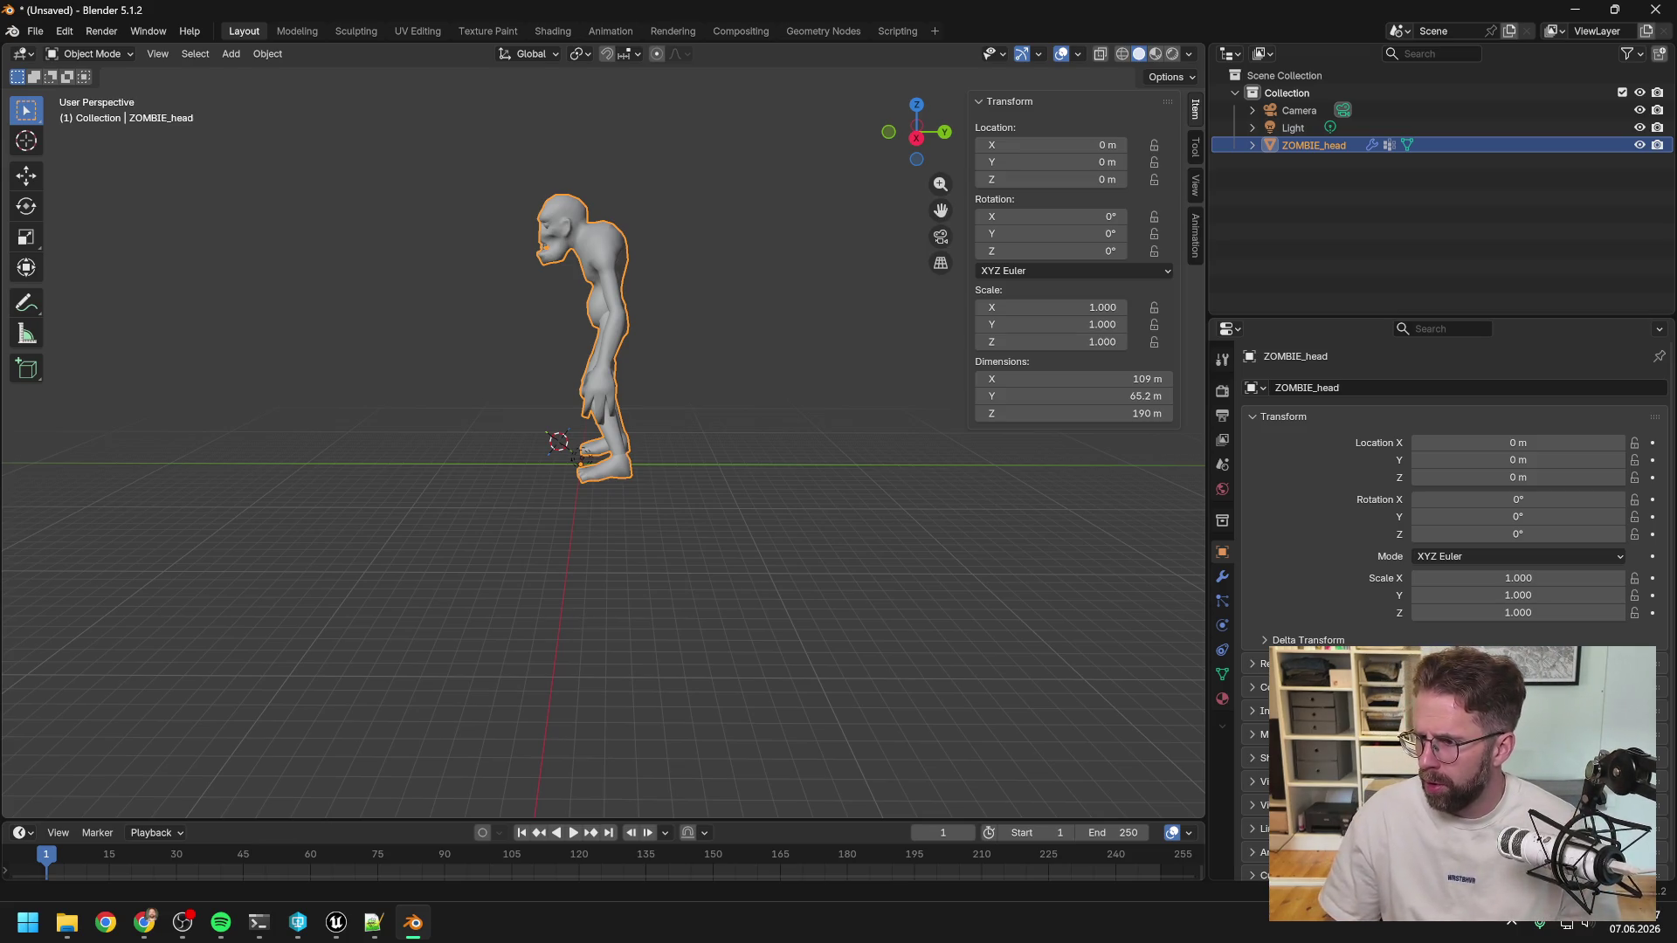
Save As Zombie.blend in D:\ProjekteLokal\ProjectTwoAssetLibrary.
{"action": "left_click", "coordinate": [33, 32]}
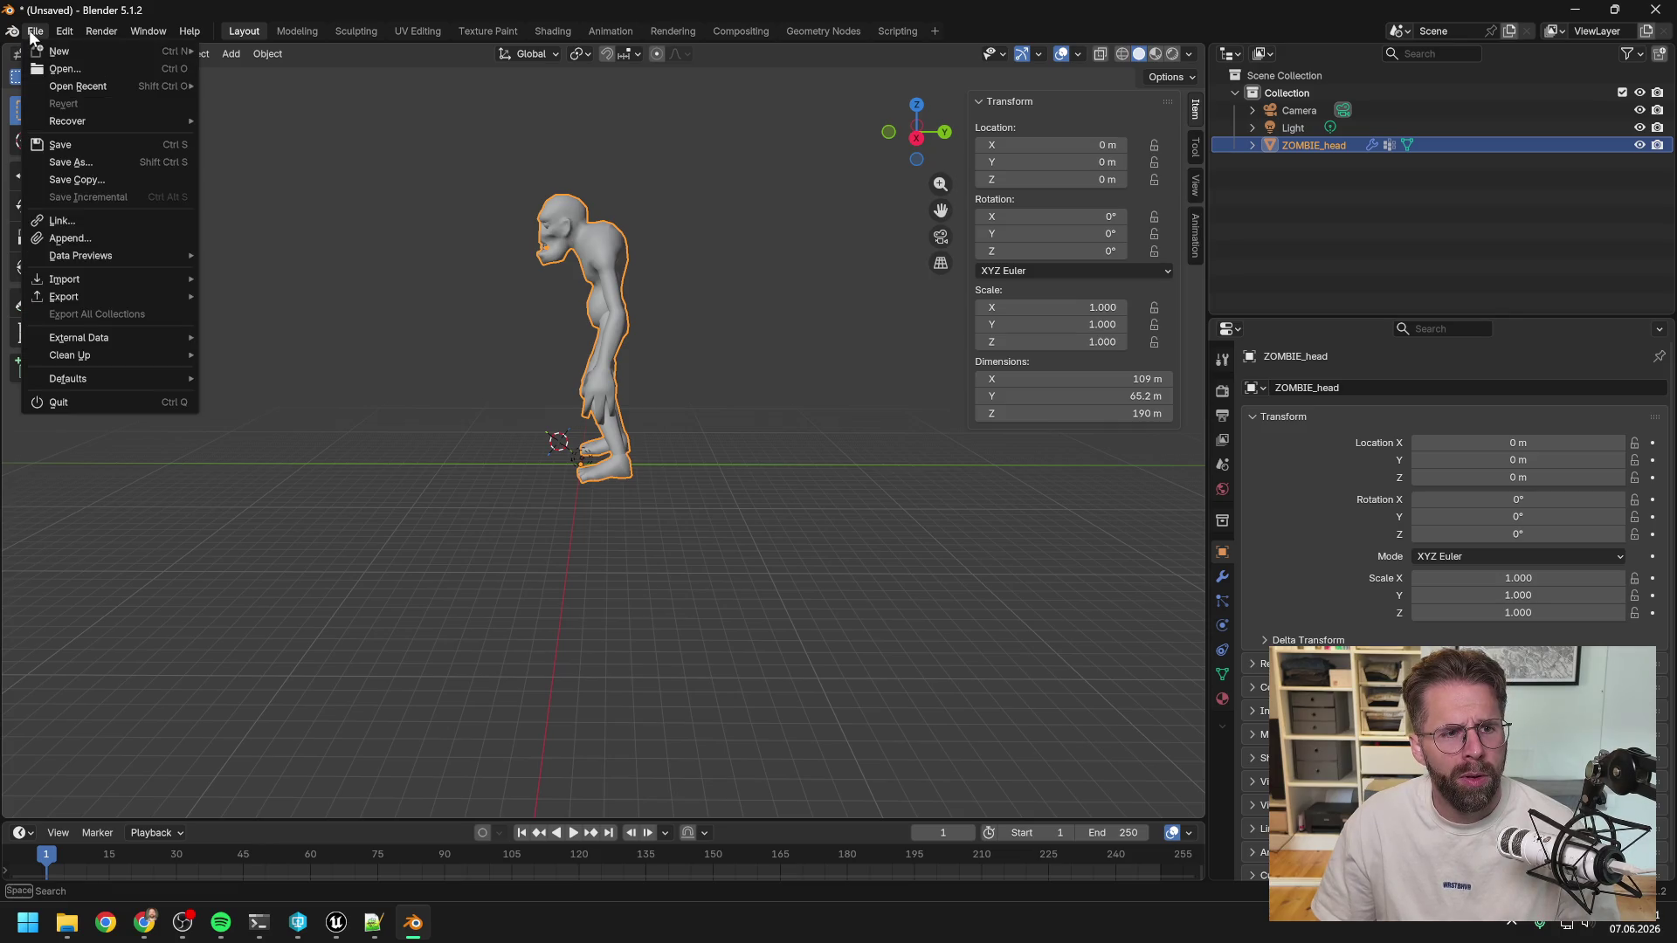
{"action": "left_click", "coordinate": [77, 163]}
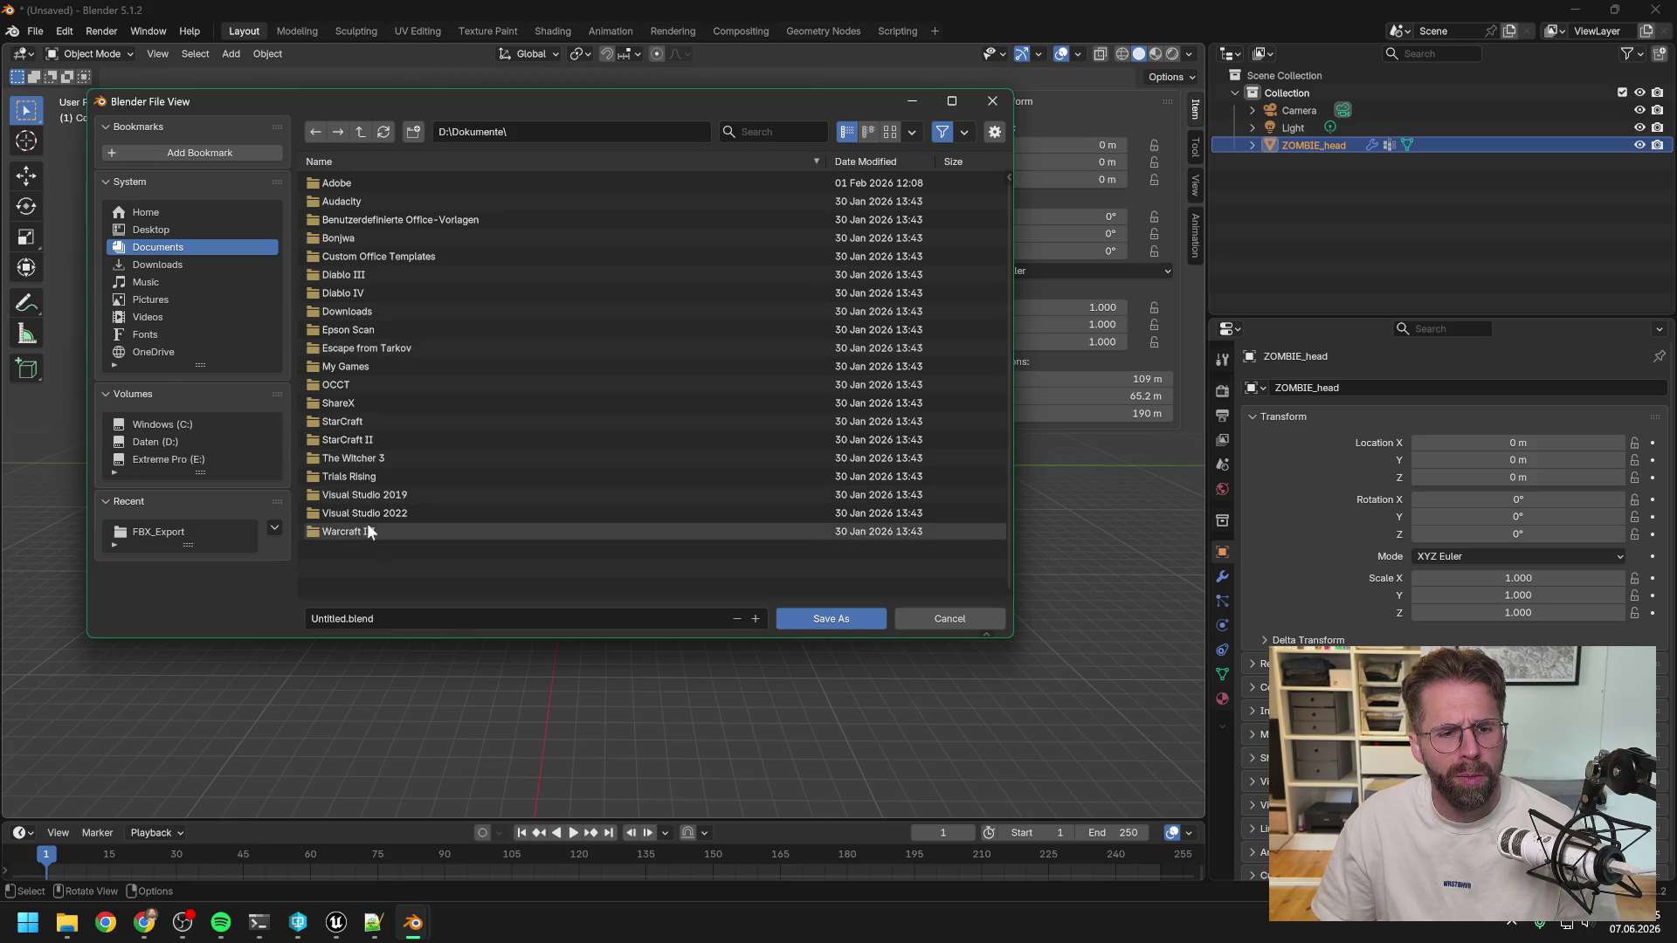
{"action": "left_click", "coordinate": [150, 442]}
{"action": "left_click", "coordinate": [369, 420]}
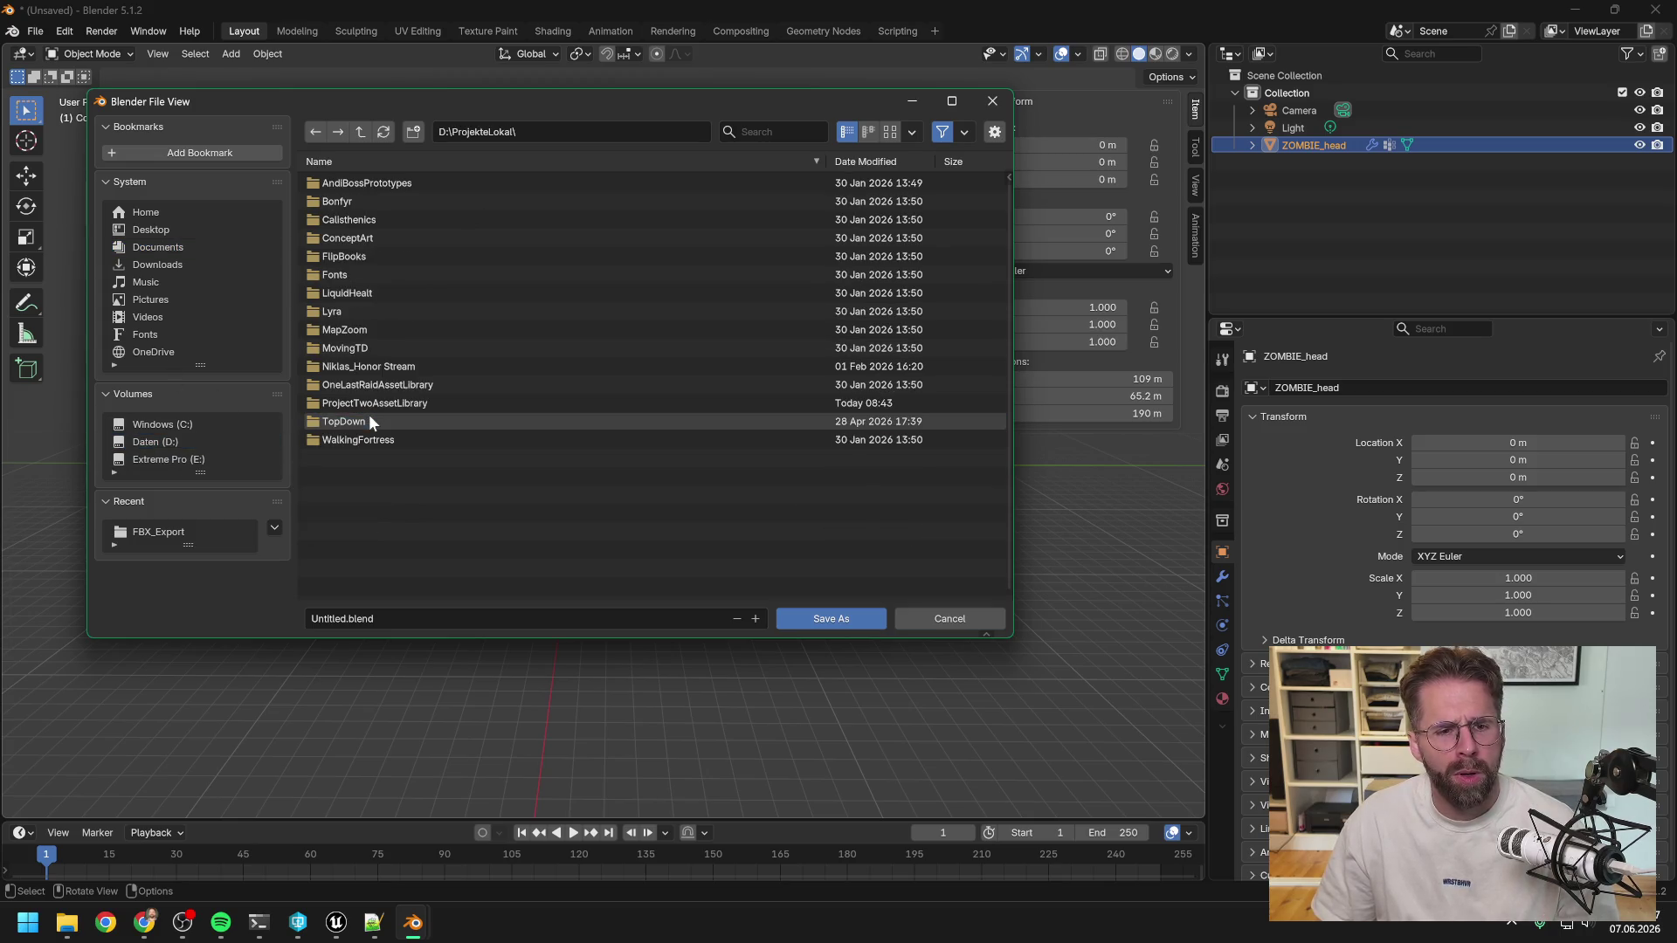
{"action": "left_click", "coordinate": [395, 403]}
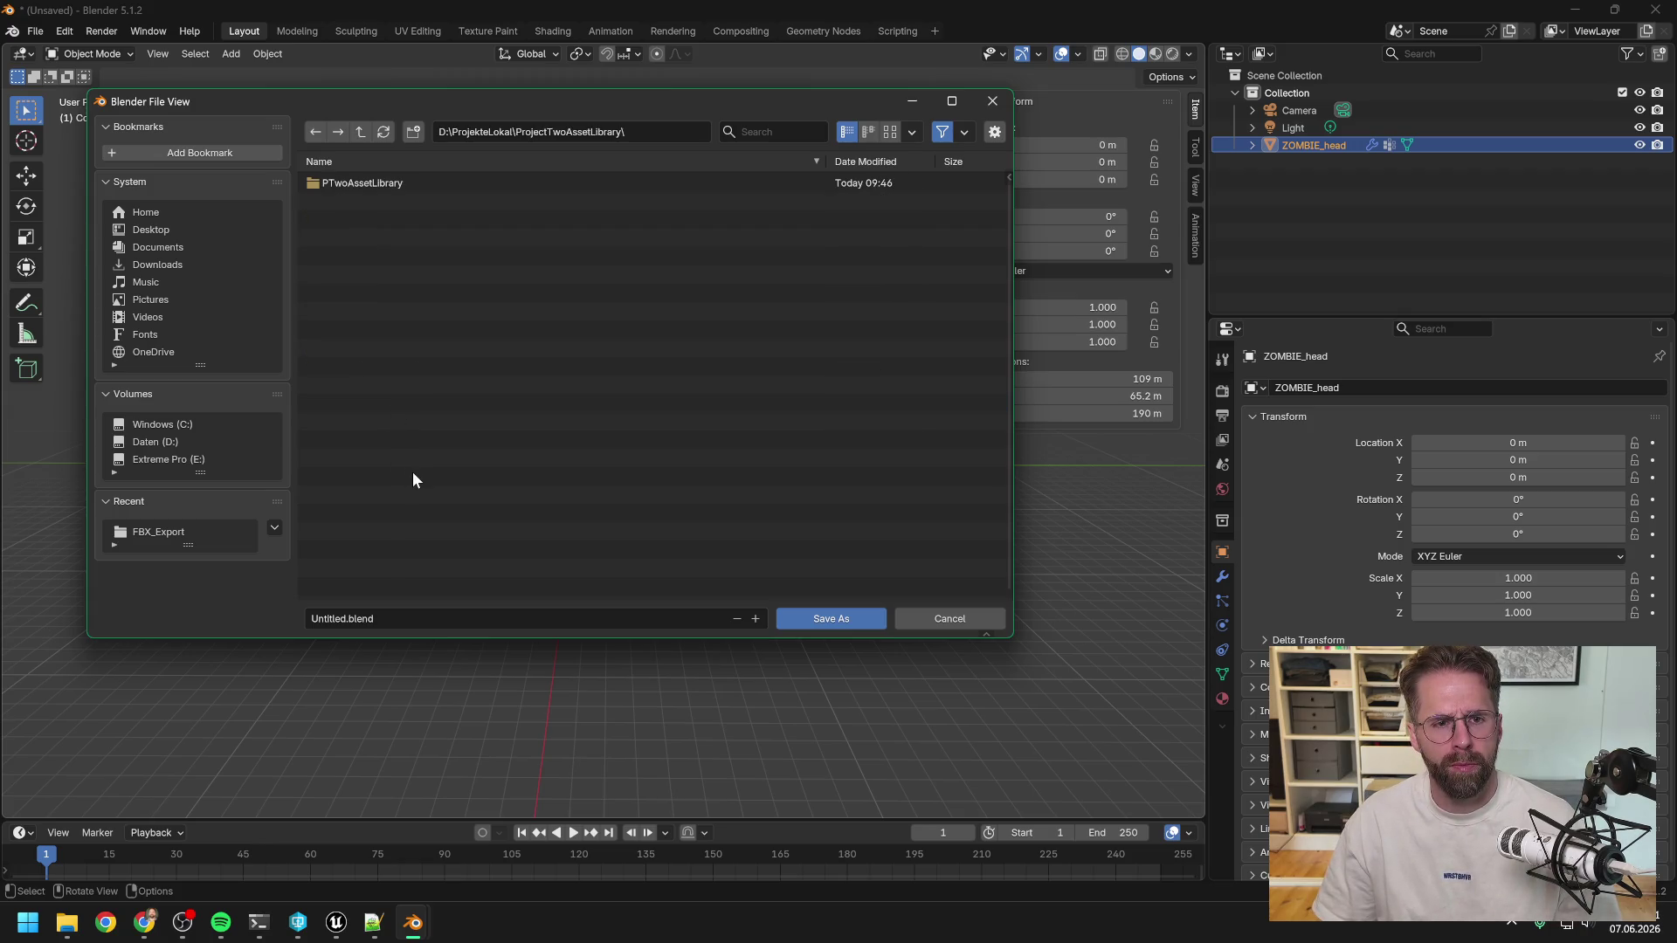
{"action": "left_click", "coordinate": [335, 619]}
{"action": "double_click", "coordinate": [334, 618]}
{"action": "type", "text": "Zomb.b"}
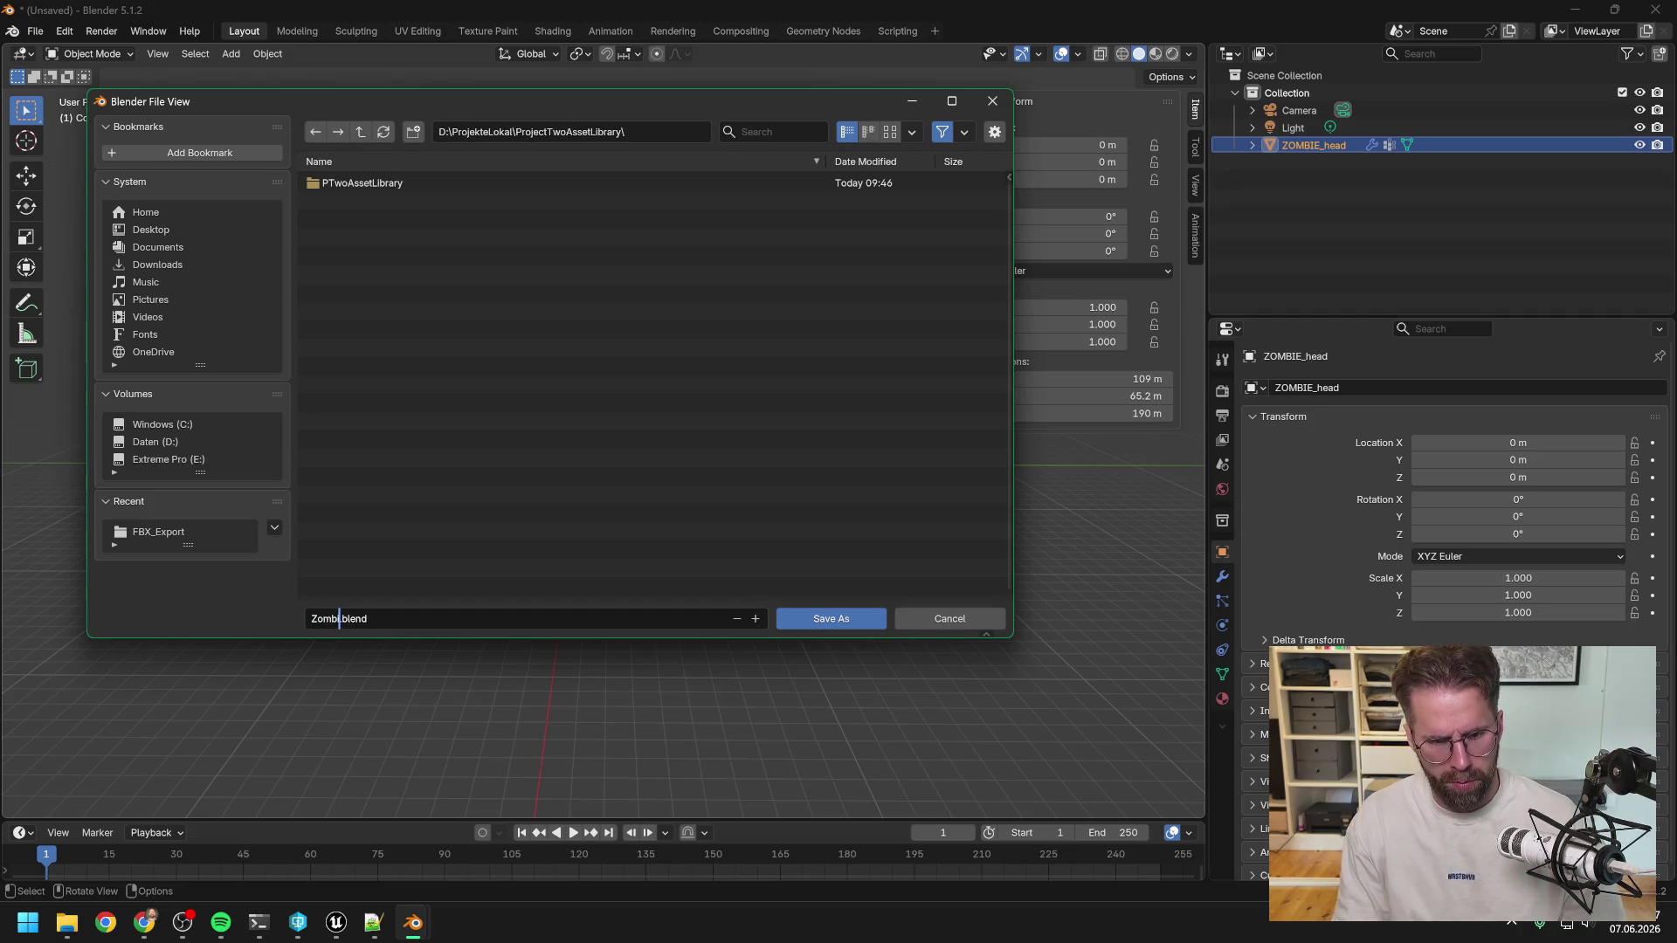
{"action": "type", "text": "le"}
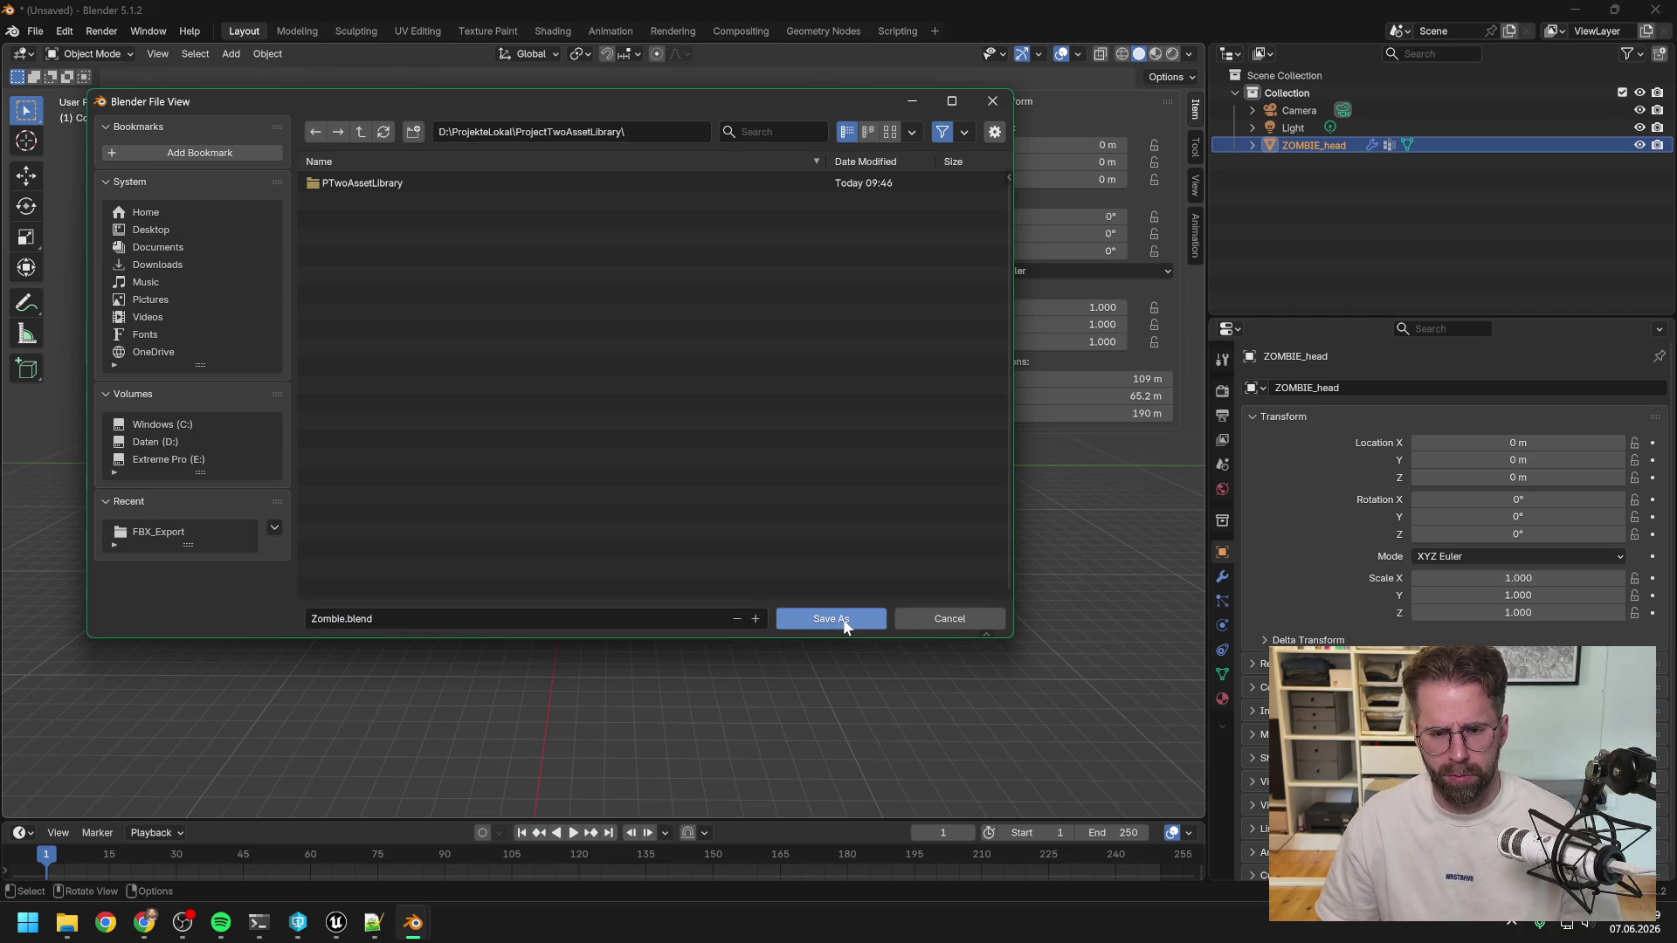
{"action": "left_click", "coordinate": [844, 624]}
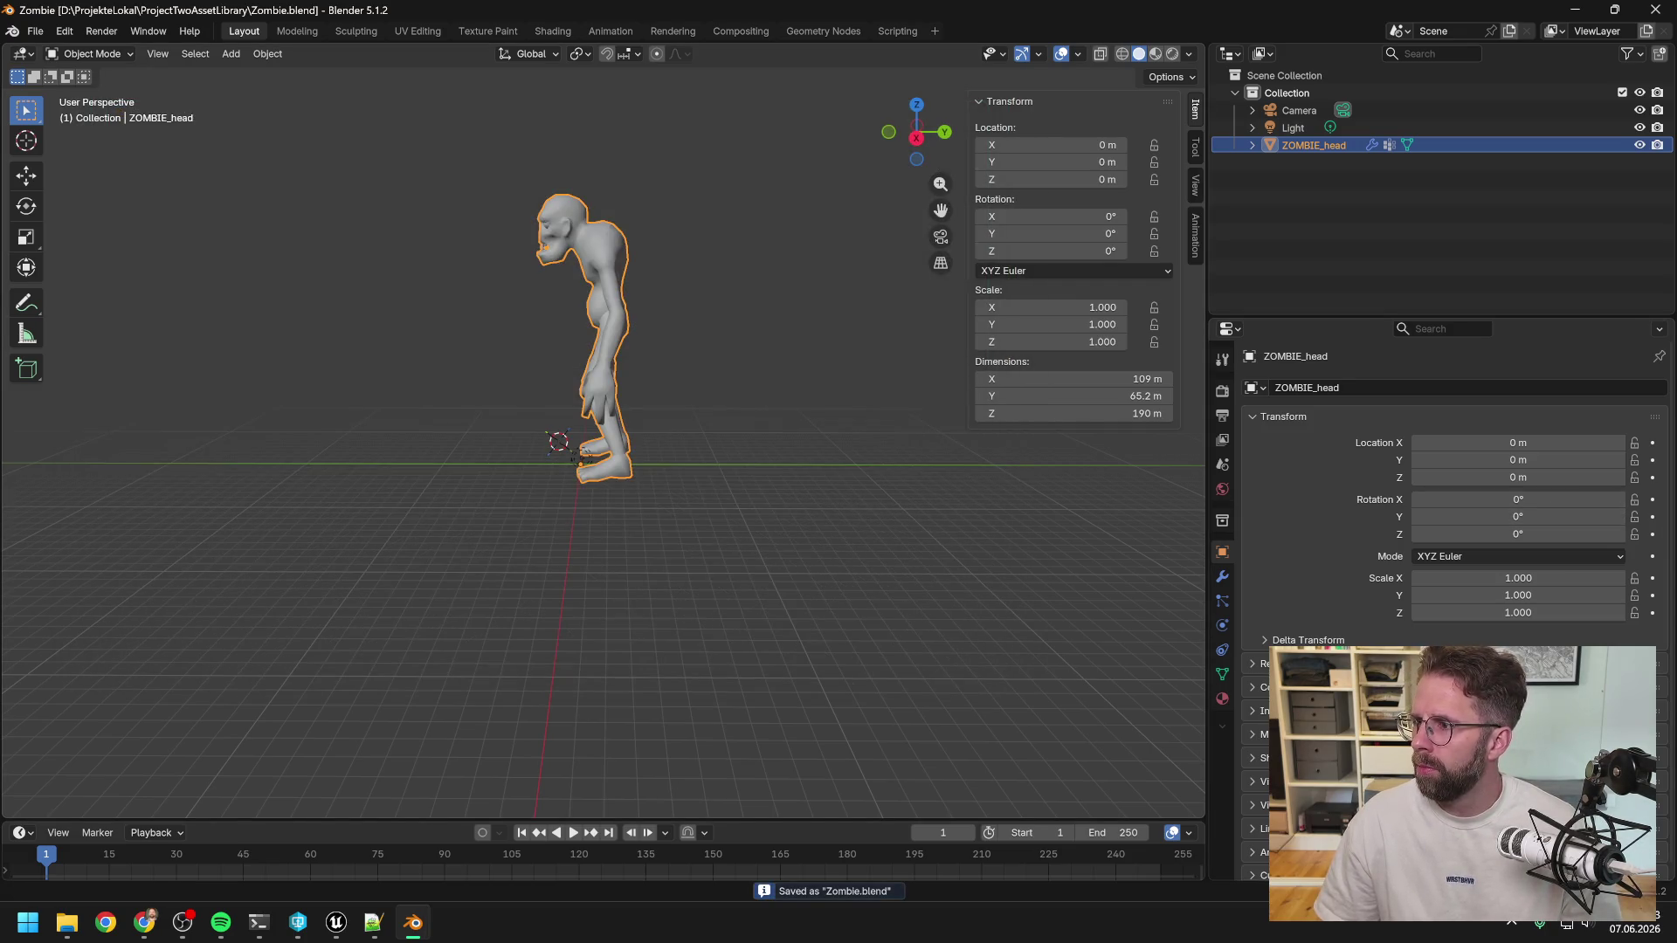
{"action": "key", "text": "alt+Tab"}
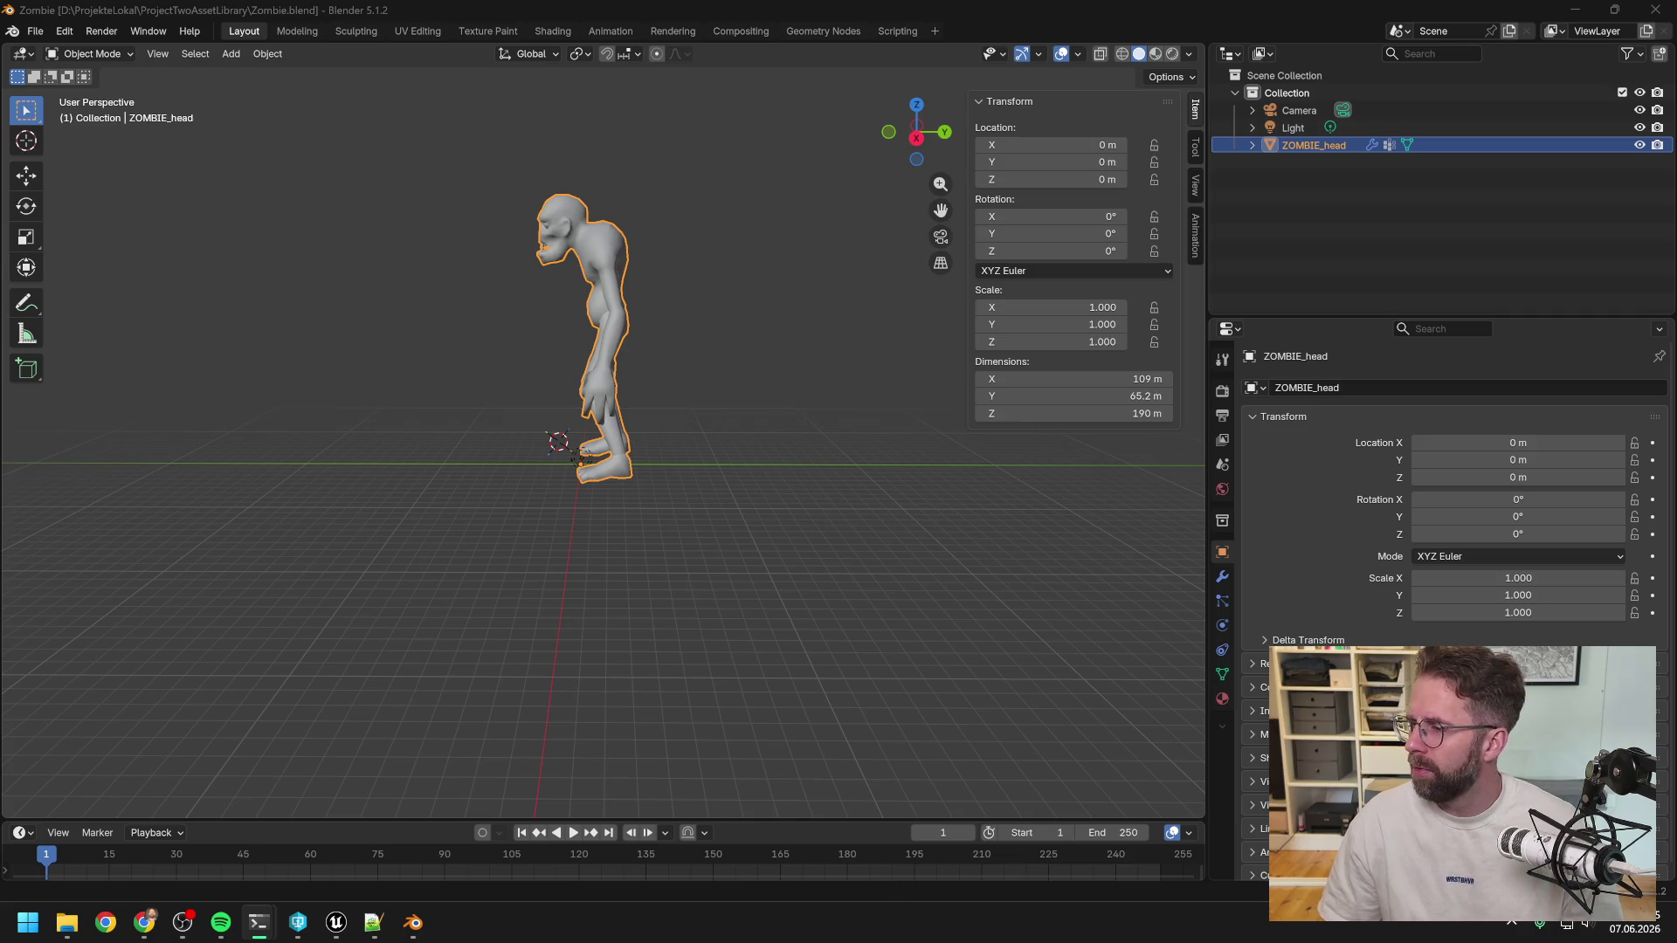
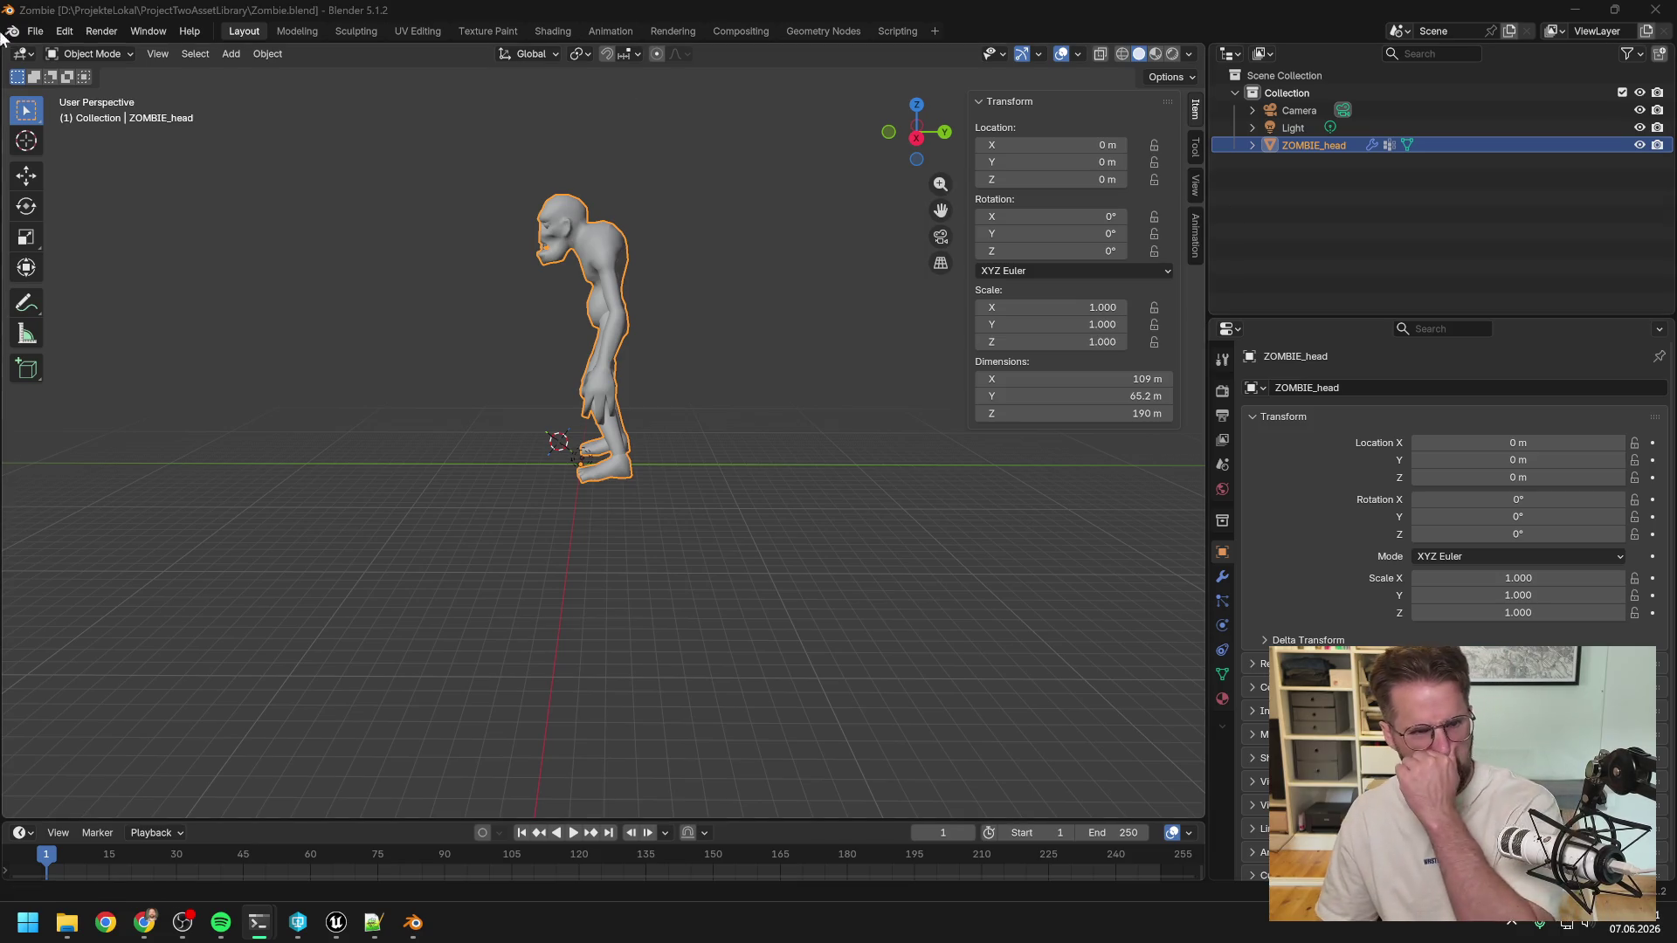
Start an FBX export and browse into PTwoAssetLibrary's FBX_Export folder.
{"action": "left_click", "coordinate": [40, 28]}
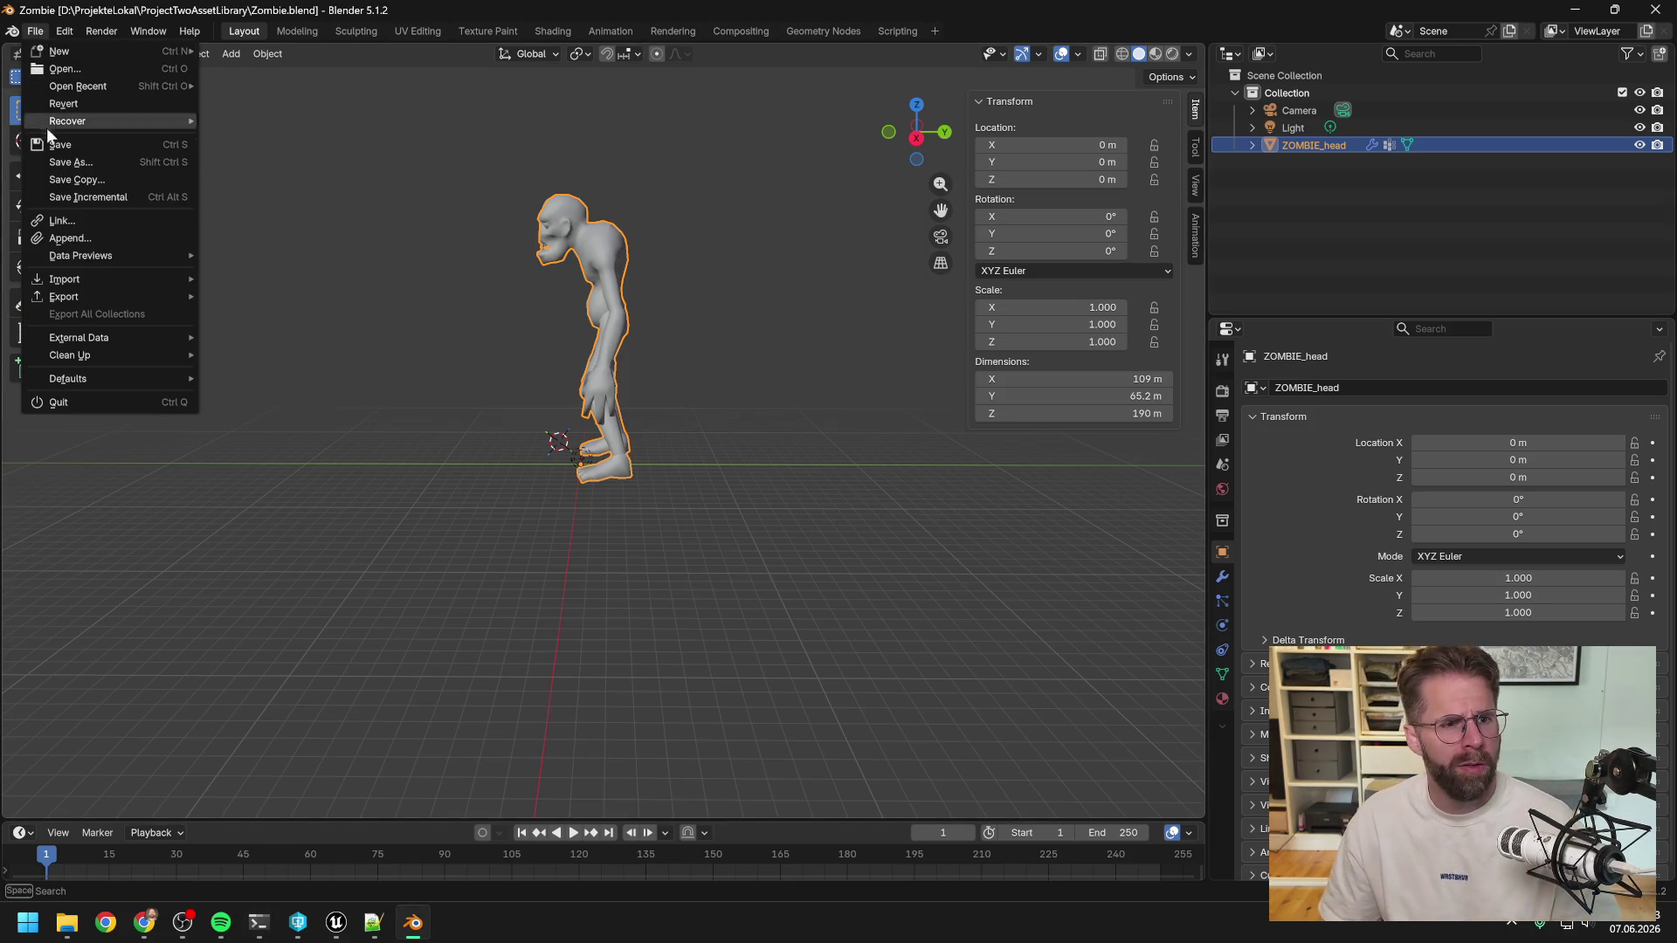
{"action": "mouse_move", "coordinate": [122, 293]}
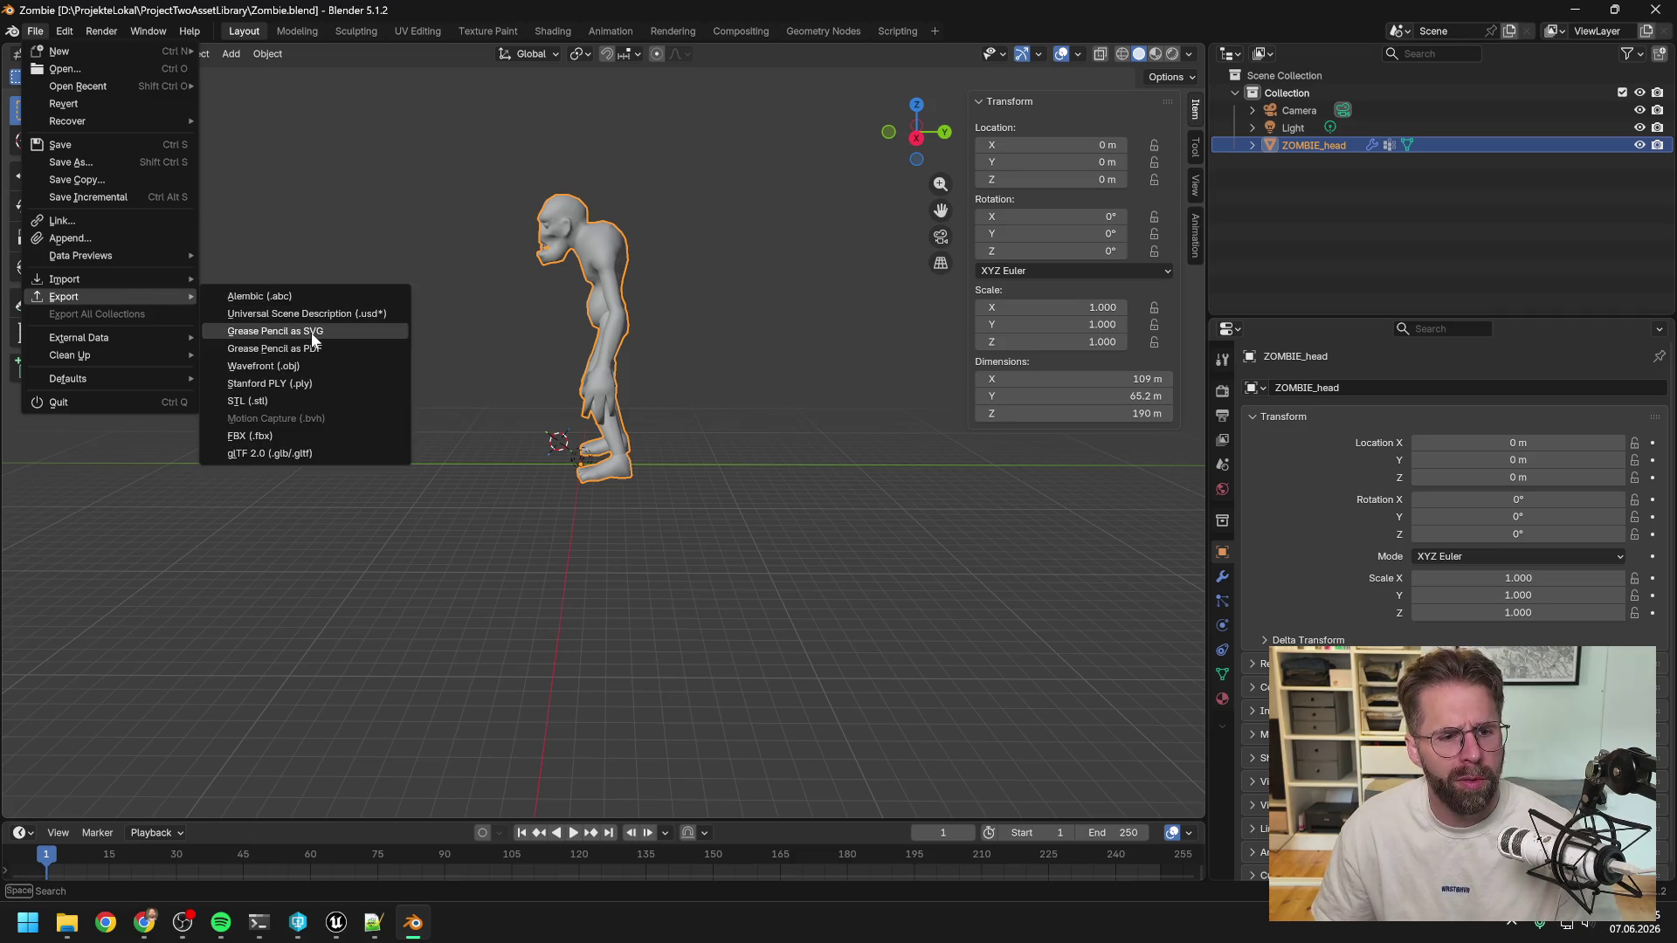
{"action": "left_click", "coordinate": [285, 435]}
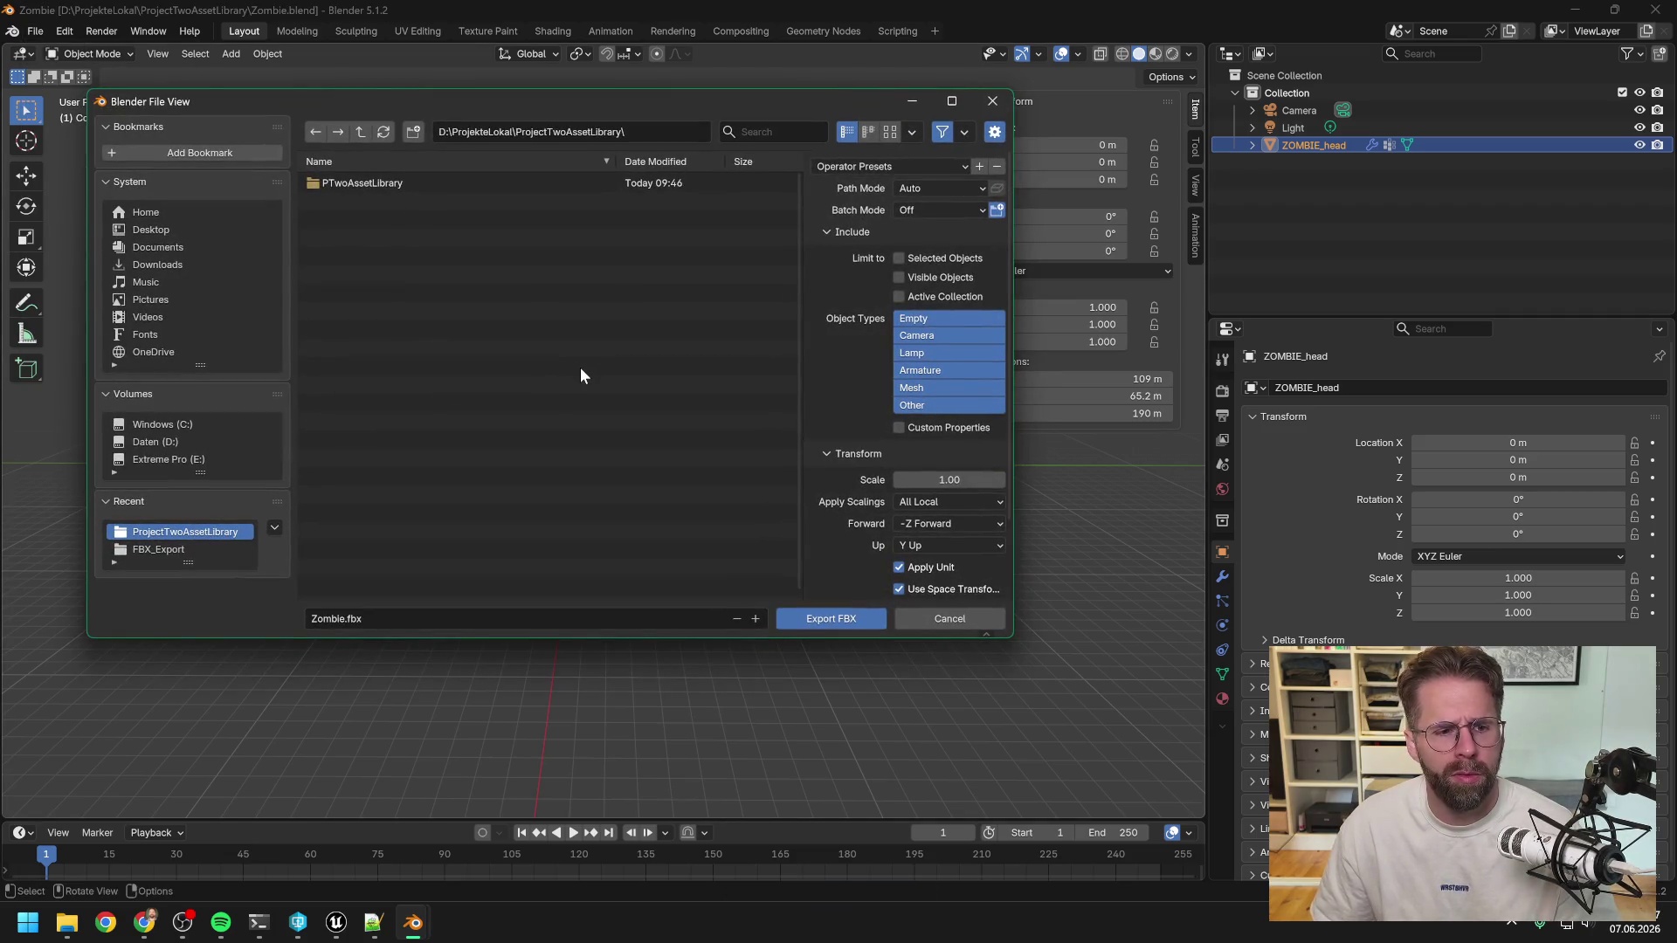
{"action": "double_click", "coordinate": [395, 180]}
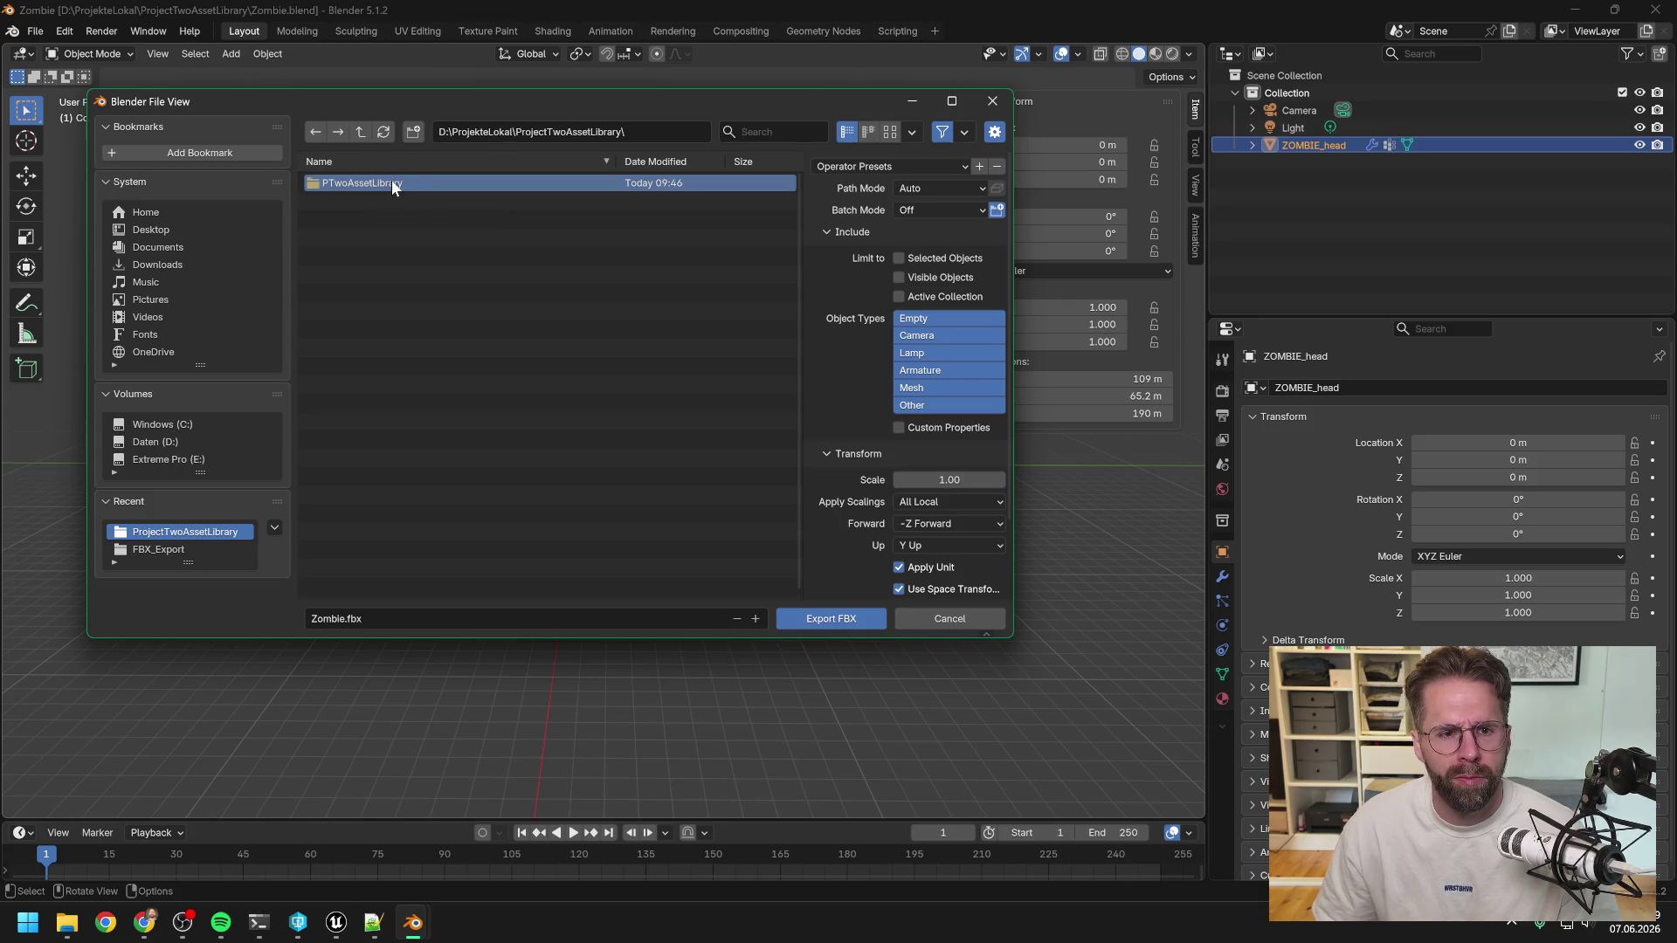
{"action": "double_click", "coordinate": [358, 238]}
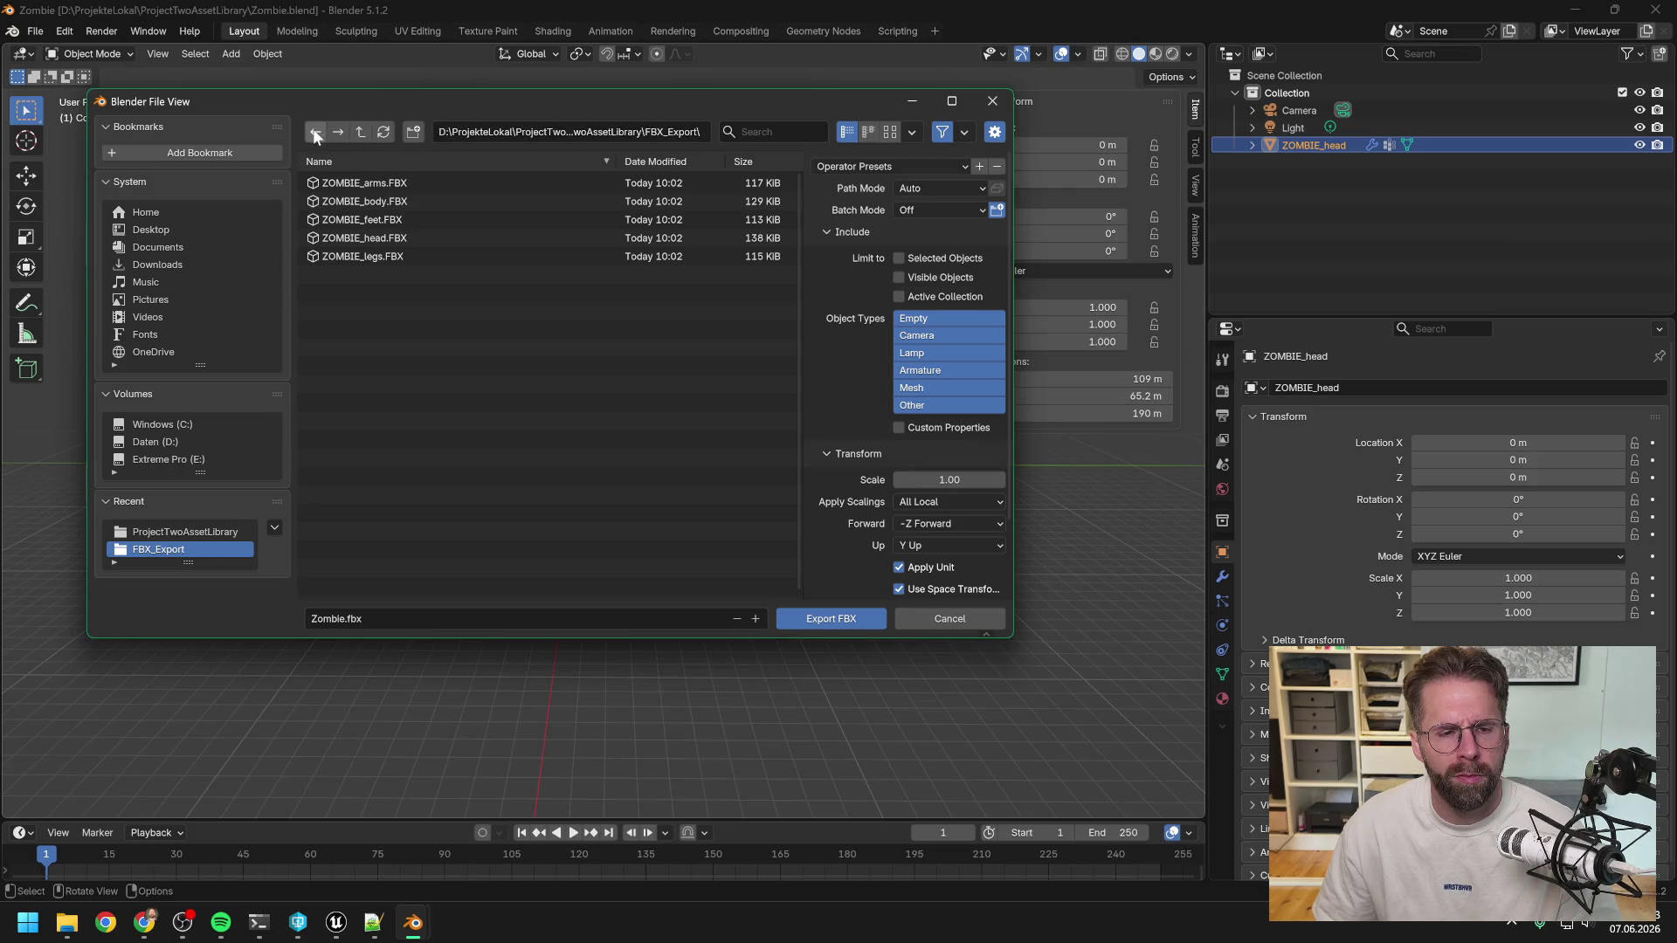
Rename the FBX_Export folder to FBX, enter it, and edit the Zombie.fbx file name.
{"action": "left_click", "coordinate": [314, 131]}
{"action": "left_click", "coordinate": [354, 238], "text": "ctrl"}
{"action": "key", "text": "BackSpace"}
{"action": "key", "text": "BackSpace"}
{"action": "key", "text": "BackSpace"}
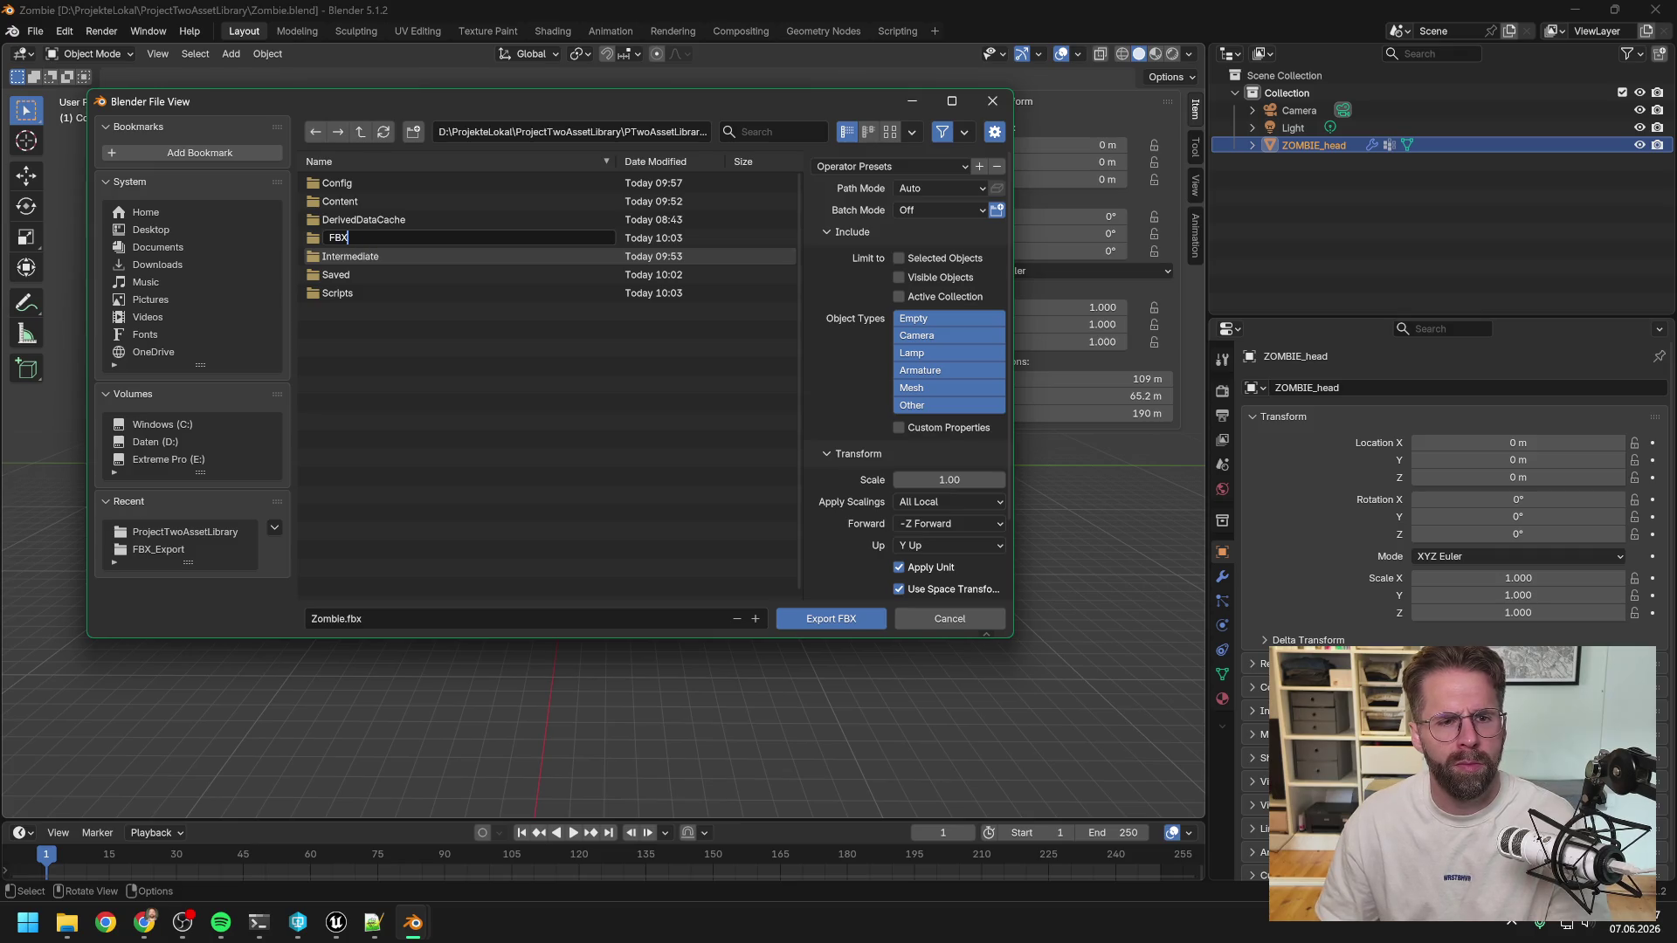
{"action": "key", "text": "Return"}
{"action": "double_click", "coordinate": [387, 239]}
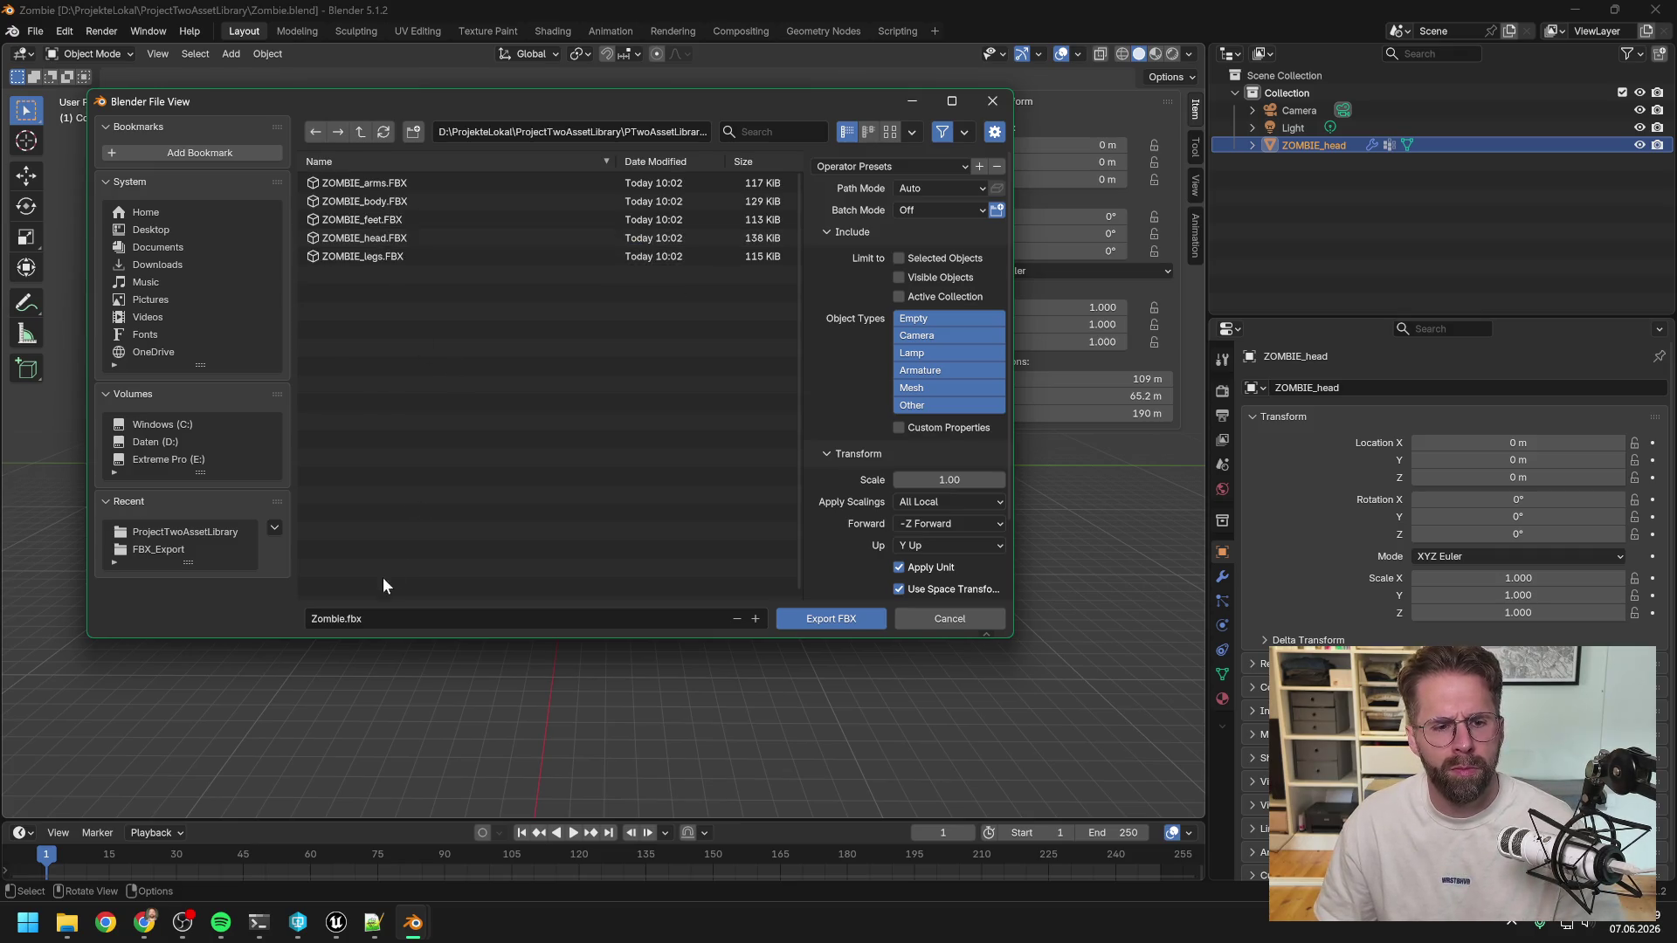
{"action": "left_click", "coordinate": [384, 619]}
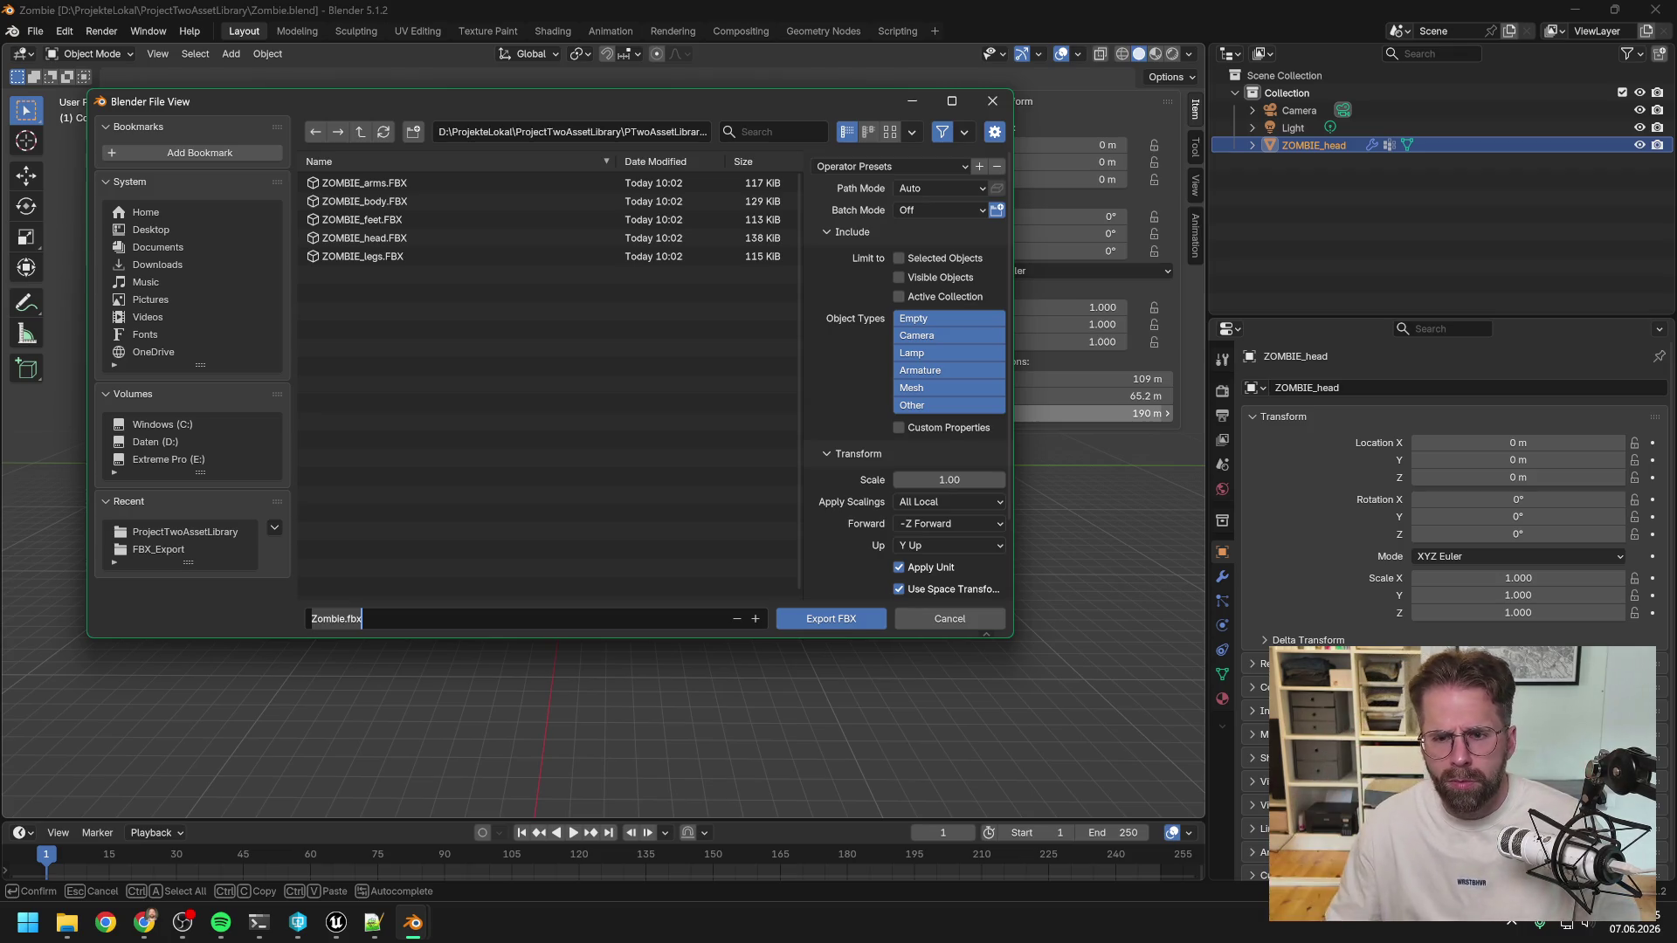
Set Object Types to Mesh only and tick Limit to Selected Objects in the enlarged dialog.
{"action": "left_click", "coordinate": [926, 318]}
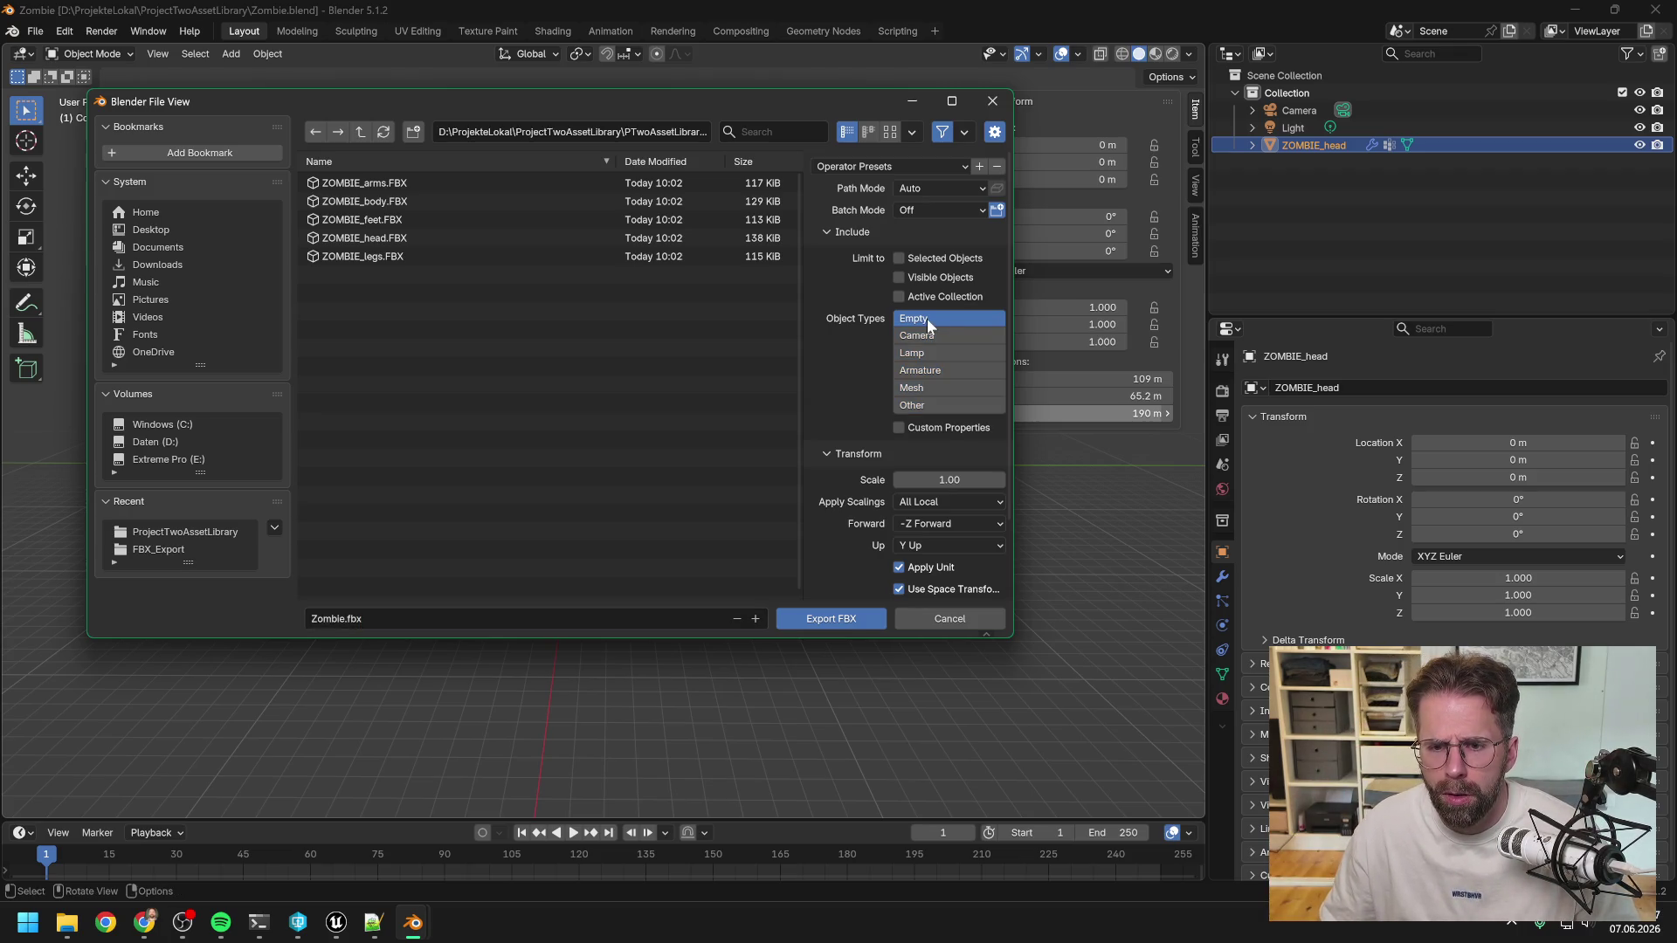
{"action": "left_click", "coordinate": [930, 385]}
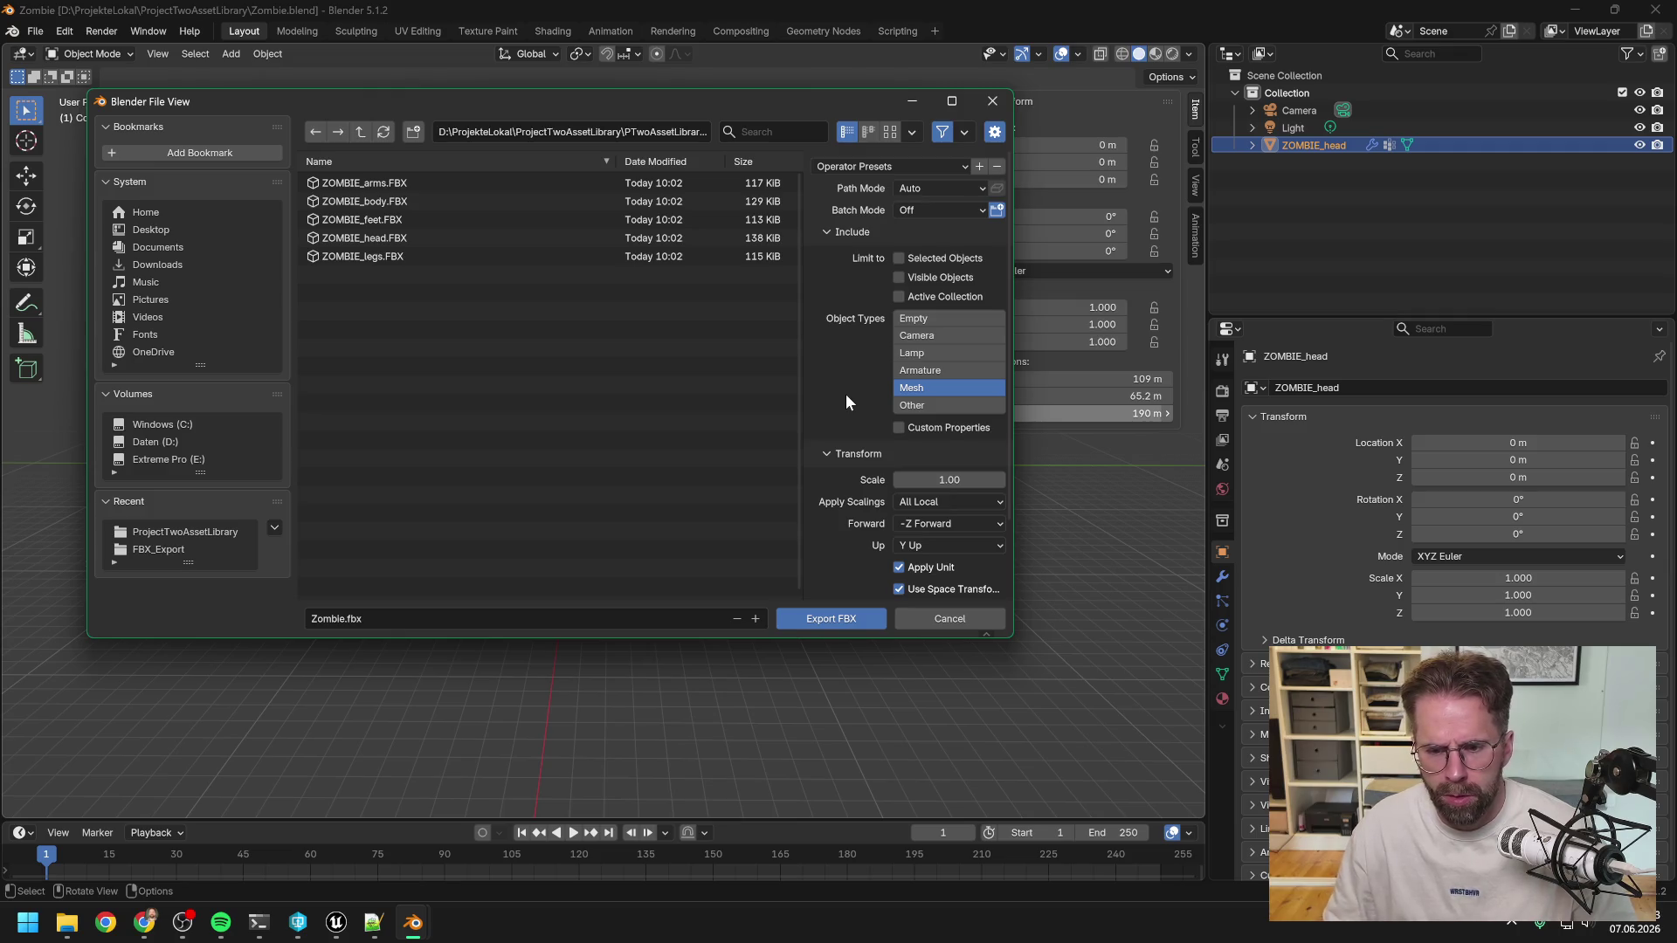
{"action": "left_click_drag", "start_coordinate": [1011, 636], "coordinate": [1110, 636]}
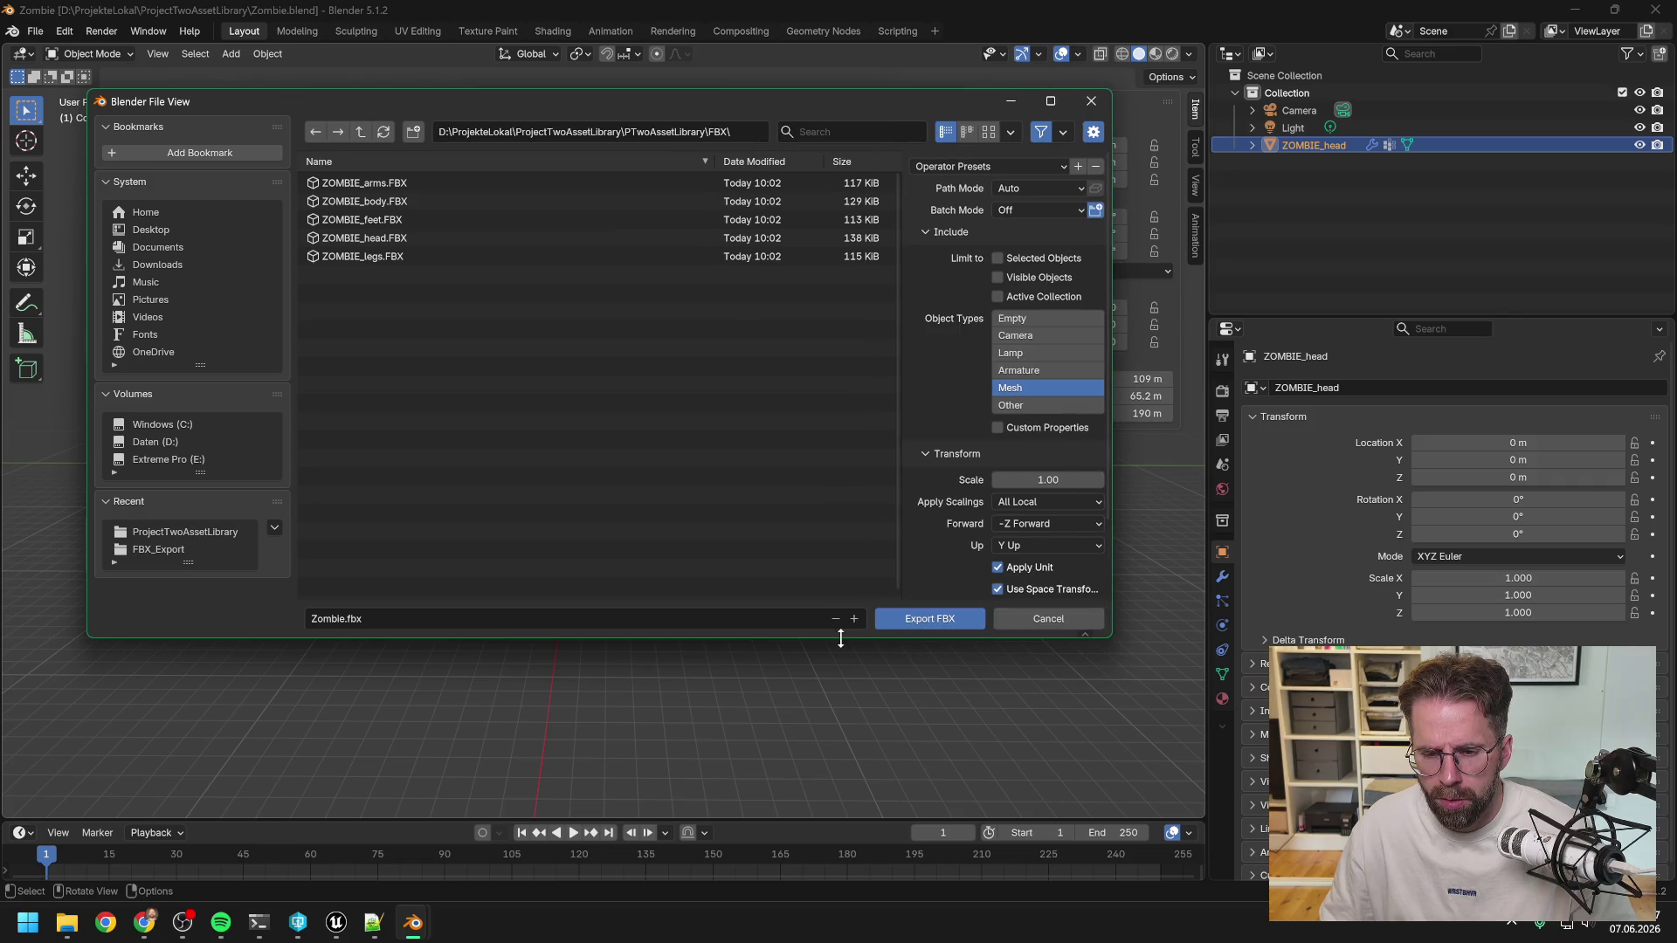
{"action": "left_click_drag", "start_coordinate": [842, 636], "coordinate": [840, 752]}
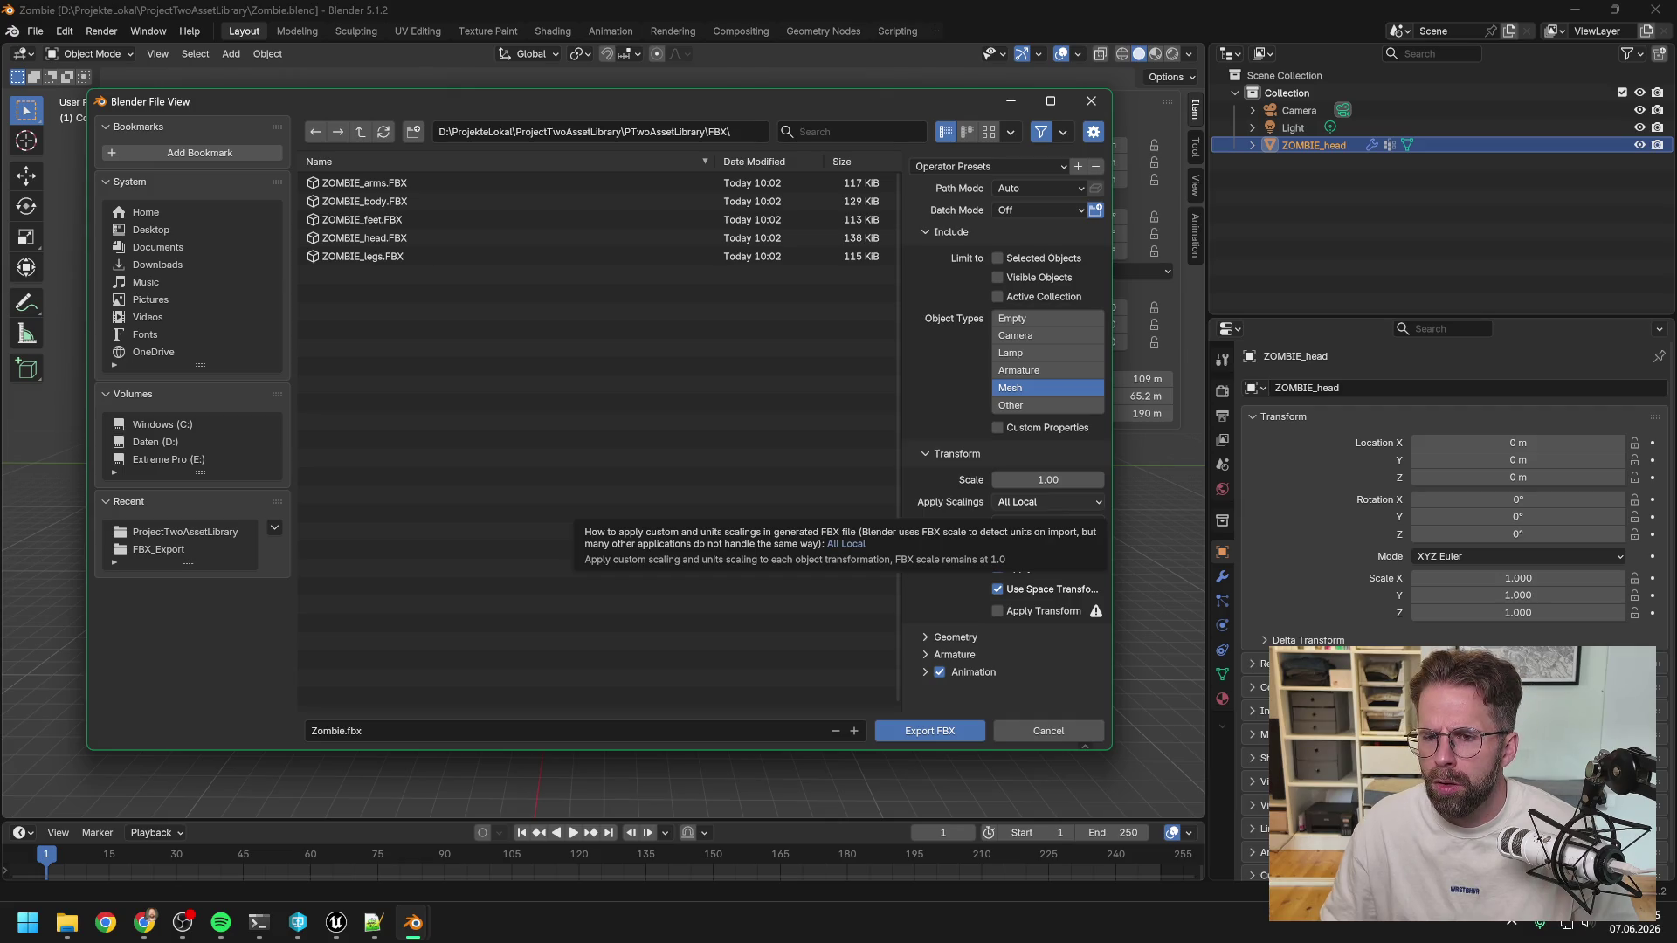
{"action": "left_click", "coordinate": [1001, 260]}
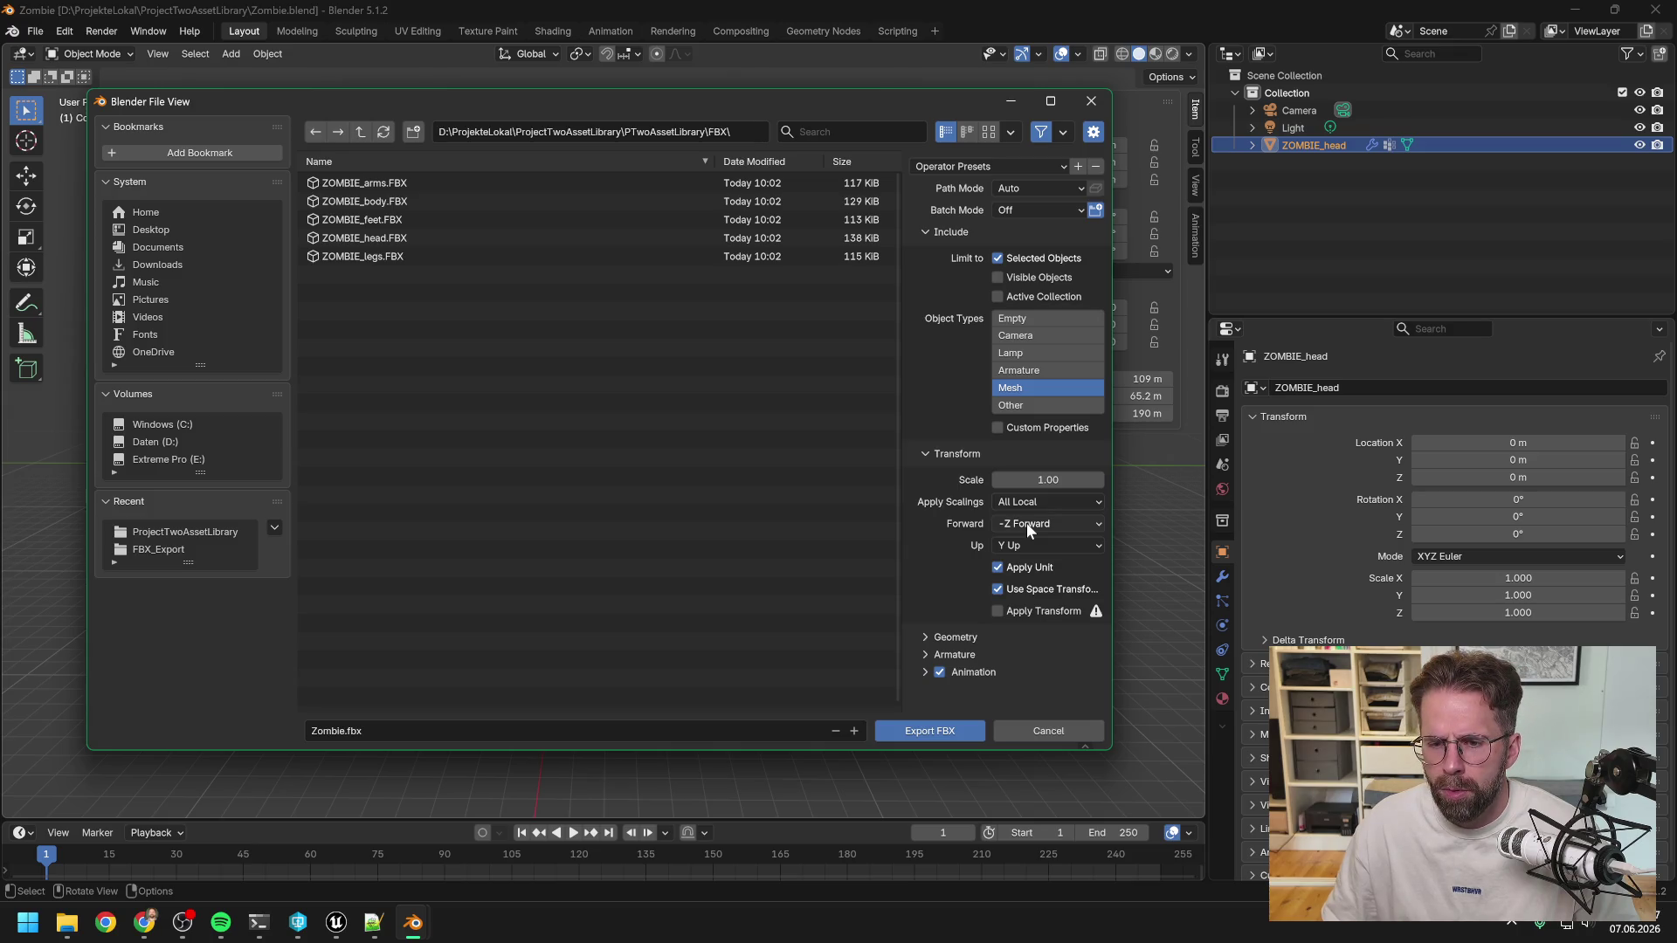
Move the FBX export window aside to reveal the zombie.
{"action": "left_click", "coordinate": [1025, 523]}
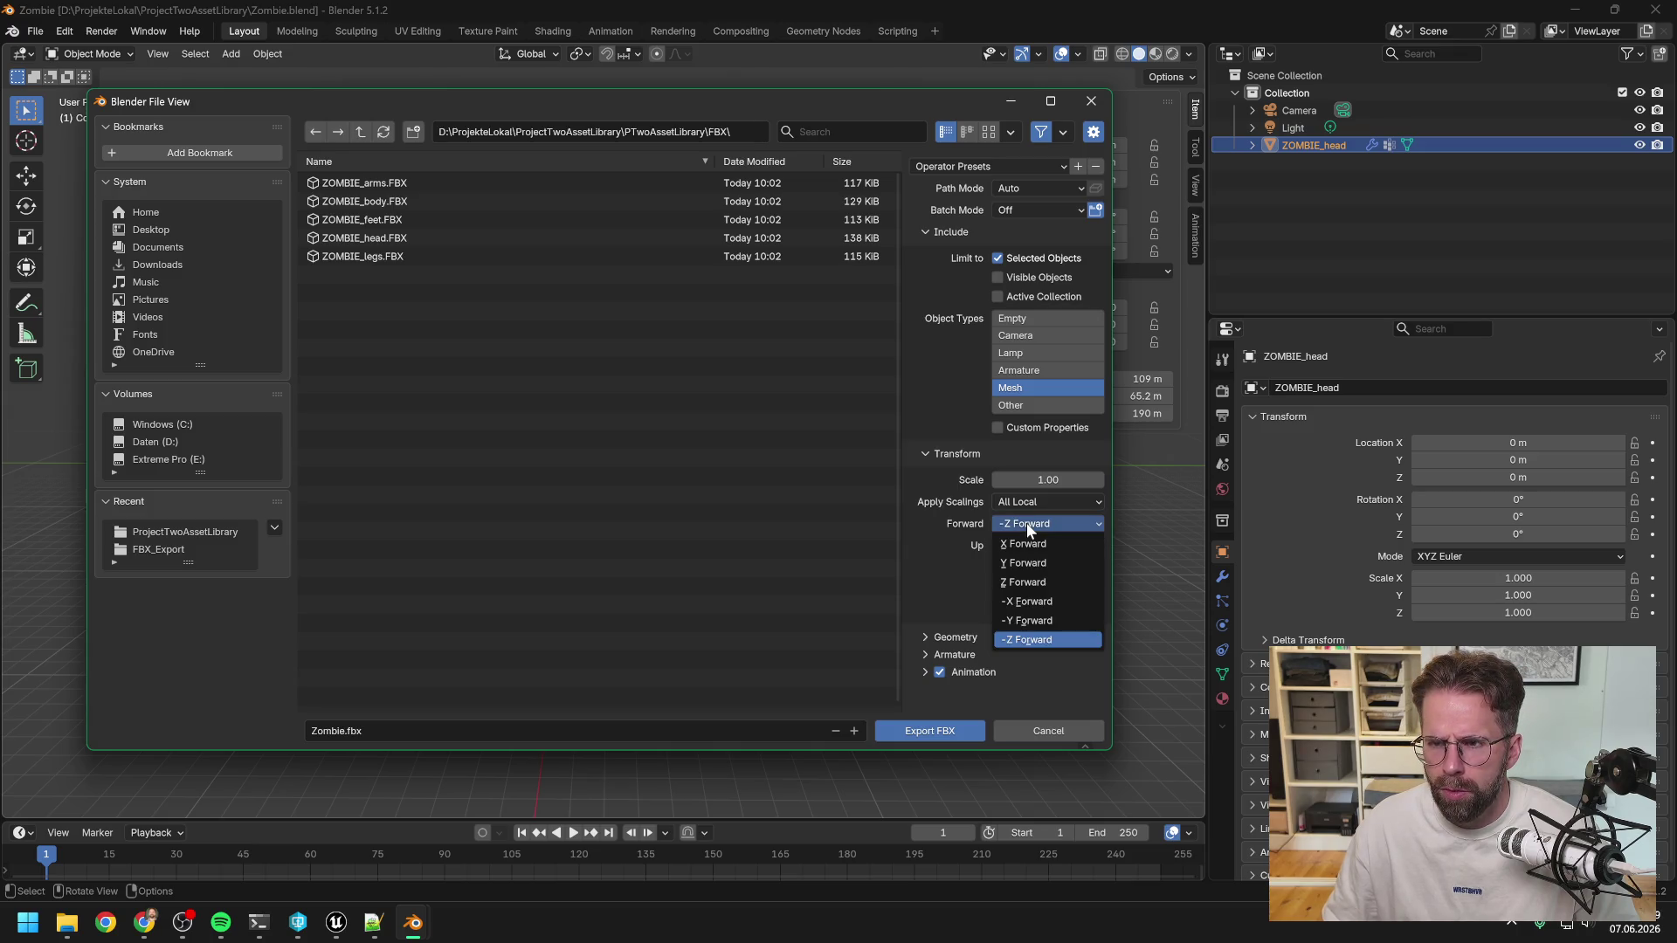
{"action": "left_click", "coordinate": [1025, 522]}
{"action": "left_click_drag", "start_coordinate": [795, 109], "coordinate": [961, 496]}
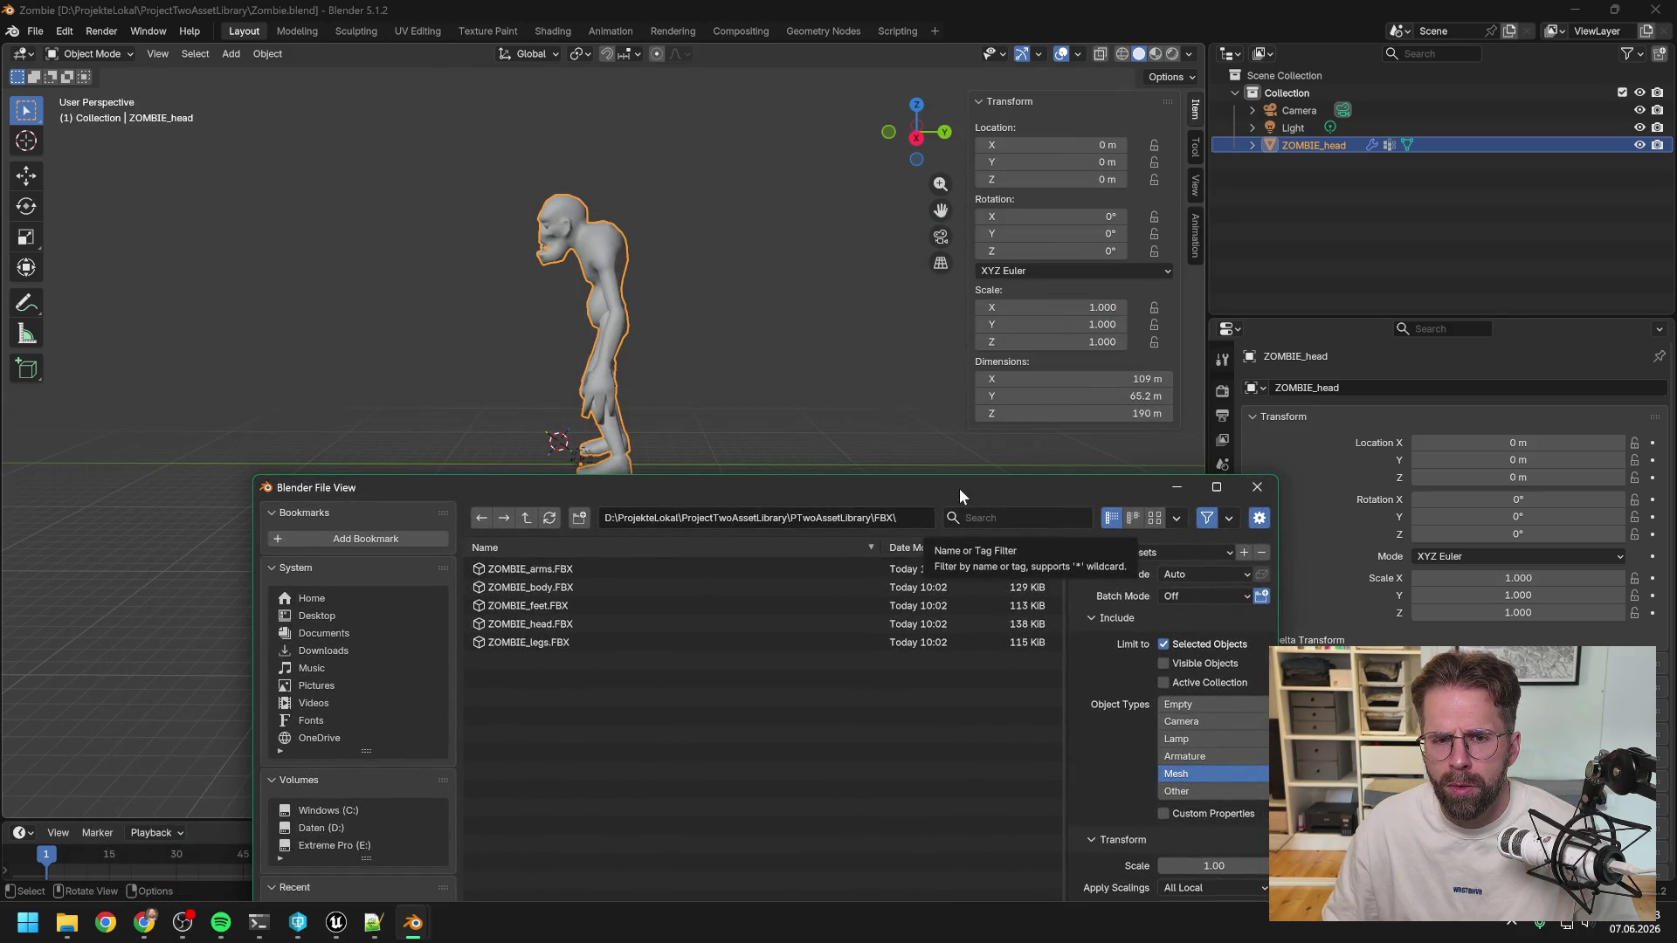
{"action": "left_click_drag", "start_coordinate": [959, 489], "coordinate": [956, 485]}
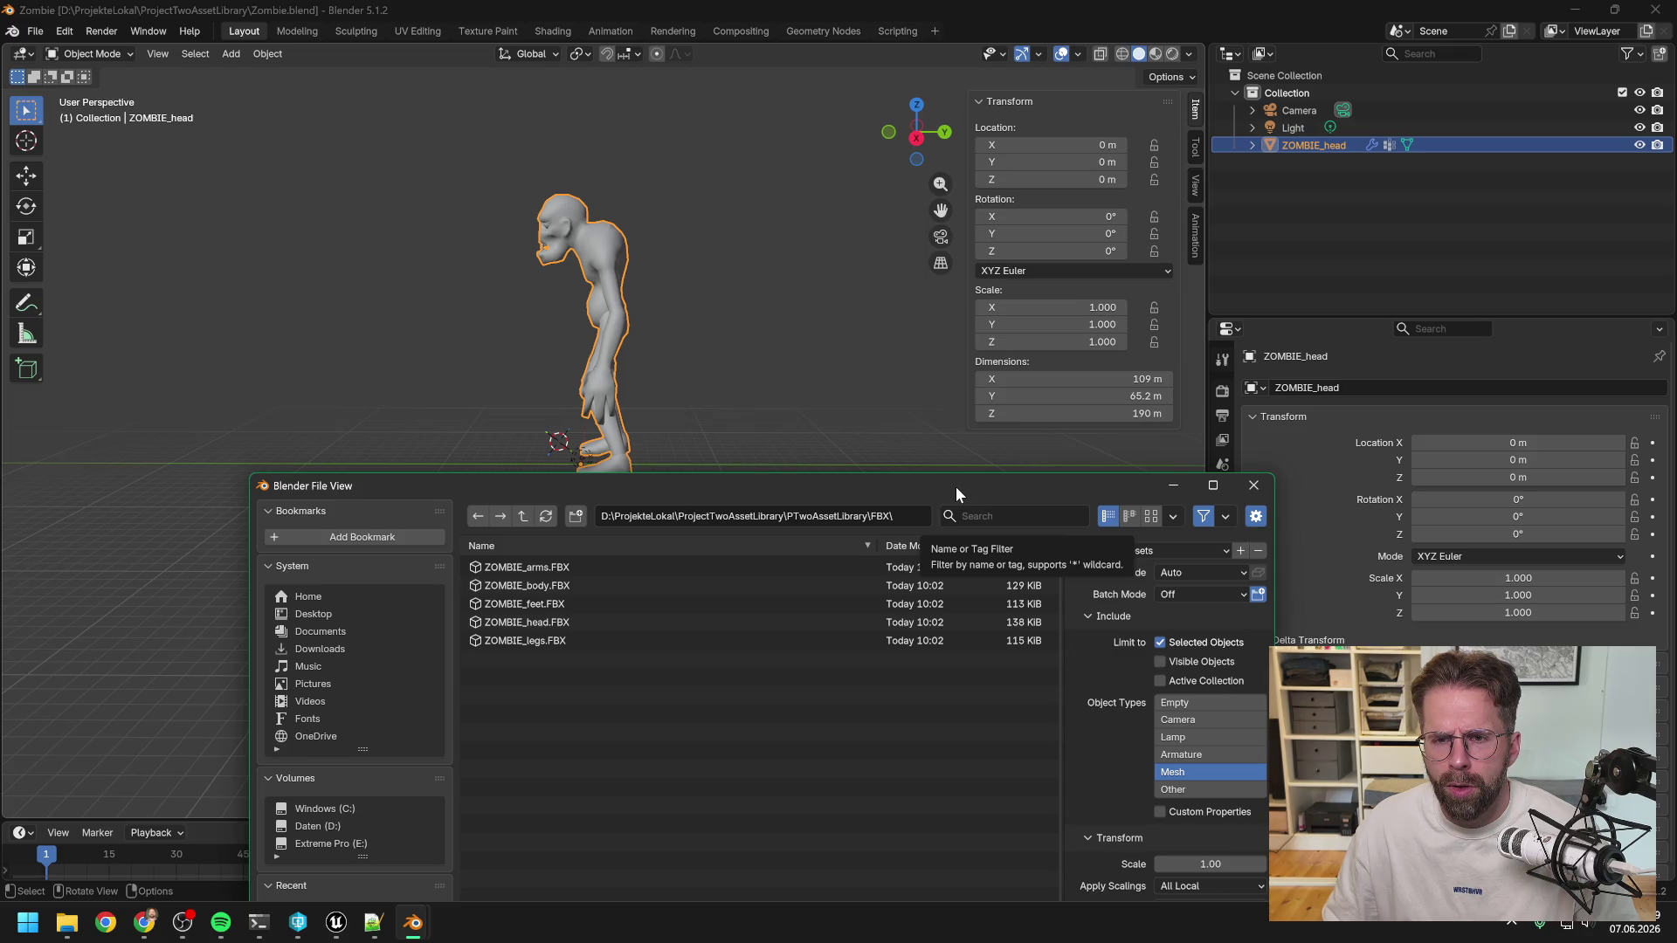
{"action": "mouse_move", "coordinate": [955, 485]}
{"action": "left_mouse_down"}
{"action": "mouse_move", "coordinate": [884, 535]}
{"action": "mouse_move", "coordinate": [872, 595]}
{"action": "mouse_move", "coordinate": [800, 525]}
{"action": "mouse_move", "coordinate": [730, 306]}
{"action": "left_mouse_up"}
Set Forward to X Forward and Up to Z Up, then close the export window.
{"action": "left_click", "coordinate": [994, 720]}
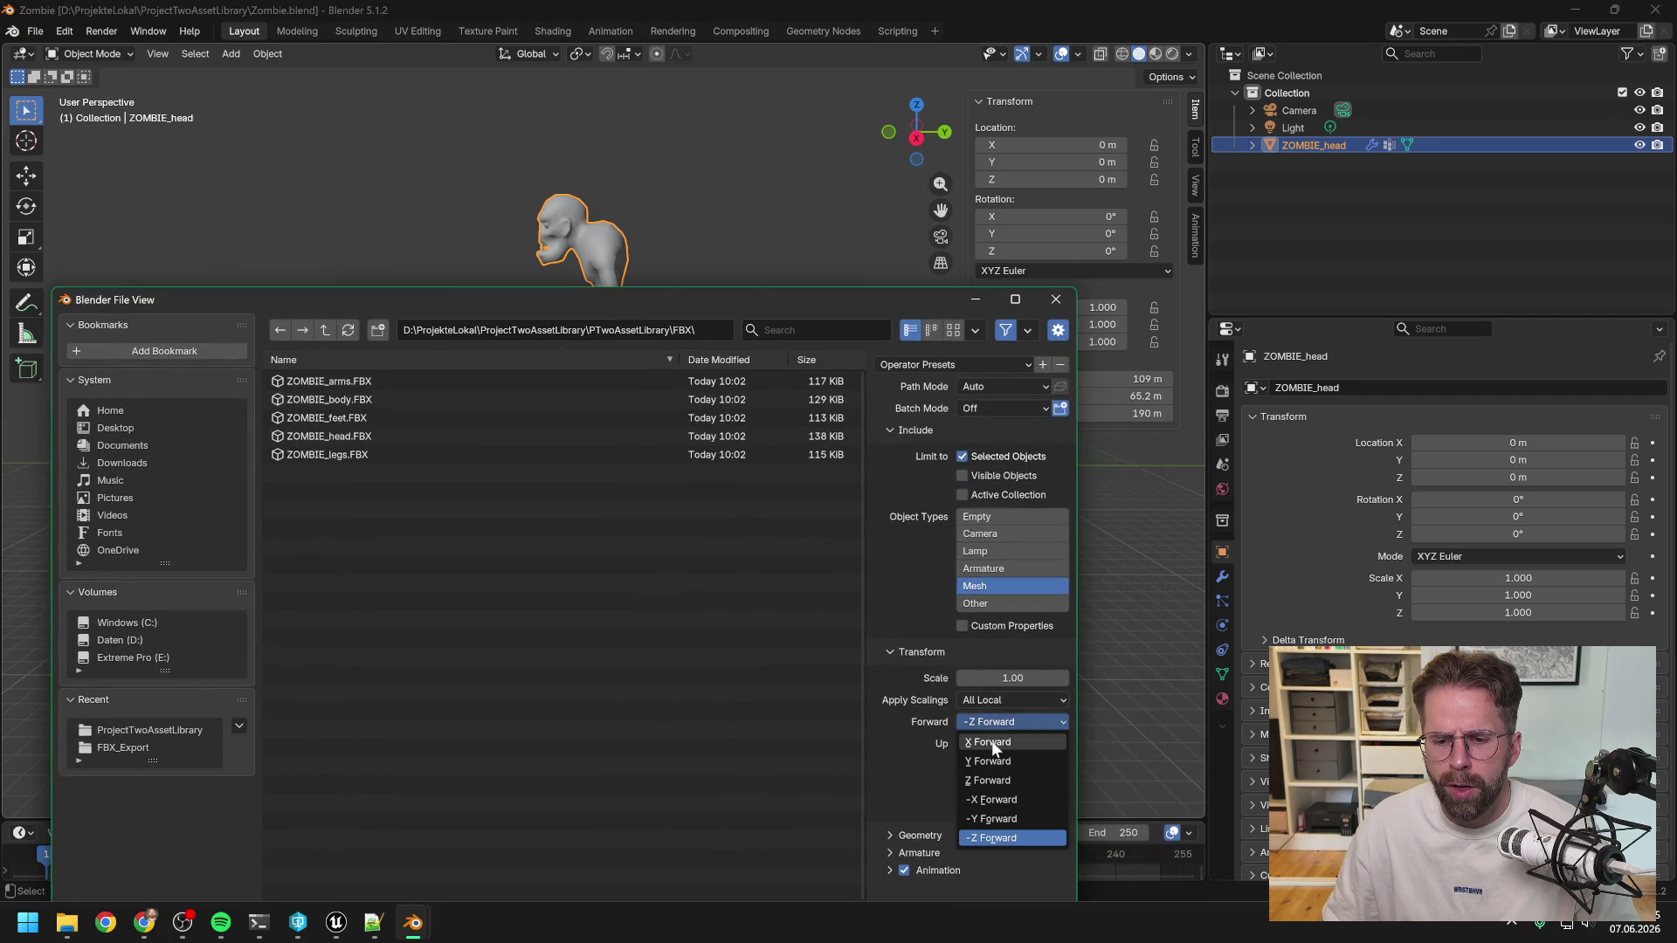
{"action": "left_click", "coordinate": [992, 741]}
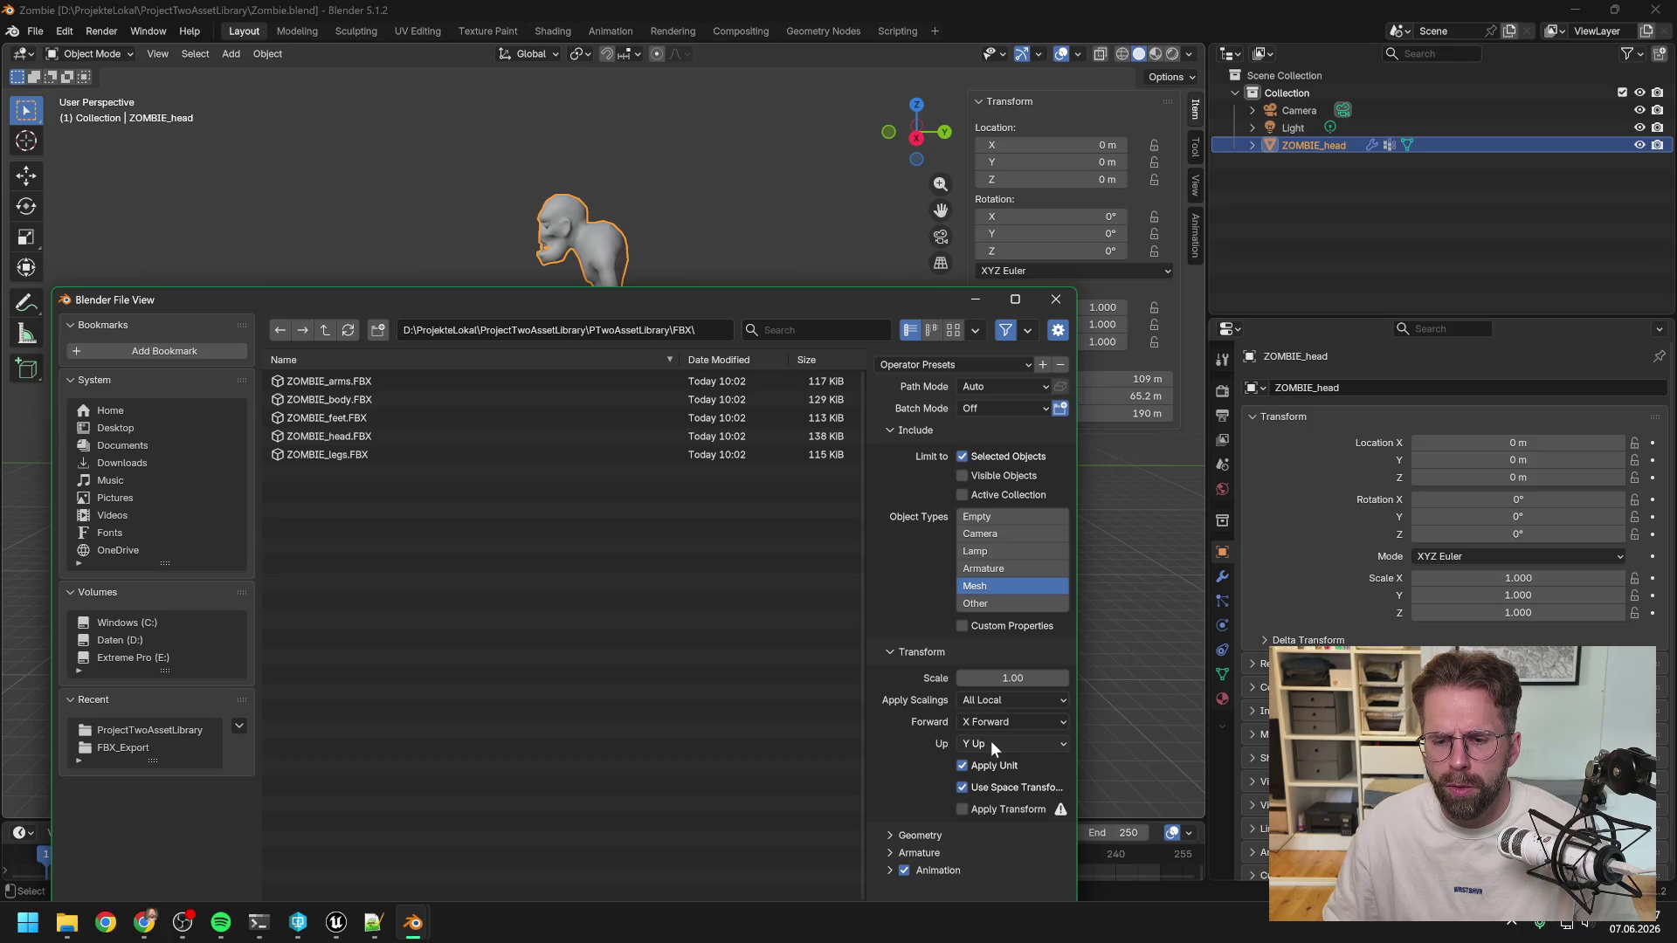
{"action": "left_click", "coordinate": [990, 741]}
{"action": "left_click", "coordinate": [987, 799]}
{"action": "key", "text": "Return"}
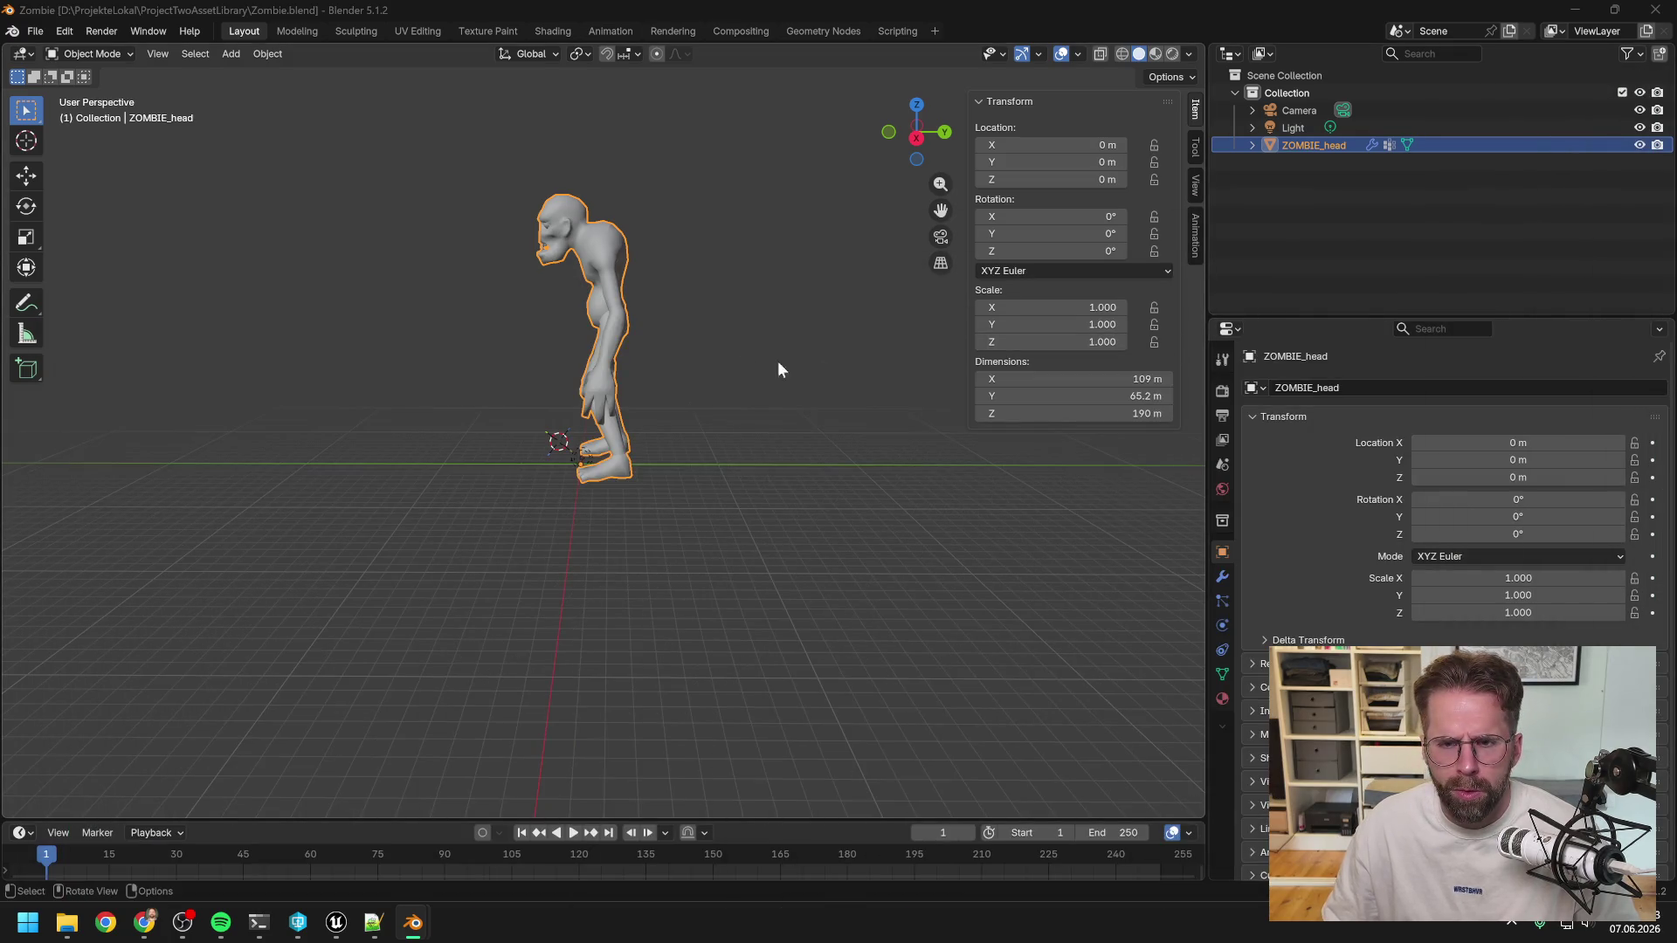
Rotate the zombie to exactly 90° around Z using the Rotate tool and N panel.
{"action": "mouse_move", "coordinate": [660, 330]}
{"action": "middle_mouse_down"}
{"action": "mouse_move", "coordinate": [853, 359]}
{"action": "mouse_move", "coordinate": [815, 344]}
{"action": "mouse_move", "coordinate": [756, 360]}
{"action": "middle_mouse_up"}
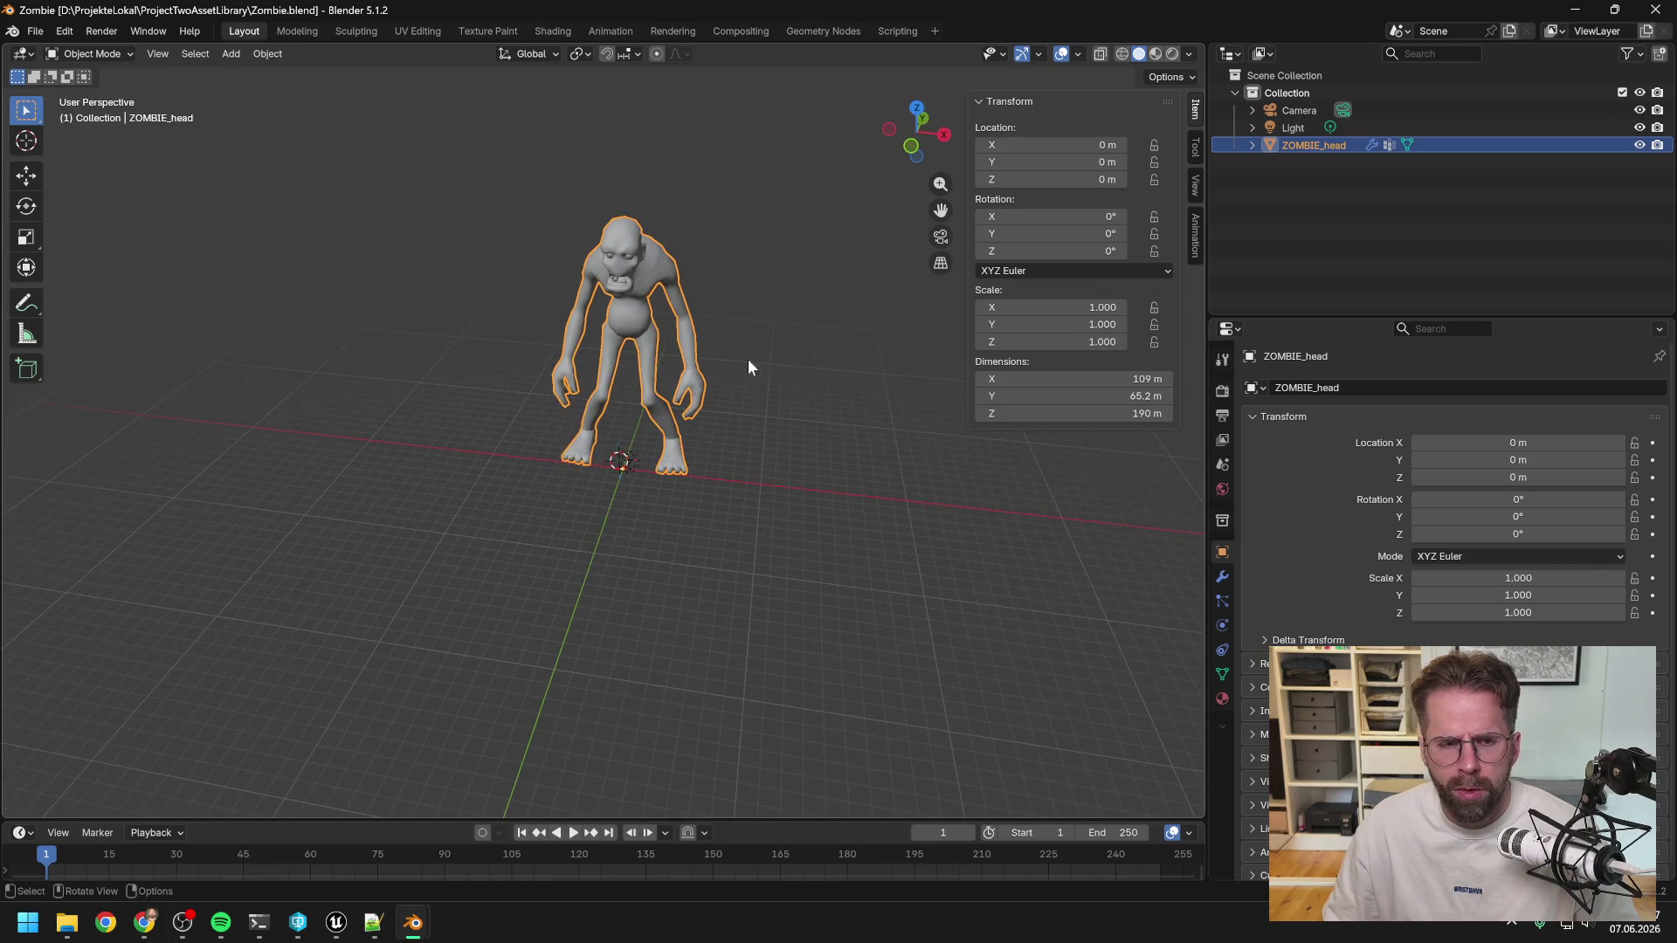
{"action": "left_click", "coordinate": [26, 208]}
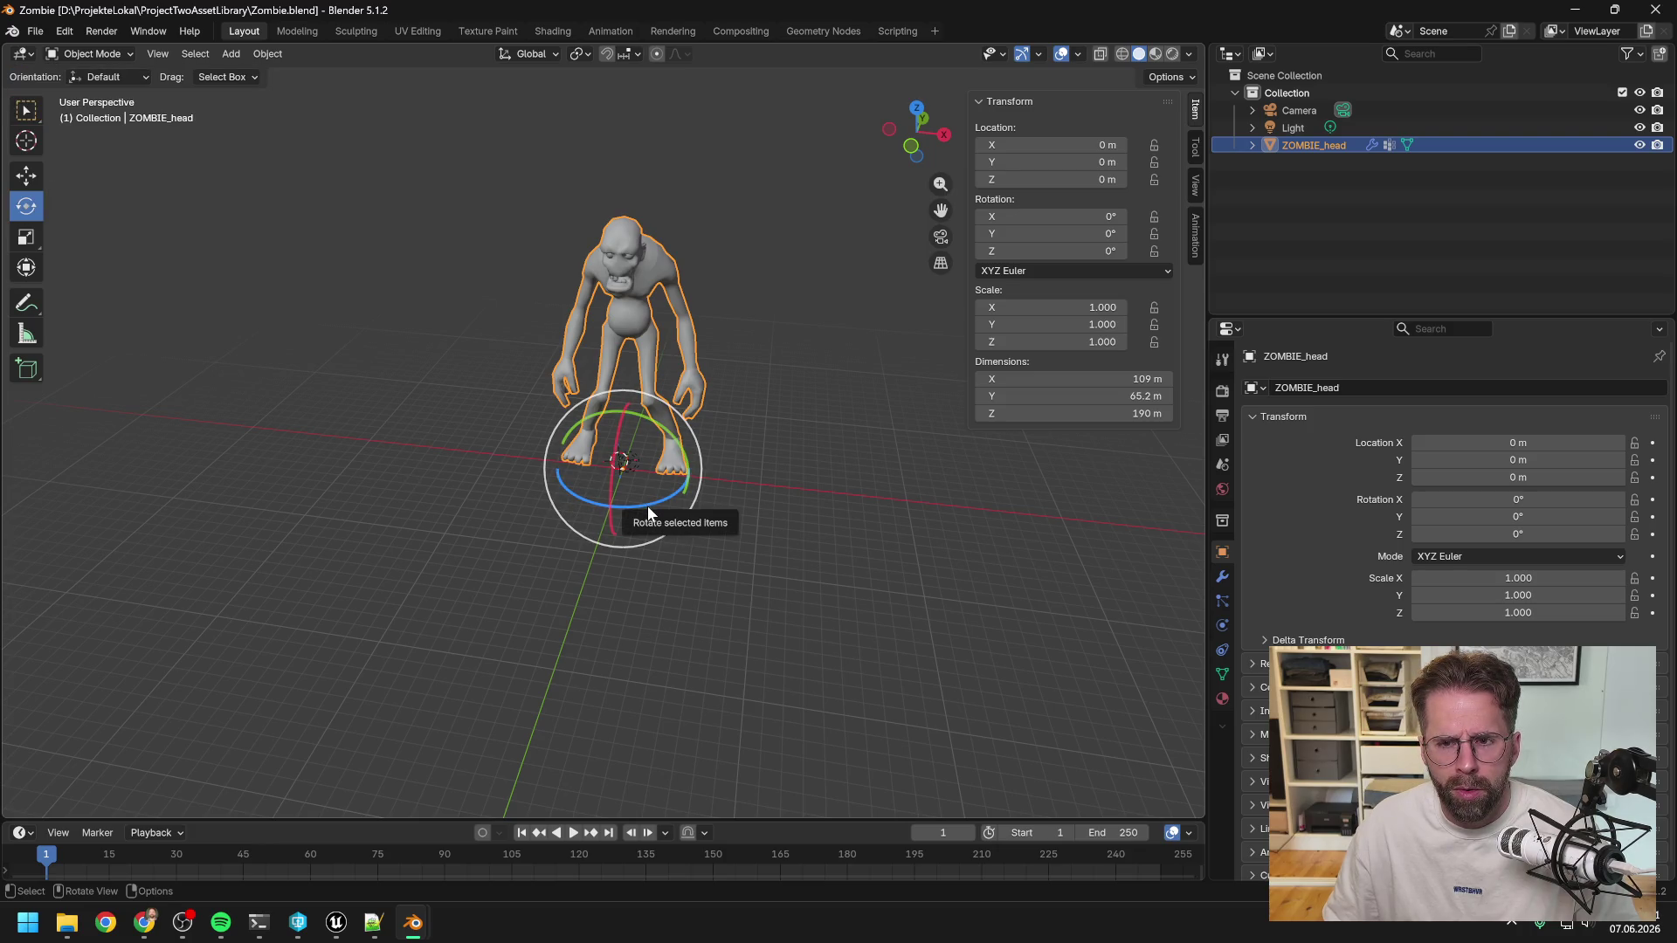
{"action": "mouse_move", "coordinate": [647, 506]}
{"action": "left_mouse_down"}
{"action": "mouse_move", "coordinate": [678, 504]}
{"action": "mouse_move", "coordinate": [728, 406]}
{"action": "left_mouse_up"}
{"action": "double_click", "coordinate": [1048, 251]}
{"action": "type", "text": "90"}
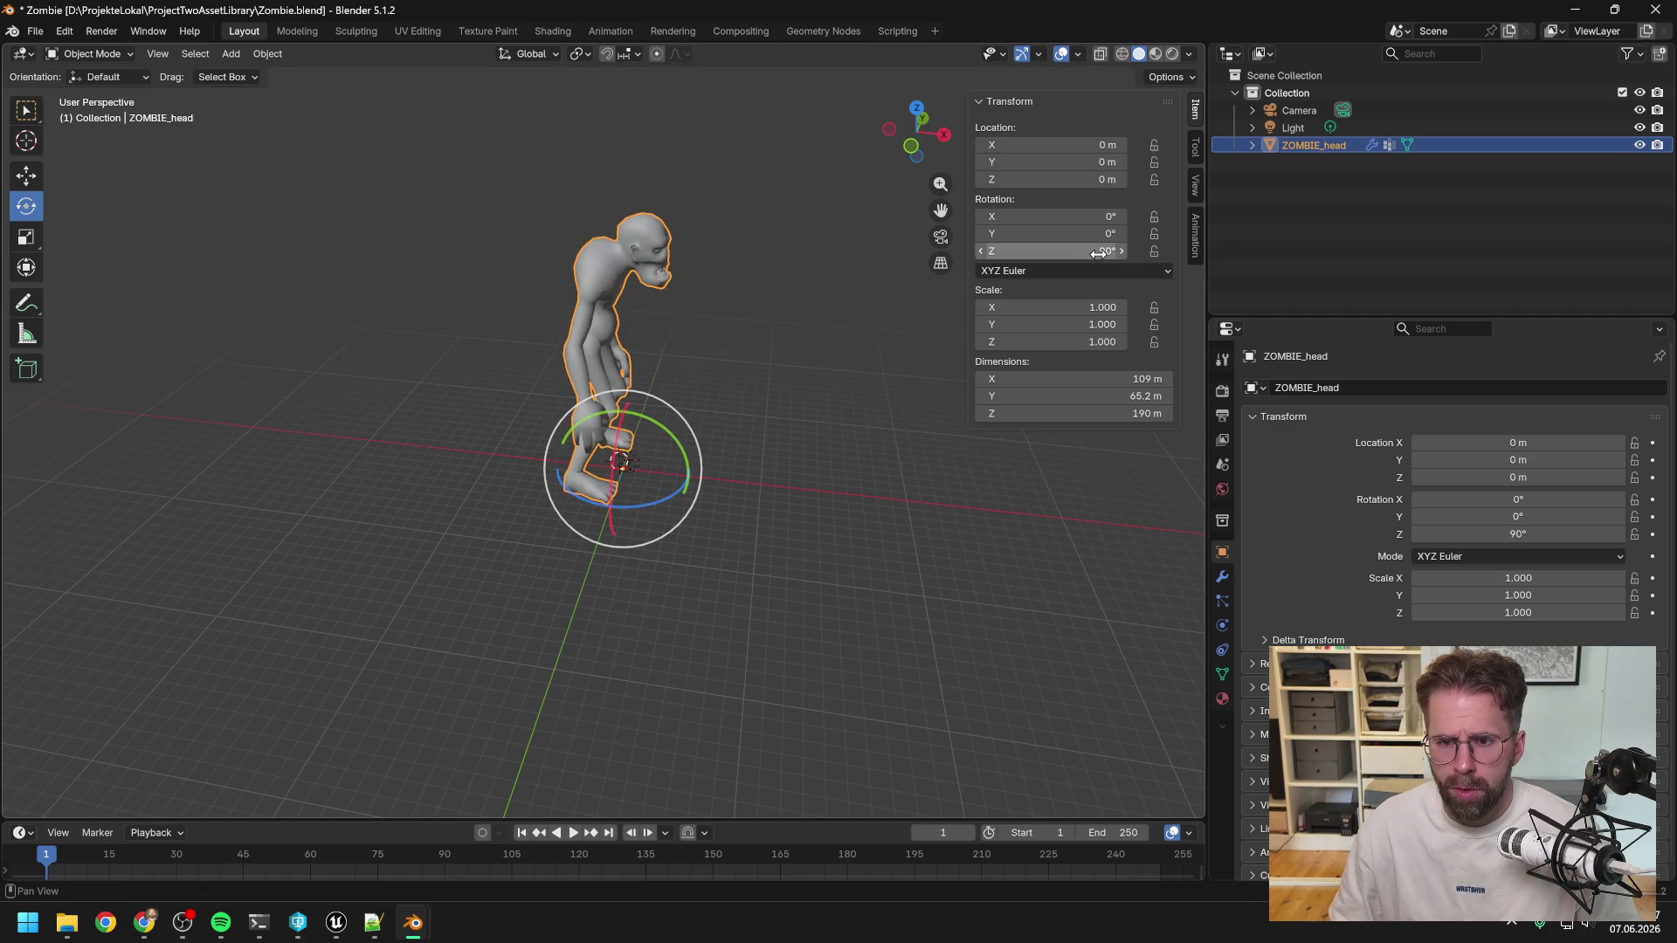
{"action": "key", "text": "Return"}
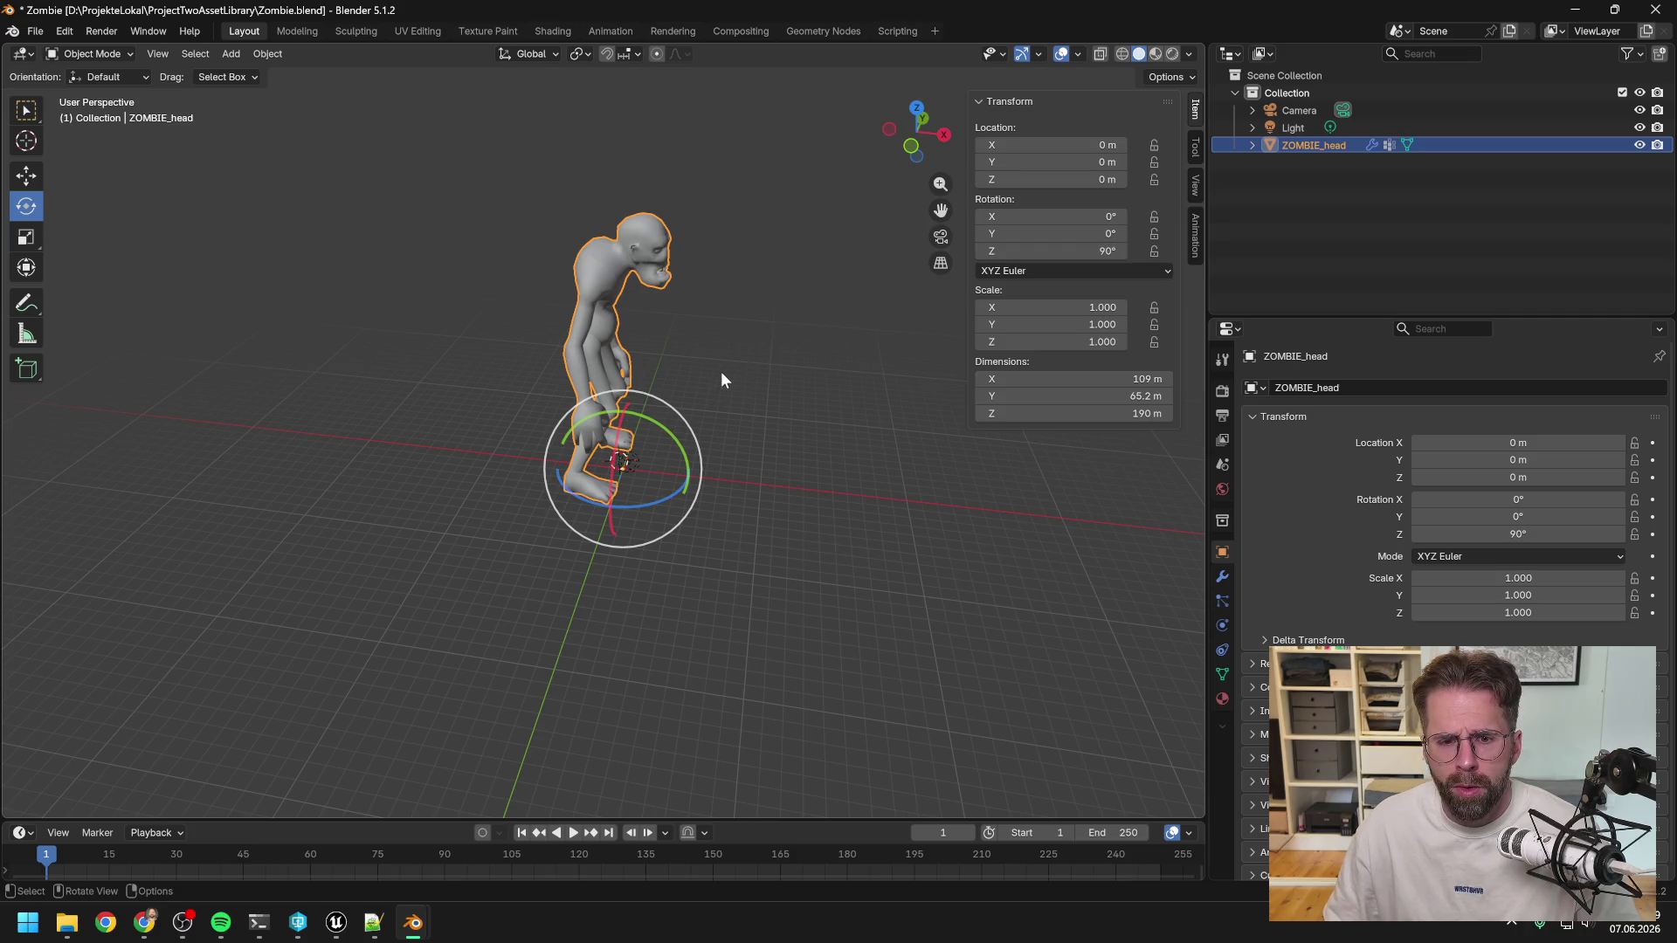
Check the rotated zombie from behind and above, then save Zombie.blend.
{"action": "mouse_move", "coordinate": [721, 365]}
{"action": "middle_mouse_down"}
{"action": "mouse_move", "coordinate": [966, 364]}
{"action": "mouse_move", "coordinate": [927, 370]}
{"action": "mouse_move", "coordinate": [940, 411]}
{"action": "mouse_move", "coordinate": [940, 396]}
{"action": "middle_mouse_up"}
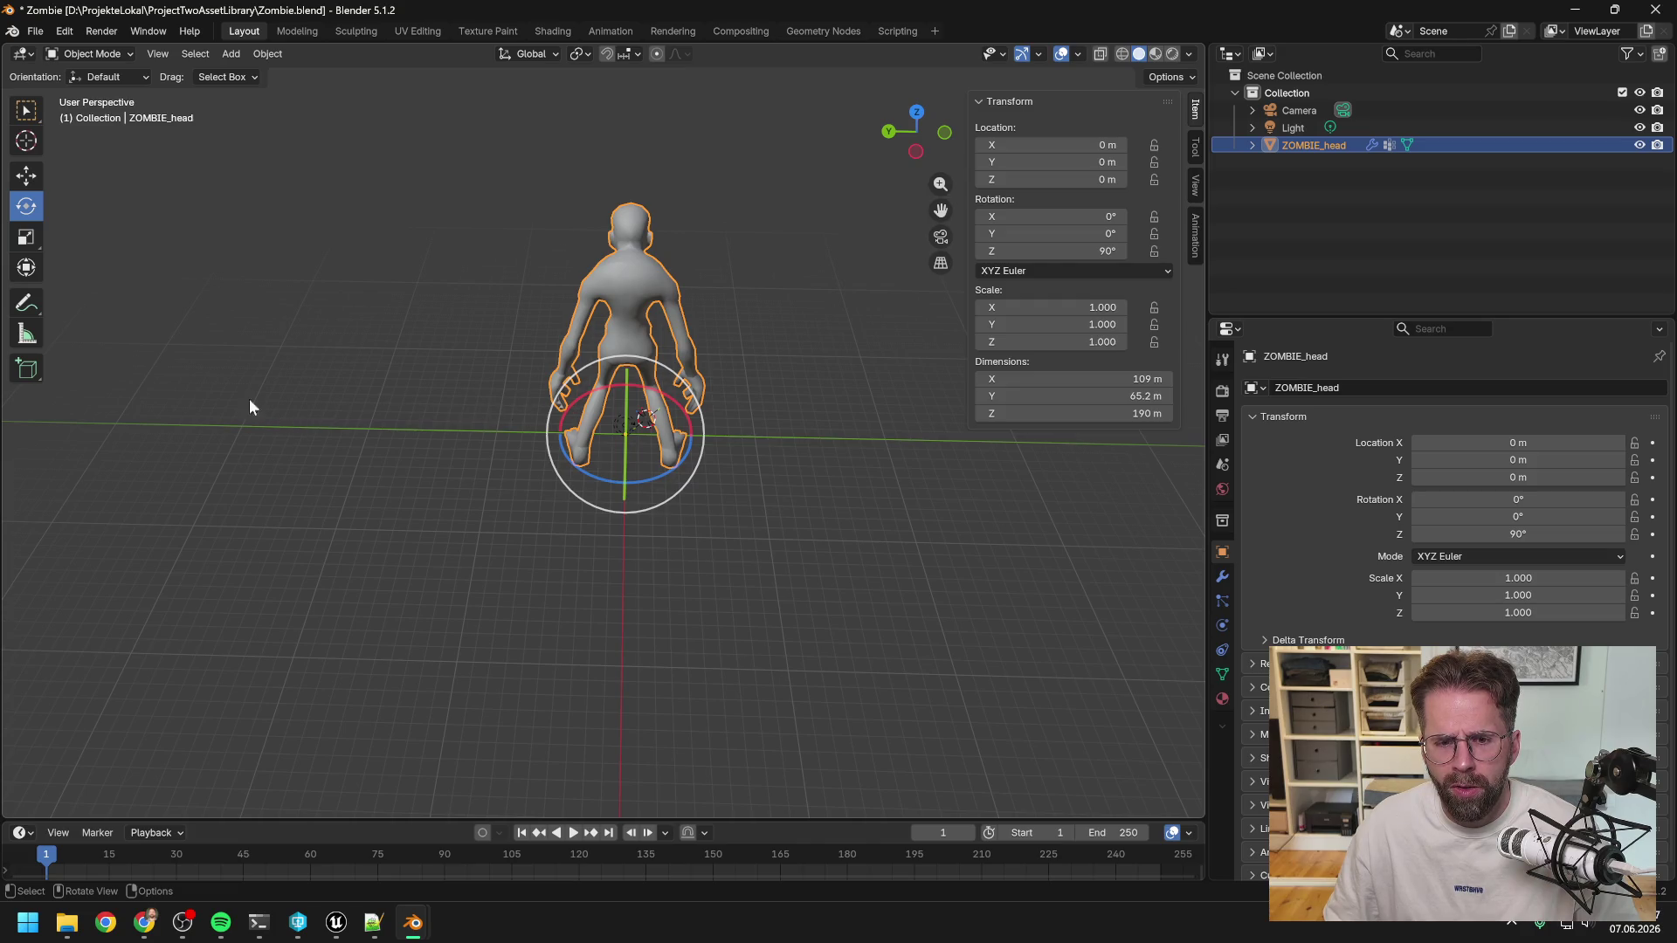
{"action": "mouse_move", "coordinate": [801, 316]}
{"action": "middle_mouse_down"}
{"action": "mouse_move", "coordinate": [804, 378]}
{"action": "mouse_move", "coordinate": [809, 283]}
{"action": "middle_mouse_up"}
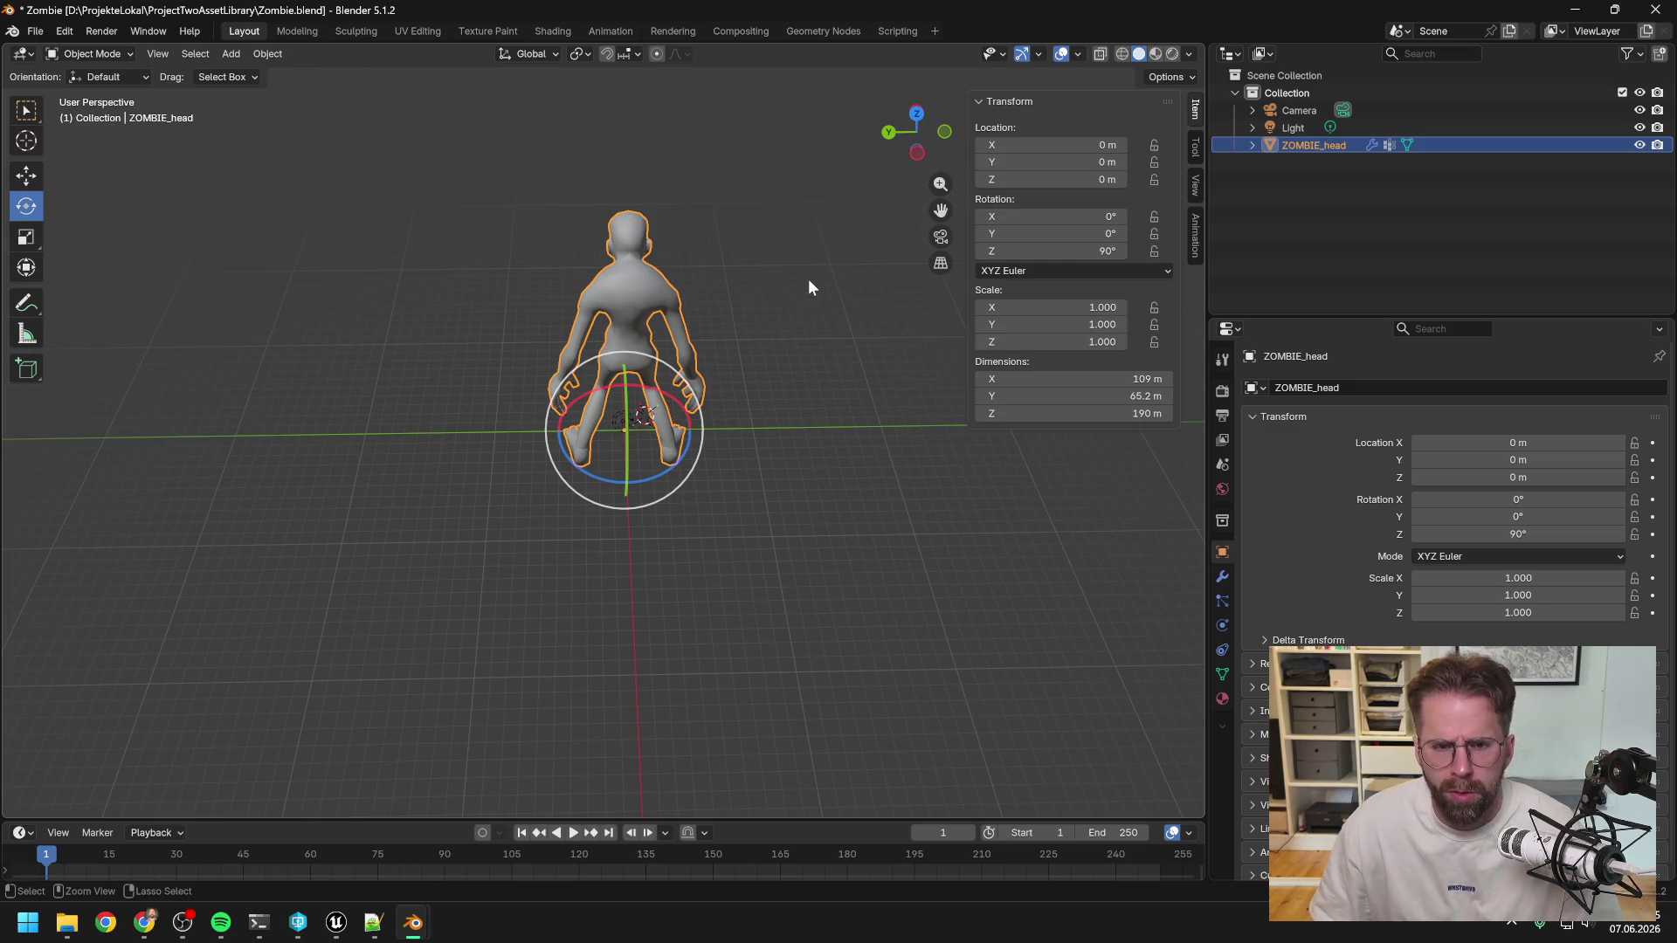
{"action": "key", "text": "ctrl+s"}
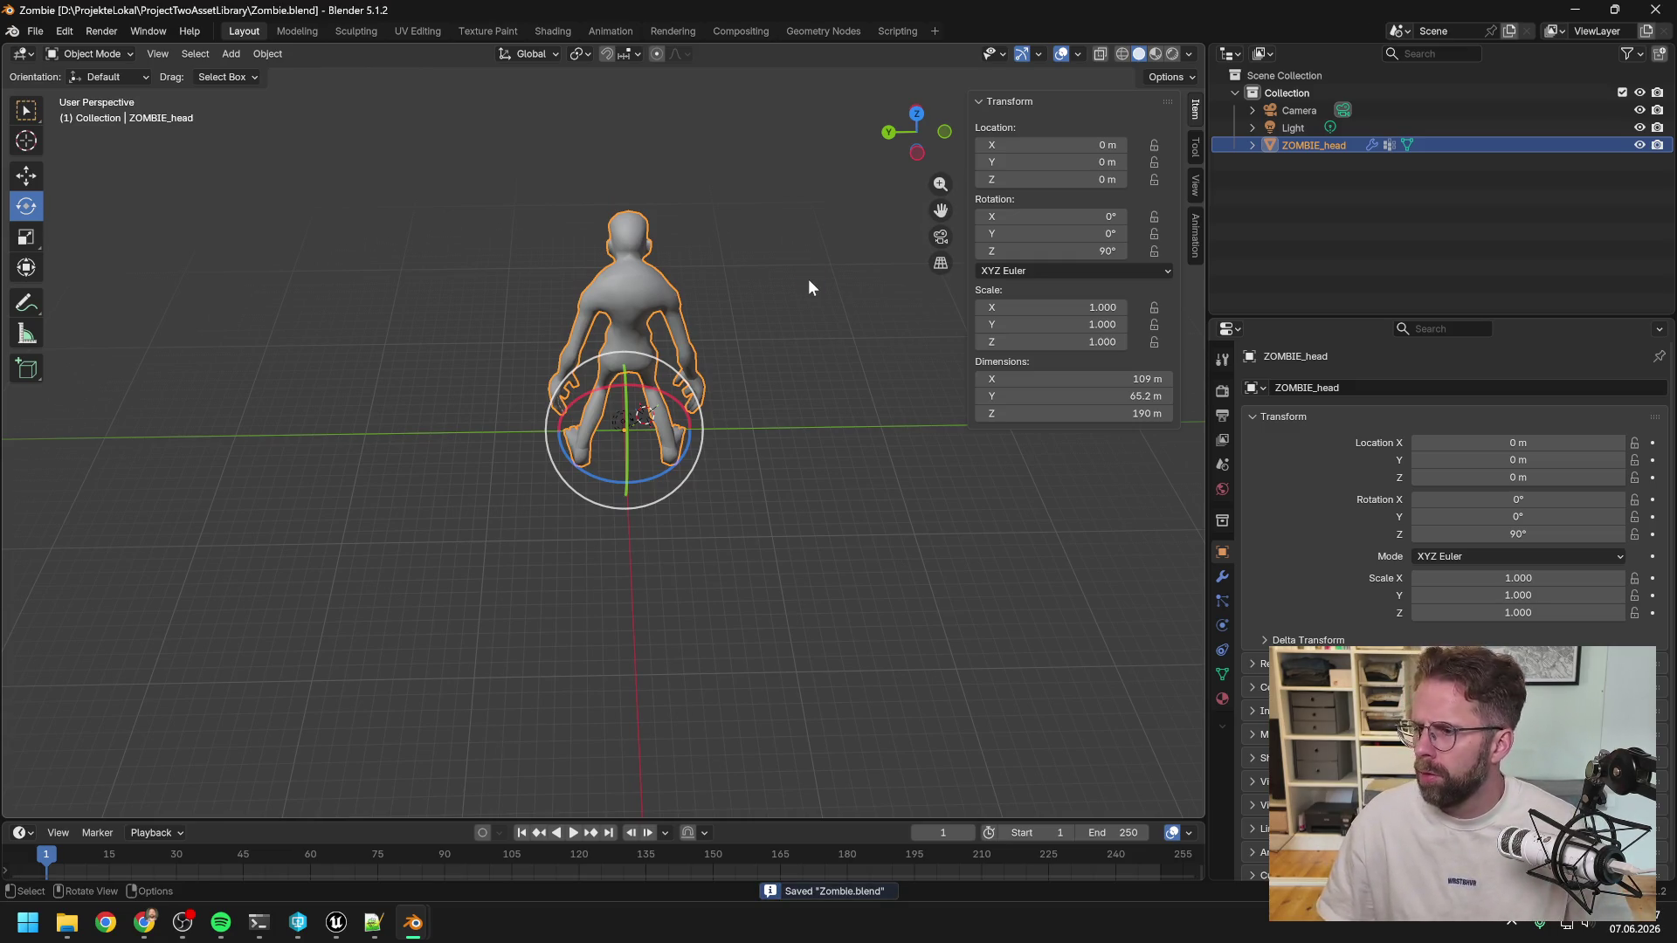
Close the leftover FBX export file browser.
{"action": "left_click", "coordinate": [35, 31]}
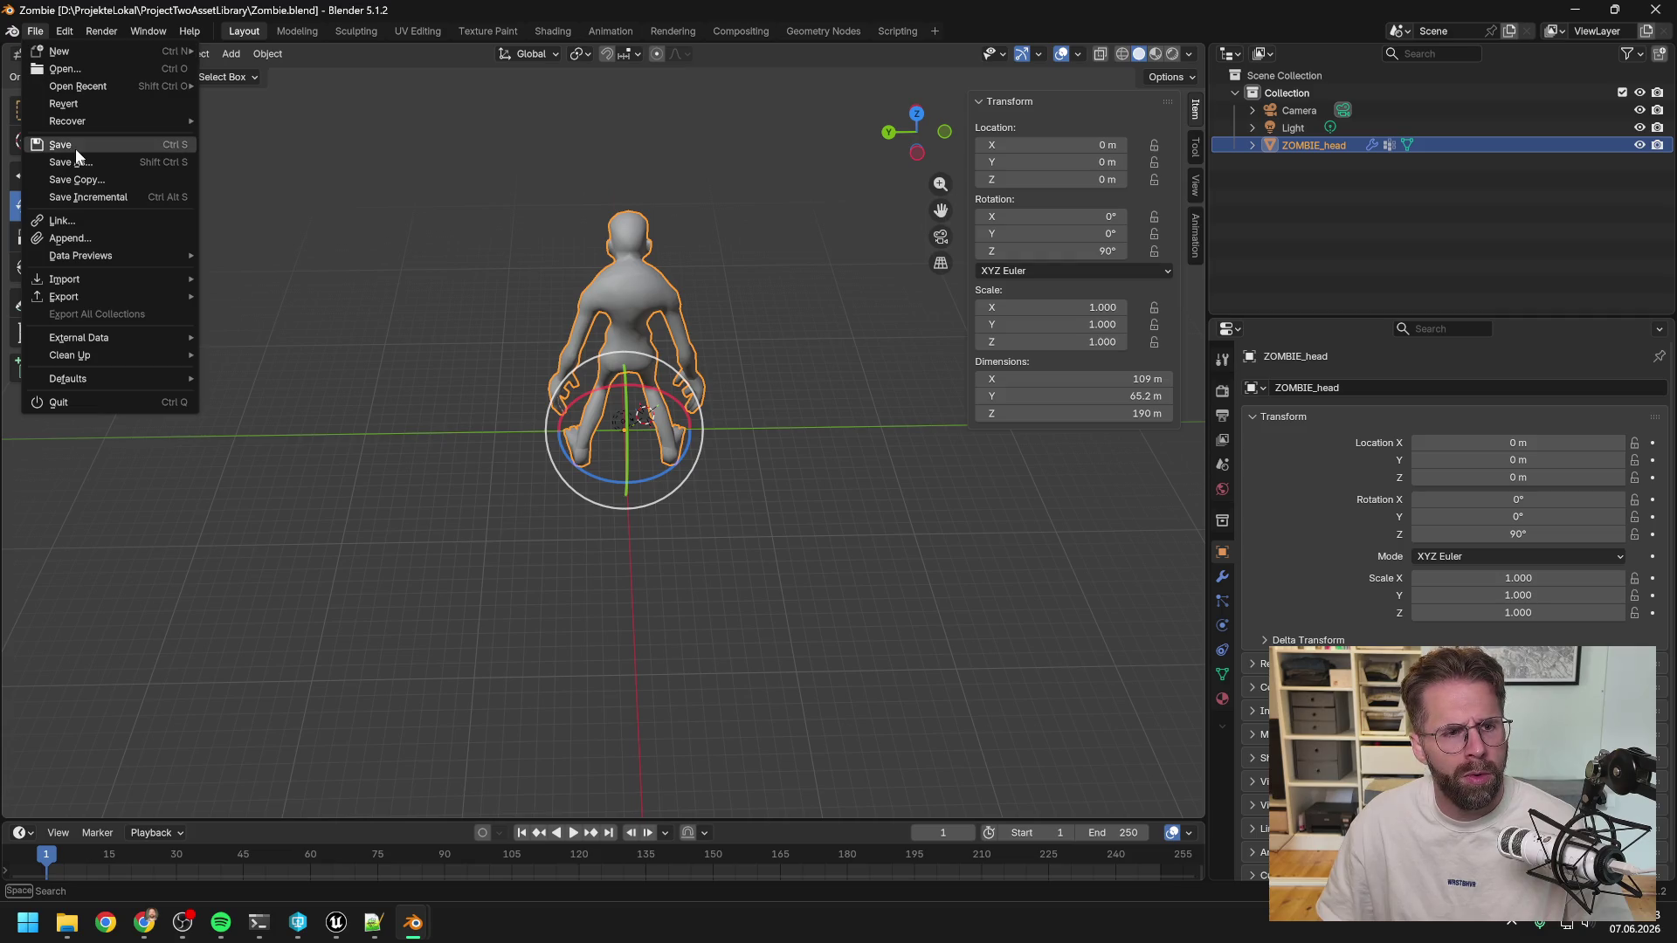
{"action": "mouse_move", "coordinate": [96, 296]}
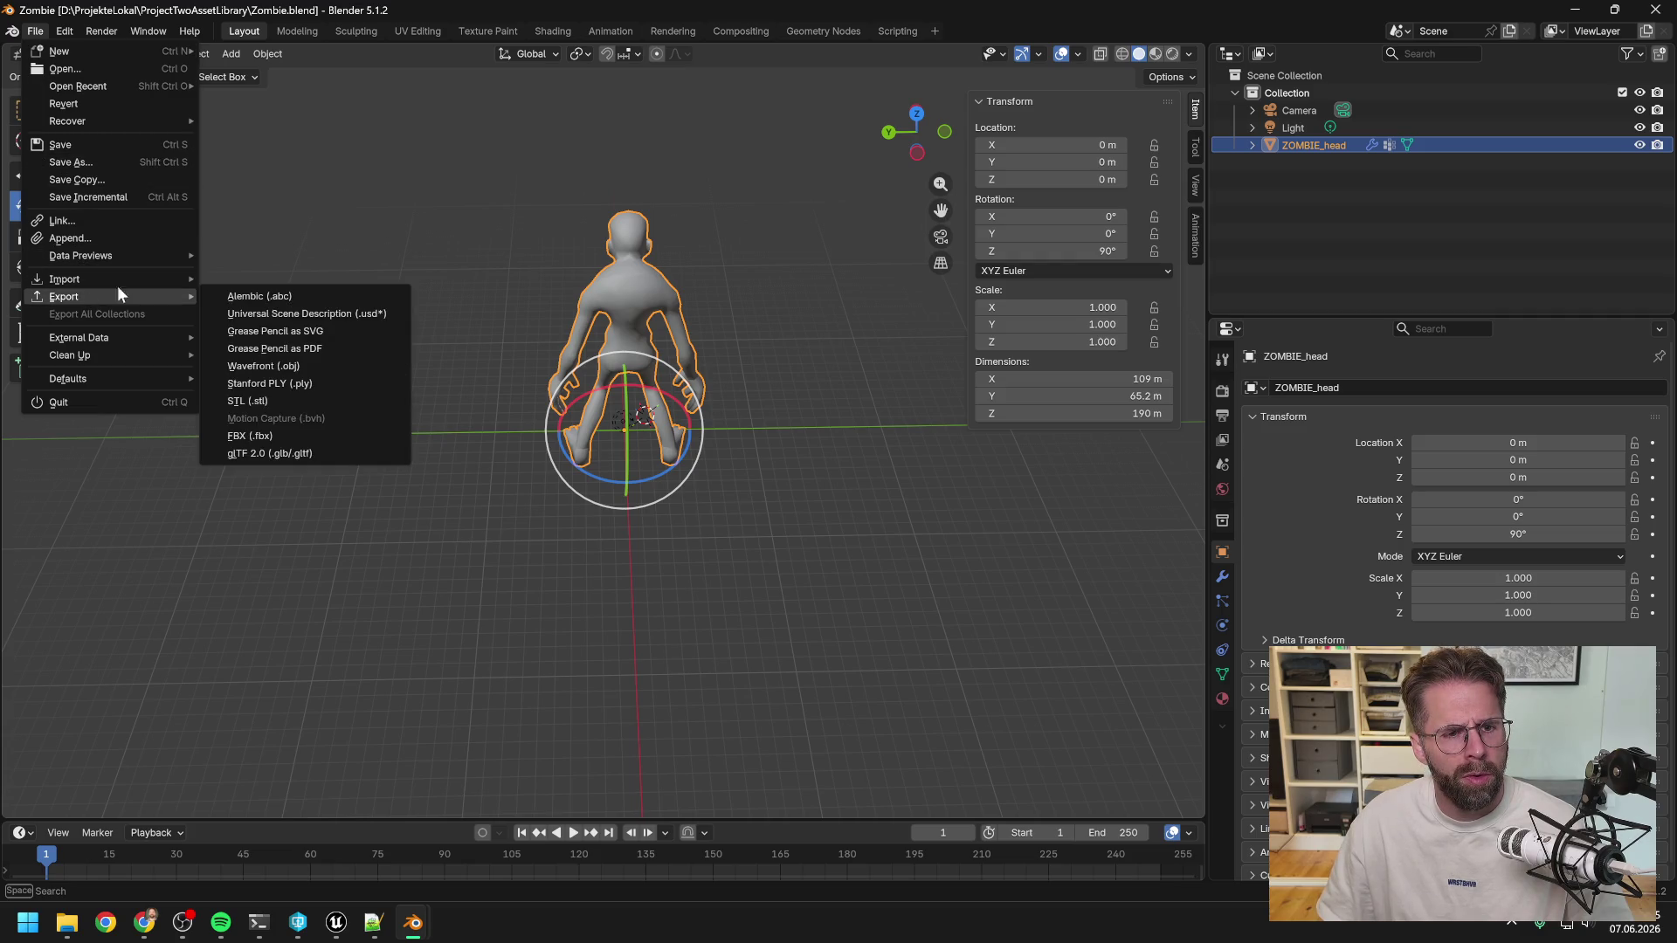
{"action": "left_click", "coordinate": [278, 428]}
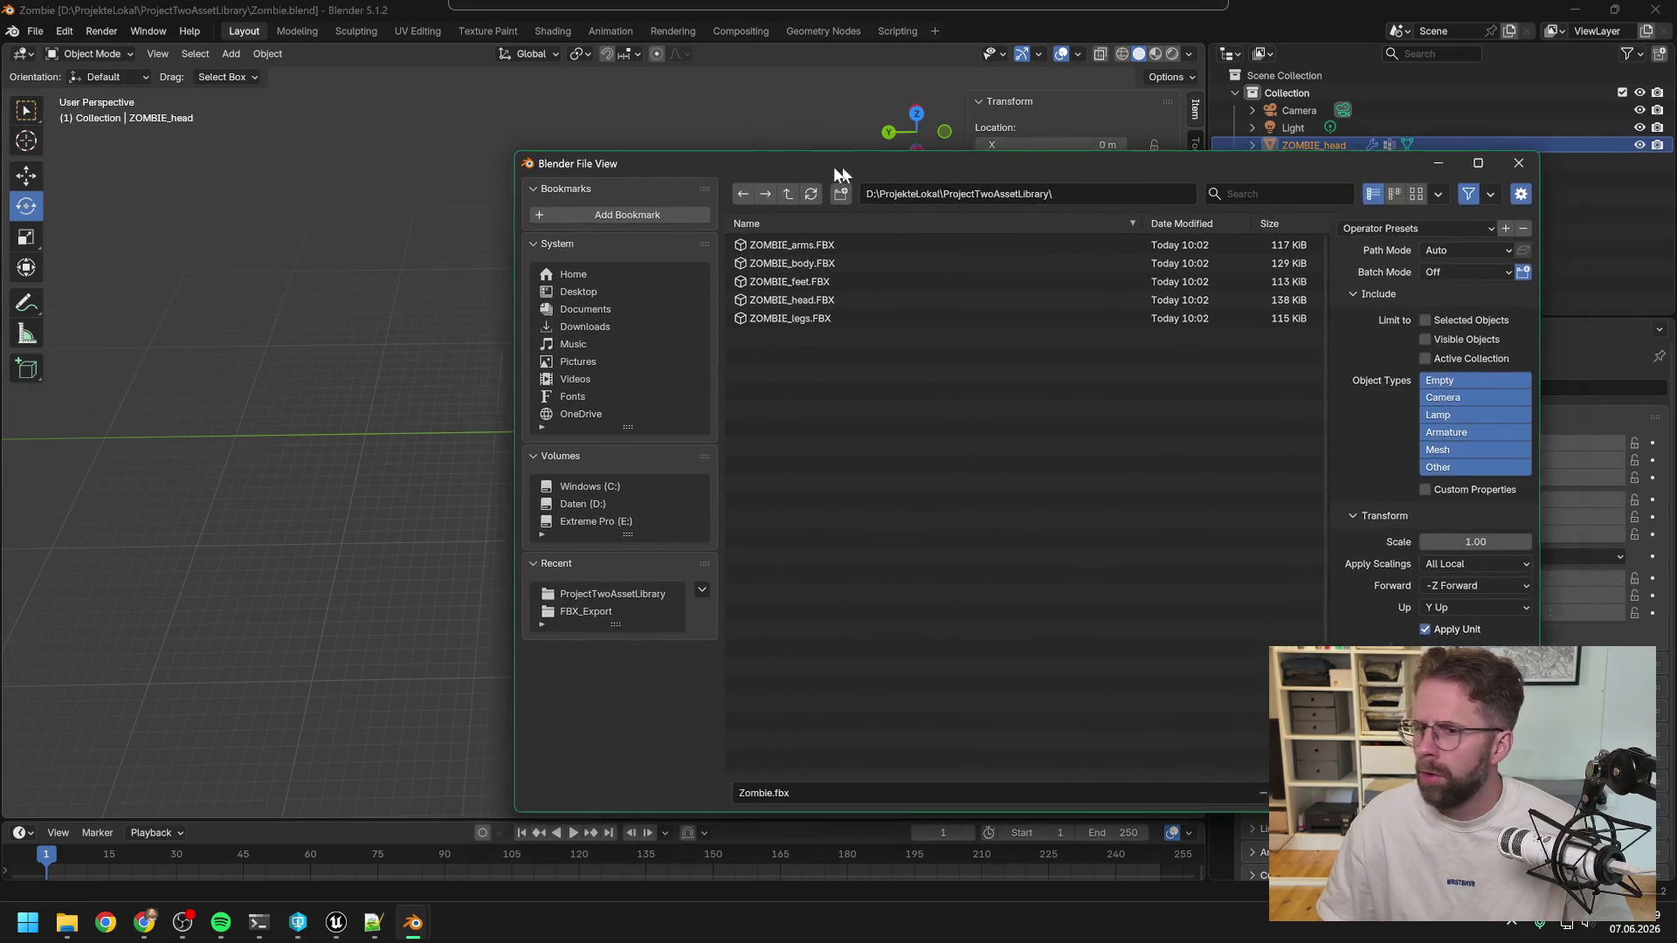
{"action": "left_click", "coordinate": [1357, 158]}
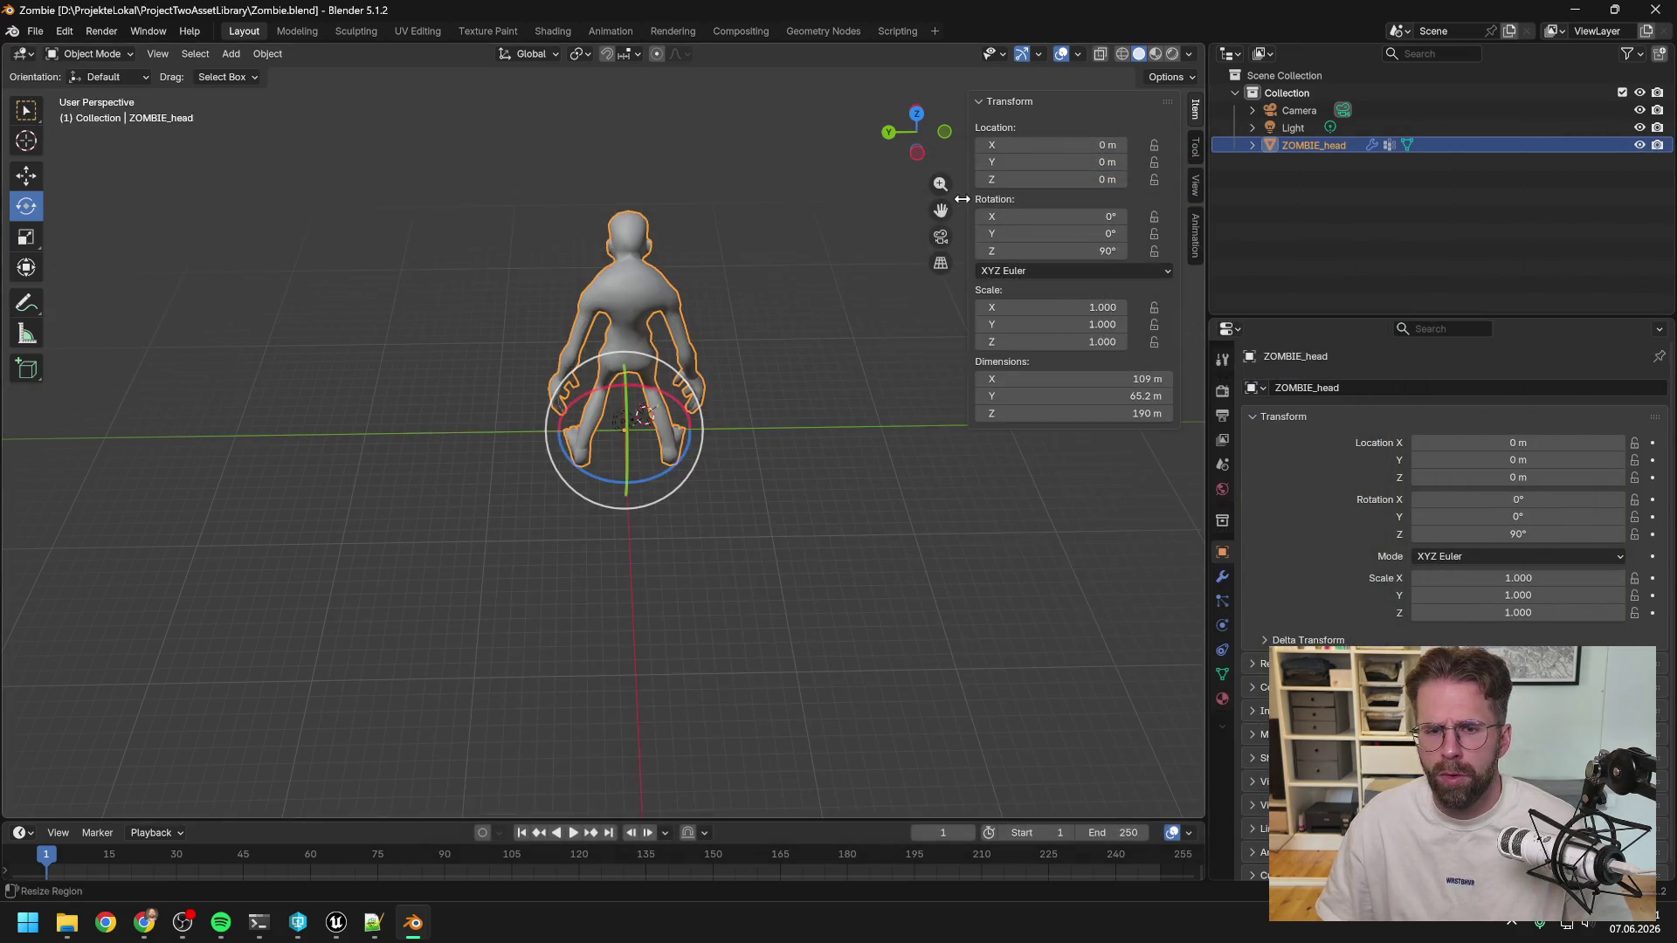
Reopen FBX export, move the dialog aside, and tick Limit to Selected Objects.
{"action": "left_click", "coordinate": [35, 30]}
{"action": "mouse_move", "coordinate": [84, 295]}
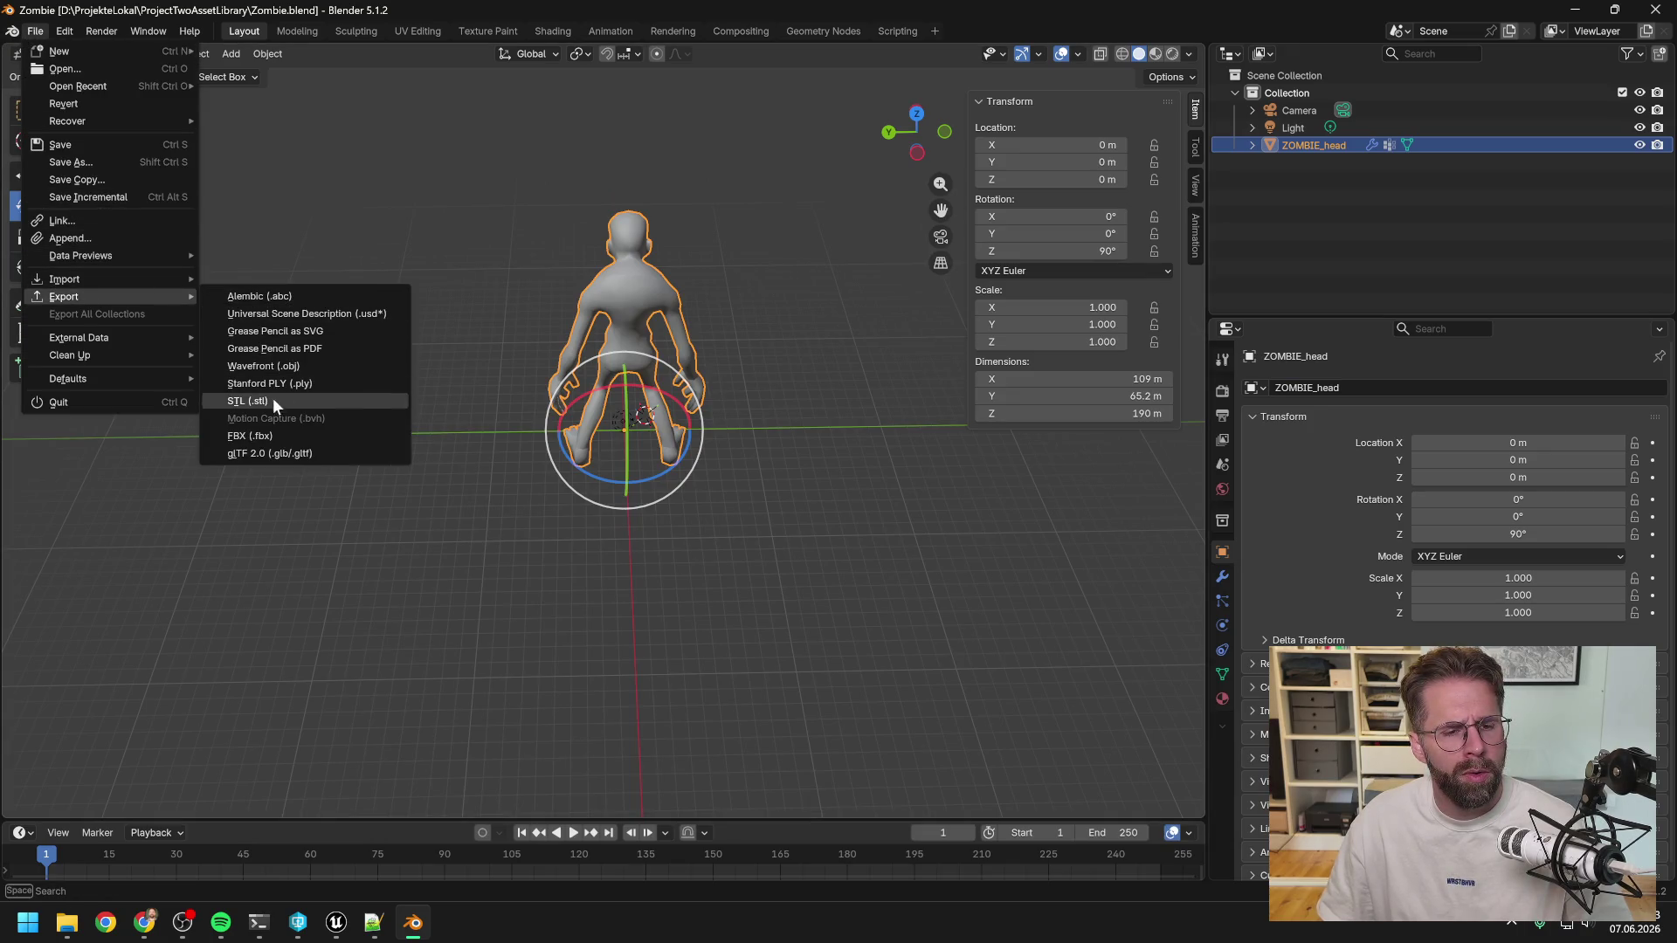
{"action": "left_click", "coordinate": [270, 430]}
{"action": "left_click_drag", "start_coordinate": [934, 162], "coordinate": [622, 81]}
{"action": "left_click", "coordinate": [959, 238]}
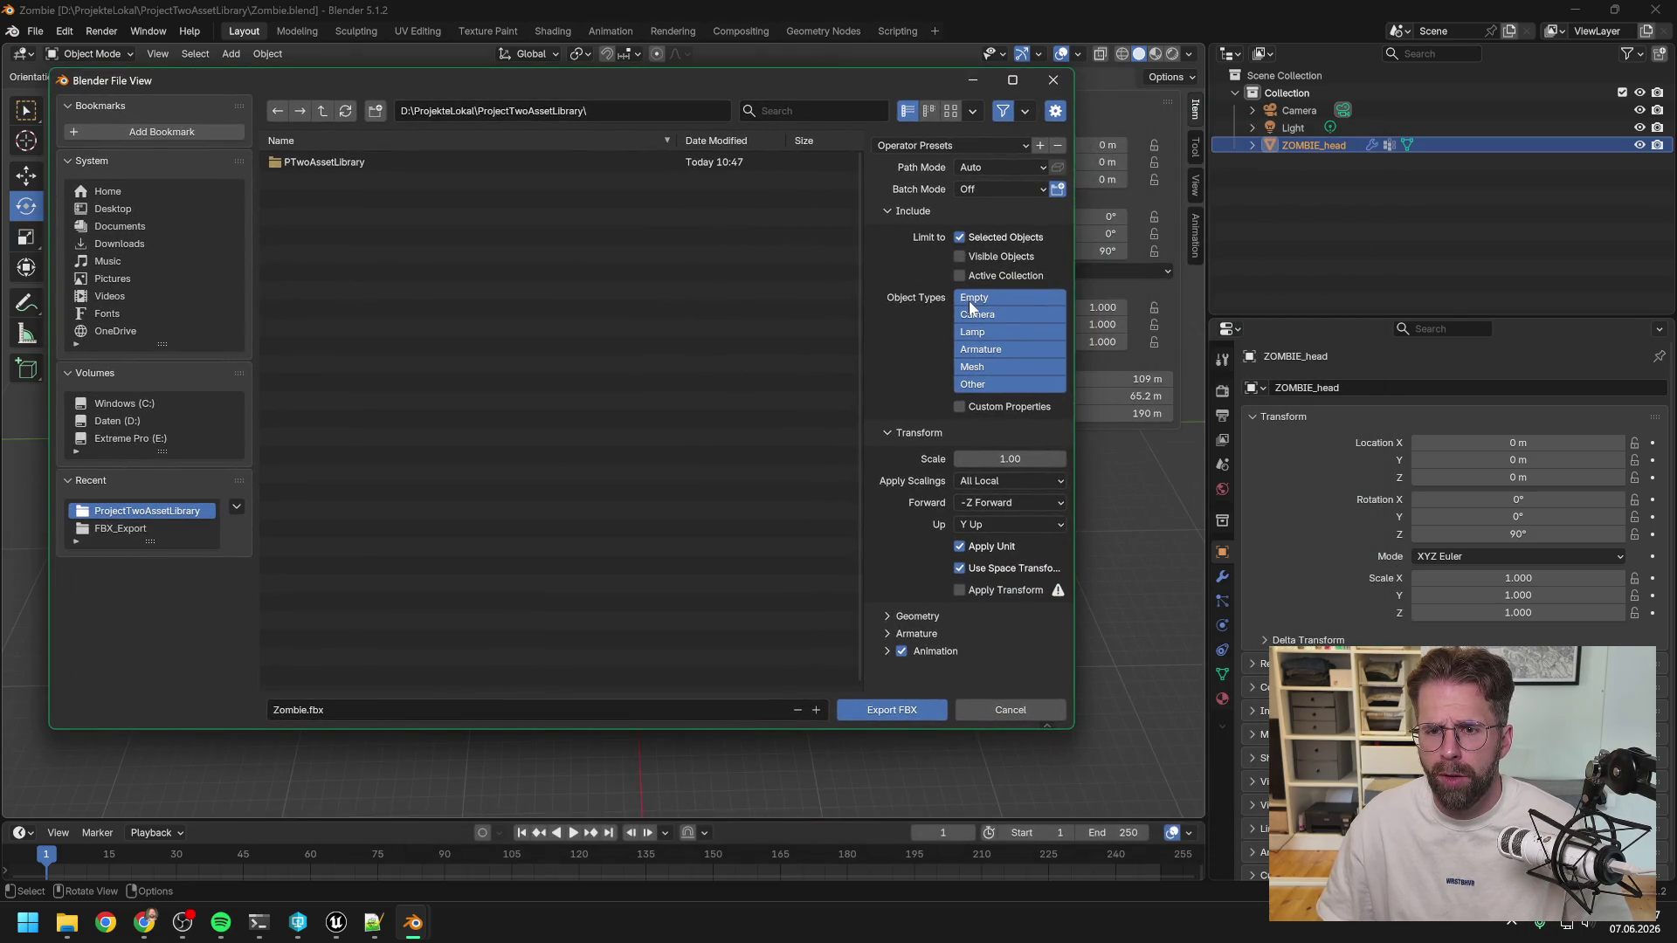
{"action": "left_click", "coordinate": [1001, 295]}
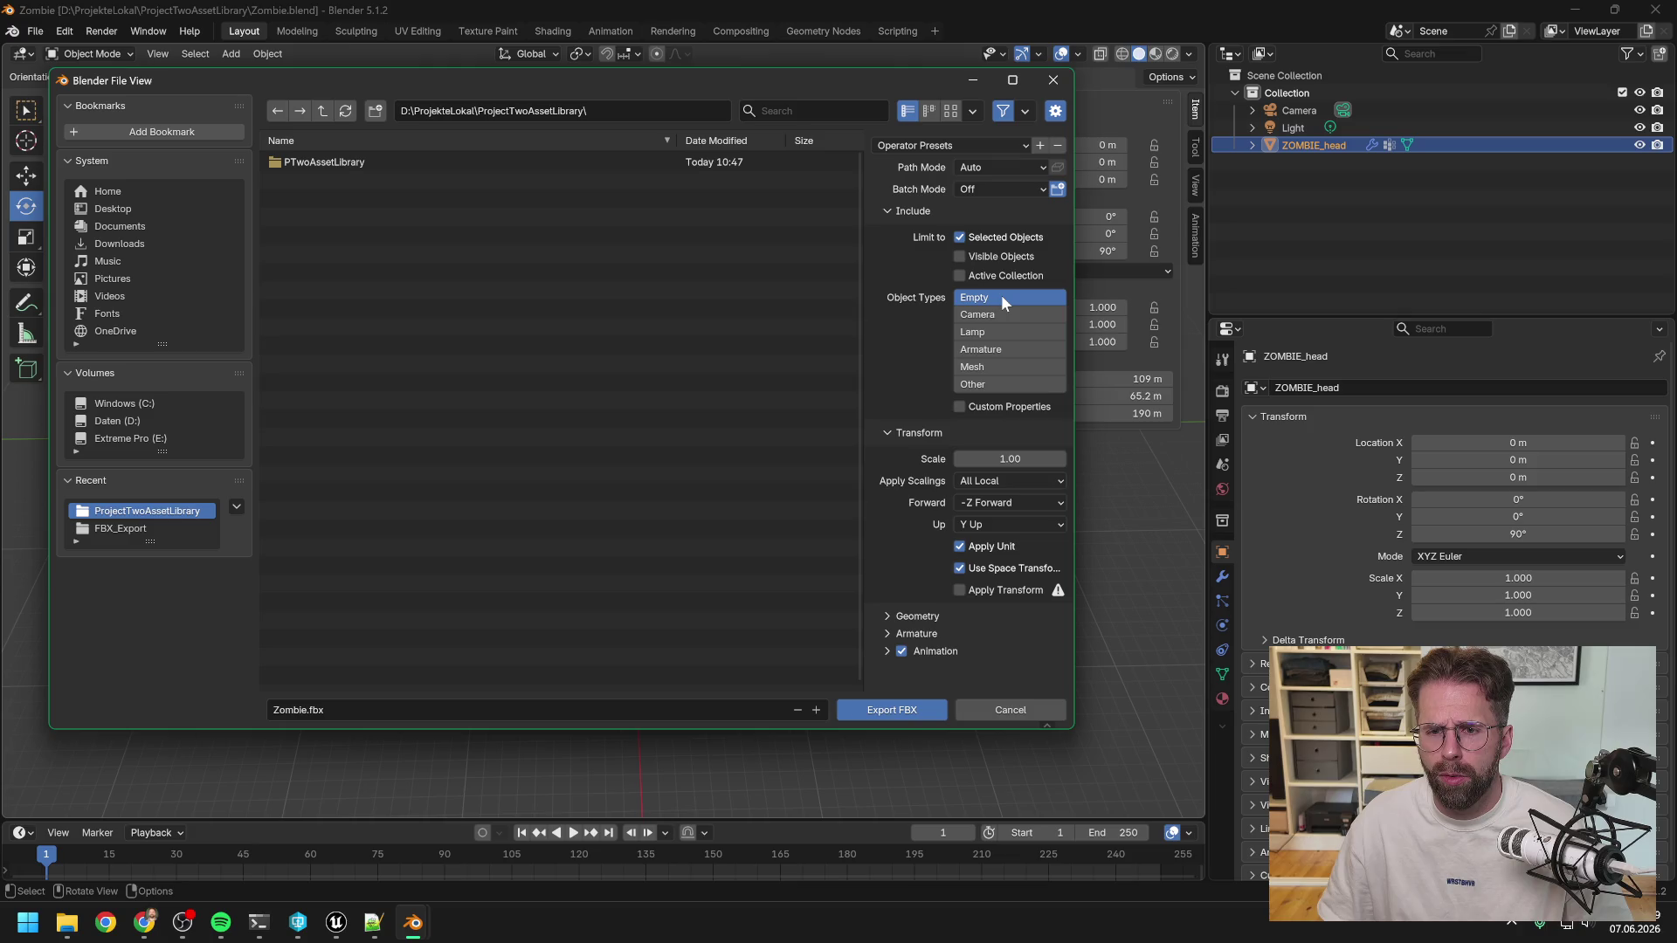
Export only Mesh objects with X Forward and Z Up, widening the dialog to read labels.
{"action": "left_click", "coordinate": [995, 367]}
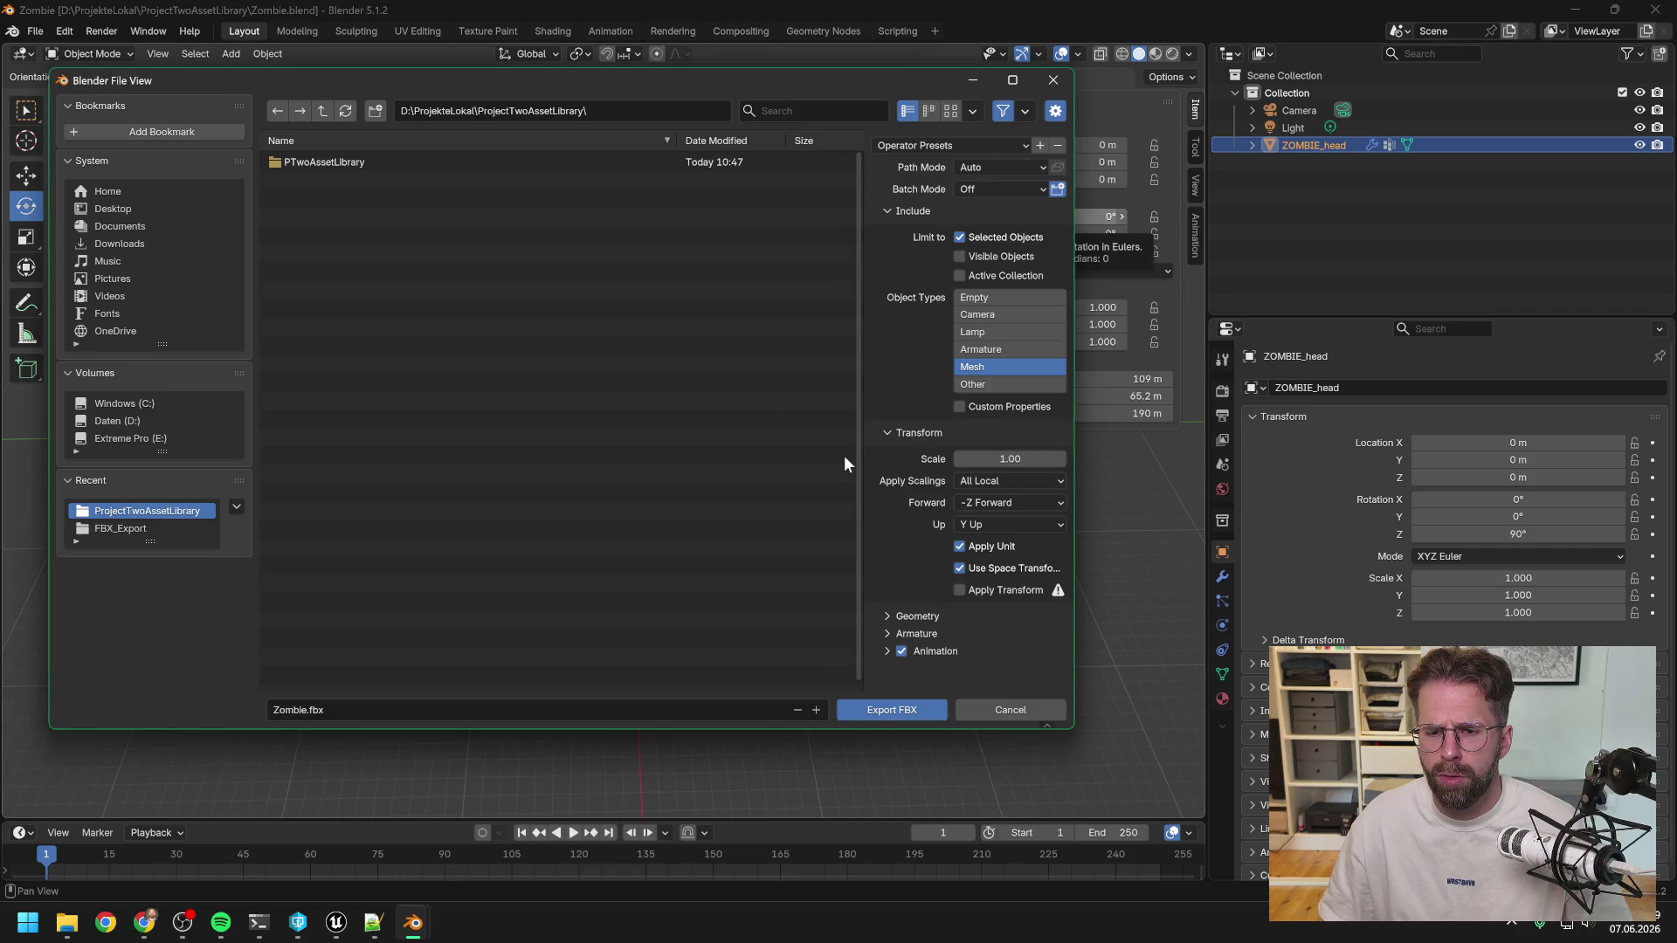
{"action": "left_click", "coordinate": [997, 505]}
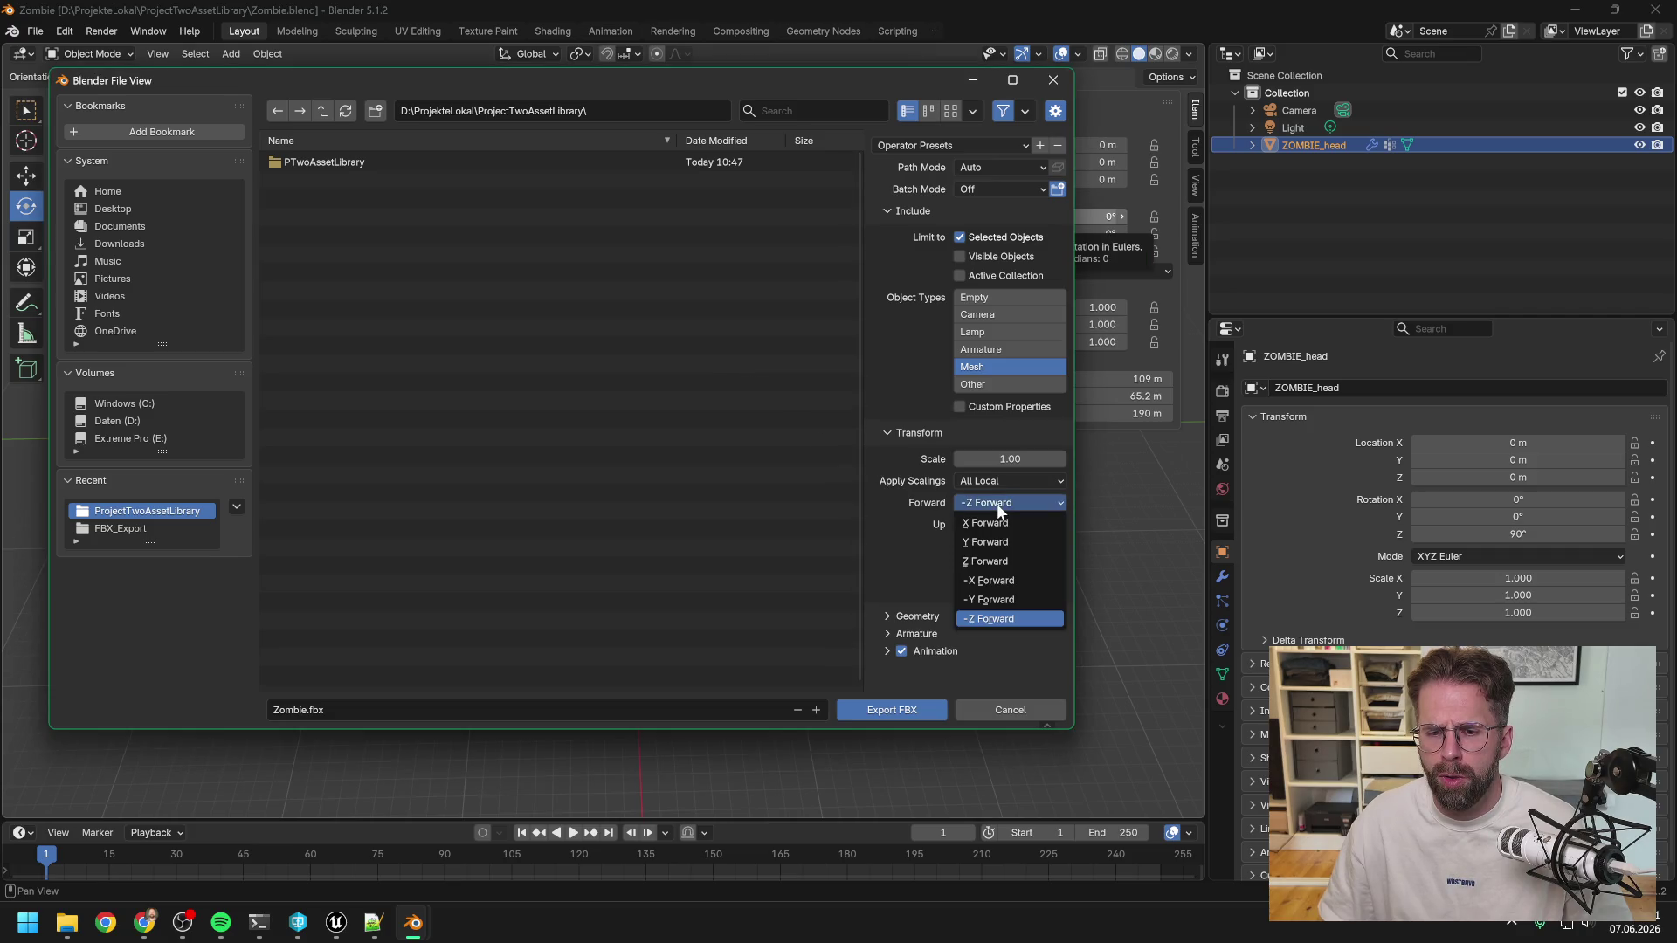
{"action": "left_click", "coordinate": [998, 522]}
{"action": "left_click", "coordinate": [997, 522]}
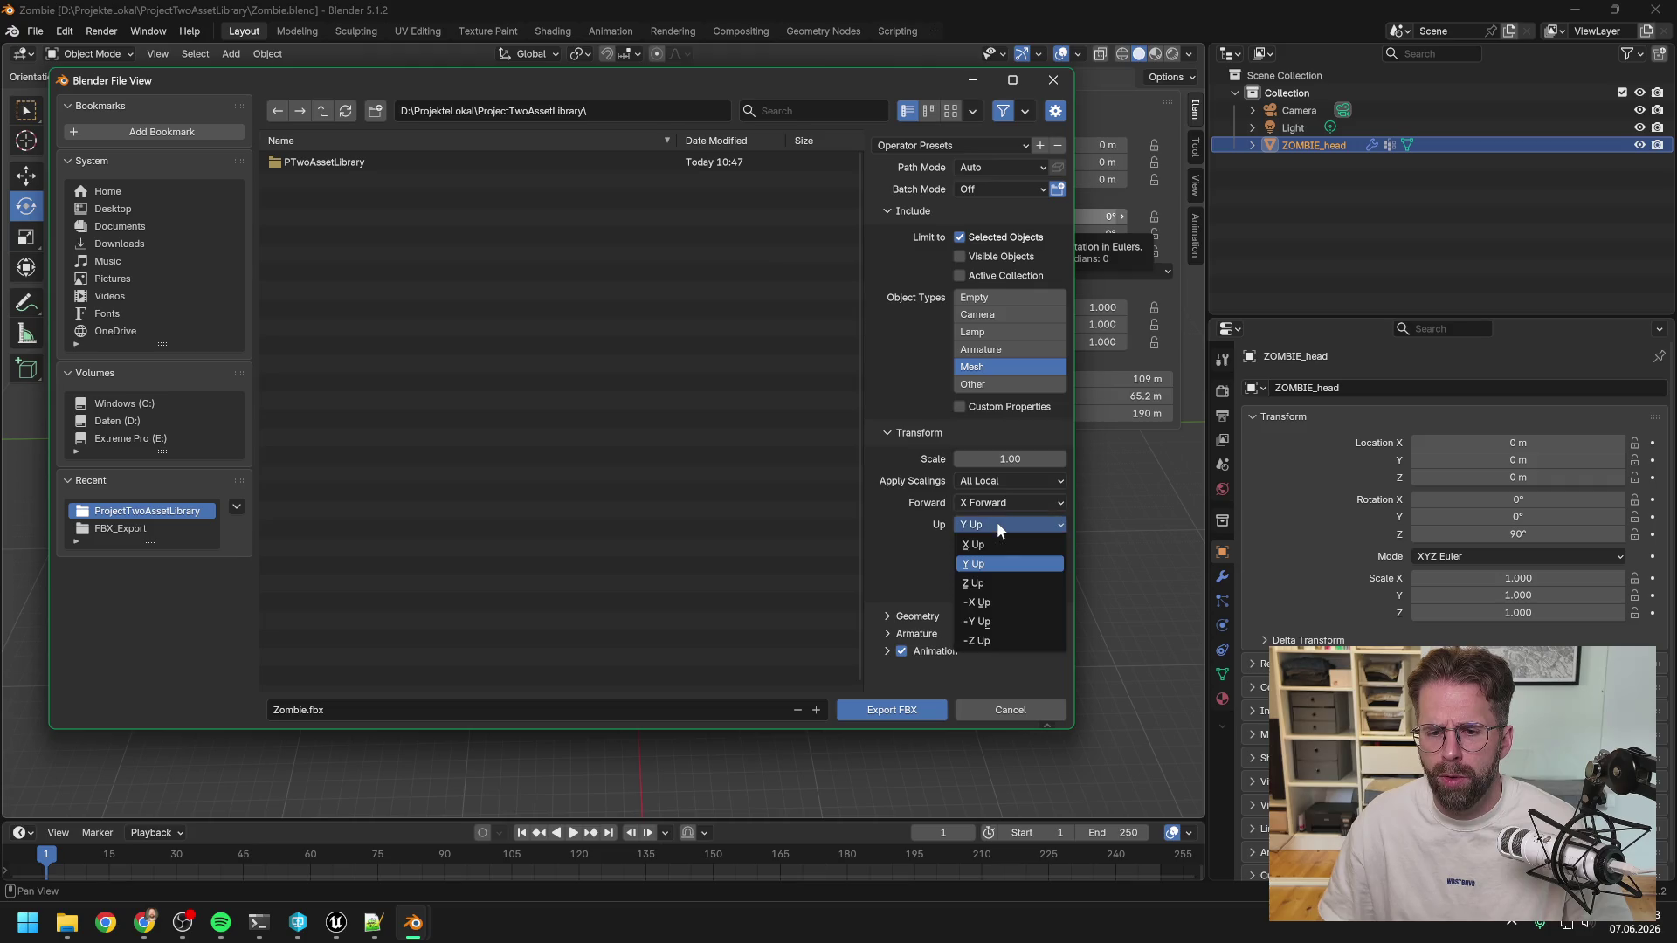
{"action": "left_click", "coordinate": [987, 584]}
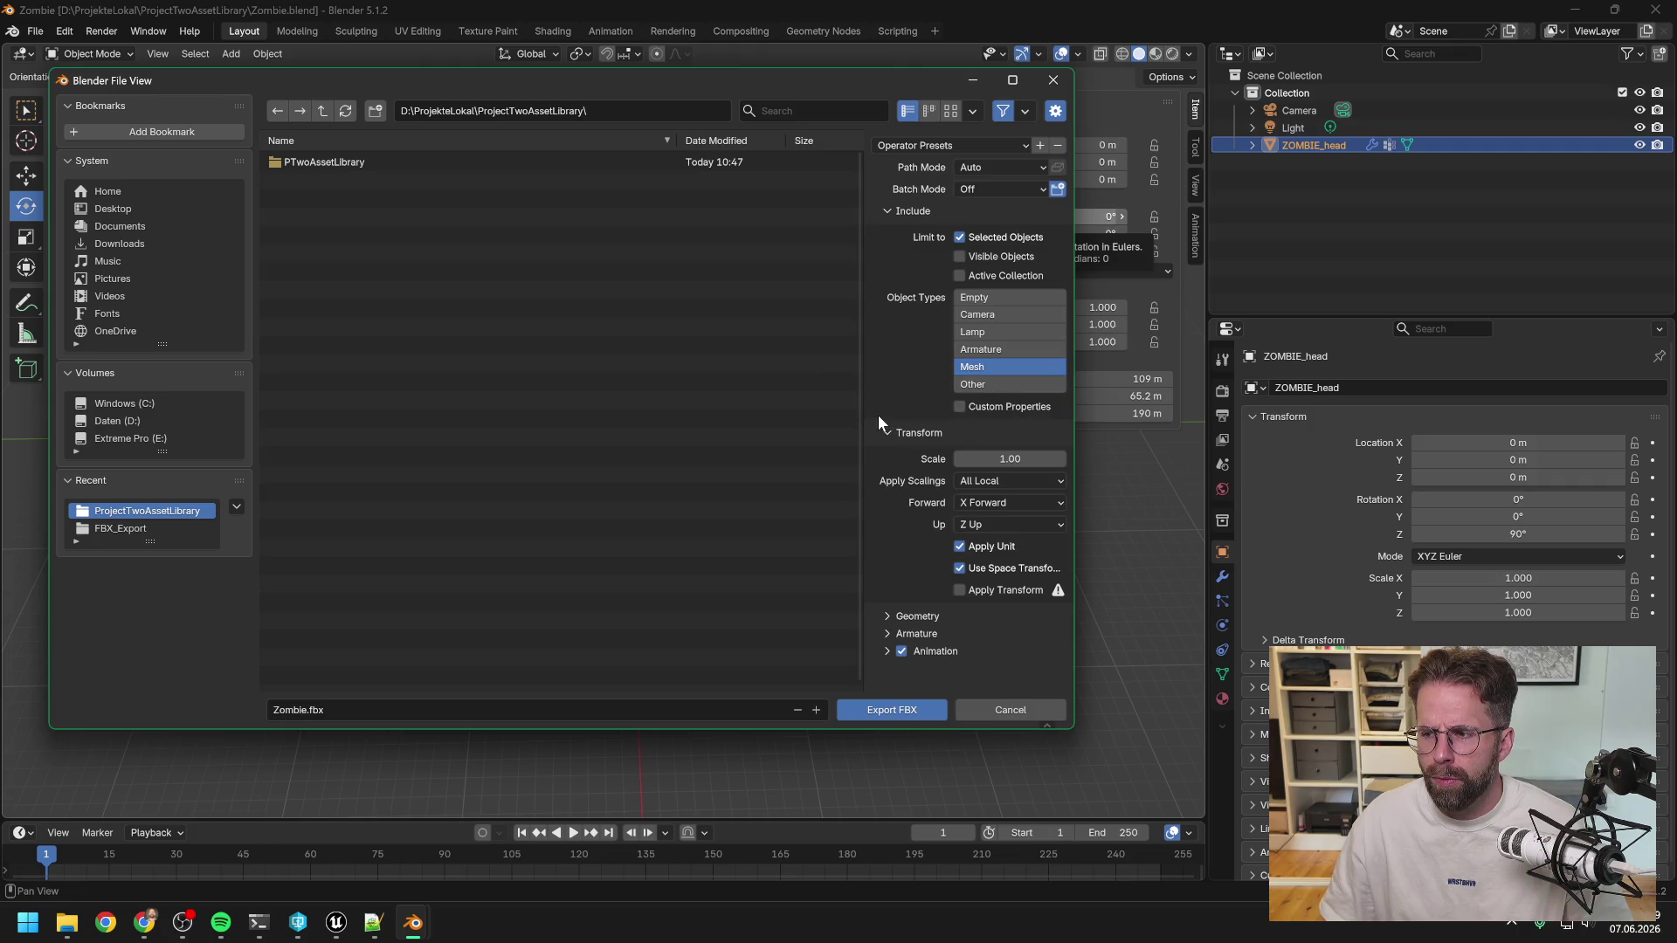
{"action": "left_click", "coordinate": [998, 346]}
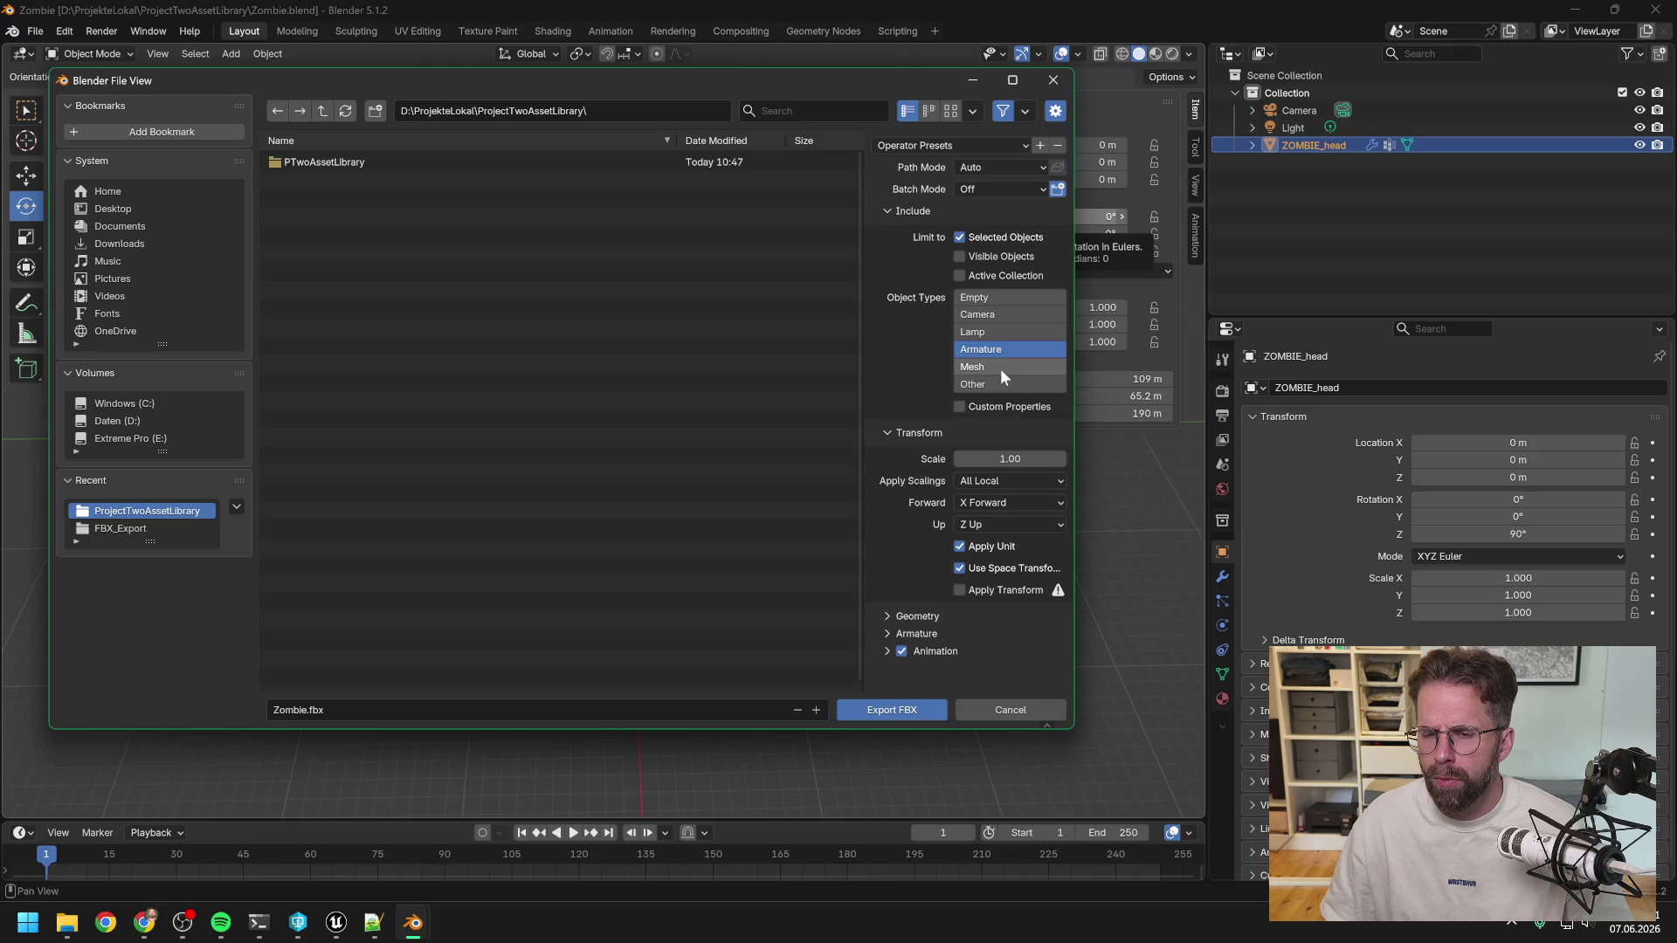
{"action": "left_click", "coordinate": [1001, 370]}
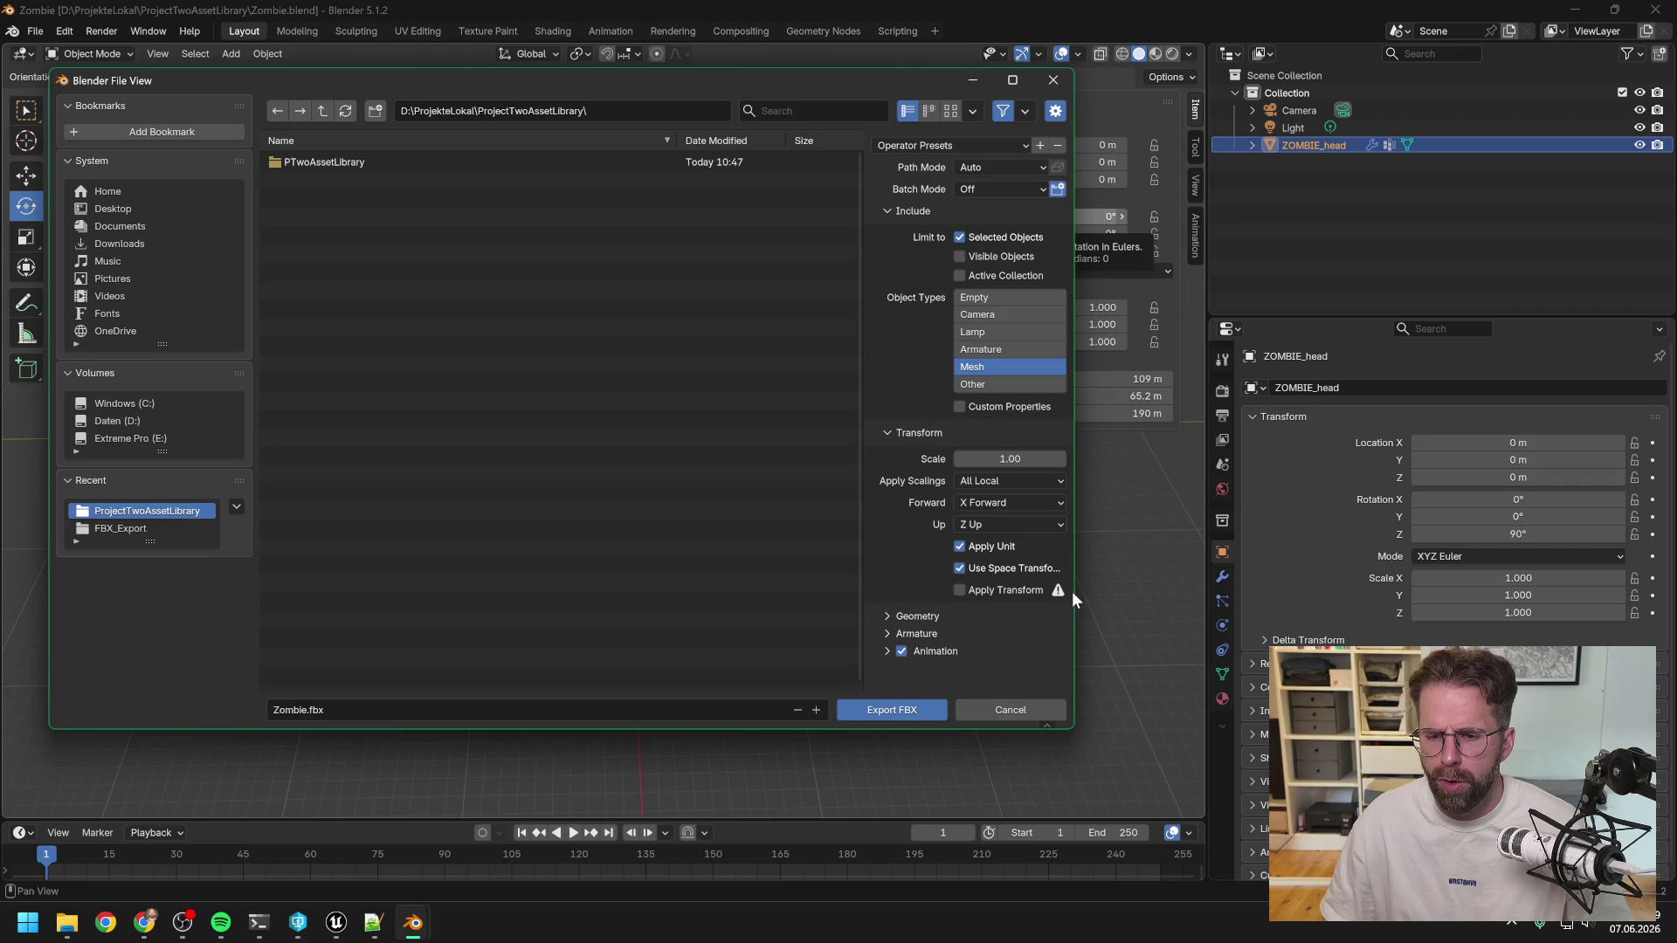
{"action": "left_click_drag", "start_coordinate": [1072, 591], "coordinate": [1216, 590]}
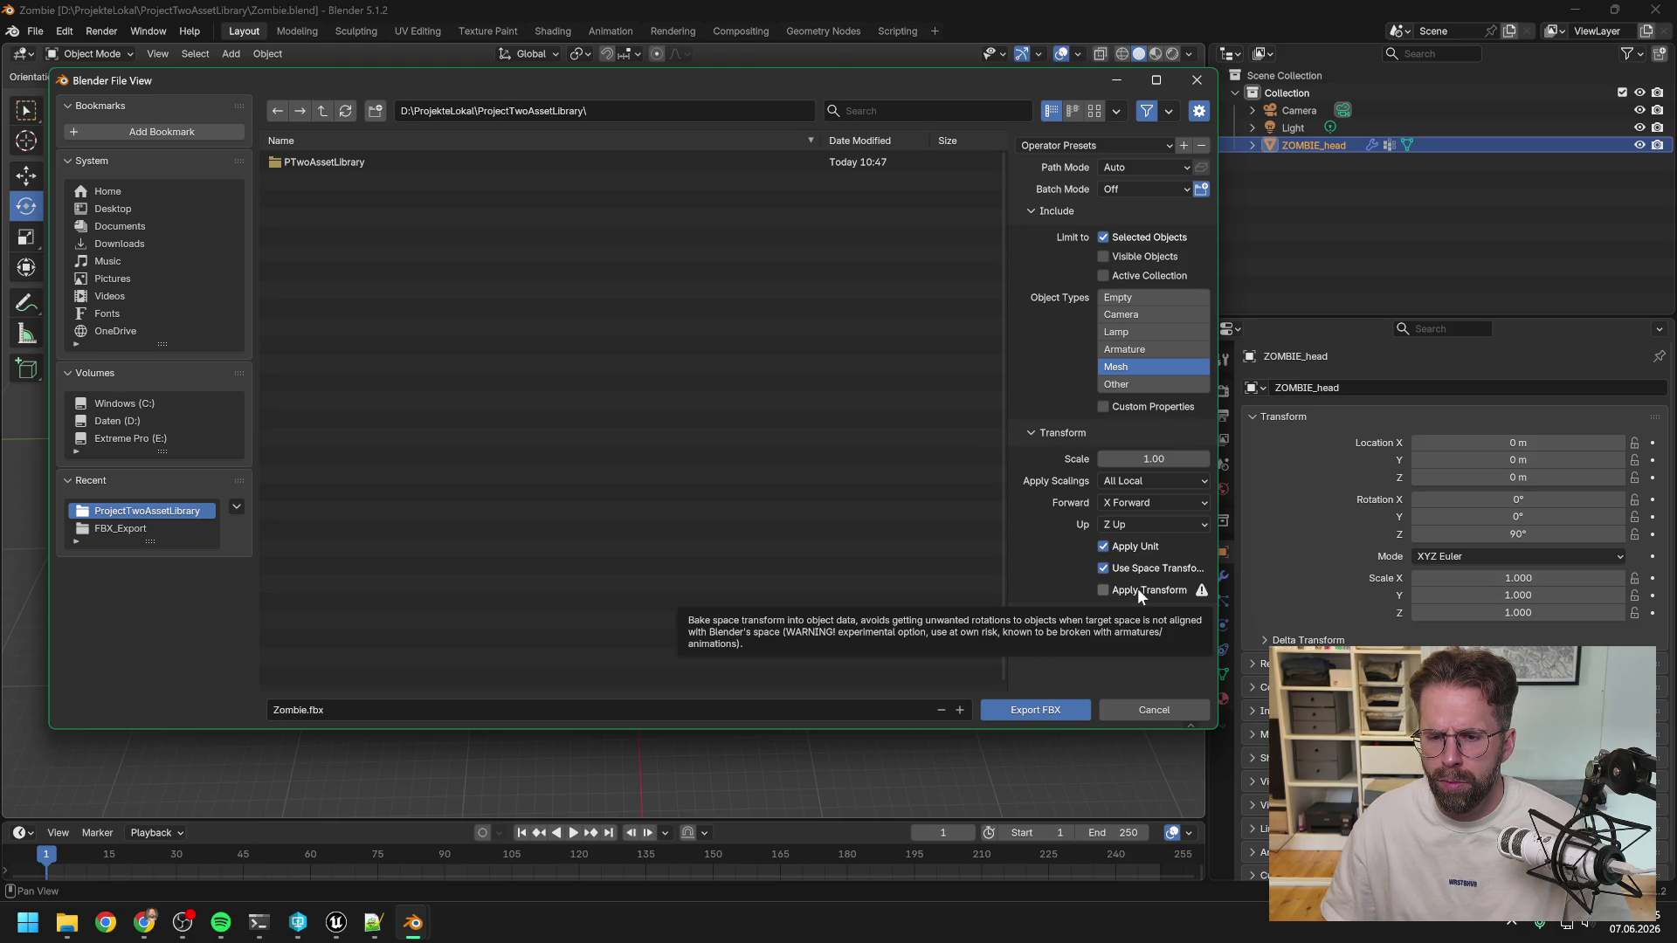
Enable Apply Transform and expand the Armature export options.
{"action": "left_click", "coordinate": [1137, 589]}
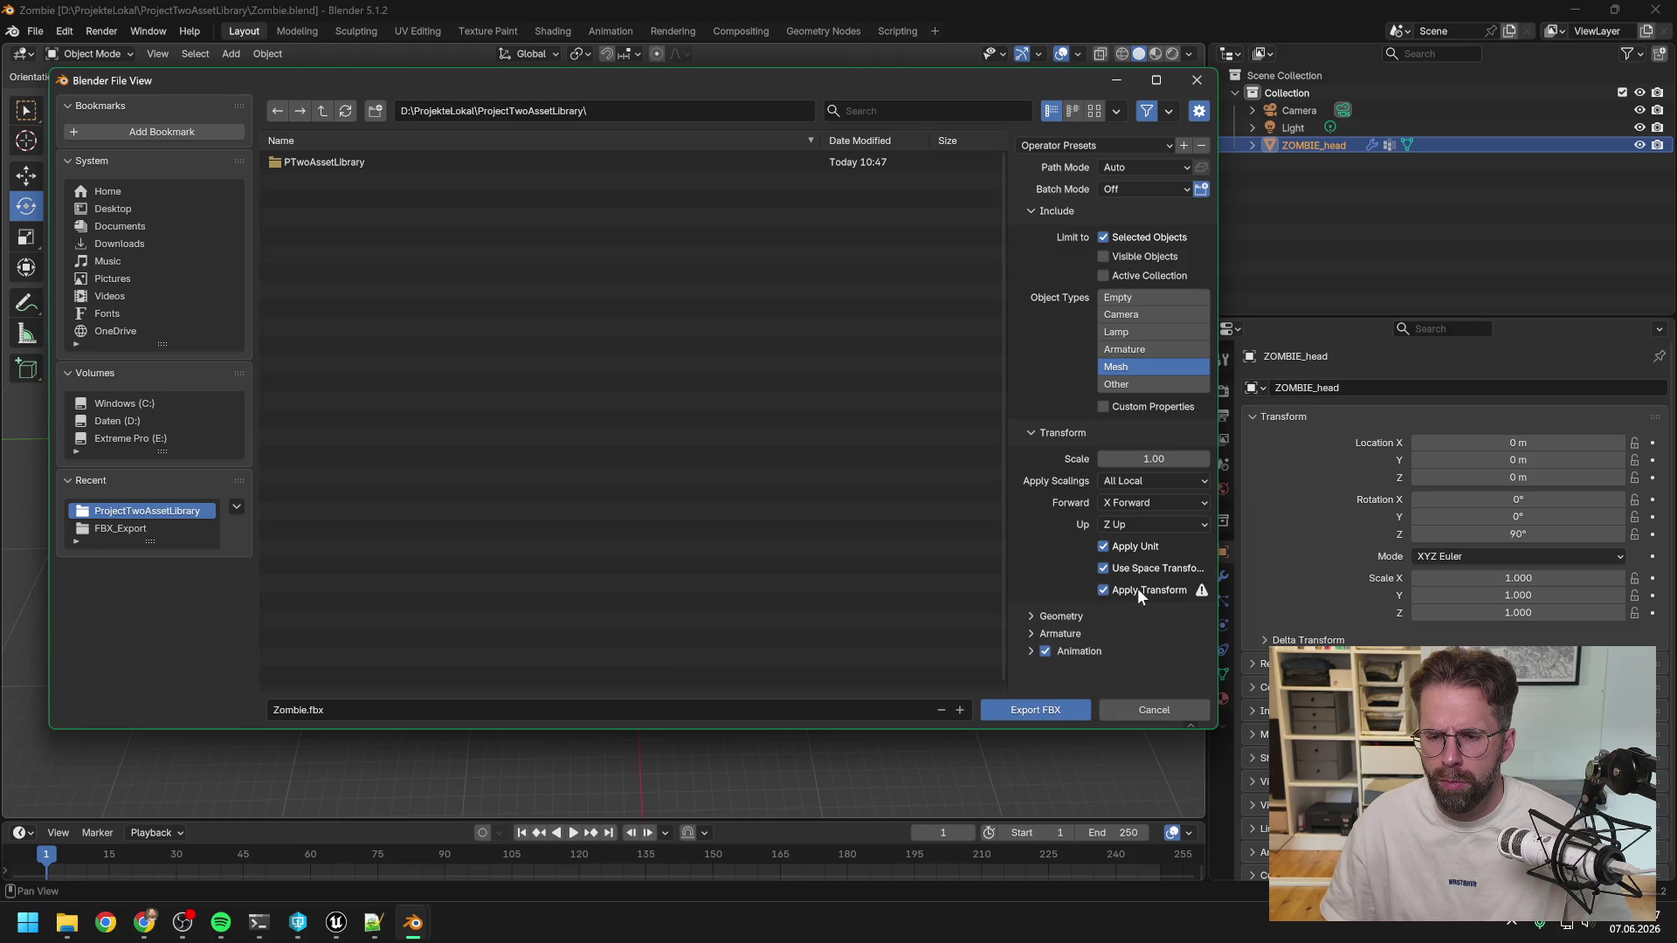
{"action": "left_click", "coordinate": [1045, 634]}
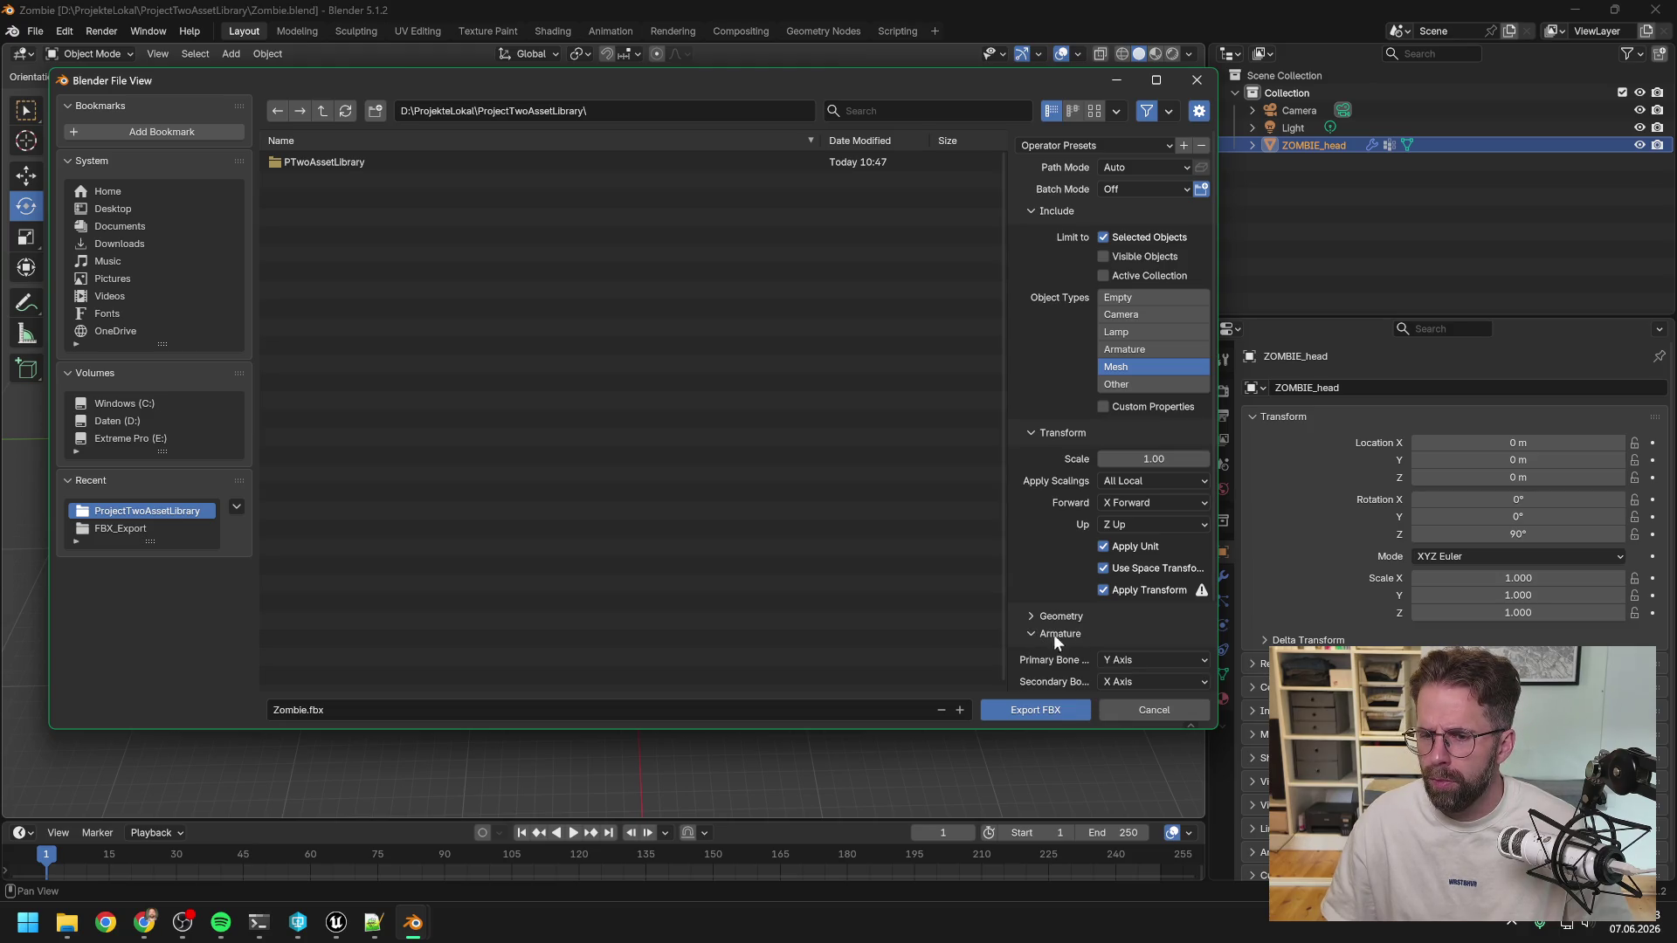
{"action": "scroll", "coordinate": [1125, 606], "scroll_direction": "down", "scroll_amount": 1}
{"action": "scroll", "coordinate": [1030, 558], "scroll_direction": "down", "scroll_amount": 2}
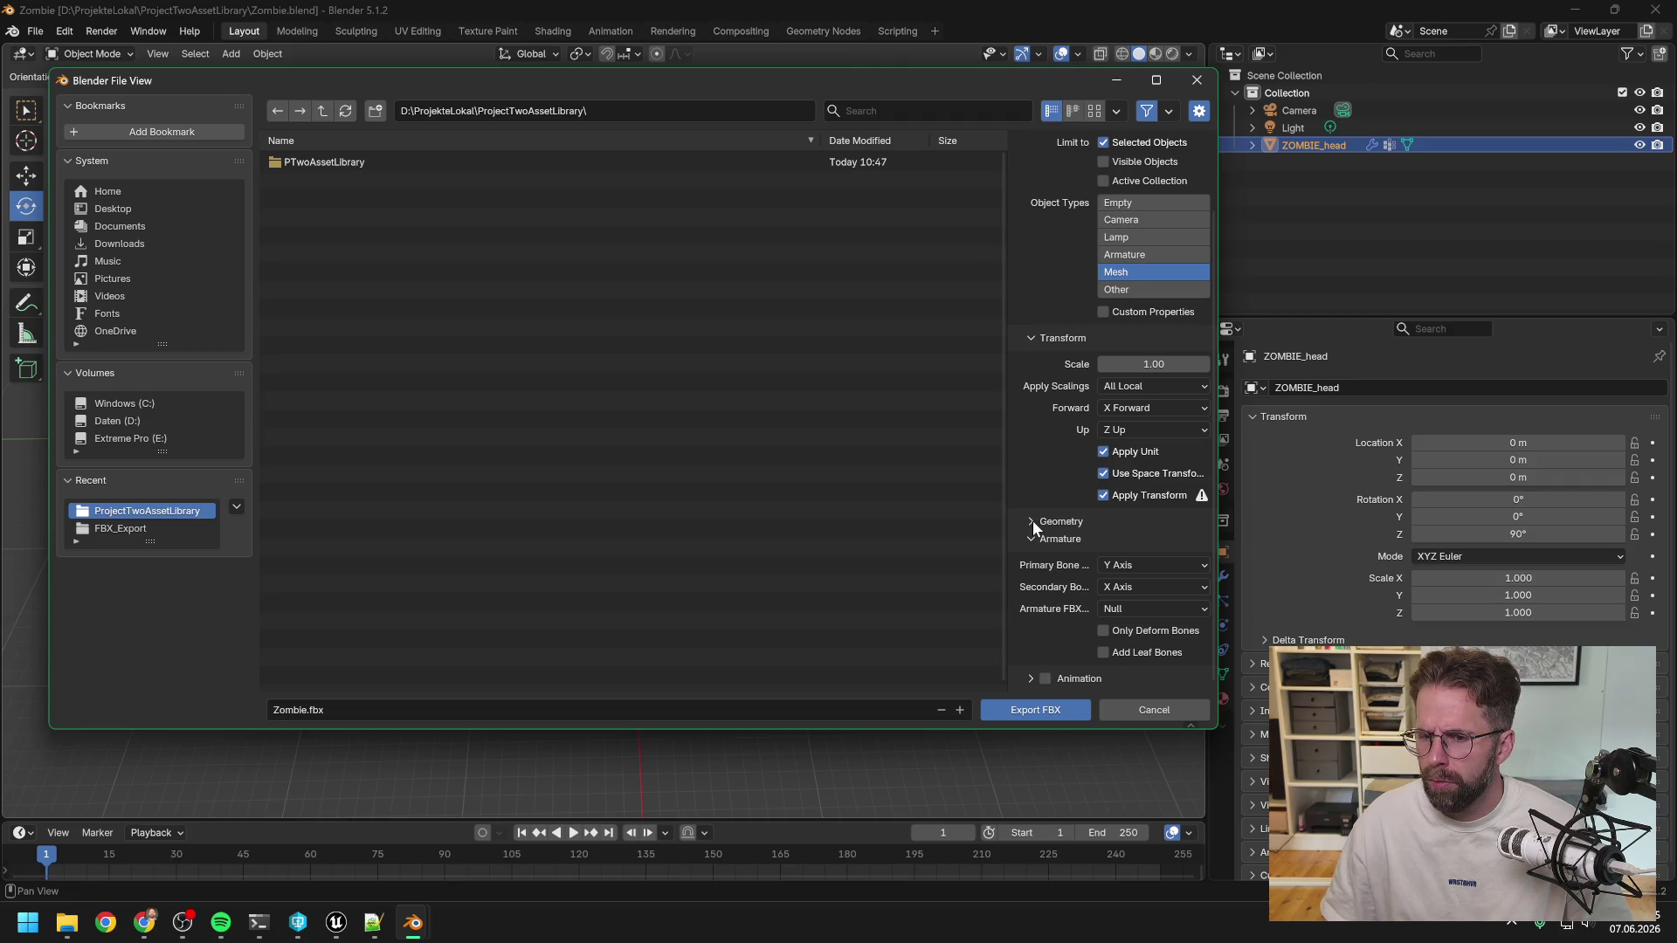
Set Geometry smoothing to Face.
{"action": "left_click", "coordinate": [1033, 520]}
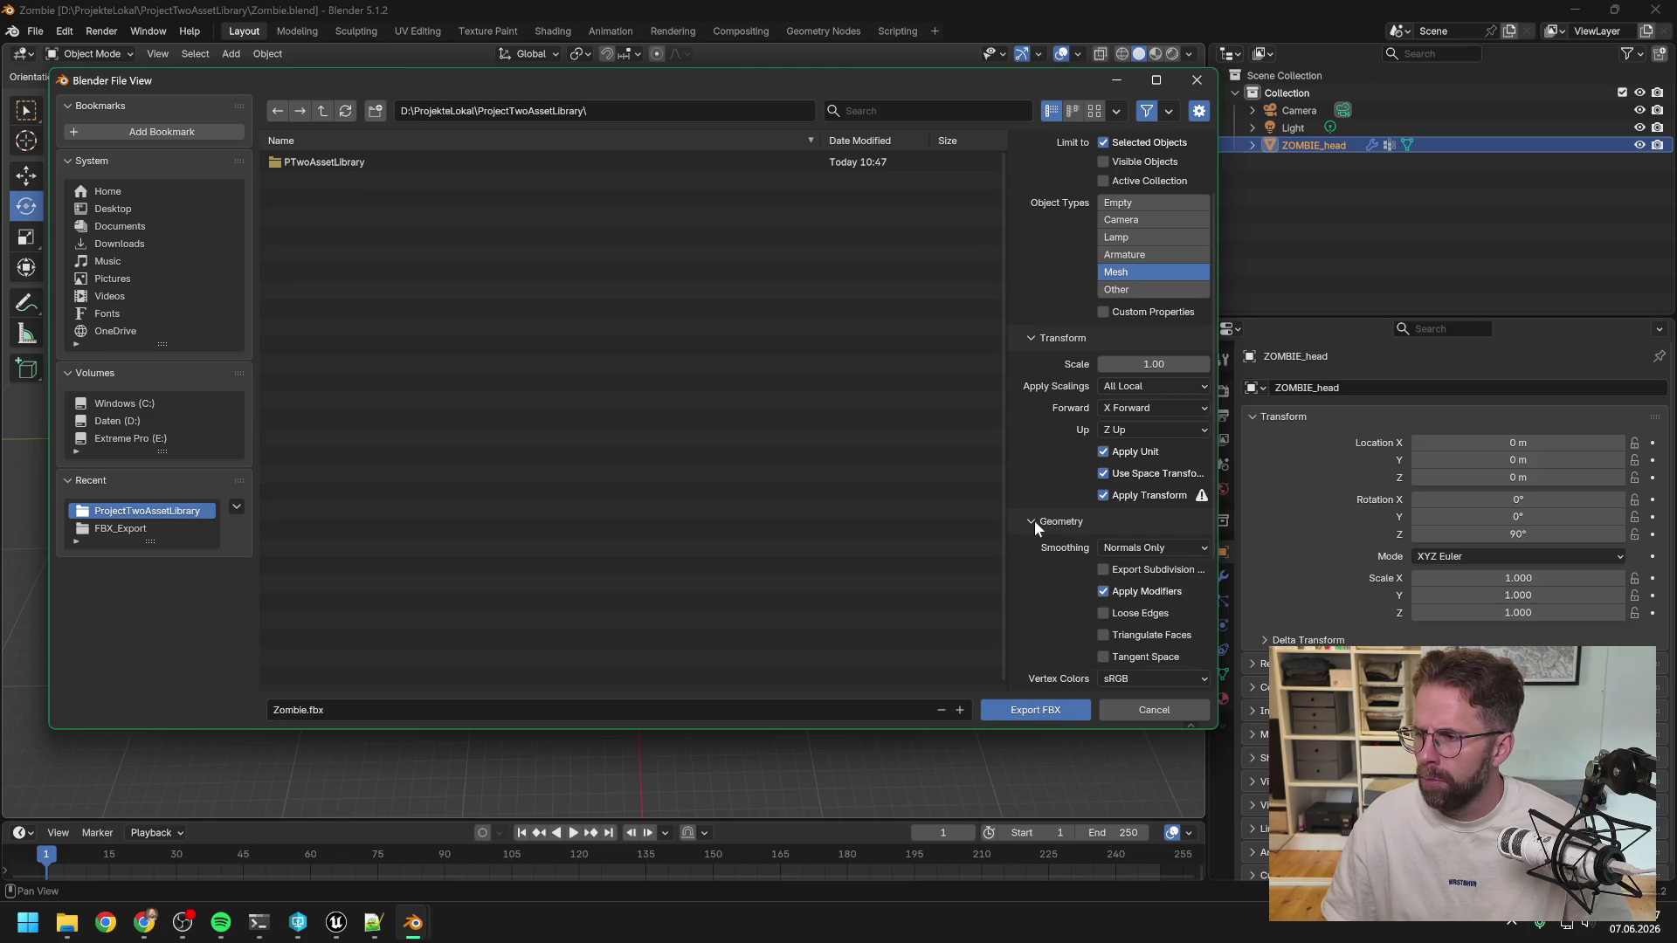
{"action": "scroll", "coordinate": [1053, 515], "scroll_direction": "down", "scroll_amount": 1}
{"action": "scroll", "coordinate": [1053, 518], "scroll_direction": "down", "scroll_amount": 1}
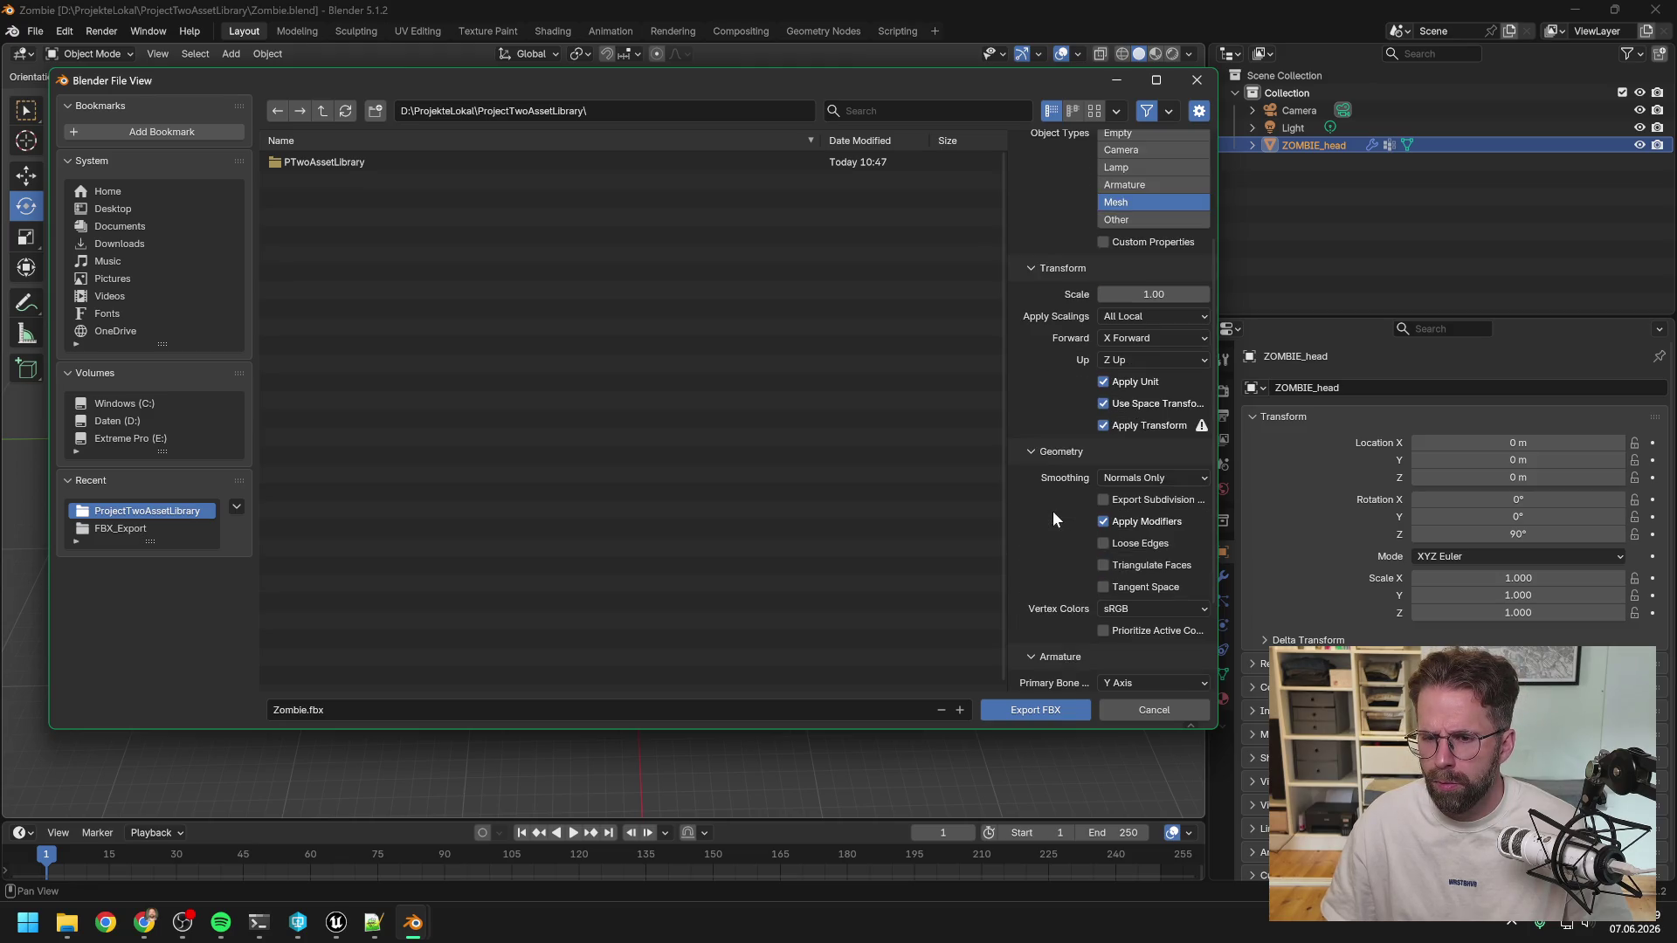
{"action": "left_click", "coordinate": [1127, 476]}
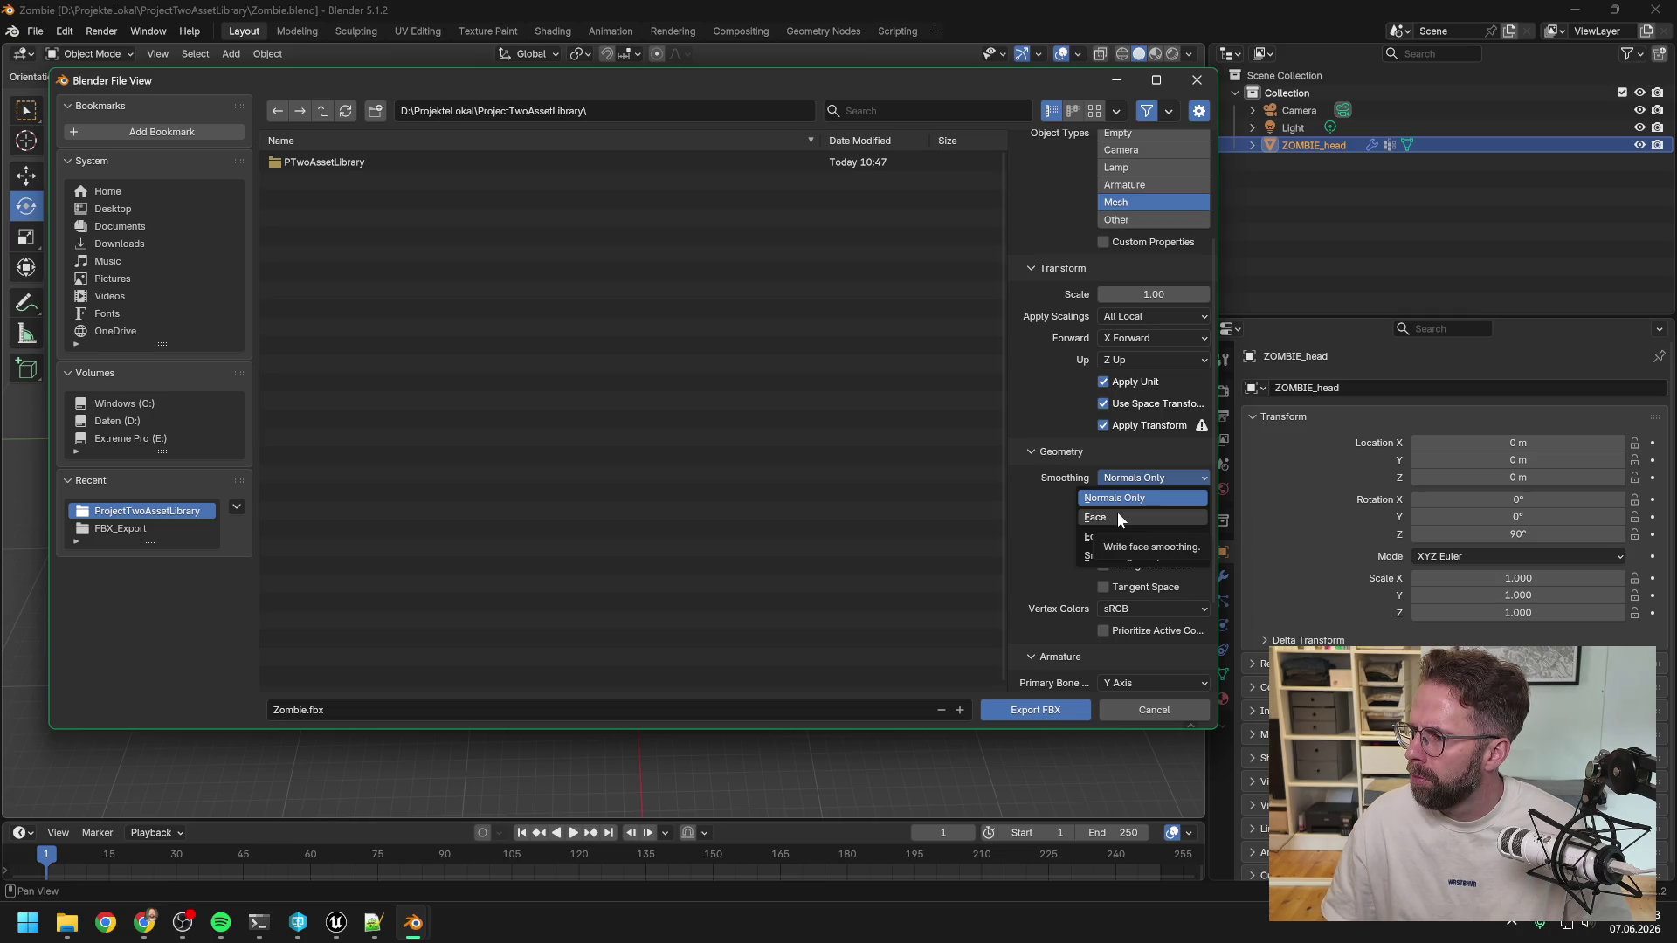
{"action": "left_click", "coordinate": [1118, 513]}
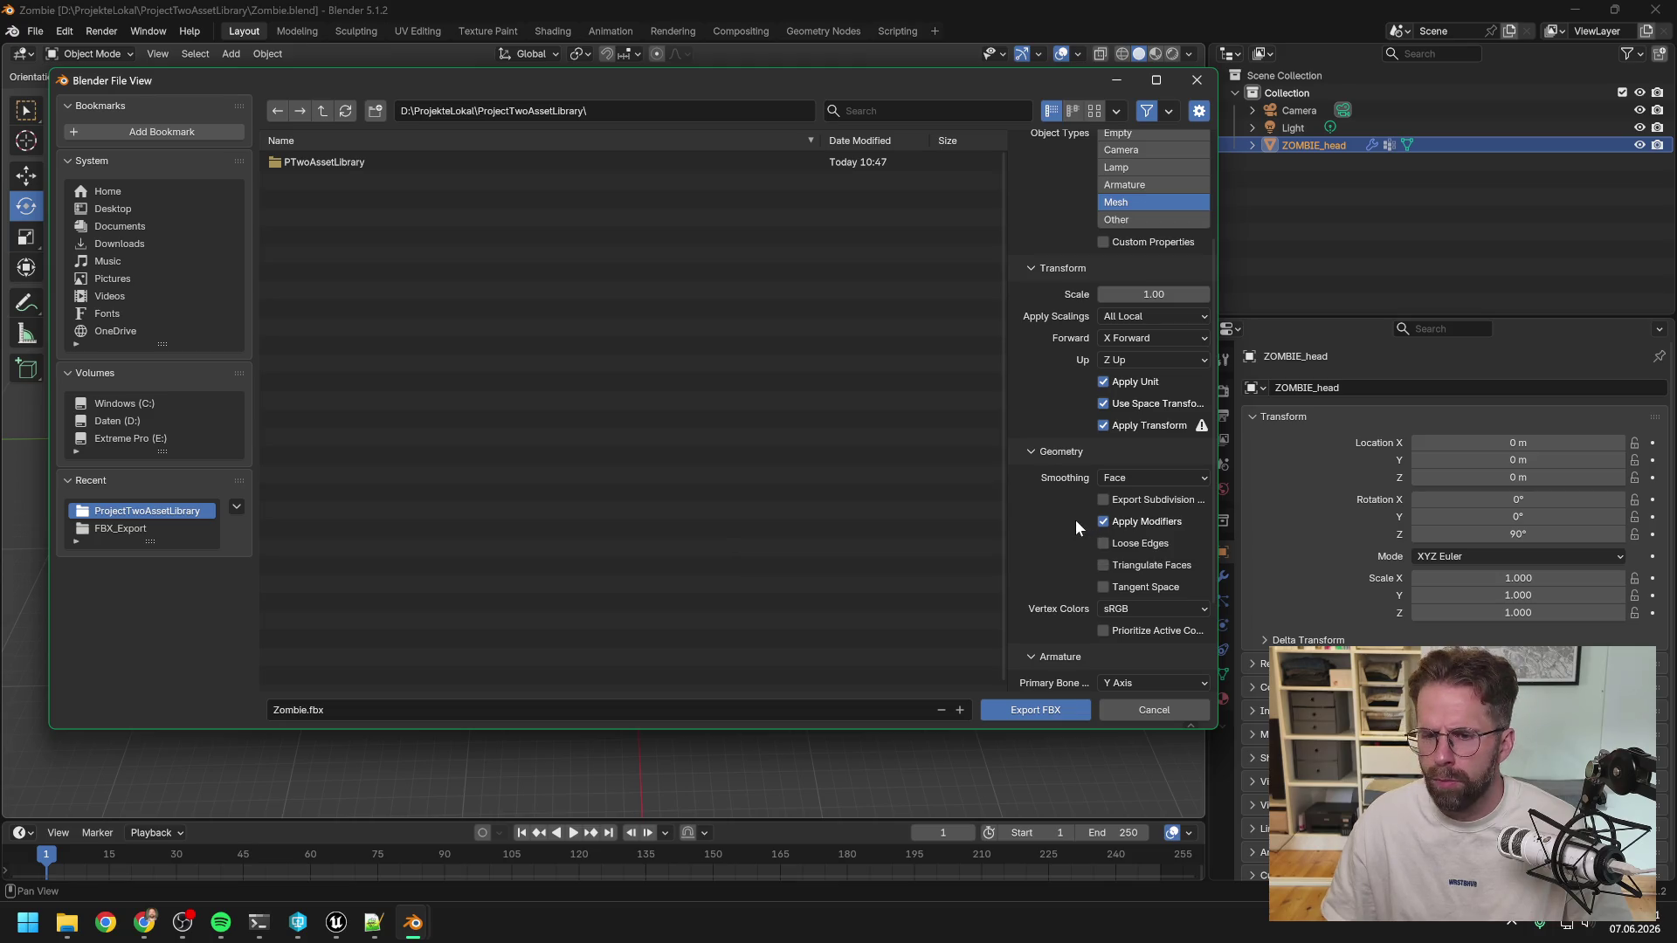
{"action": "scroll", "coordinate": [1073, 519], "scroll_direction": "down", "scroll_amount": 2}
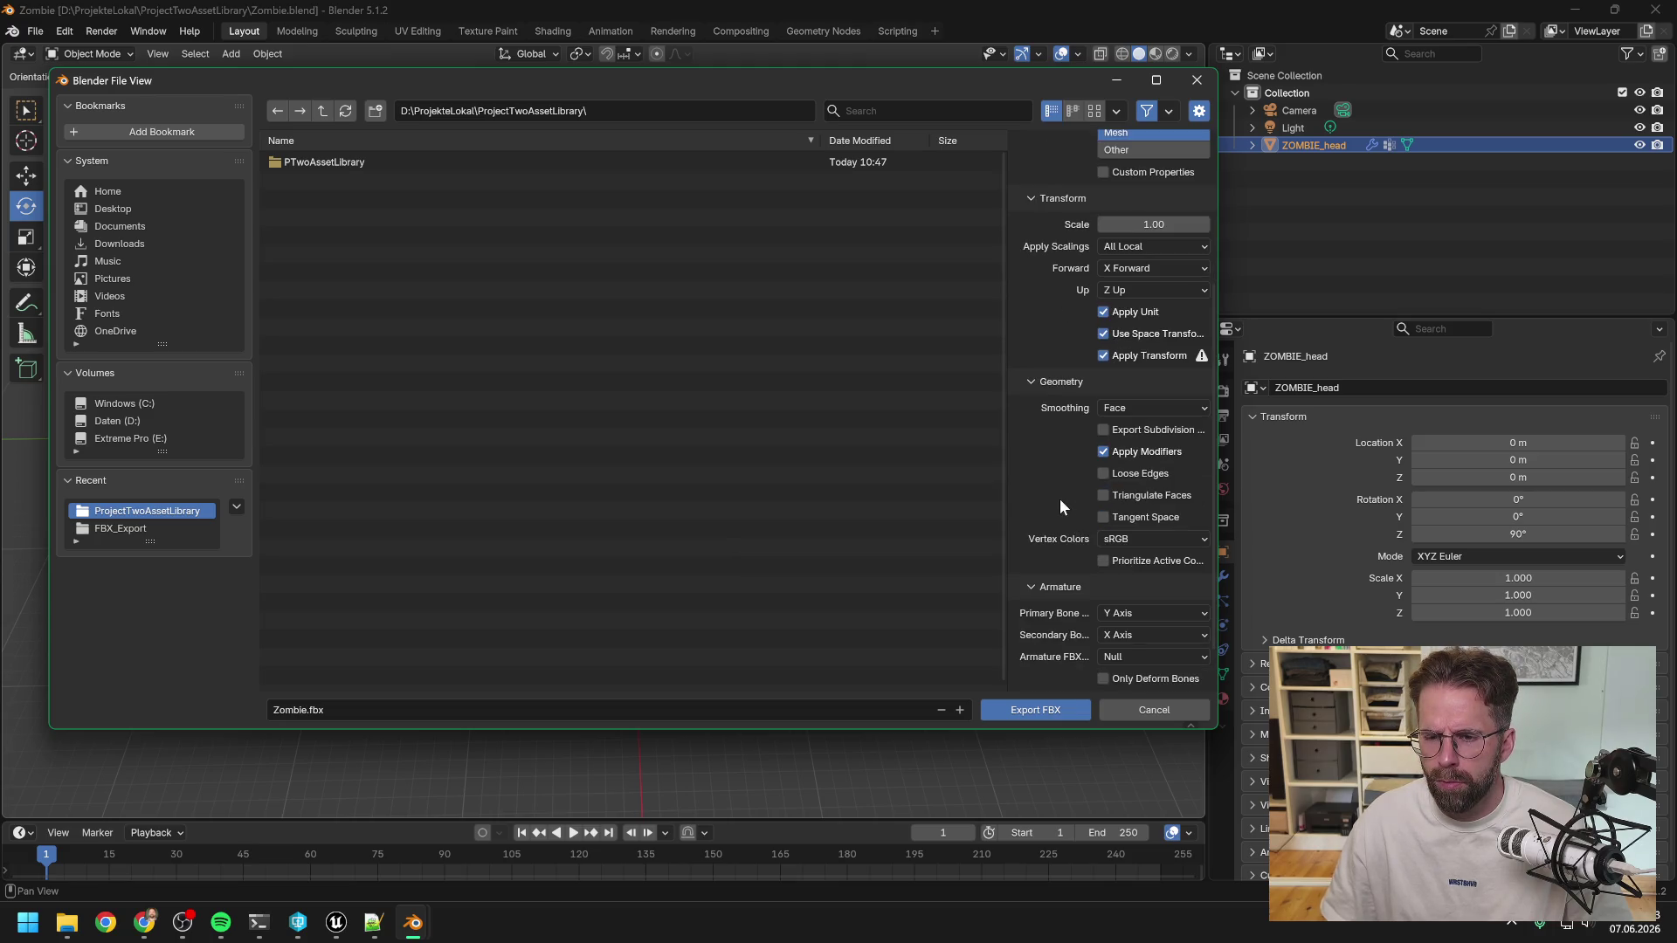
{"action": "scroll", "coordinate": [1061, 506], "scroll_direction": "down", "scroll_amount": 1}
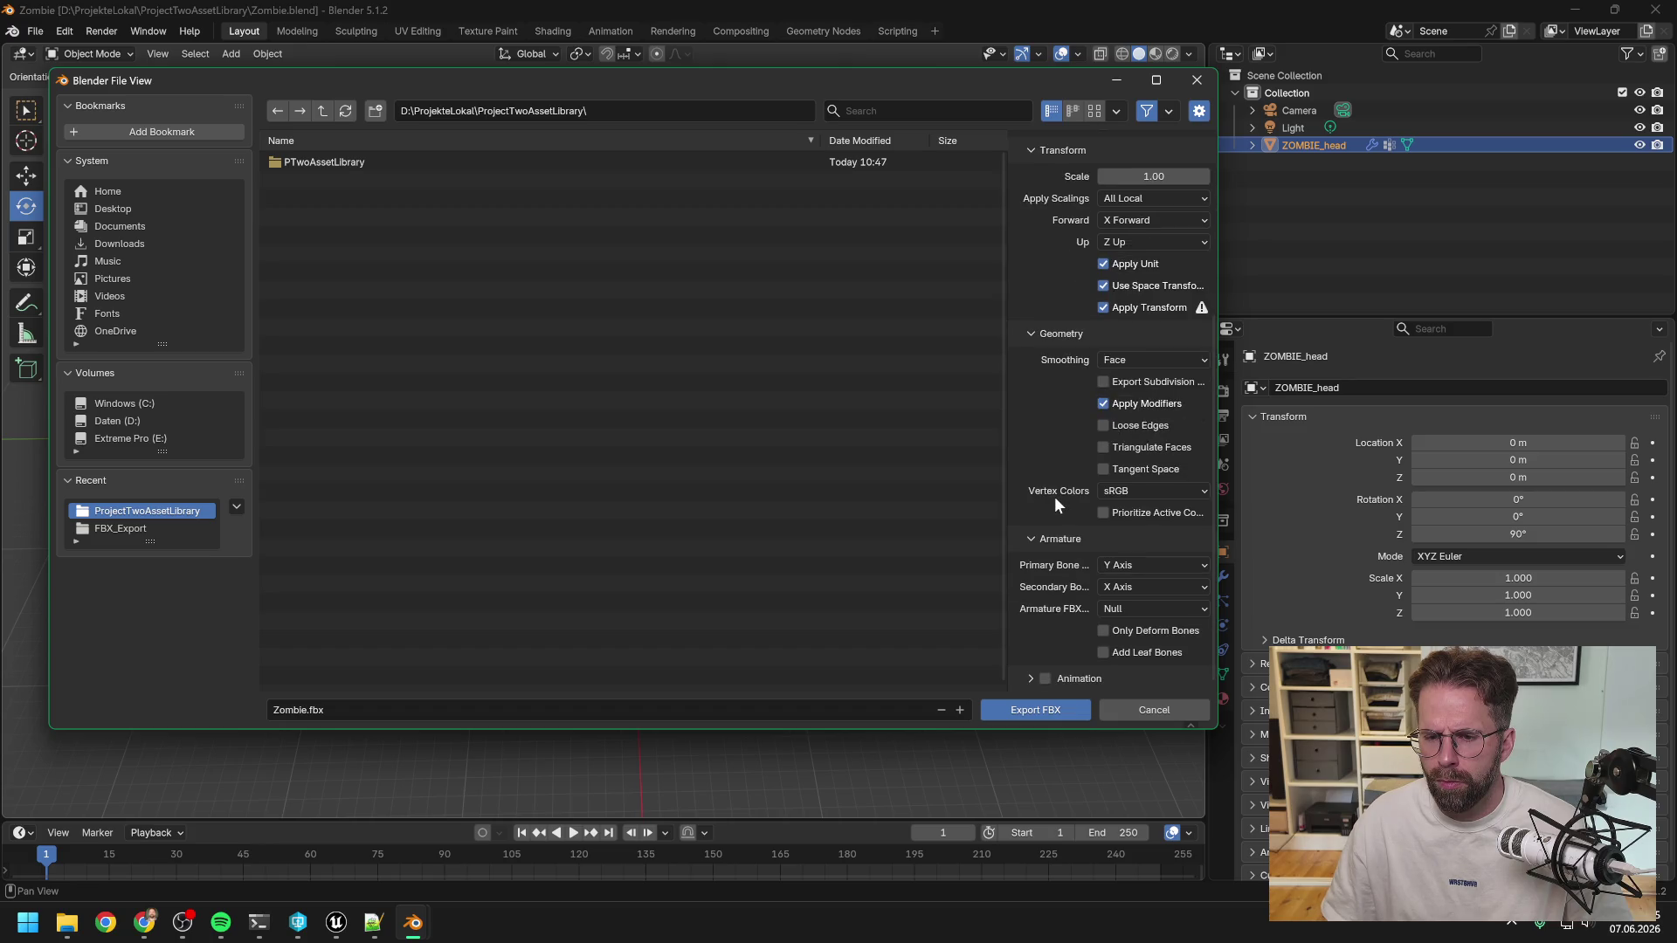
{"action": "scroll", "coordinate": [1053, 496], "scroll_direction": "up", "scroll_amount": 3}
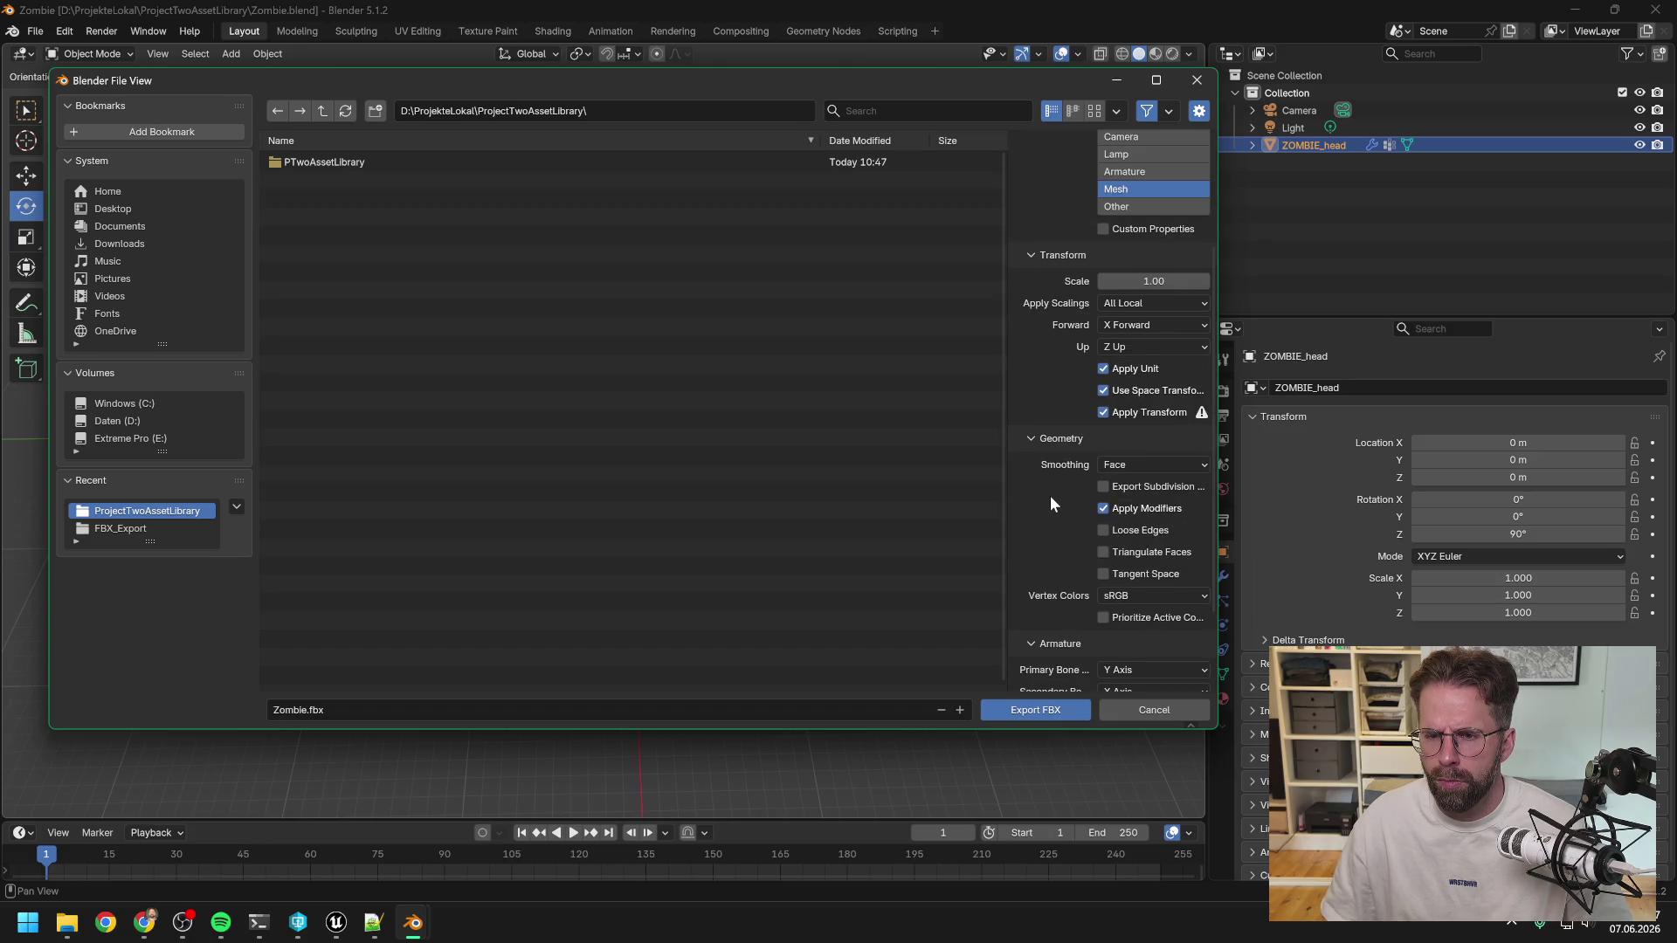
{"action": "scroll", "coordinate": [1049, 495], "scroll_direction": "up", "scroll_amount": 5}
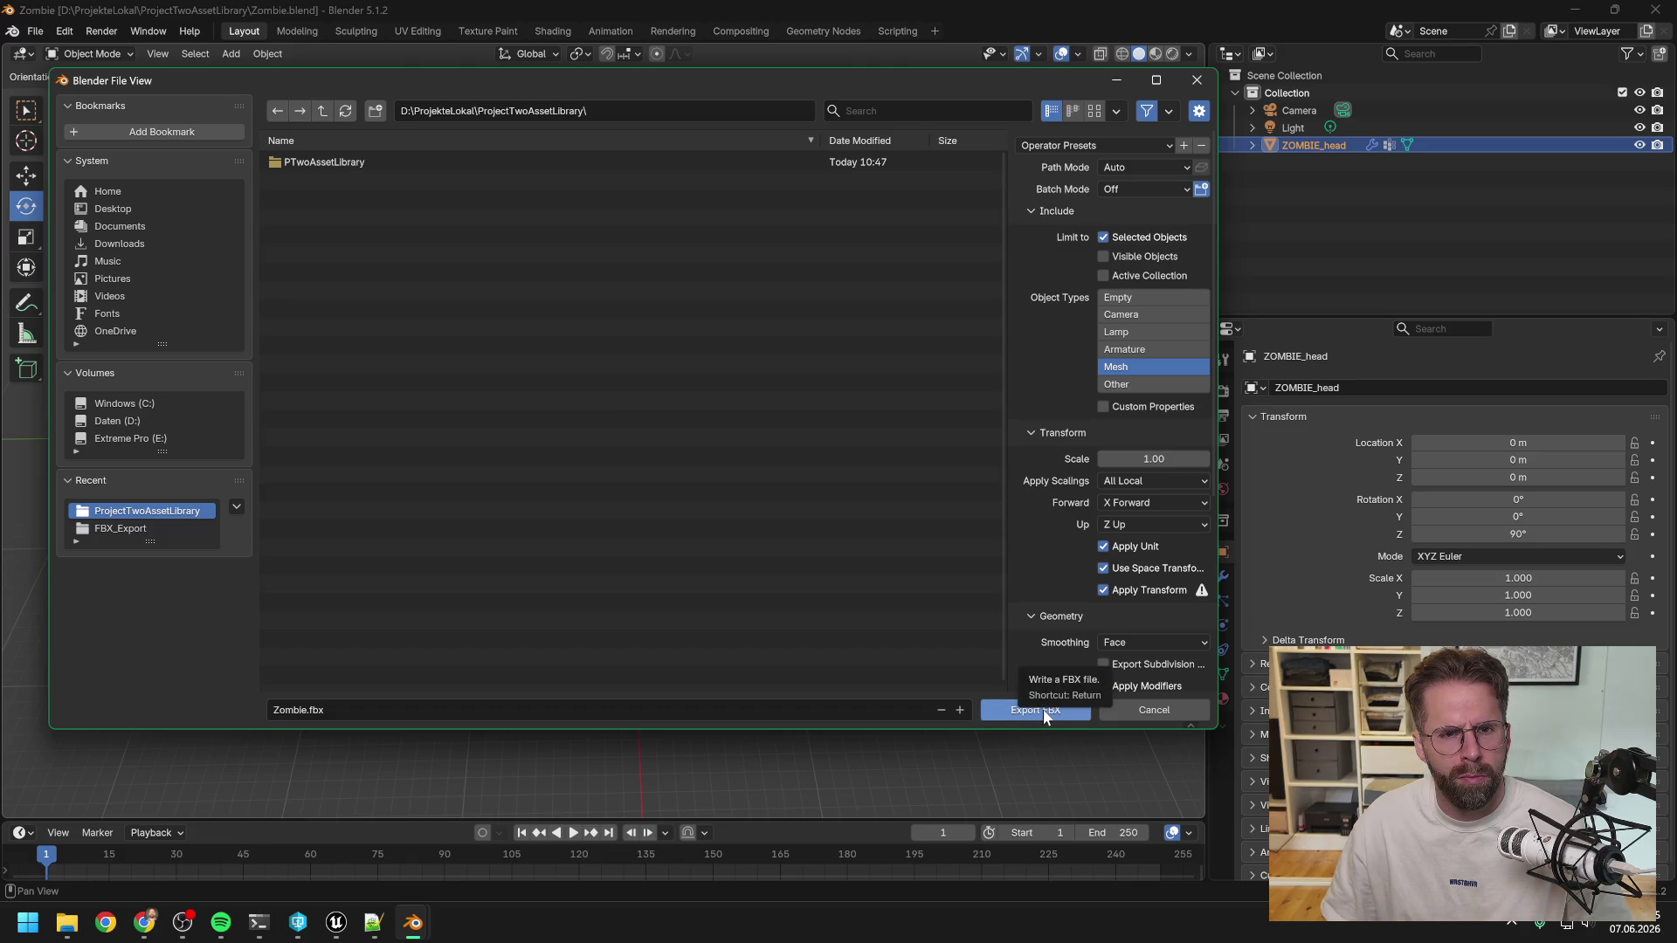
Export Zombie.fbx into PTwoAssetLibrary/FBX, then in Unreal deselect the five ZOMBIE assets.
{"action": "double_click", "coordinate": [372, 163]}
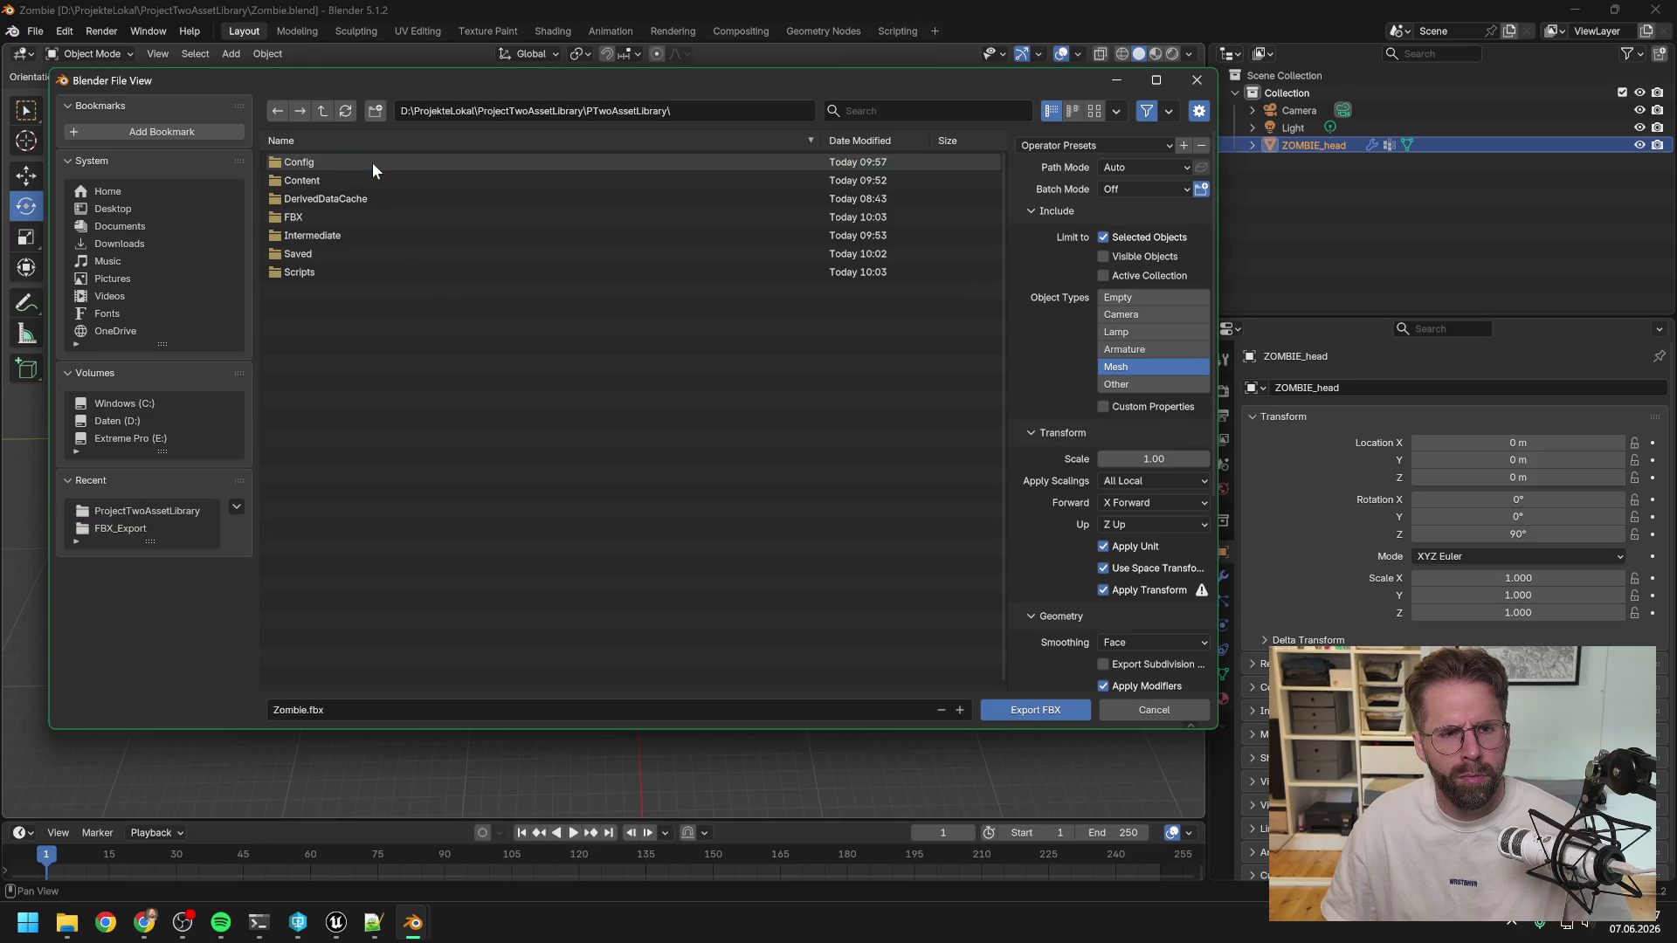
{"action": "double_click", "coordinate": [339, 220]}
{"action": "left_click", "coordinate": [1012, 712]}
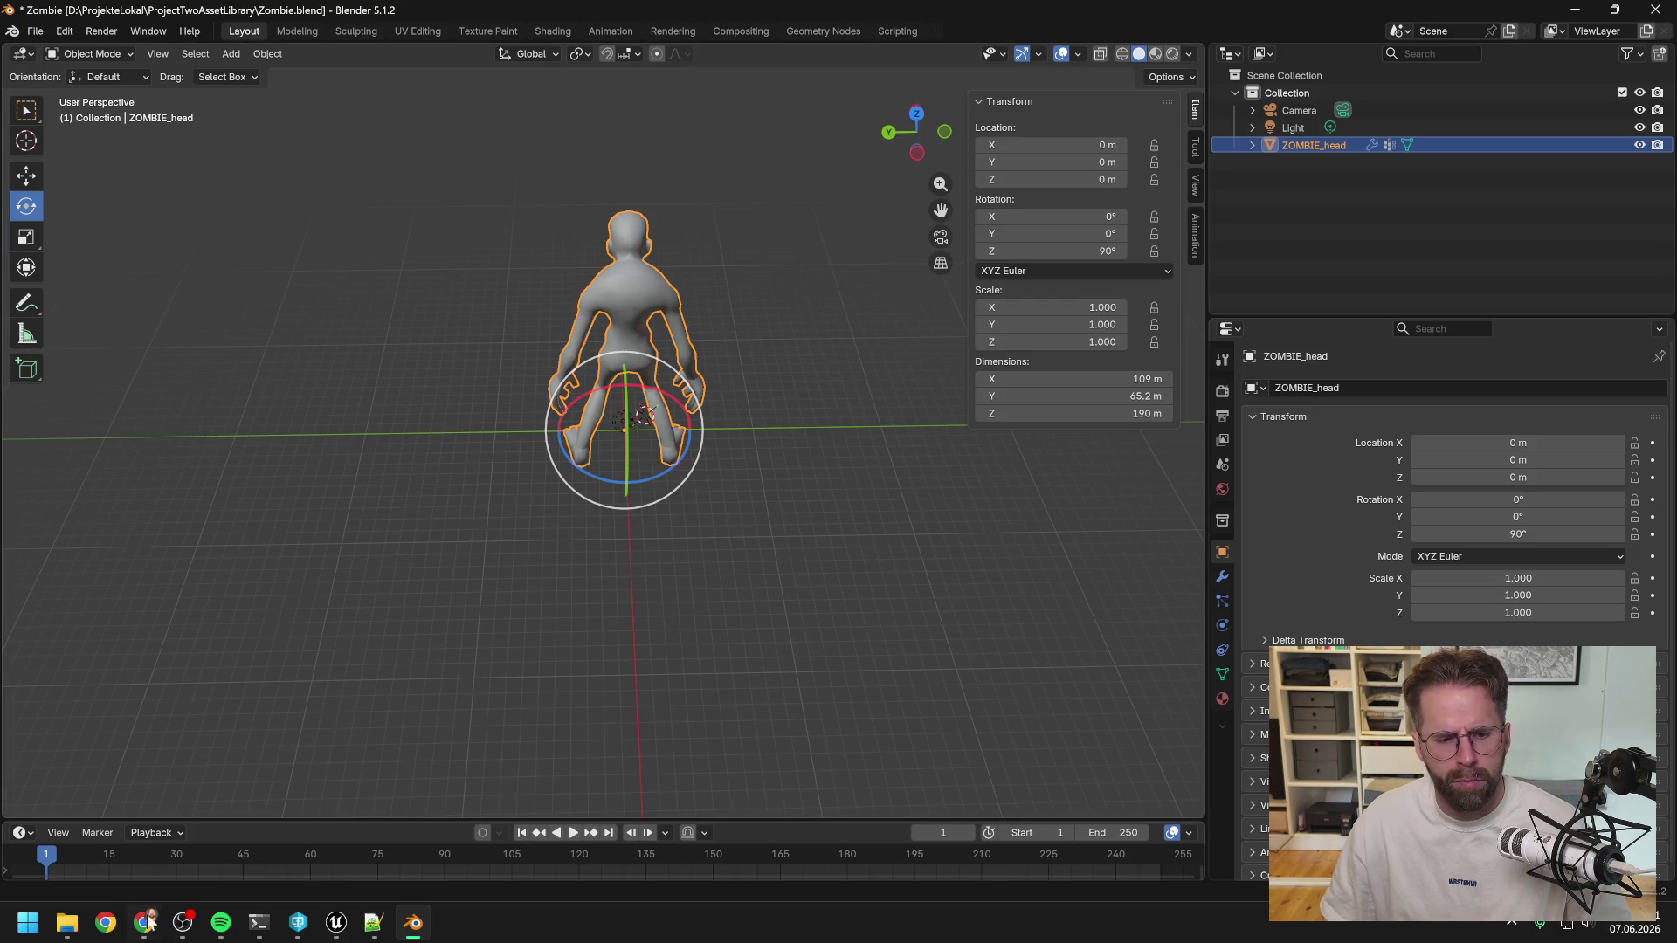
{"action": "left_click", "coordinate": [337, 923]}
{"action": "left_click", "coordinate": [825, 817]}
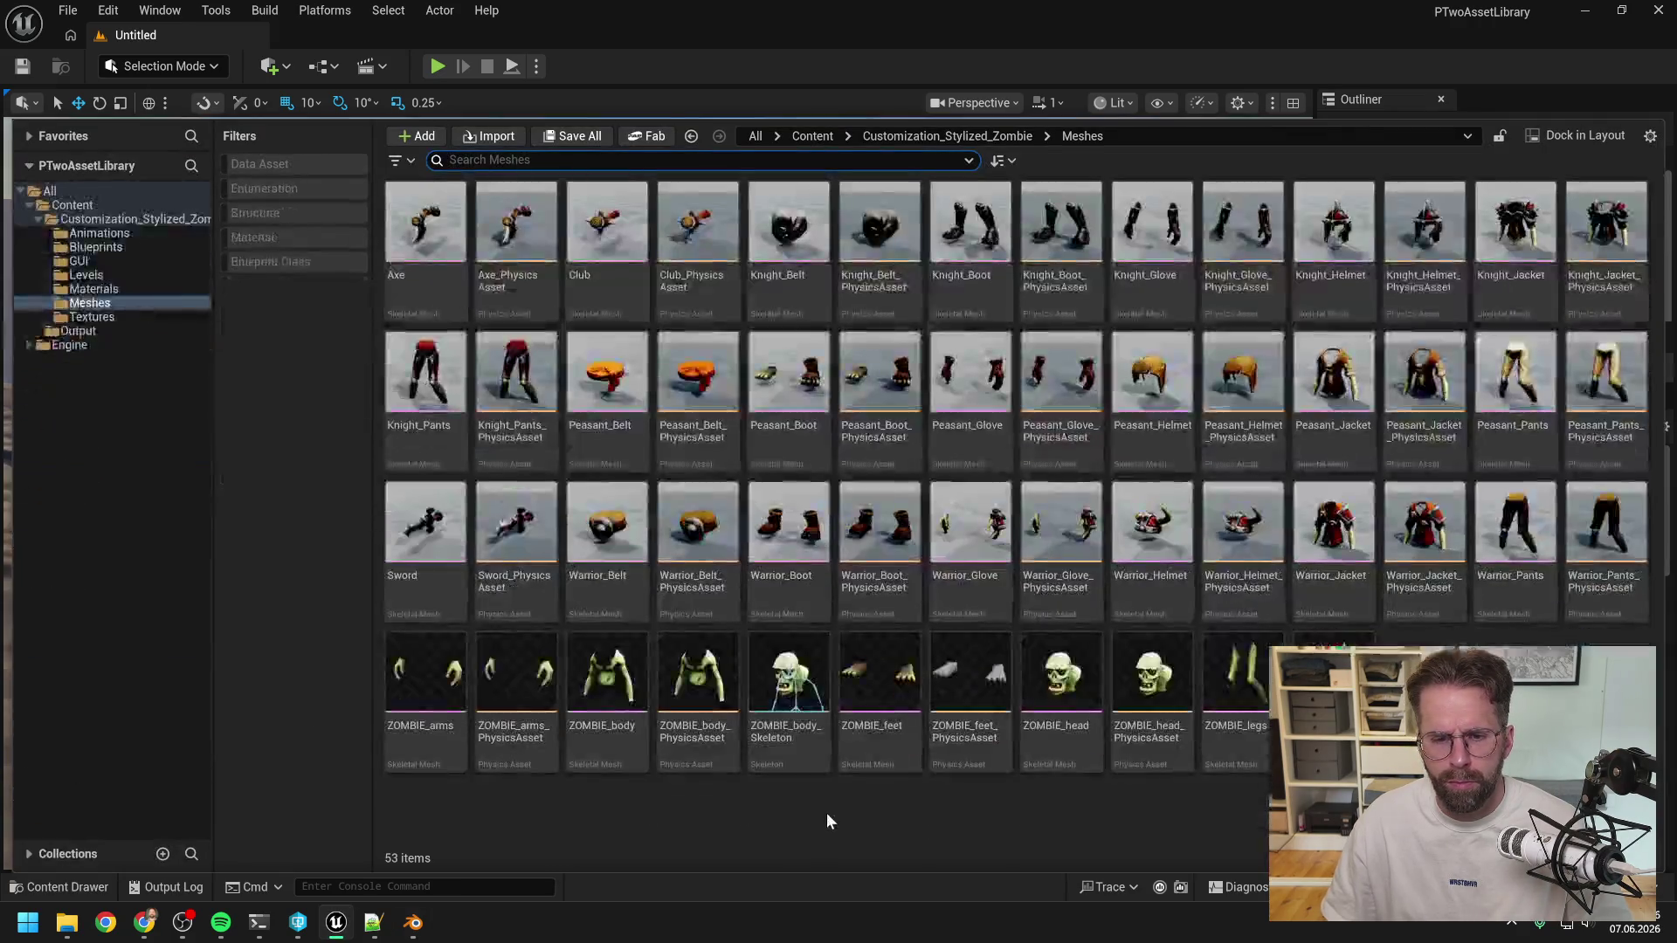
Import Zombie.fbx from PTwoAssetLibrary/FBX into the Meshes folder.
{"action": "right_click", "coordinate": [826, 812]}
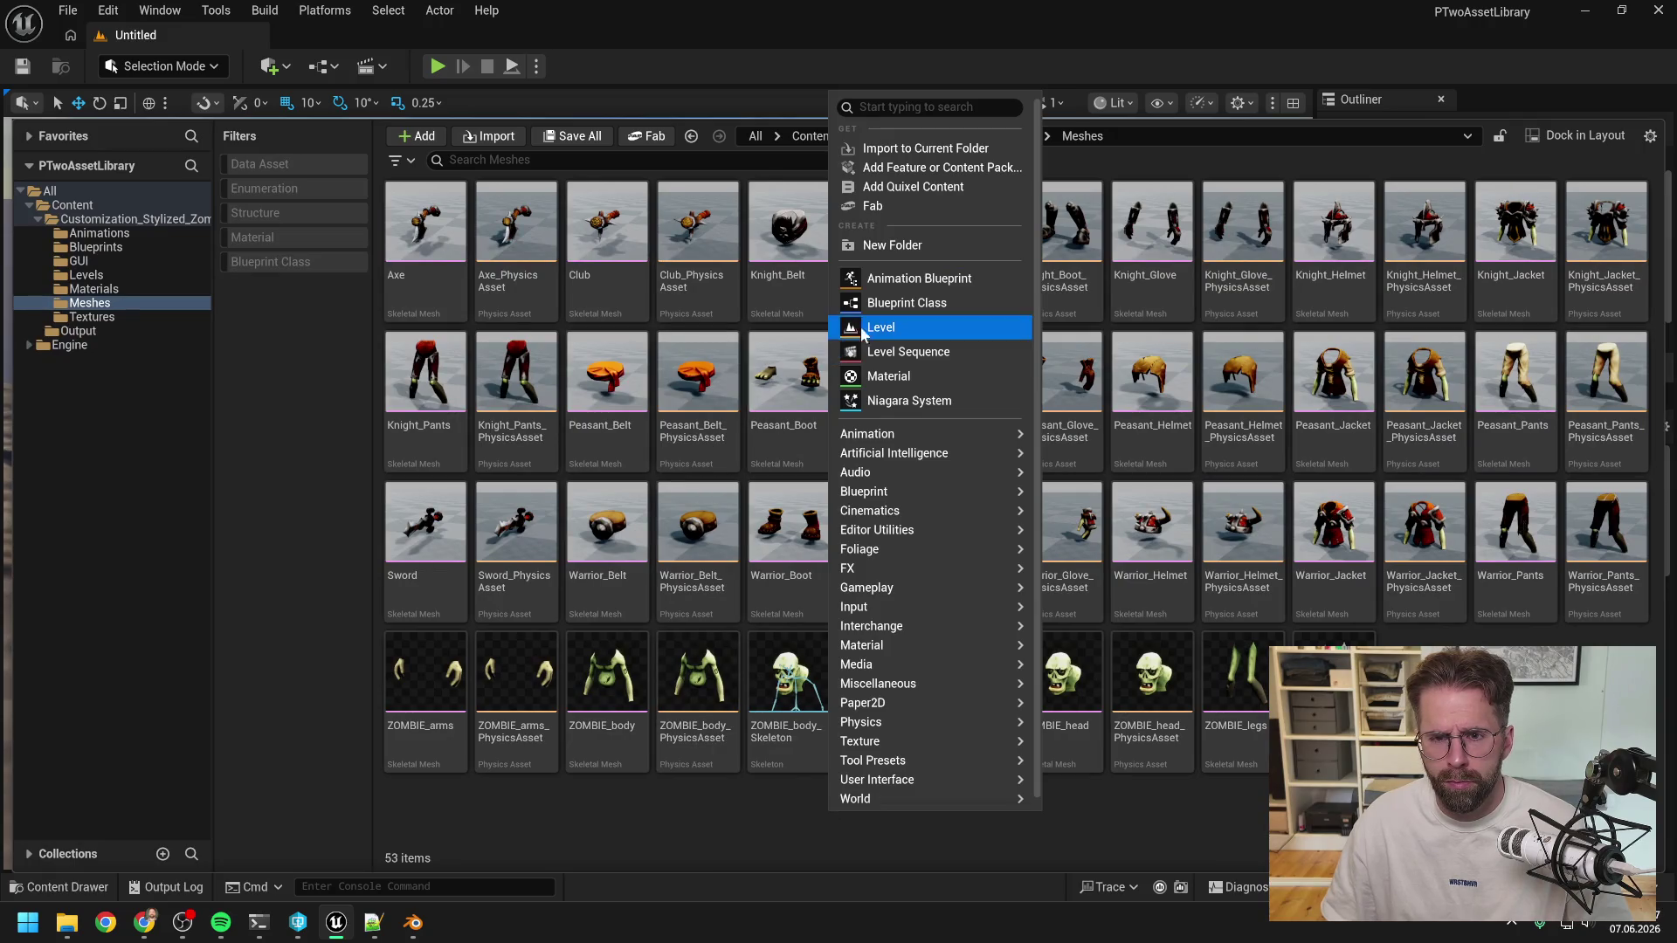
{"action": "mouse_move", "coordinate": [926, 471]}
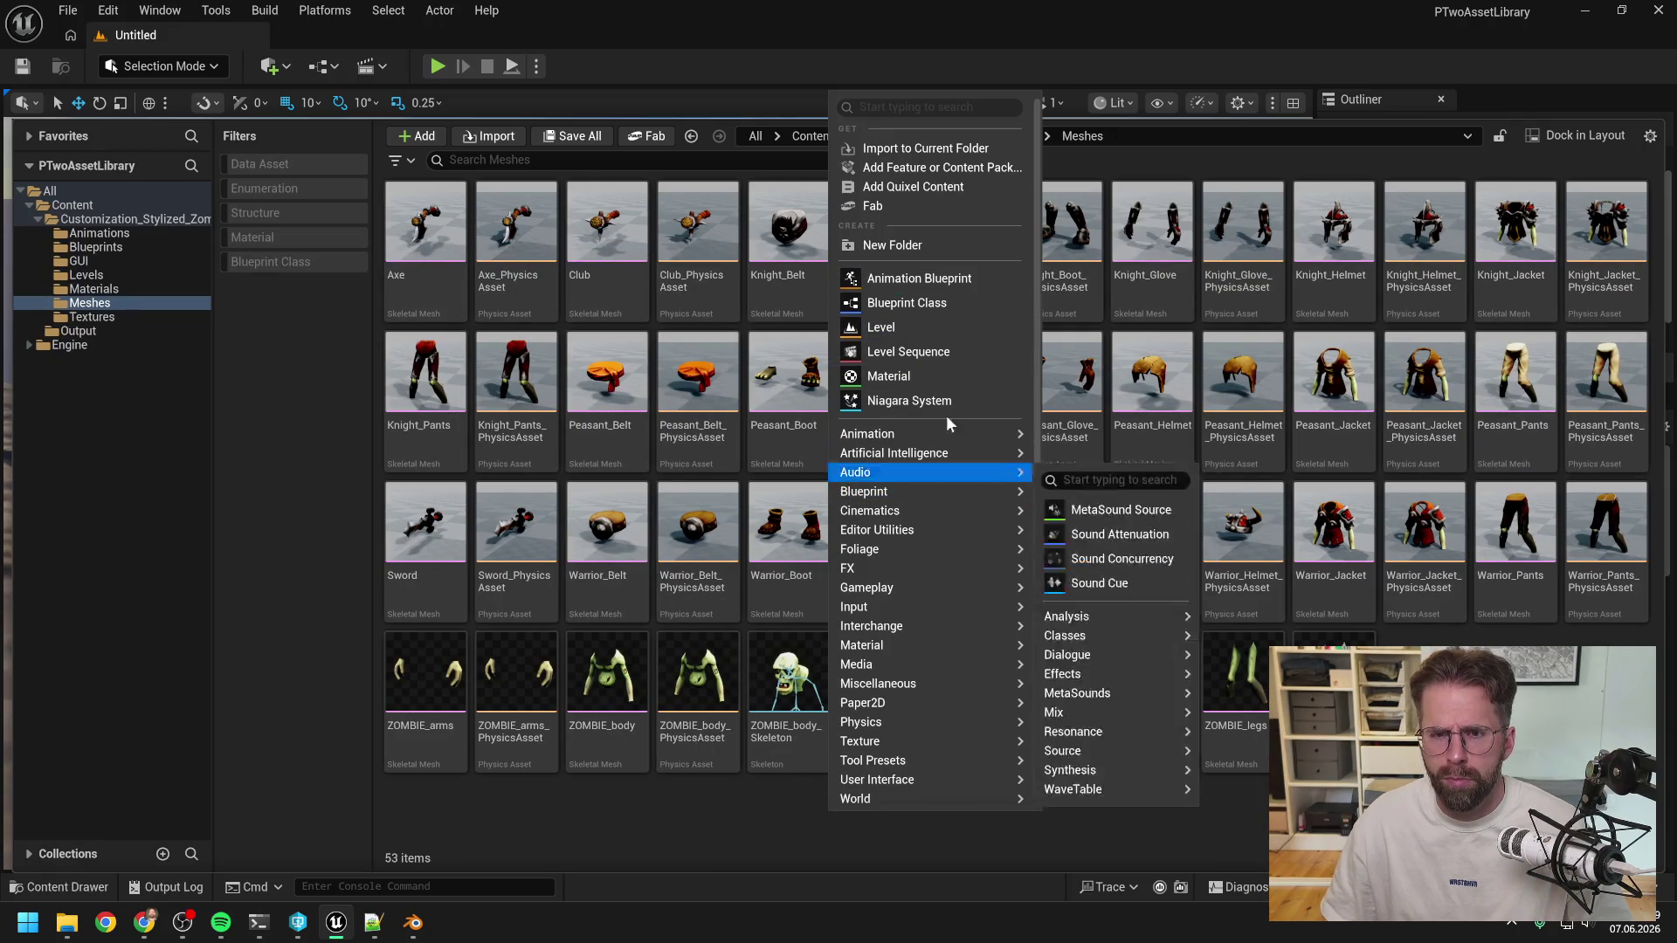
{"action": "left_click", "coordinate": [926, 149]}
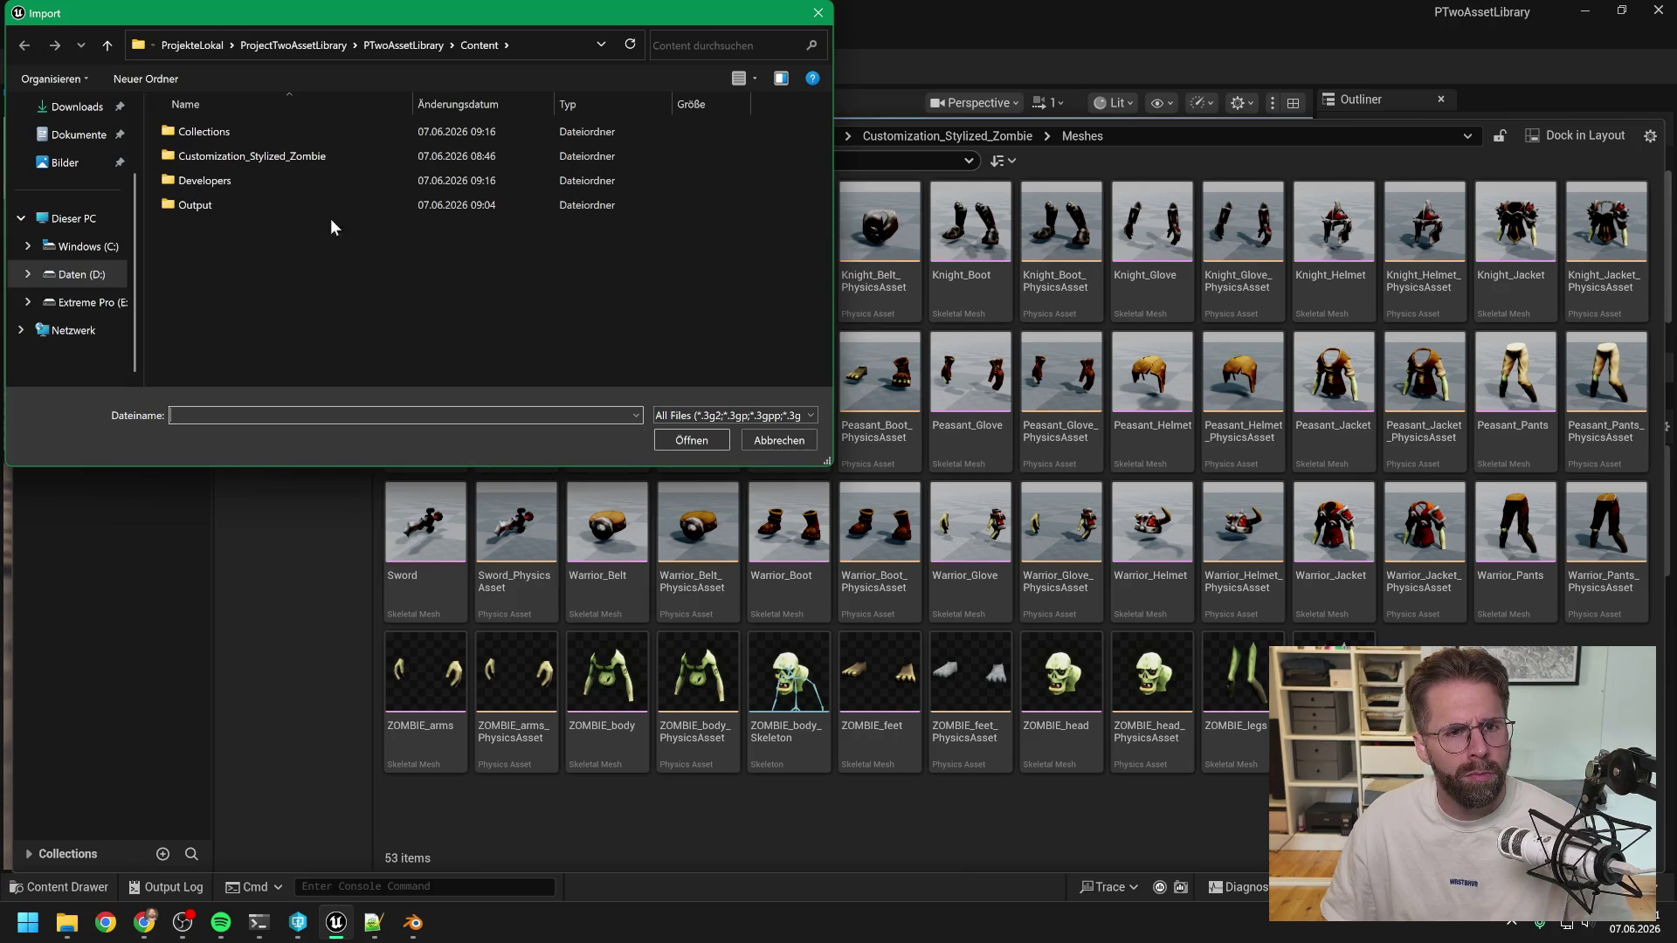
{"action": "left_click", "coordinate": [393, 44]}
{"action": "double_click", "coordinate": [236, 193]}
{"action": "double_click", "coordinate": [215, 133]}
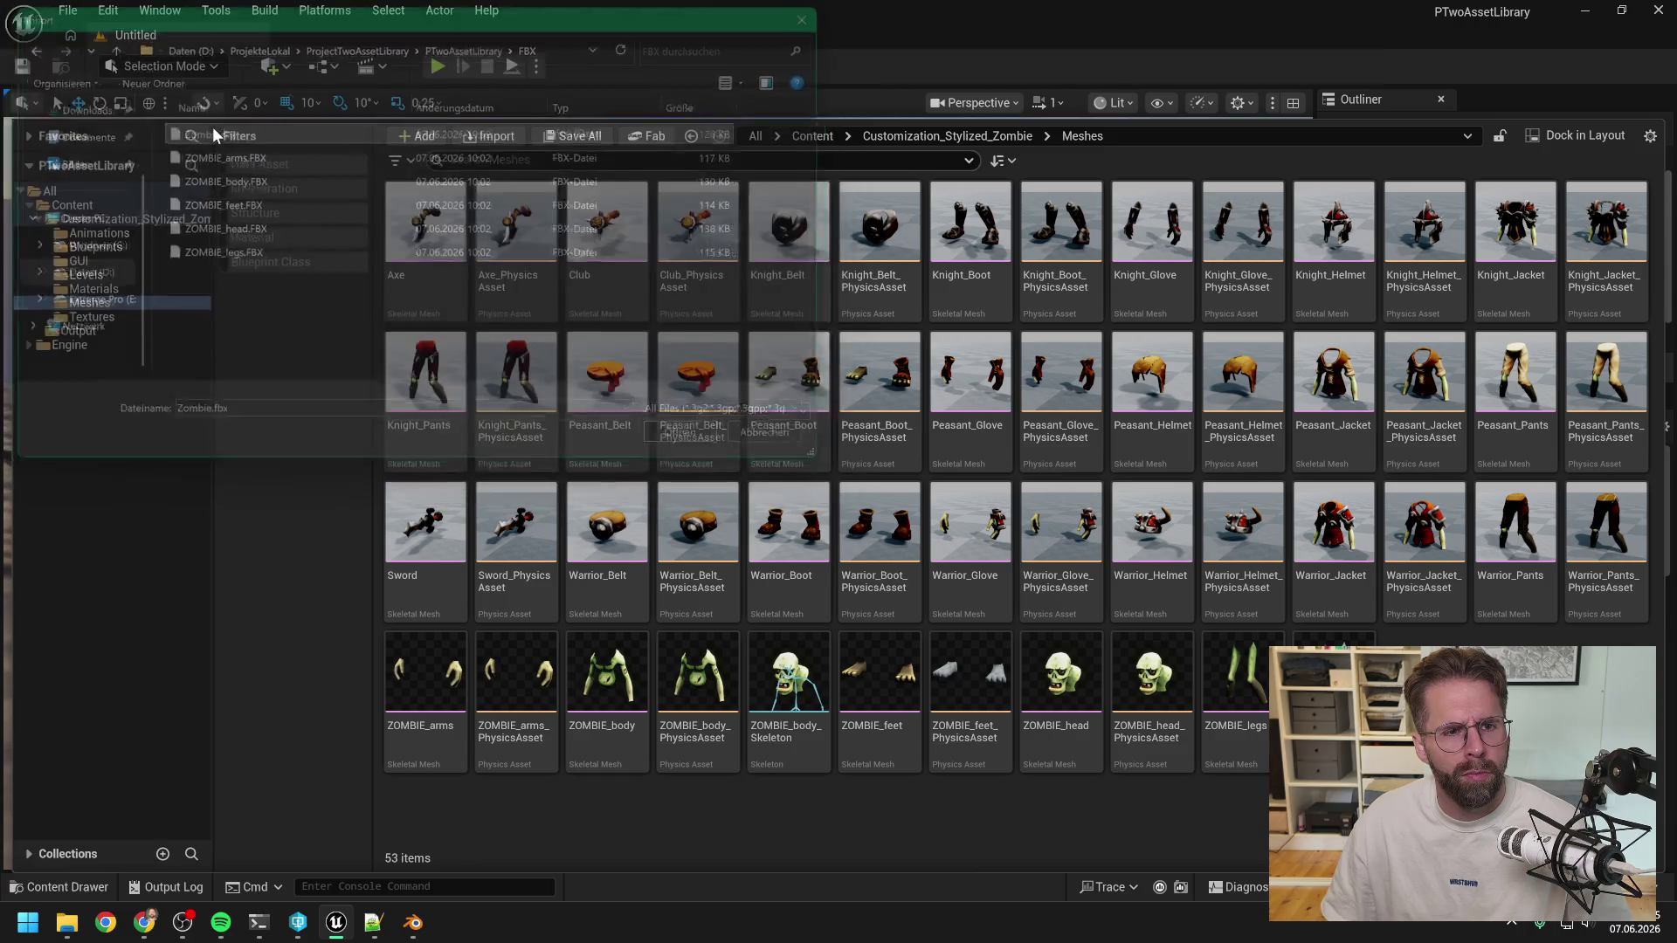
{"action": "left_click", "coordinate": [1052, 742]}
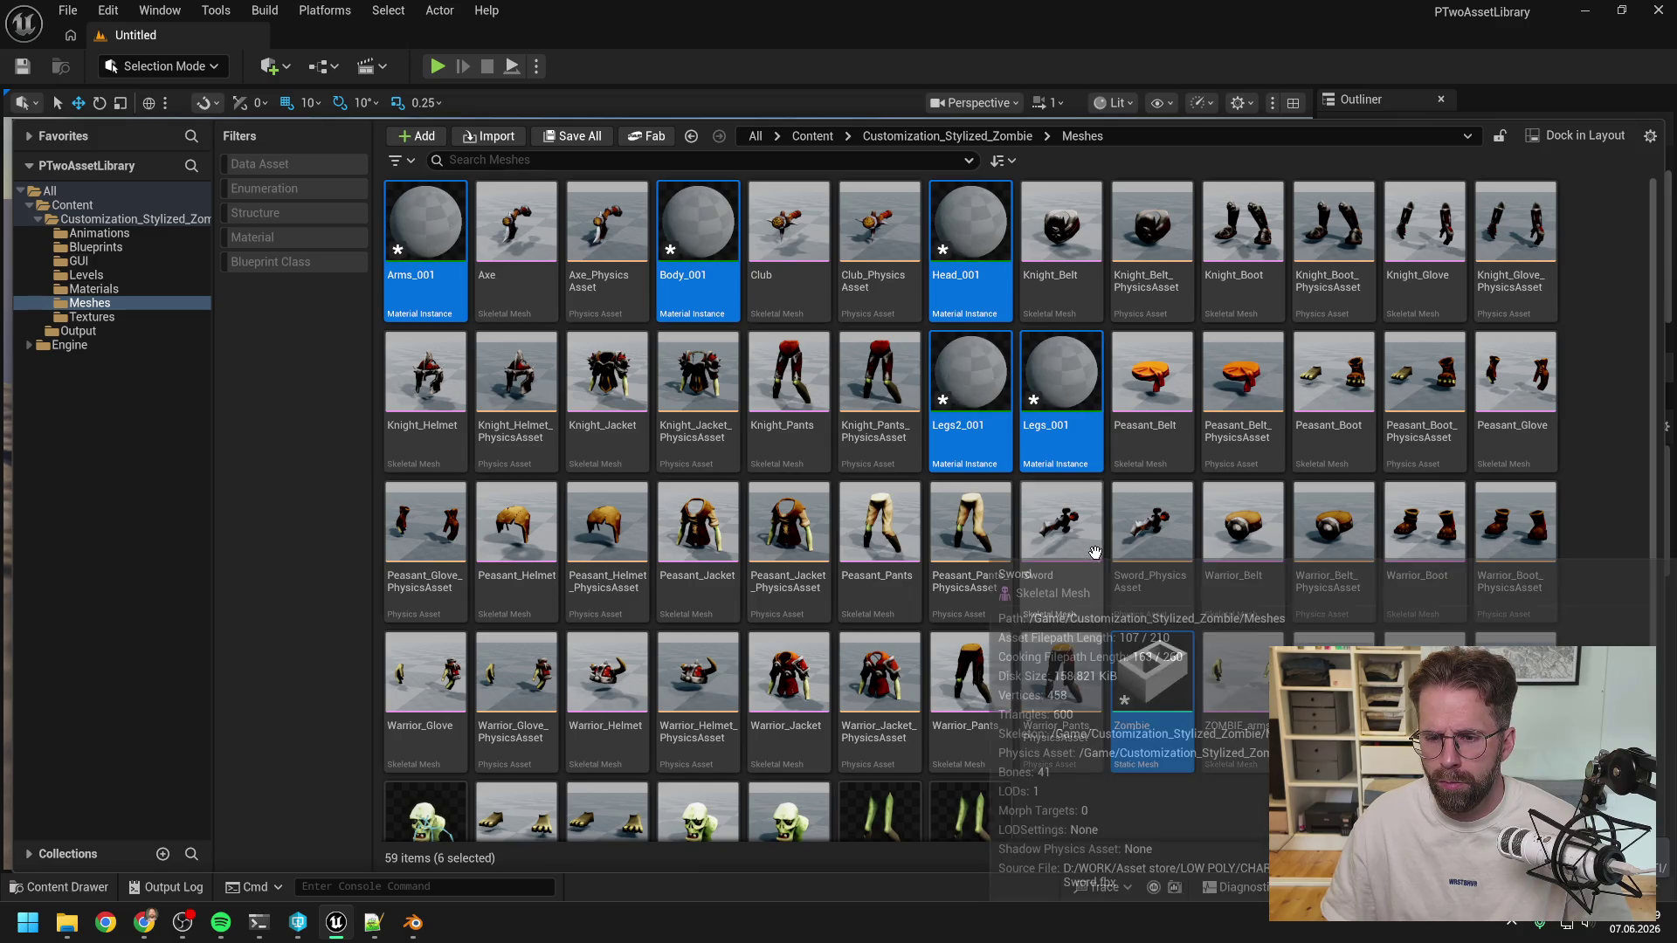
Inspect the Zombie static mesh in its editor, then go back to the Untitled level.
{"action": "scroll", "coordinate": [1223, 681], "scroll_direction": "down", "scroll_amount": 1}
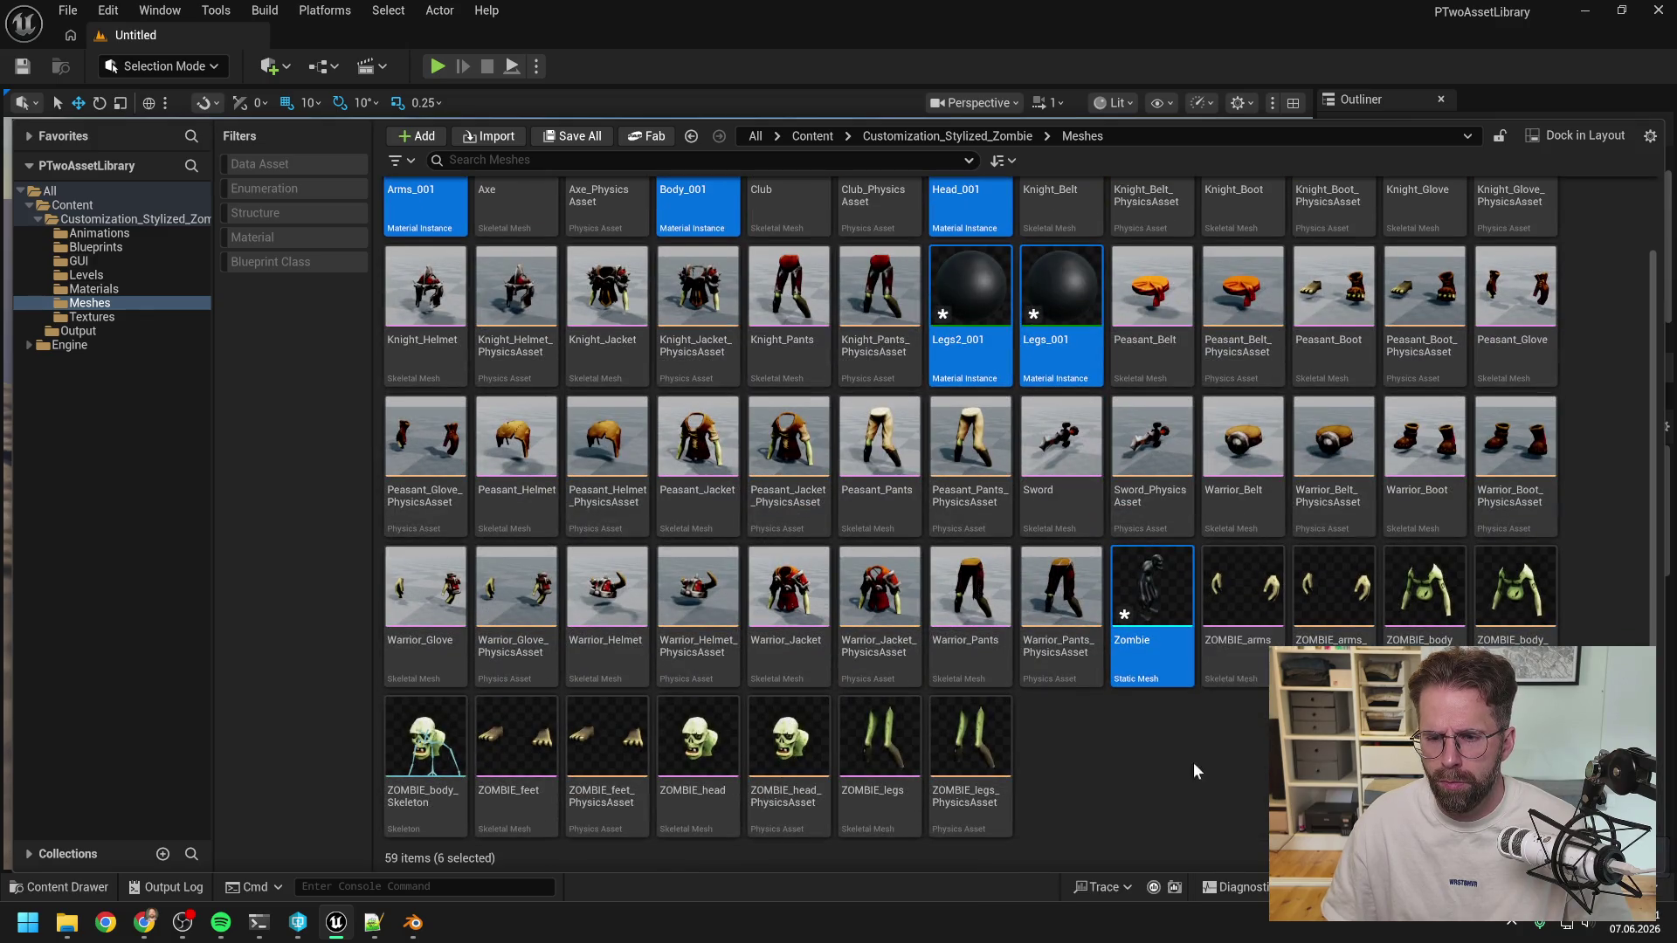
{"action": "left_click", "coordinate": [1174, 768]}
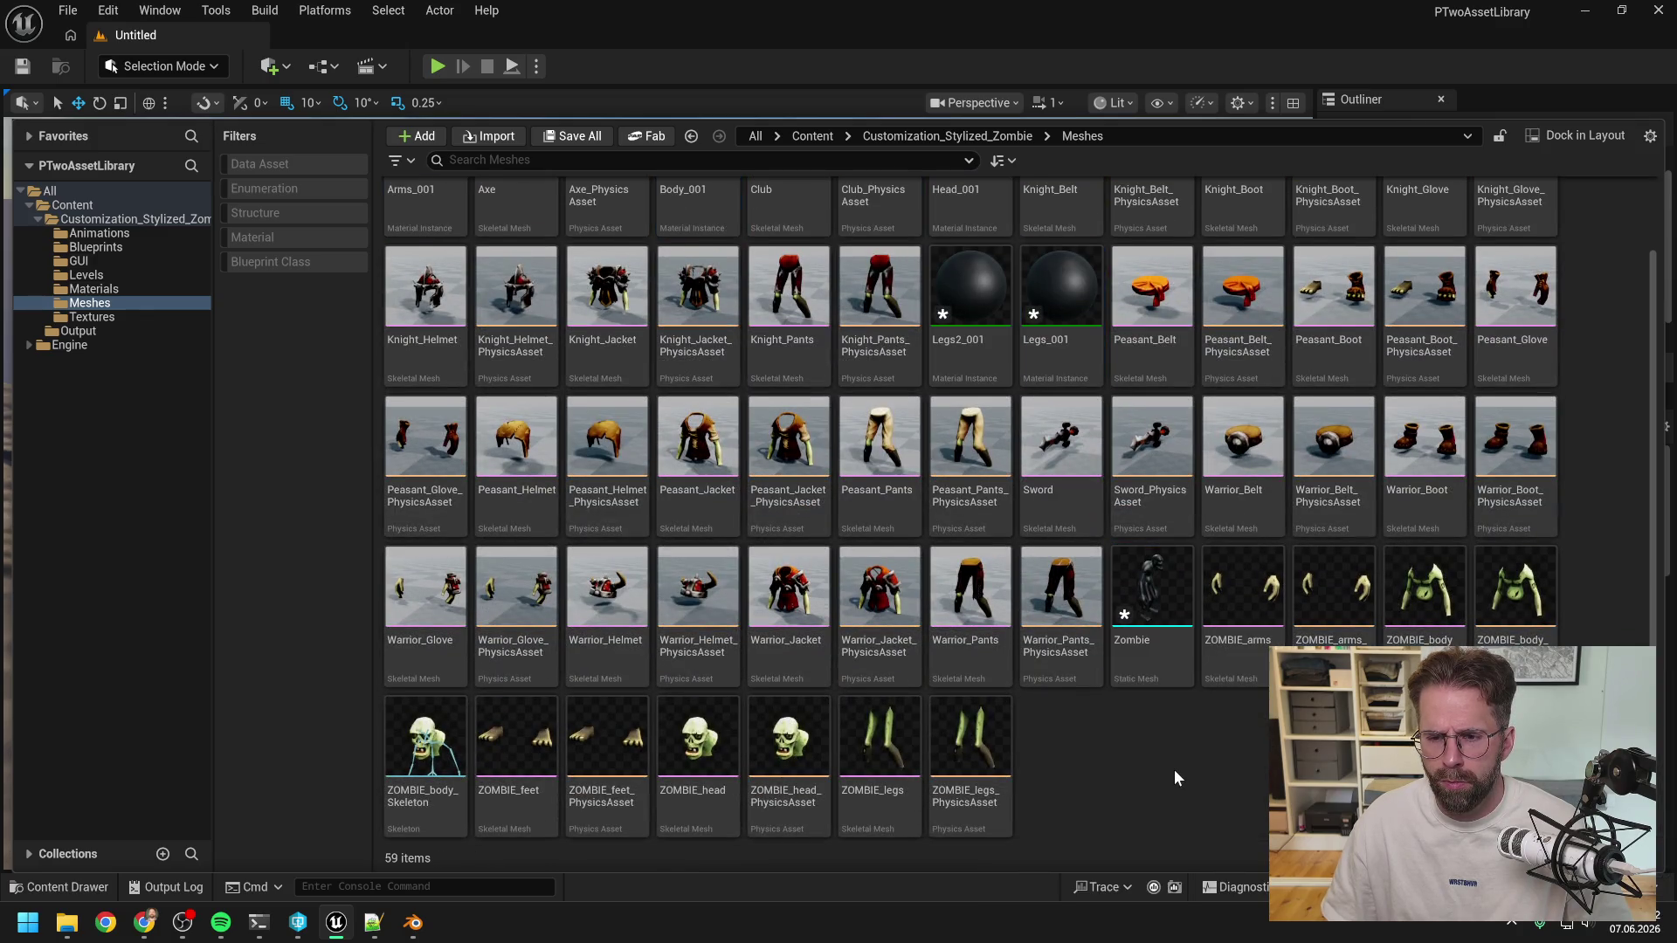
{"action": "left_click", "coordinate": [1155, 599]}
{"action": "double_click", "coordinate": [1155, 600]}
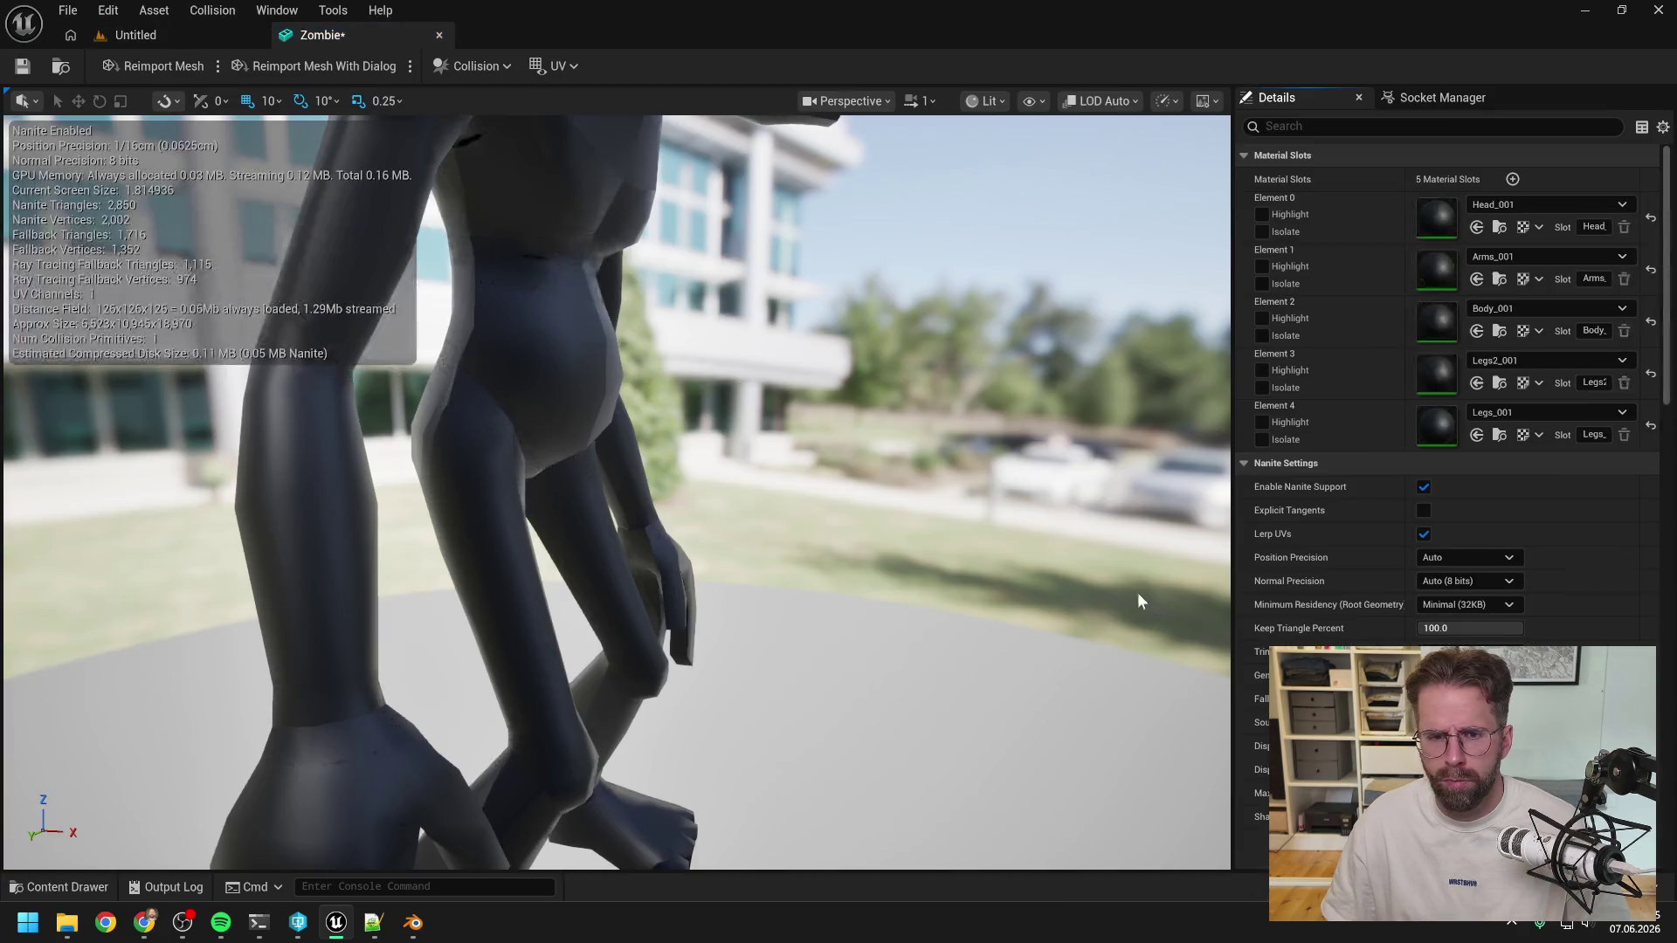
{"action": "mouse_move", "coordinate": [758, 471]}
{"action": "left_mouse_down"}
{"action": "mouse_move", "coordinate": [737, 480]}
{"action": "mouse_move", "coordinate": [787, 486]}
{"action": "mouse_move", "coordinate": [768, 489]}
{"action": "left_mouse_up"}
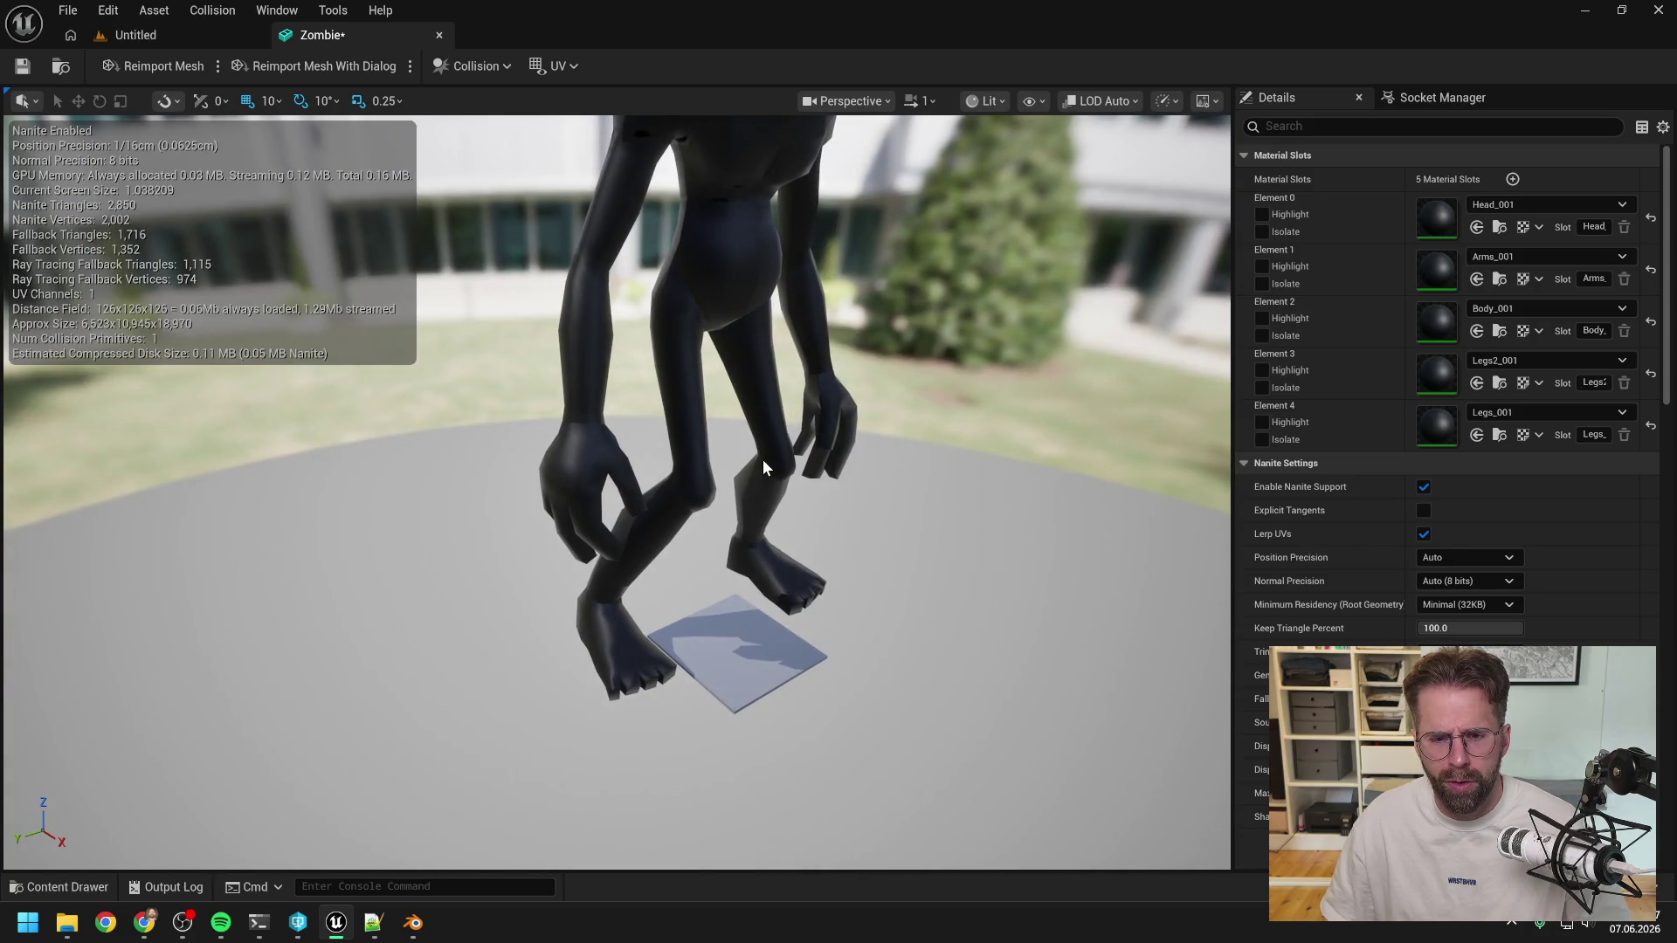
{"action": "left_click", "coordinate": [228, 28]}
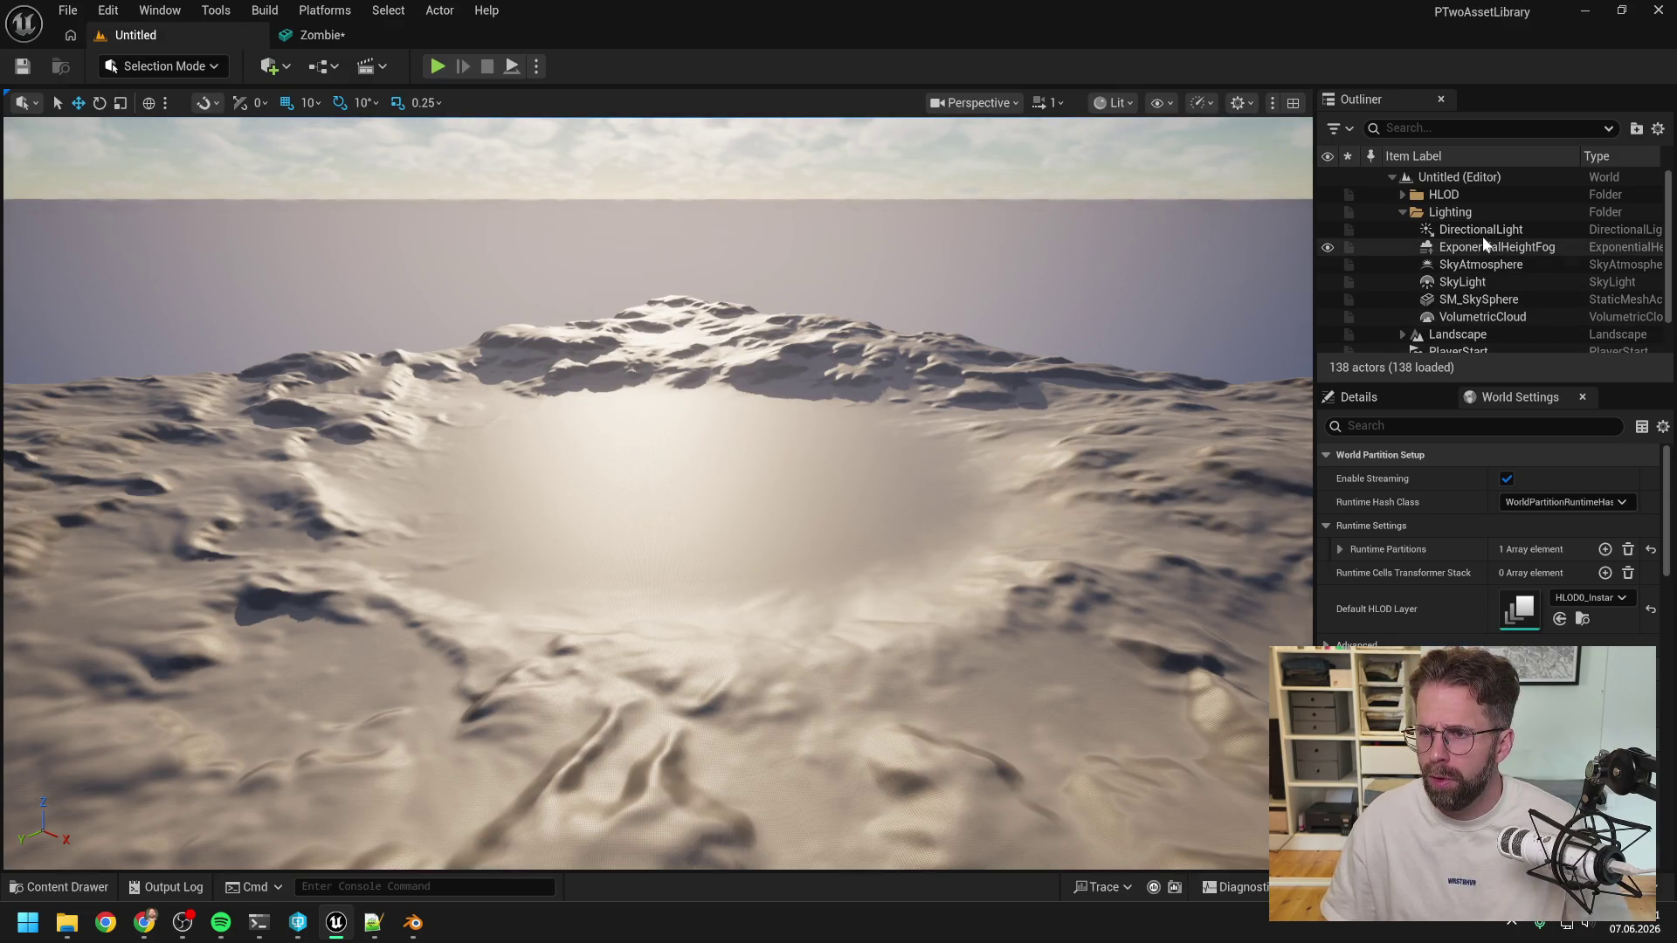
Select the Landscape actor, then focus the view on PlayerStart.
{"action": "scroll", "coordinate": [1481, 287], "scroll_direction": "down", "scroll_amount": 2}
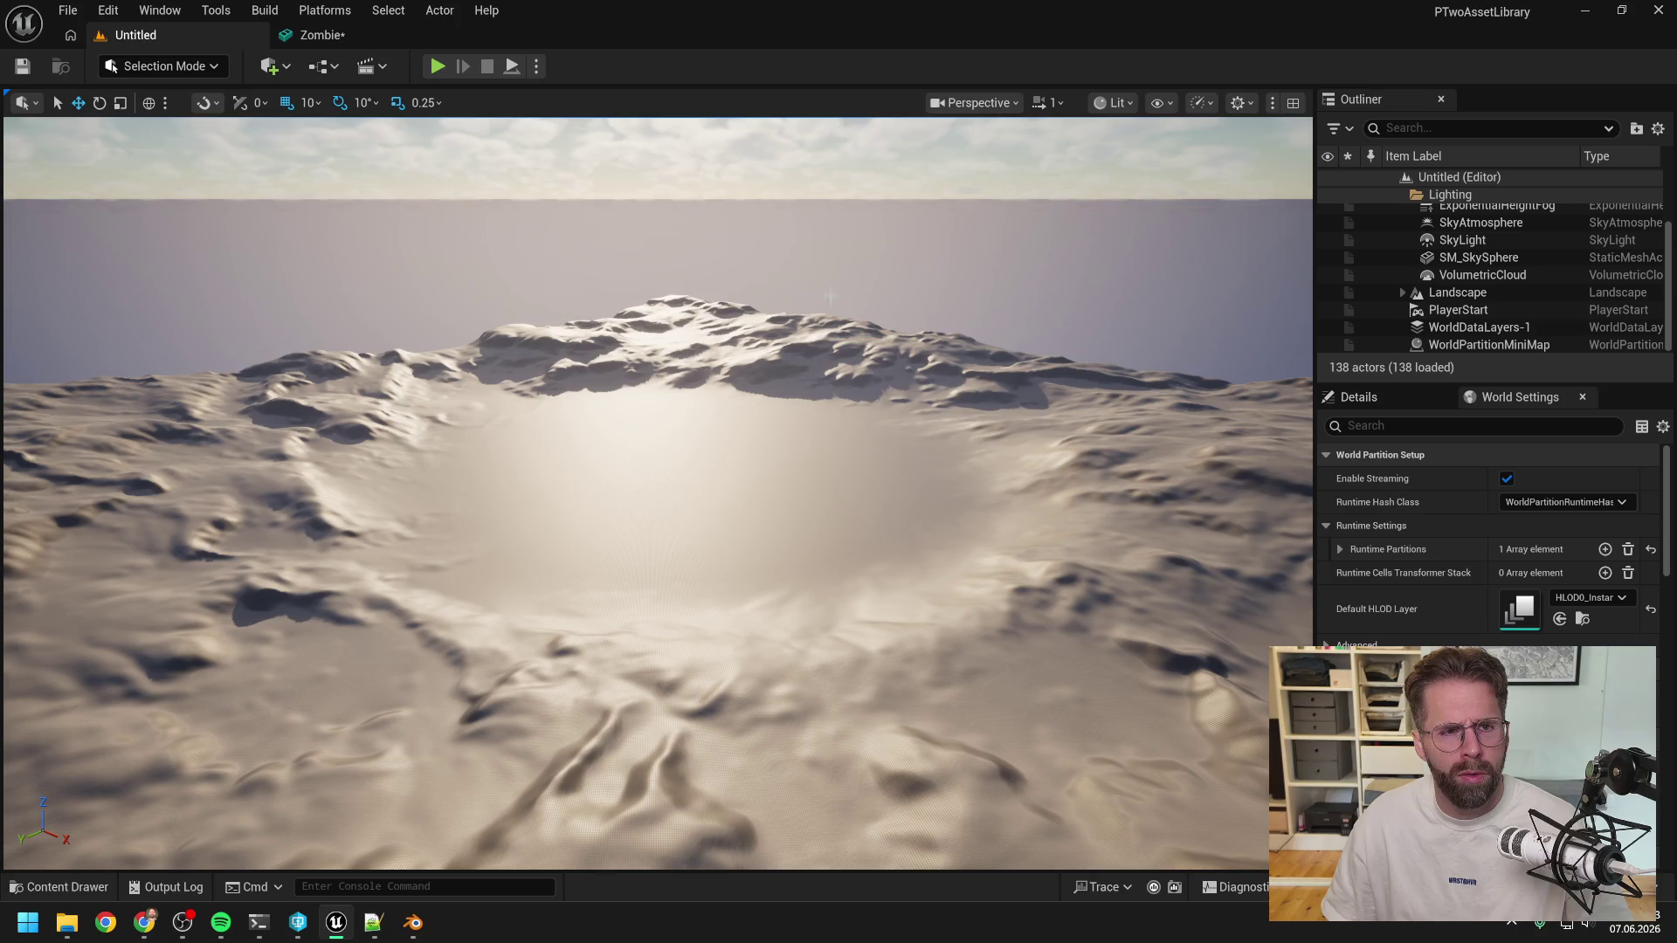
{"action": "left_click", "coordinate": [1470, 288]}
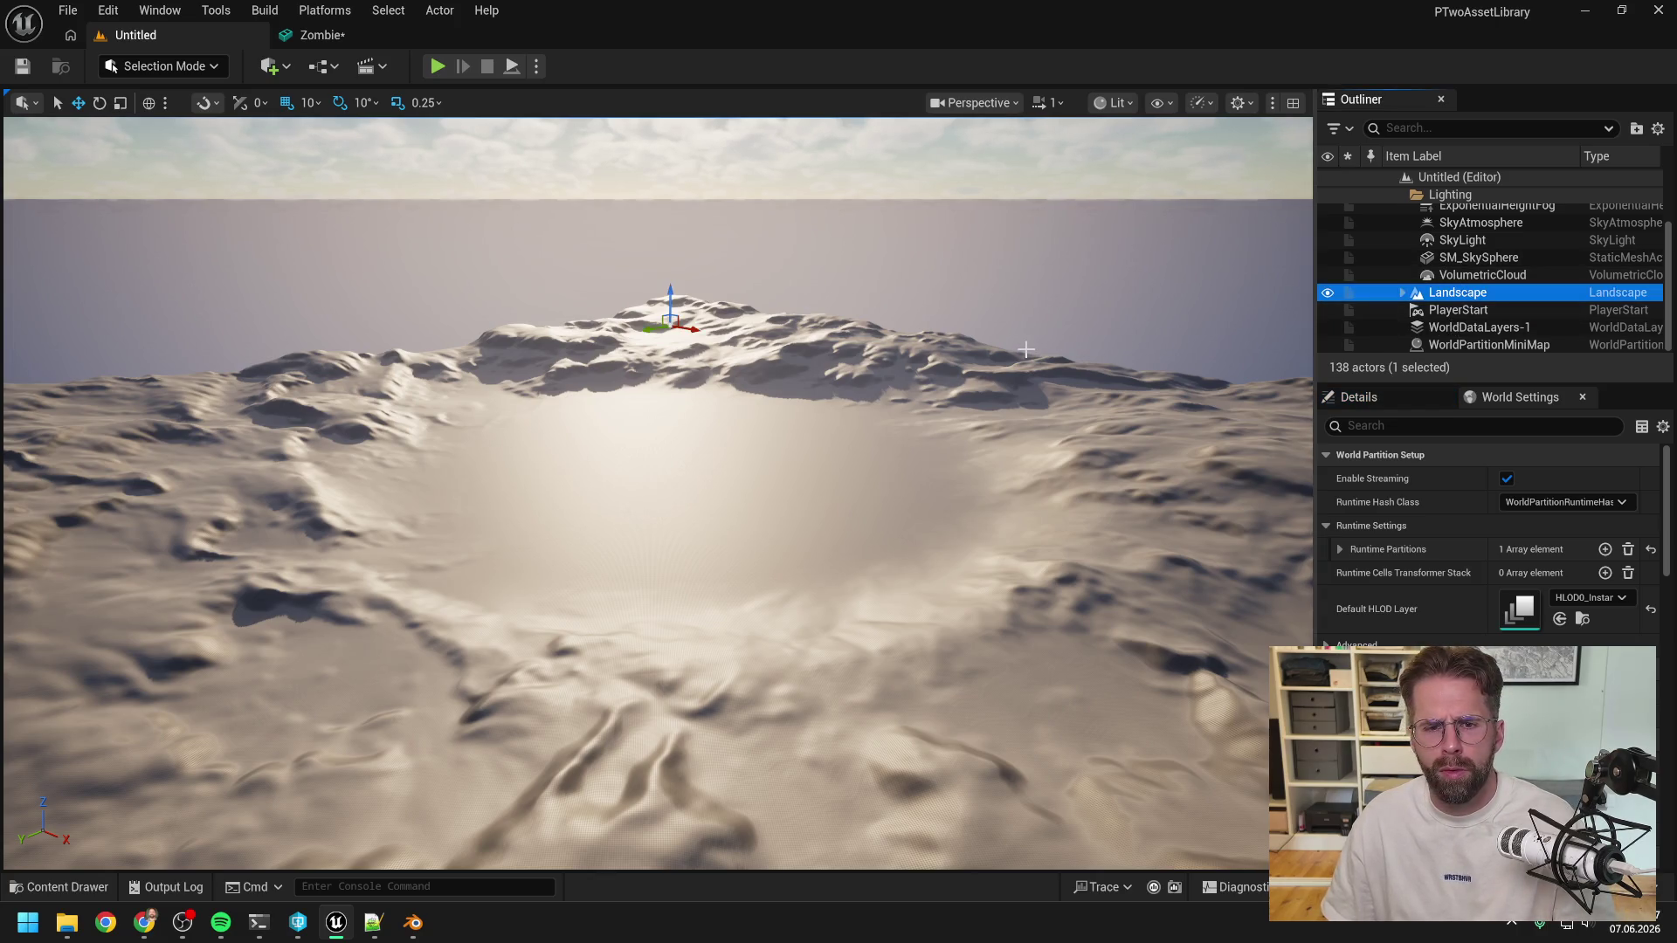
{"action": "left_click", "coordinate": [1466, 295]}
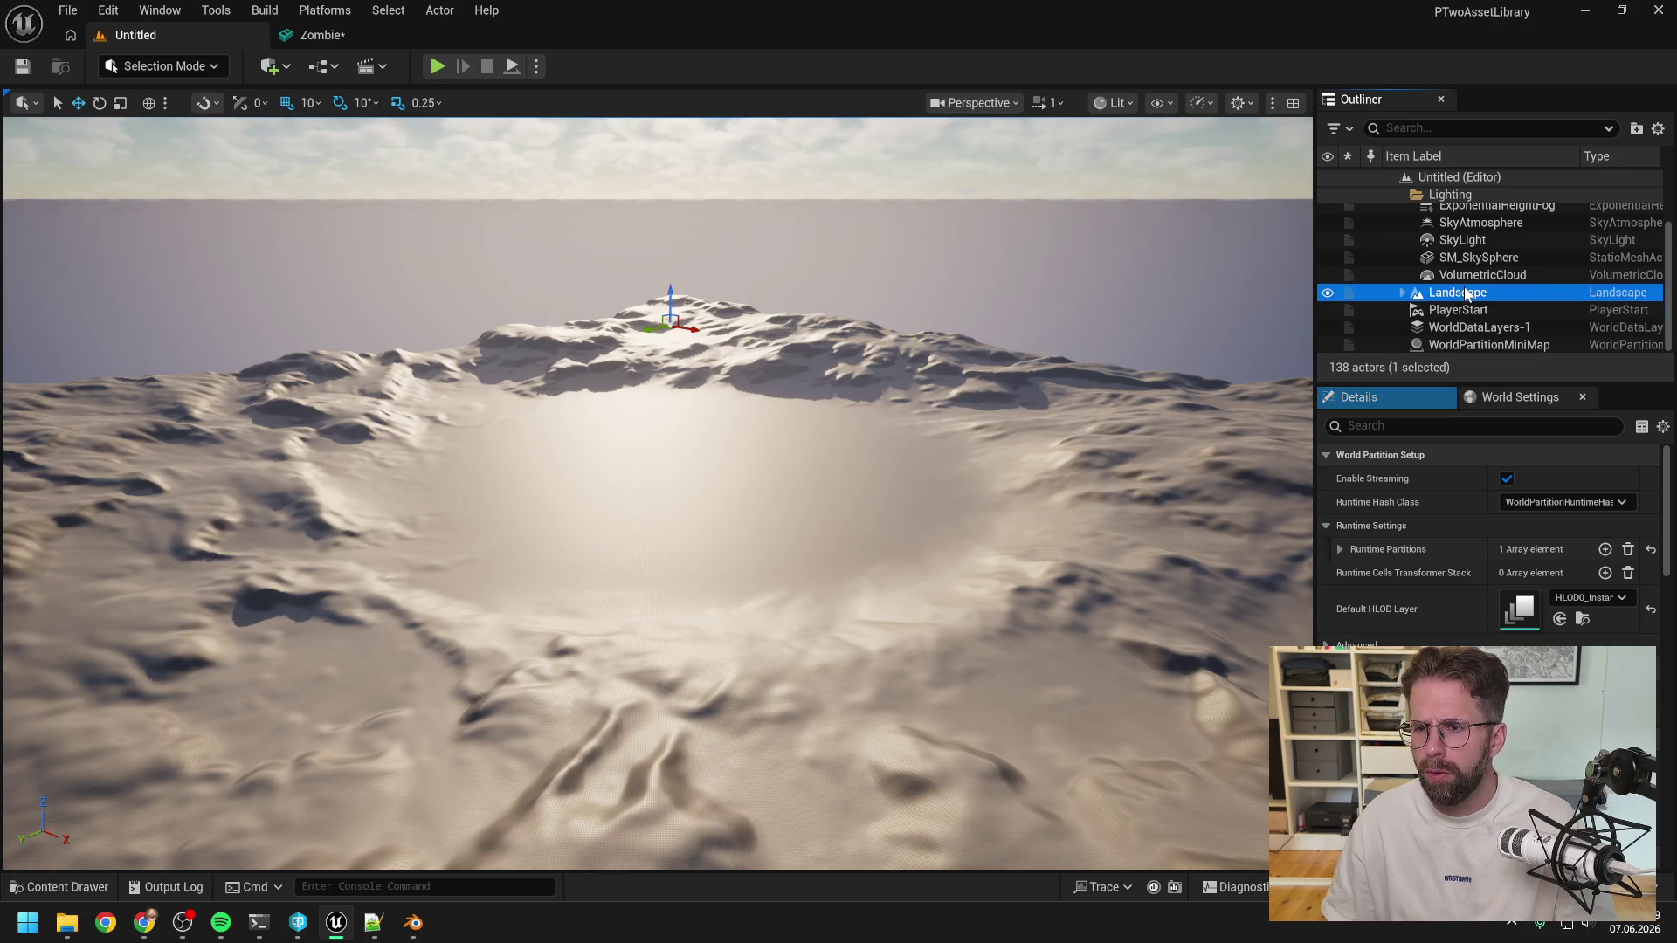
{"action": "right_click", "coordinate": [1466, 294]}
{"action": "key", "text": "Escape"}
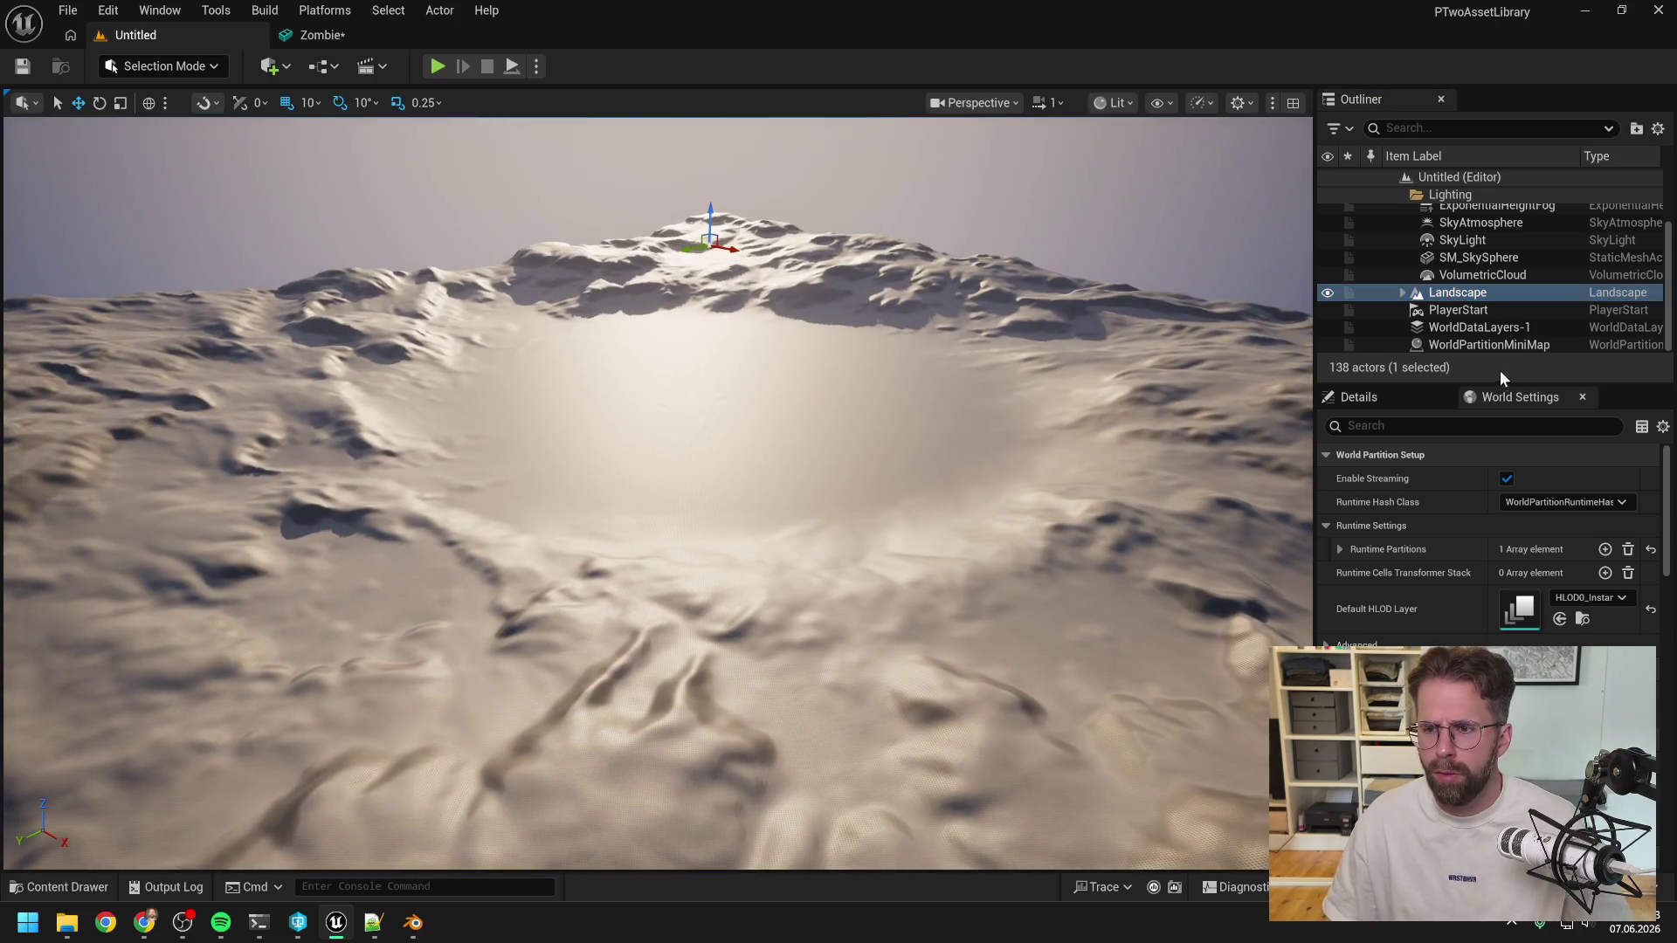
{"action": "double_click", "coordinate": [1458, 310]}
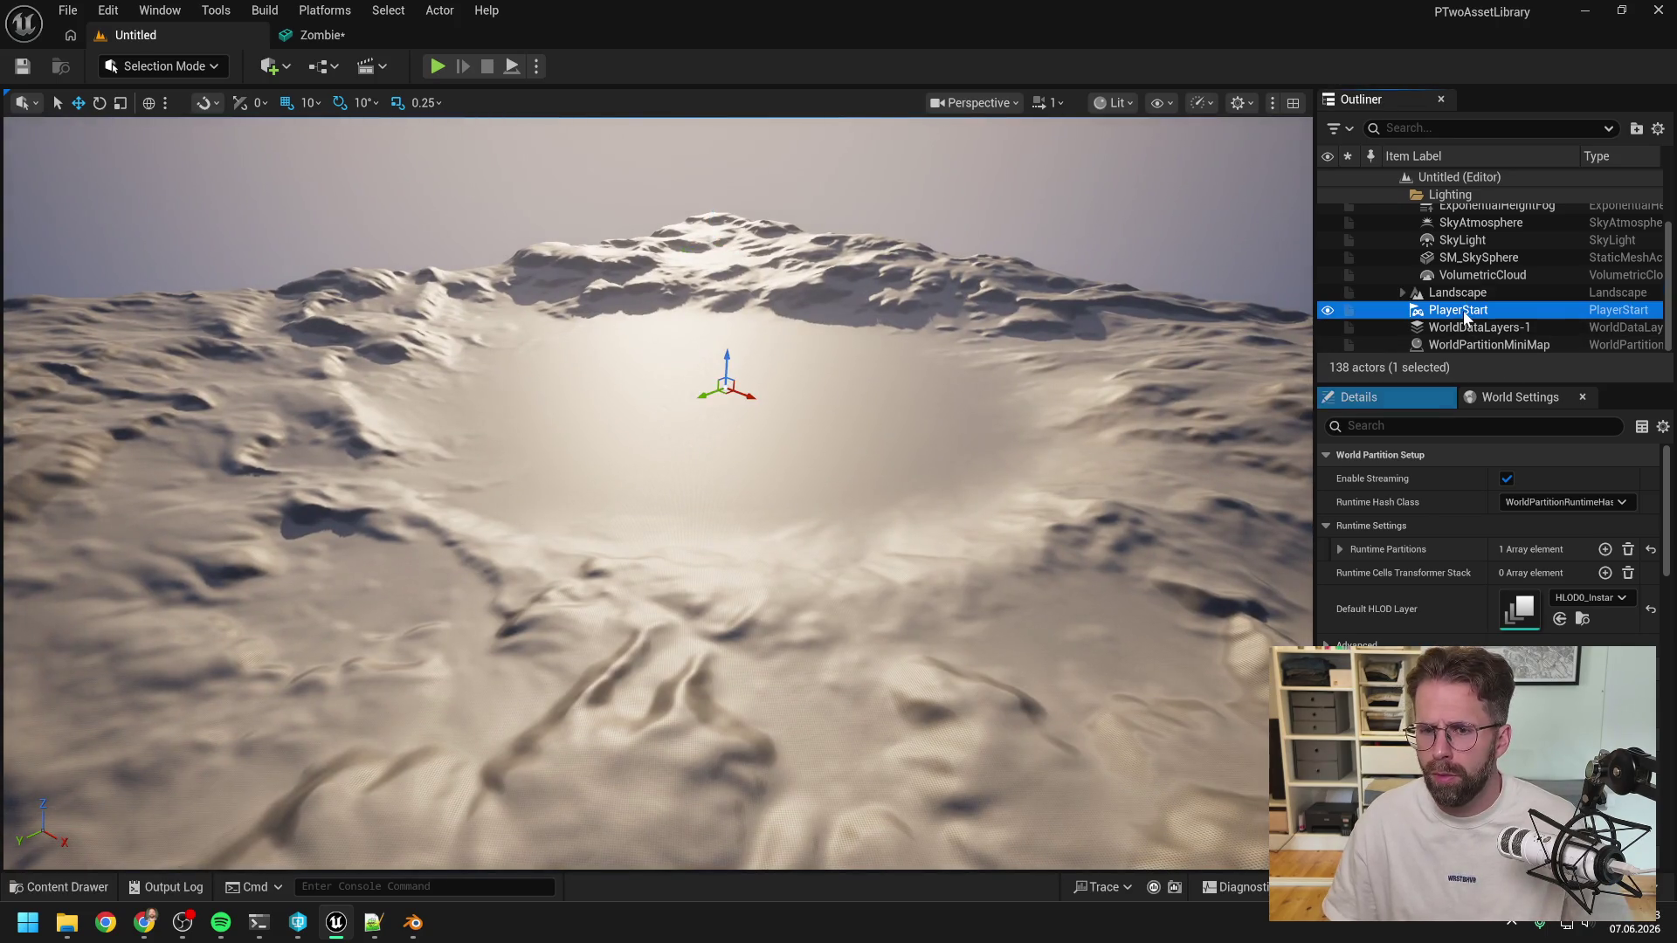
{"action": "right_click_drag", "start_coordinate": [917, 411], "coordinate": [915, 415]}
Drag the Zombie static mesh from the Content Drawer into the level.
{"action": "key", "text": "ctrl+space"}
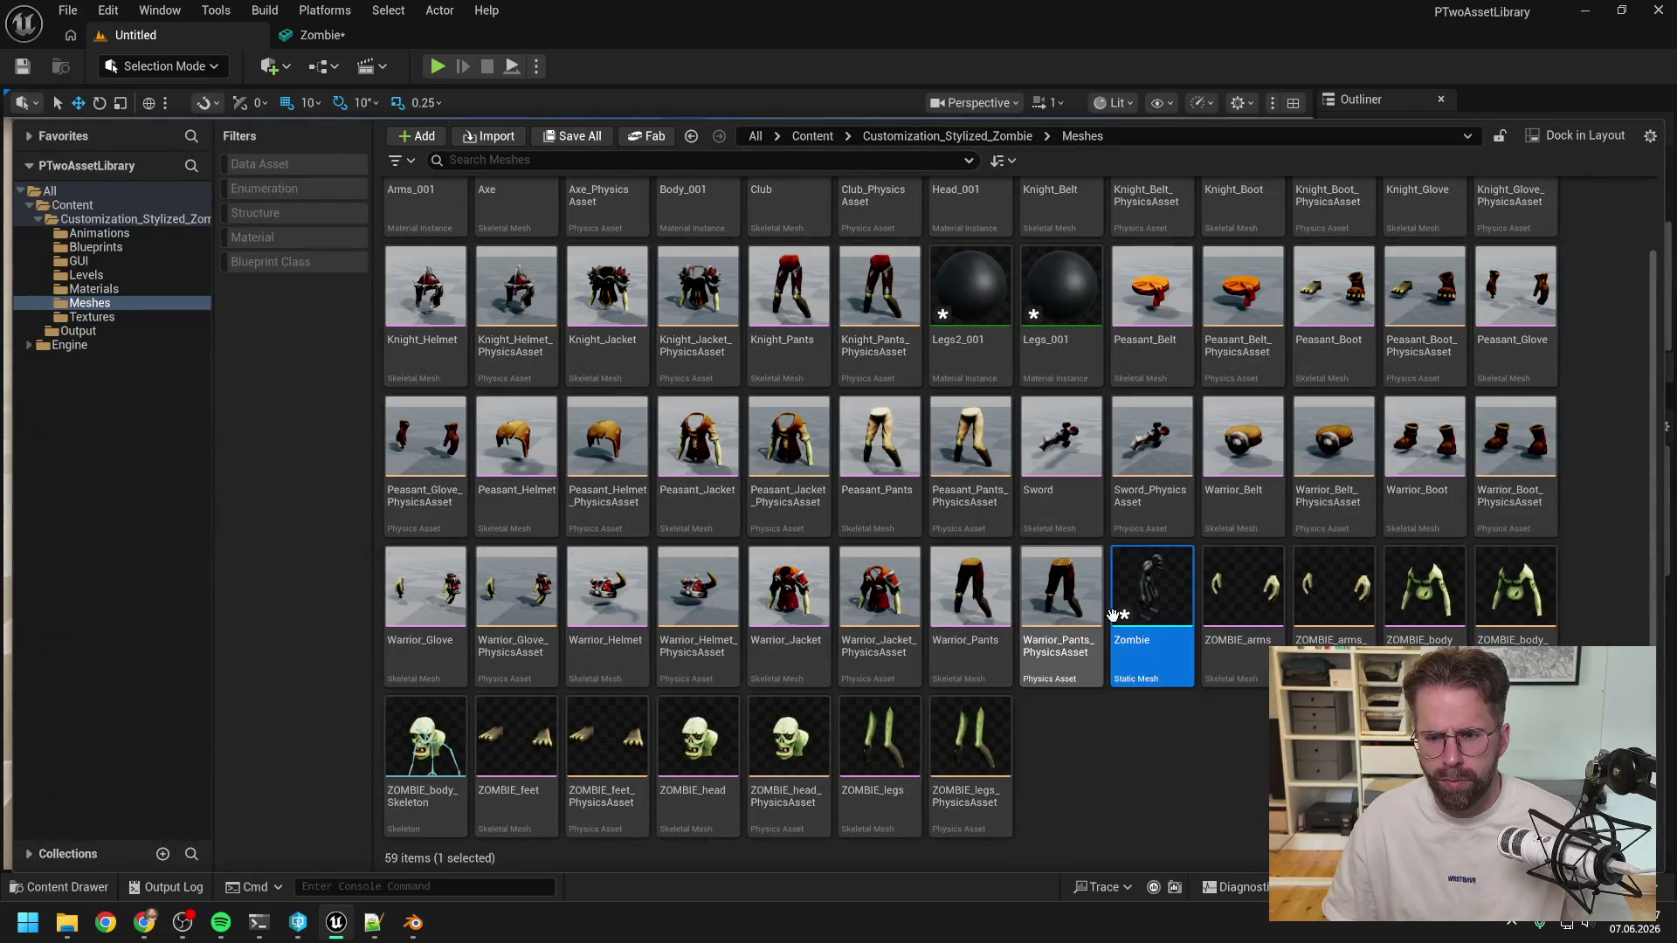
{"action": "mouse_move", "coordinate": [908, 116]}
{"action": "left_mouse_down"}
{"action": "mouse_move", "coordinate": [958, 496]}
{"action": "mouse_move", "coordinate": [915, 356]}
{"action": "left_mouse_up"}
{"action": "left_click_drag", "start_coordinate": [1152, 816], "coordinate": [1018, 363]}
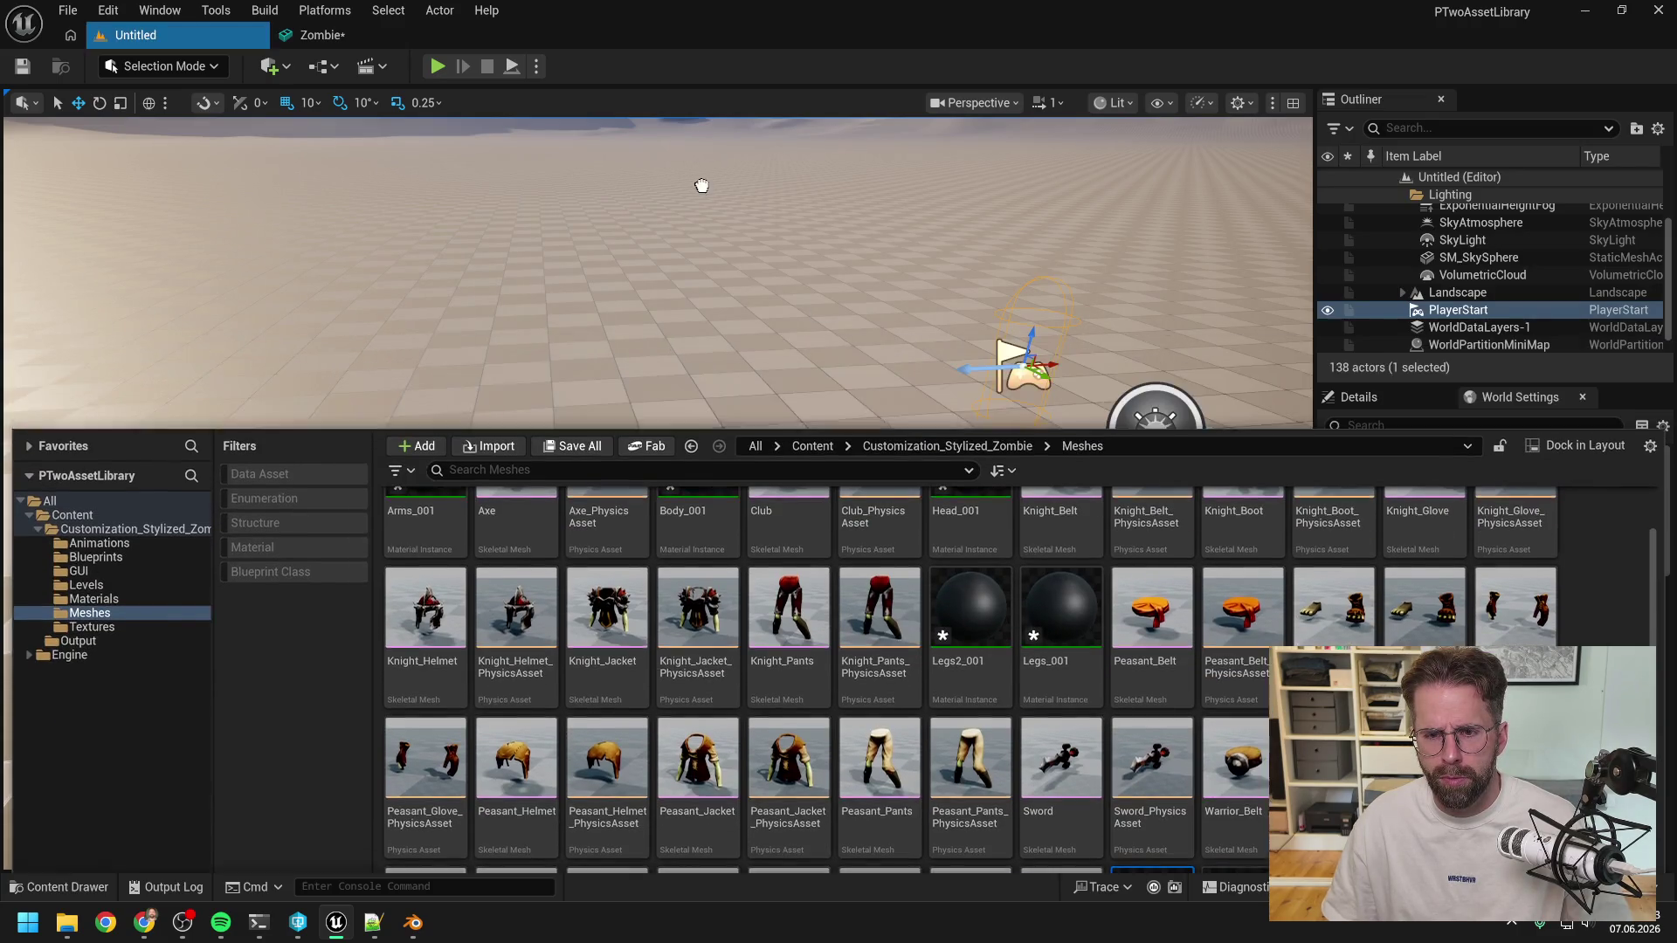
{"action": "scroll", "coordinate": [722, 317], "scroll_direction": "up", "scroll_amount": 5}
{"action": "key", "text": "f"}
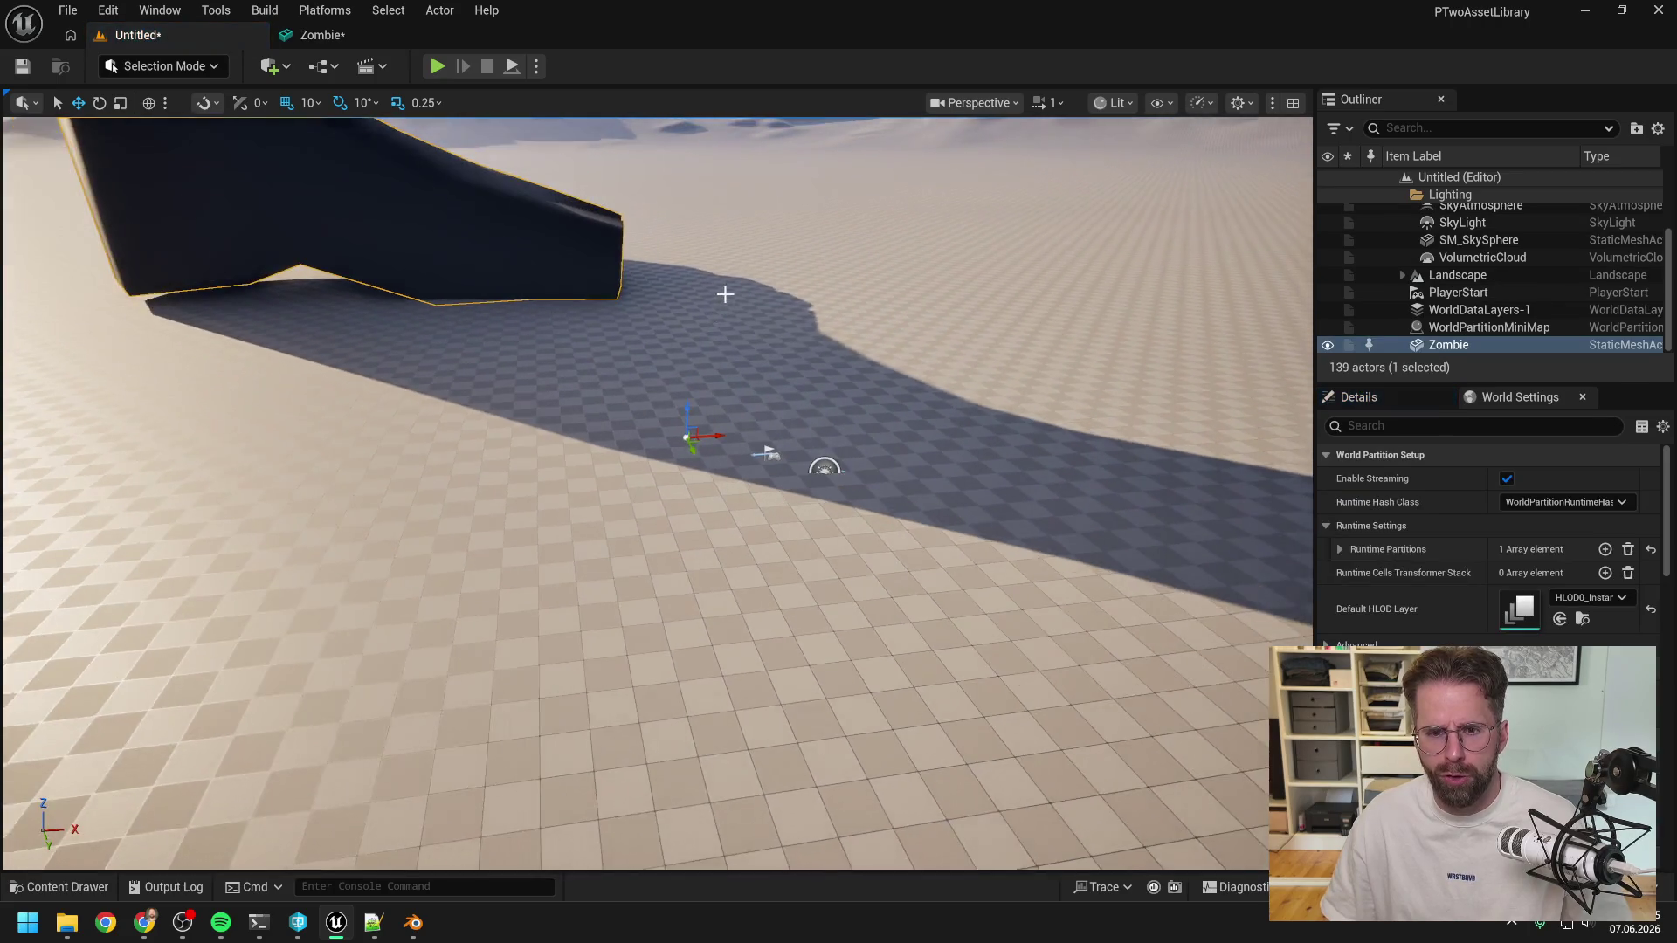
Fly around the placed zombie, then reopen the Zombie mesh editor.
{"action": "right_click_drag", "start_coordinate": [722, 289], "coordinate": [723, 289]}
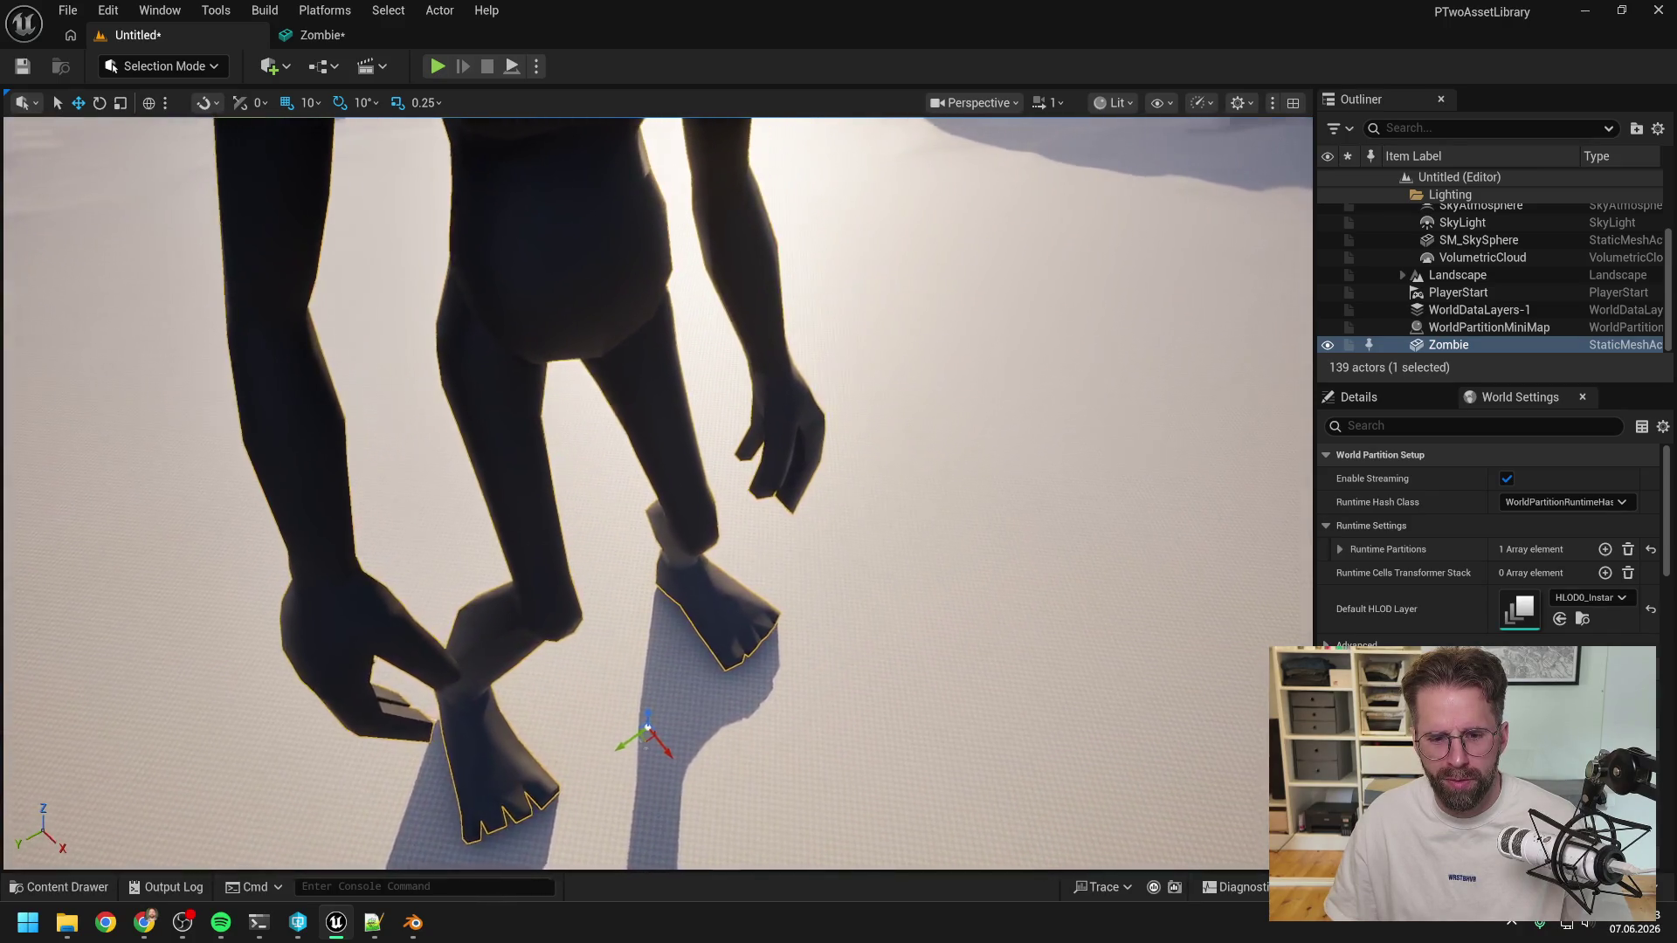
{"action": "right_click_drag", "start_coordinate": [723, 289], "coordinate": [722, 289]}
{"action": "mouse_move", "coordinate": [657, 494]}
{"action": "right_mouse_down"}
{"action": "mouse_move", "coordinate": [633, 502]}
{"action": "mouse_move", "coordinate": [642, 594]}
{"action": "mouse_move", "coordinate": [590, 597]}
{"action": "mouse_move", "coordinate": [576, 489]}
{"action": "mouse_move", "coordinate": [550, 491]}
{"action": "mouse_move", "coordinate": [541, 454]}
{"action": "mouse_move", "coordinate": [760, 344]}
{"action": "right_mouse_up"}
{"action": "key", "text": "ctrl+space"}
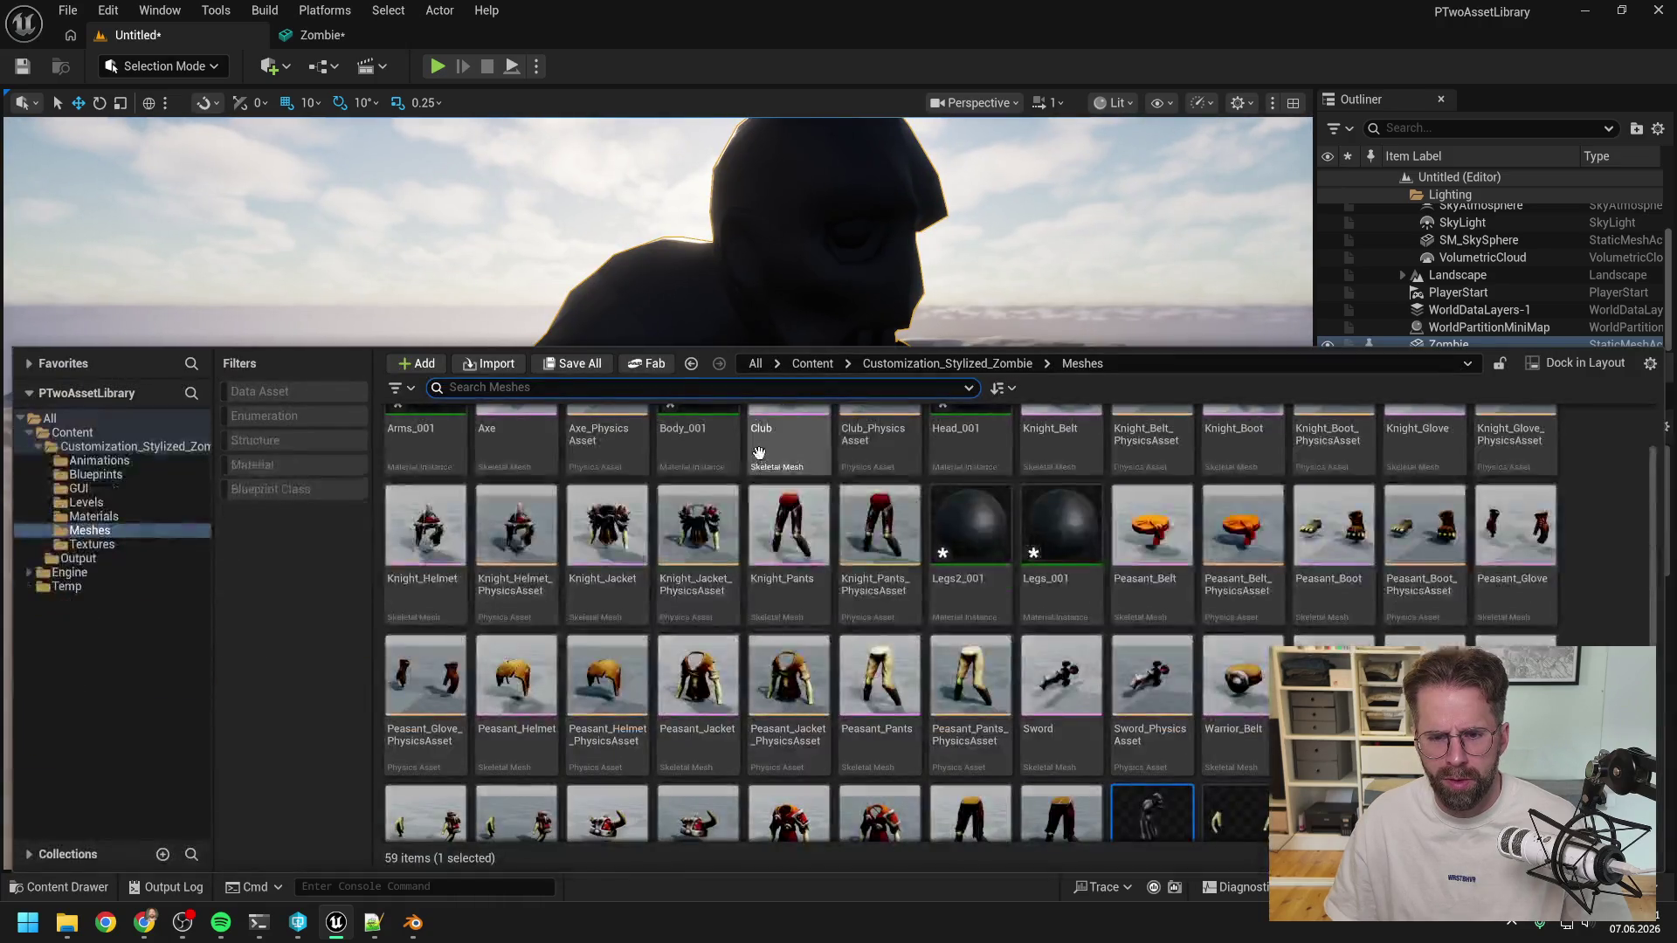
{"action": "double_click", "coordinate": [1162, 725]}
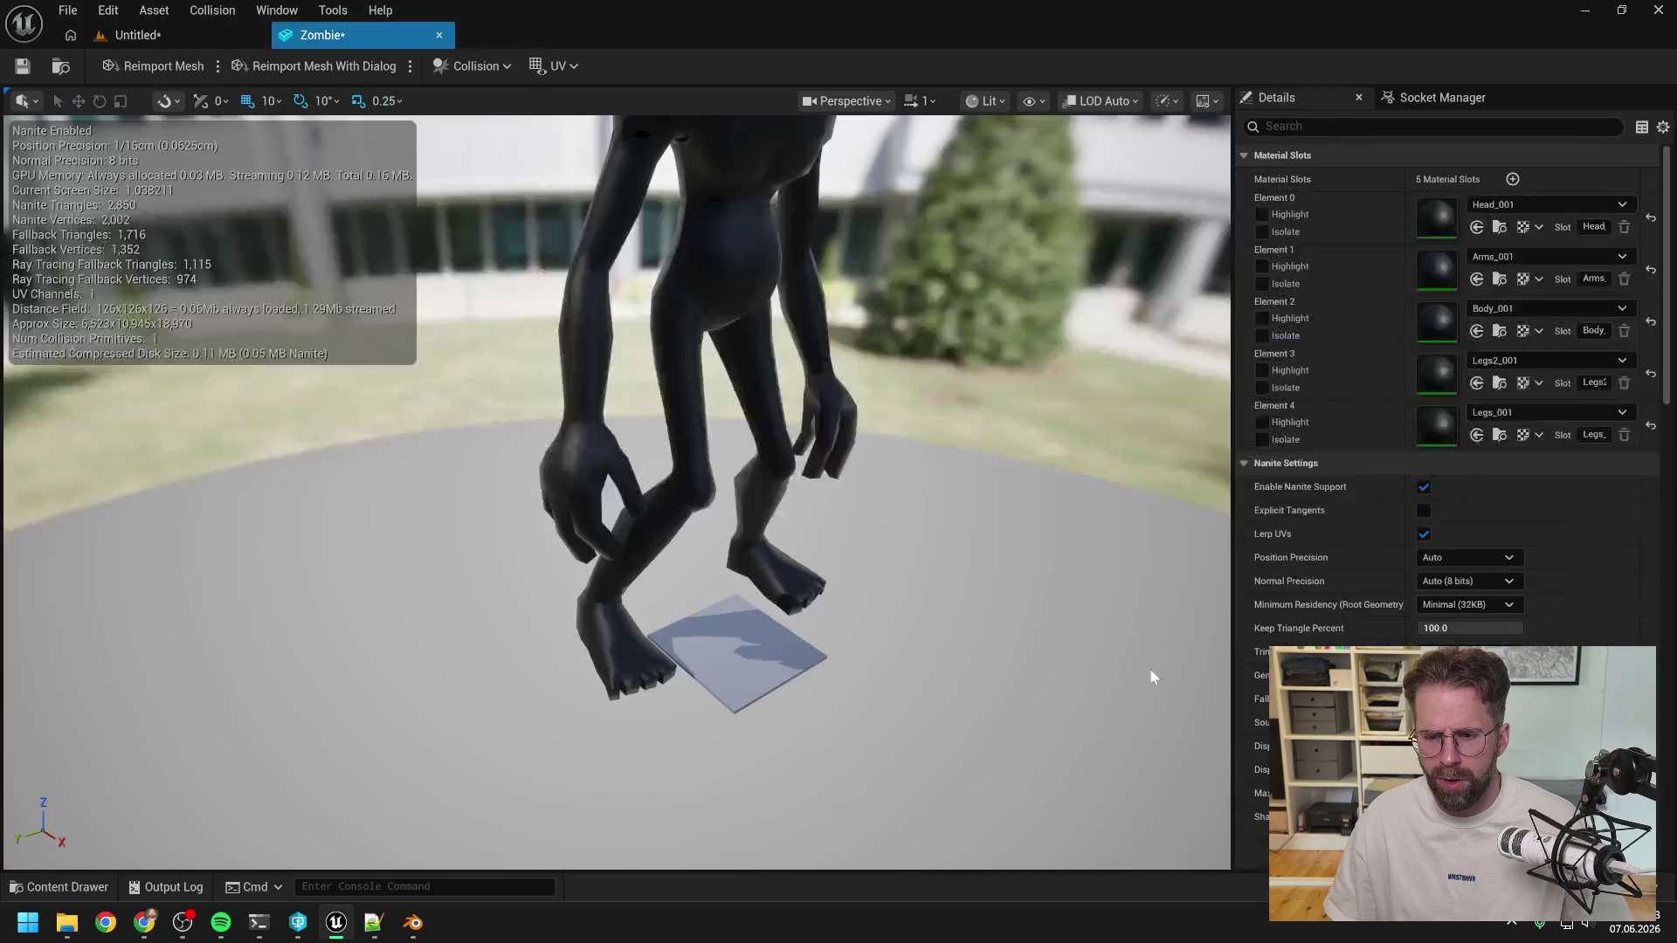
Assign Head to material Element 0 and Arms to Element 1.
{"action": "left_click", "coordinate": [1505, 204]}
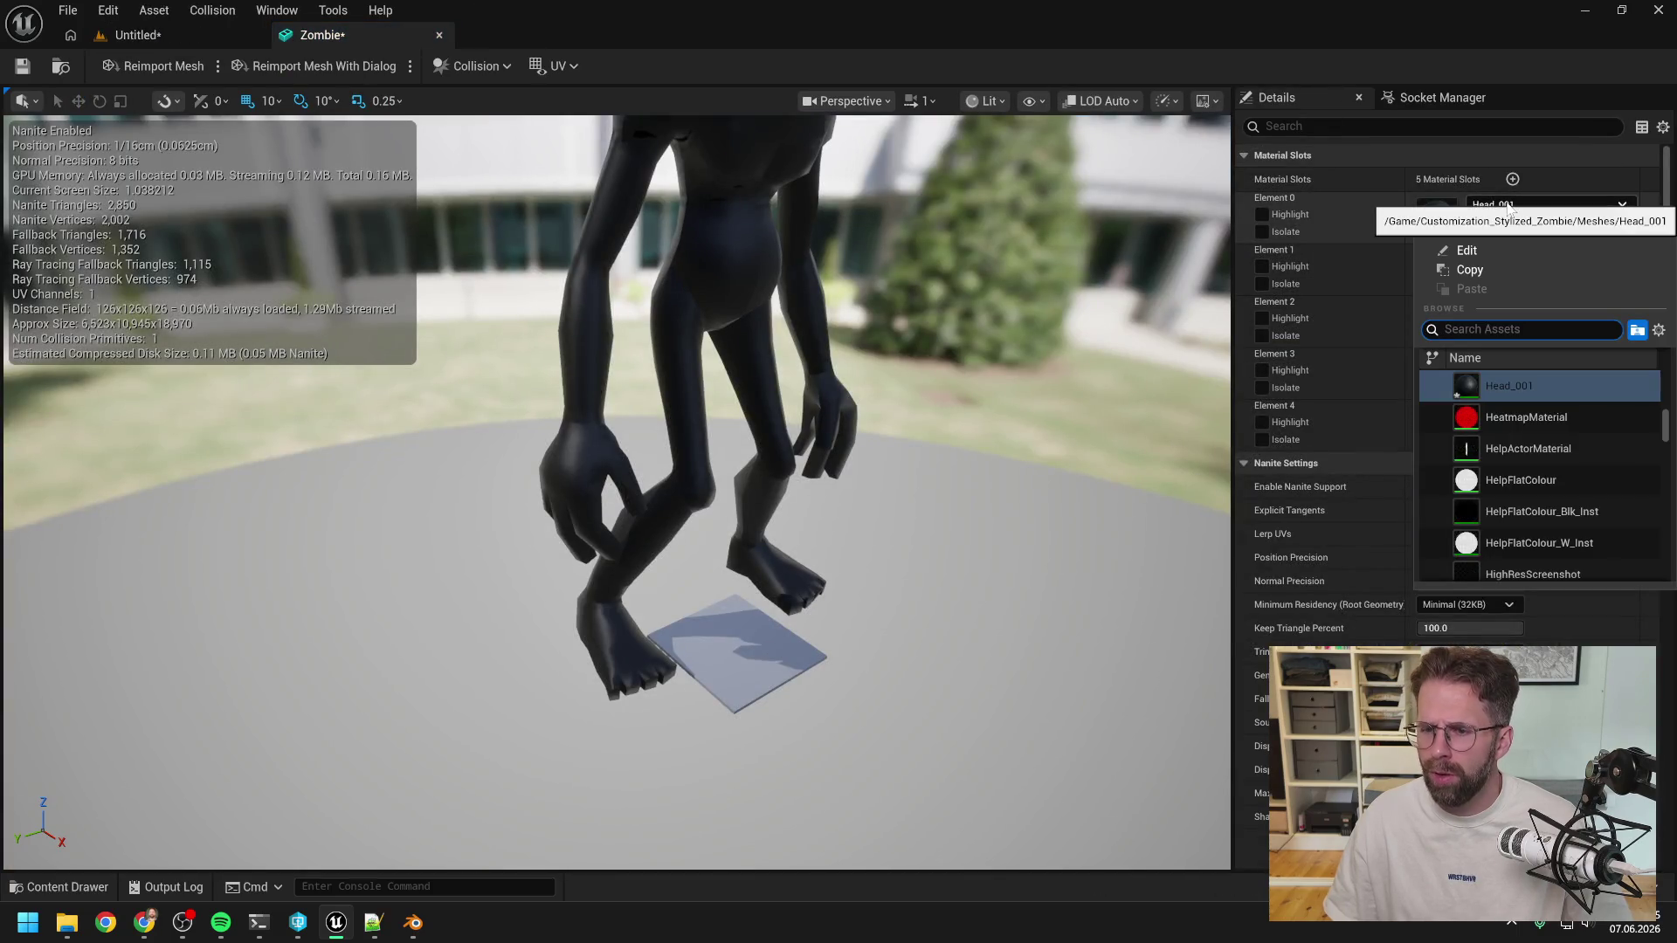
{"action": "type", "text": "head"}
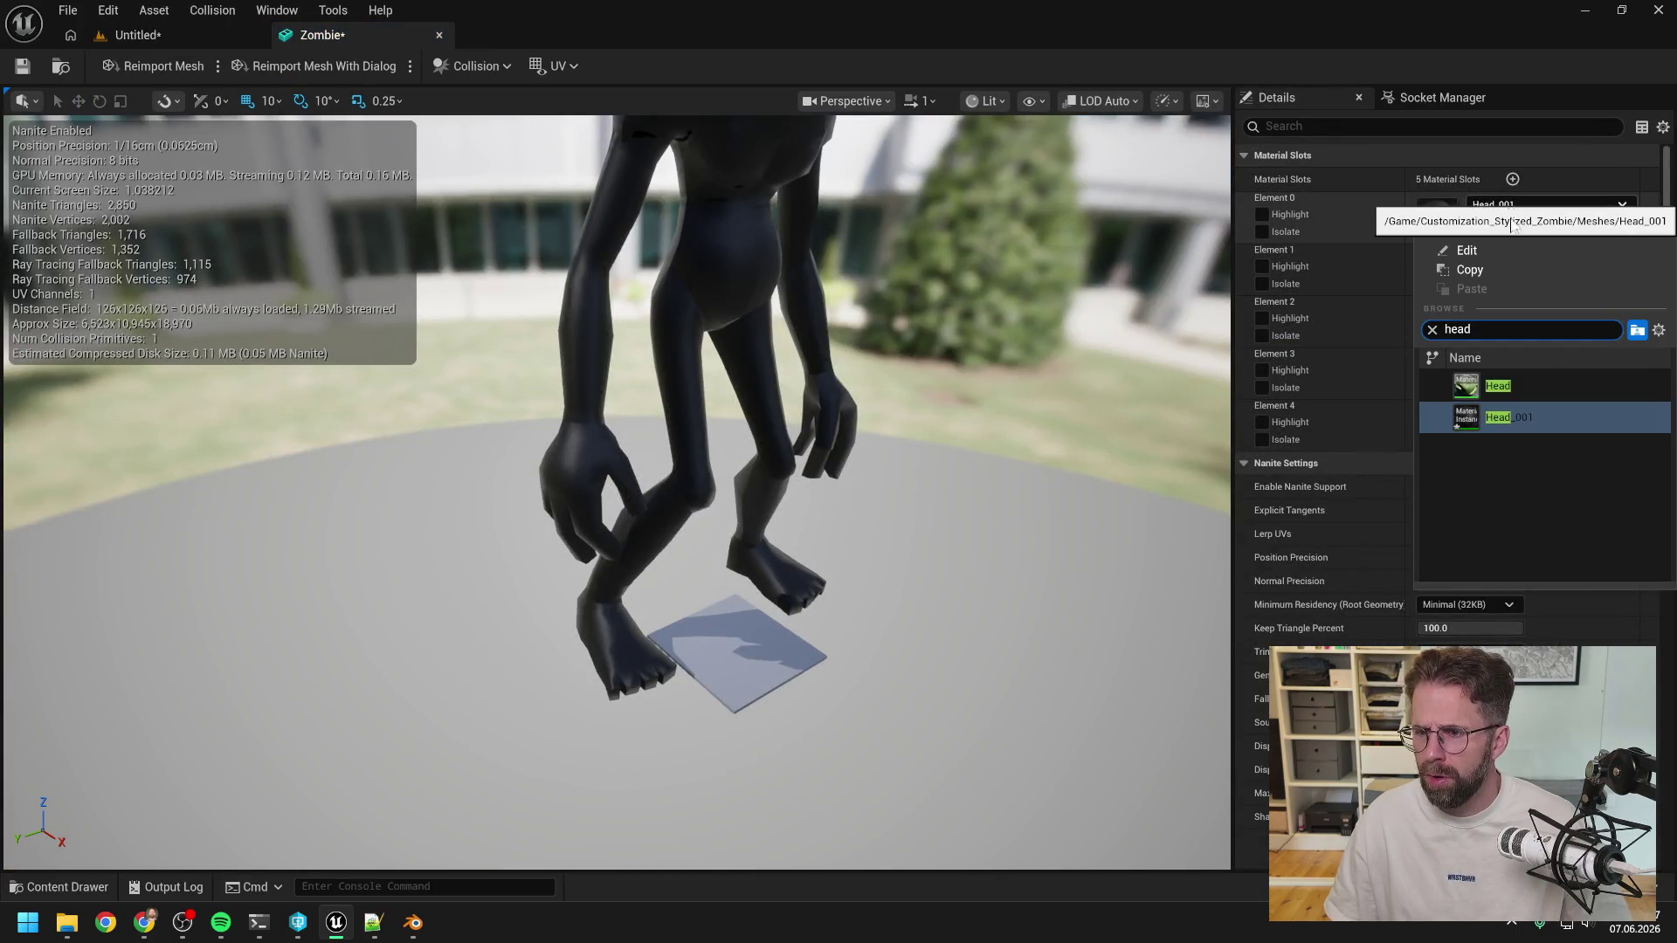
{"action": "left_click", "coordinate": [1533, 384]}
{"action": "left_click", "coordinate": [1513, 255]}
{"action": "type", "text": "aer"}
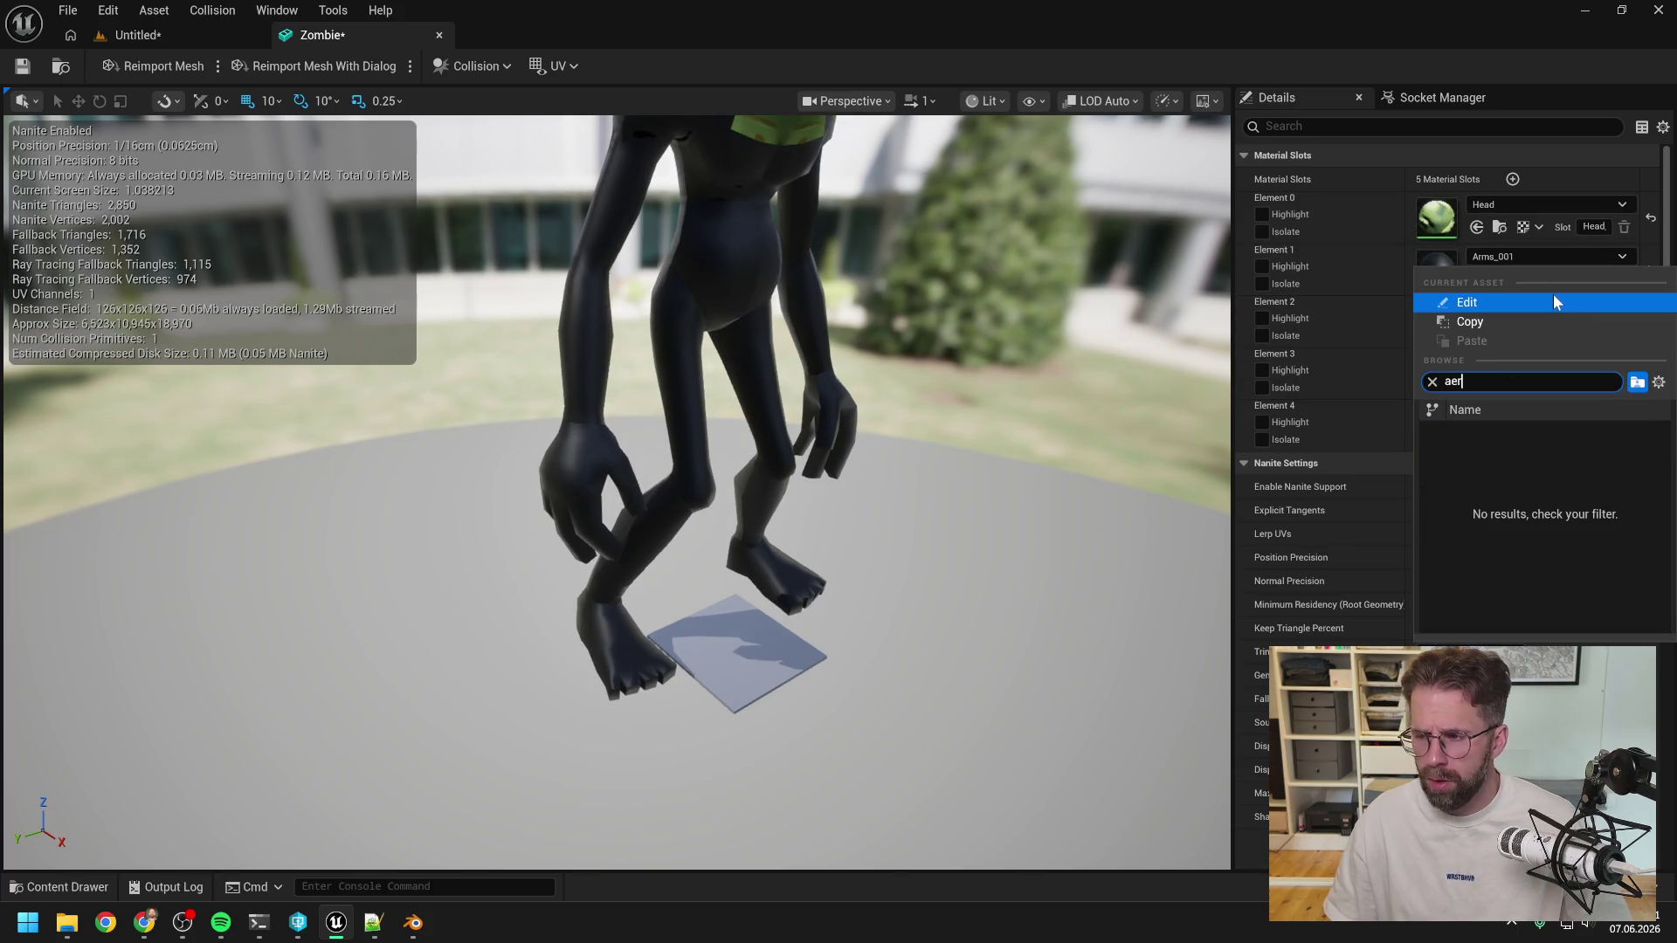
{"action": "key", "text": "BackSpace"}
{"action": "type", "text": "rms"}
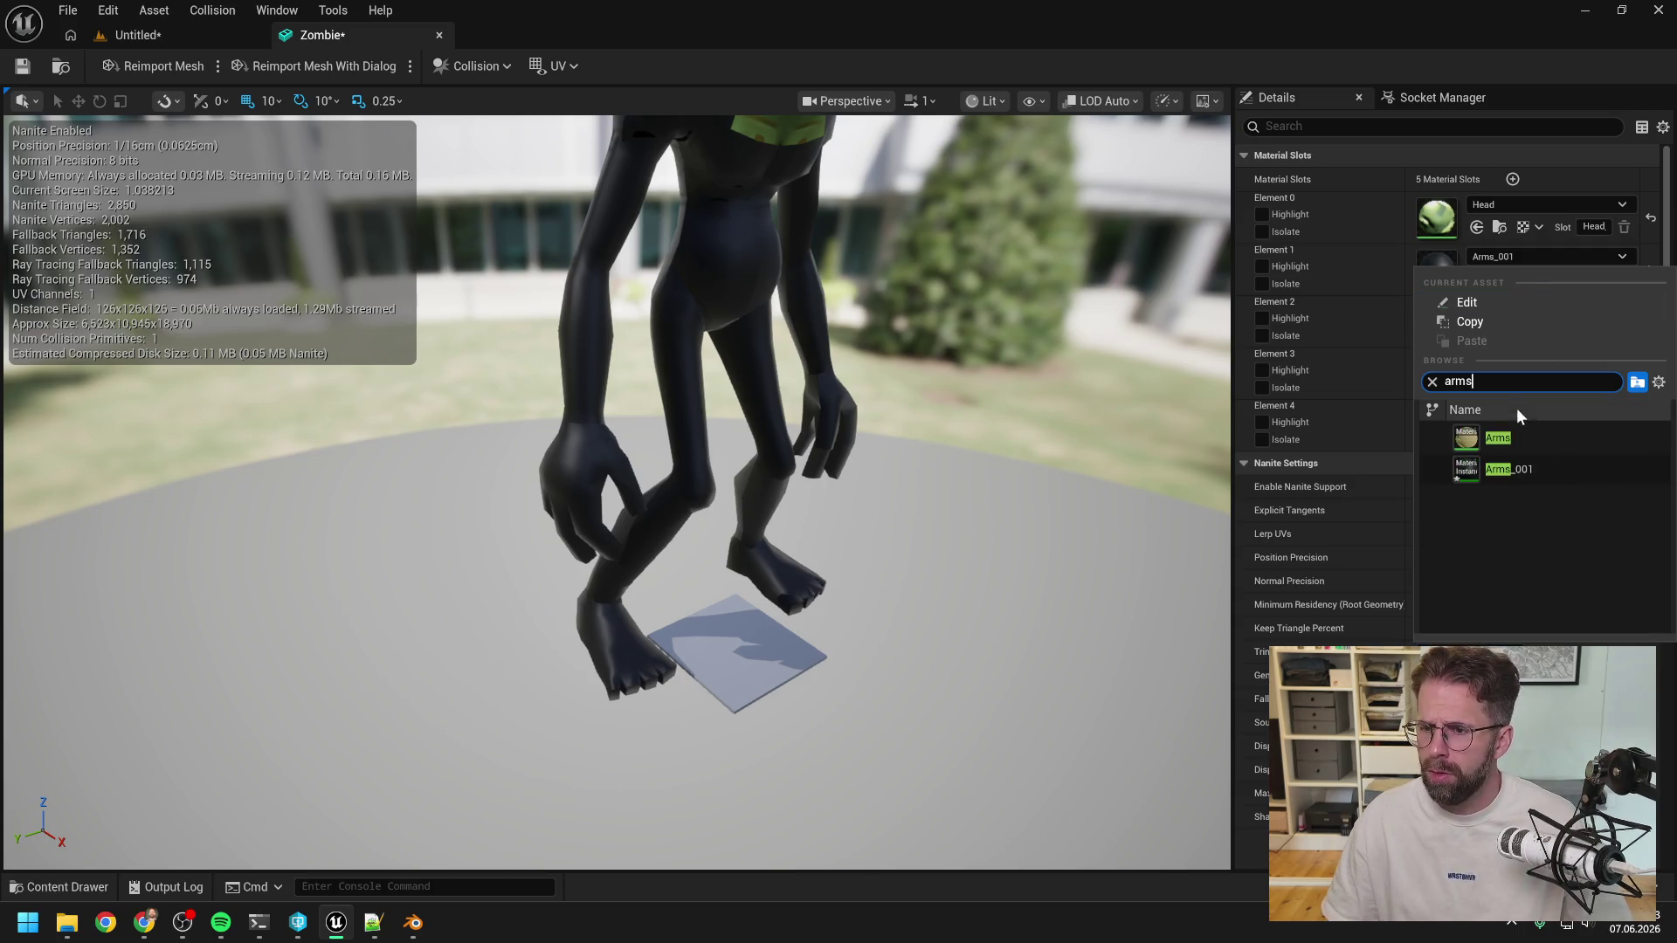
{"action": "left_click", "coordinate": [1508, 432]}
Assign Body to Element 2 and Legs to Element 3.
{"action": "left_click", "coordinate": [1505, 309]}
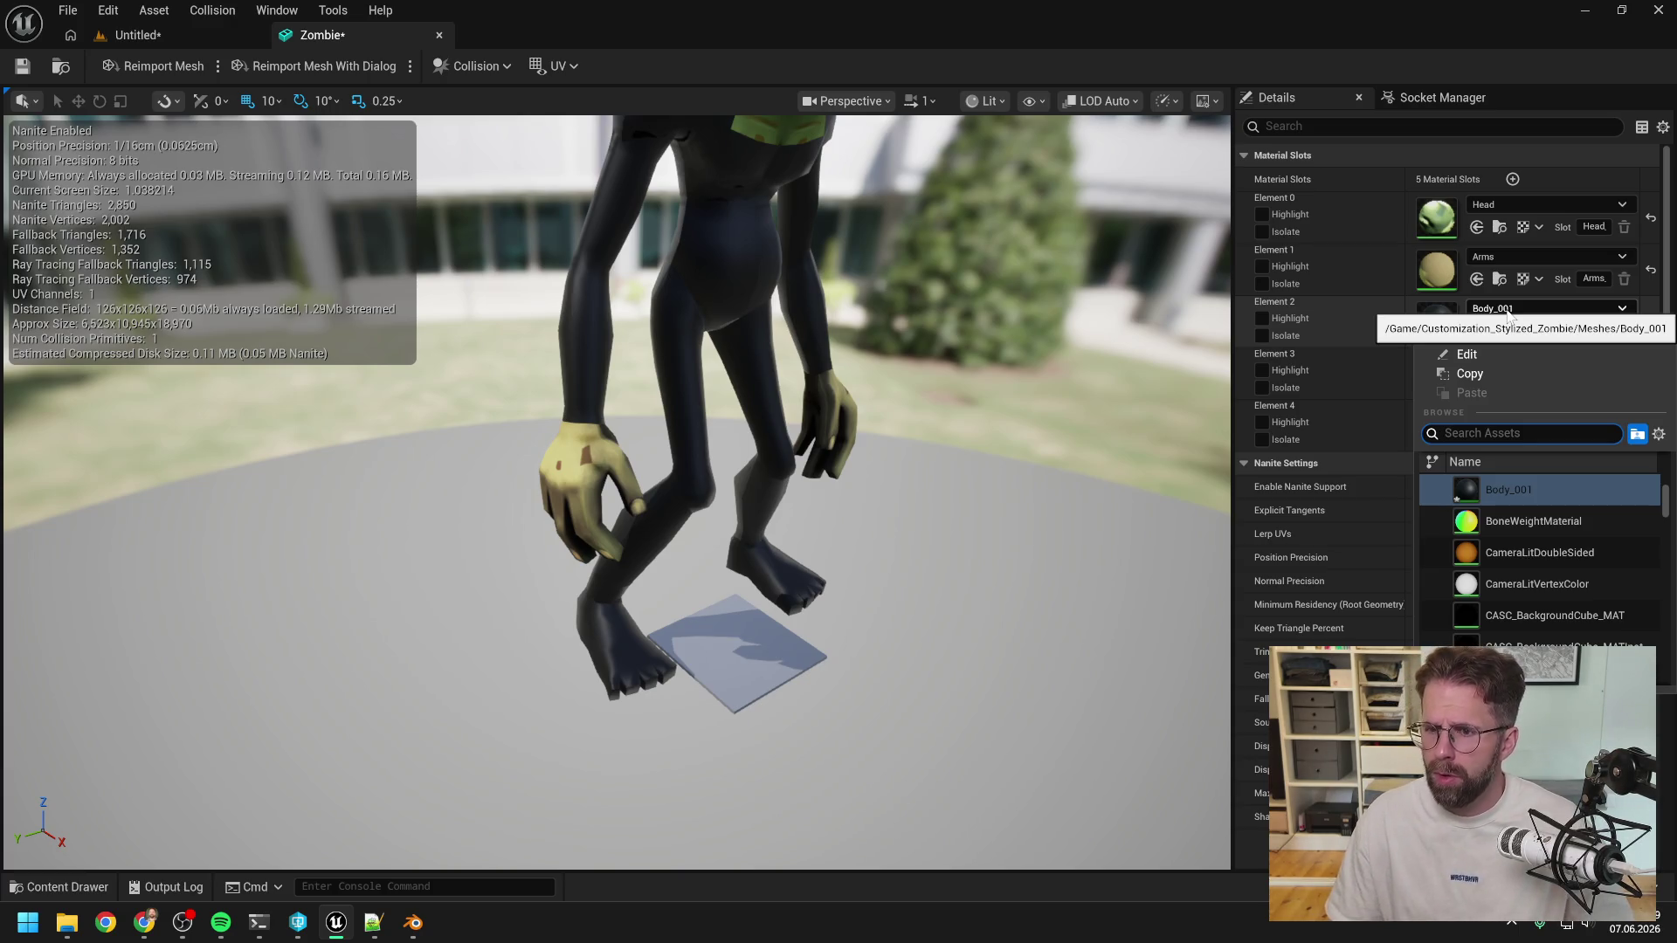
{"action": "left_click", "coordinate": [1507, 310]}
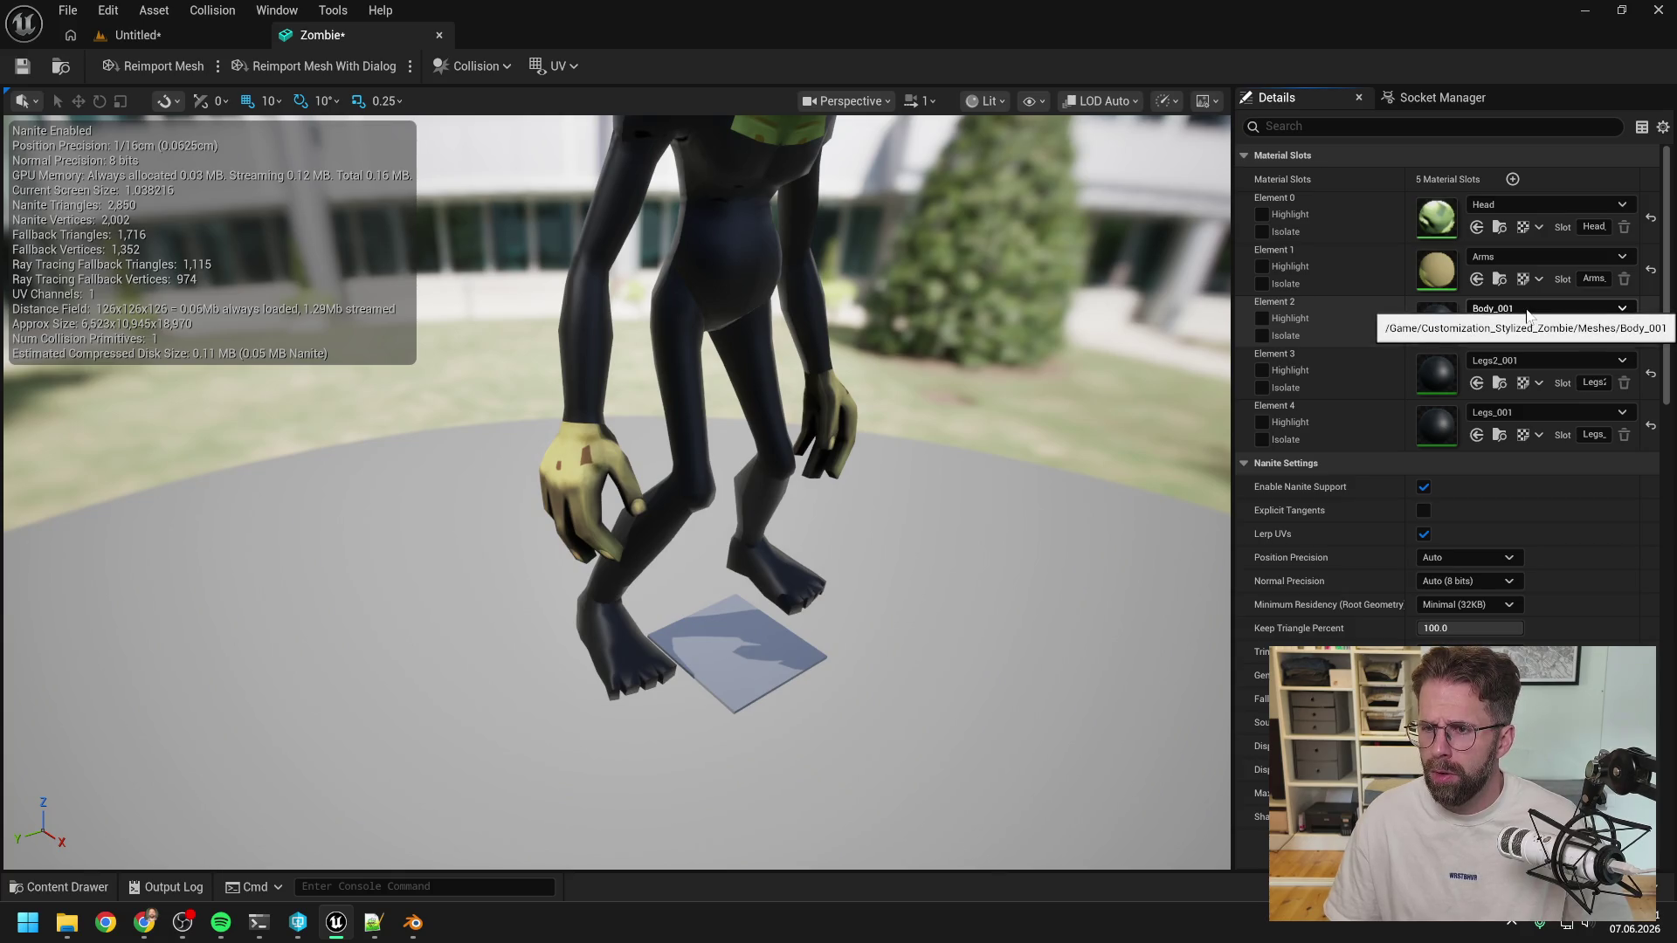
{"action": "left_click", "coordinate": [1502, 308]}
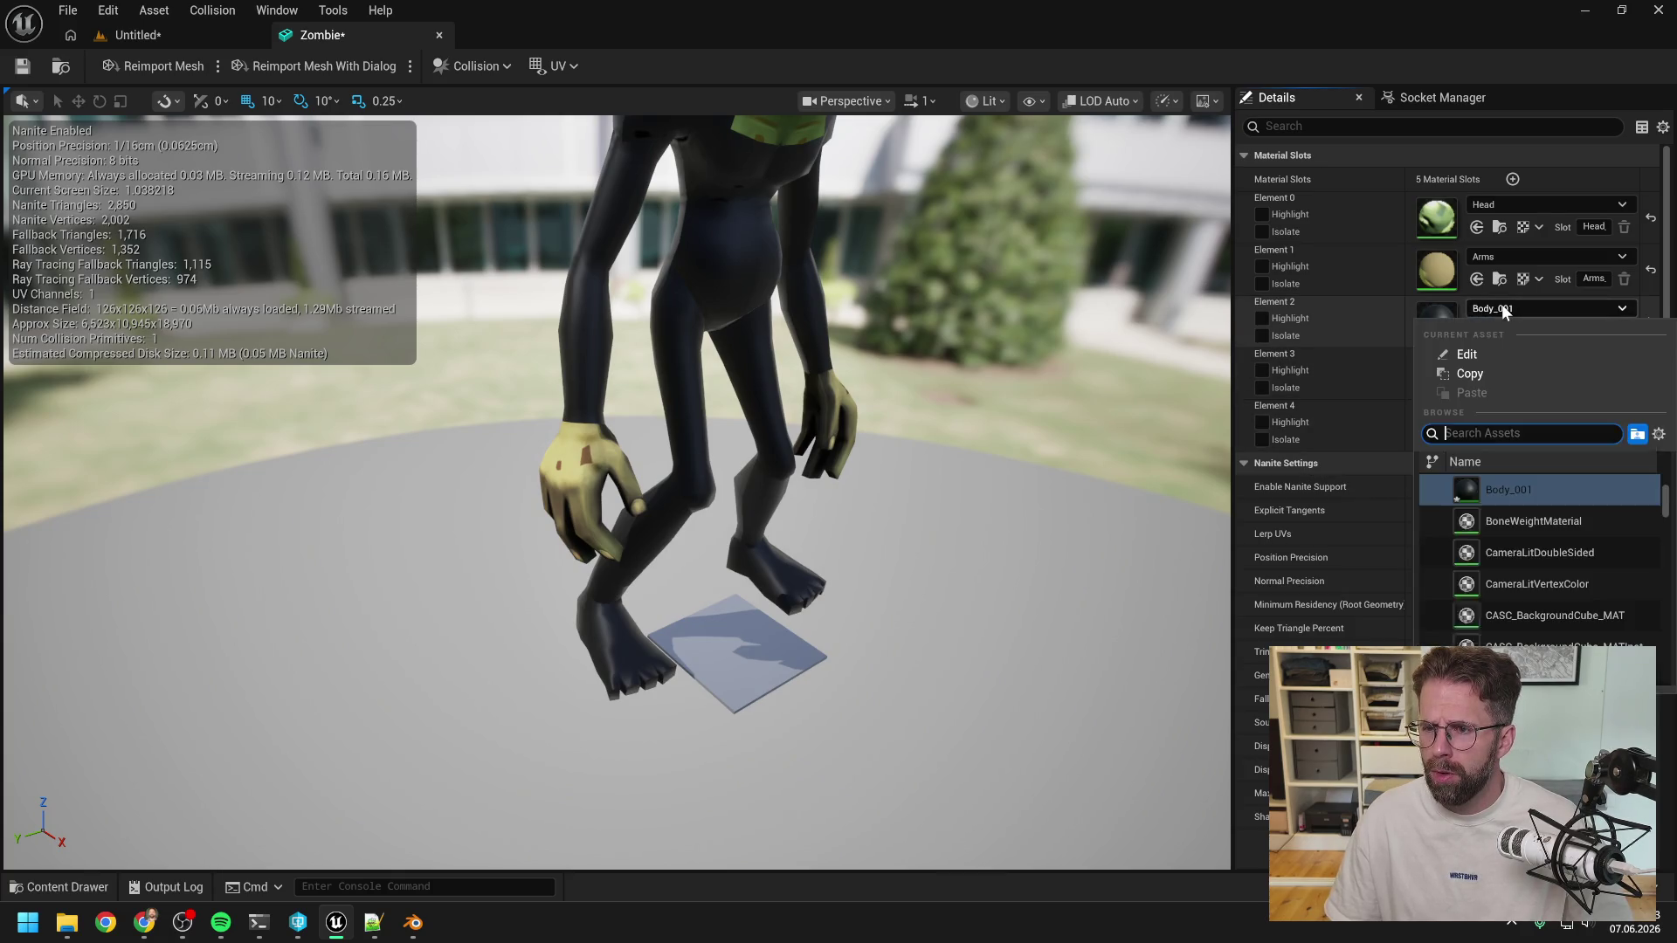
{"action": "type", "text": "body"}
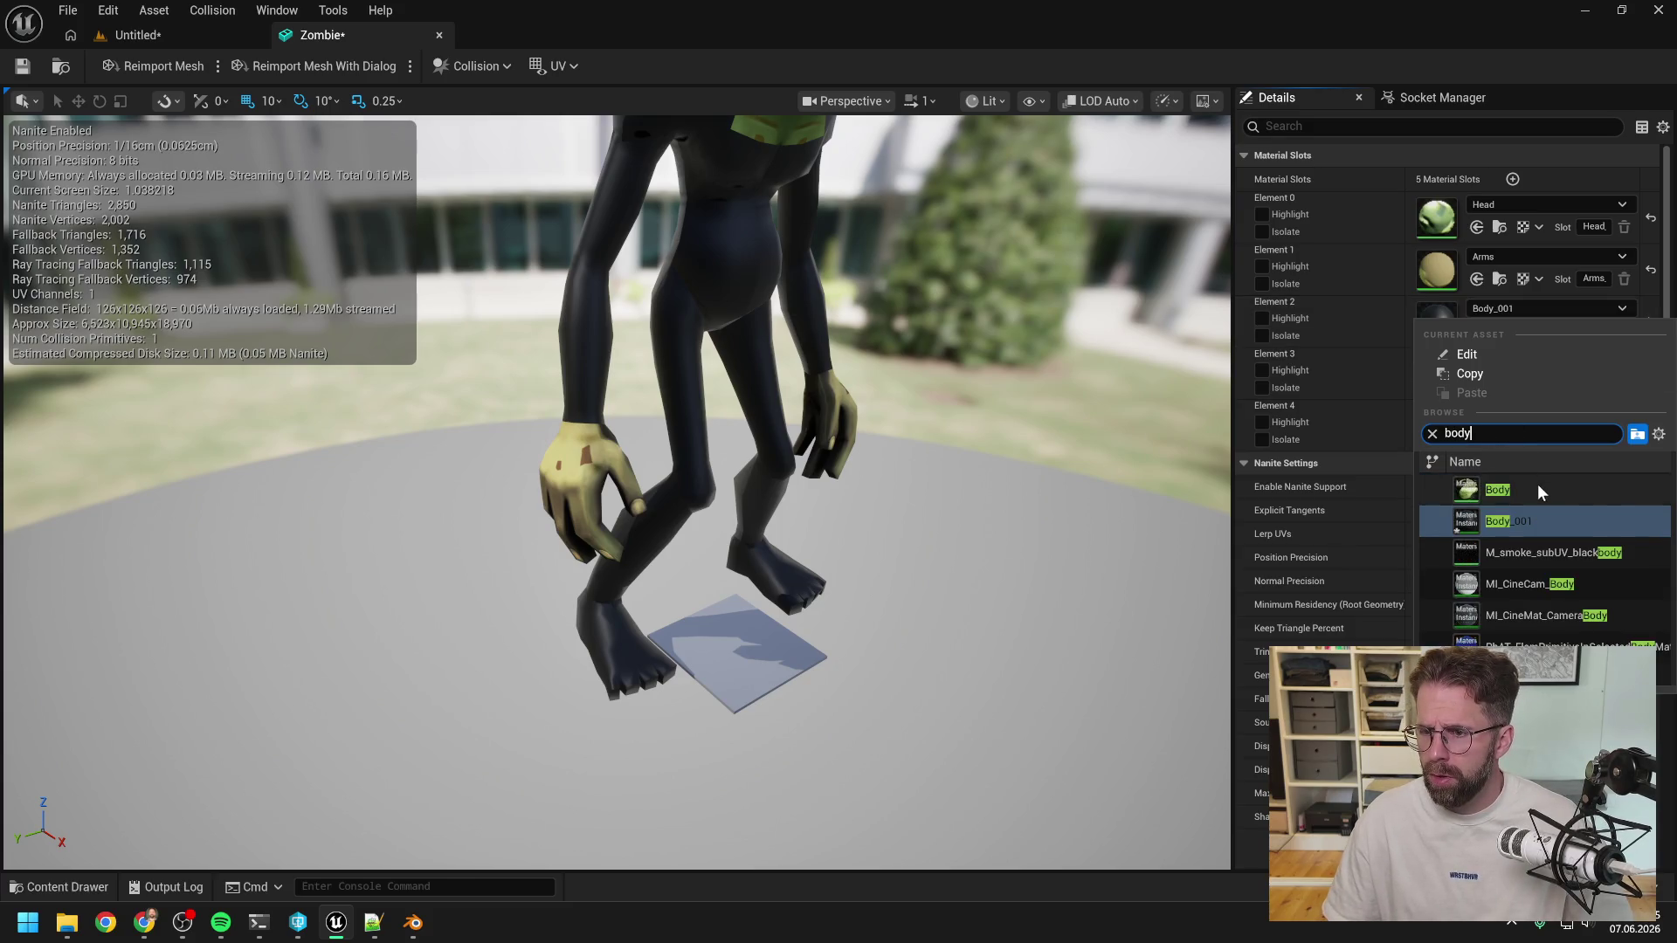
{"action": "left_click", "coordinate": [1537, 485]}
{"action": "left_click", "coordinate": [1511, 362]}
{"action": "type", "text": "legs"}
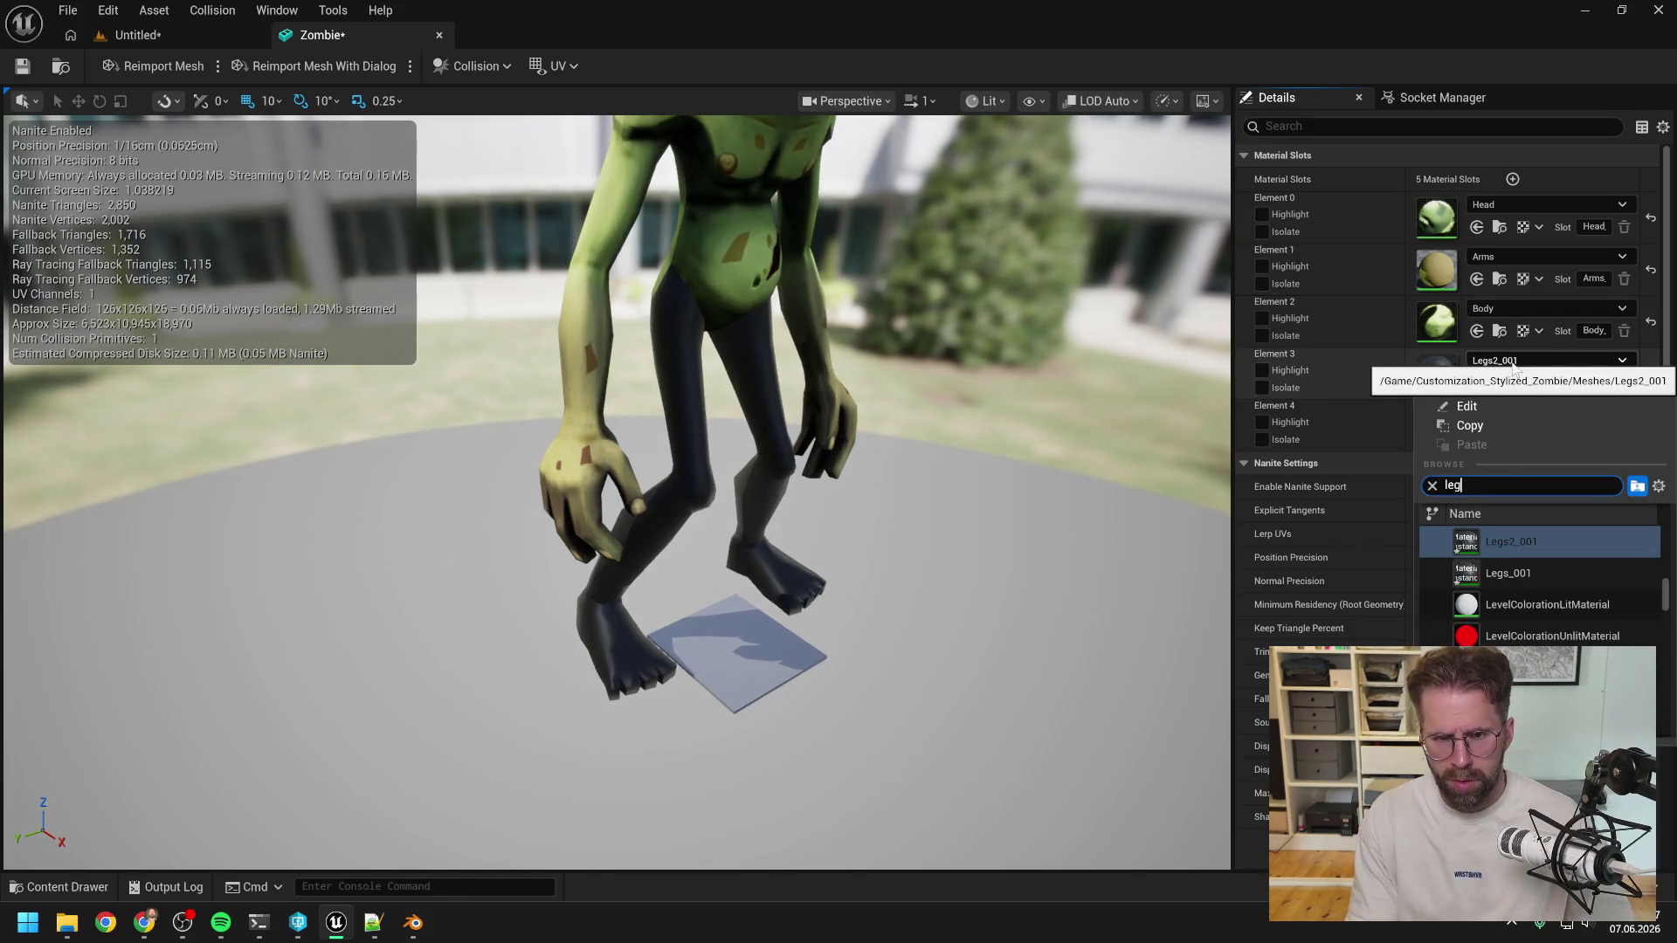
{"action": "left_click", "coordinate": [1504, 540]}
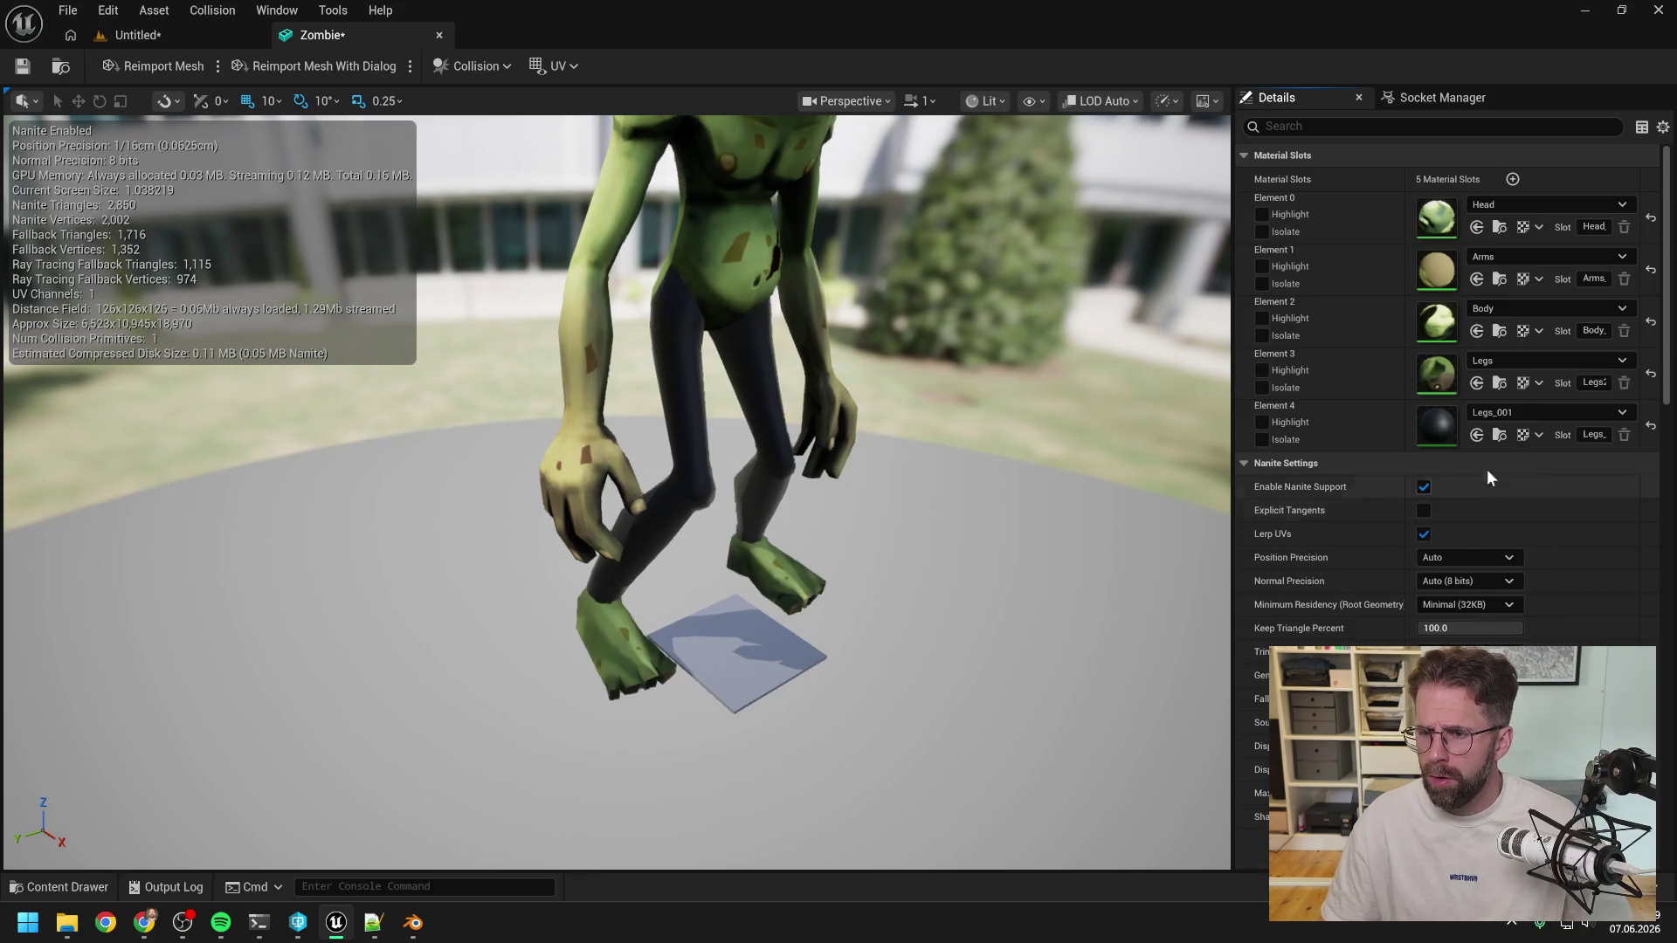
{"action": "left_click", "coordinate": [1497, 413]}
{"action": "left_click", "coordinate": [1497, 416]}
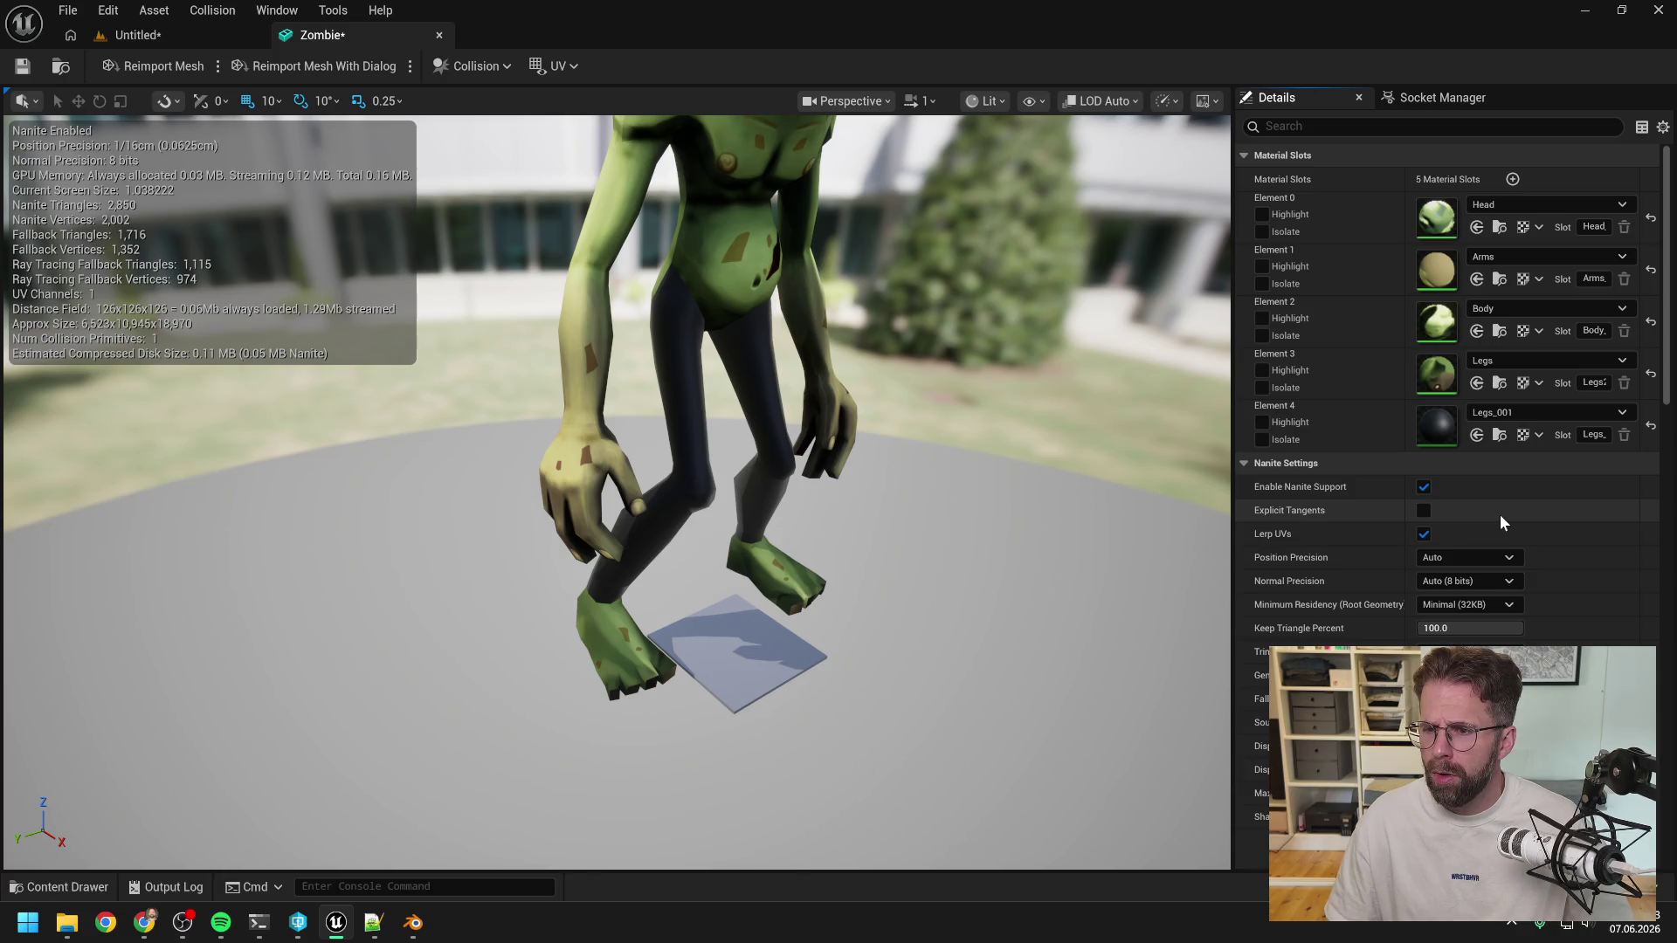
Change Element 3 to Arms and Element 4 to Legs.
{"action": "left_click", "coordinate": [1502, 358]}
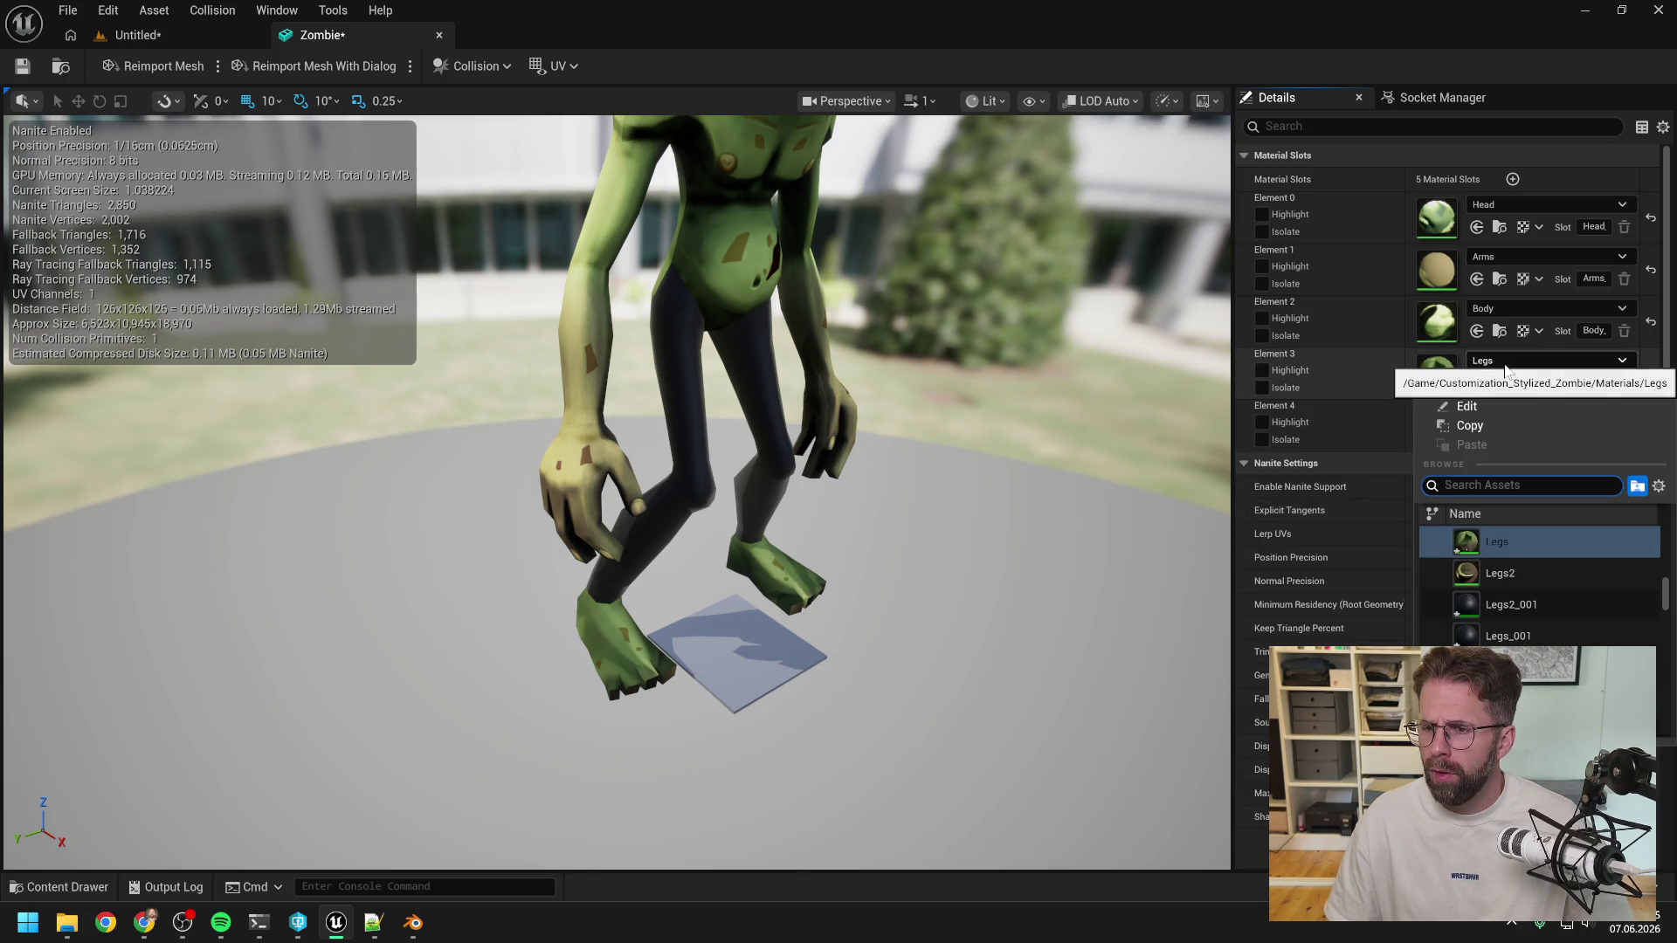
{"action": "left_click", "coordinate": [1504, 365]}
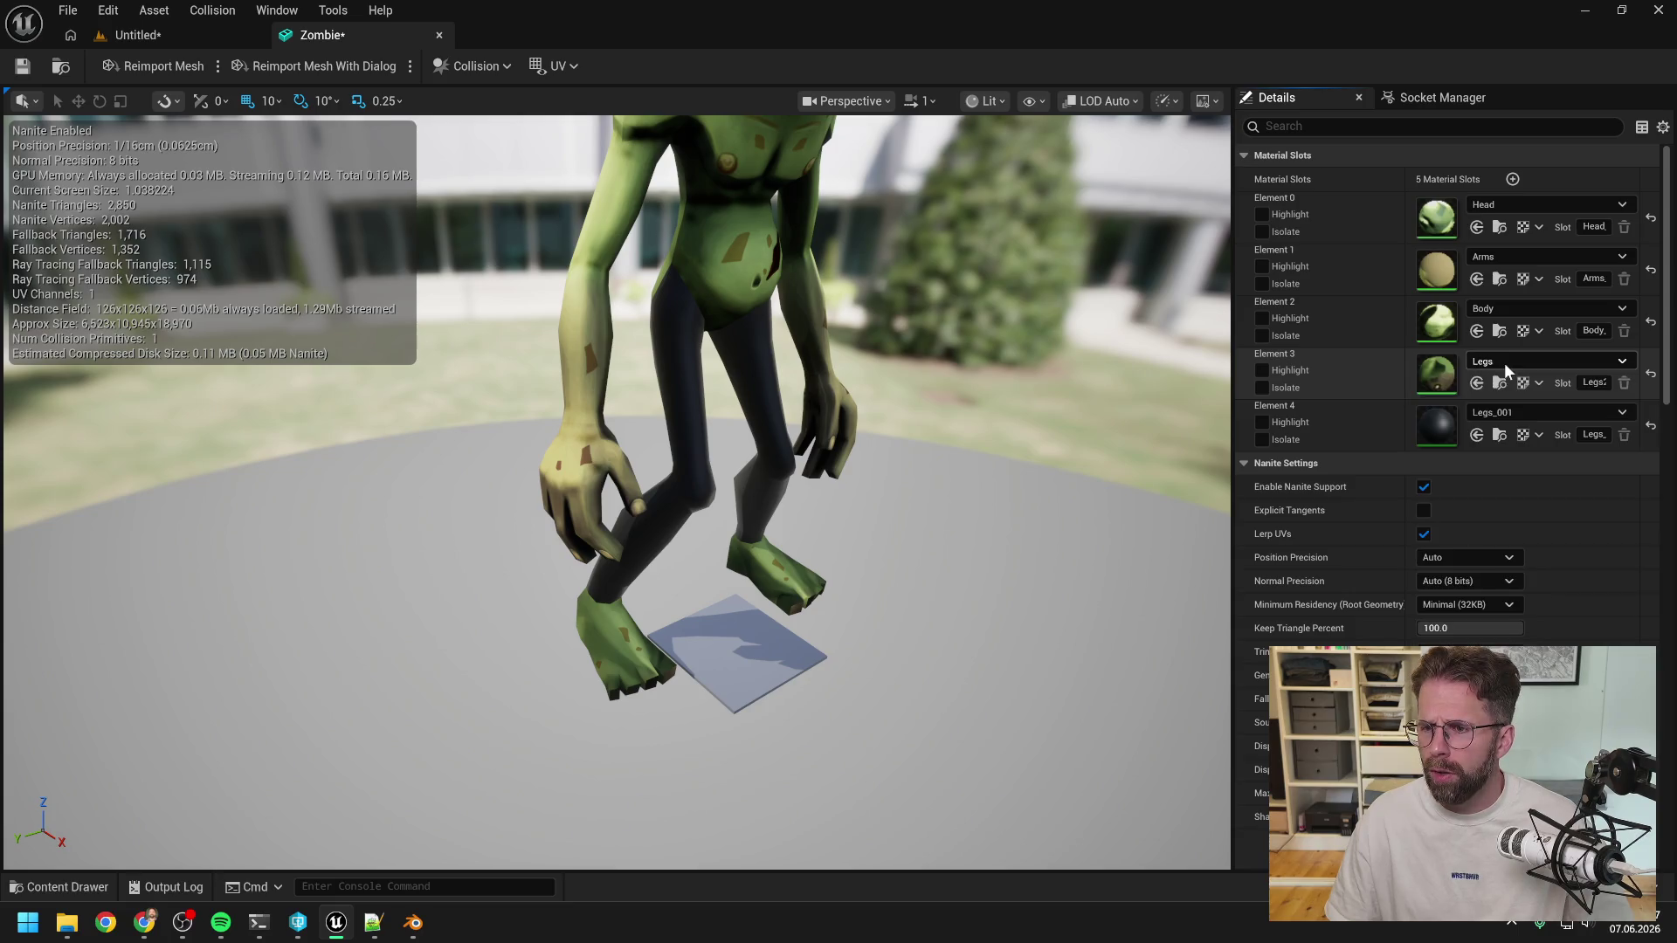
{"action": "left_click", "coordinate": [1504, 365]}
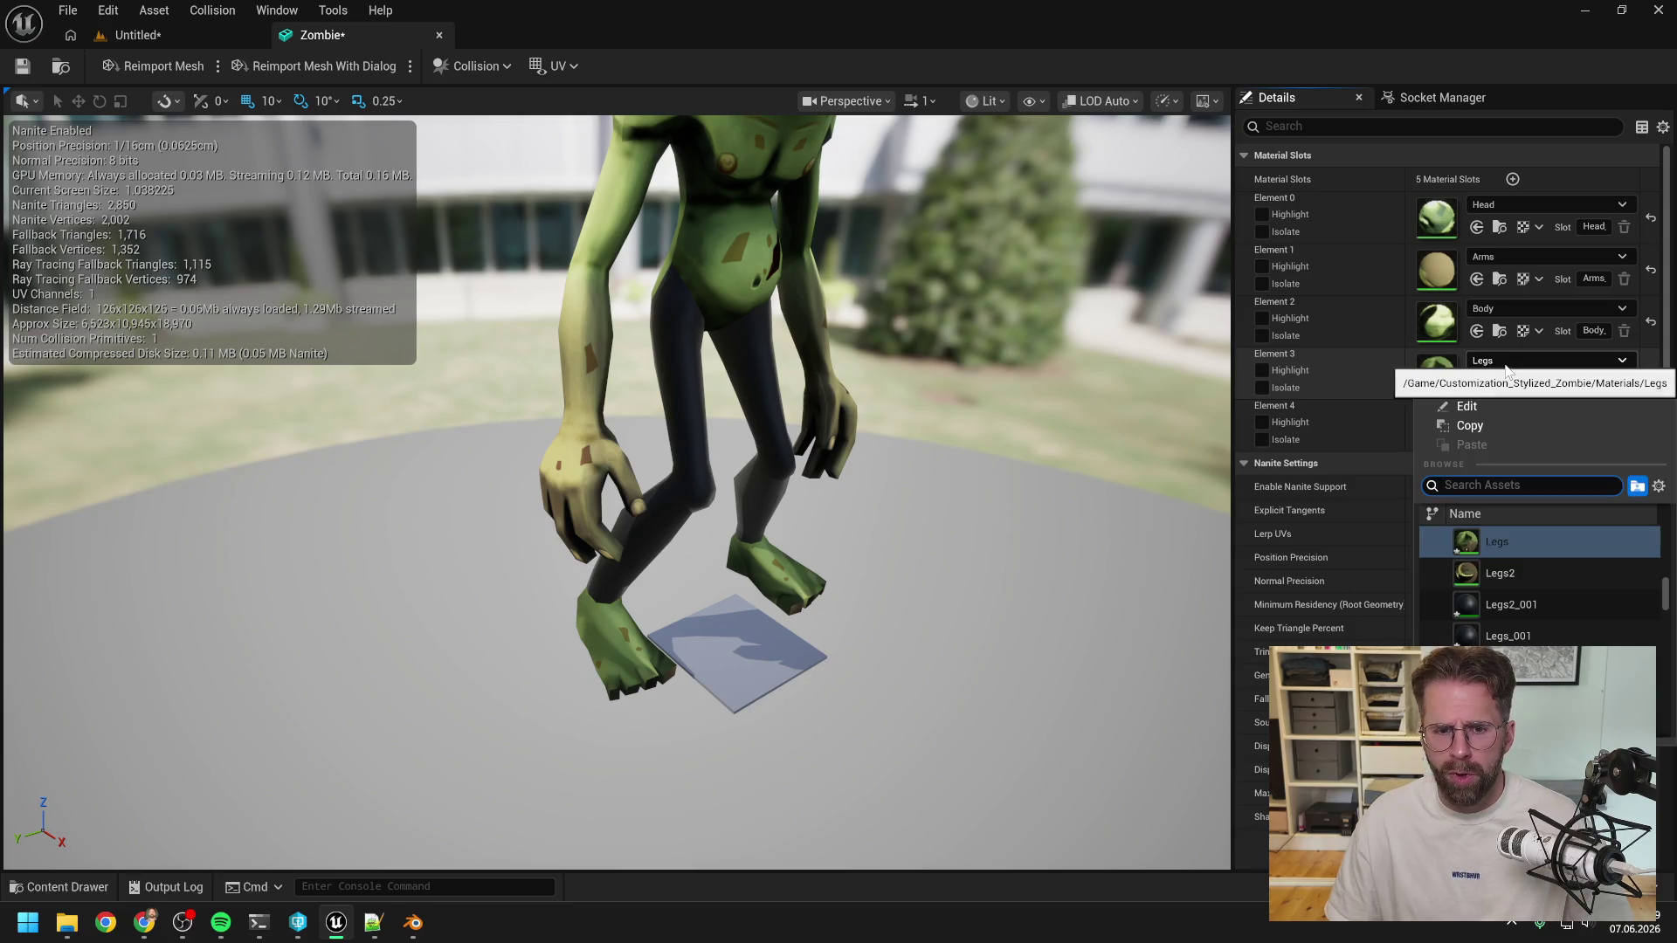
{"action": "type", "text": "hands"}
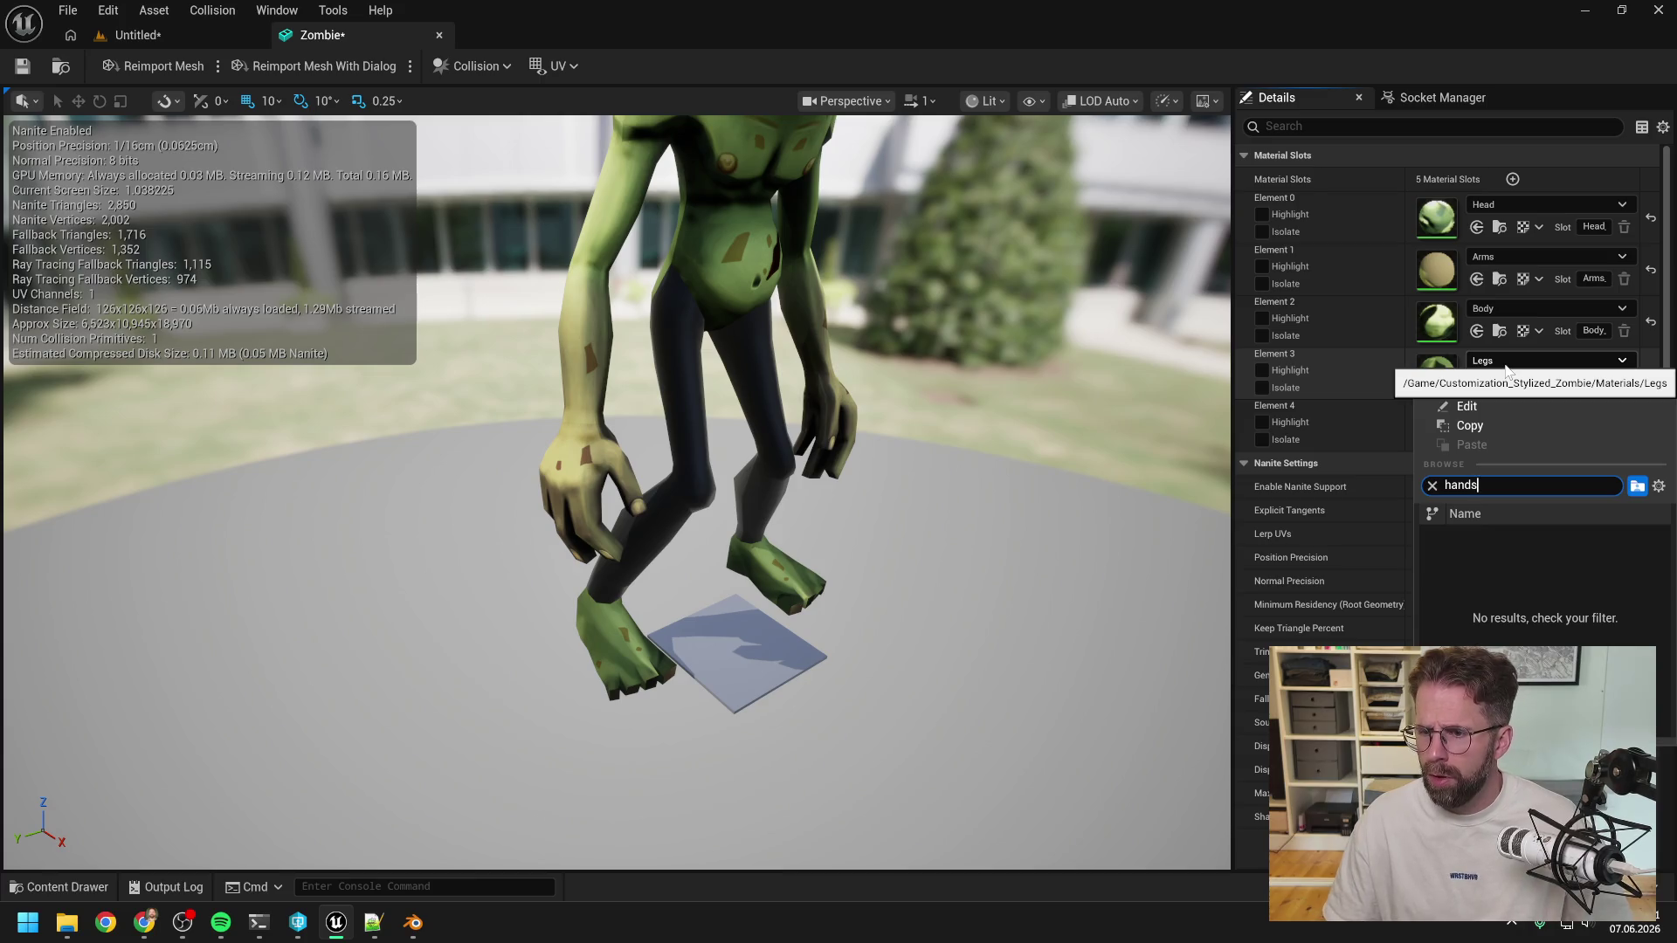
{"action": "key", "text": "BackSpace"}
{"action": "key", "text": "BackSpace"}
{"action": "key", "text": "BackSpace"}
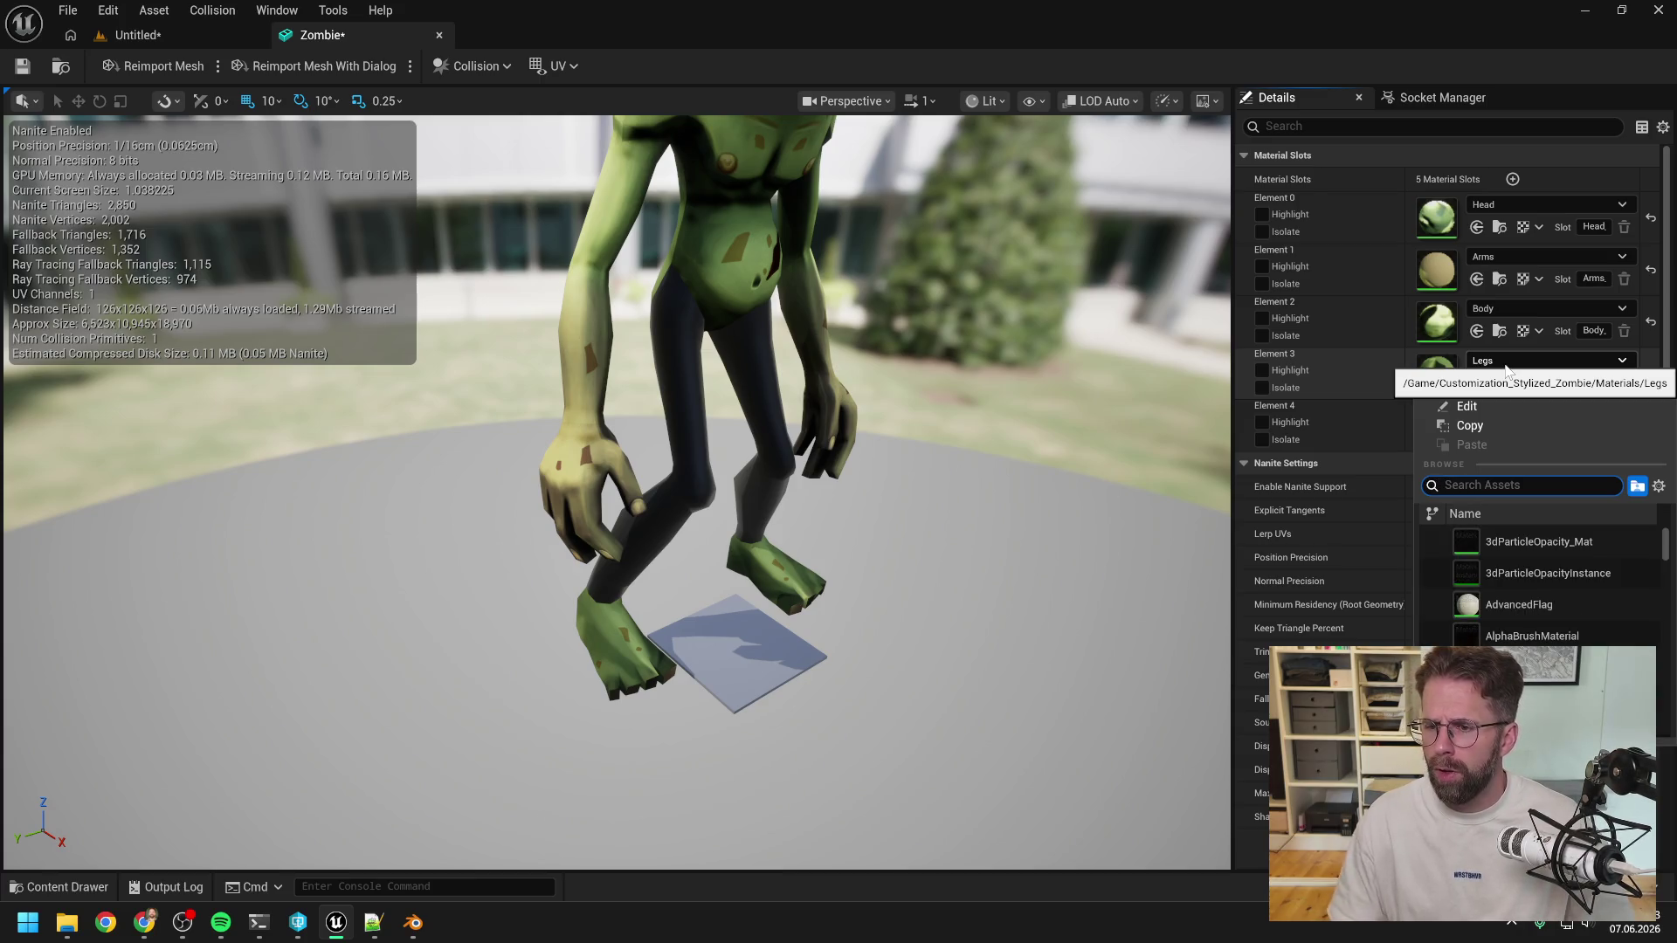
{"action": "type", "text": "arms"}
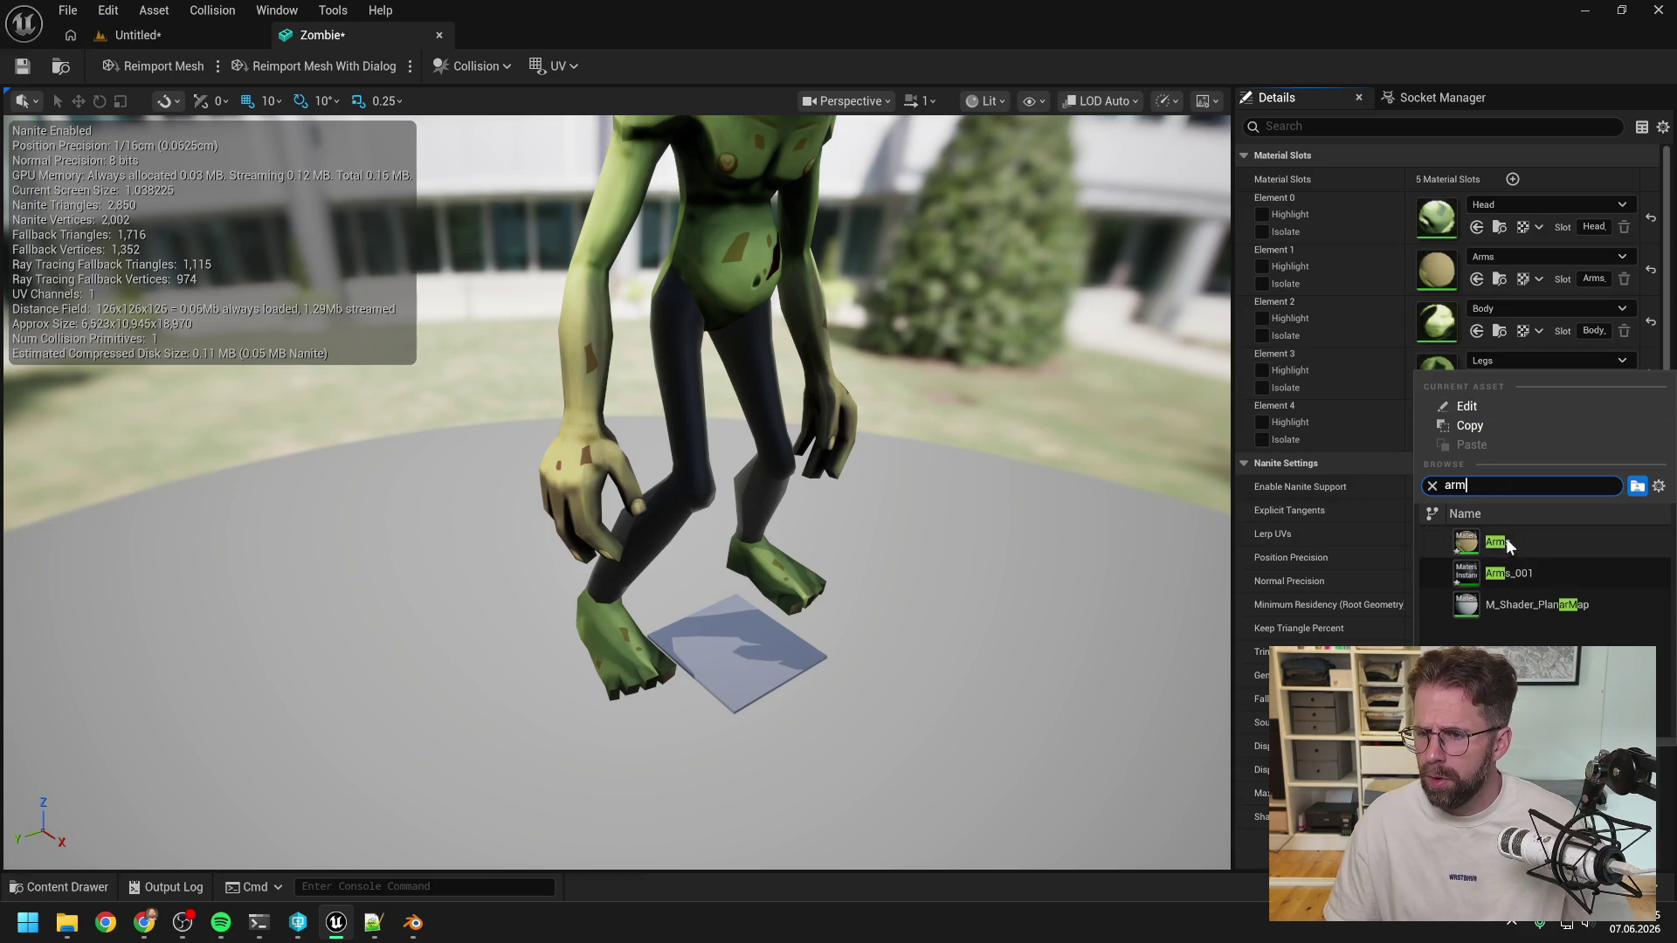
{"action": "left_click", "coordinate": [1506, 541]}
{"action": "left_click", "coordinate": [1506, 414]}
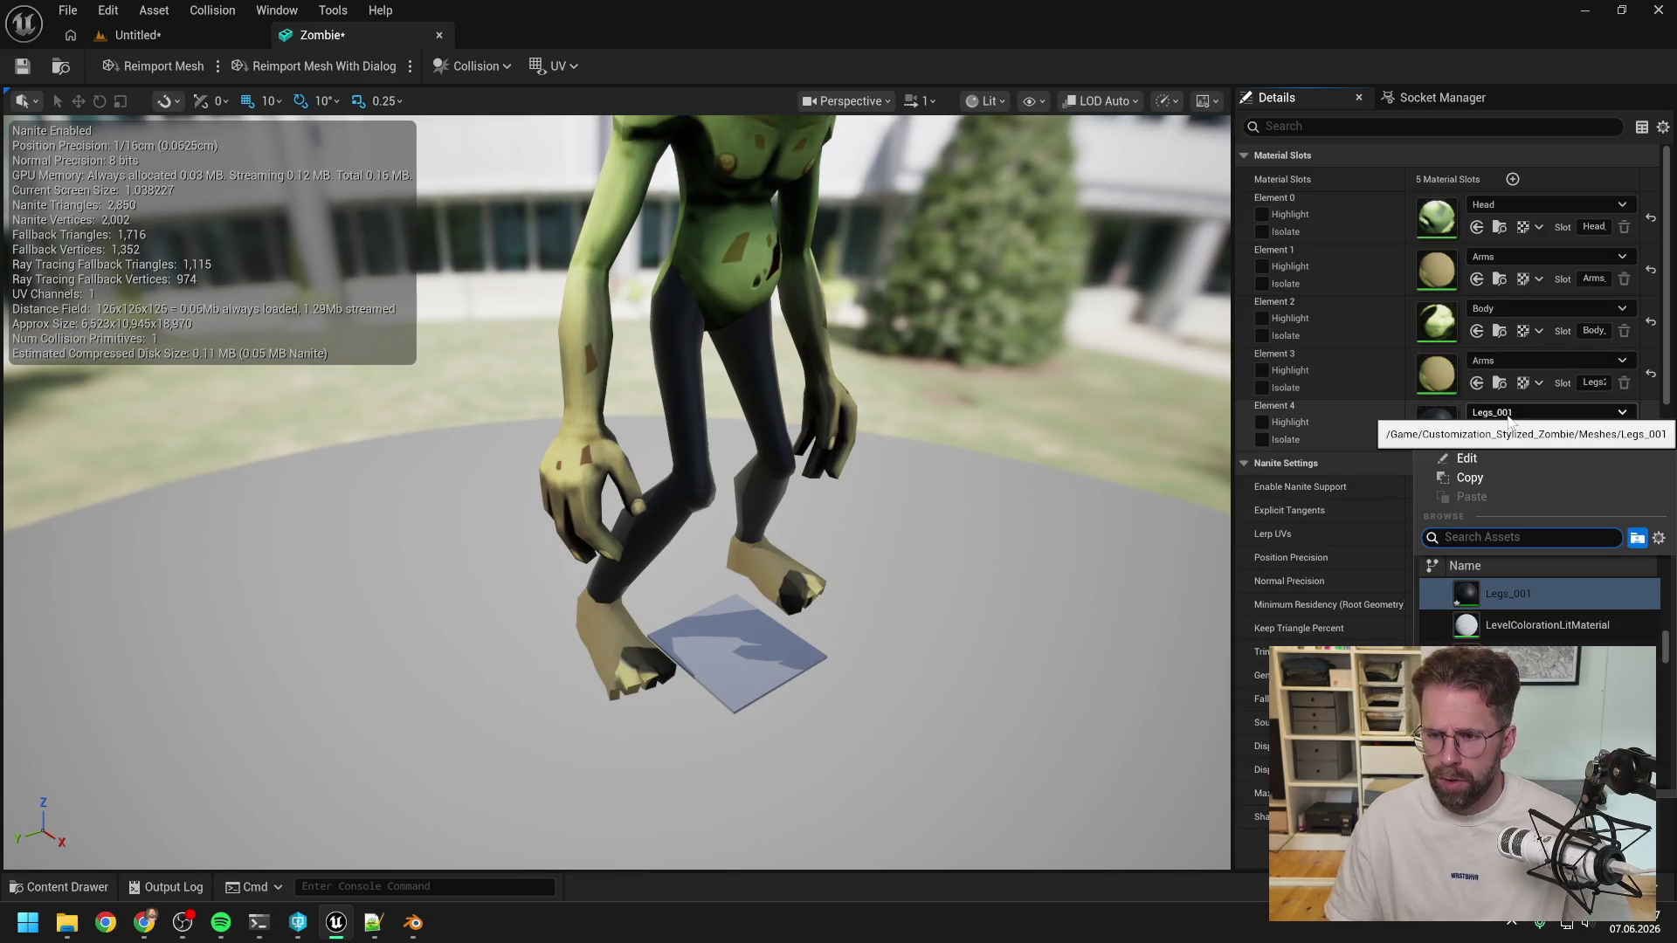
{"action": "type", "text": "legs"}
{"action": "left_click", "coordinate": [1503, 596]}
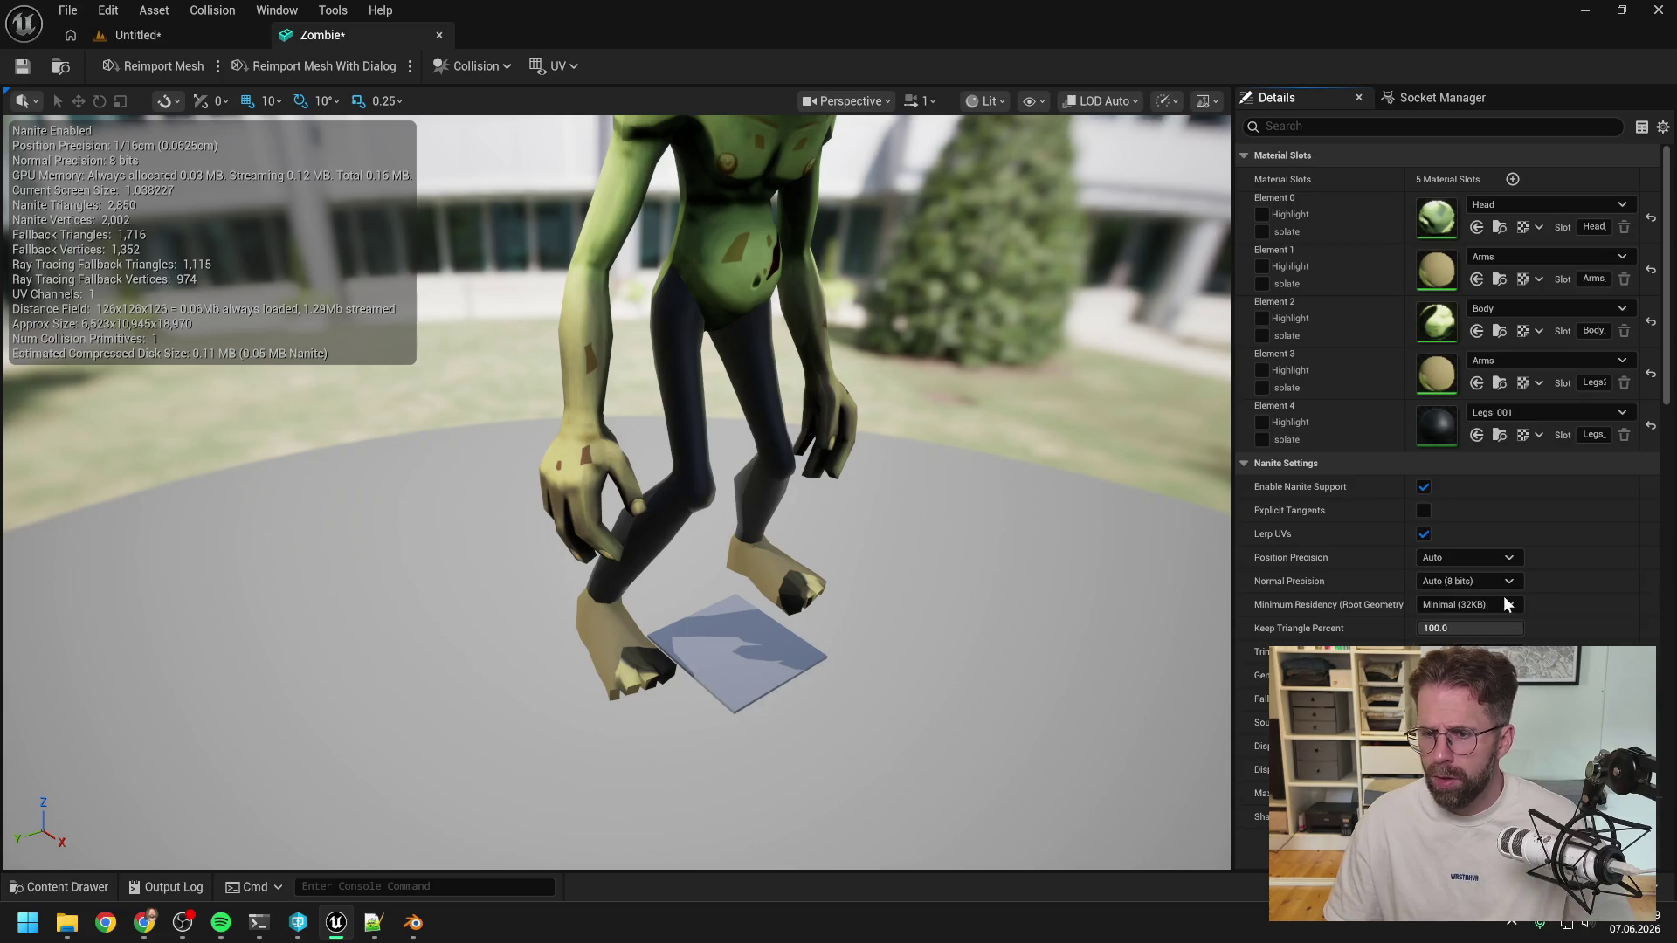
Inspect the zombie's legs and browse Element 3's materials without changing them, then open the Content Drawer.
{"action": "mouse_move", "coordinate": [960, 360]}
{"action": "left_mouse_down"}
{"action": "mouse_move", "coordinate": [795, 379]}
{"action": "mouse_move", "coordinate": [781, 419]}
{"action": "mouse_move", "coordinate": [721, 414]}
{"action": "left_mouse_up"}
{"action": "left_click_drag", "start_coordinate": [996, 385], "coordinate": [1008, 383]}
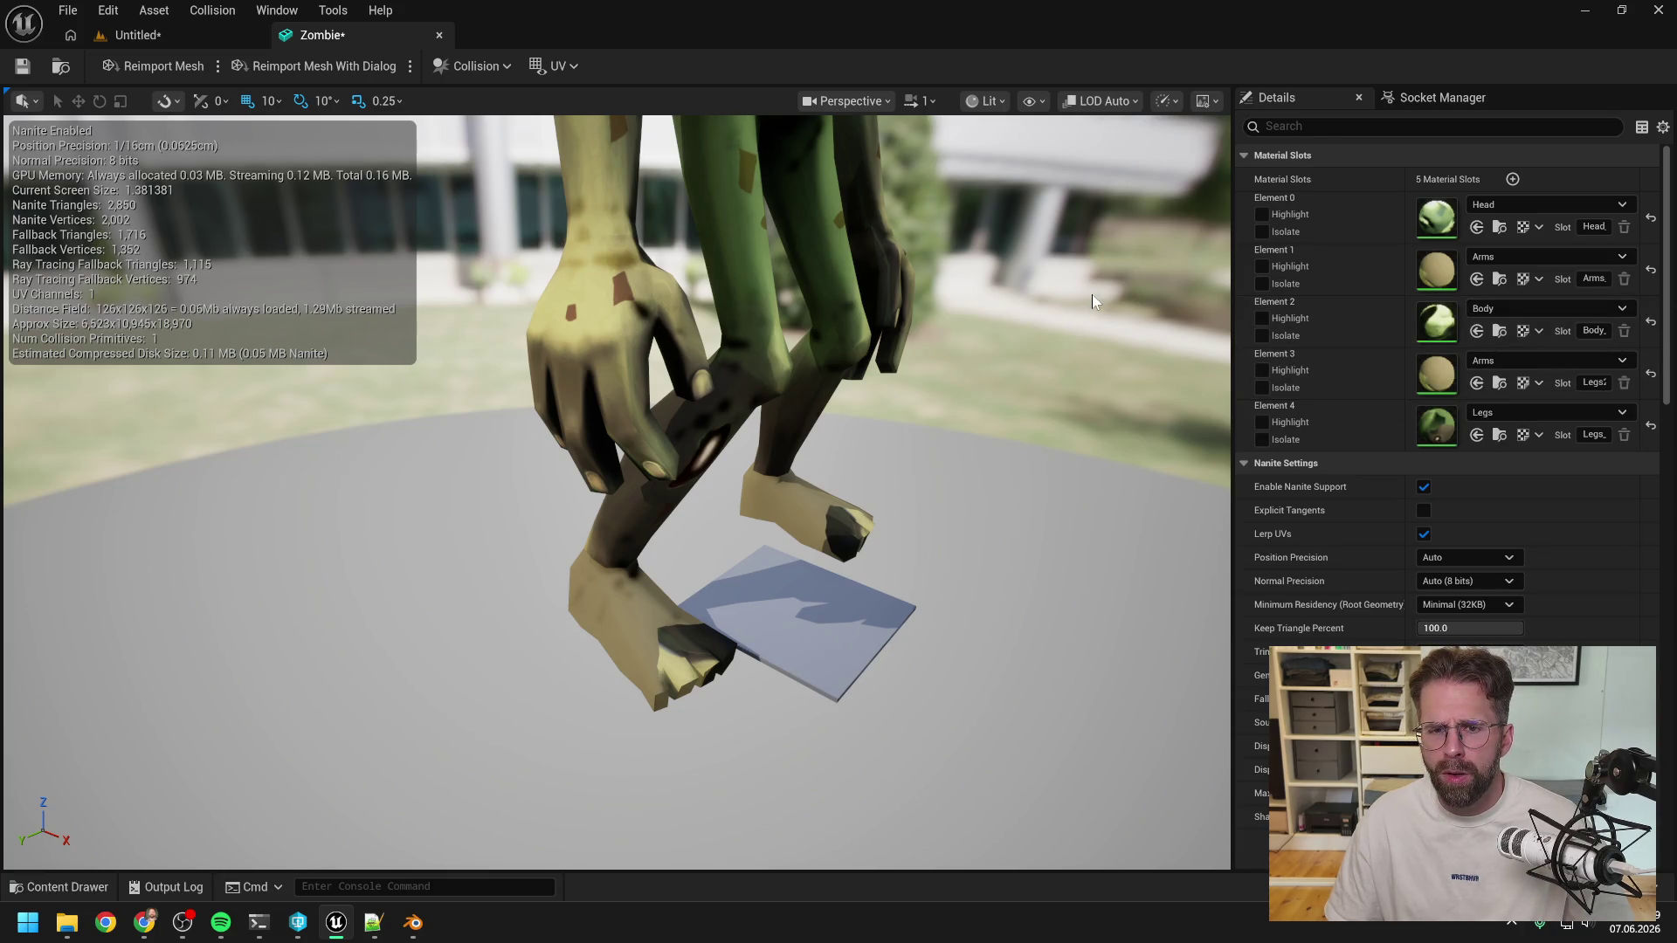
{"action": "left_click_drag", "start_coordinate": [1092, 295], "coordinate": [1102, 344]}
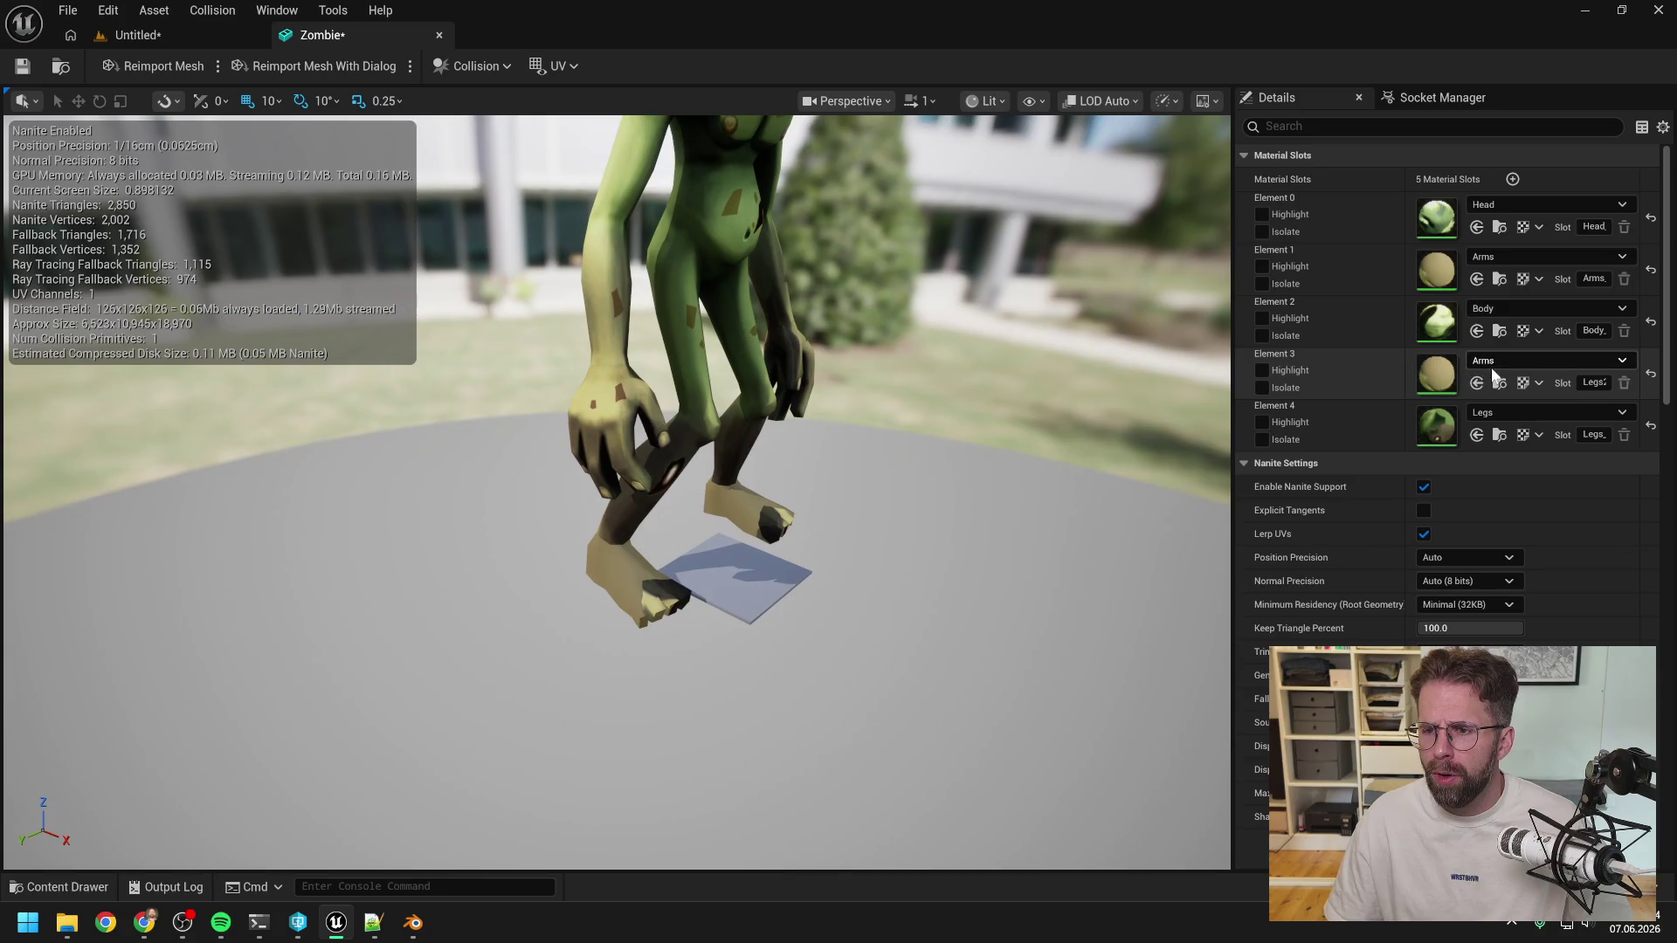
{"action": "left_click", "coordinate": [1493, 362]}
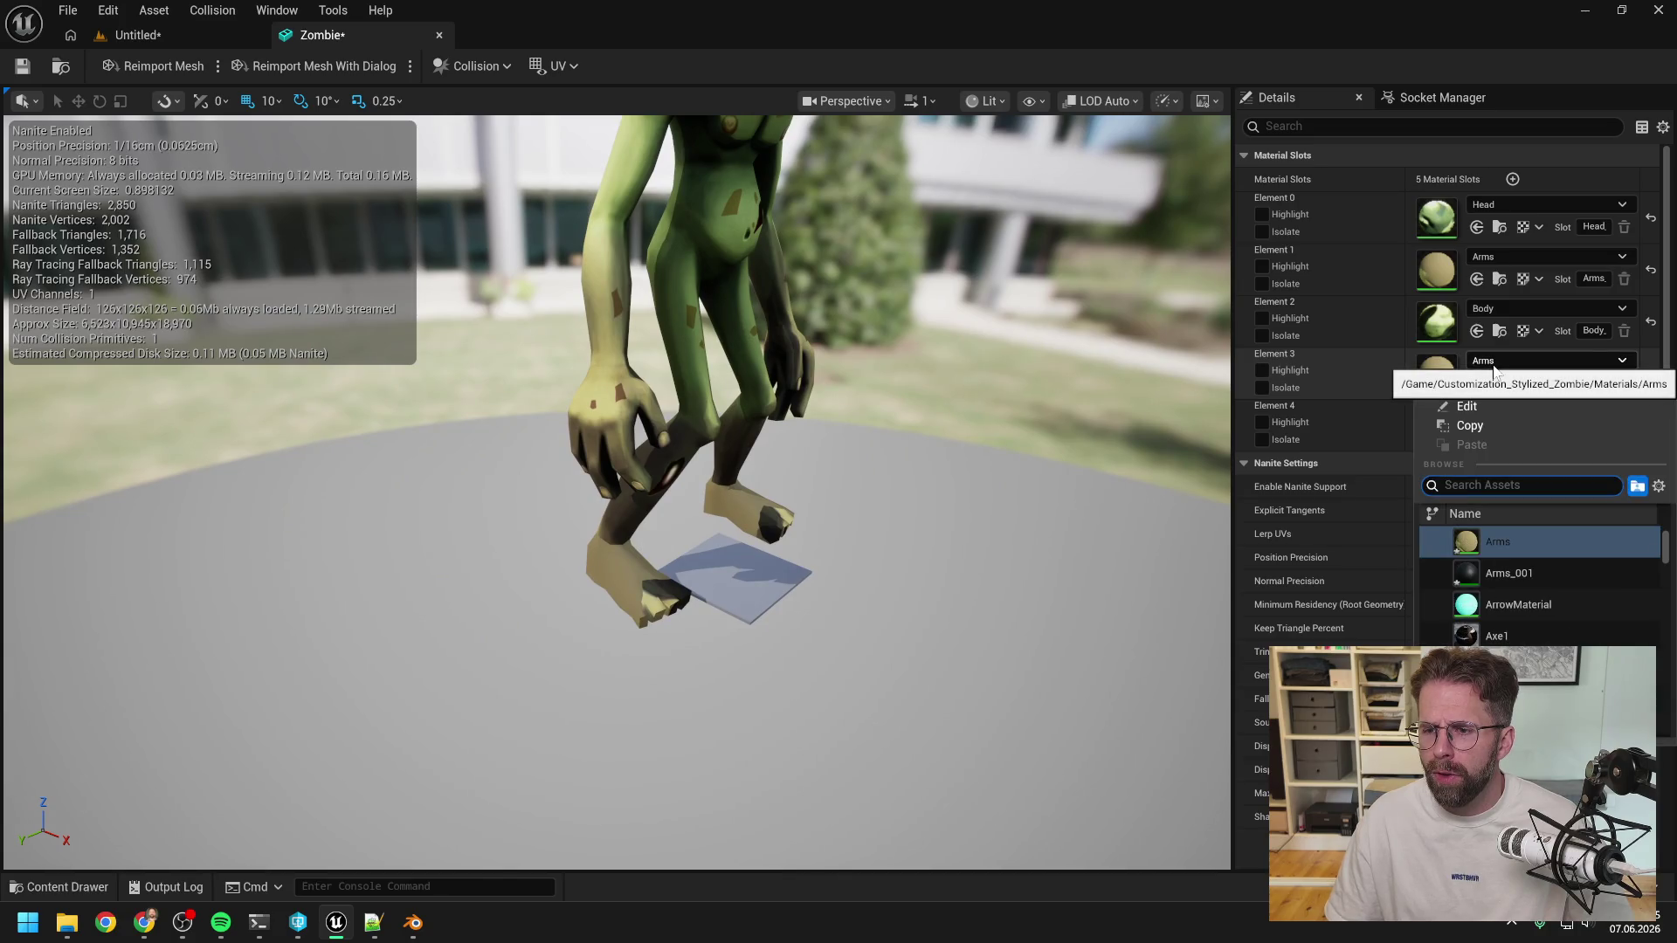
{"action": "type", "text": "hai"}
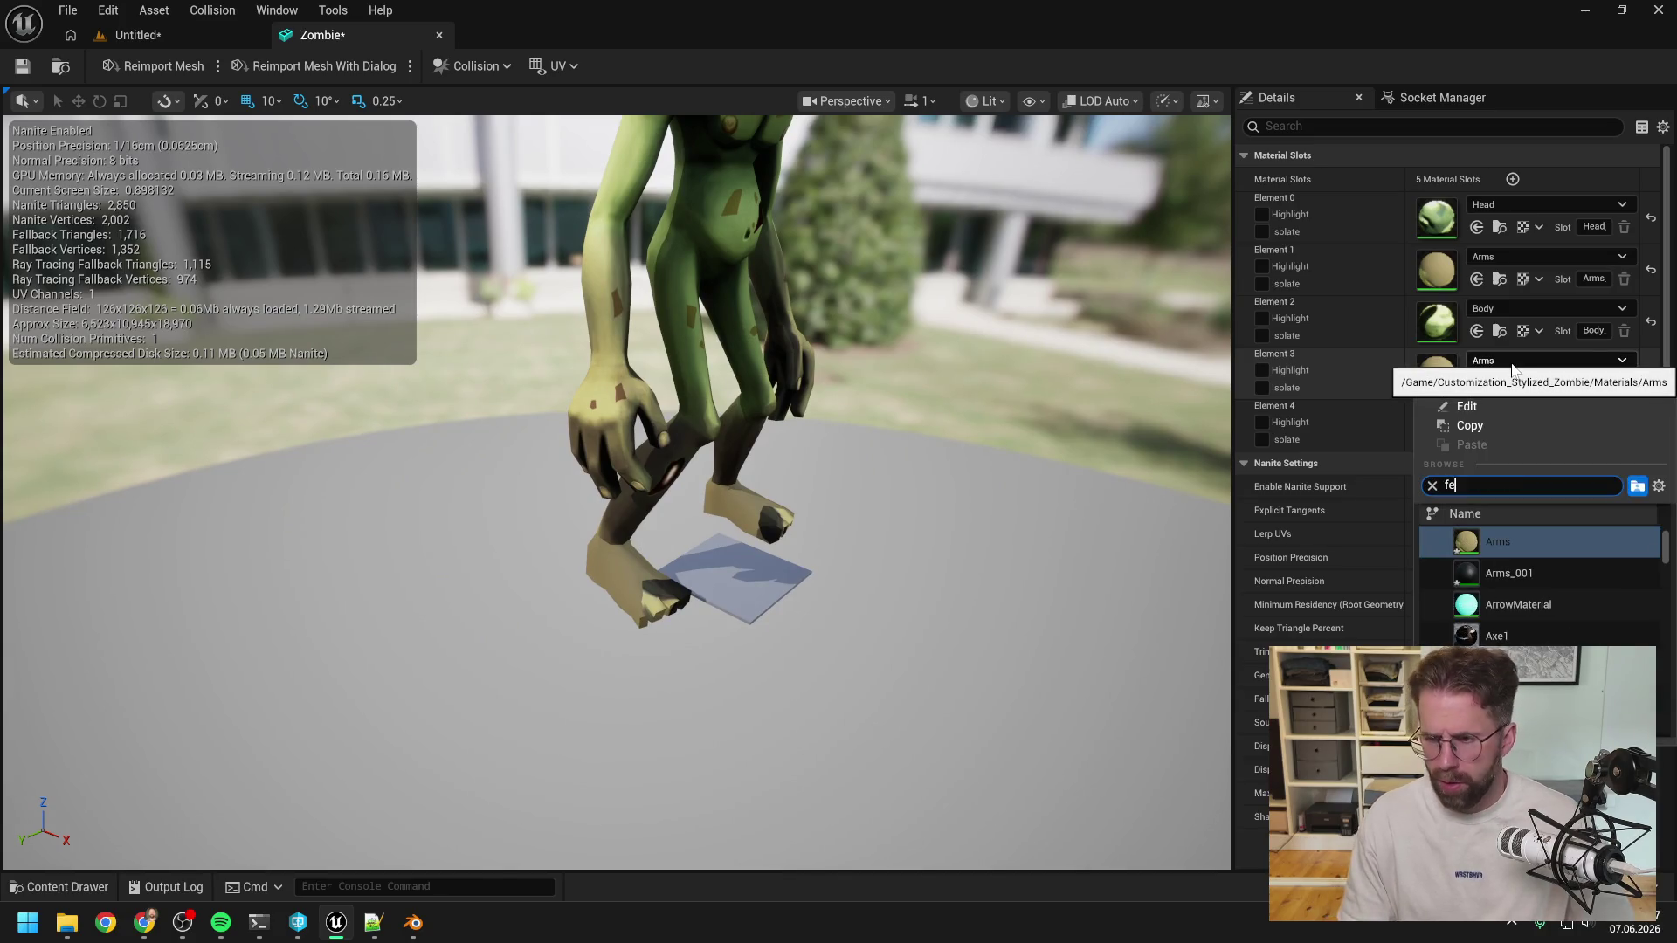
{"action": "key", "text": "BackSpace"}
{"action": "key", "text": "BackSpace"}
{"action": "key", "text": "BackSpace"}
{"action": "type", "text": "foo"}
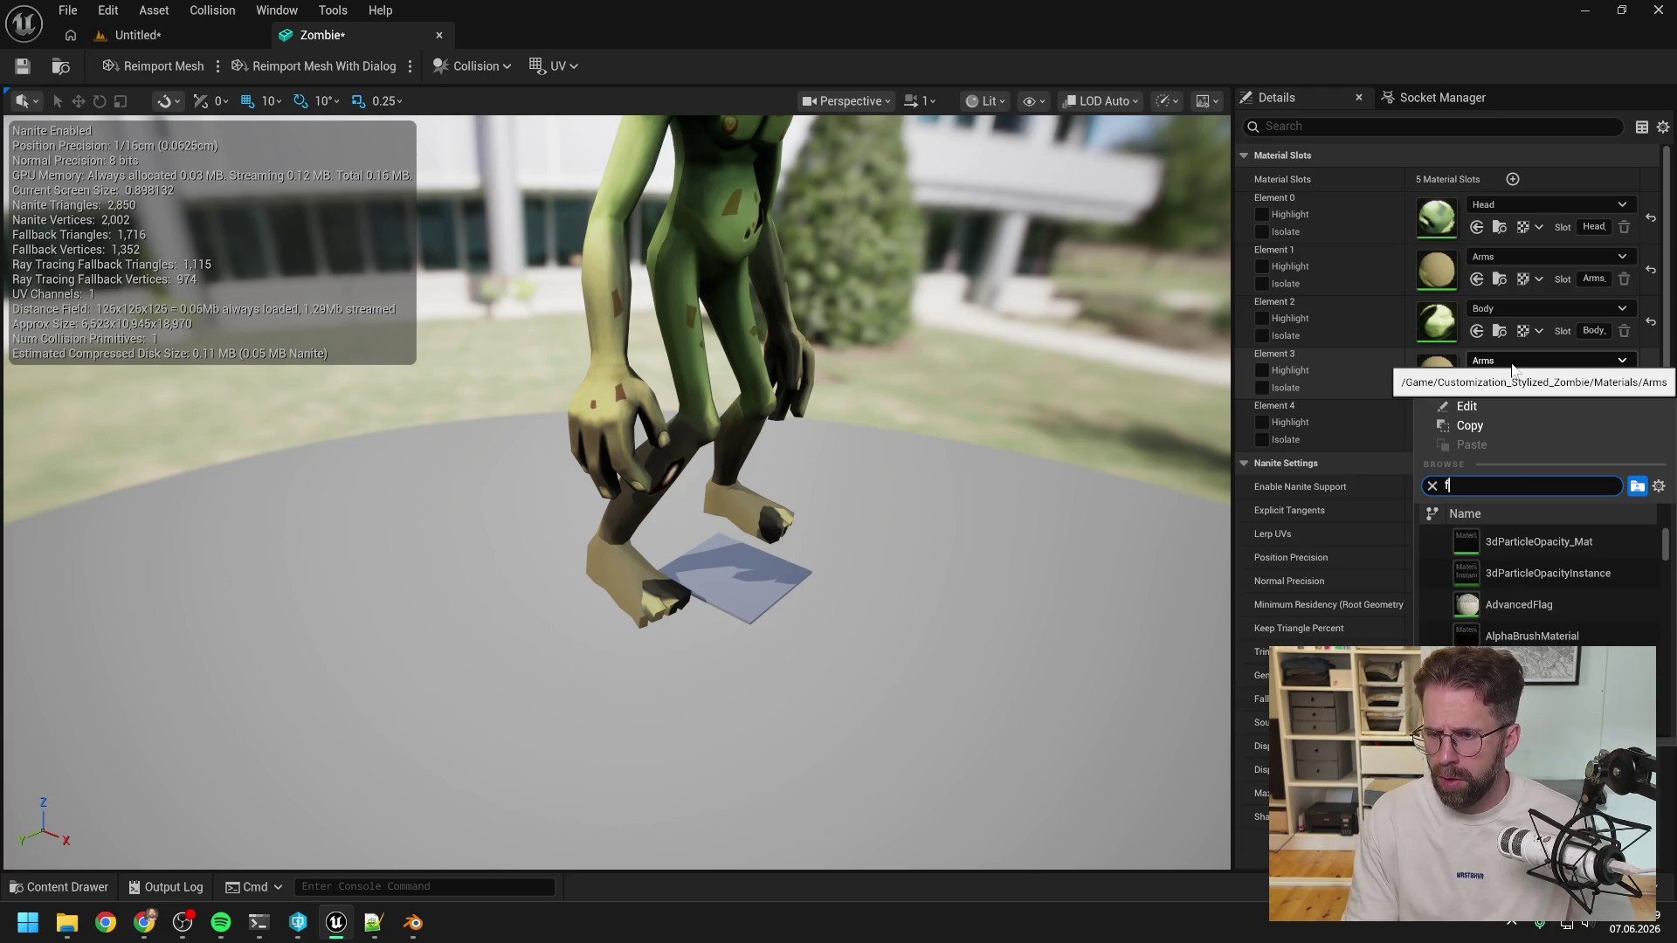
{"action": "key", "text": "BackSpace"}
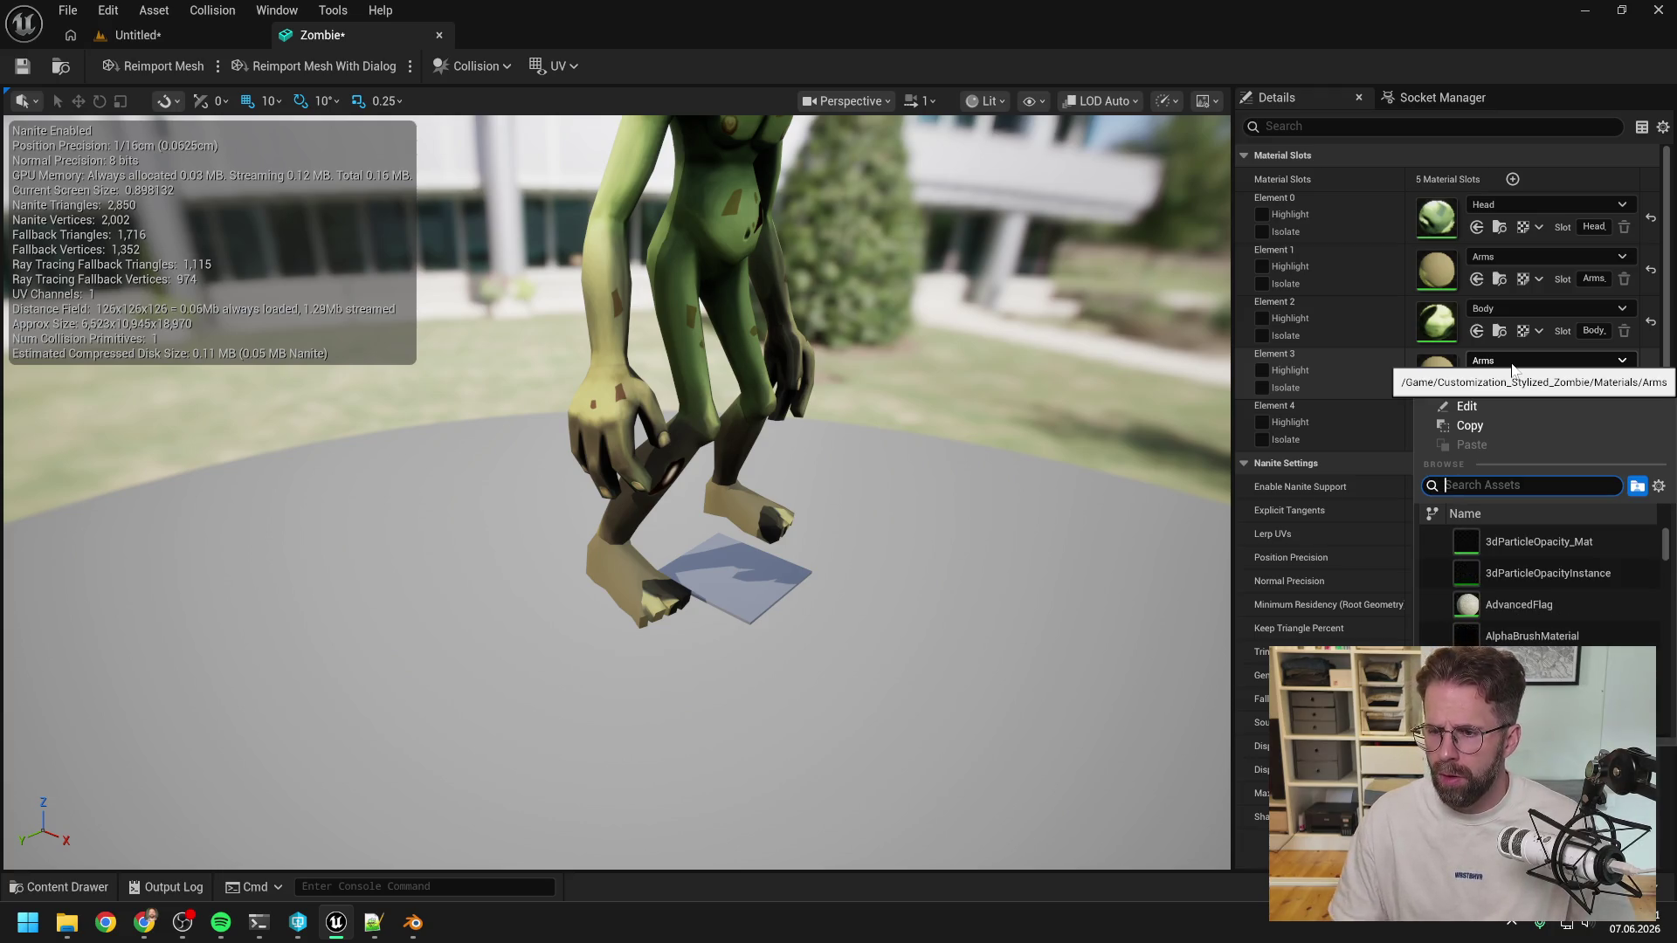
{"action": "left_click", "coordinate": [1106, 73]}
{"action": "key", "text": "ctrl+space"}
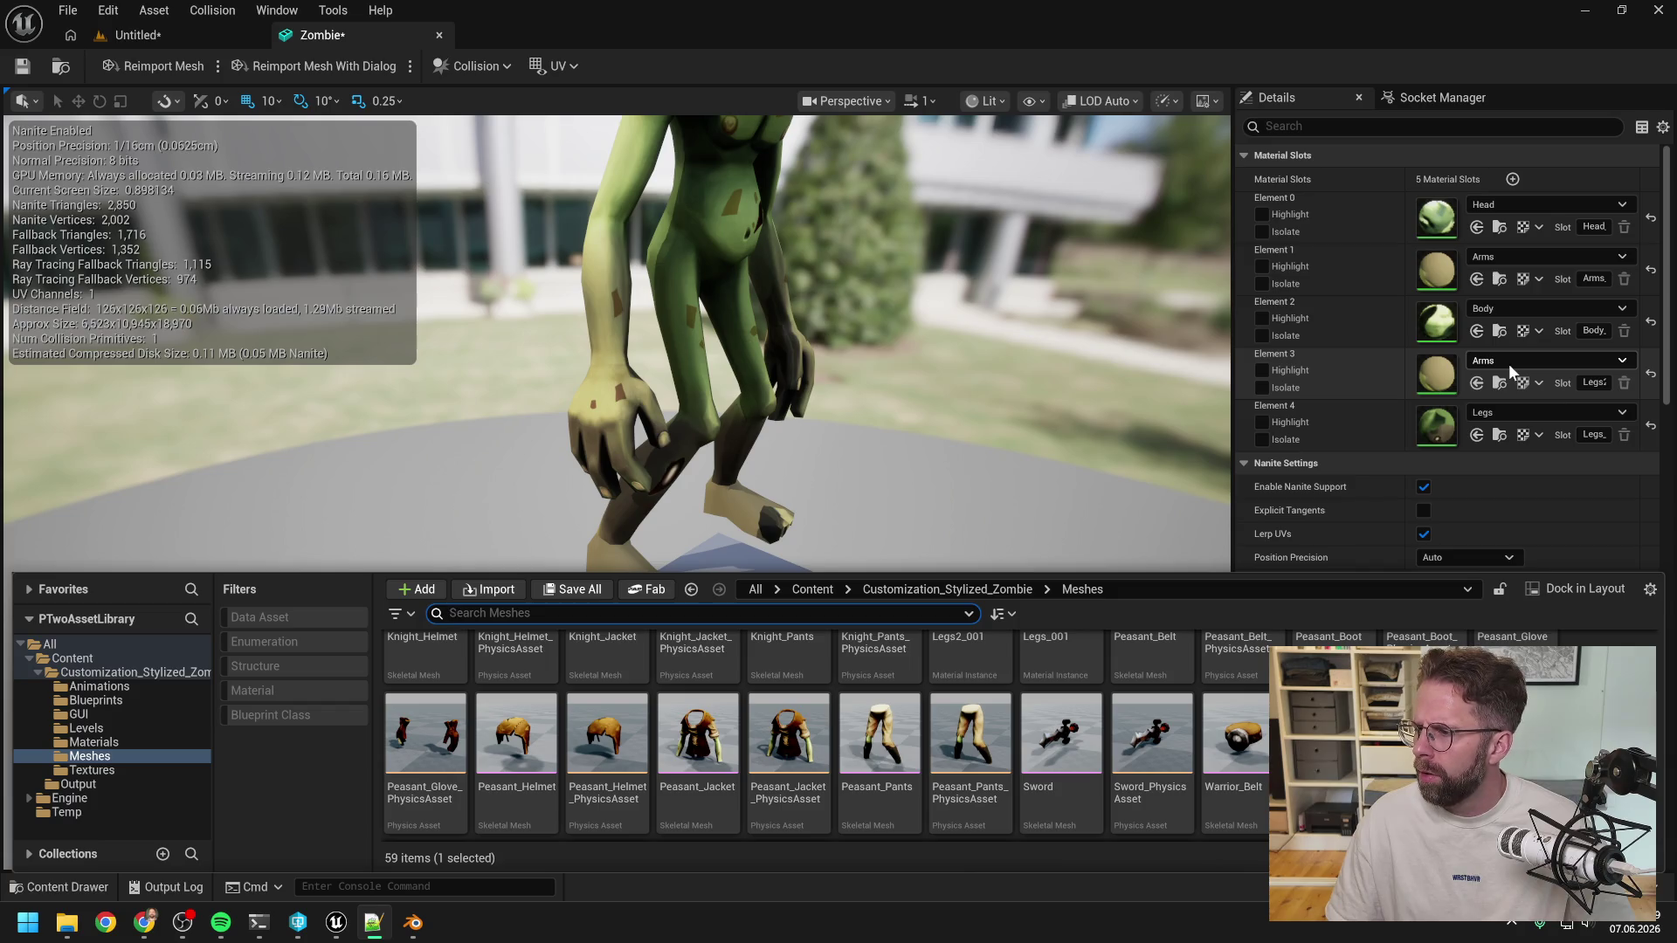
Reopen the Content Drawer with the Material filter on and the Content folder selected.
{"action": "left_click", "coordinate": [1357, 142]}
{"action": "key", "text": "ctrl+space"}
{"action": "left_click", "coordinate": [286, 692]}
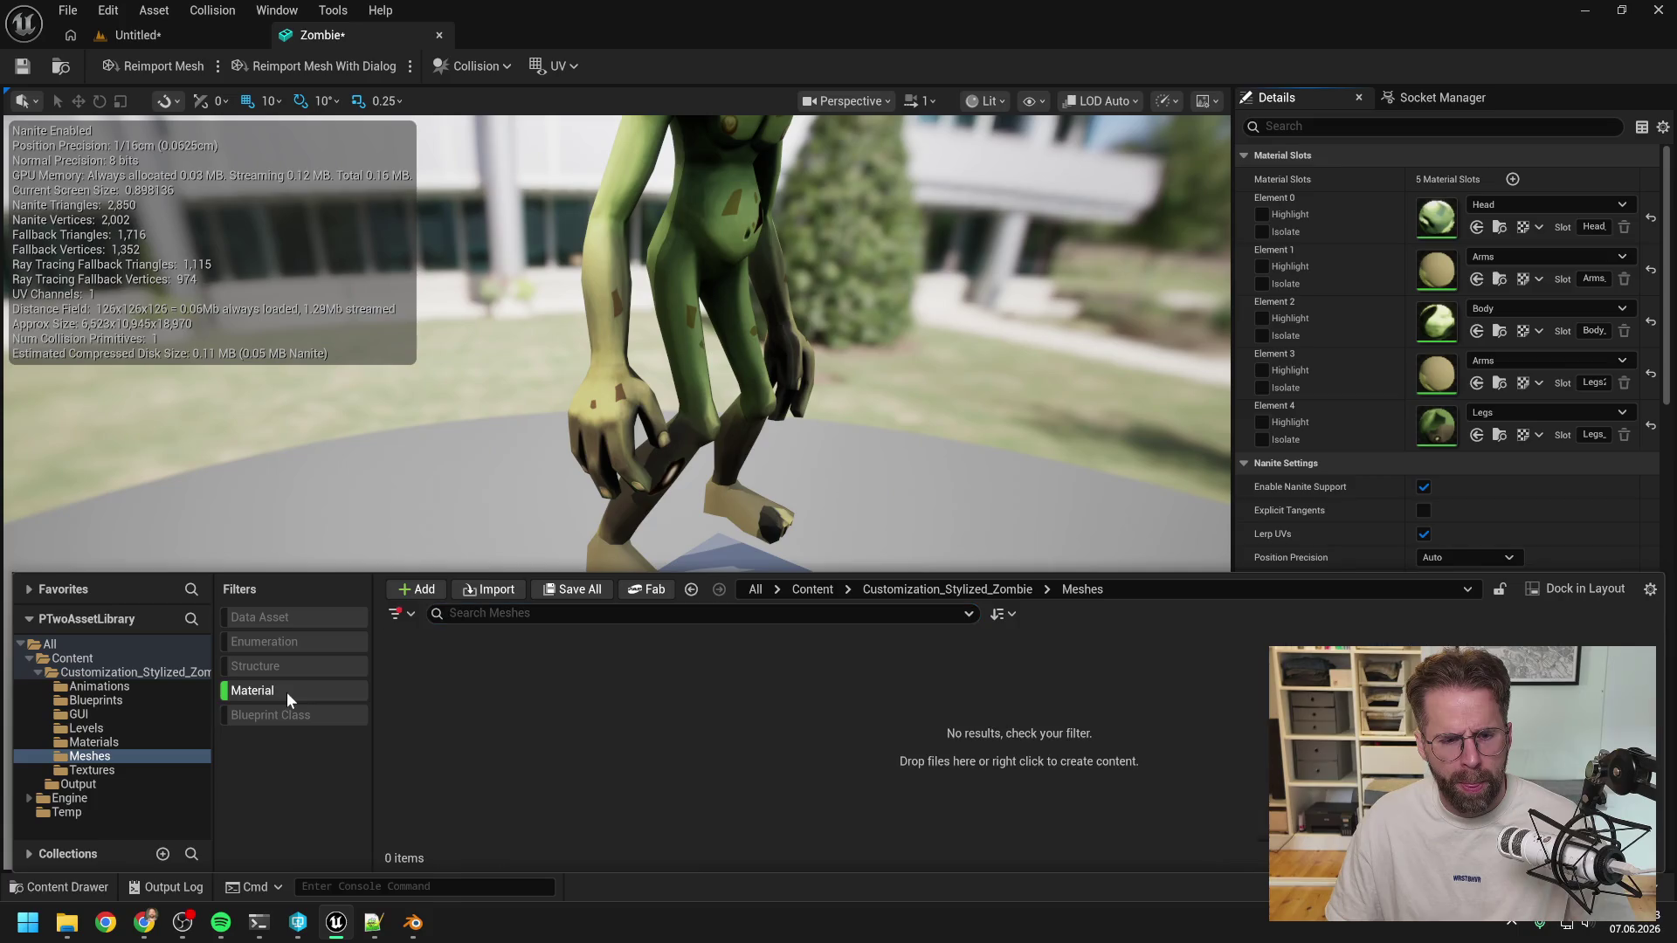
{"action": "left_click", "coordinate": [72, 659]}
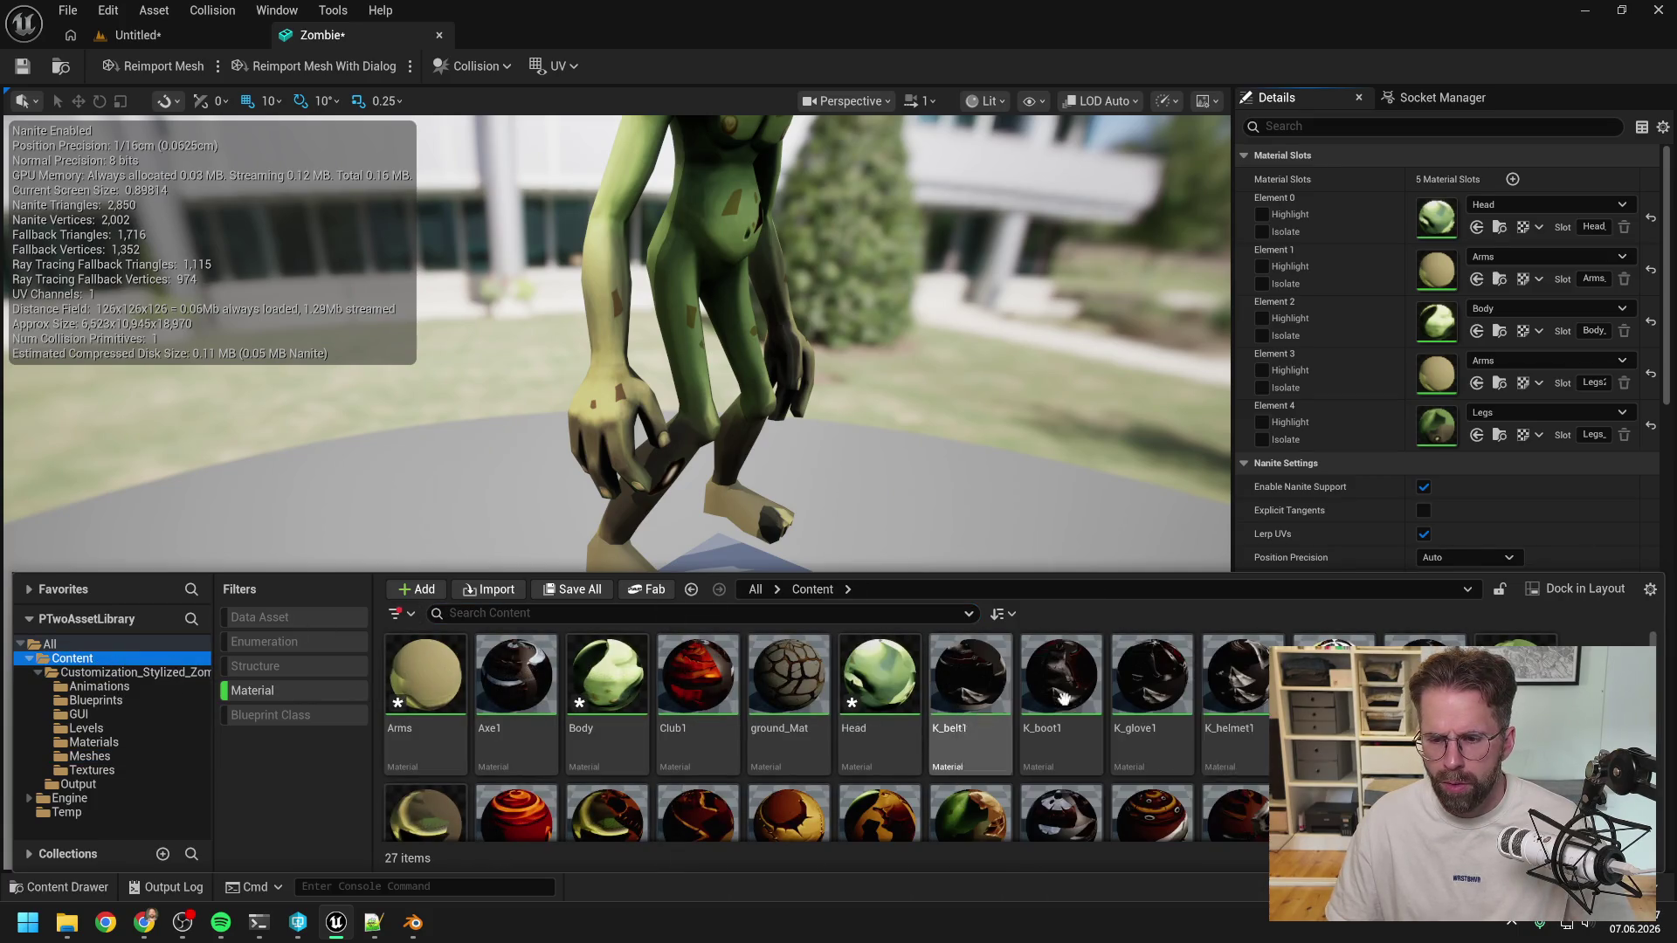
Scroll through the 27 materials in an enlarged drawer, then collapse it to view the zombie.
{"action": "scroll", "coordinate": [826, 742], "scroll_direction": "down", "scroll_amount": 2}
{"action": "scroll", "coordinate": [827, 742], "scroll_direction": "down", "scroll_amount": 2}
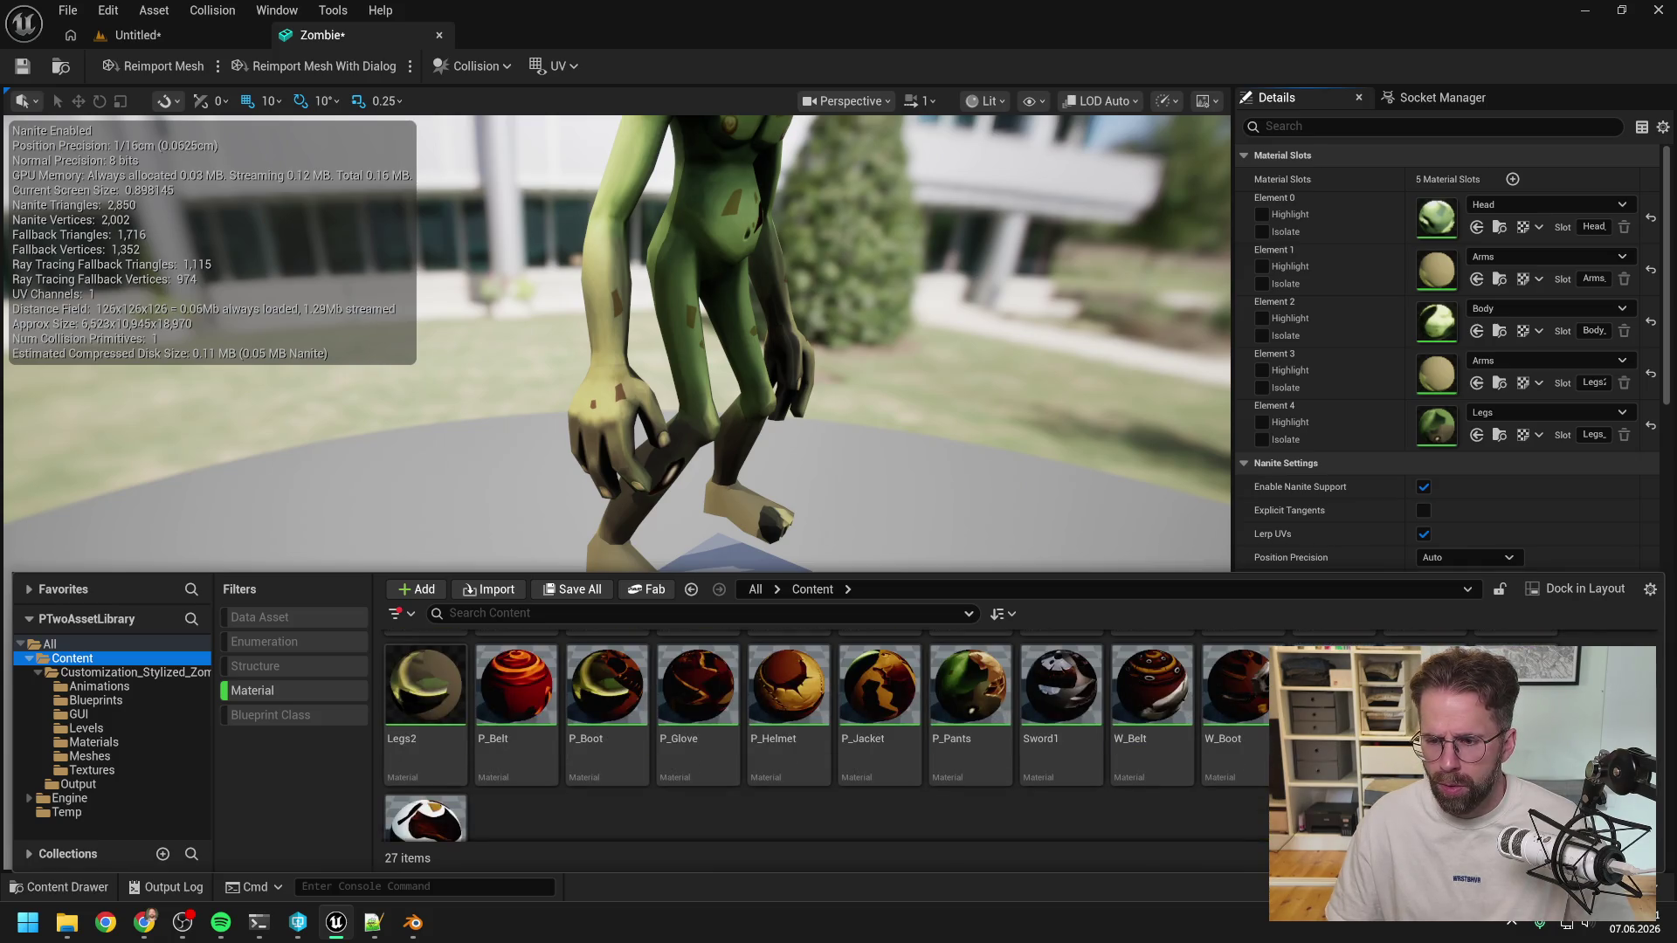
{"action": "scroll", "coordinate": [826, 743], "scroll_direction": "down", "scroll_amount": 1}
{"action": "scroll", "coordinate": [876, 807], "scroll_direction": "up", "scroll_amount": 1}
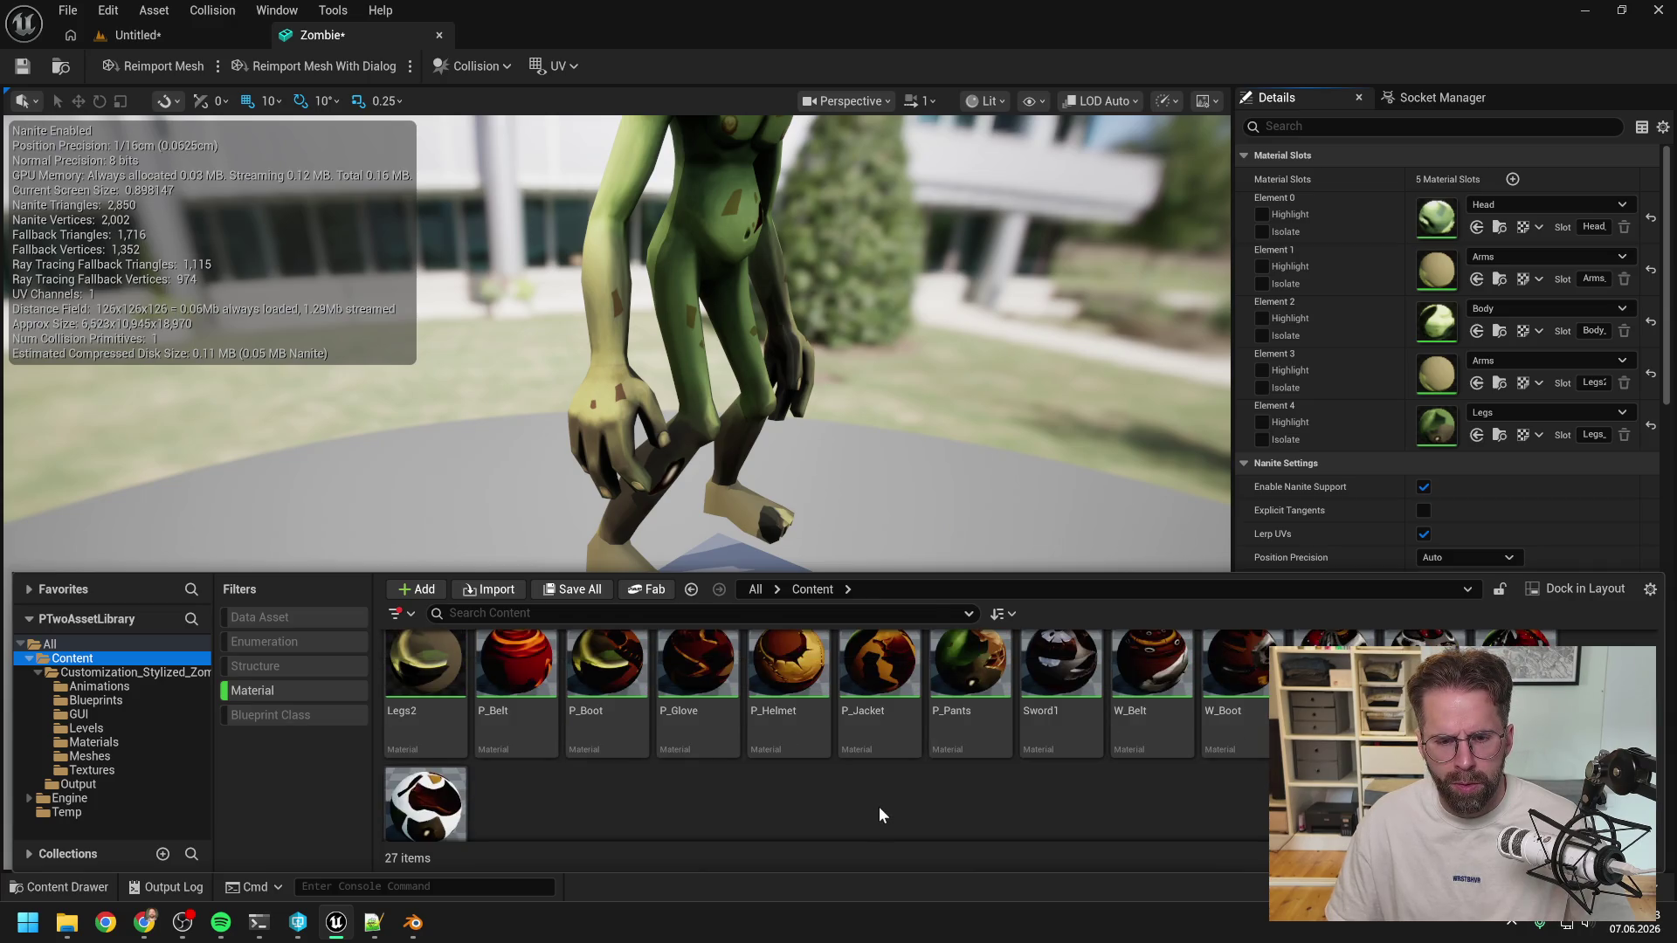
{"action": "scroll", "coordinate": [880, 807], "scroll_direction": "up", "scroll_amount": 2}
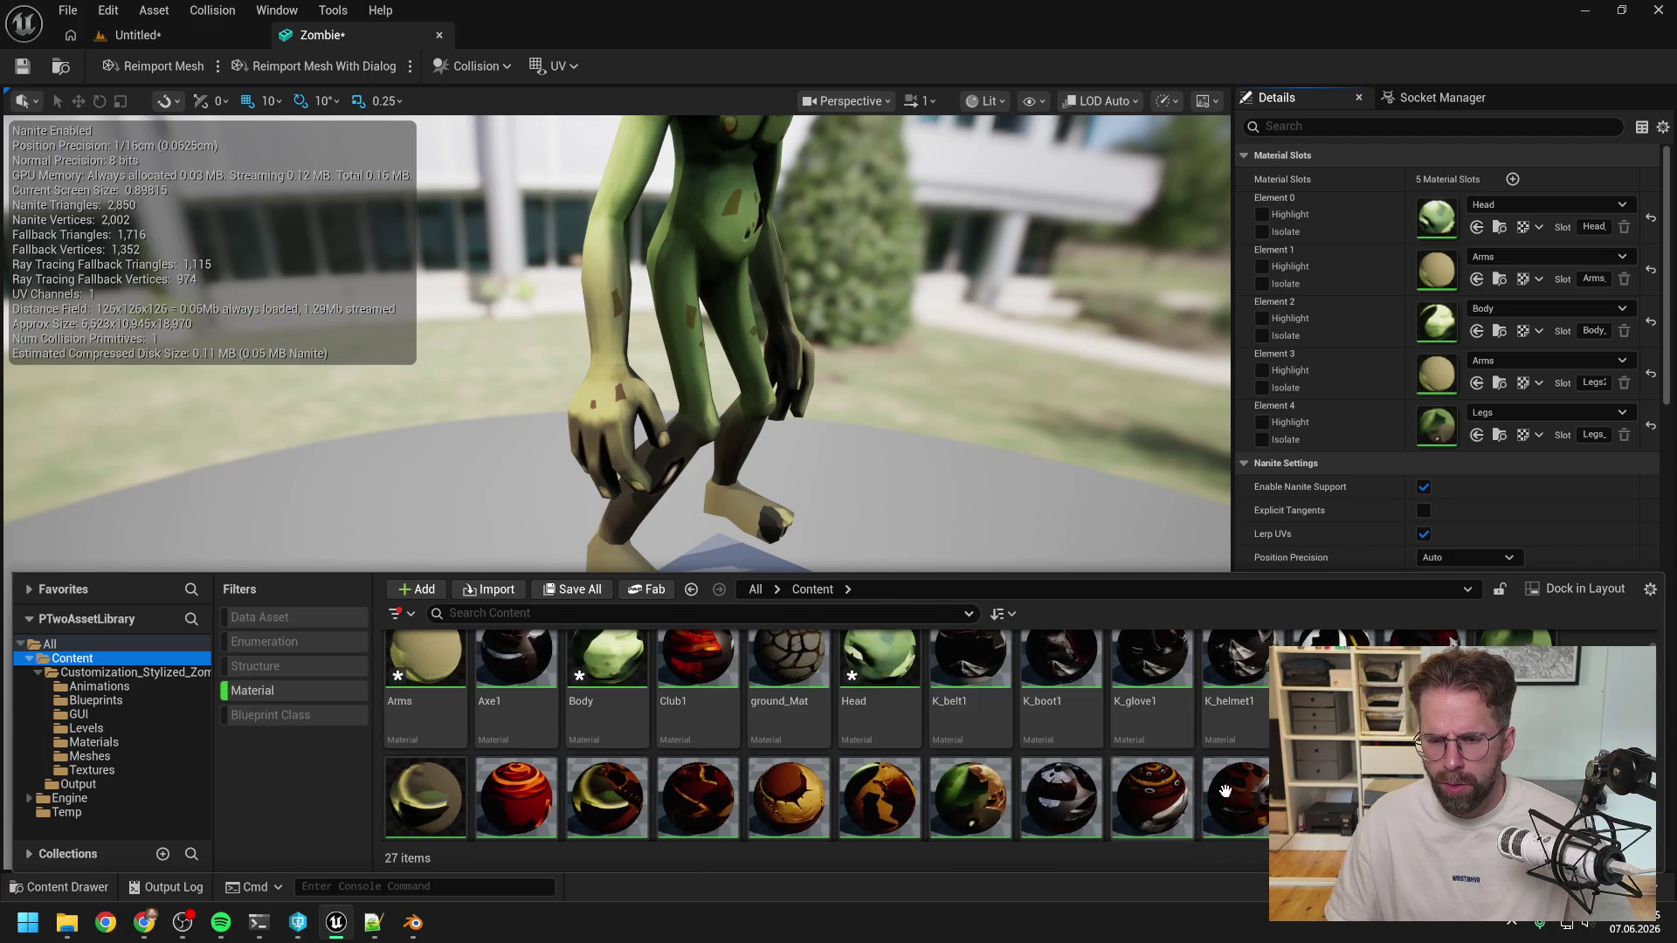
{"action": "scroll", "coordinate": [876, 807], "scroll_direction": "up", "scroll_amount": 1}
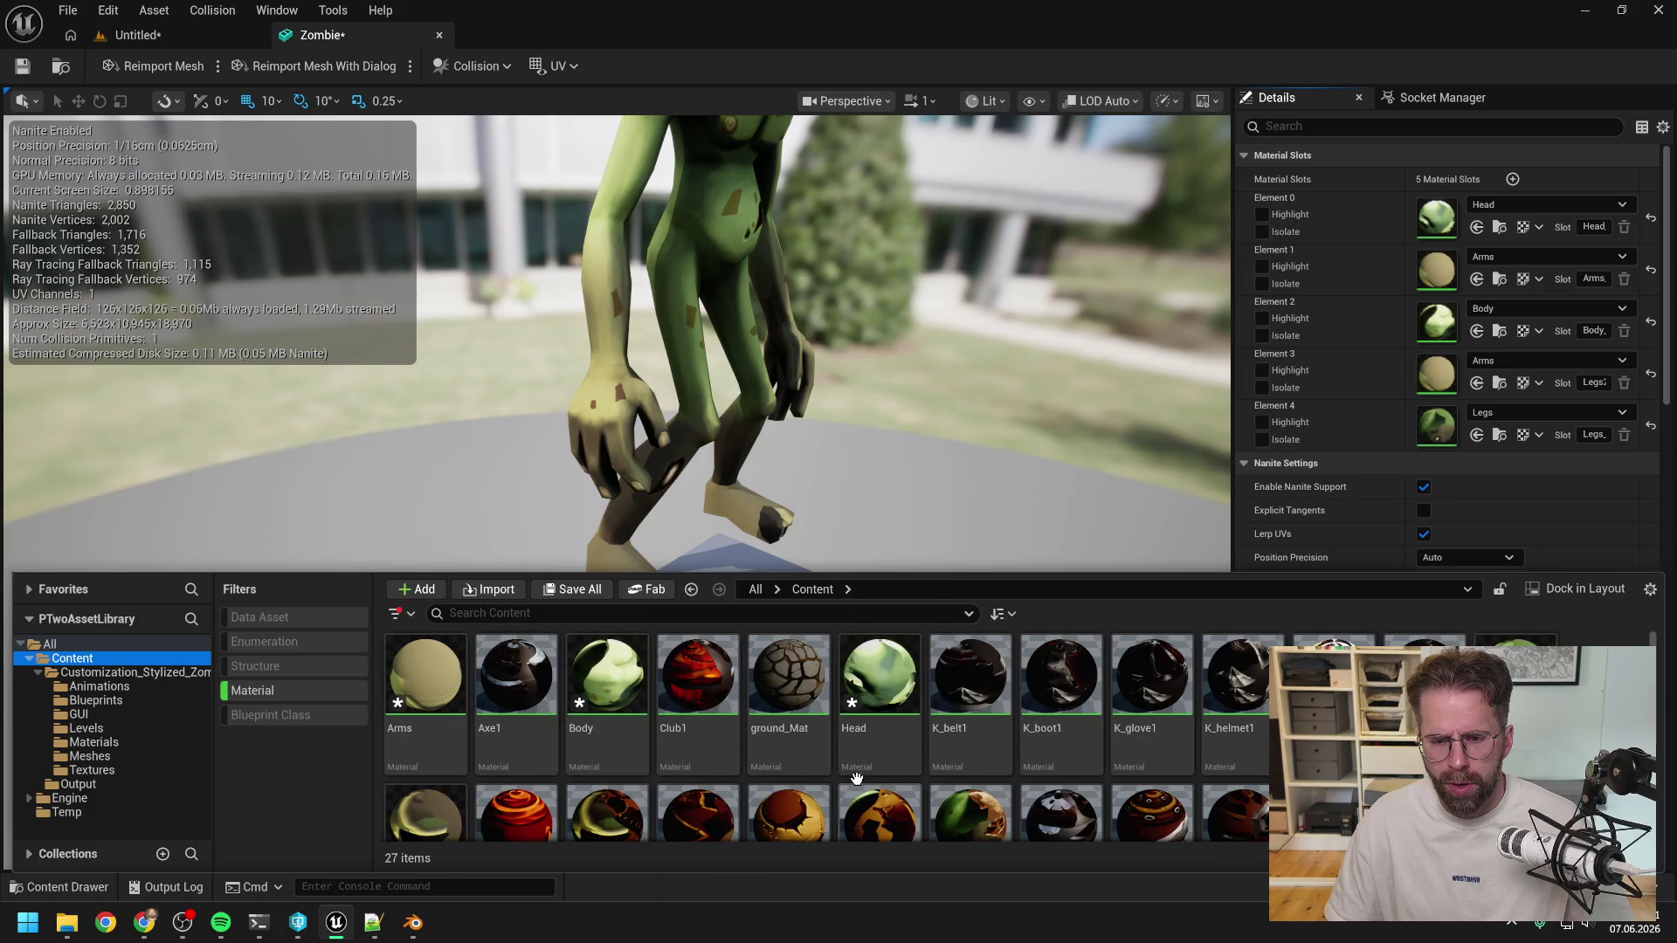
{"action": "scroll", "coordinate": [1086, 768], "scroll_direction": "down", "scroll_amount": 3}
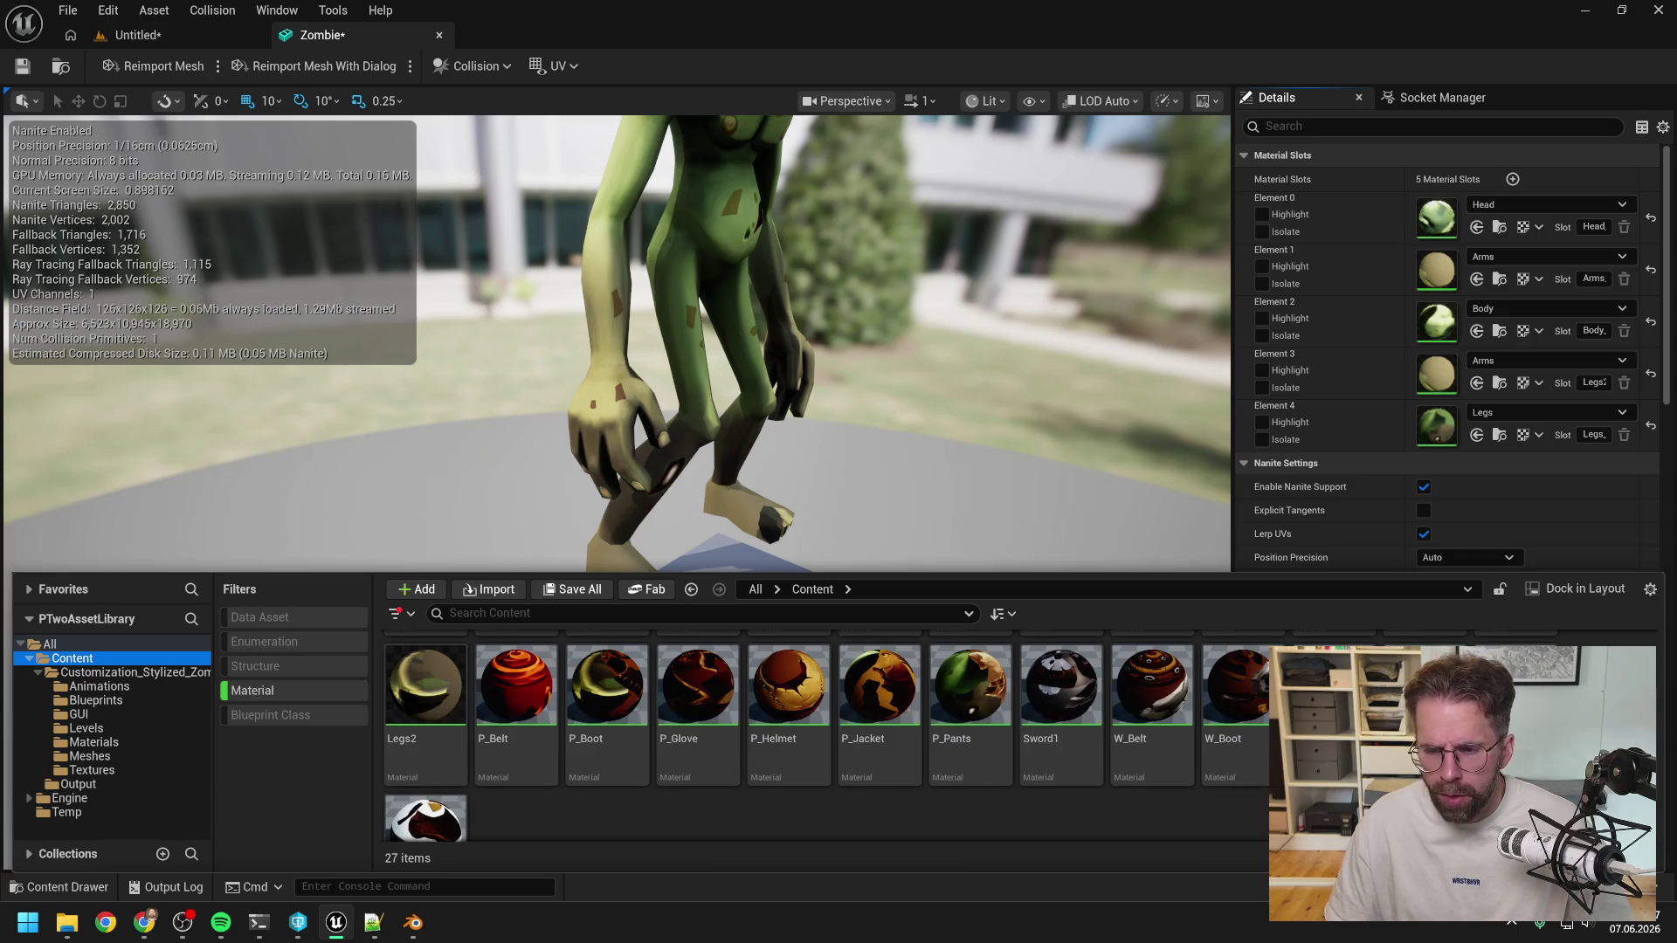
{"action": "left_click_drag", "start_coordinate": [1137, 574], "coordinate": [1115, 439]}
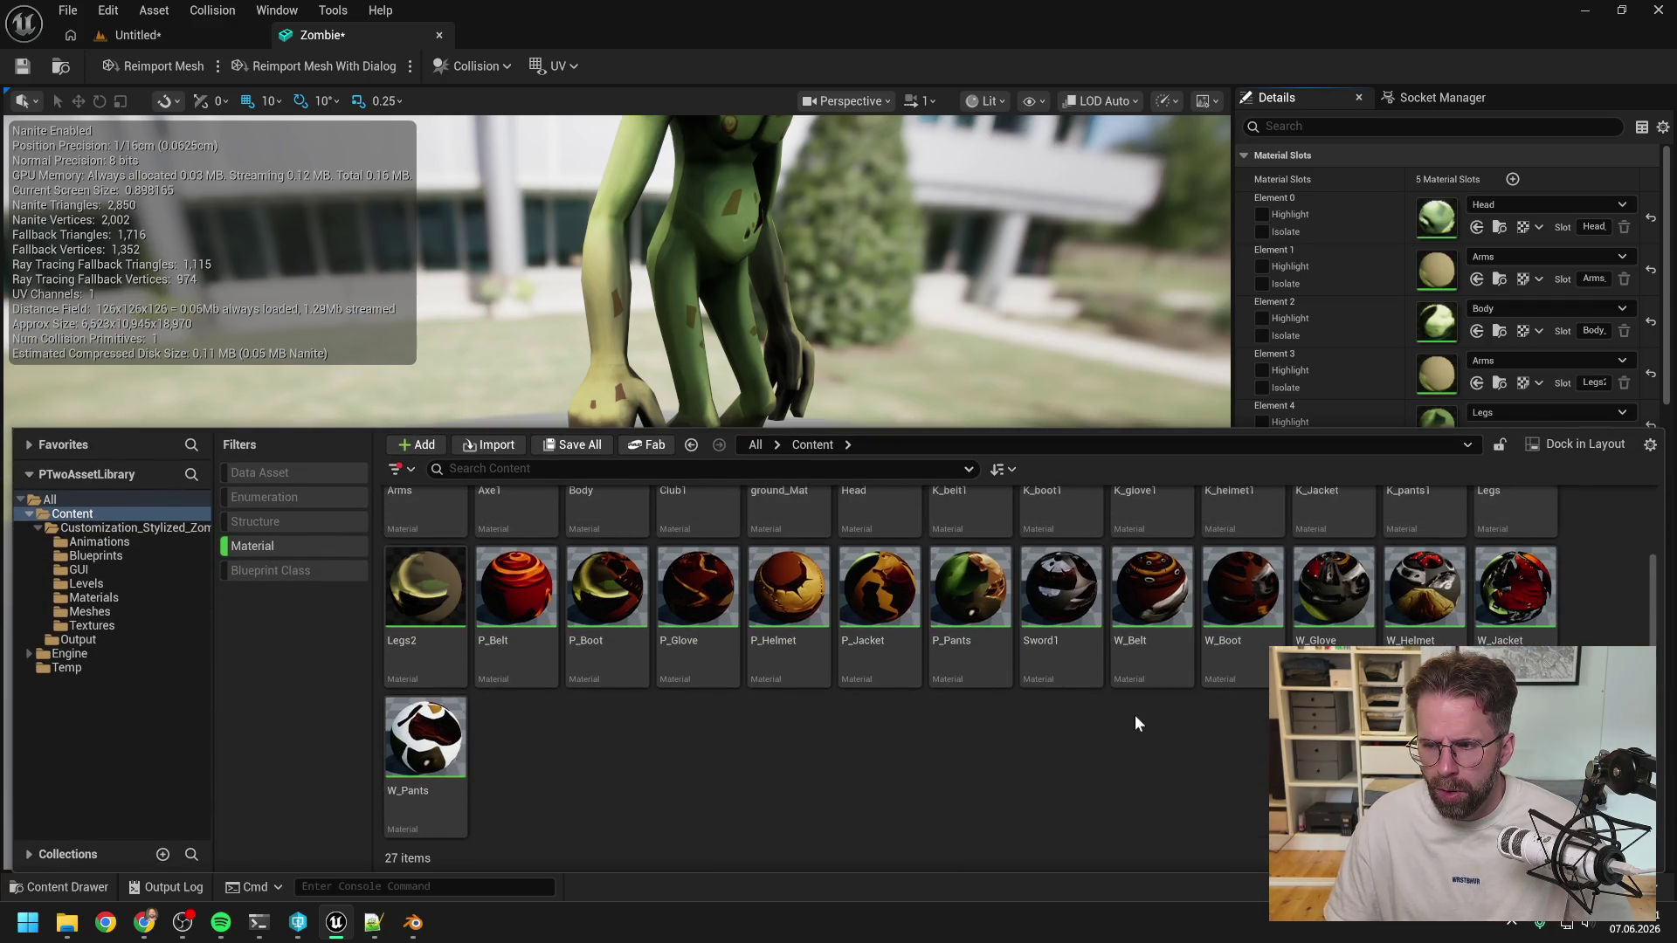
{"action": "scroll", "coordinate": [972, 760], "scroll_direction": "up", "scroll_amount": 1}
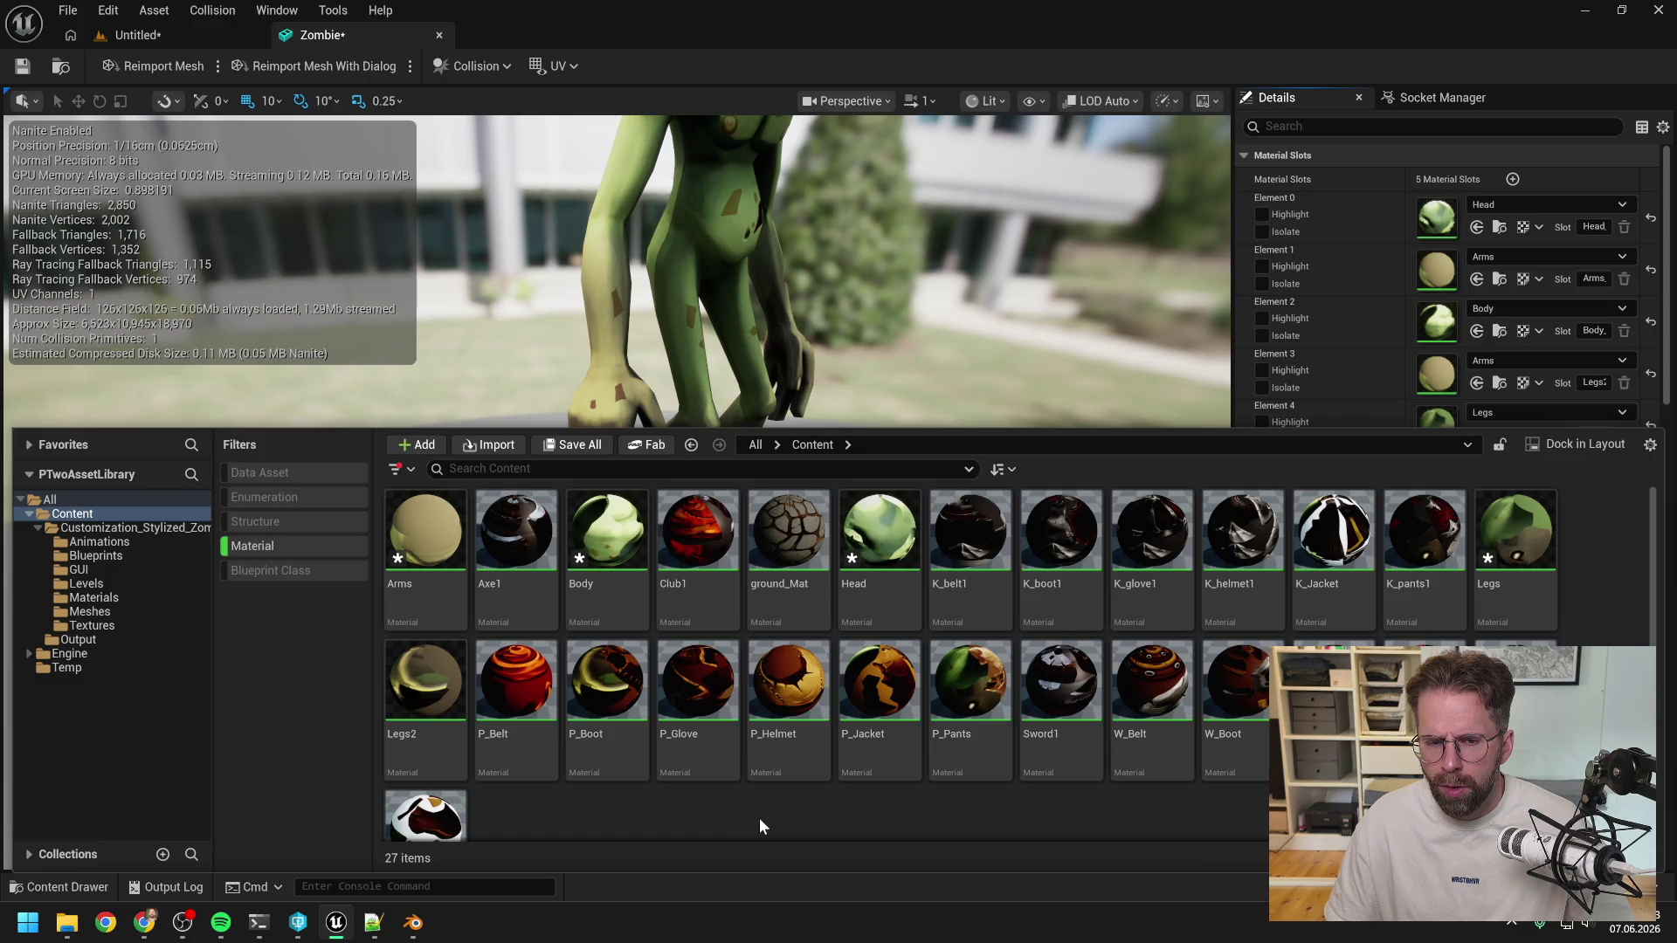
{"action": "scroll", "coordinate": [781, 810], "scroll_direction": "down", "scroll_amount": 1}
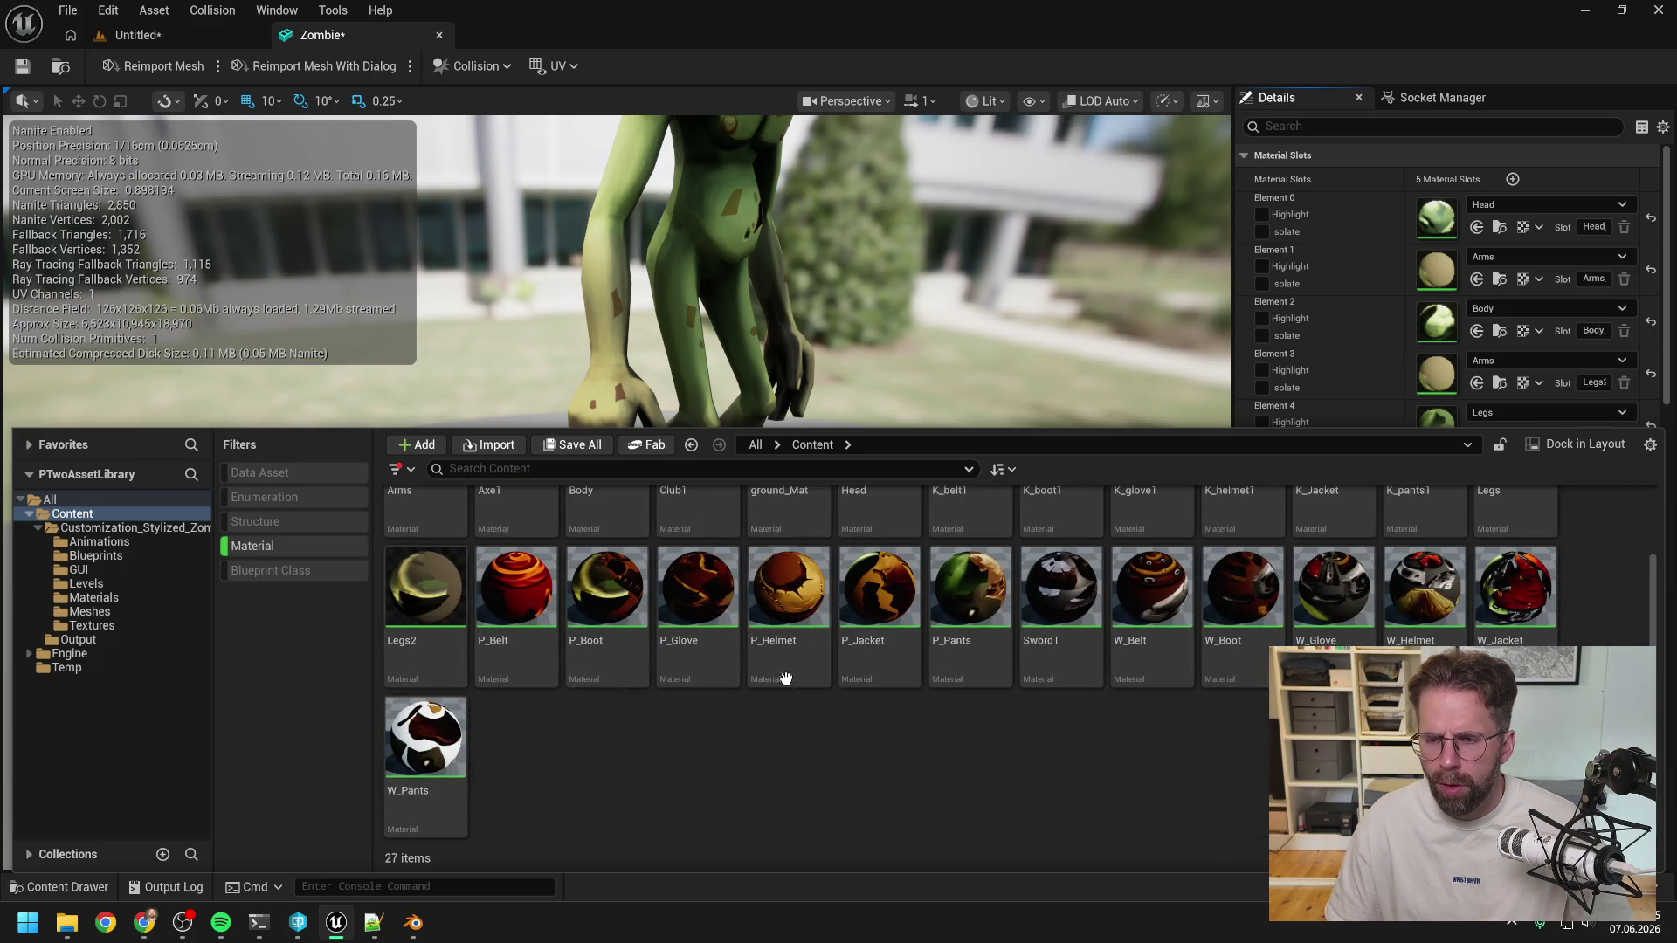
{"action": "left_click", "coordinate": [1366, 398]}
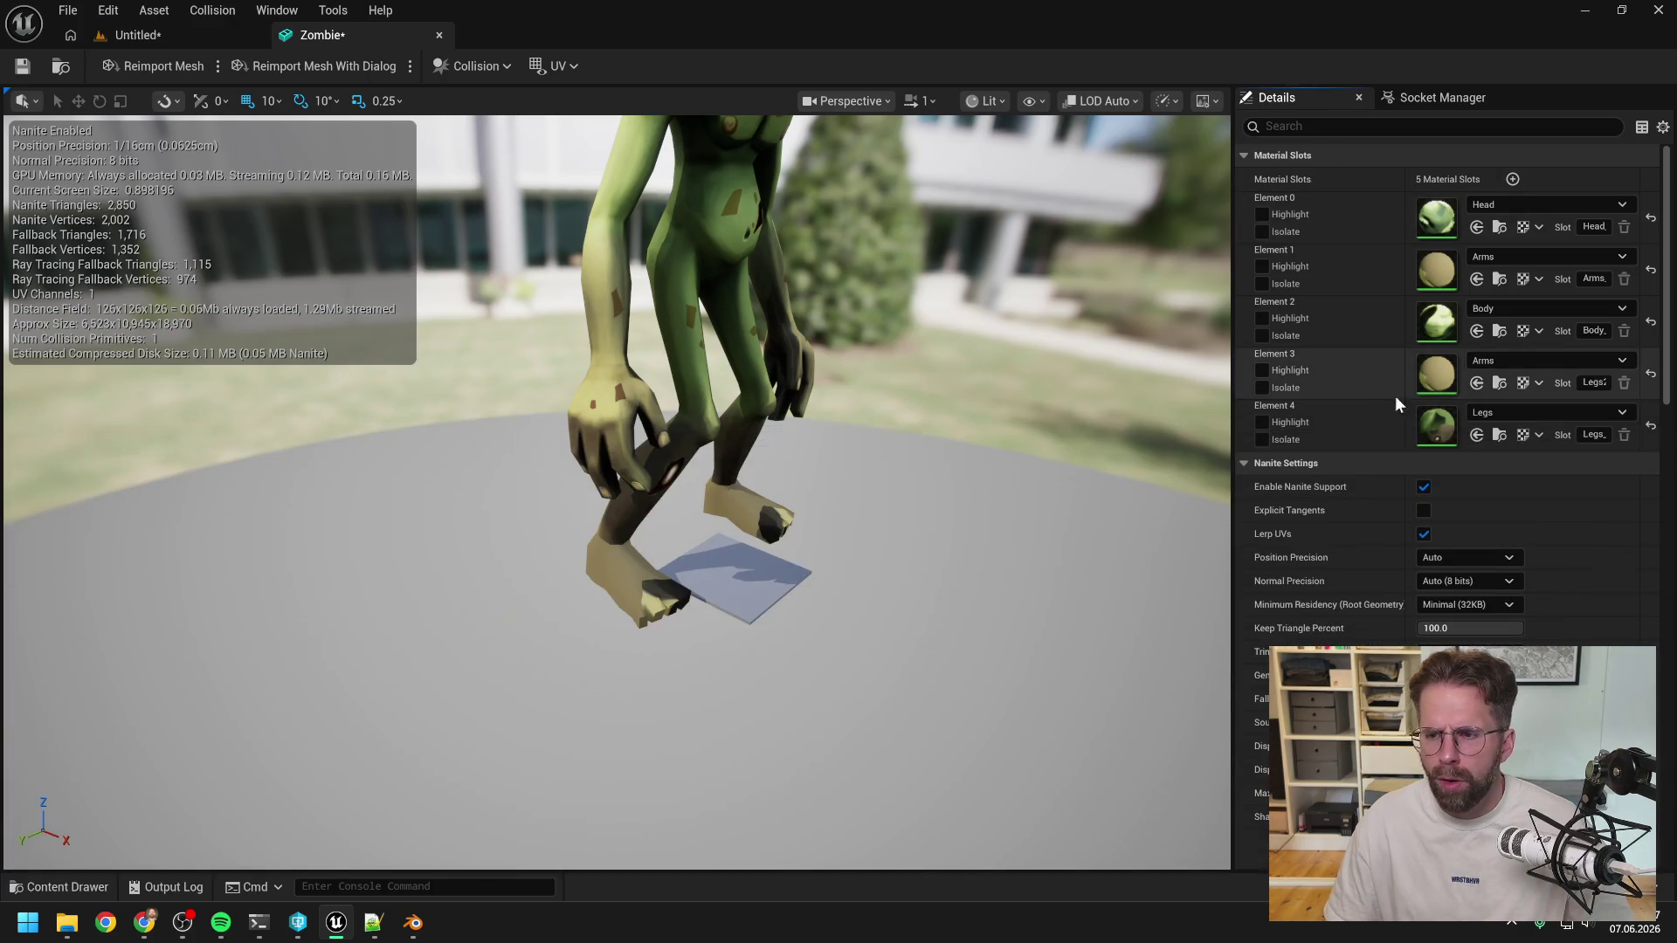
Reset Element 4 and assign it the Legs material.
{"action": "left_click", "coordinate": [1651, 426]}
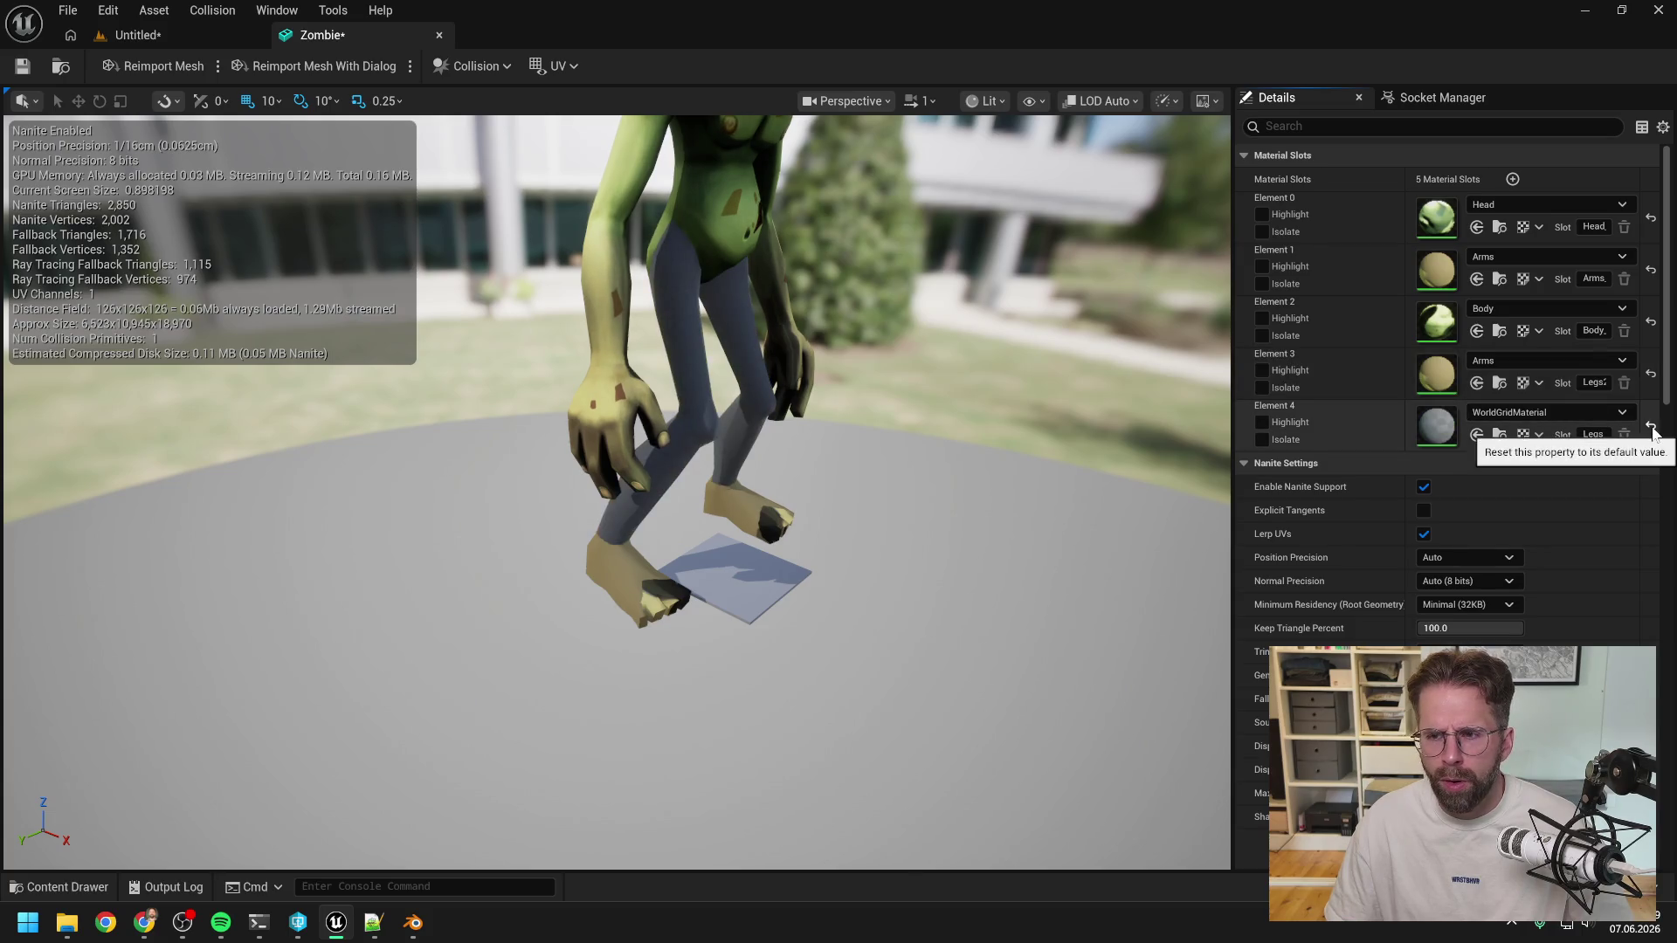
{"action": "left_click", "coordinate": [1570, 411]}
{"action": "type", "text": "legs"}
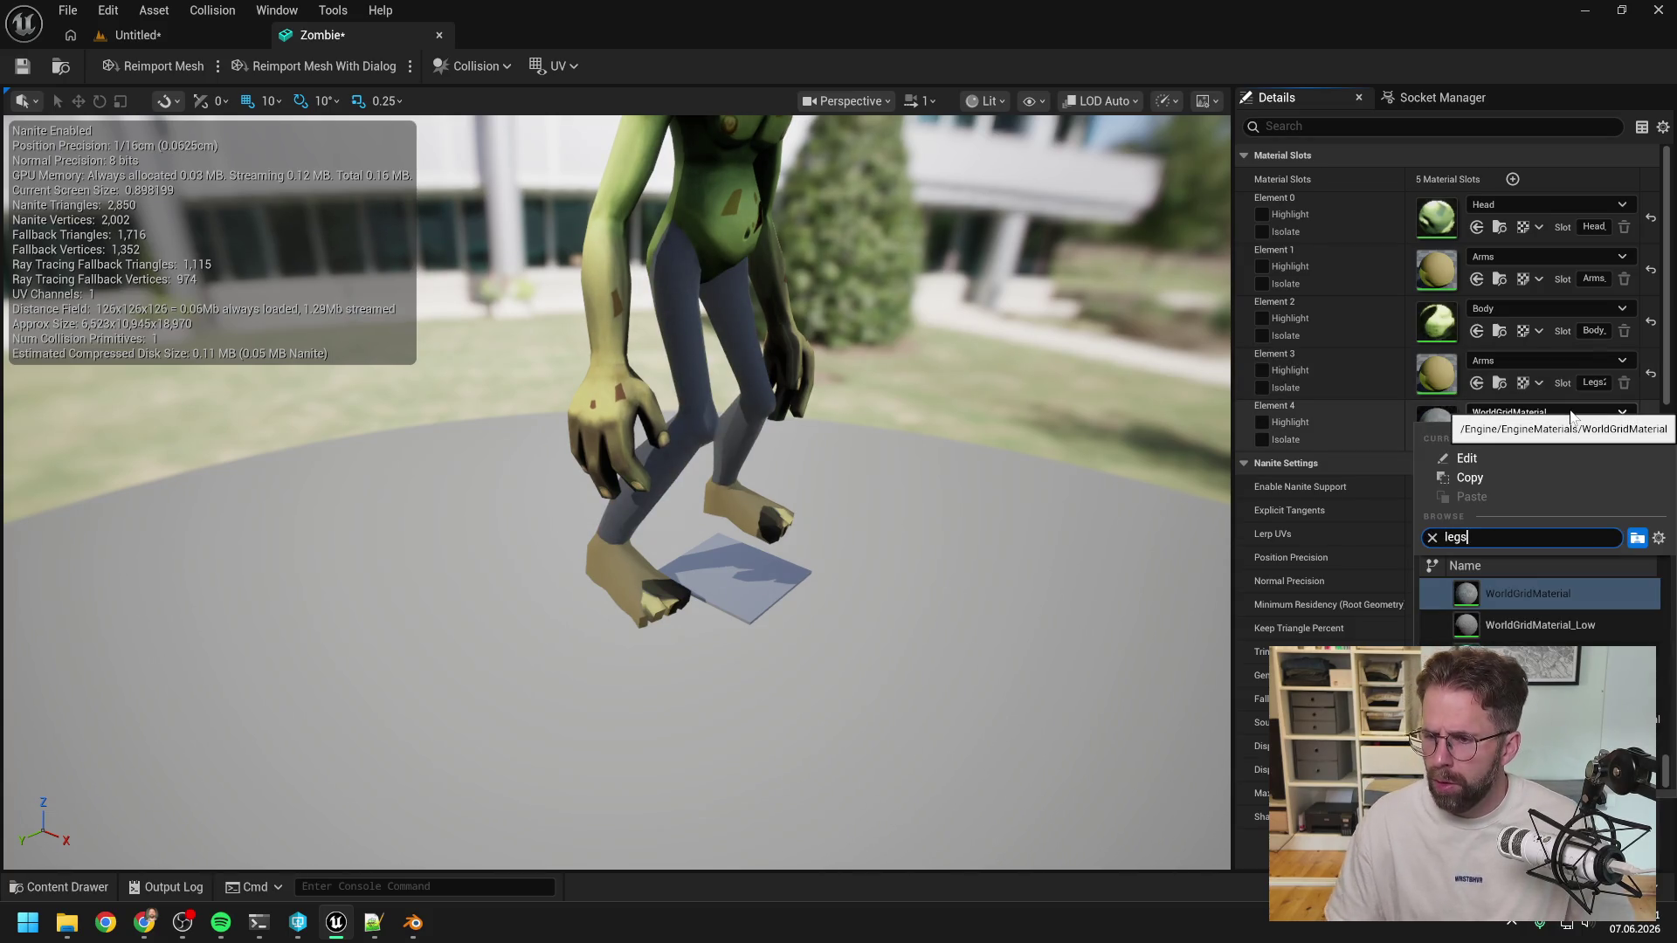
{"action": "left_click", "coordinate": [1491, 588]}
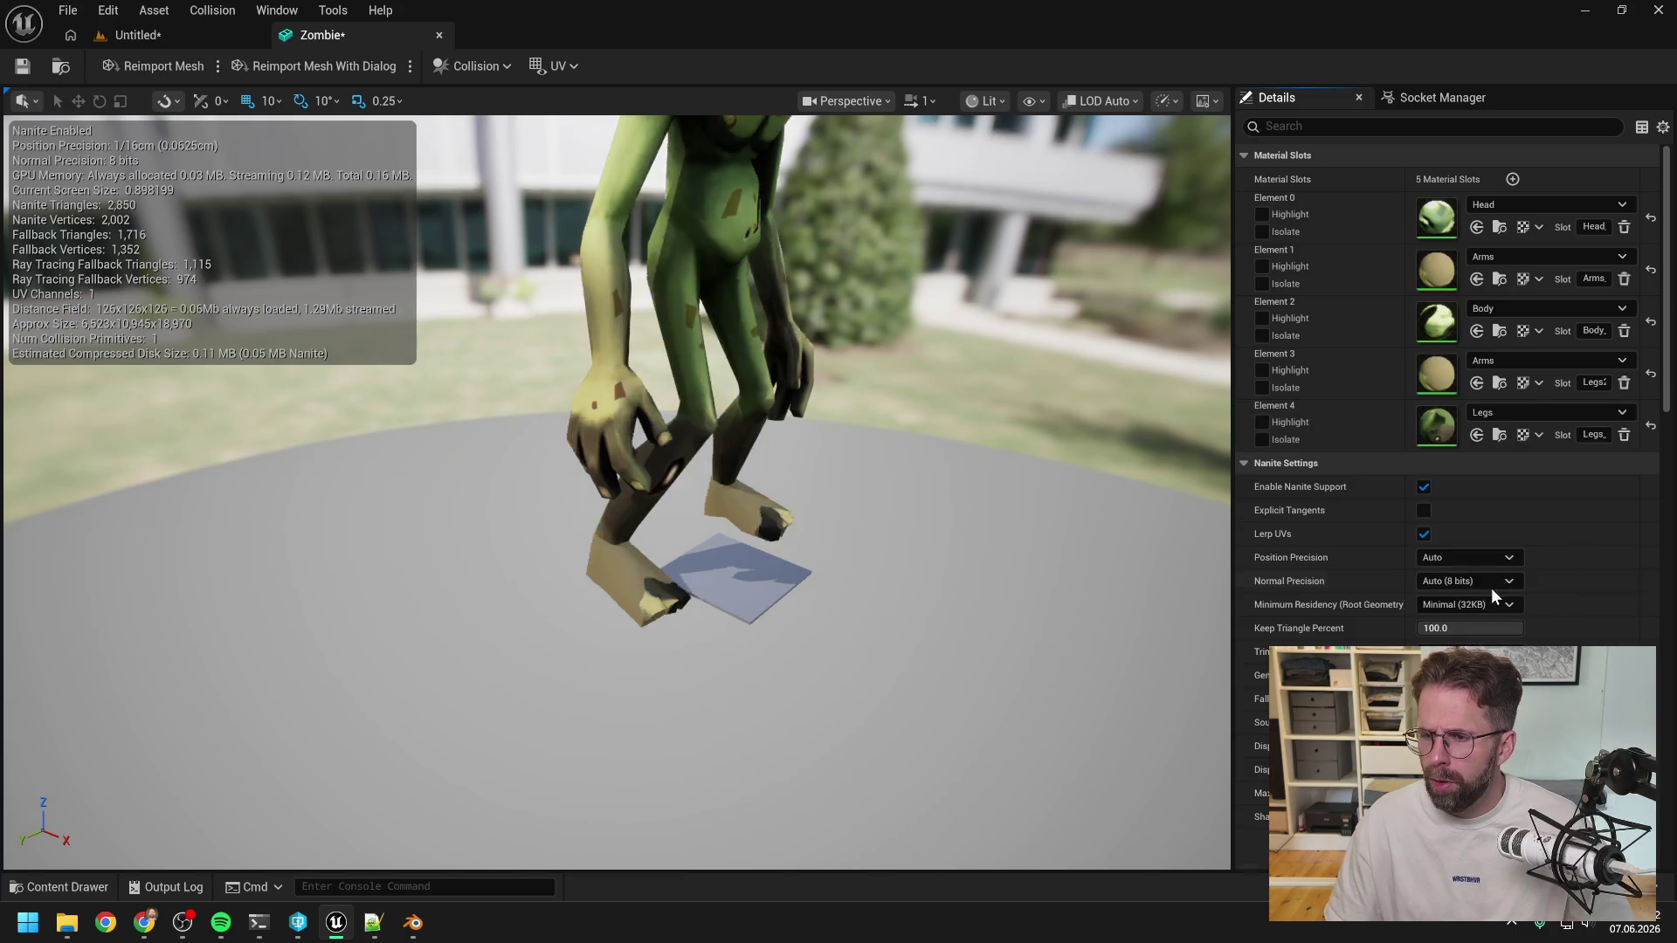
Reset Element 3 to its default and give the arm slot the Arms material.
{"action": "left_click", "coordinate": [1652, 375]}
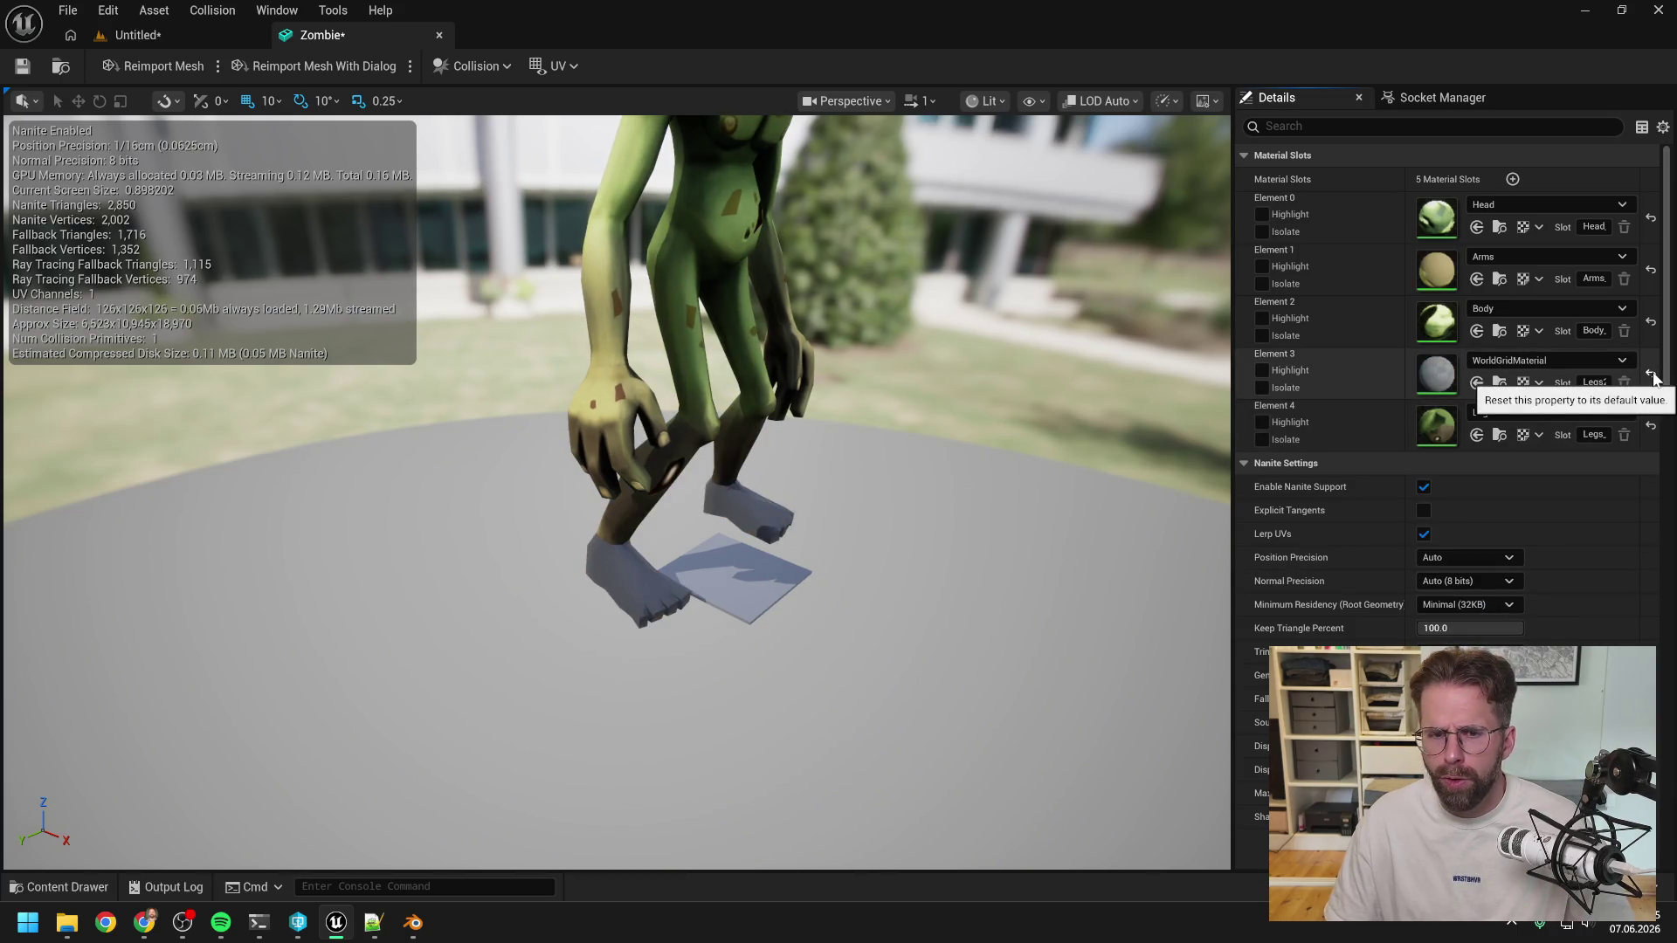
{"action": "left_click", "coordinate": [1651, 273]}
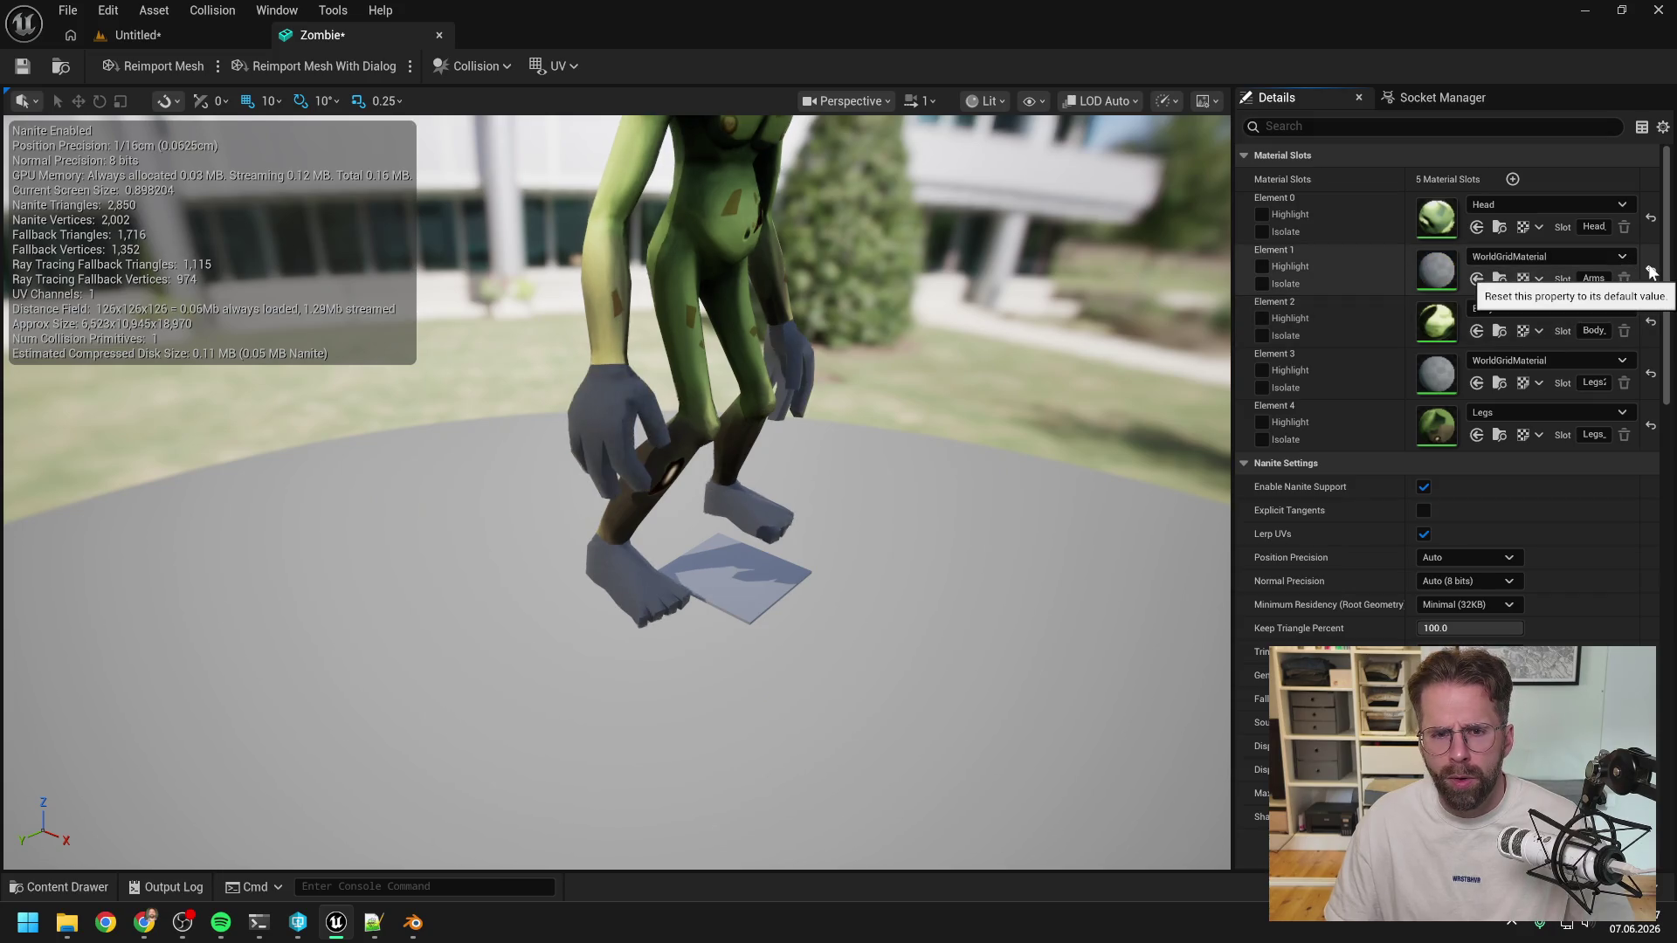
{"action": "left_click", "coordinate": [1548, 257]}
{"action": "type", "text": "a"}
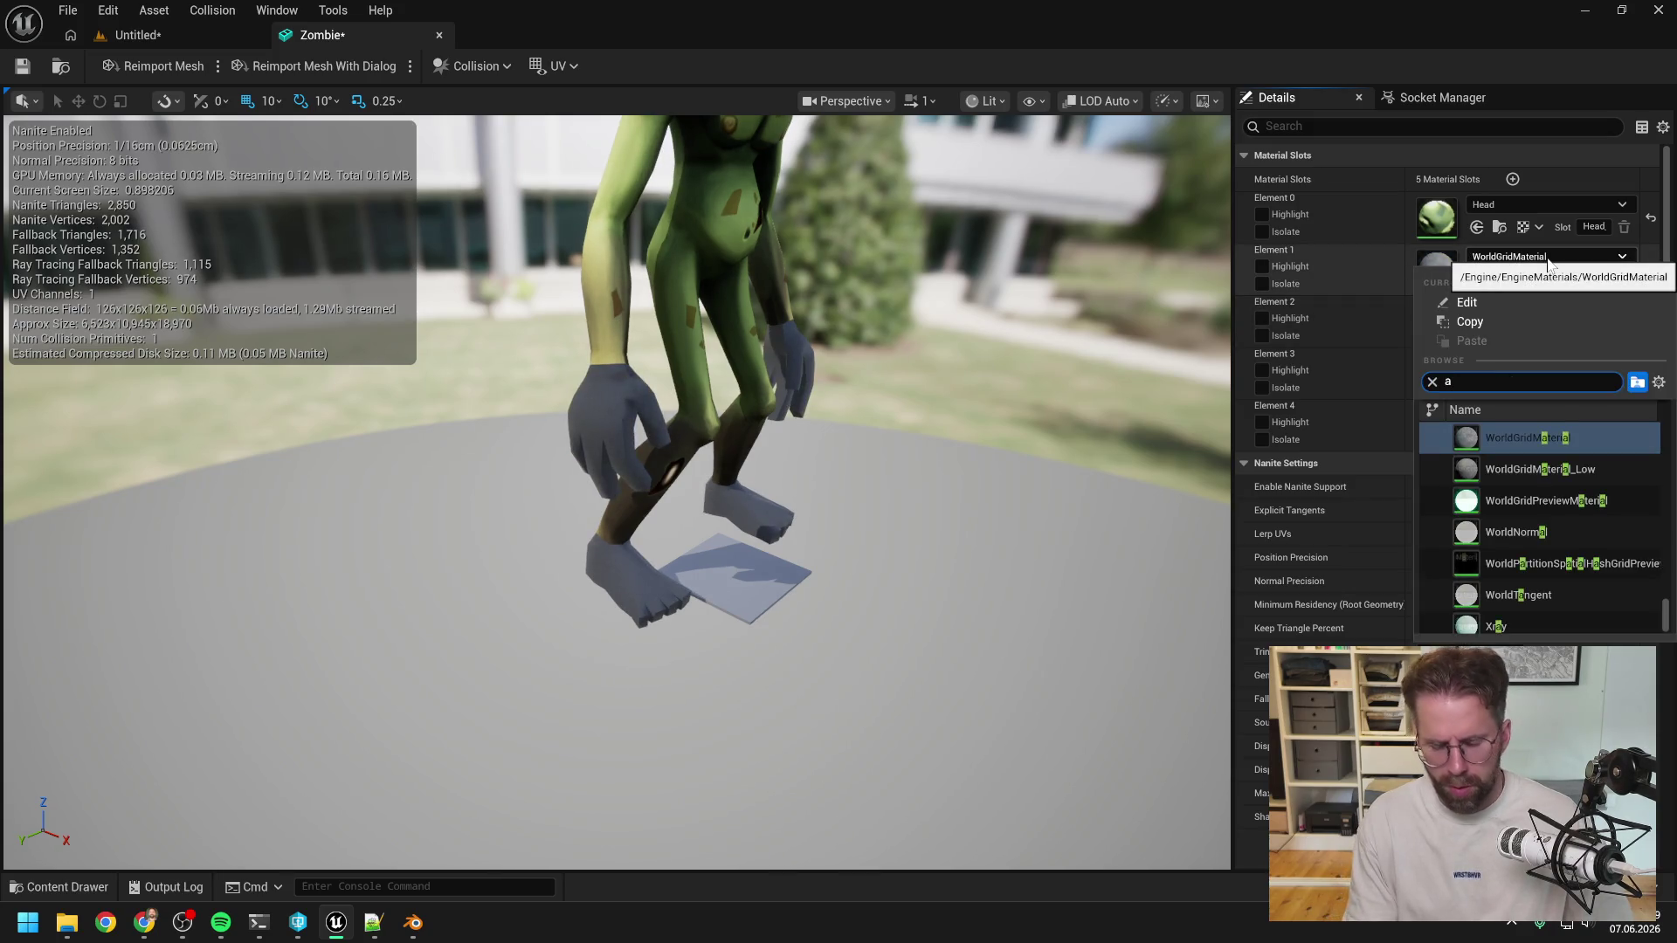
{"action": "type", "text": "rms"}
{"action": "left_click", "coordinate": [1504, 438]}
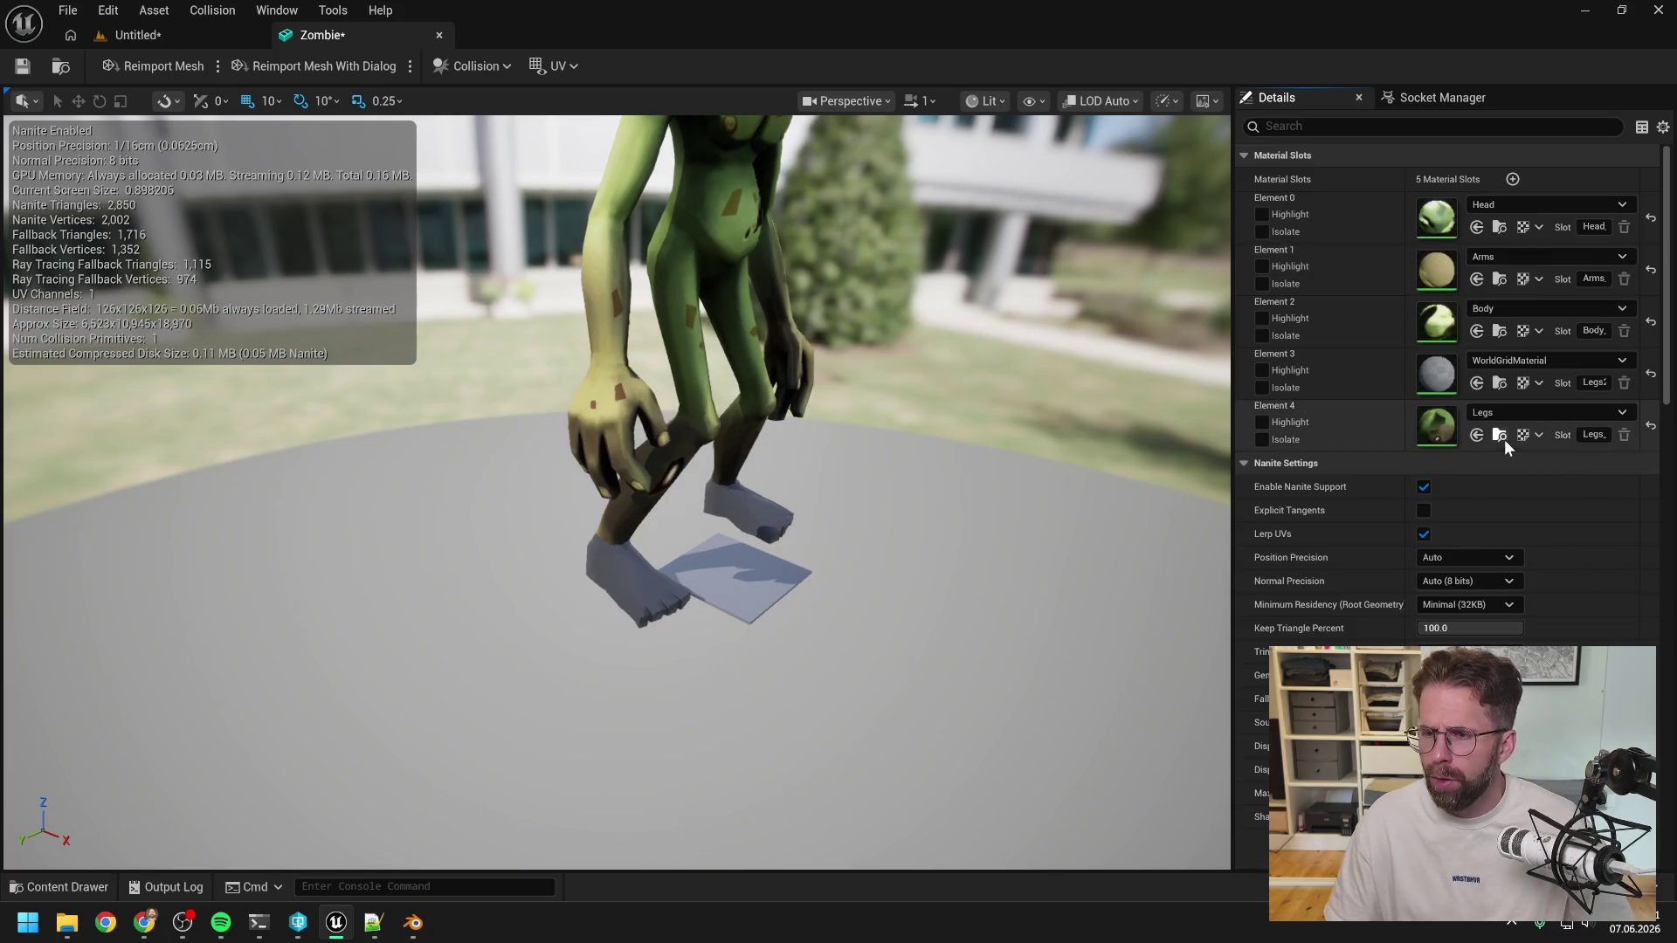
Bring up the Content Drawer and clear its Material filter to show all assets.
{"action": "key", "text": "ctrl+space"}
{"action": "scroll", "coordinate": [769, 646], "scroll_direction": "down", "scroll_amount": 2}
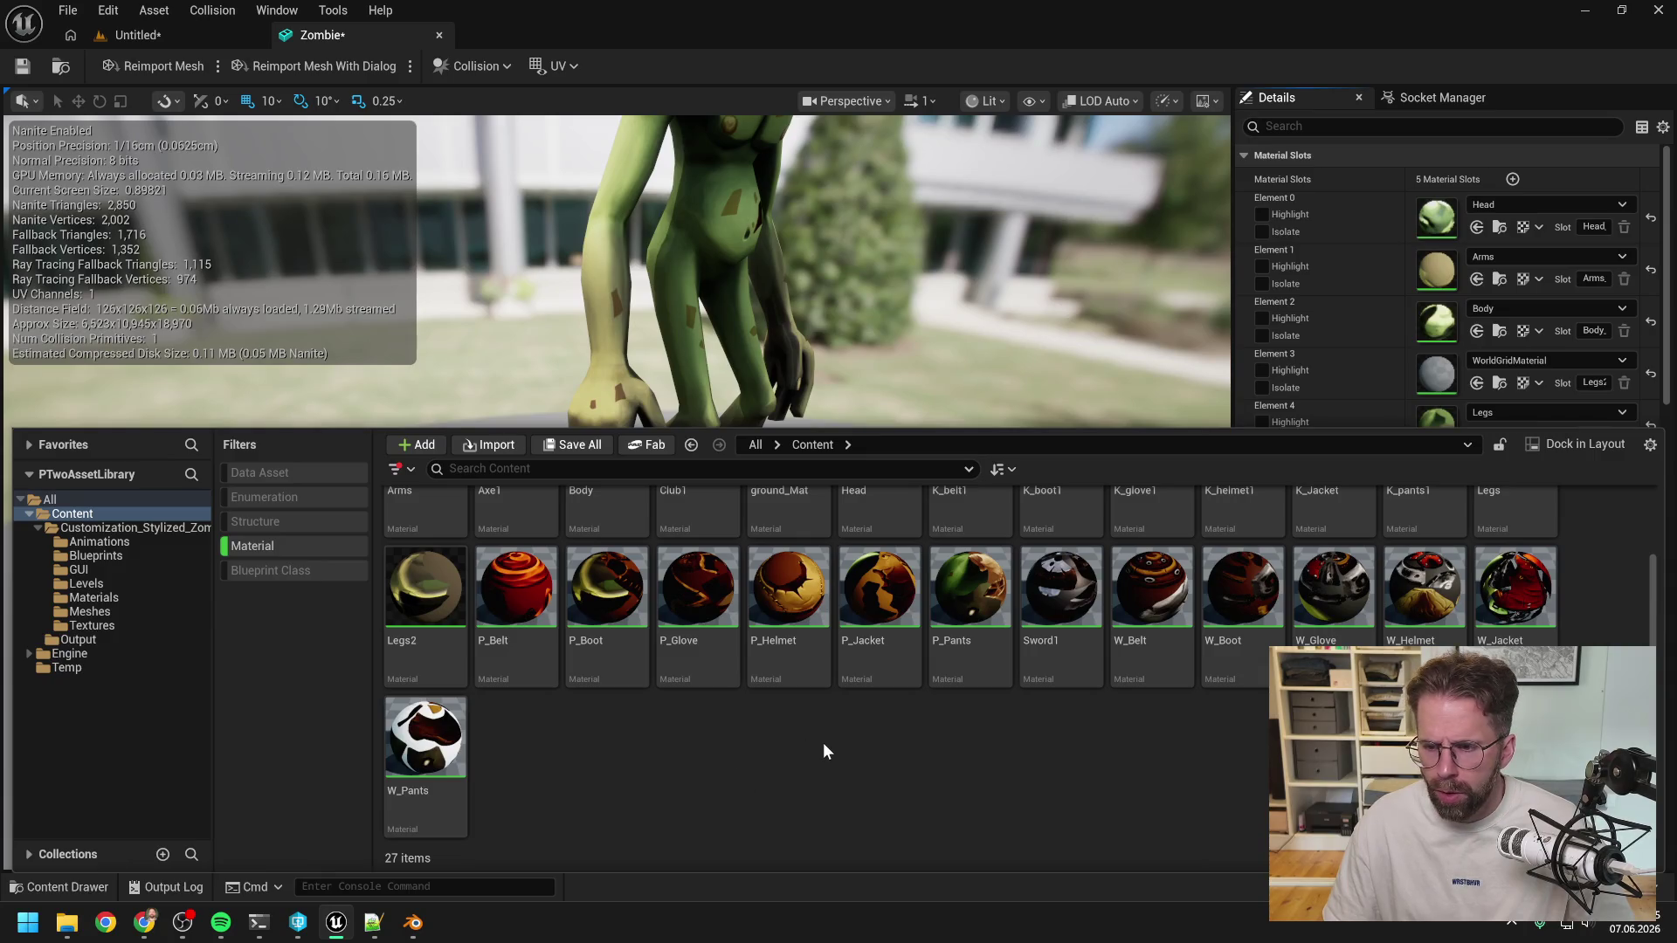
{"action": "scroll", "coordinate": [917, 754], "scroll_direction": "up", "scroll_amount": 2}
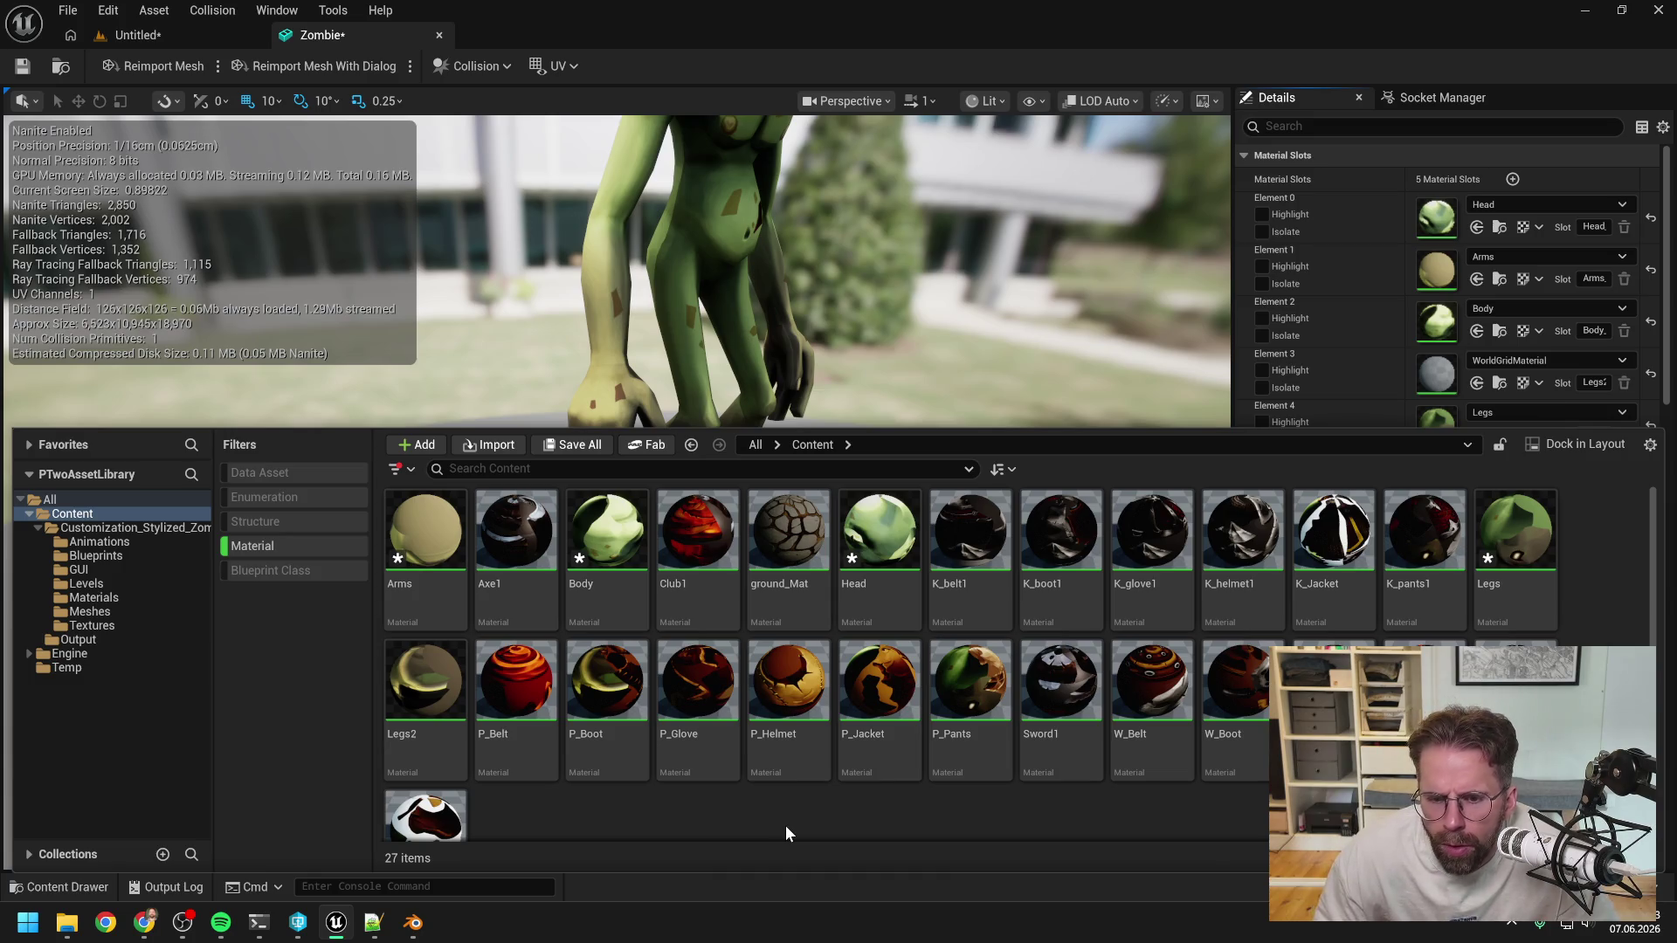
{"action": "left_click", "coordinate": [327, 550]}
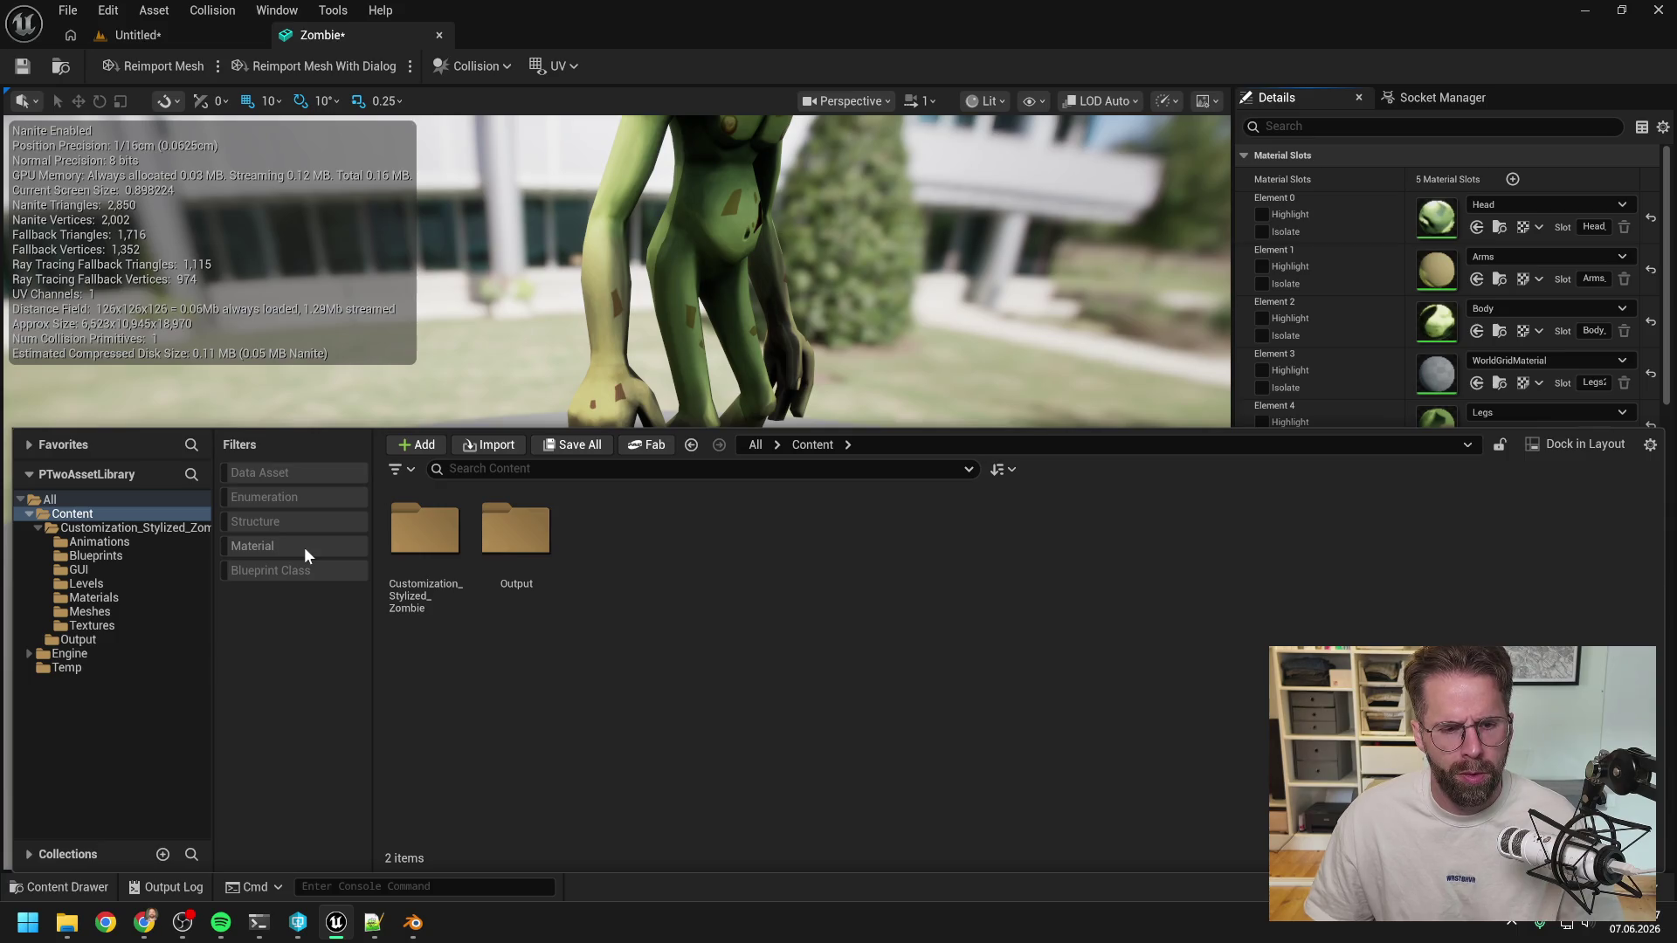
Delete the empty Output folder after entering Customization_Stylized_Zombie.
{"action": "double_click", "coordinate": [426, 539]}
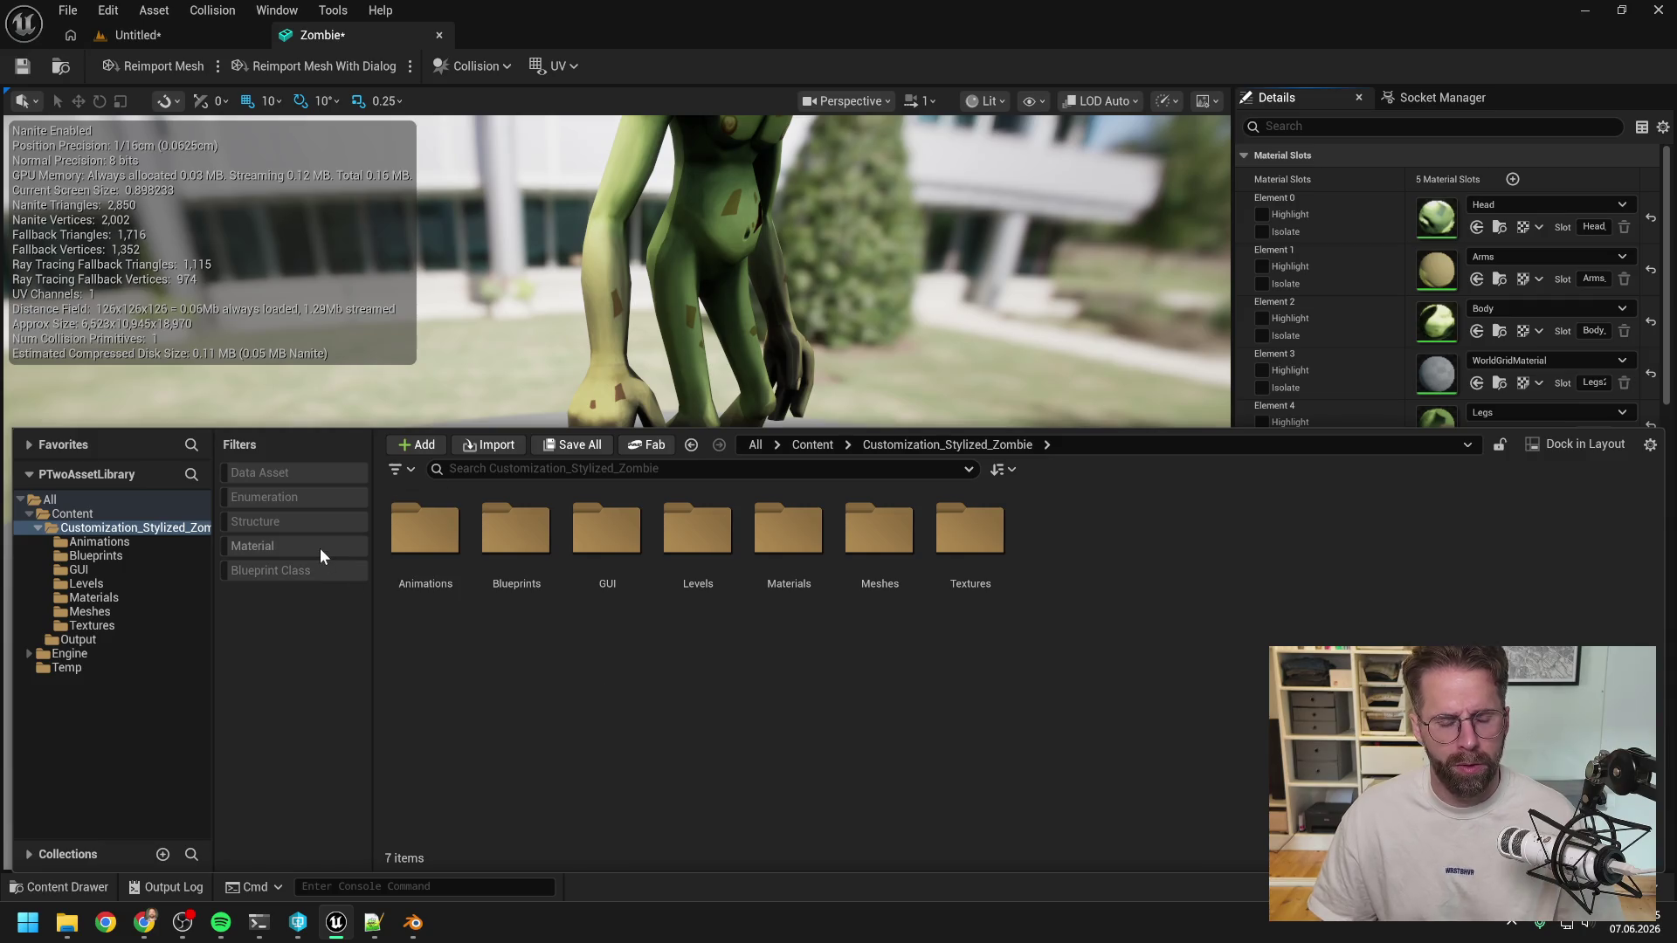
{"action": "left_click", "coordinate": [102, 642]}
{"action": "key", "text": "Delete"}
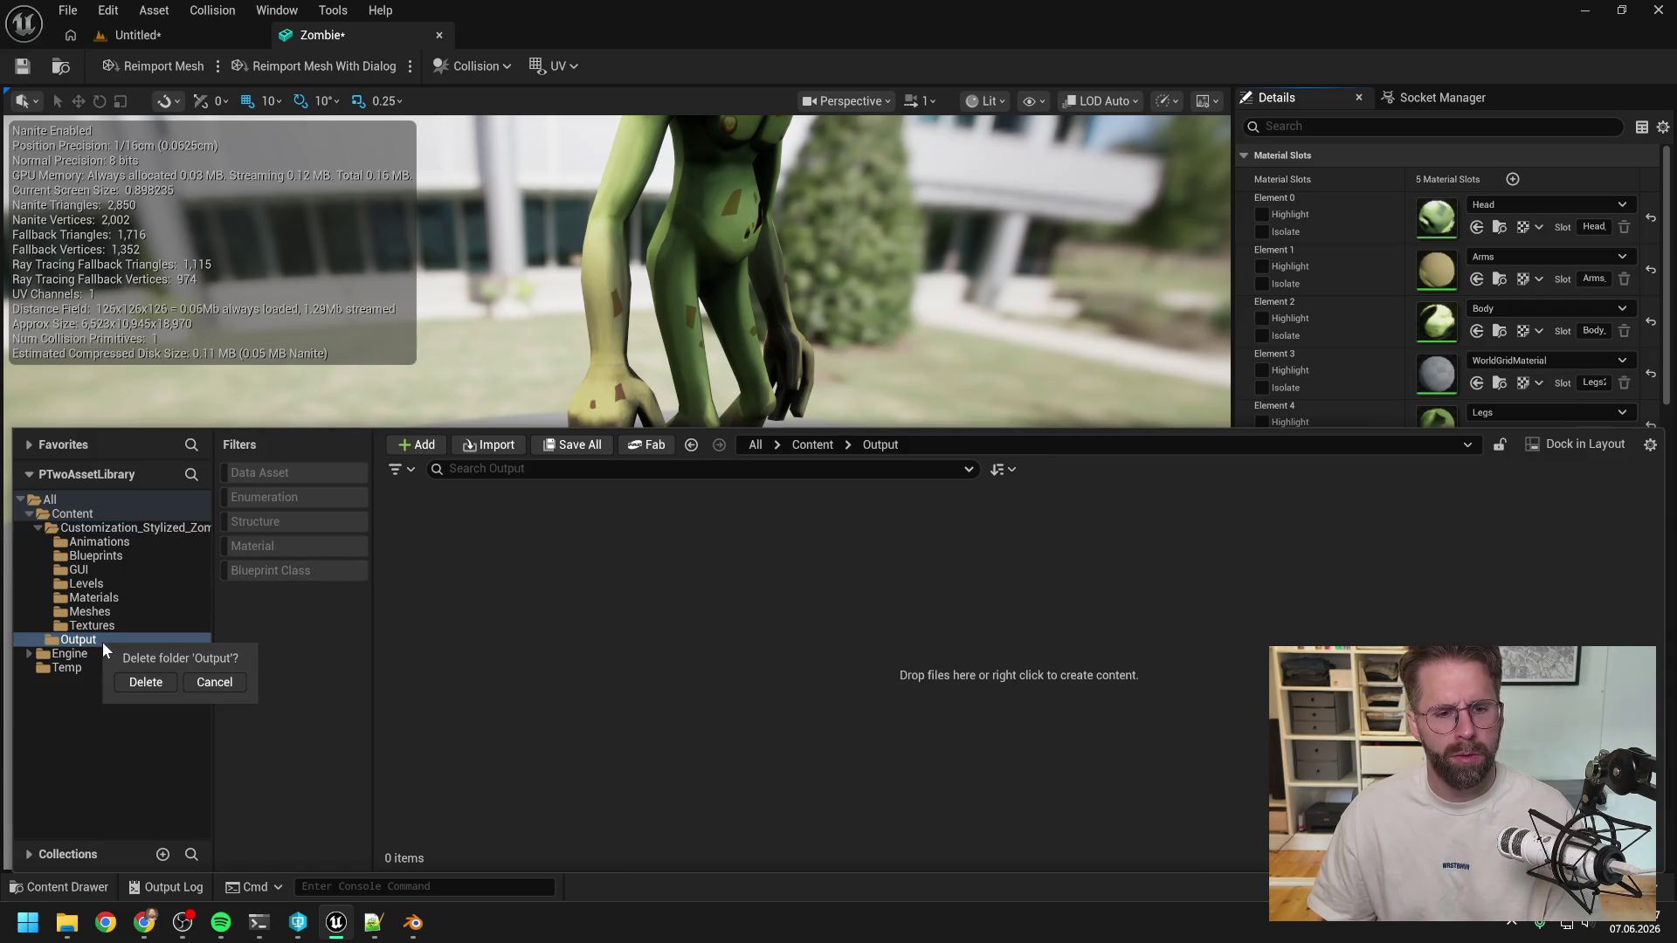
{"action": "left_click", "coordinate": [159, 683]}
Open the Meshes folder, scroll to the ZOMBIE assets, and open ZOMBIE_feet to check its material.
{"action": "left_click", "coordinate": [101, 608]}
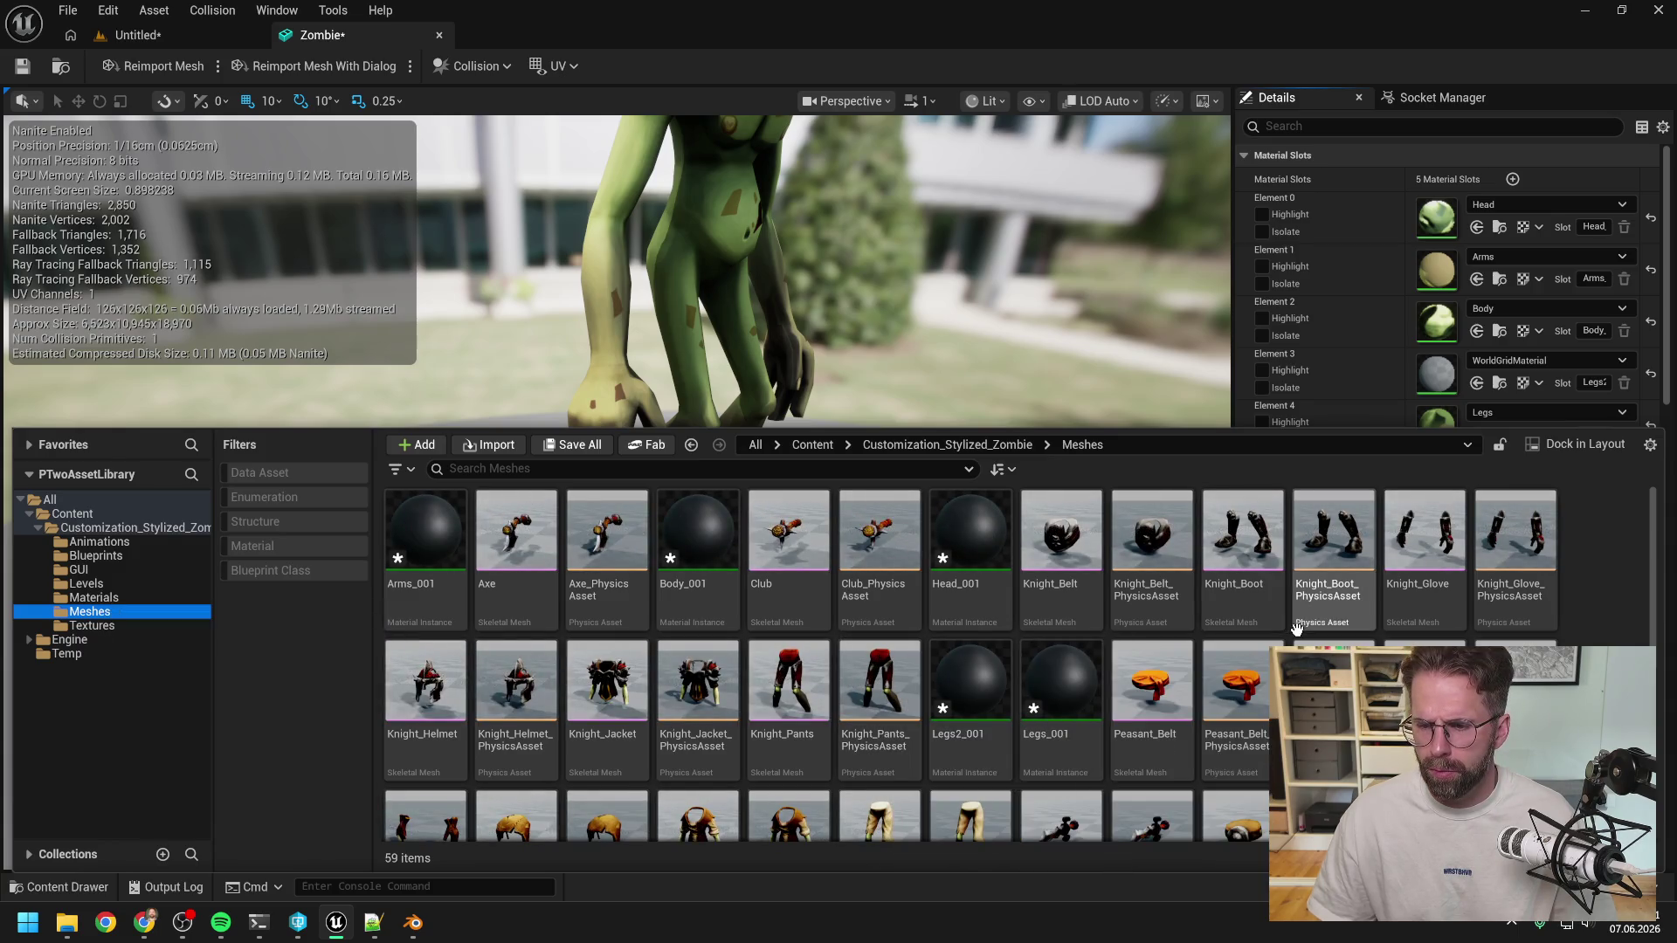
{"action": "scroll", "coordinate": [874, 663], "scroll_direction": "down", "scroll_amount": 2}
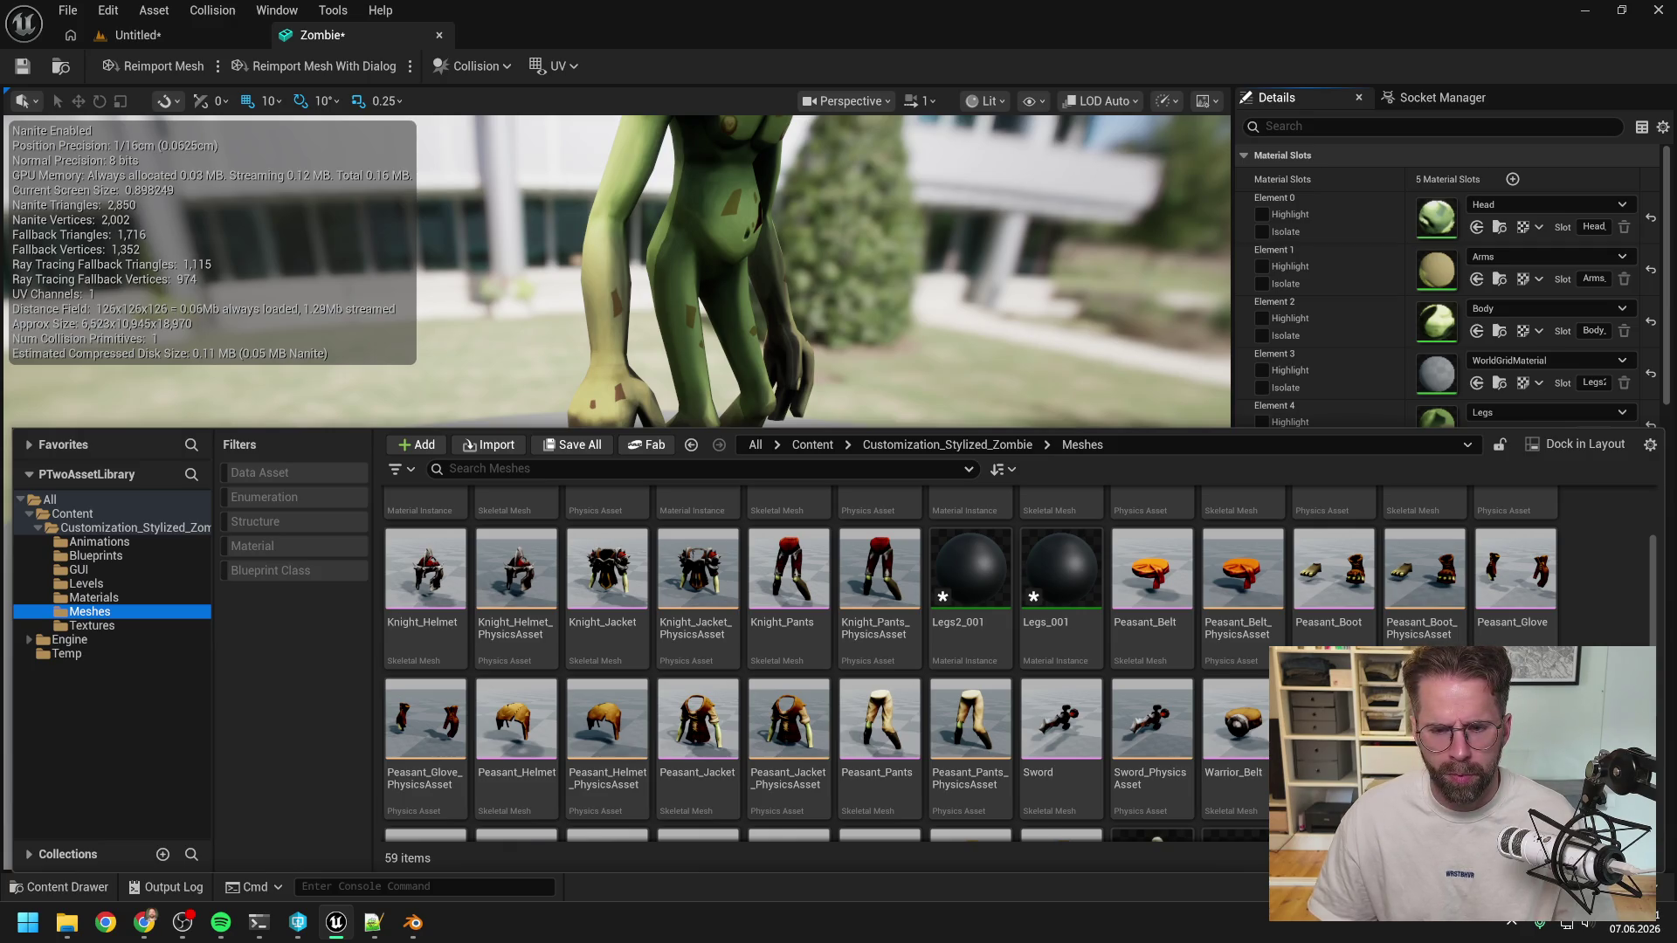
{"action": "scroll", "coordinate": [873, 664], "scroll_direction": "down", "scroll_amount": 1}
{"action": "scroll", "coordinate": [873, 664], "scroll_direction": "down", "scroll_amount": 2}
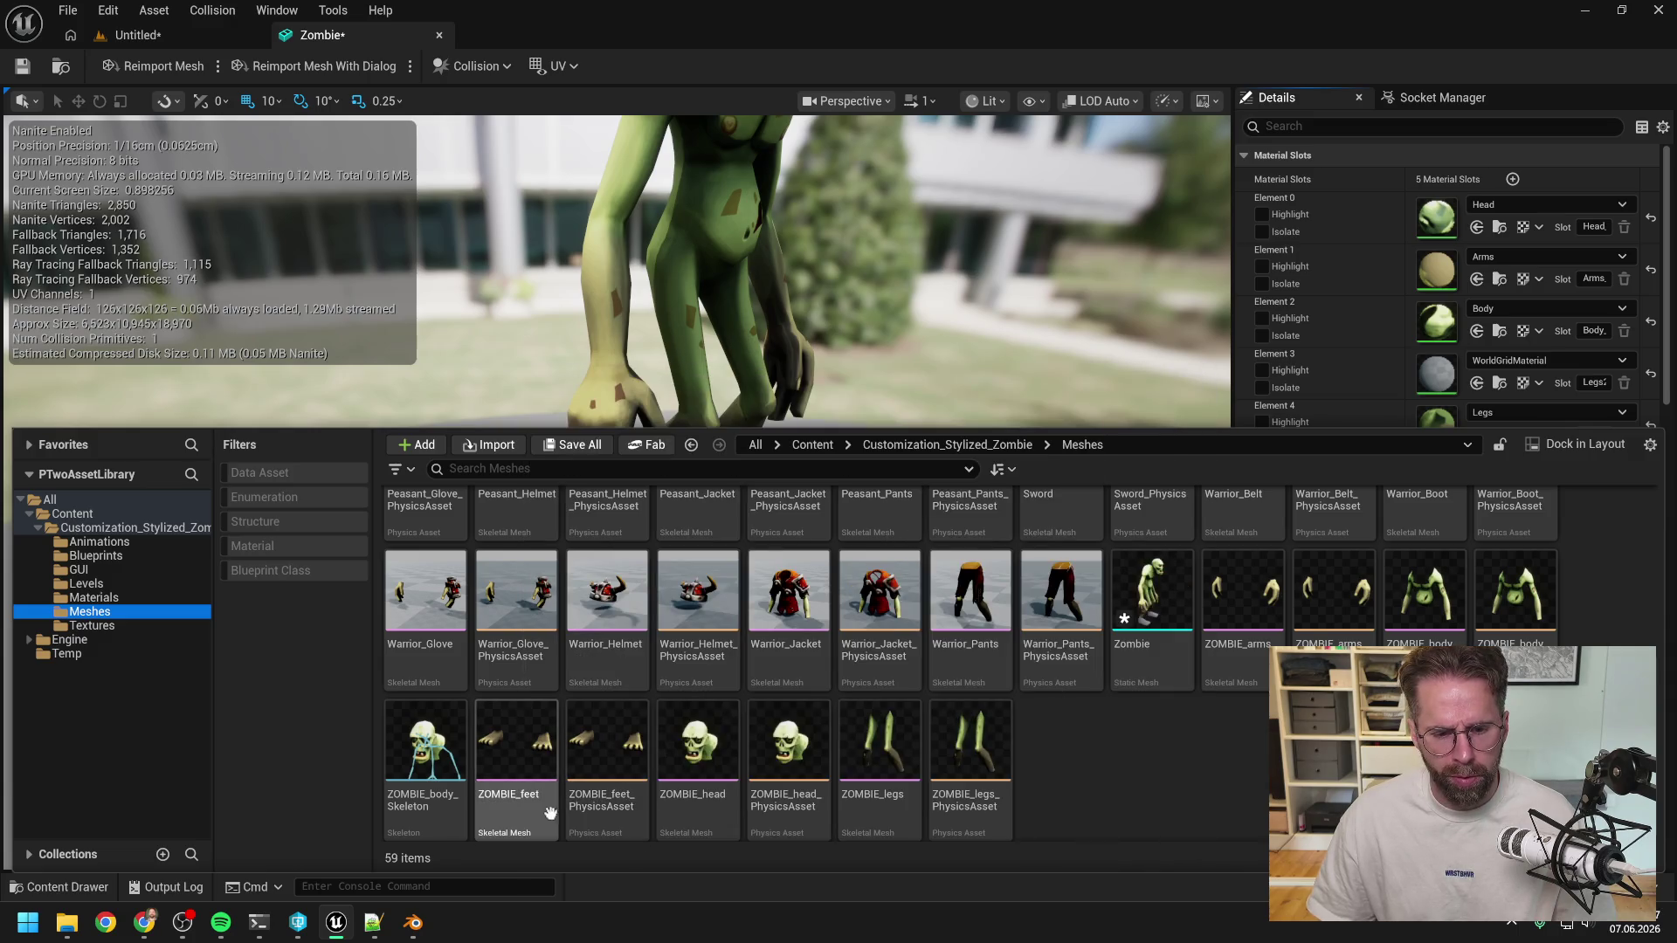
{"action": "double_click", "coordinate": [526, 813]}
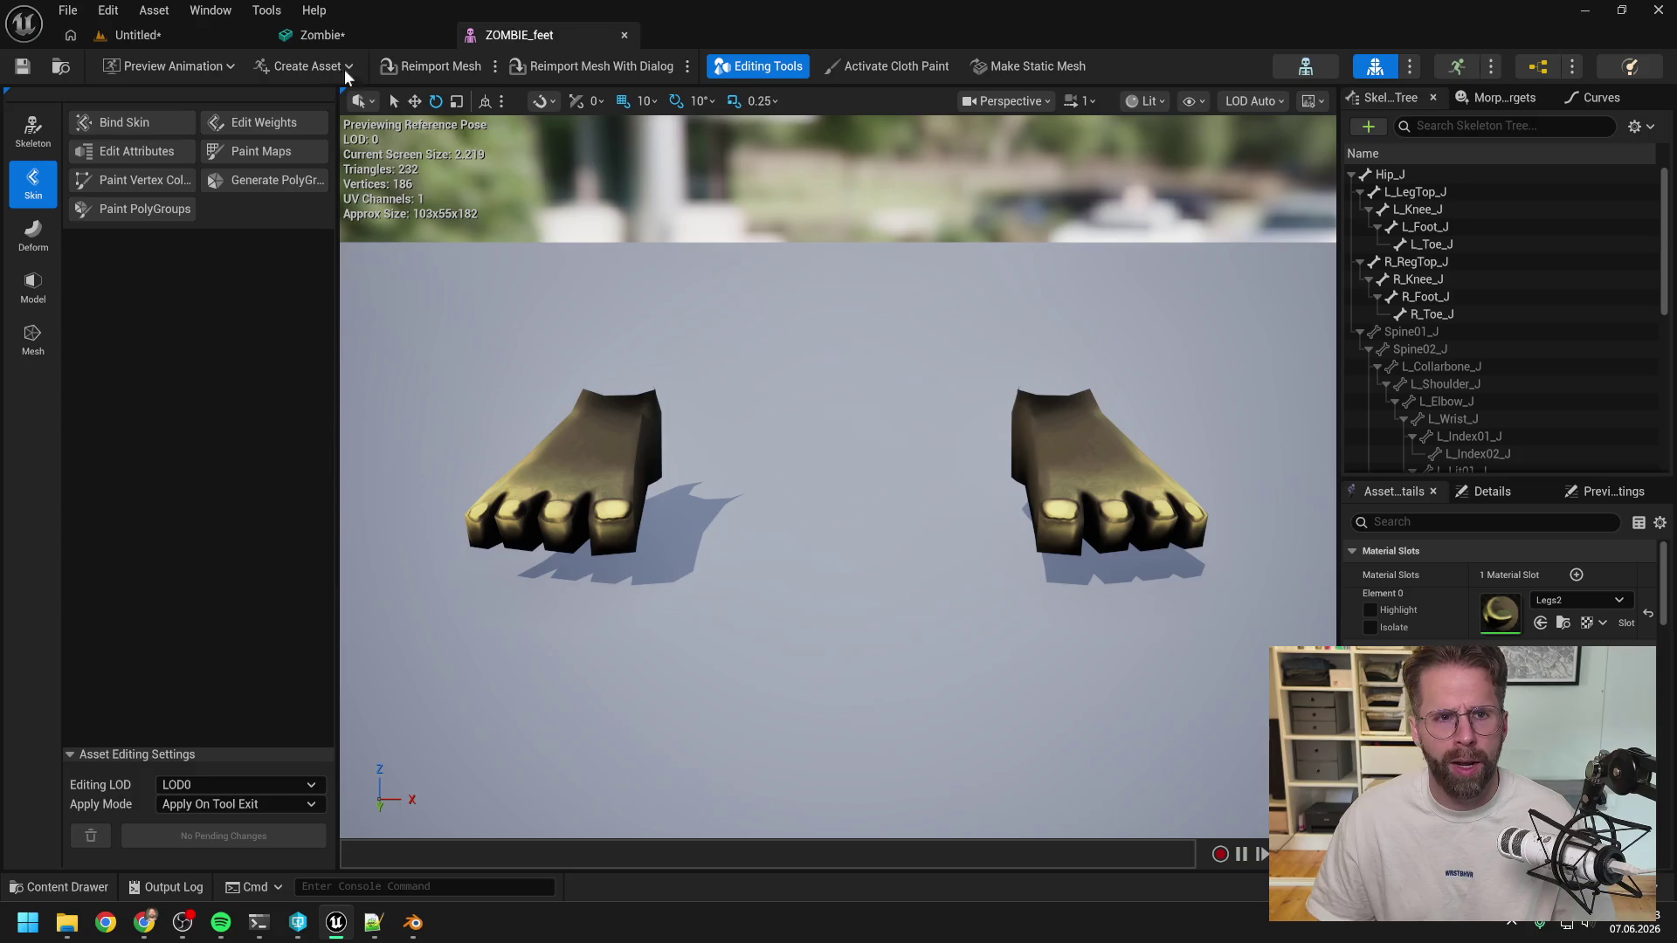
Back on the Zombie mesh, set the grey Element 3 slot to Legs2 so the feet are textured.
{"action": "left_click", "coordinate": [323, 39]}
{"action": "left_click", "coordinate": [1492, 414]}
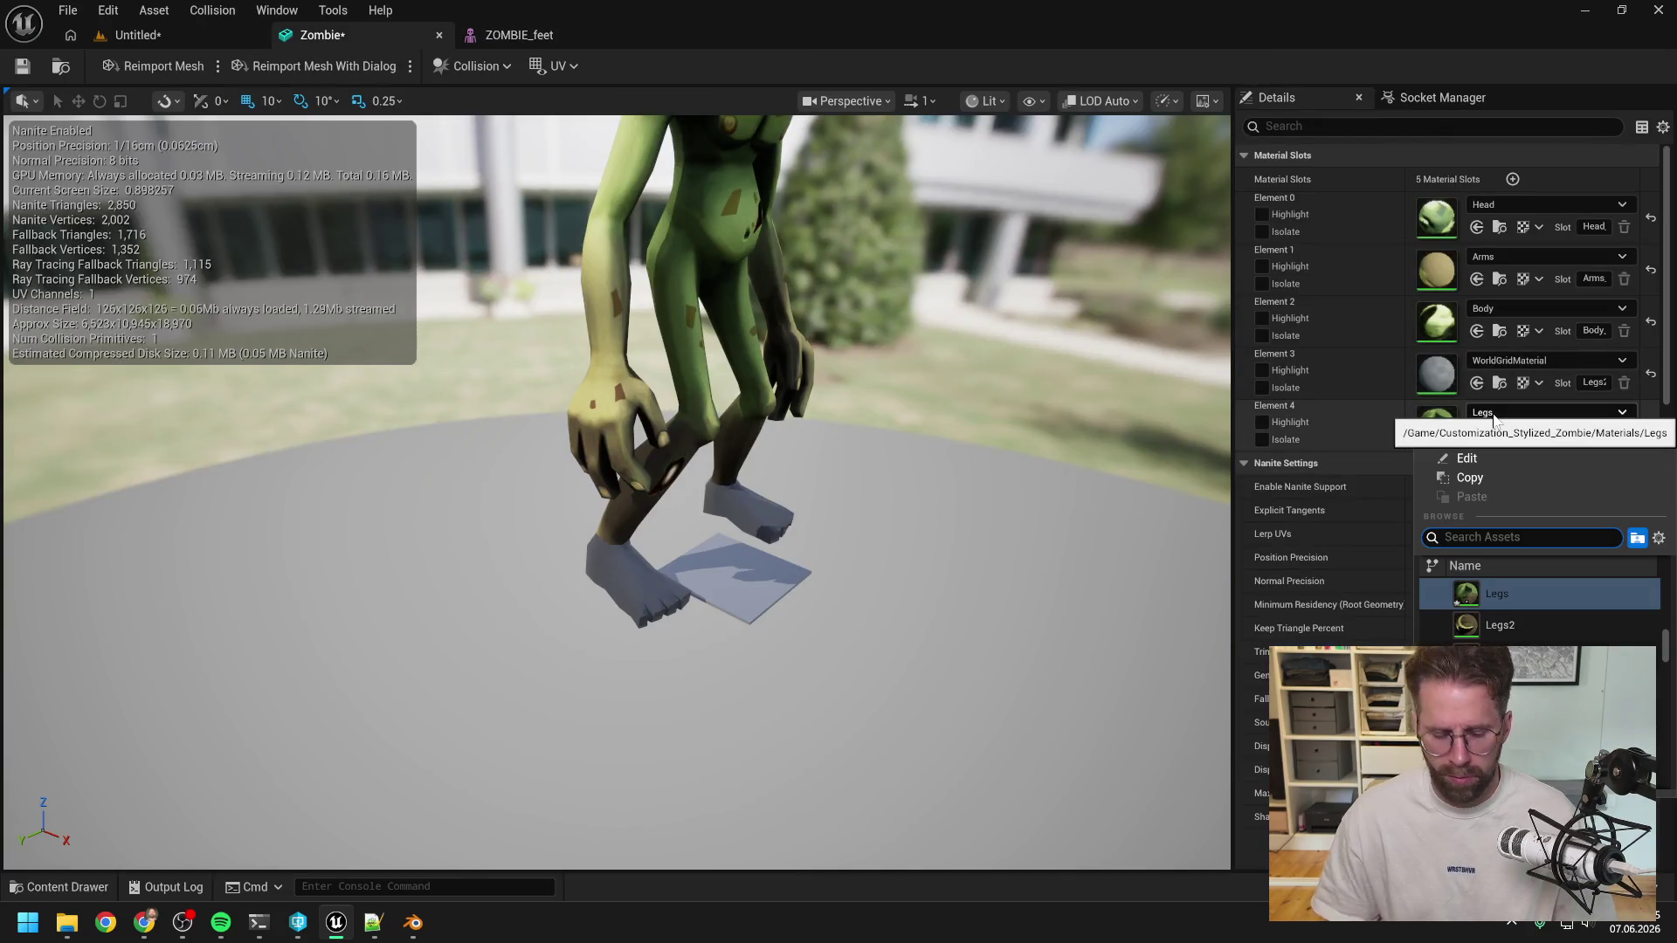
{"action": "left_click", "coordinate": [1552, 353]}
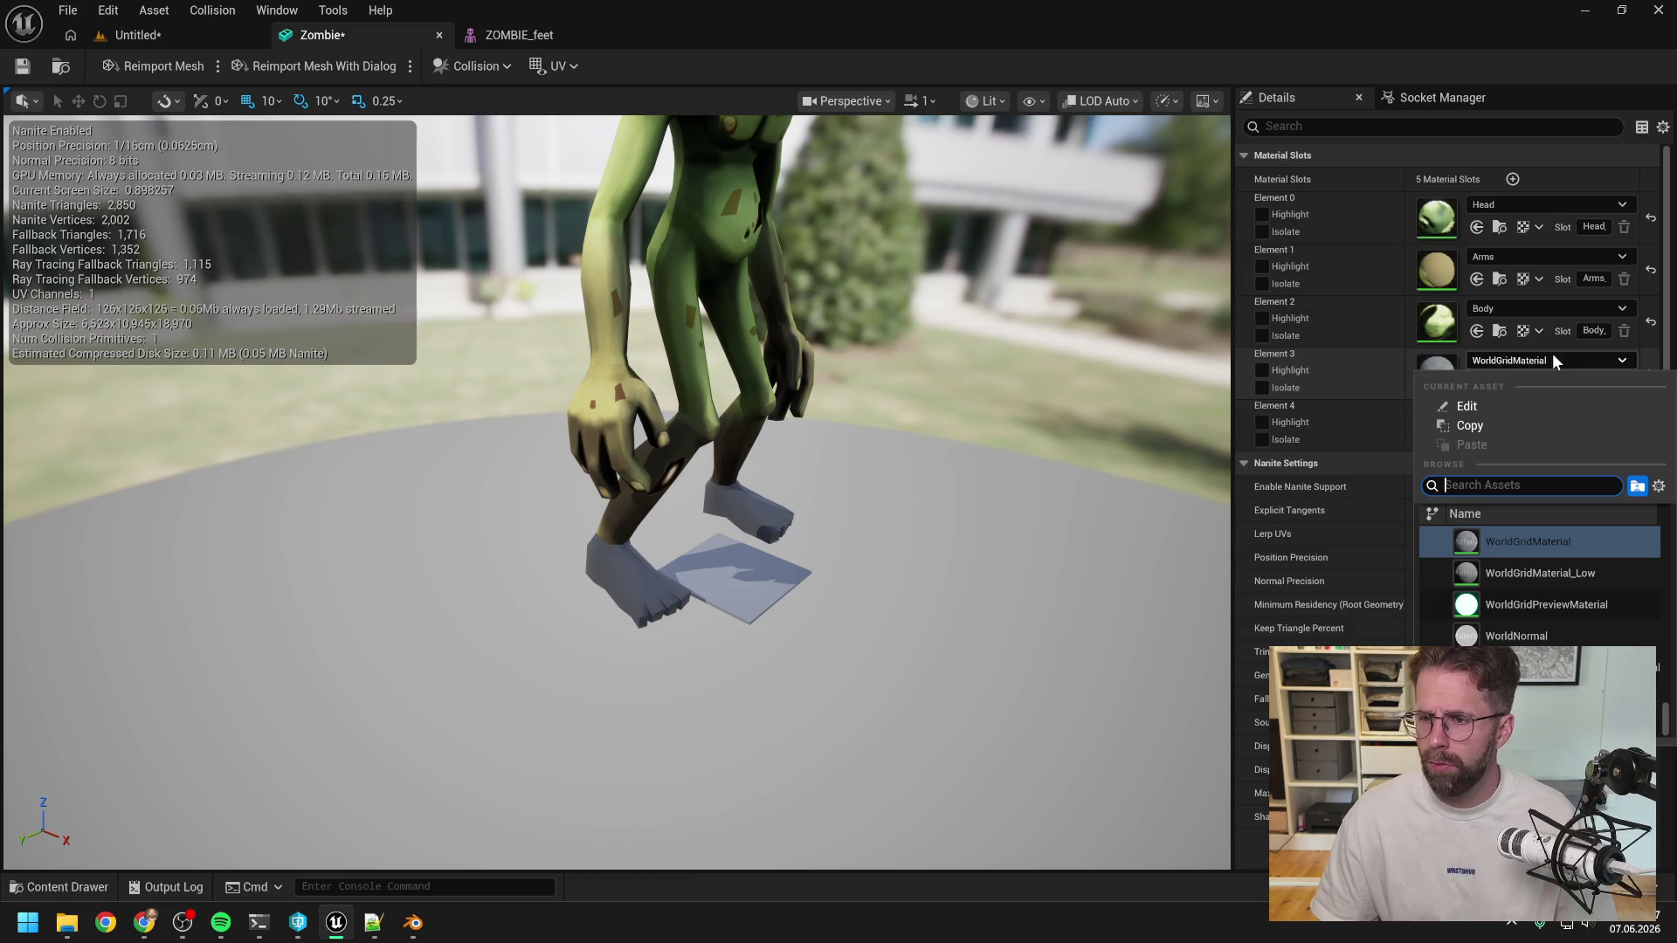
{"action": "type", "text": "legs2"}
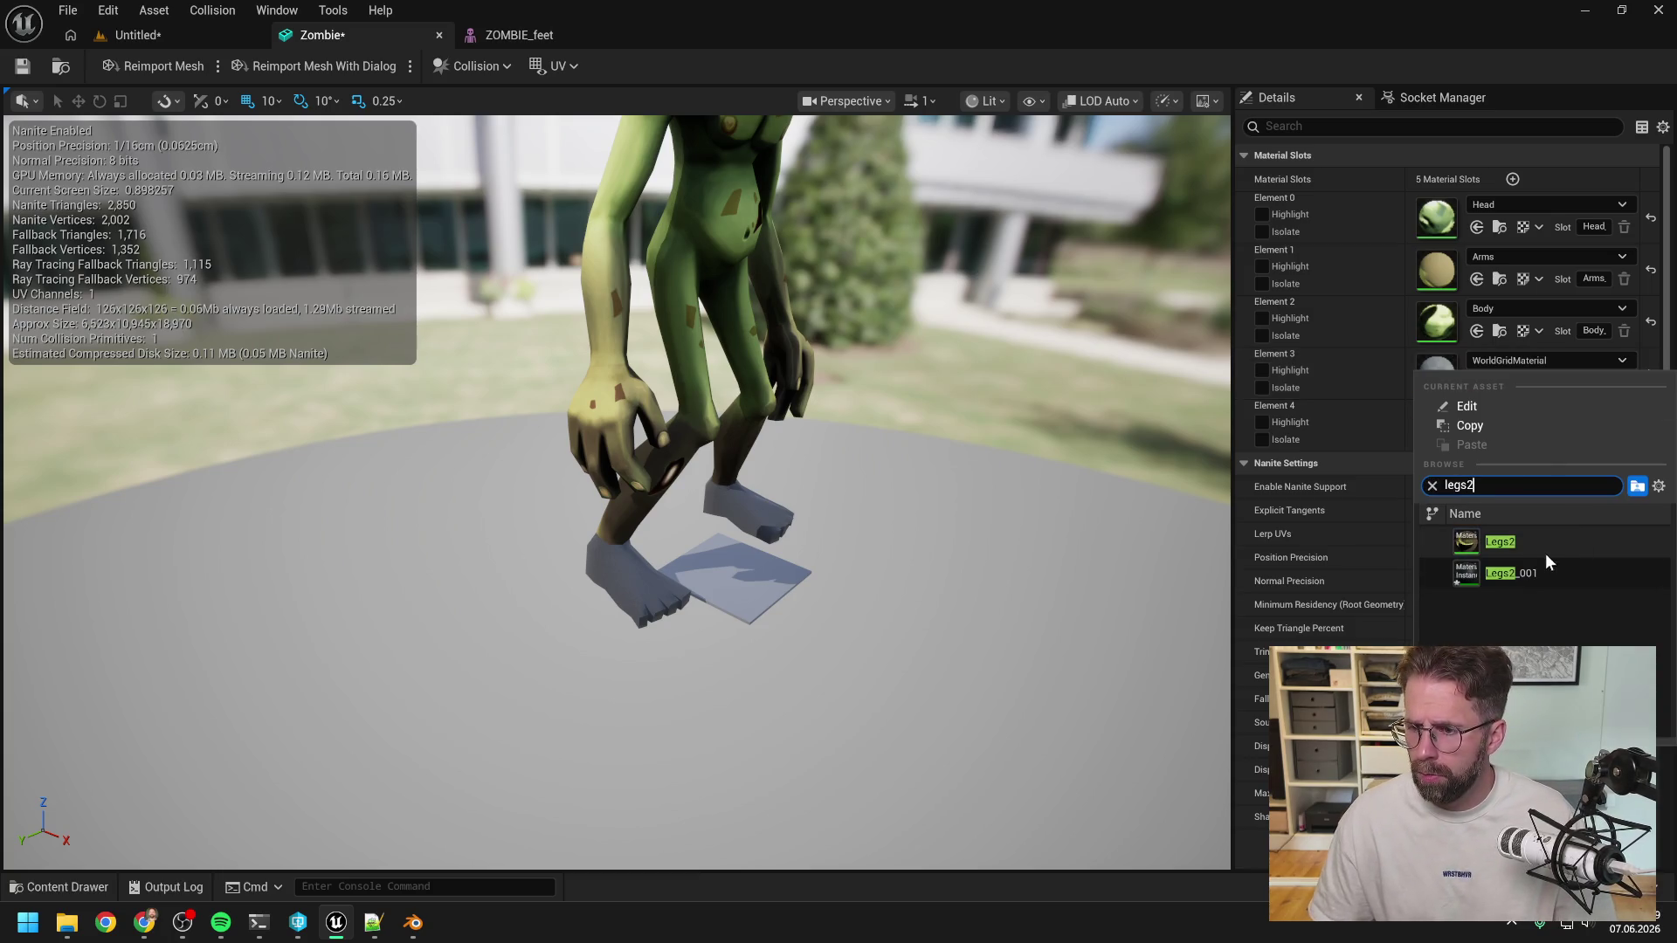
{"action": "left_click", "coordinate": [1525, 543]}
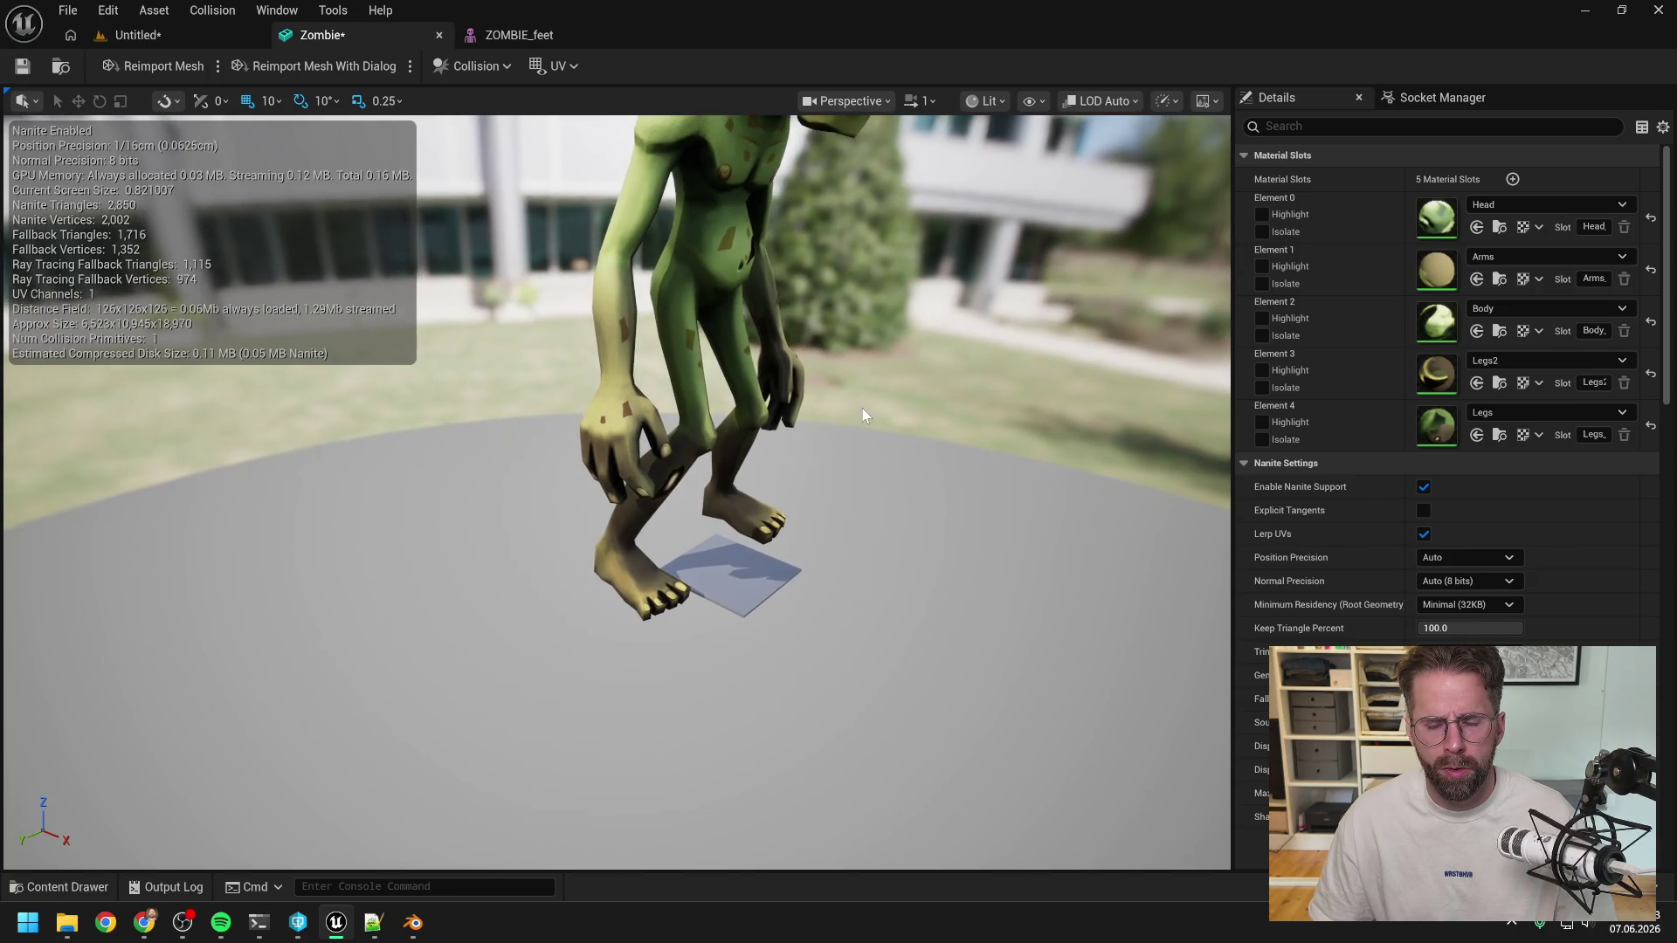
{"action": "mouse_move", "coordinate": [884, 425]}
{"action": "left_mouse_down"}
{"action": "mouse_move", "coordinate": [808, 435]}
{"action": "mouse_move", "coordinate": [908, 419]}
{"action": "mouse_move", "coordinate": [879, 417]}
{"action": "left_mouse_up"}
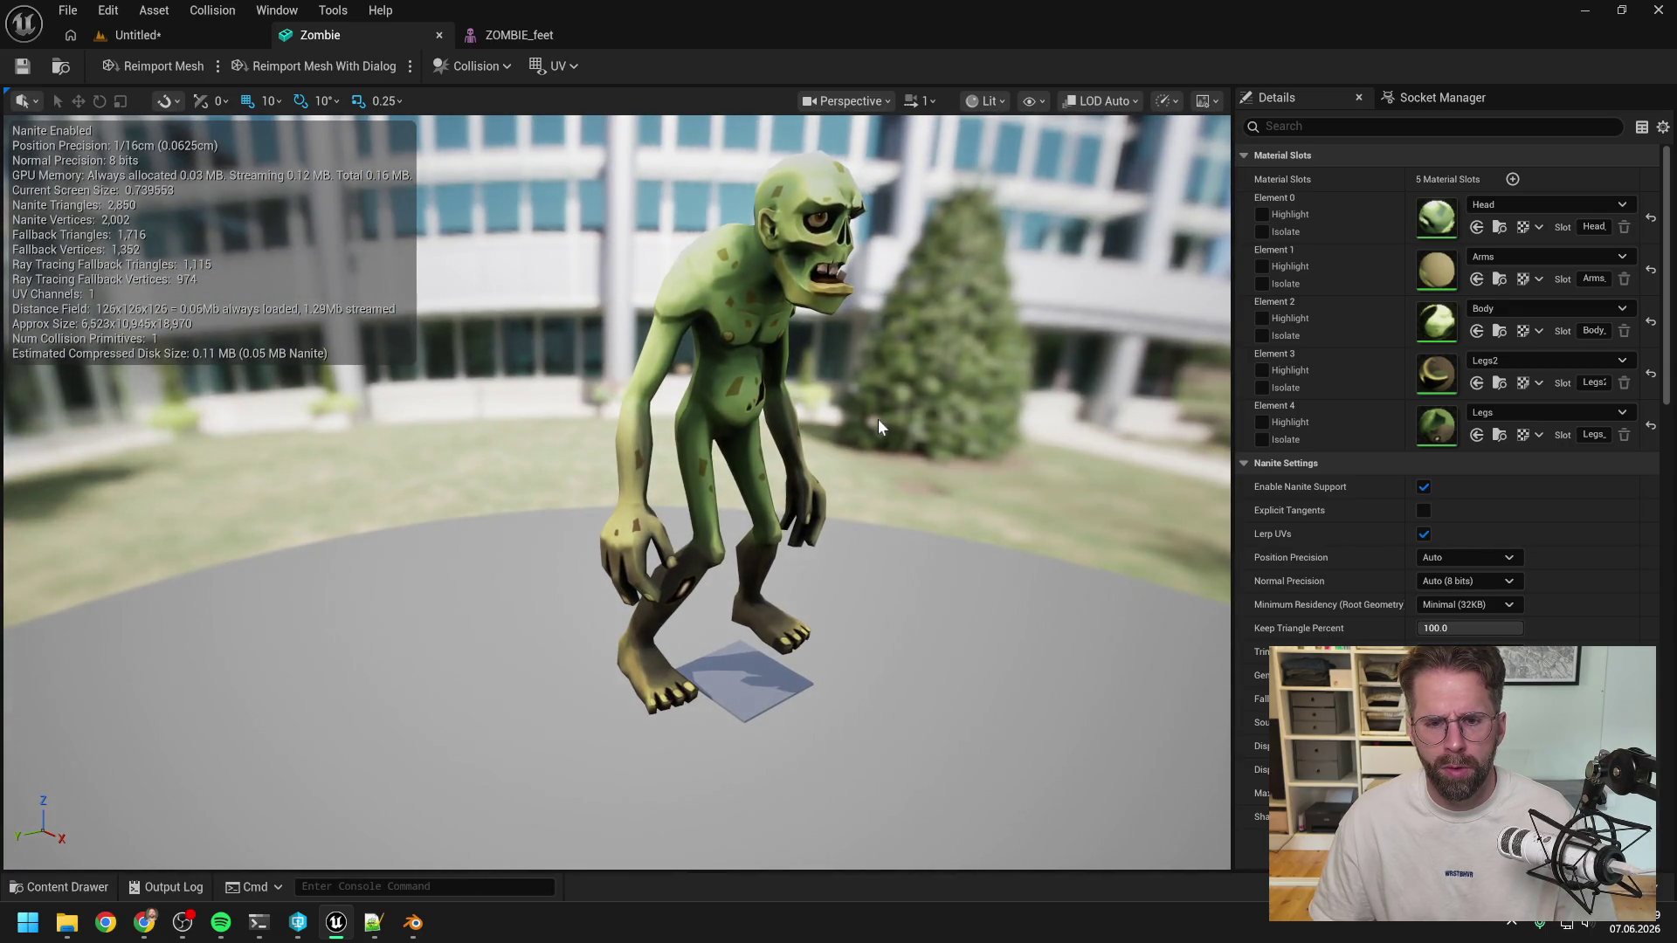
Save the Untitled level holding the zombie as the map 'Showroom'.
{"action": "left_click", "coordinate": [156, 33]}
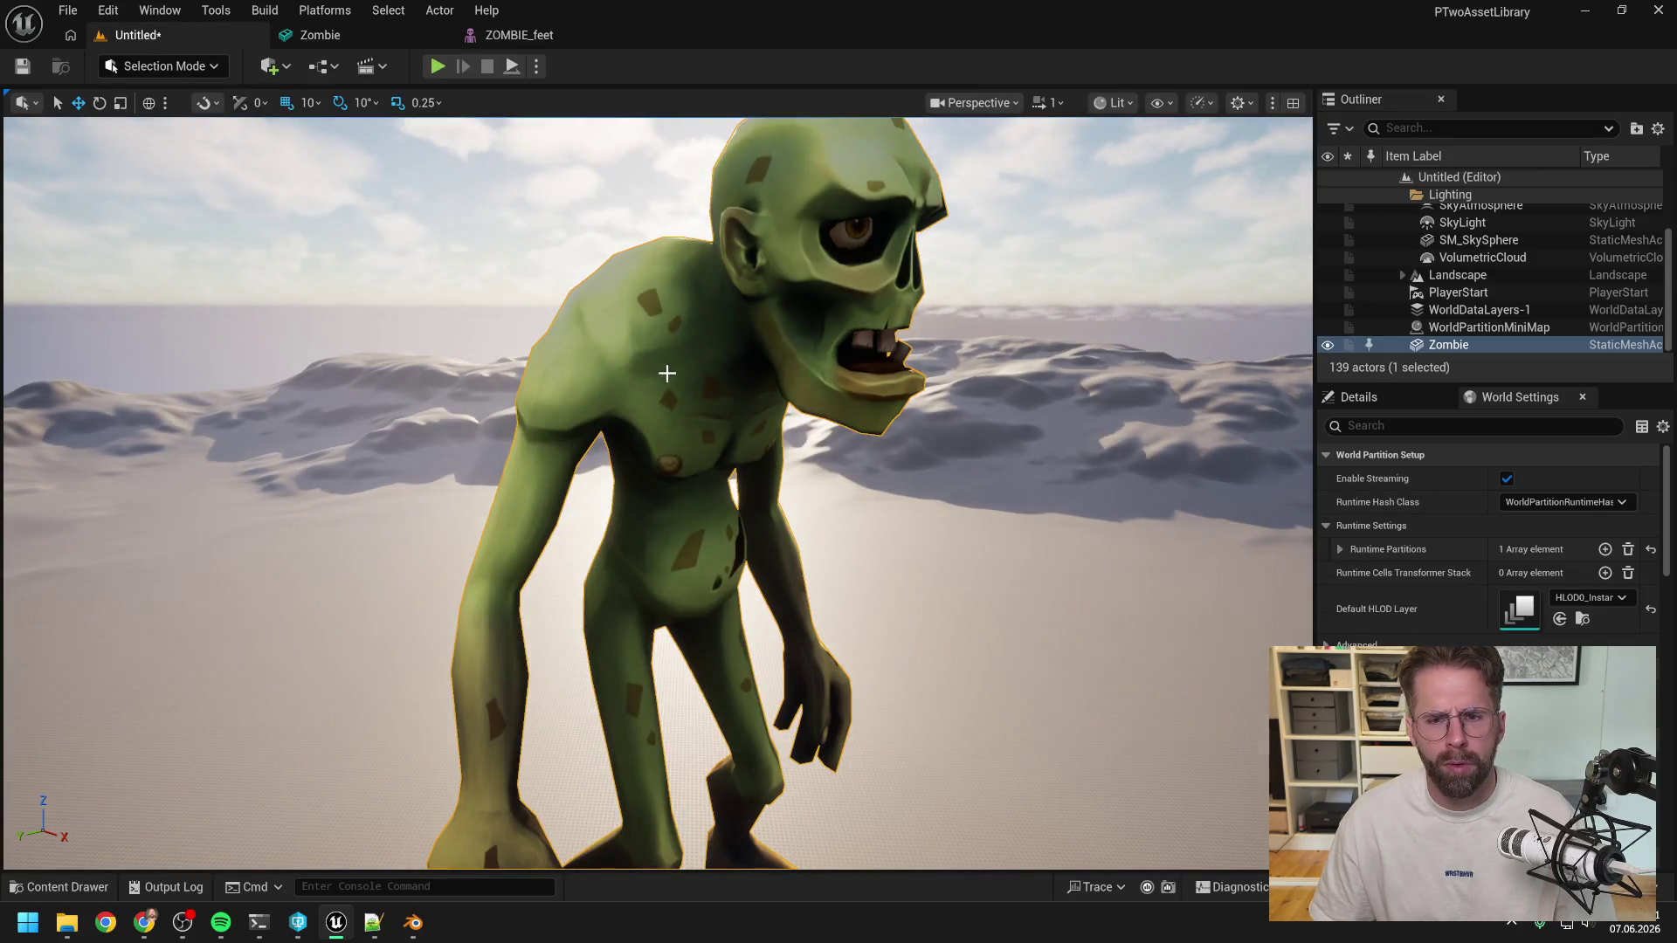
{"action": "key", "text": "ctrl+s"}
{"action": "left_click", "coordinate": [1329, 165]}
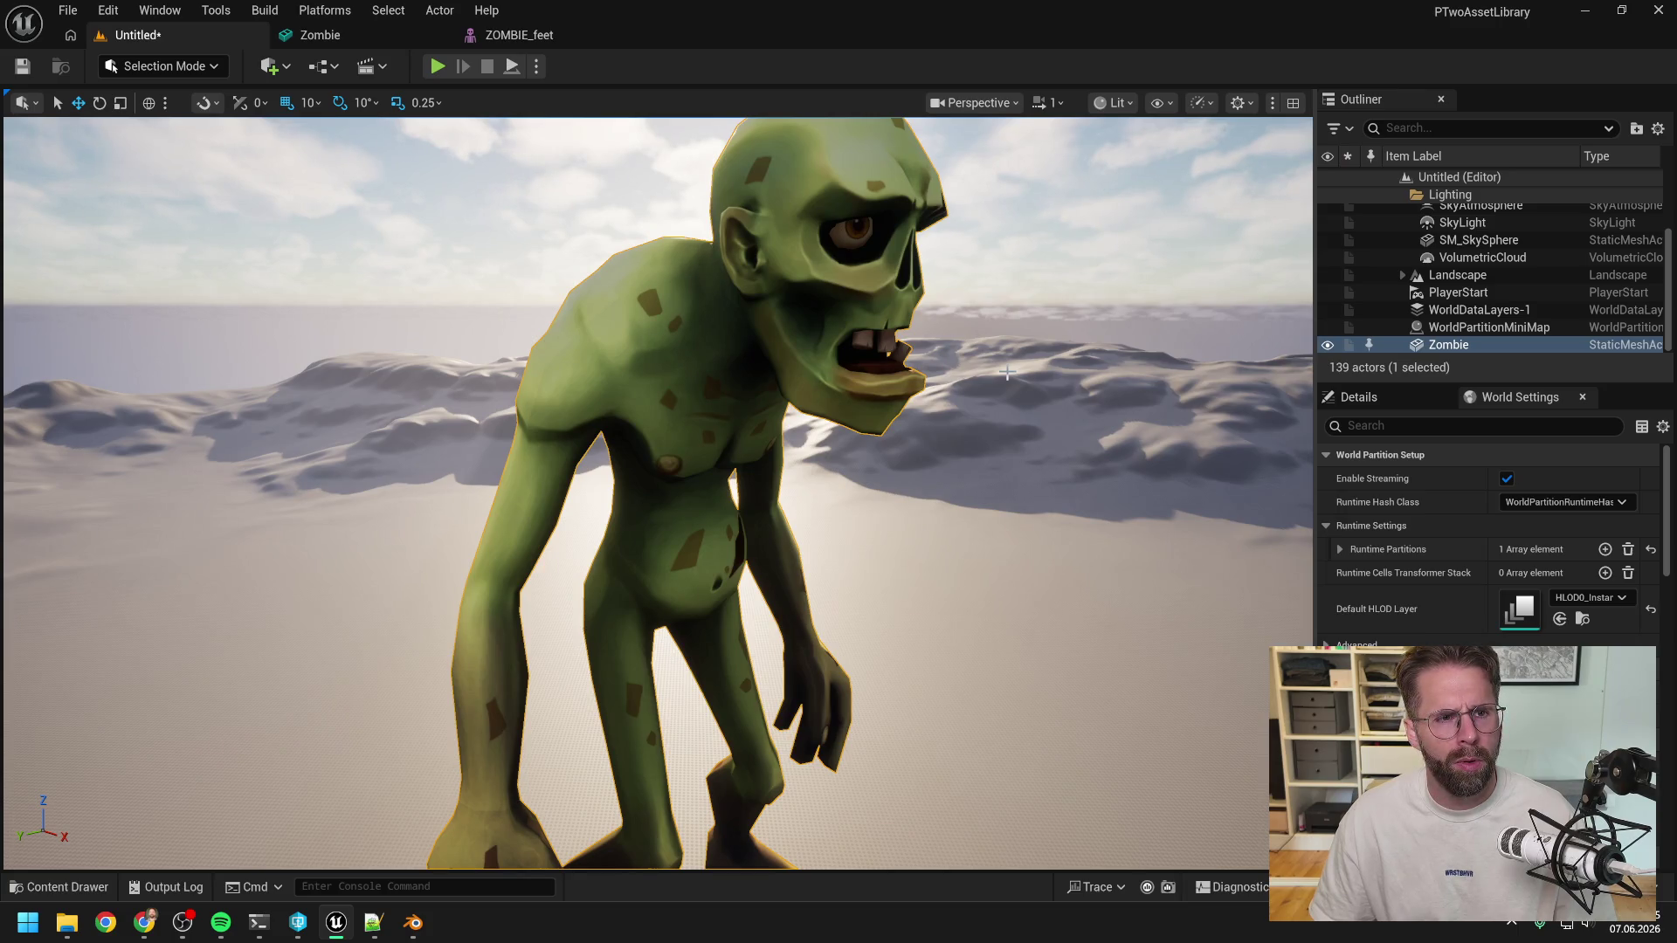
{"action": "key", "text": "ctrl+s"}
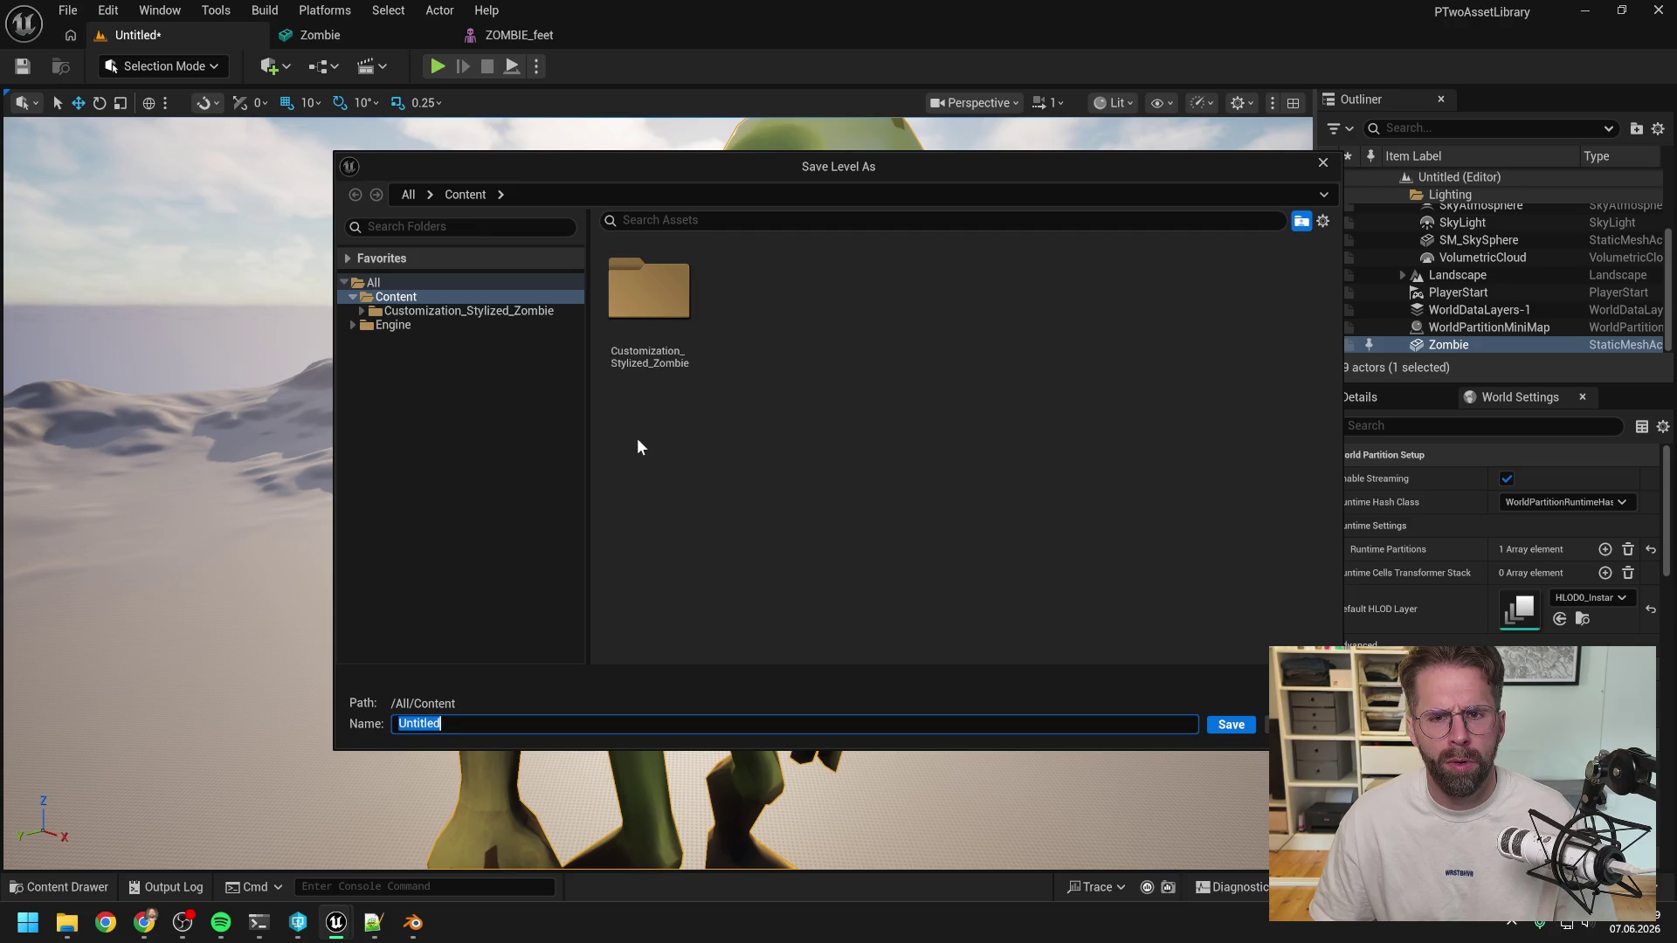
{"action": "key", "text": "Escape"}
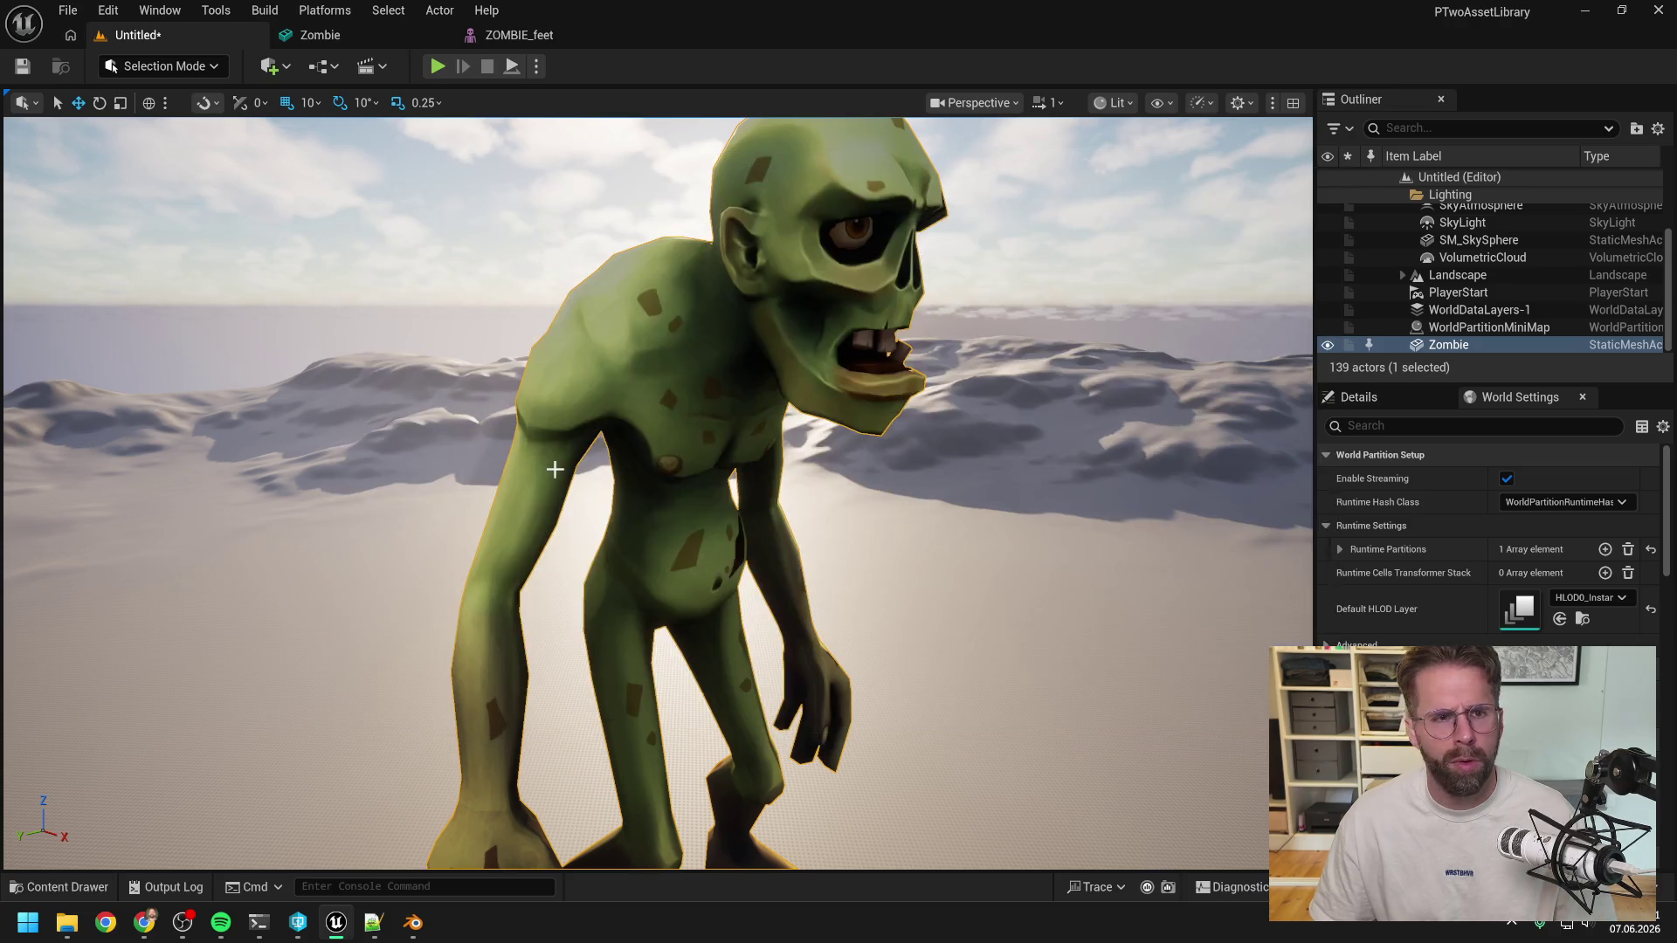
{"action": "scroll", "coordinate": [550, 479], "scroll_direction": "up", "scroll_amount": 3}
{"action": "key", "text": "ctrl+space"}
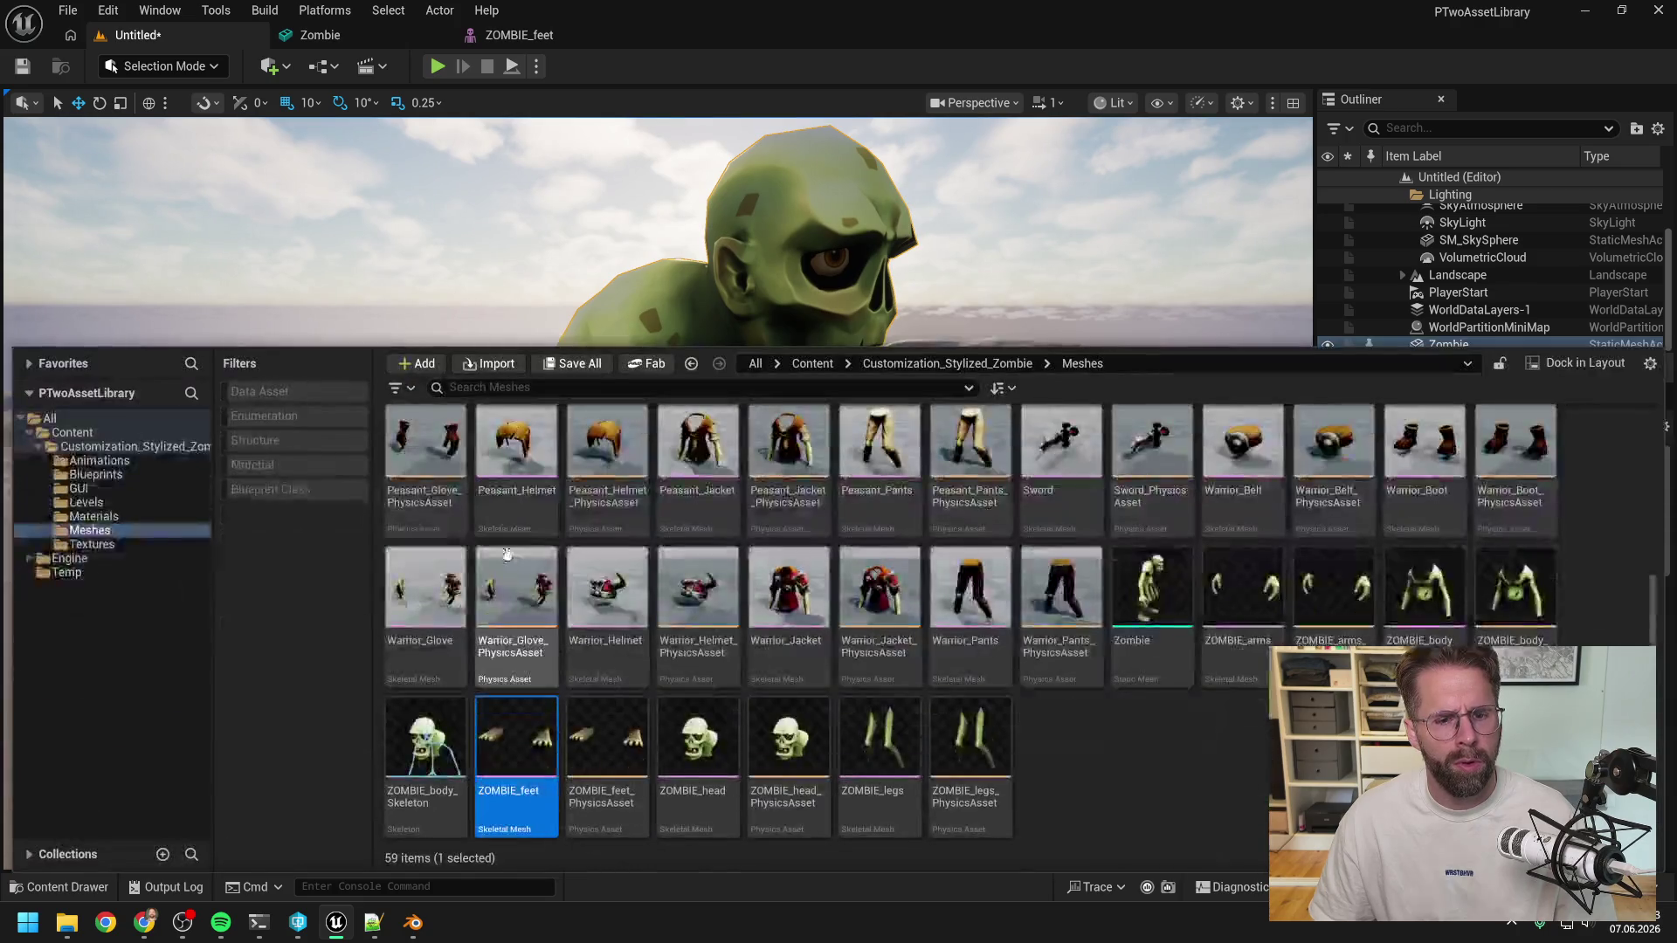
{"action": "key", "text": "ctrl+space"}
{"action": "key", "text": "ctrl+s"}
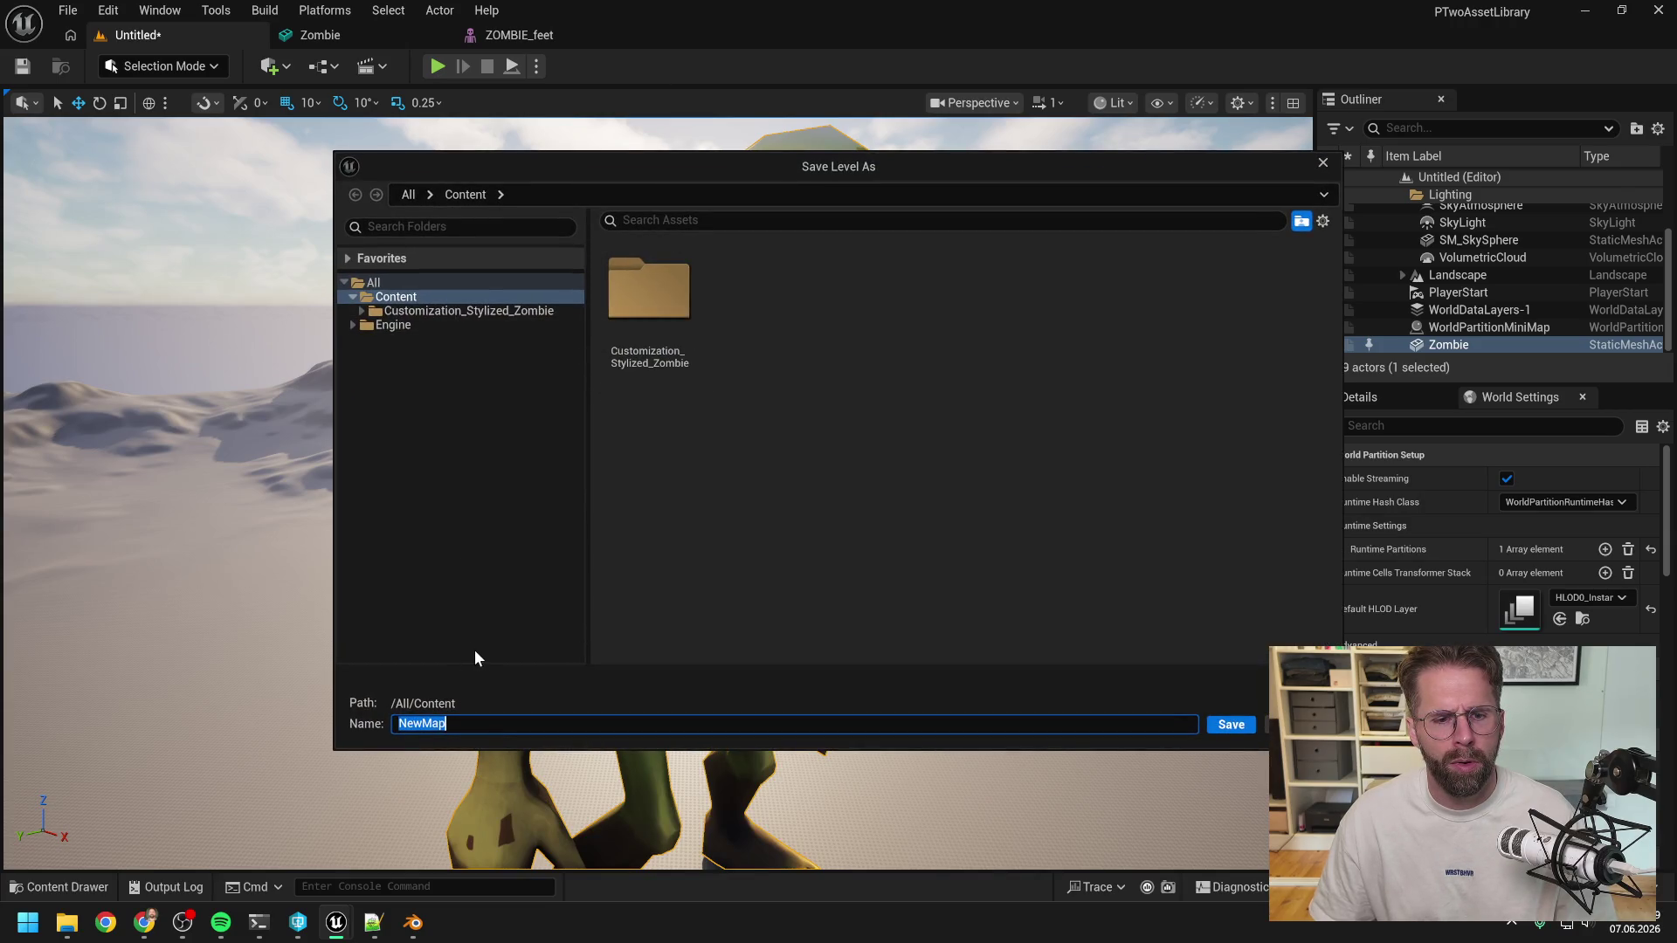
{"action": "type", "text": "Showroom"}
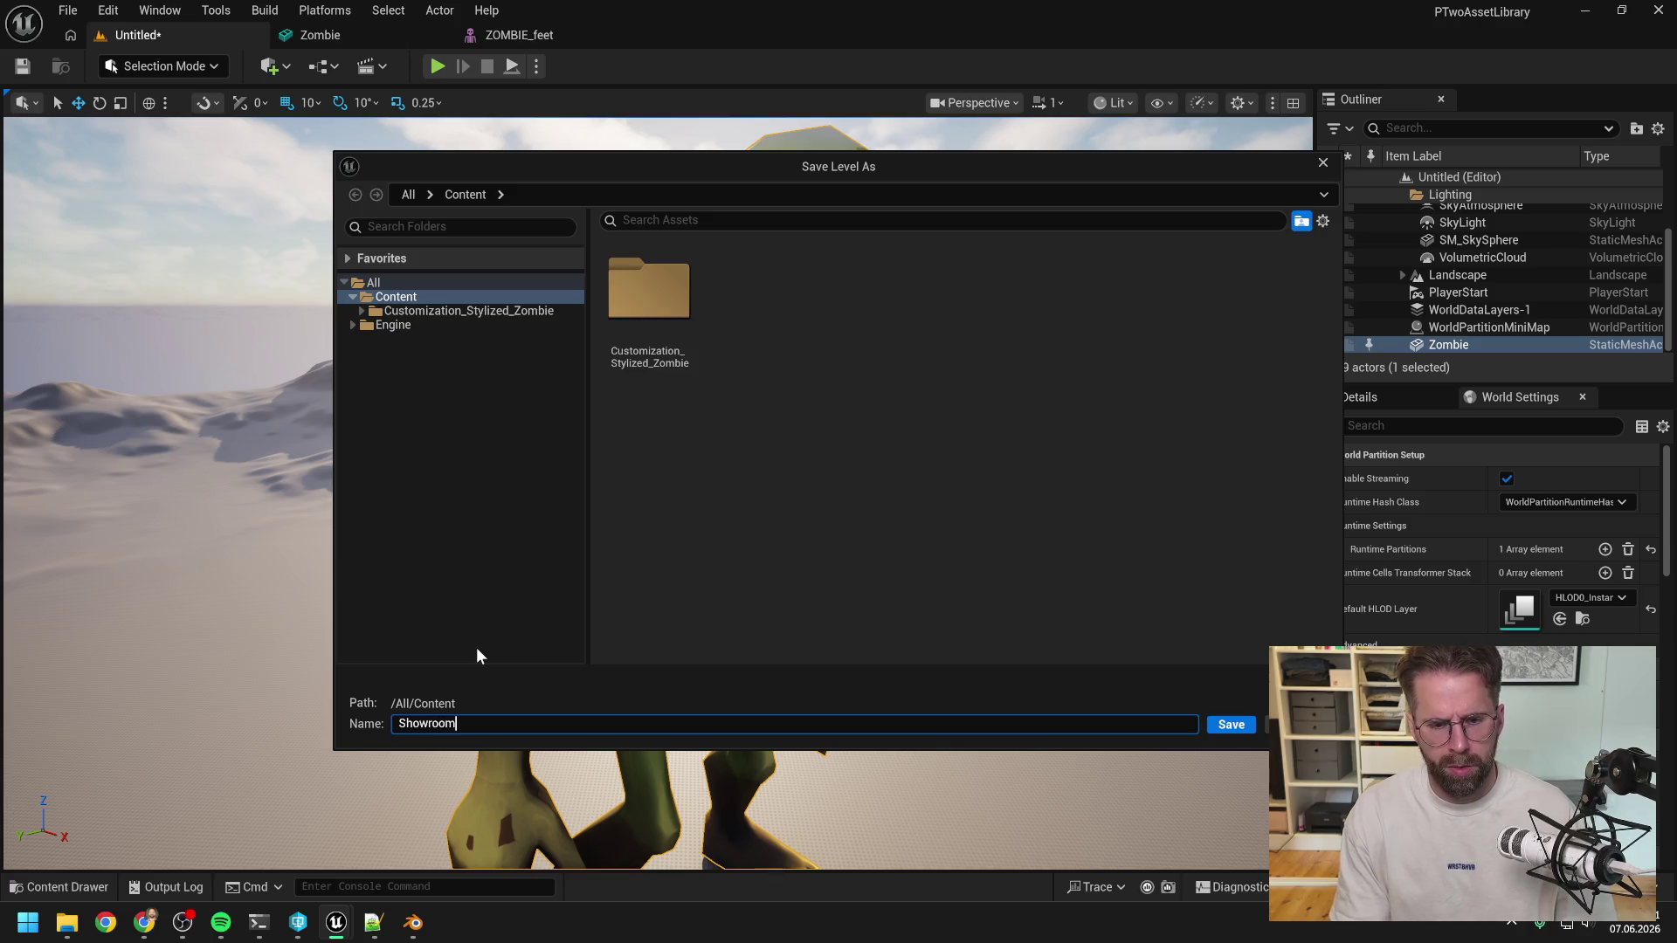
{"action": "key", "text": "Return"}
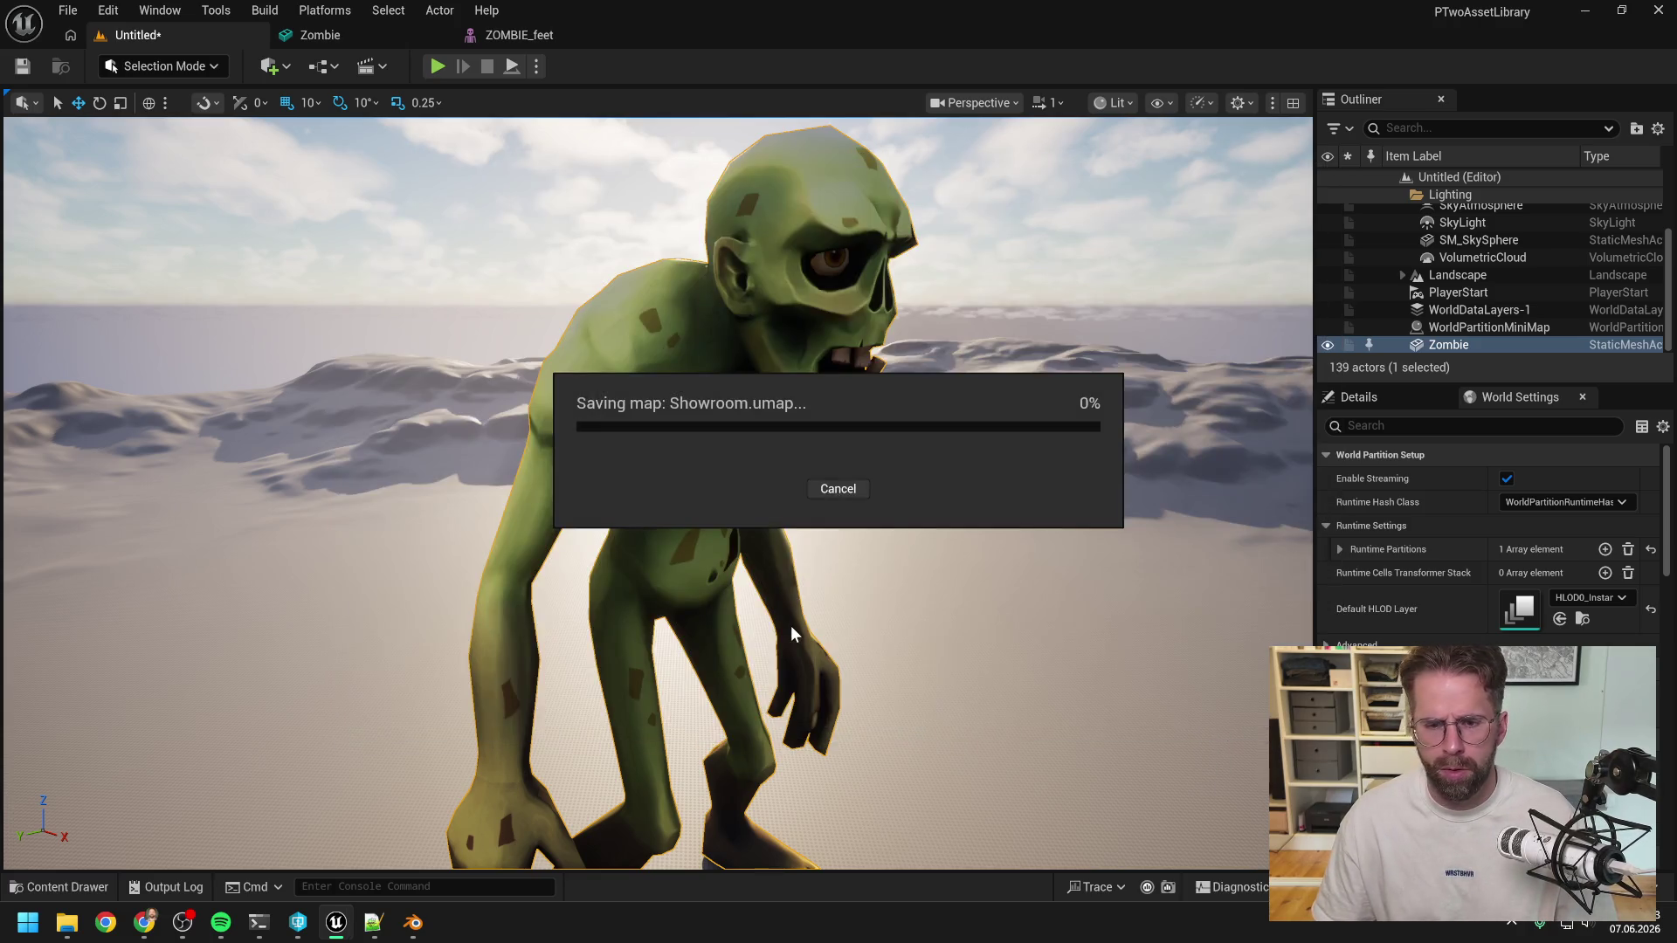